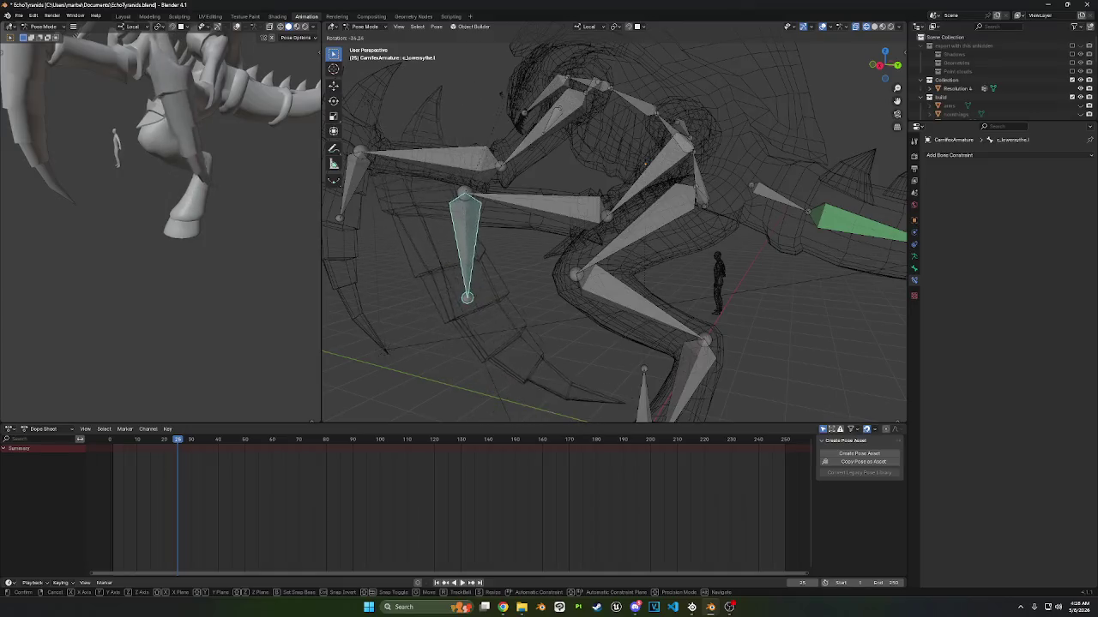
- Confirm the scythe bone's new rotation and return to Object Mode
{"action": "left_click", "coordinate": [508, 161]}
{"action": "middle_click_drag", "start_coordinate": [509, 161], "coordinate": [381, 32]}
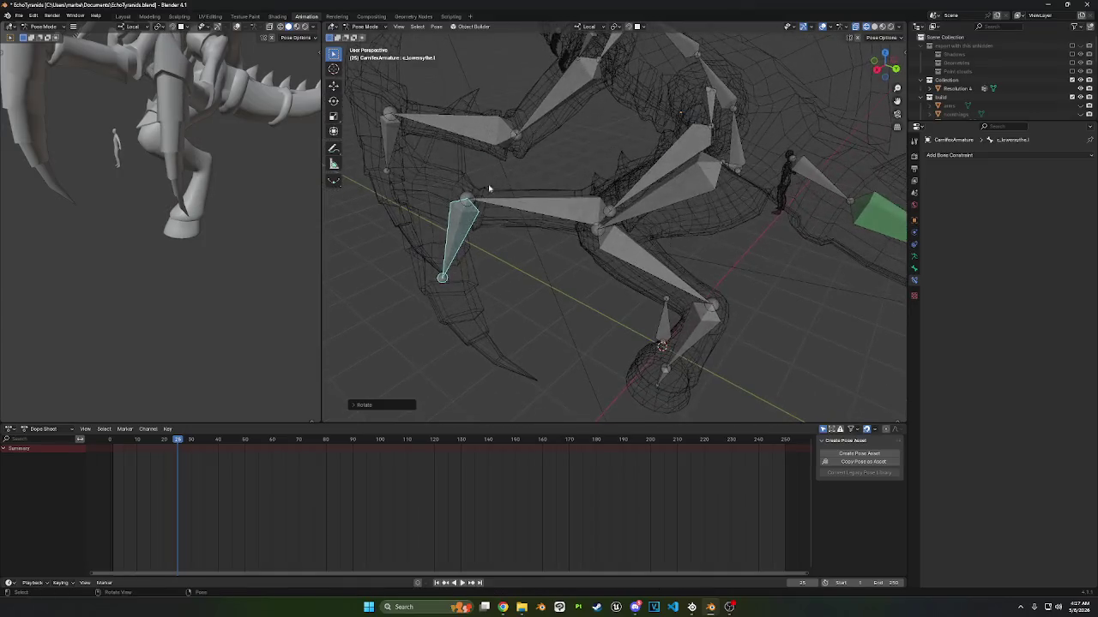
{"action": "left_click", "coordinate": [373, 31]}
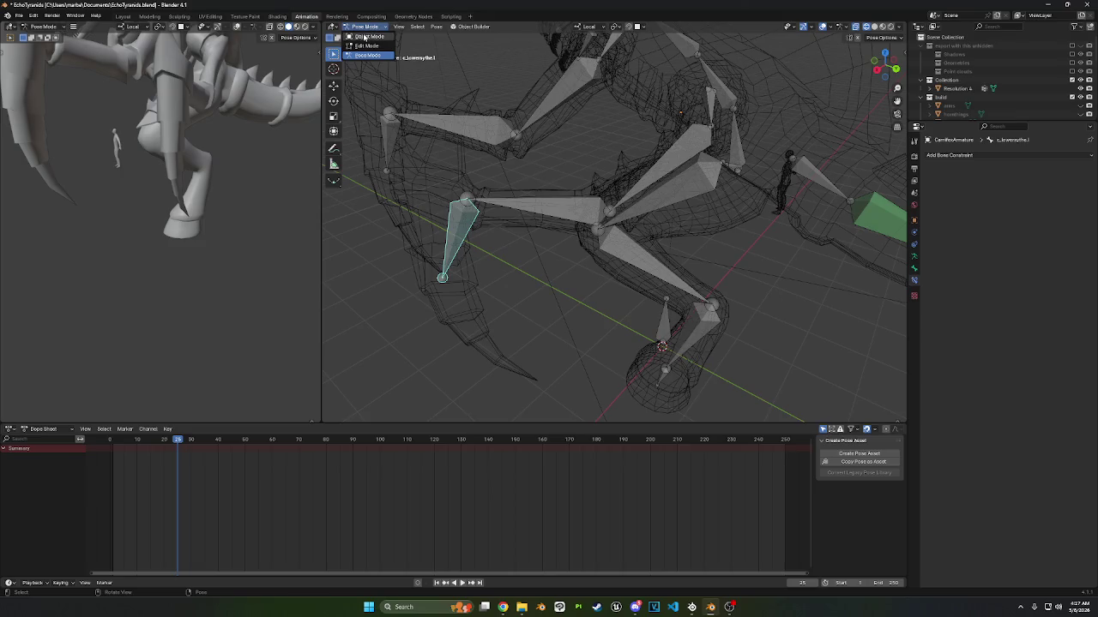
{"action": "left_click", "coordinate": [368, 38]}
{"action": "left_click", "coordinate": [462, 244]}
- Select the headbody mesh and put it in Weight Paint mode showing c_lowerscythe.l weights
{"action": "left_click", "coordinate": [468, 233]}
{"action": "left_click", "coordinate": [467, 231]}
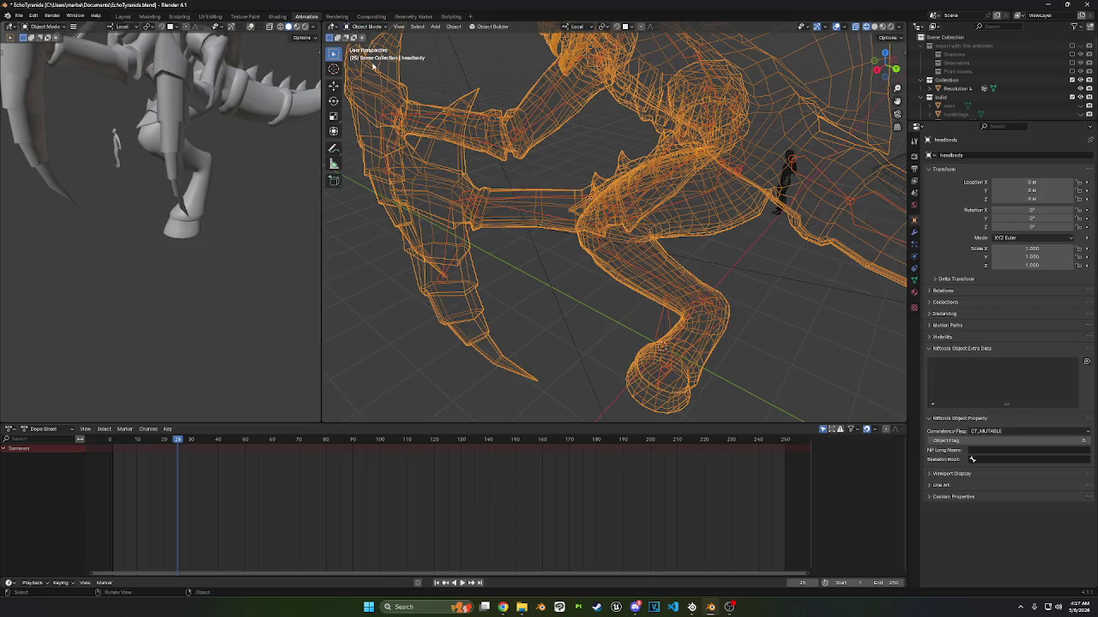
{"action": "left_click", "coordinate": [369, 26]}
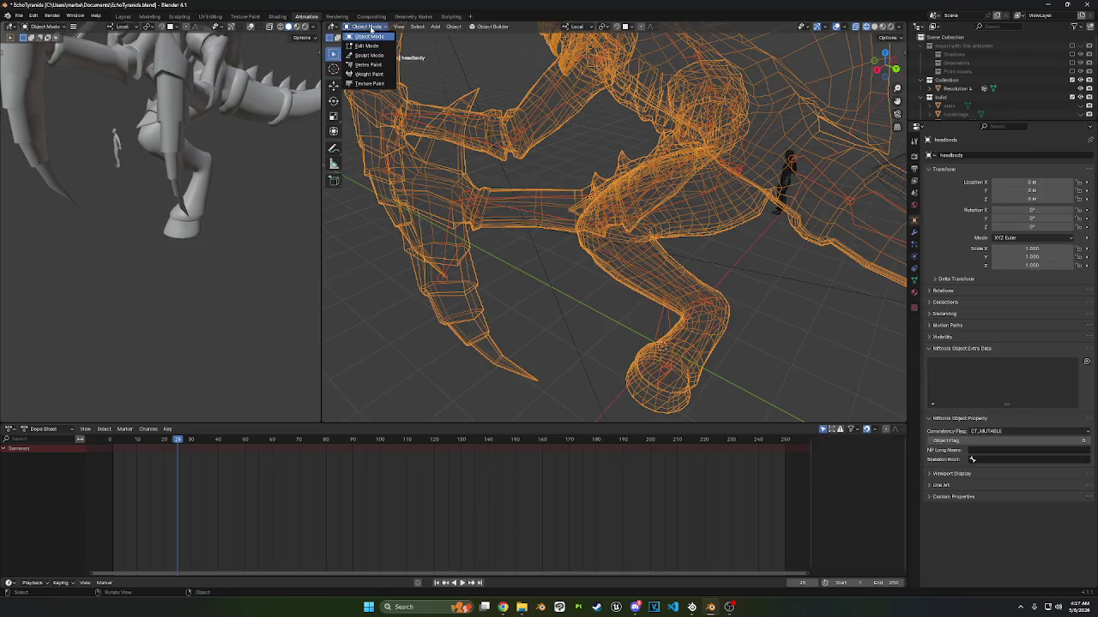
{"action": "left_click", "coordinate": [368, 74]}
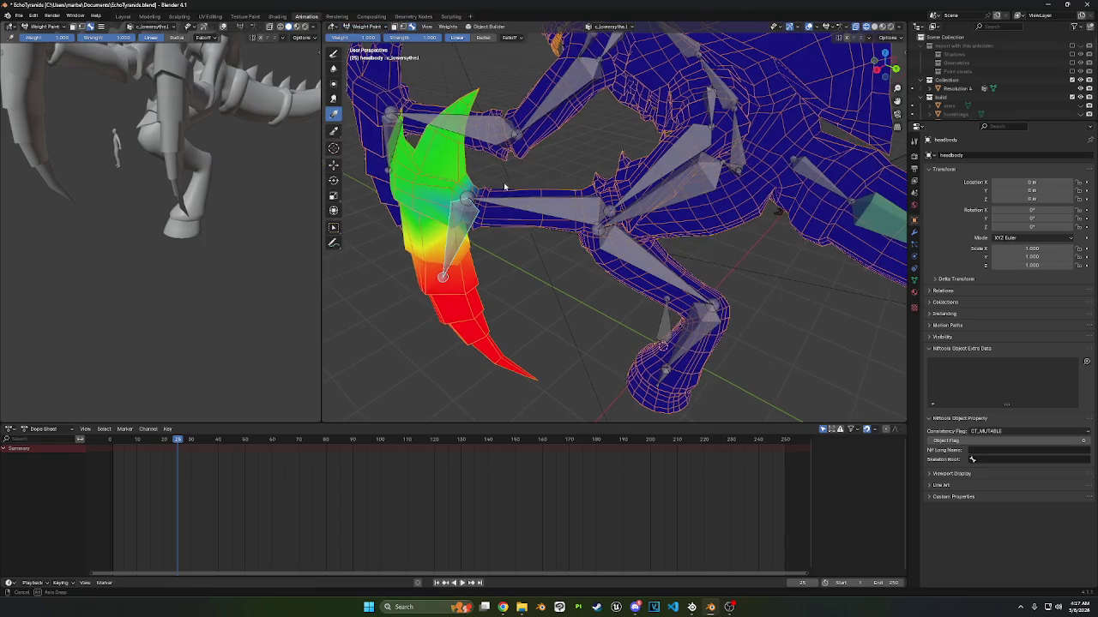
- Try the Blur tool, then go back to the Draw tool with the brush set to Add
{"action": "middle_click_drag", "start_coordinate": [502, 184], "coordinate": [366, 165]}
{"action": "left_click", "coordinate": [333, 68]}
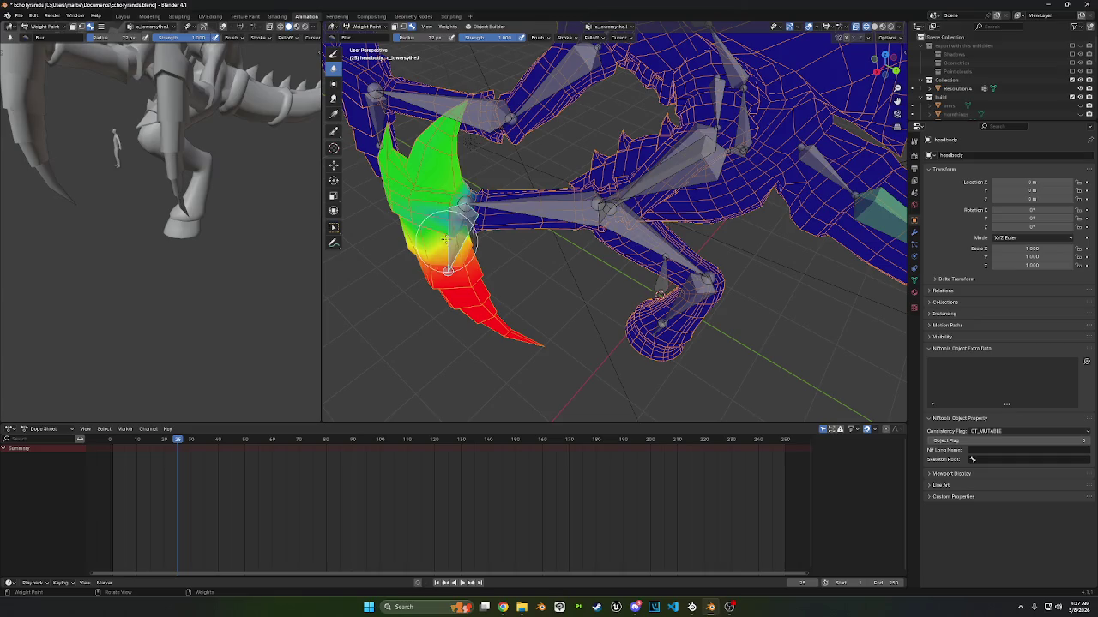
{"action": "mouse_move", "coordinate": [461, 197]}
{"action": "middle_mouse_down"}
{"action": "mouse_move", "coordinate": [466, 218]}
{"action": "mouse_move", "coordinate": [403, 205]}
{"action": "middle_mouse_up"}
{"action": "mouse_move", "coordinate": [551, 343]}
{"action": "middle_mouse_down"}
{"action": "mouse_move", "coordinate": [747, 282]}
{"action": "mouse_move", "coordinate": [515, 232]}
{"action": "mouse_move", "coordinate": [599, 281]}
{"action": "middle_mouse_up"}
{"action": "middle_click_drag", "start_coordinate": [562, 197], "coordinate": [567, 200]}
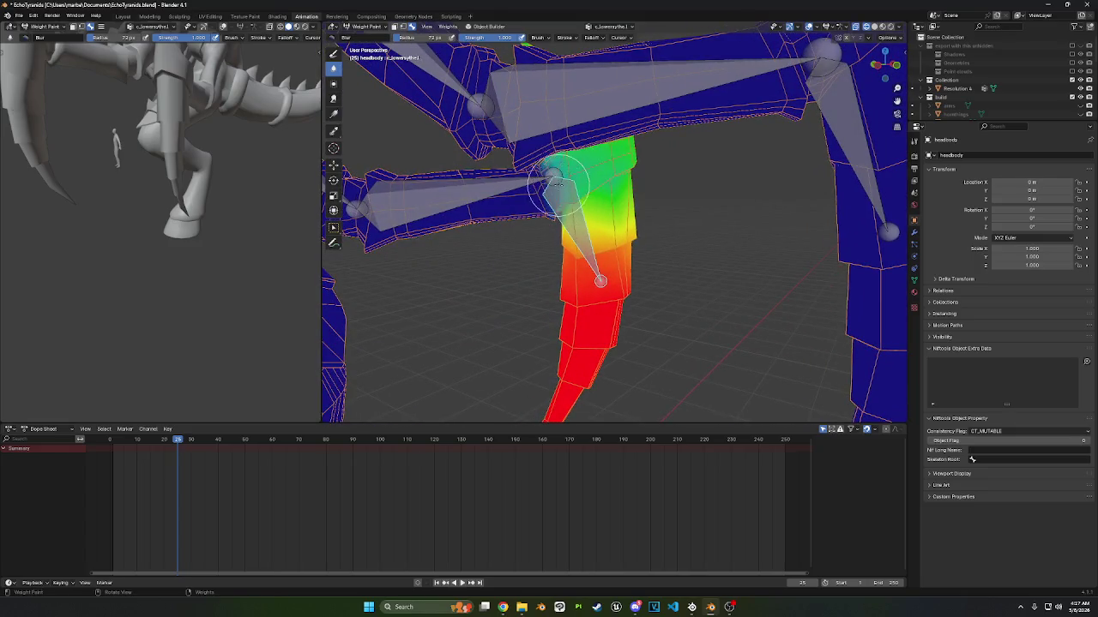
{"action": "left_click", "coordinate": [334, 54]}
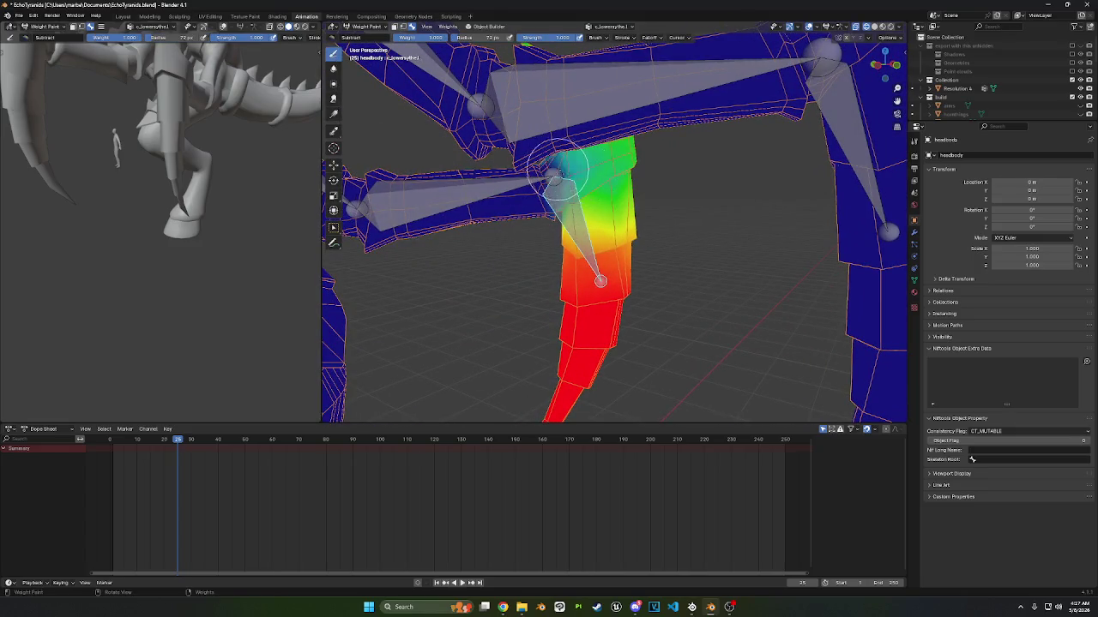
{"action": "left_click", "coordinate": [331, 41]}
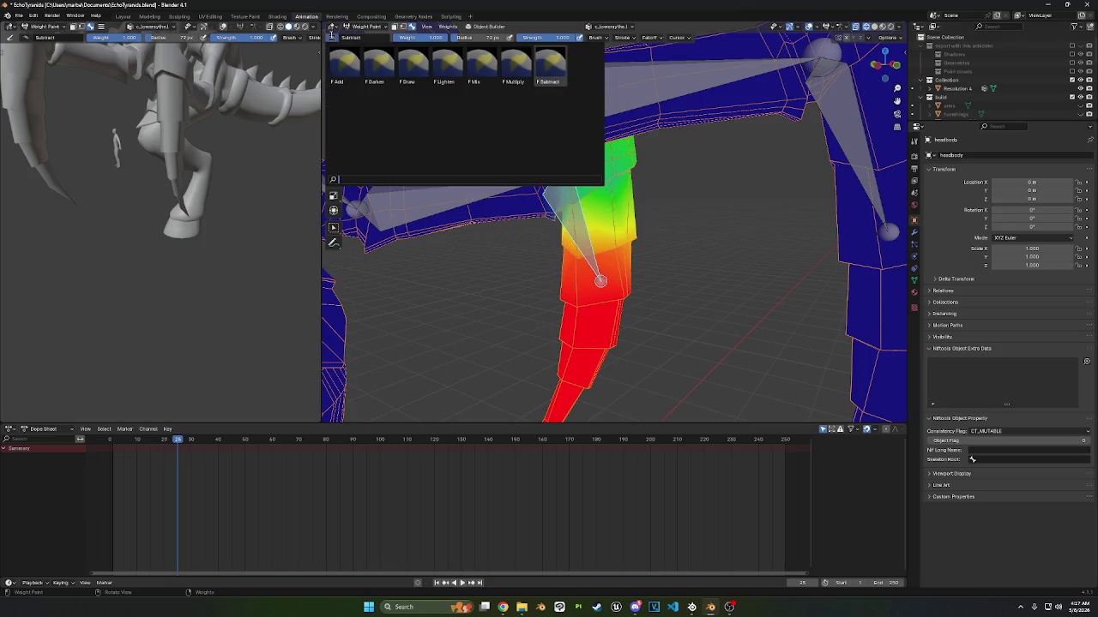
{"action": "left_click", "coordinate": [368, 79]}
- Zoom out and make c_upperscythe.l, then c_uppershoulder.l, the active bone
{"action": "middle_click_drag", "start_coordinate": [555, 178], "coordinate": [641, 168]}
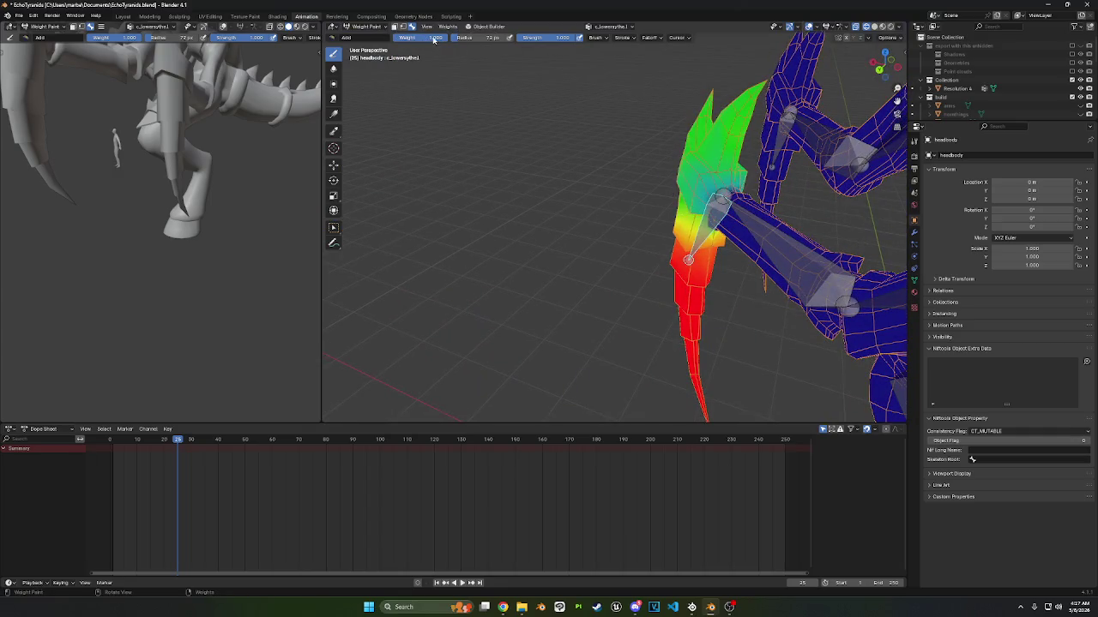
{"action": "mouse_move", "coordinate": [695, 195]}
{"action": "middle_mouse_down"}
{"action": "mouse_move", "coordinate": [727, 203]}
{"action": "mouse_move", "coordinate": [660, 198]}
{"action": "mouse_move", "coordinate": [686, 218]}
{"action": "mouse_move", "coordinate": [579, 165]}
{"action": "middle_mouse_up"}
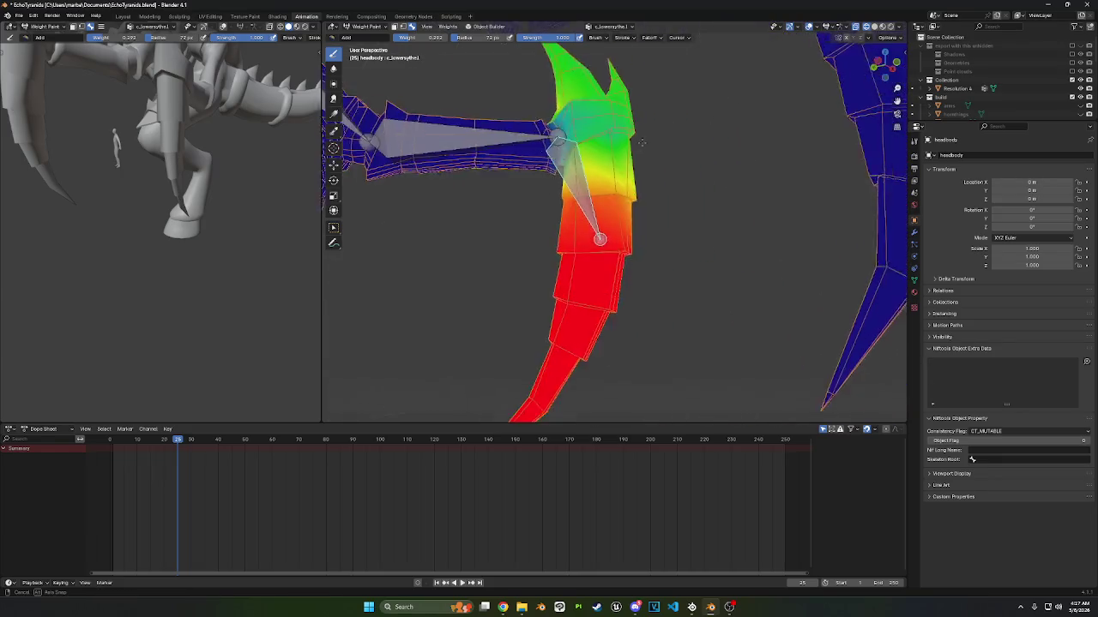
{"action": "scroll", "coordinate": [566, 168], "scroll_direction": "down", "scroll_amount": 5}
{"action": "middle_click_drag", "start_coordinate": [566, 167], "coordinate": [523, 163]}
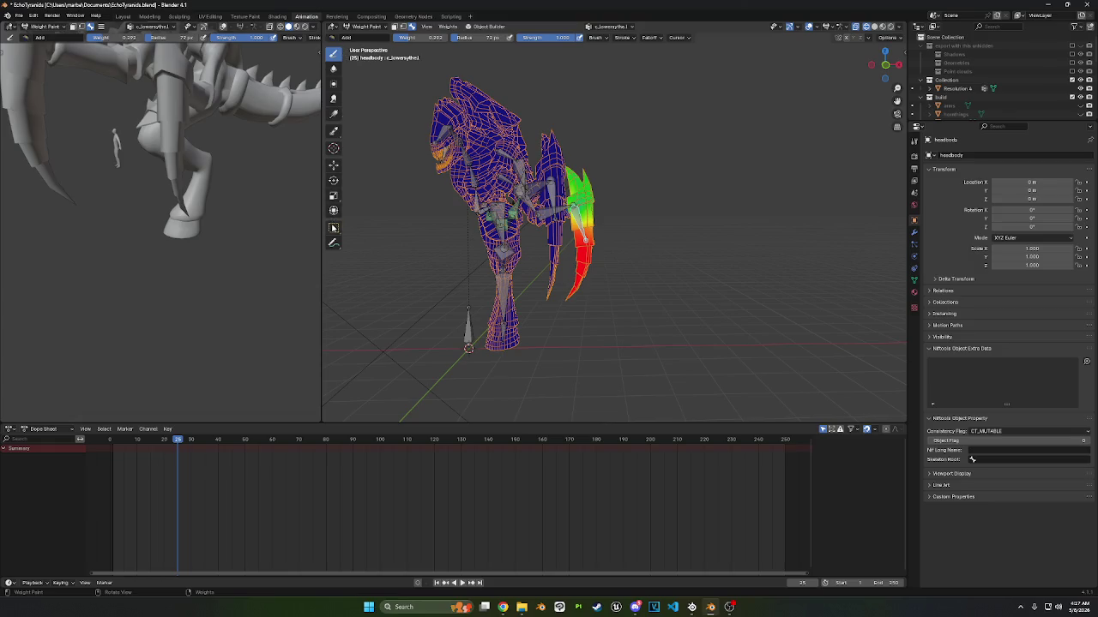
{"action": "left_click", "coordinate": [334, 227]}
{"action": "mouse_move", "coordinate": [608, 178]}
{"action": "middle_mouse_down"}
{"action": "mouse_move", "coordinate": [641, 175]}
{"action": "mouse_move", "coordinate": [602, 186]}
{"action": "mouse_move", "coordinate": [614, 208]}
{"action": "mouse_move", "coordinate": [615, 197]}
{"action": "mouse_move", "coordinate": [515, 203]}
{"action": "mouse_move", "coordinate": [510, 112]}
{"action": "mouse_move", "coordinate": [600, 198]}
{"action": "mouse_move", "coordinate": [656, 212]}
{"action": "mouse_move", "coordinate": [633, 159]}
{"action": "middle_mouse_up"}
{"action": "left_click", "coordinate": [642, 175]}
{"action": "scroll", "coordinate": [689, 159], "scroll_direction": "up", "scroll_amount": 4}
{"action": "scroll", "coordinate": [614, 194], "scroll_direction": "down", "scroll_amount": 4}
{"action": "scroll", "coordinate": [618, 210], "scroll_direction": "up", "scroll_amount": 3}
{"action": "scroll", "coordinate": [645, 222], "scroll_direction": "up", "scroll_amount": 3}
{"action": "left_click", "coordinate": [616, 213], "text": "ctrl"}
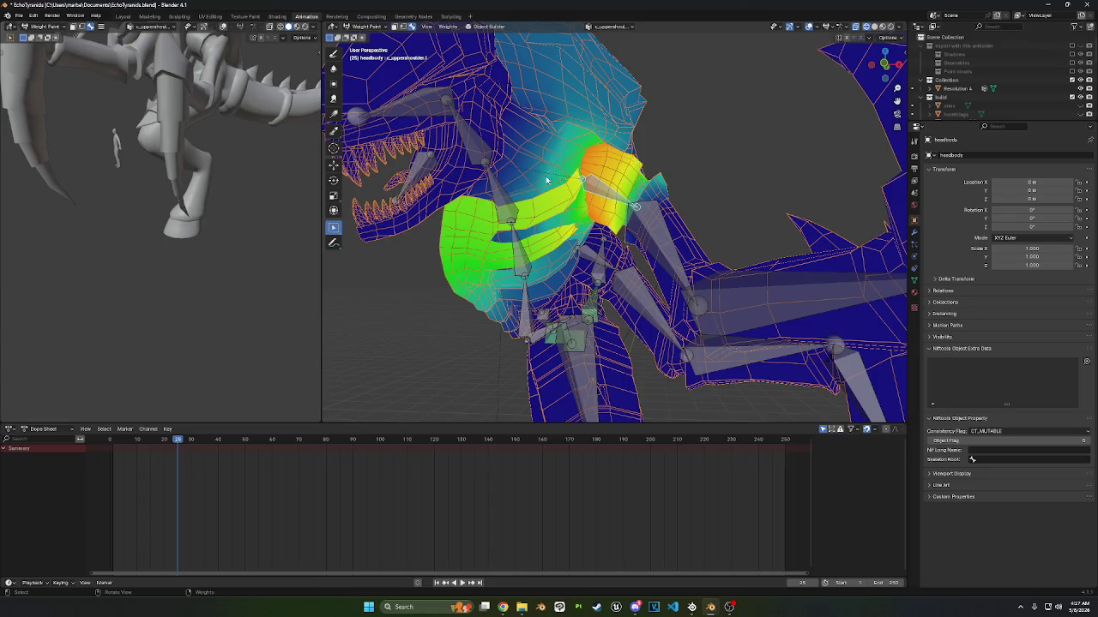
- Set the brush to Subtract and lay a weight gradient across the chest
{"action": "left_click", "coordinate": [334, 53]}
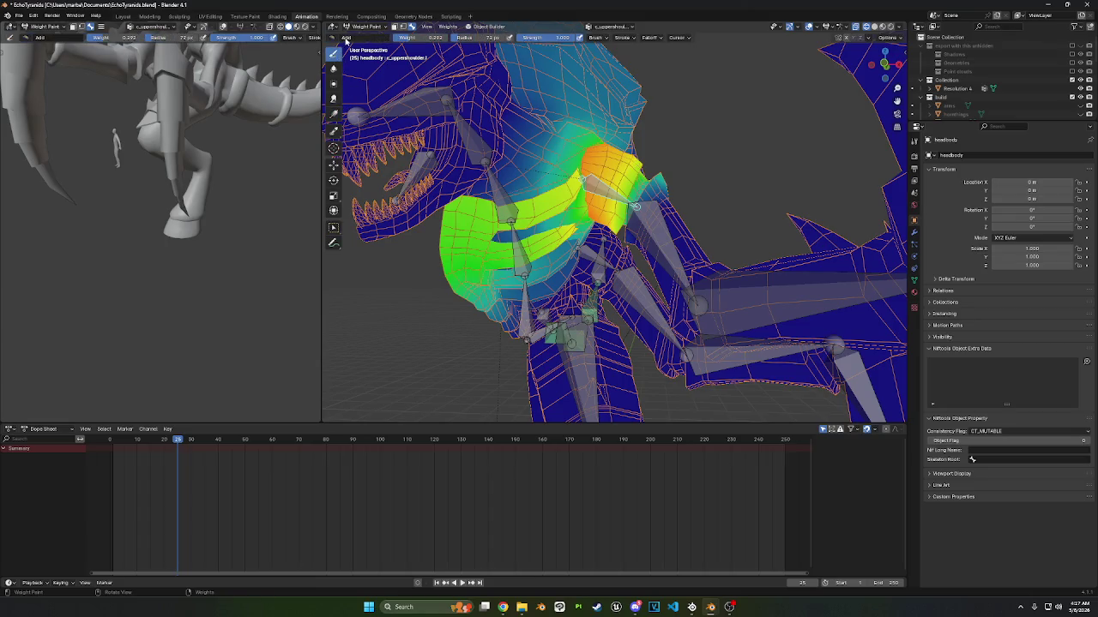
{"action": "left_click", "coordinate": [331, 39]}
{"action": "left_click", "coordinate": [563, 60]}
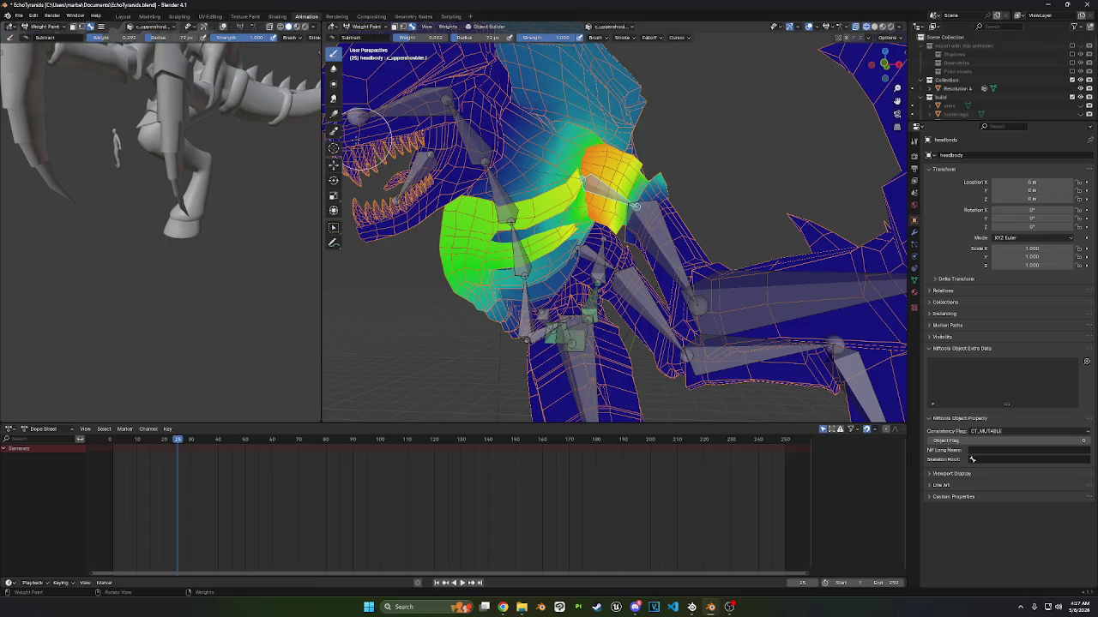
{"action": "left_click", "coordinate": [333, 114]}
{"action": "middle_click_drag", "start_coordinate": [403, 163], "coordinate": [468, 211]}
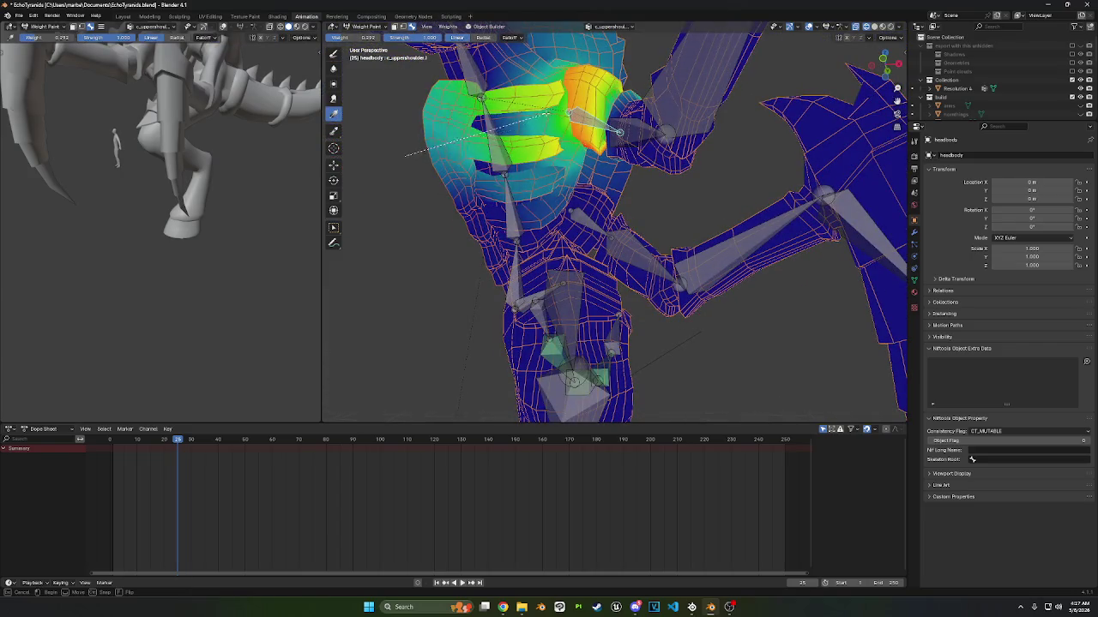
{"action": "left_click_drag", "start_coordinate": [549, 137], "coordinate": [480, 103]}
{"action": "left_click_drag", "start_coordinate": [549, 137], "coordinate": [470, 106]}
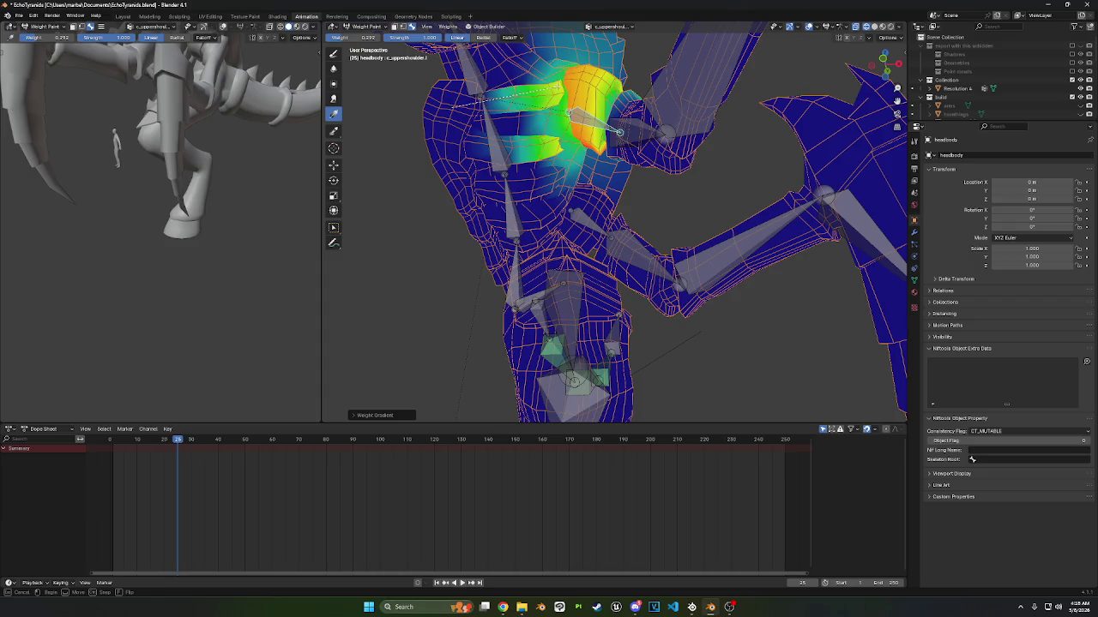
- Refine the chest gradient from several angles, then rotate the shoulder bone to about 29.66°
{"action": "mouse_move", "coordinate": [471, 107]}
{"action": "middle_mouse_down"}
{"action": "mouse_move", "coordinate": [549, 70]}
{"action": "mouse_move", "coordinate": [429, 142]}
{"action": "middle_mouse_up"}
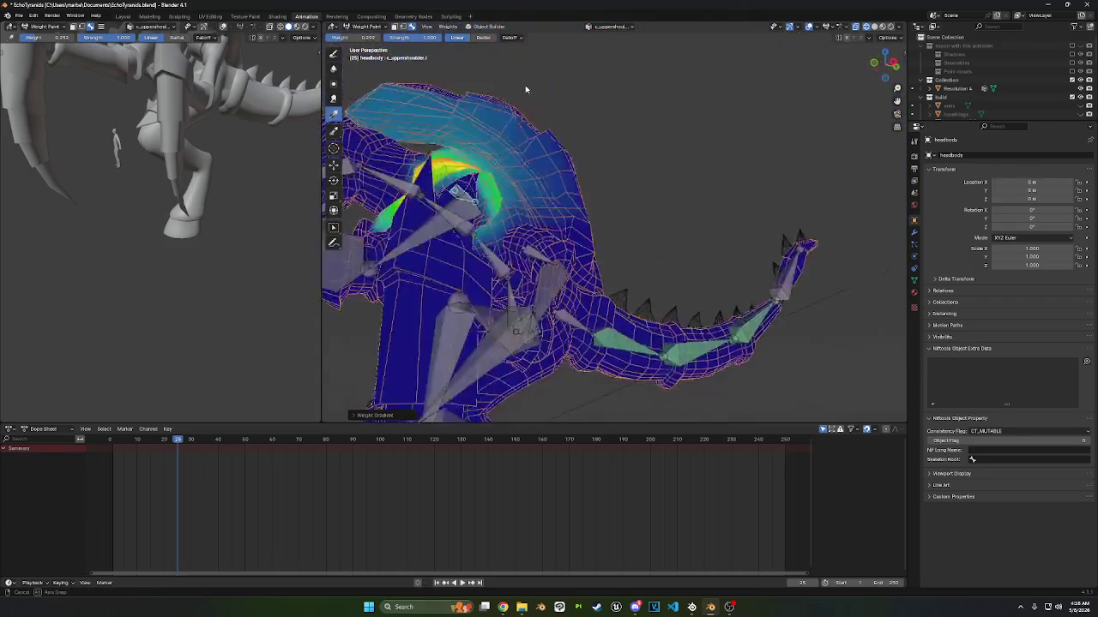
{"action": "left_click_drag", "start_coordinate": [429, 141], "coordinate": [438, 185]}
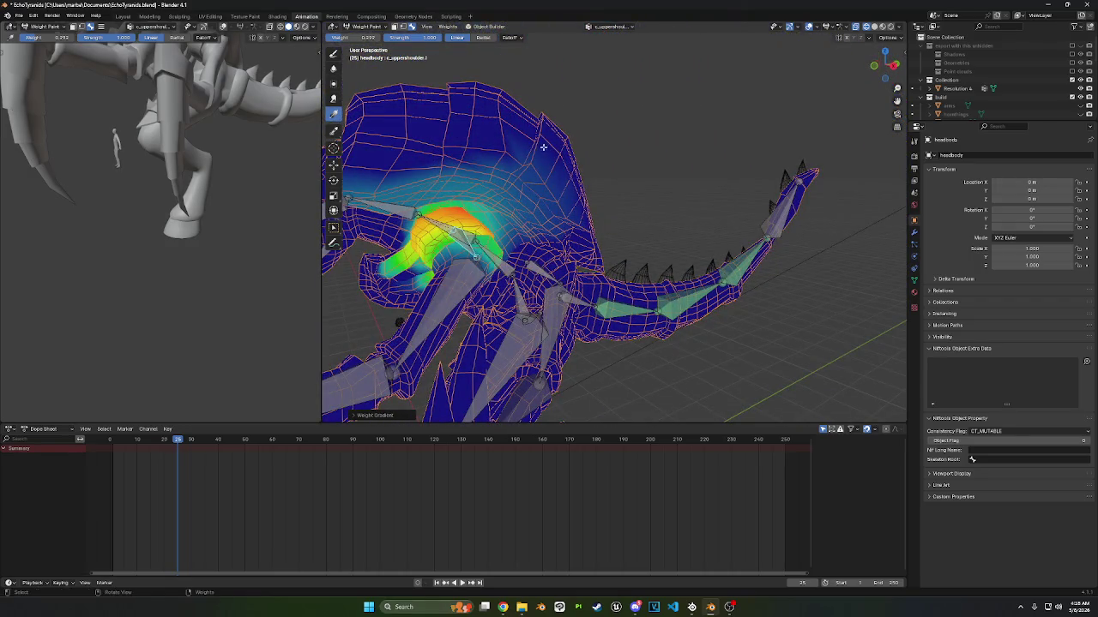
{"action": "middle_click_drag", "start_coordinate": [547, 149], "coordinate": [410, 111]}
{"action": "left_click_drag", "start_coordinate": [409, 112], "coordinate": [467, 141]}
{"action": "mouse_move", "coordinate": [468, 141]}
{"action": "middle_mouse_down"}
{"action": "mouse_move", "coordinate": [450, 119]}
{"action": "mouse_move", "coordinate": [456, 128]}
{"action": "middle_mouse_up"}
{"action": "left_click_drag", "start_coordinate": [456, 128], "coordinate": [463, 141]}
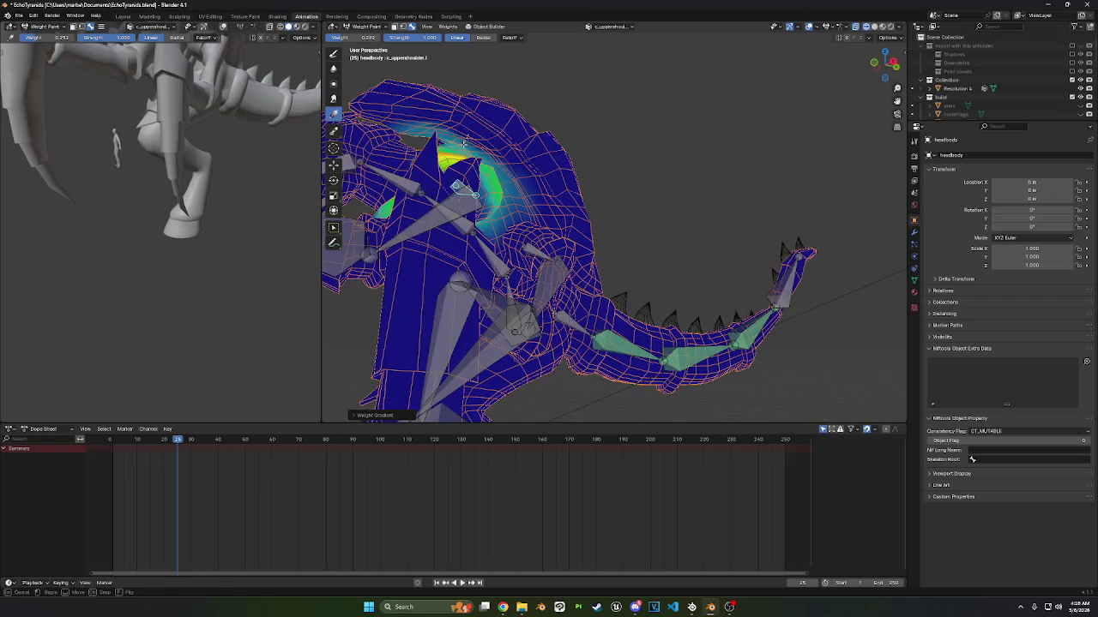
{"action": "left_click_drag", "start_coordinate": [463, 151], "coordinate": [481, 150]}
{"action": "scroll", "coordinate": [444, 127], "scroll_direction": "up", "scroll_amount": 3}
{"action": "mouse_move", "coordinate": [445, 126]}
{"action": "middle_mouse_down"}
{"action": "mouse_move", "coordinate": [534, 206]}
{"action": "mouse_move", "coordinate": [608, 154]}
{"action": "mouse_move", "coordinate": [686, 126]}
{"action": "middle_mouse_up"}
{"action": "key", "text": "r"}
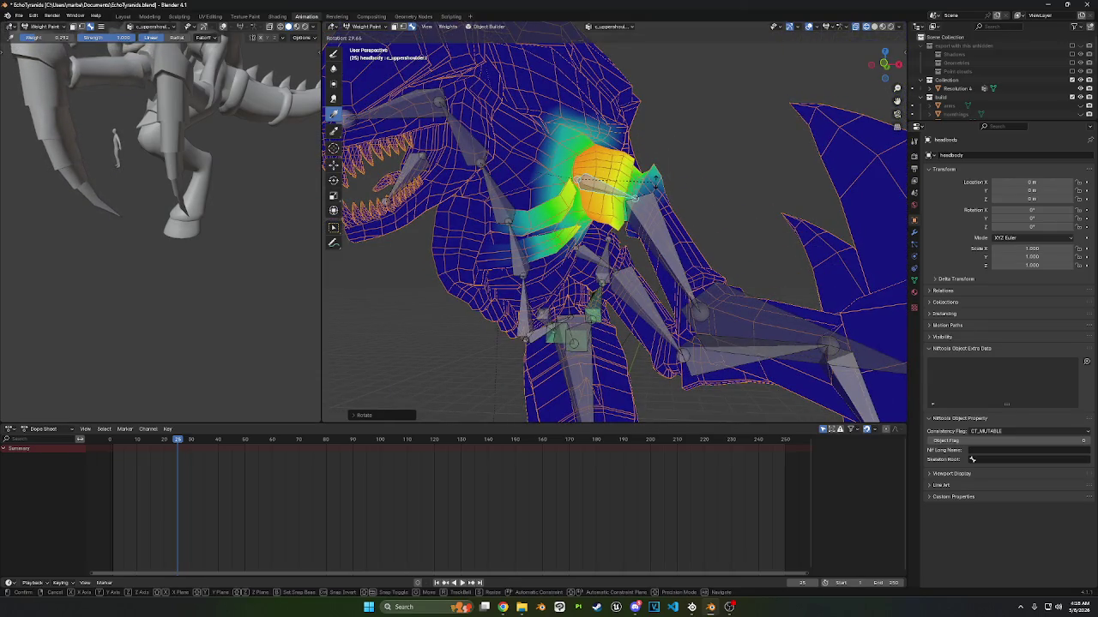
- Confirm the rotation and lay a new gradient across the shoulder weights
{"action": "left_click", "coordinate": [654, 181]}
{"action": "middle_click_drag", "start_coordinate": [655, 181], "coordinate": [480, 188]}
{"action": "left_click_drag", "start_coordinate": [480, 188], "coordinate": [554, 156]}
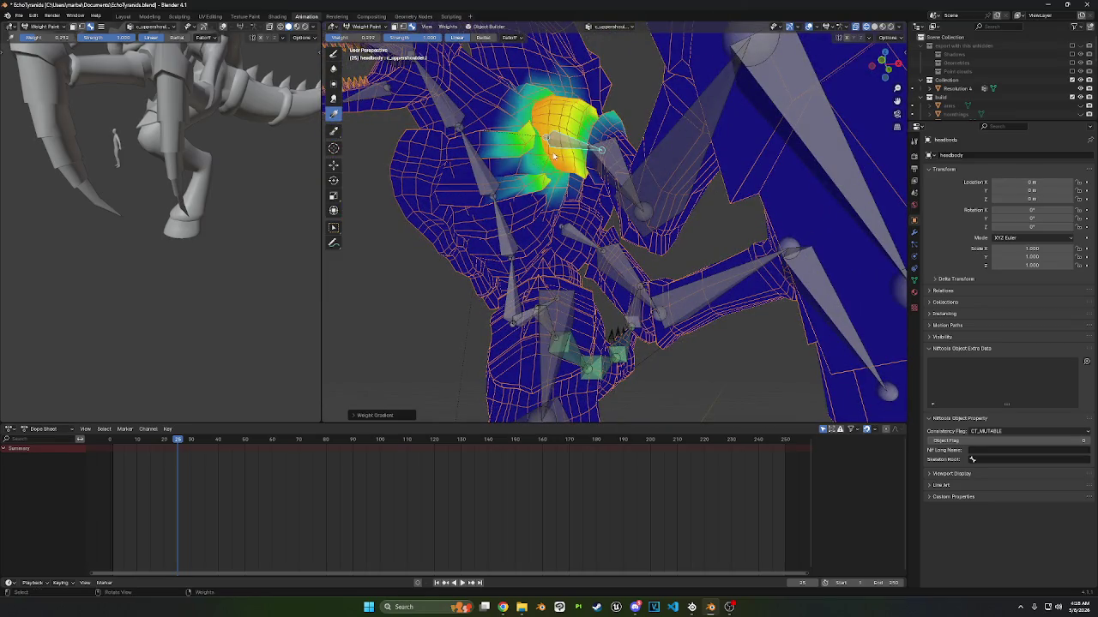
{"action": "middle_click_drag", "start_coordinate": [554, 156], "coordinate": [373, 96]}
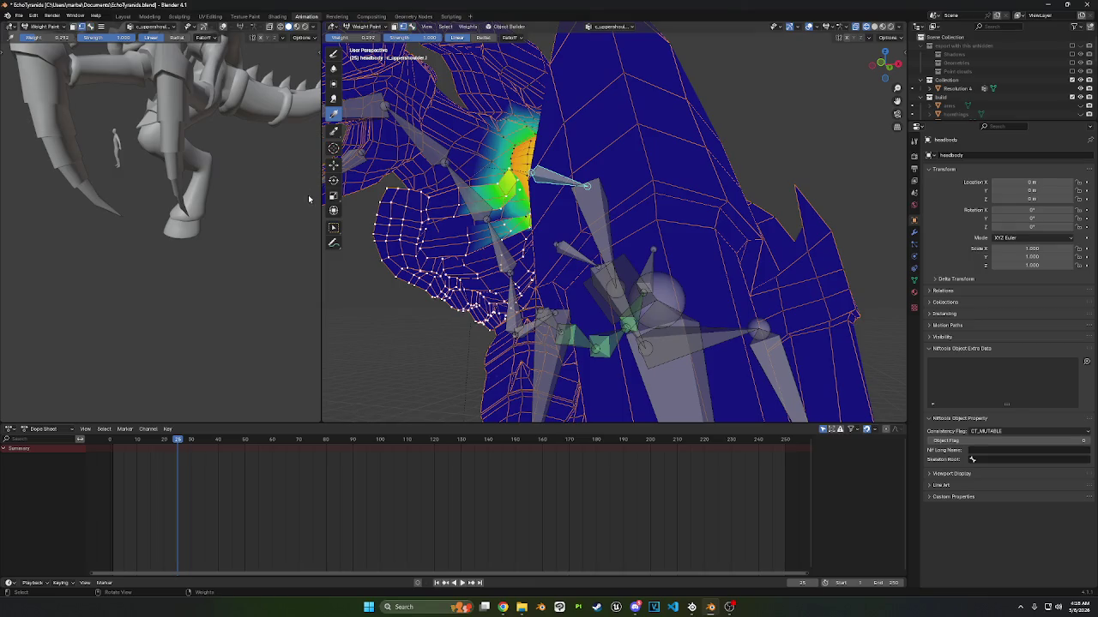
- Repaint the shoulder with two more gradients and rotate the bone again to 16.79°
{"action": "left_click_drag", "start_coordinate": [472, 224], "coordinate": [661, 110]}
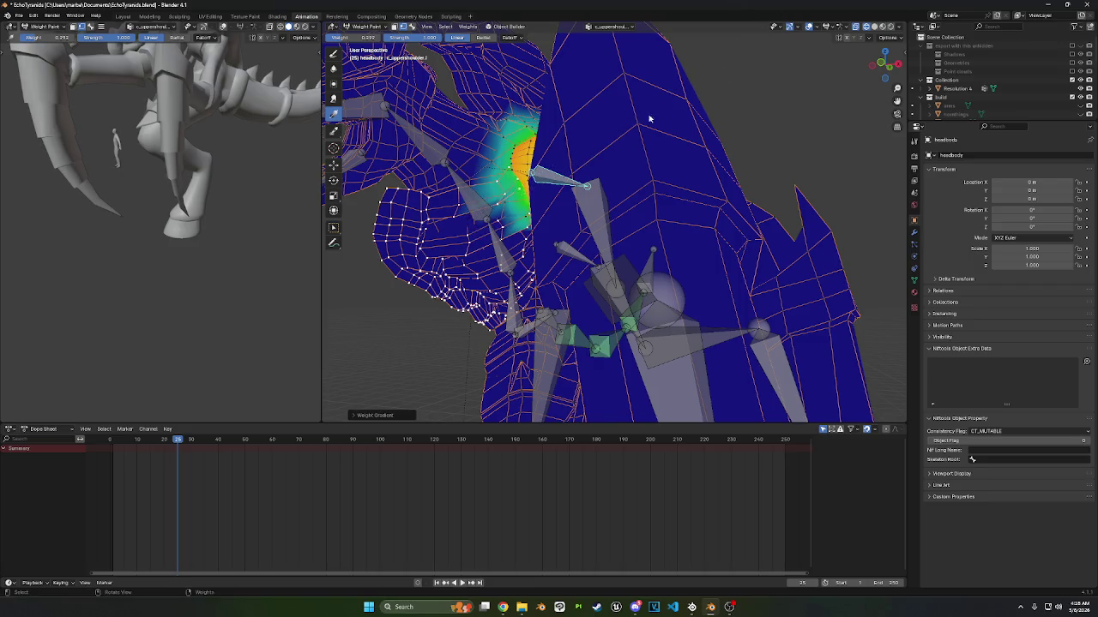
{"action": "middle_click_drag", "start_coordinate": [661, 110], "coordinate": [549, 225]}
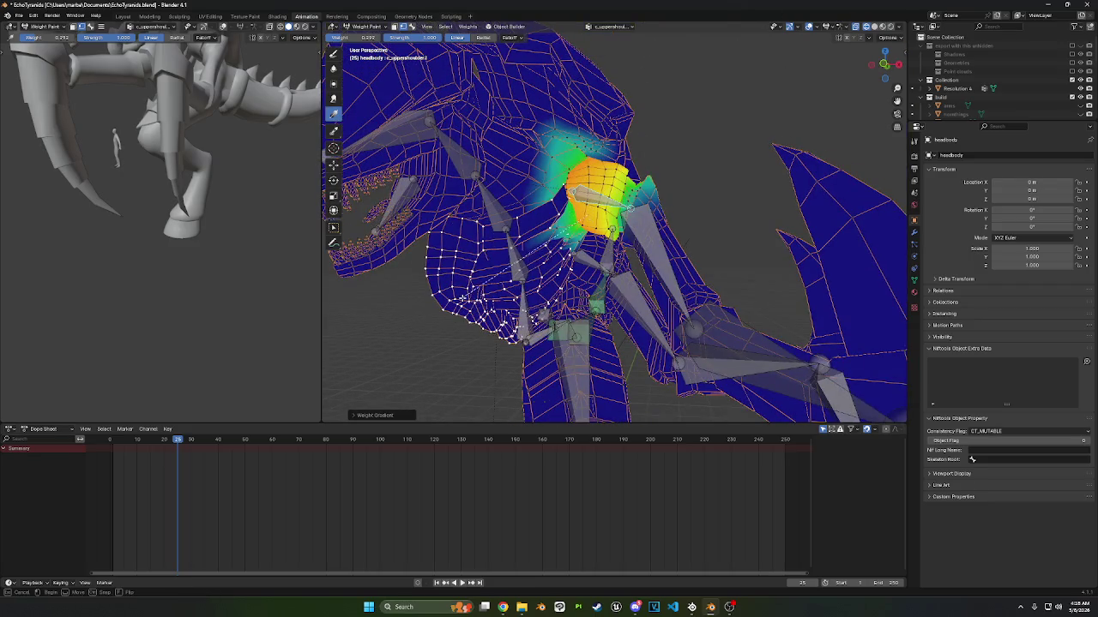
{"action": "middle_click_drag", "start_coordinate": [480, 288], "coordinate": [583, 217]}
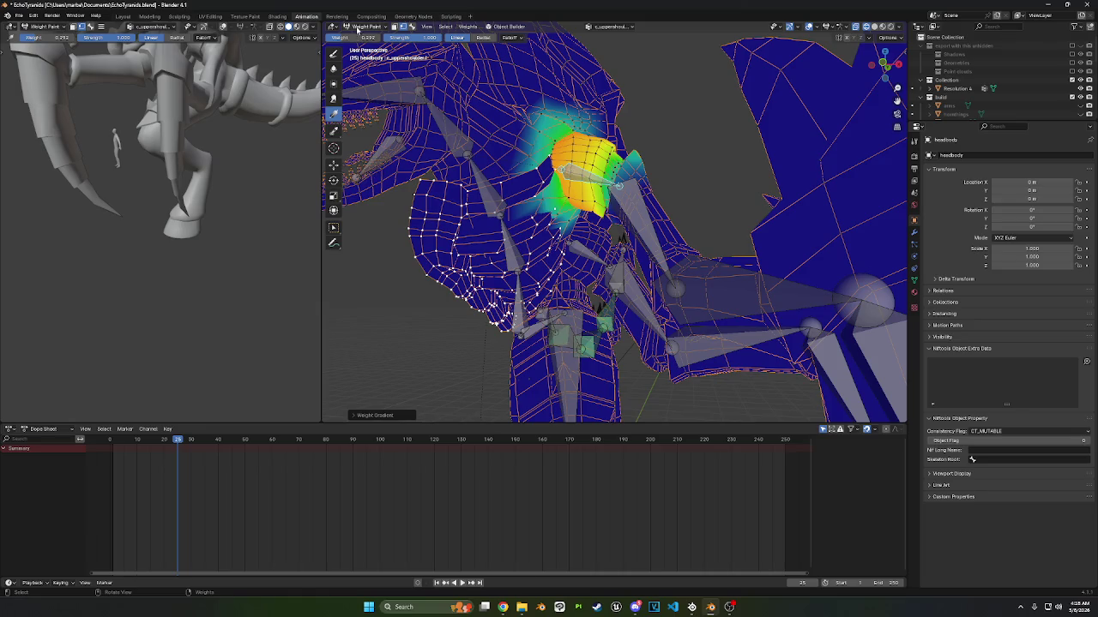
{"action": "left_click", "coordinate": [359, 28]}
{"action": "key", "text": "r"}
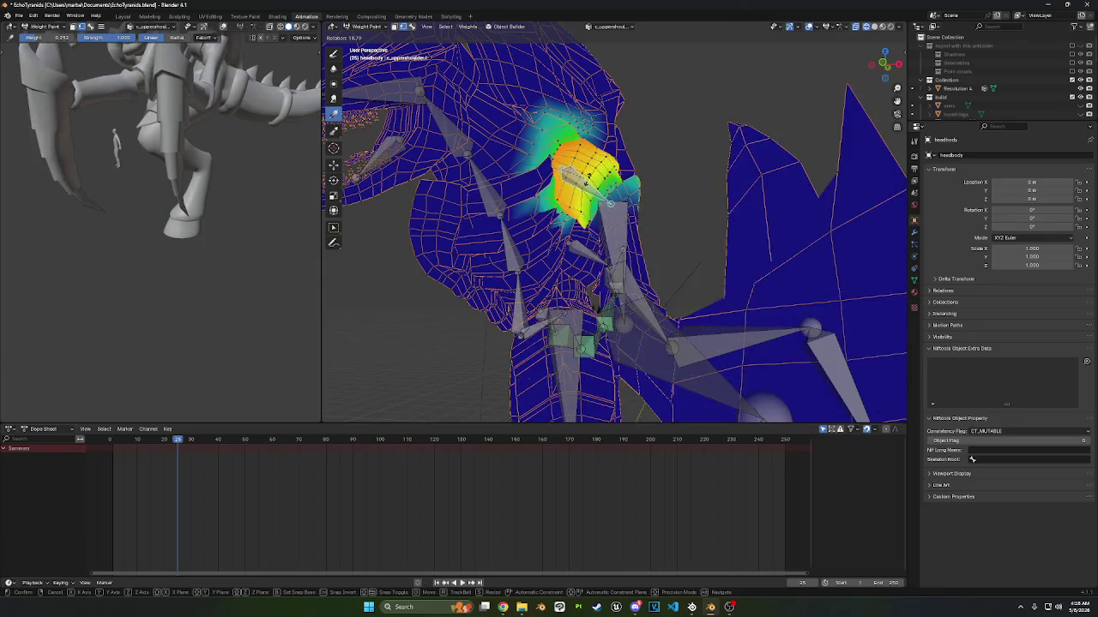
- Confirm the rotation and paint away the upper shoulder weights with the Draw brush
{"action": "left_click", "coordinate": [610, 204]}
{"action": "middle_click_drag", "start_coordinate": [610, 203], "coordinate": [605, 172]}
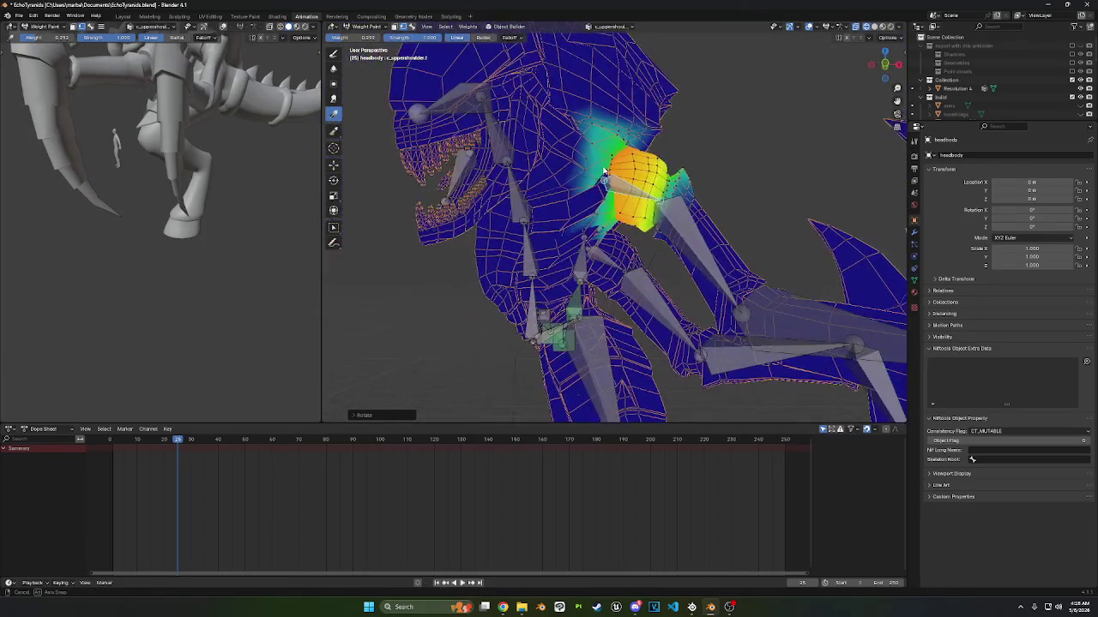
{"action": "left_click", "coordinate": [334, 54]}
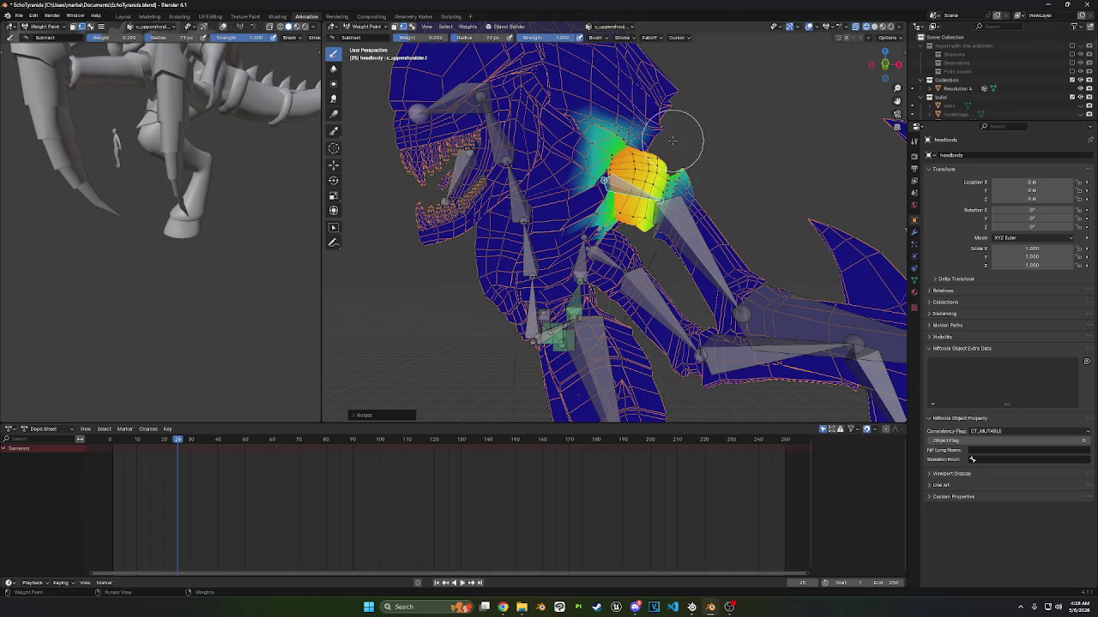
{"action": "left_click_drag", "start_coordinate": [654, 131], "coordinate": [568, 92]}
{"action": "left_click", "coordinate": [410, 28]}
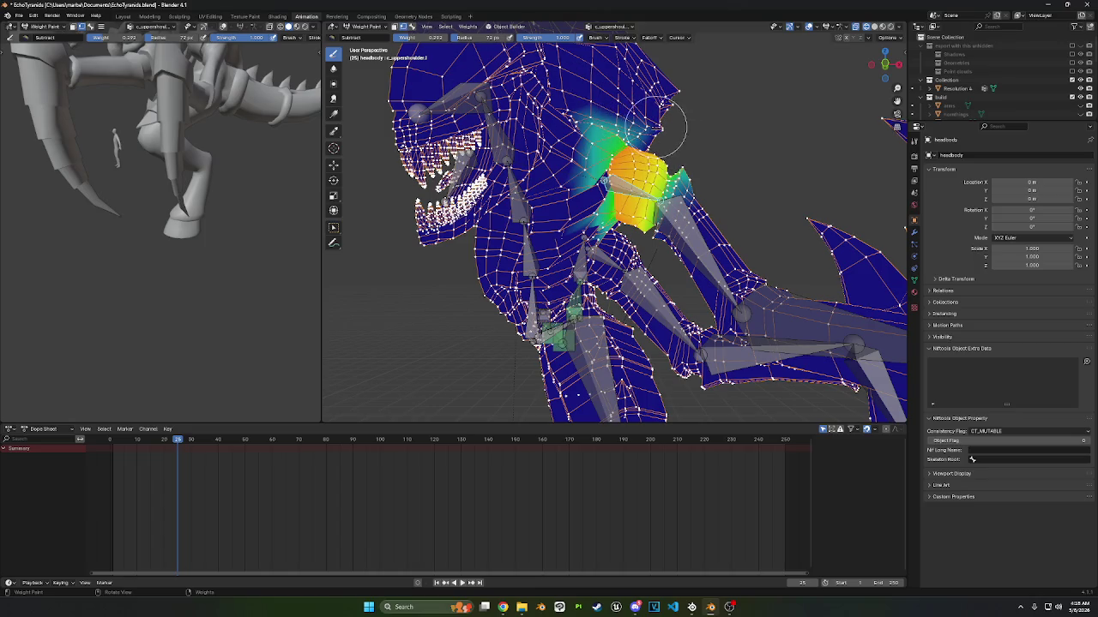
{"action": "middle_click_drag", "start_coordinate": [604, 112], "coordinate": [559, 115]}
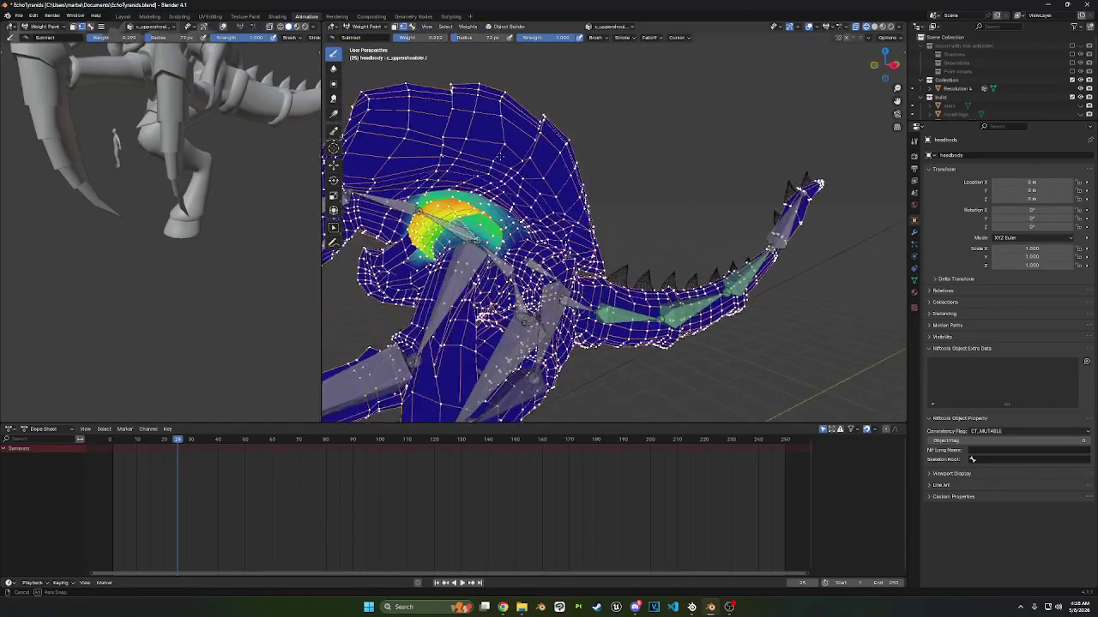
{"action": "middle_click_drag", "start_coordinate": [559, 116], "coordinate": [506, 163]}
{"action": "left_click_drag", "start_coordinate": [518, 206], "coordinate": [489, 184]}
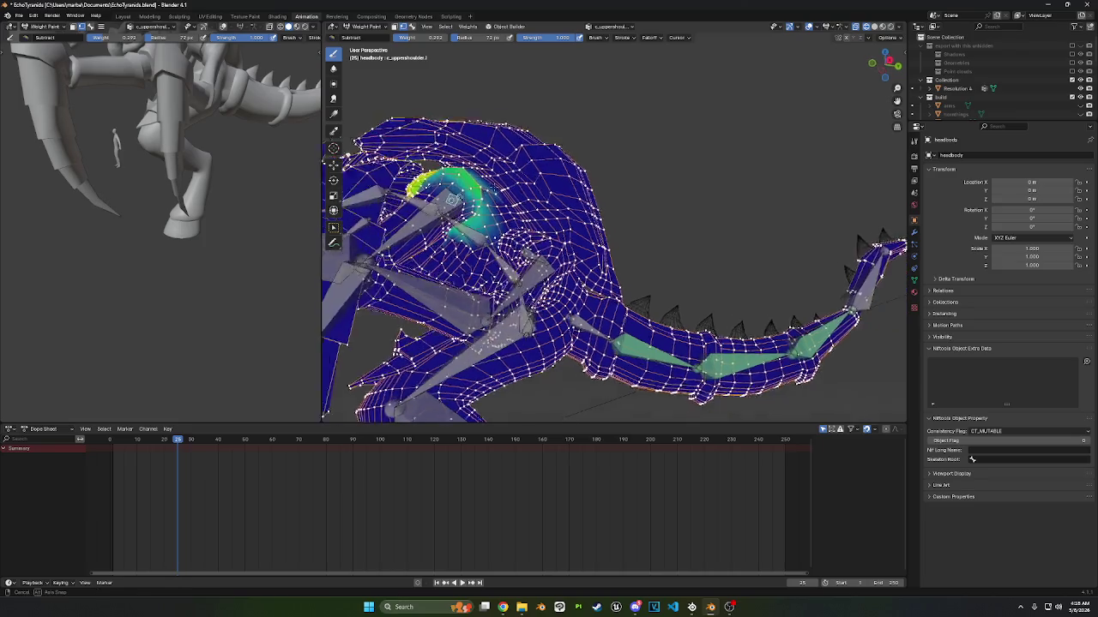
- Zoom onto the shoulder and select every vertex of the mesh
{"action": "scroll", "coordinate": [493, 176], "scroll_direction": "up", "scroll_amount": 6}
{"action": "mouse_move", "coordinate": [498, 172]}
{"action": "middle_mouse_down", "text": "shift"}
{"action": "mouse_move", "coordinate": [549, 139]}
{"action": "mouse_move", "coordinate": [603, 196]}
{"action": "middle_mouse_up", "text": "shift"}
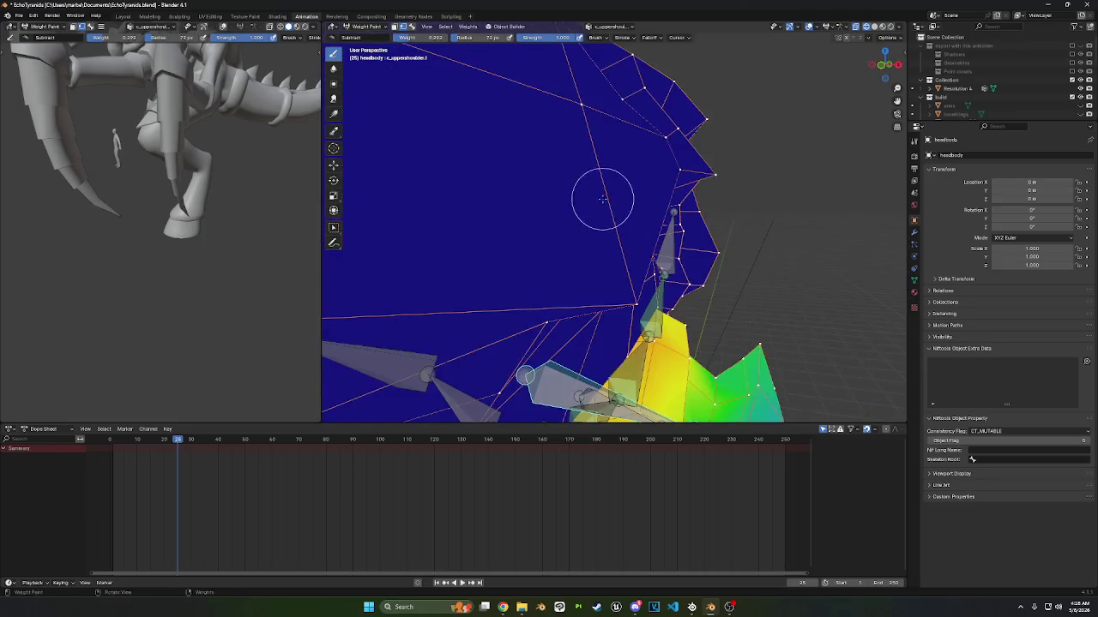
{"action": "scroll", "coordinate": [600, 206], "scroll_direction": "down", "scroll_amount": 6}
{"action": "middle_click_drag", "start_coordinate": [513, 205], "coordinate": [507, 203]}
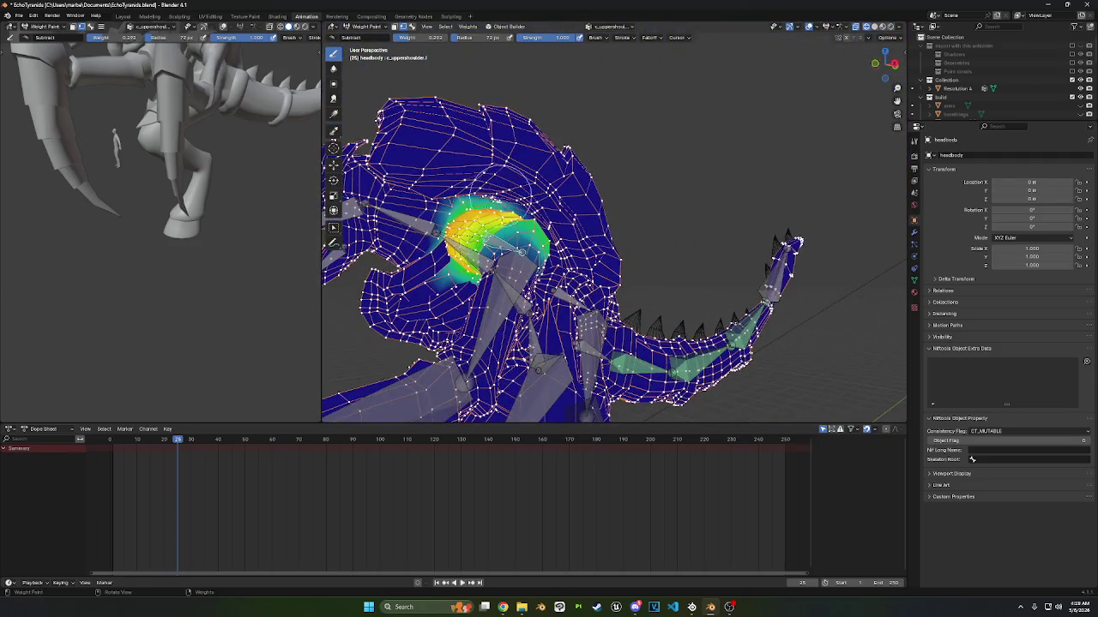
{"action": "key", "text": "w"}
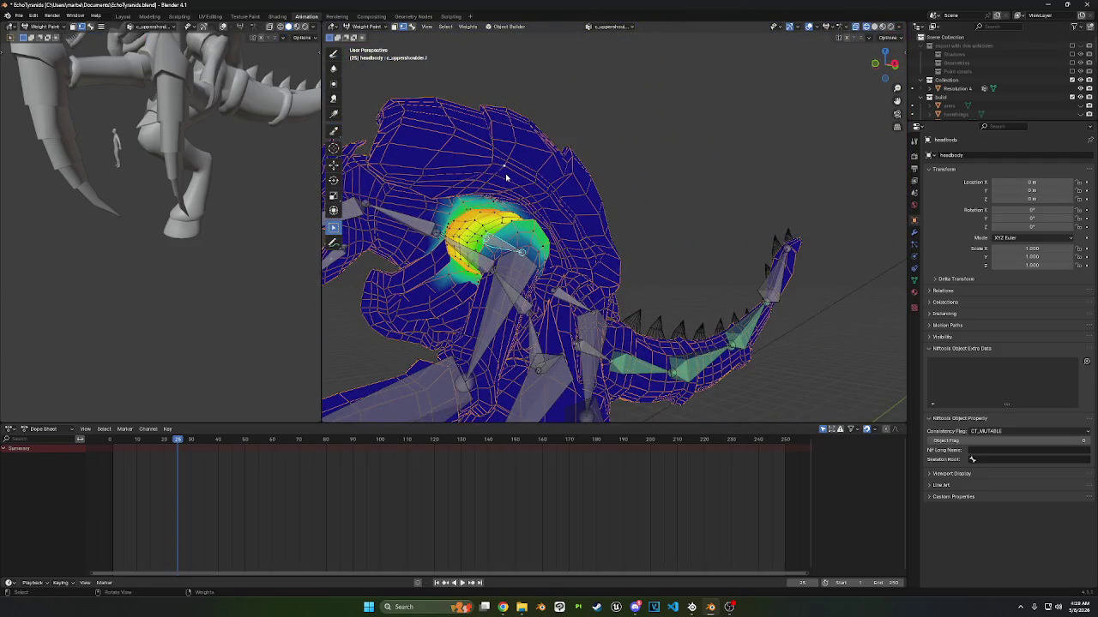
{"action": "key", "text": "a"}
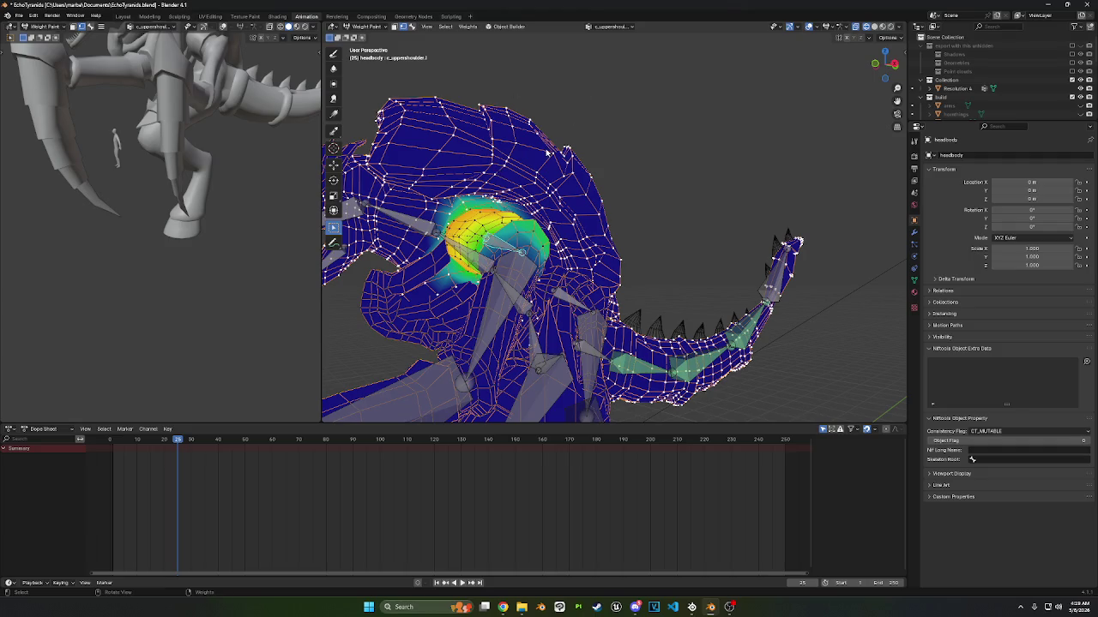
{"action": "middle_click_drag", "start_coordinate": [551, 149], "coordinate": [323, 76]}
- Return to the Draw brush, inspect the painted shoulder, and switch to the UV Editing workspace
{"action": "left_click", "coordinate": [333, 53]}
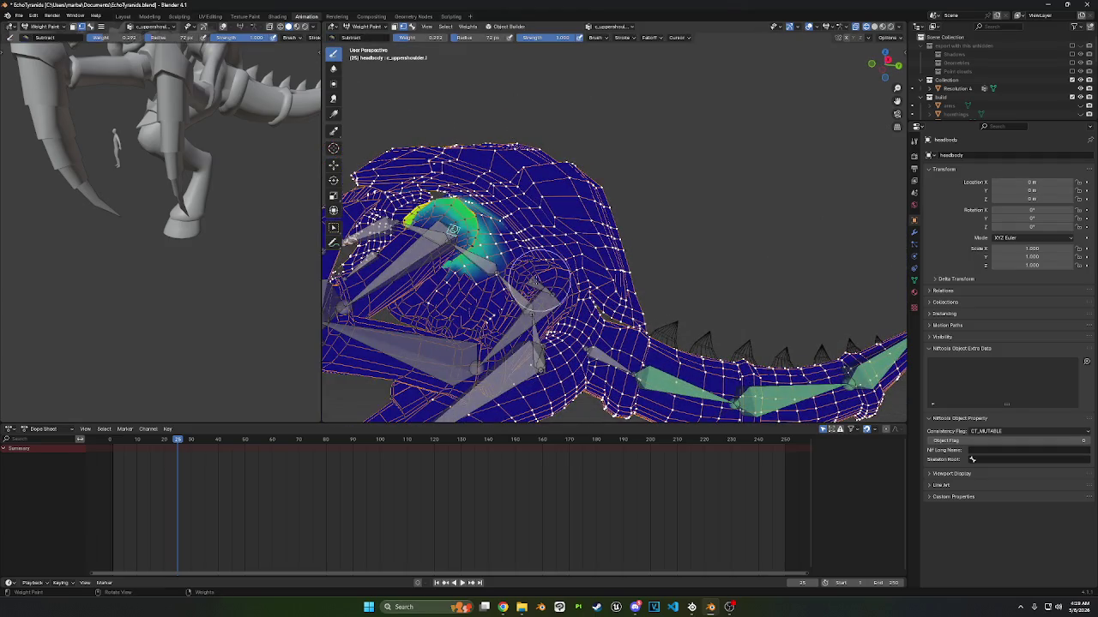
{"action": "scroll", "coordinate": [448, 257], "scroll_direction": "up", "scroll_amount": 5}
{"action": "scroll", "coordinate": [448, 258], "scroll_direction": "down", "scroll_amount": 1}
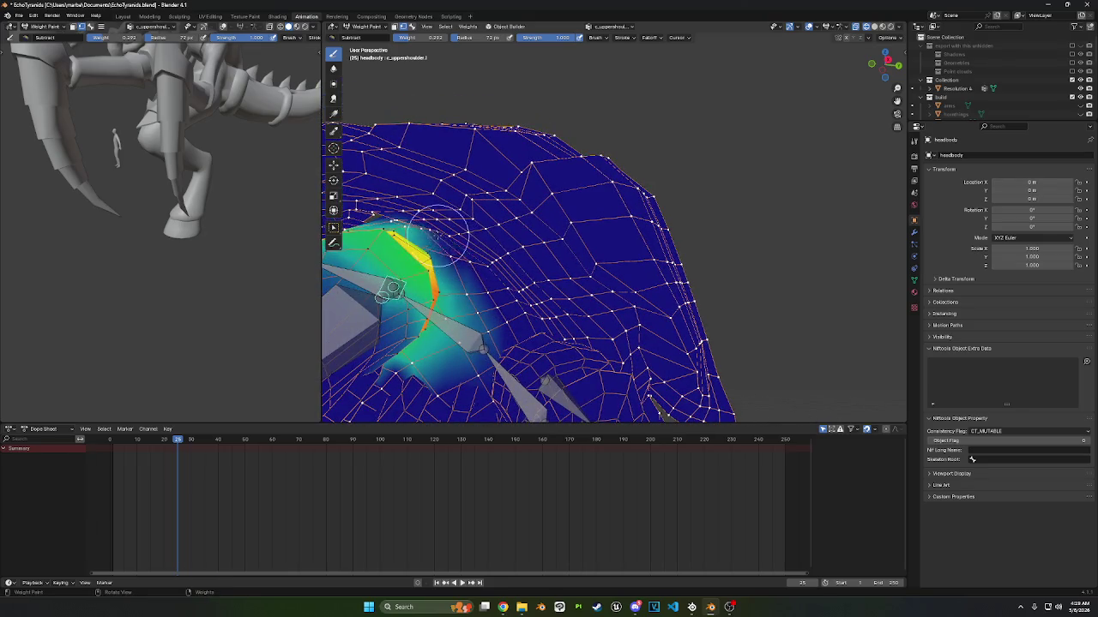
{"action": "mouse_move", "coordinate": [406, 216]}
{"action": "middle_mouse_down"}
{"action": "mouse_move", "coordinate": [522, 230]}
{"action": "mouse_move", "coordinate": [540, 197]}
{"action": "middle_mouse_up"}
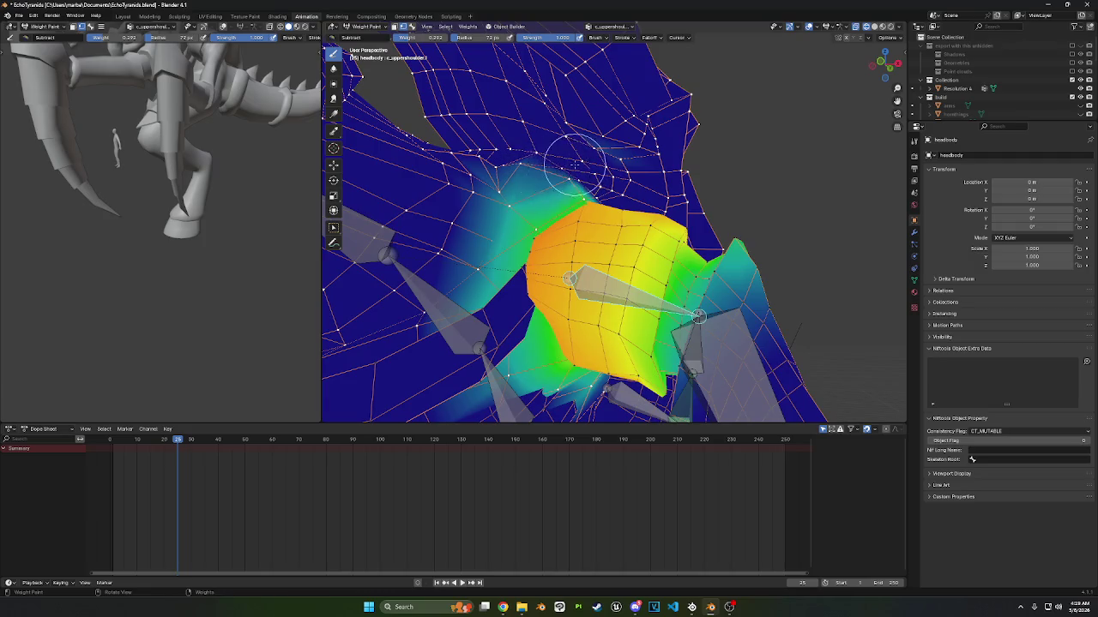
{"action": "mouse_move", "coordinate": [480, 154]}
{"action": "middle_mouse_down"}
{"action": "mouse_move", "coordinate": [515, 197]}
{"action": "mouse_move", "coordinate": [678, 288]}
{"action": "middle_mouse_up"}
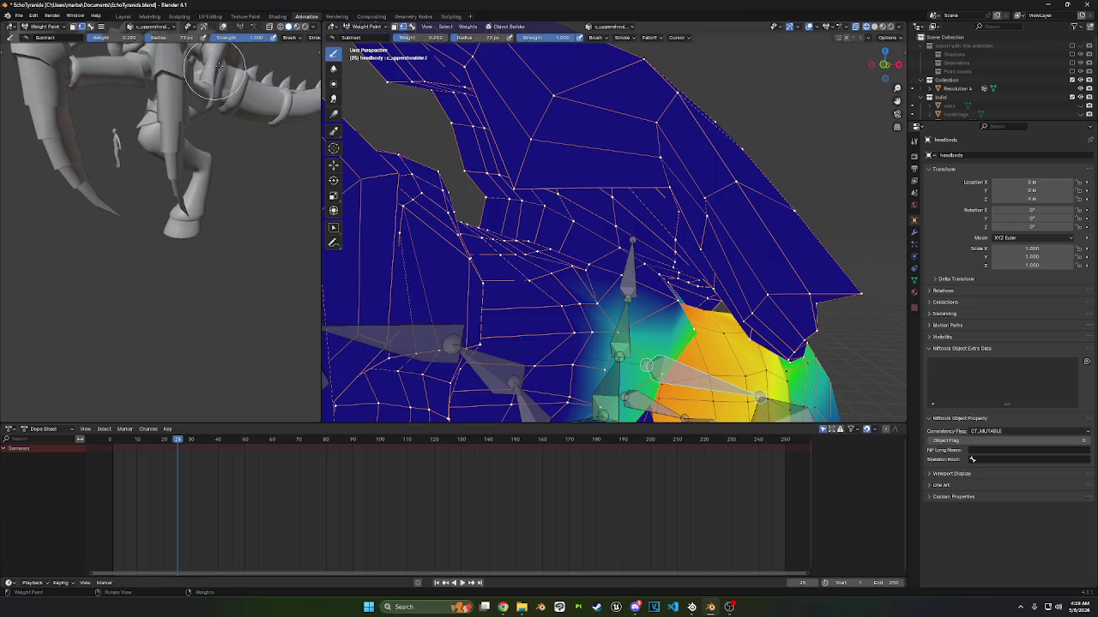
{"action": "left_click", "coordinate": [217, 19]}
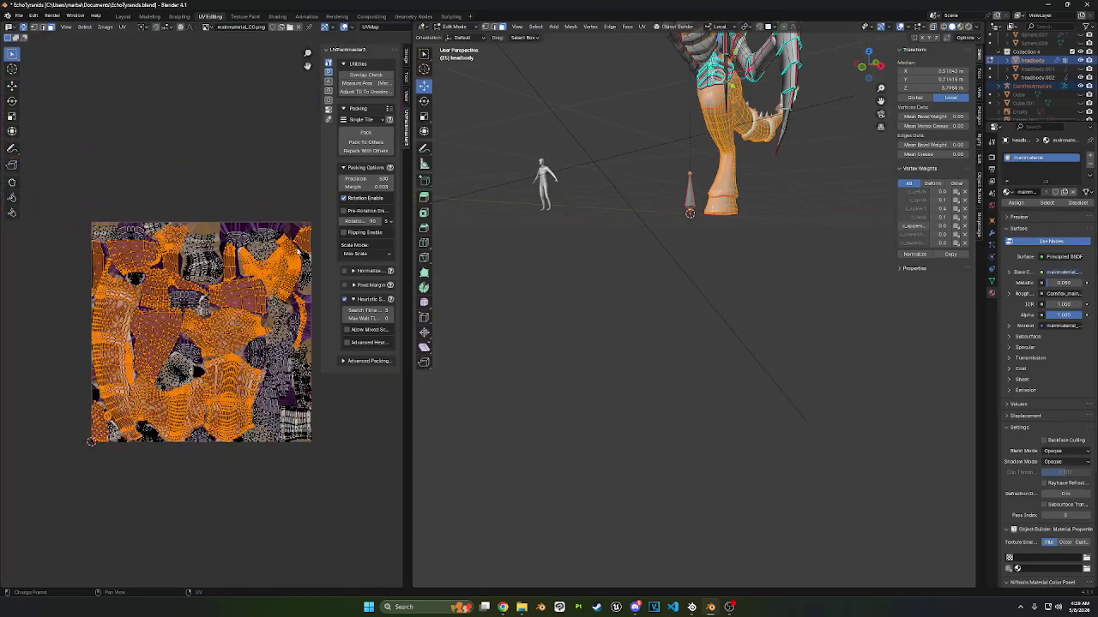
- Put the headbody back into Weight Paint mode
{"action": "scroll", "coordinate": [657, 300], "scroll_direction": "up", "scroll_amount": 2}
{"action": "scroll", "coordinate": [656, 300], "scroll_direction": "up", "scroll_amount": 2}
{"action": "middle_click_drag", "start_coordinate": [657, 300], "coordinate": [618, 257]}
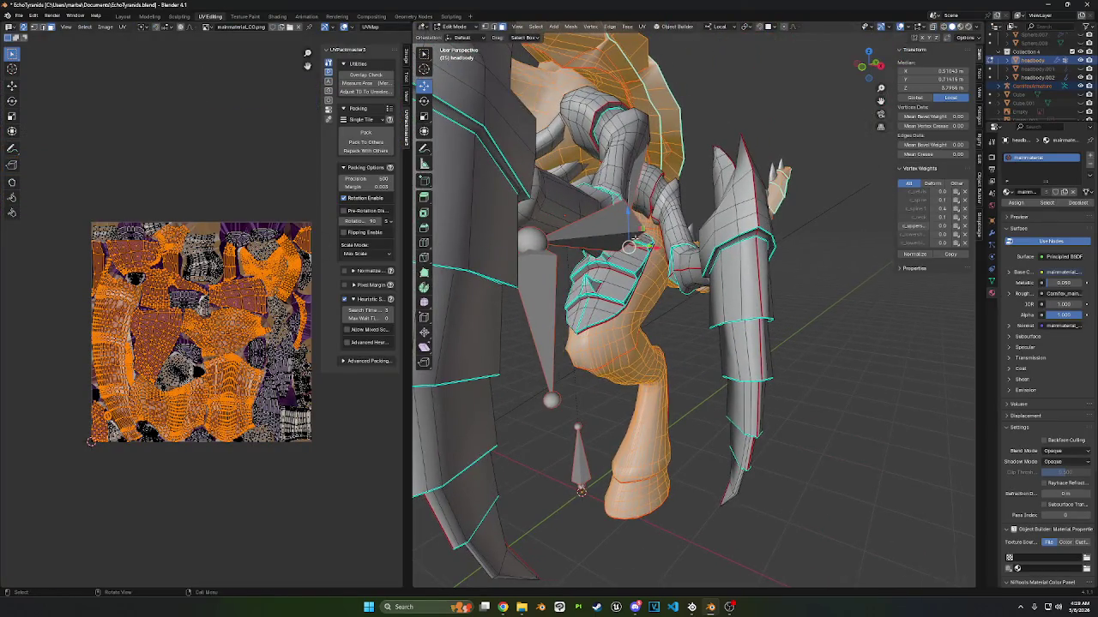
{"action": "left_click", "coordinate": [452, 27]}
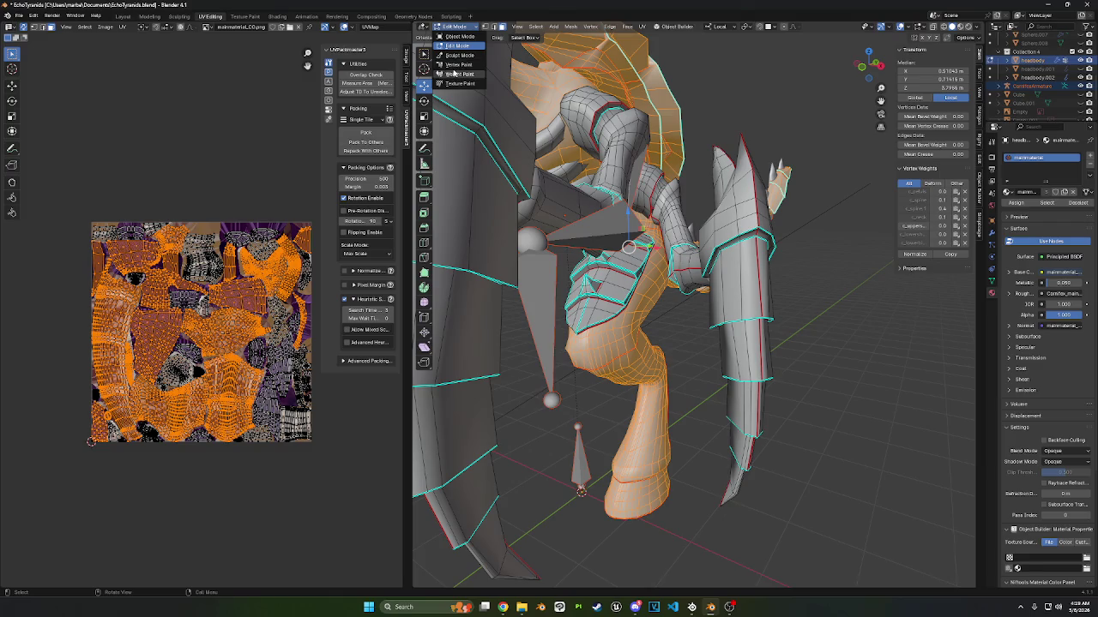
{"action": "left_click", "coordinate": [455, 74]}
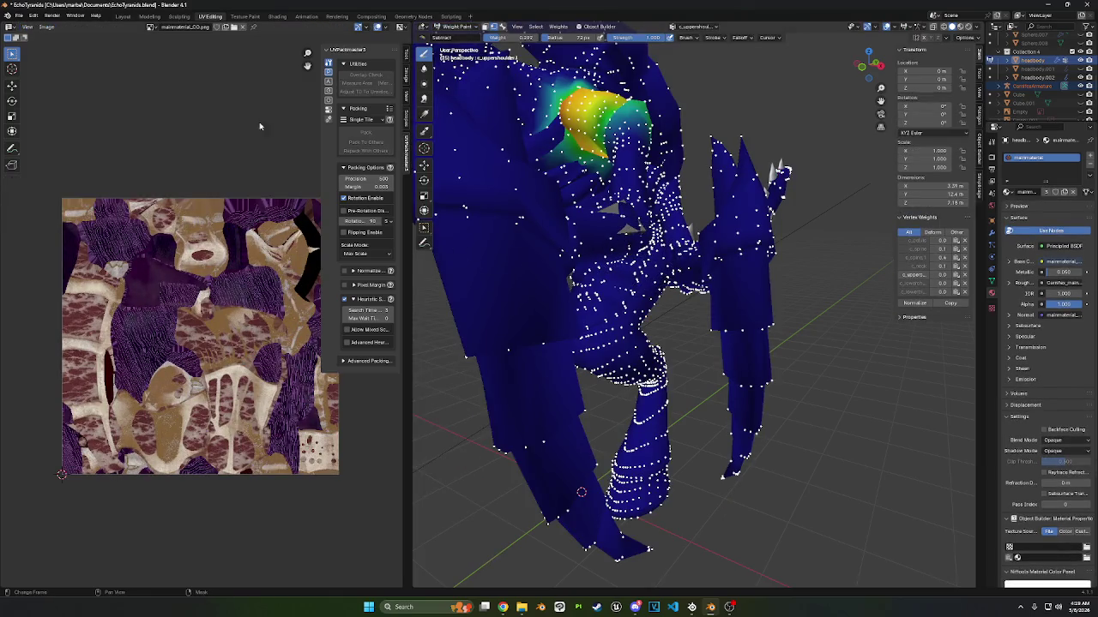
- Turn off the vertex selection mask, show the wireframe overlay, and go to the Modeling workspace
{"action": "middle_click_drag", "start_coordinate": [582, 492], "coordinate": [643, 452]}
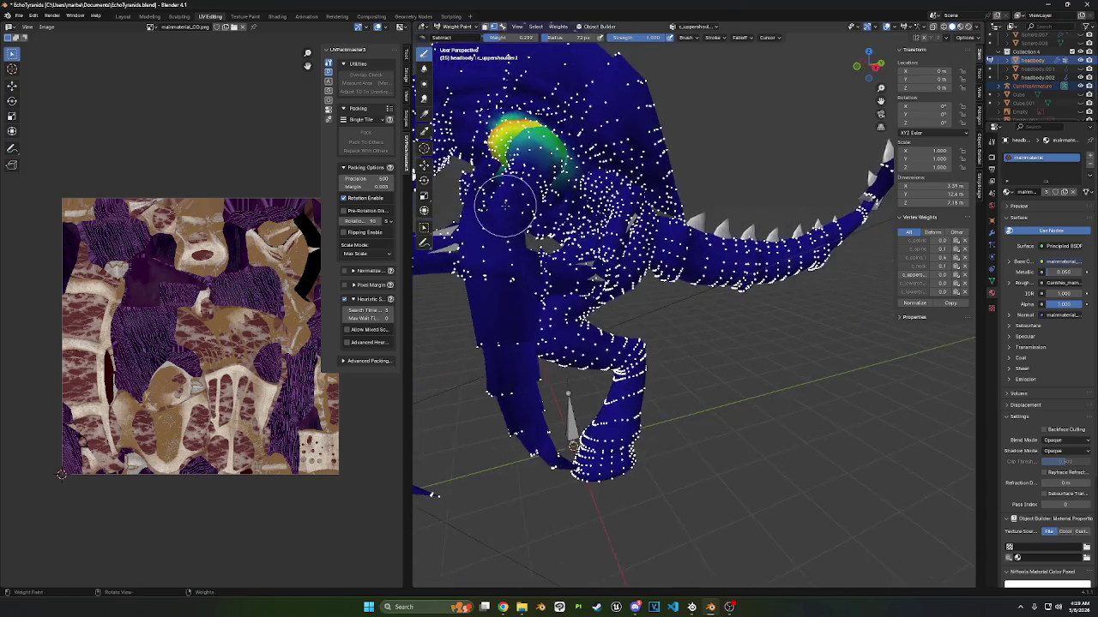
{"action": "left_click", "coordinate": [485, 27]}
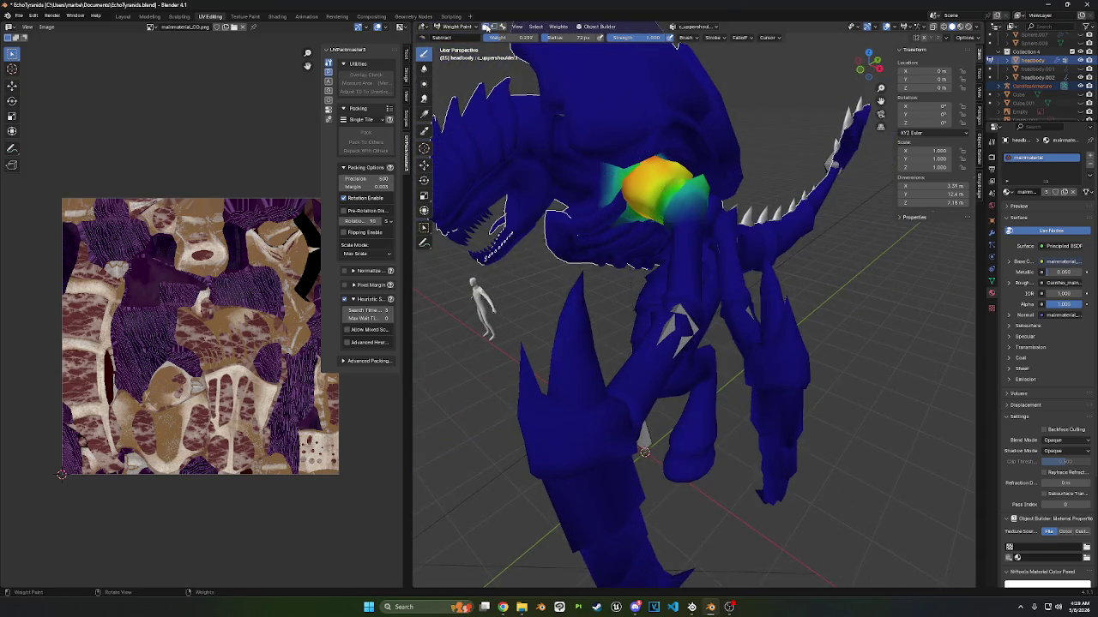
{"action": "middle_click_drag", "start_coordinate": [631, 198], "coordinate": [897, 53]}
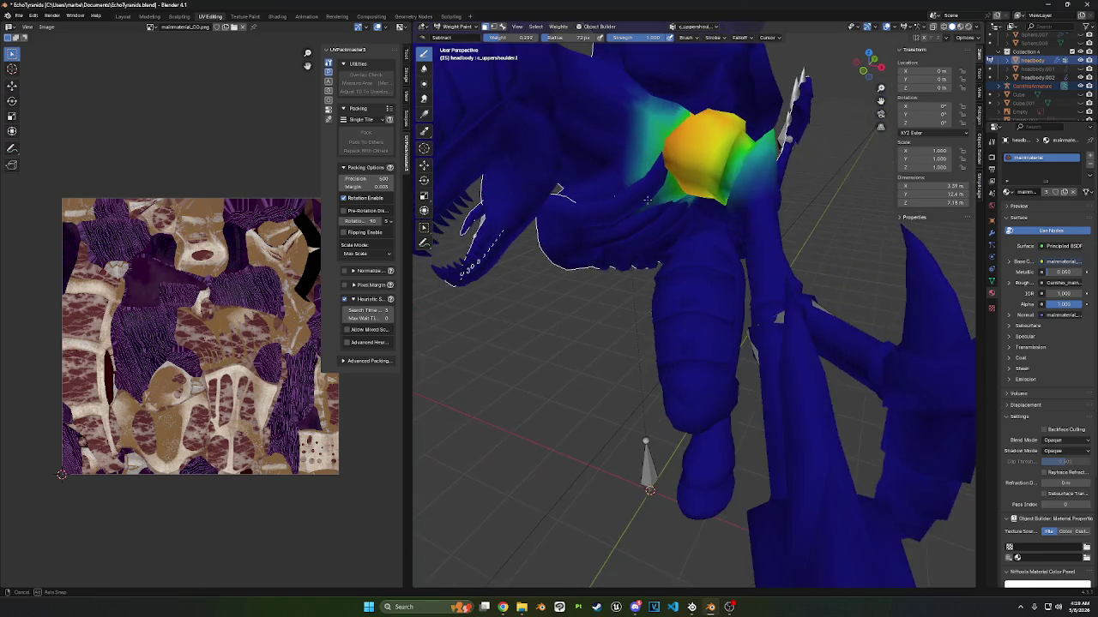
{"action": "left_click", "coordinate": [944, 27]}
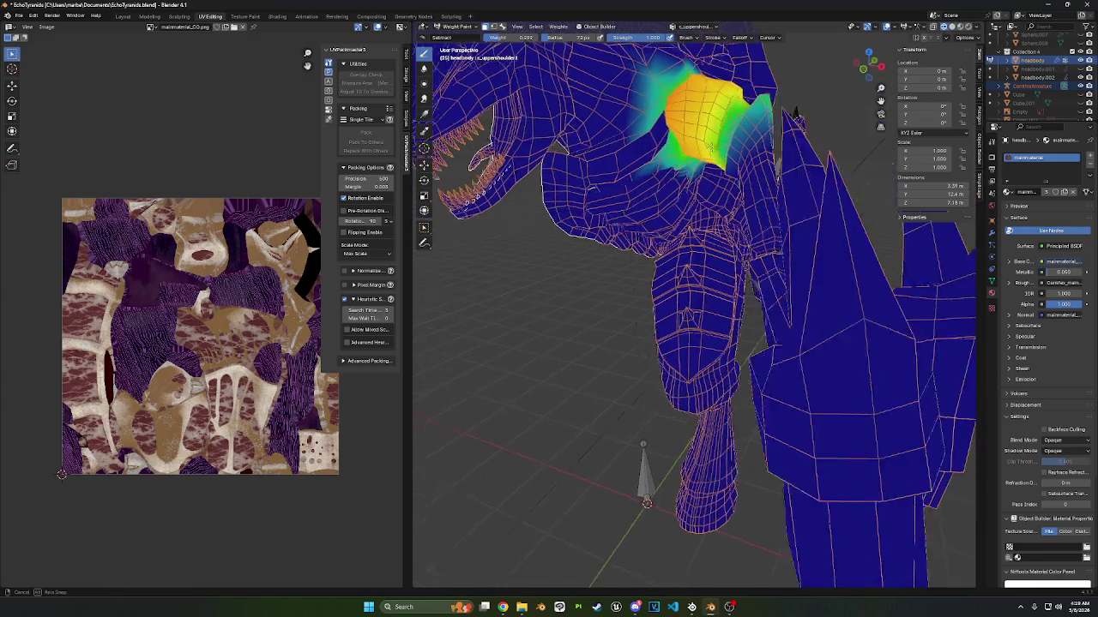
{"action": "middle_click_drag", "start_coordinate": [687, 257], "coordinate": [553, 76]}
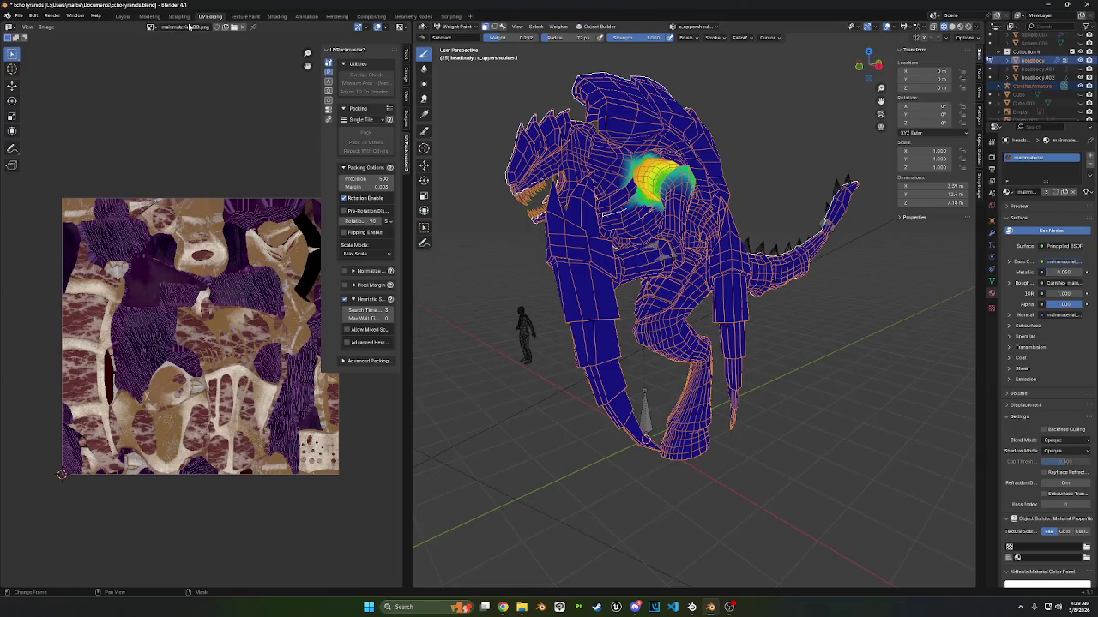
{"action": "left_click", "coordinate": [150, 16]}
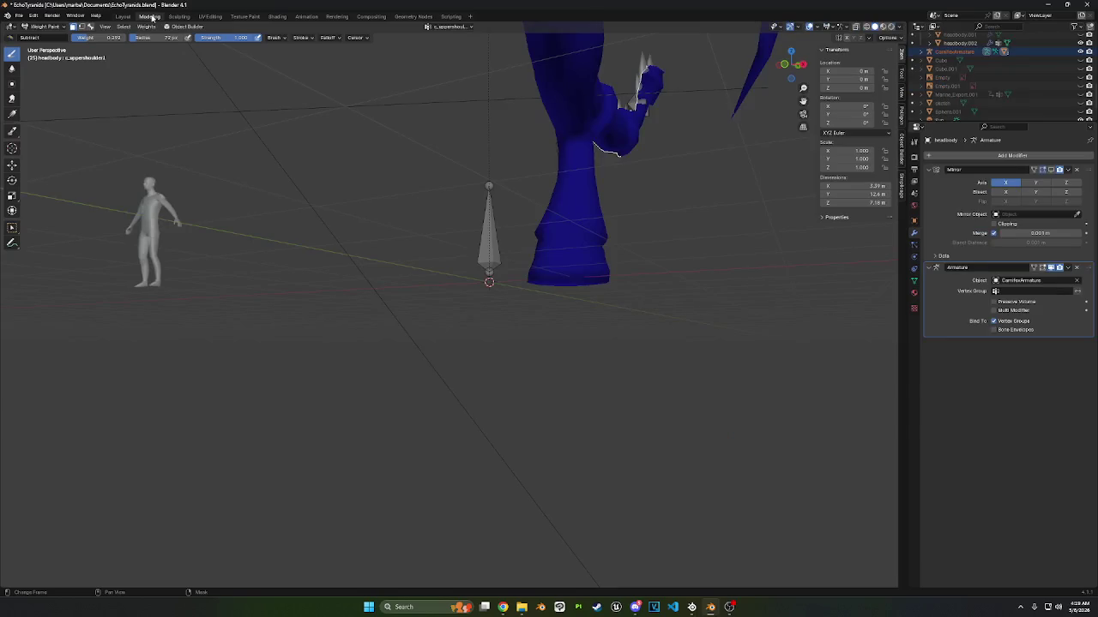
- In the Animation workspace, drop the selection mask and make c_spine, then c_lowershoulder.l, active
{"action": "left_click", "coordinate": [306, 17]}
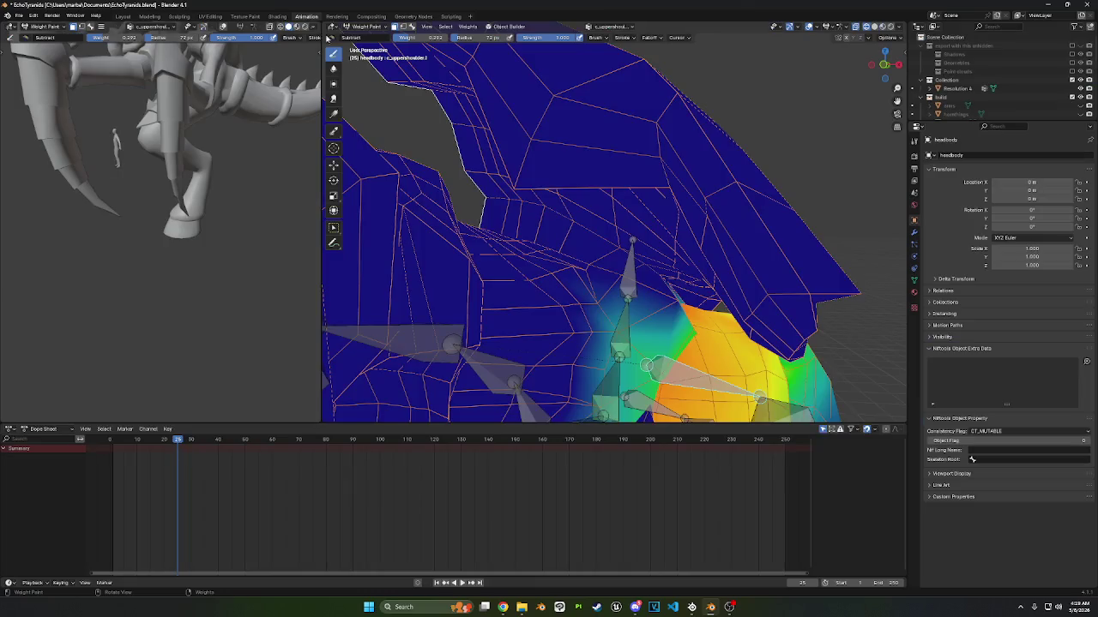
{"action": "mouse_move", "coordinate": [600, 214]}
{"action": "middle_mouse_down"}
{"action": "mouse_move", "coordinate": [682, 191]}
{"action": "mouse_move", "coordinate": [442, 71]}
{"action": "middle_mouse_up"}
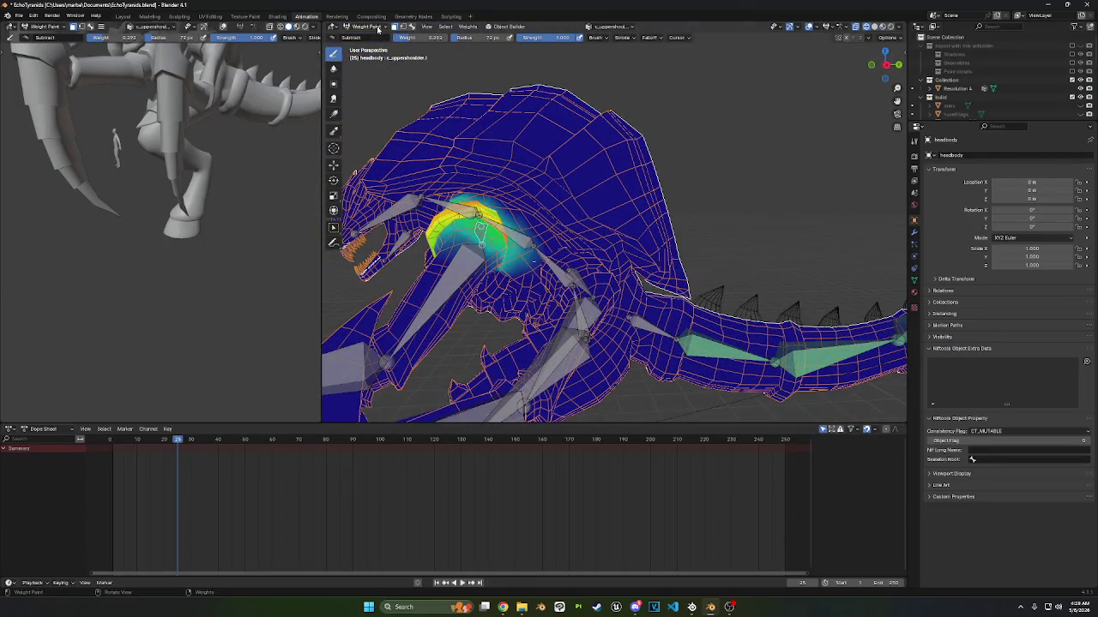
{"action": "left_click", "coordinate": [412, 27]}
{"action": "left_click", "coordinate": [333, 227]}
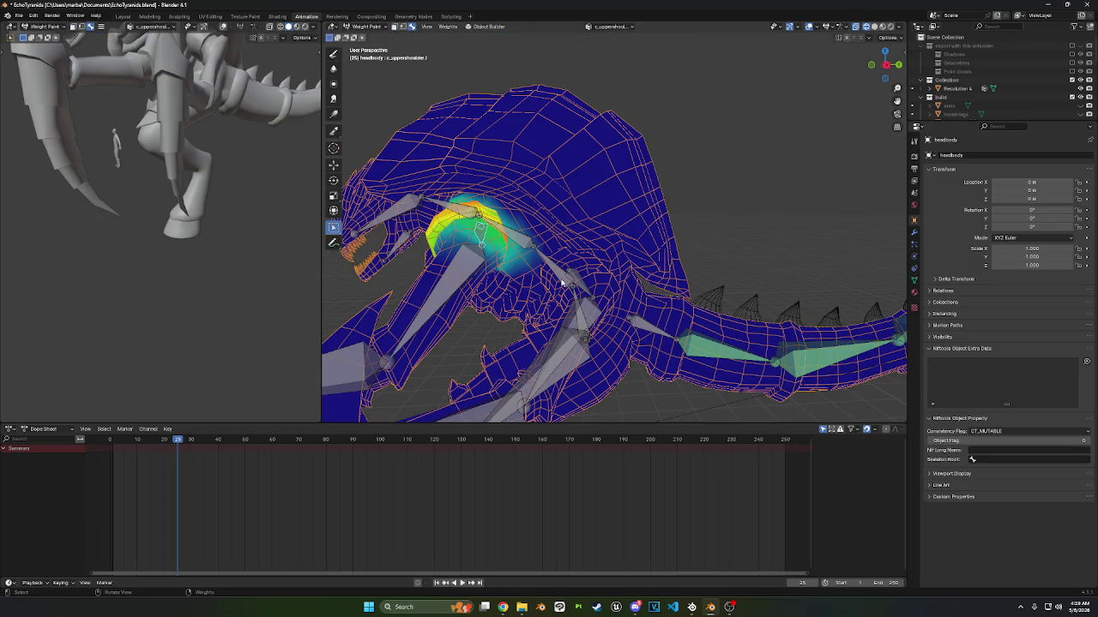
{"action": "left_click", "coordinate": [561, 283]}
{"action": "mouse_move", "coordinate": [561, 283]}
{"action": "middle_mouse_down"}
{"action": "mouse_move", "coordinate": [537, 273]}
{"action": "mouse_move", "coordinate": [597, 277]}
{"action": "mouse_move", "coordinate": [627, 215]}
{"action": "mouse_move", "coordinate": [627, 203]}
{"action": "mouse_move", "coordinate": [543, 208]}
{"action": "mouse_move", "coordinate": [618, 215]}
{"action": "mouse_move", "coordinate": [571, 204]}
{"action": "middle_mouse_up"}
{"action": "left_click", "coordinate": [537, 272]}
{"action": "scroll", "coordinate": [598, 277], "scroll_direction": "up", "scroll_amount": 3}
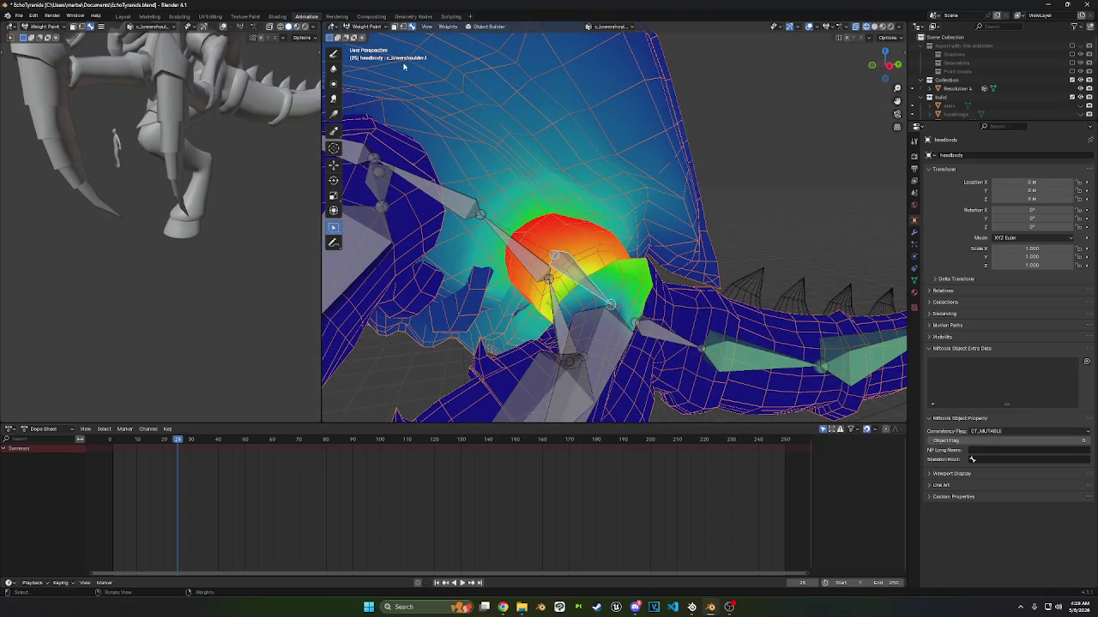
- With the vertex mask on, drag linear gradients so c_lowershoulder.l weights fade out around the left shoulder
{"action": "left_click", "coordinate": [404, 26]}
{"action": "left_click", "coordinate": [333, 116]}
{"action": "middle_click_drag", "start_coordinate": [333, 116], "coordinate": [479, 198]}
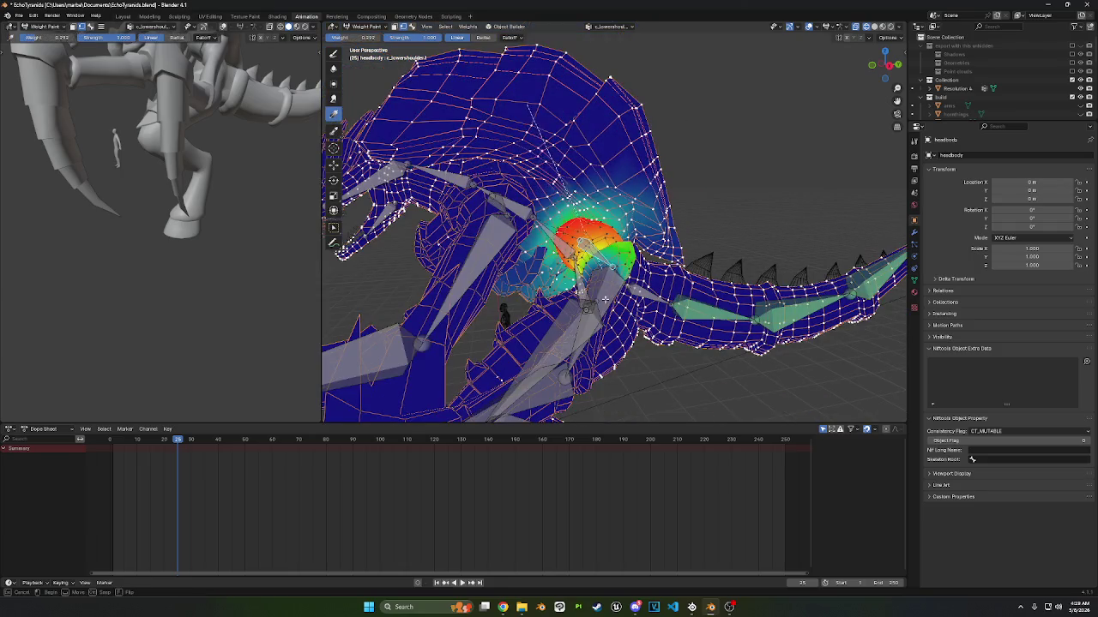
{"action": "left_click_drag", "start_coordinate": [528, 108], "coordinate": [546, 197]}
{"action": "mouse_move", "coordinate": [546, 197]}
{"action": "middle_mouse_down"}
{"action": "mouse_move", "coordinate": [600, 214]}
{"action": "mouse_move", "coordinate": [587, 224]}
{"action": "mouse_move", "coordinate": [592, 246]}
{"action": "middle_mouse_up"}
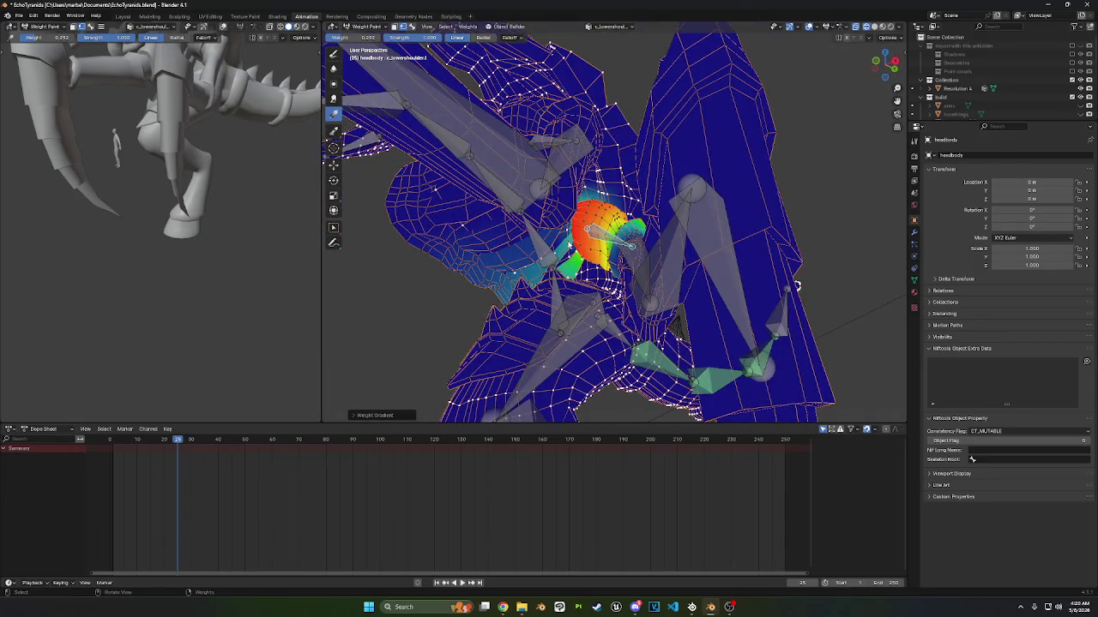
{"action": "key", "text": "v"}
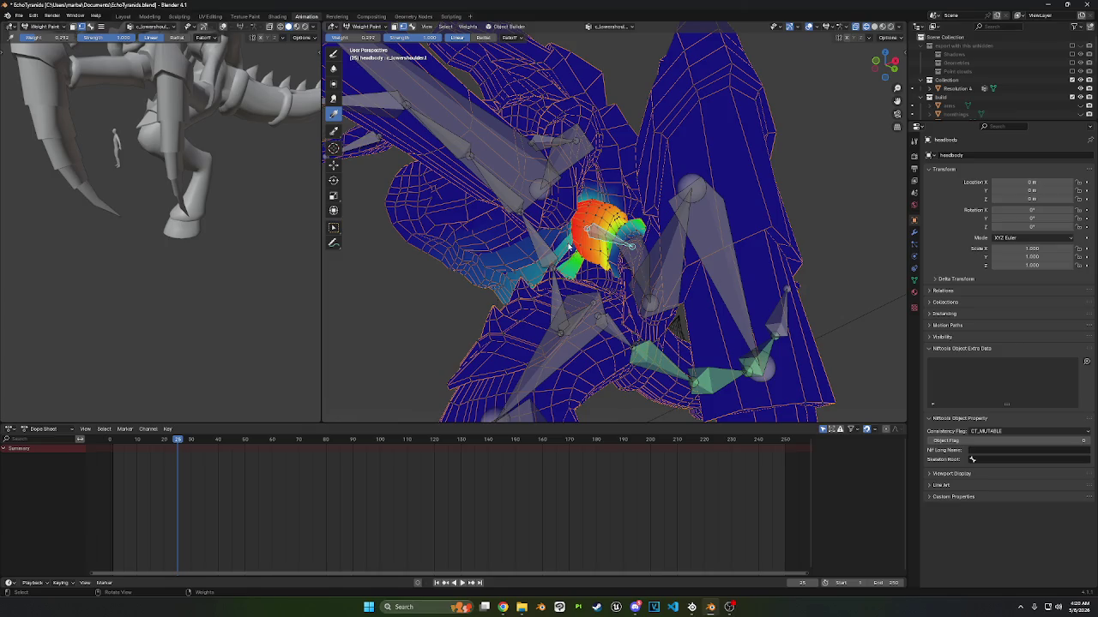
{"action": "left_click_drag", "start_coordinate": [559, 237], "coordinate": [438, 300]}
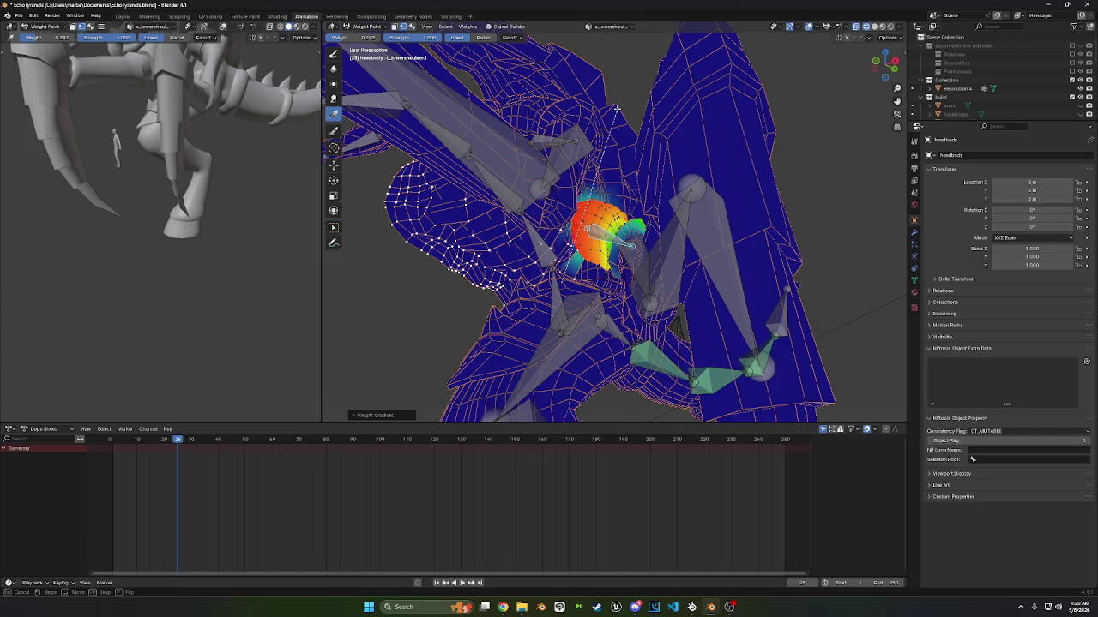
{"action": "mouse_move", "coordinate": [575, 259]}
{"action": "middle_mouse_down"}
{"action": "mouse_move", "coordinate": [566, 221]}
{"action": "mouse_move", "coordinate": [517, 153]}
{"action": "middle_mouse_up"}
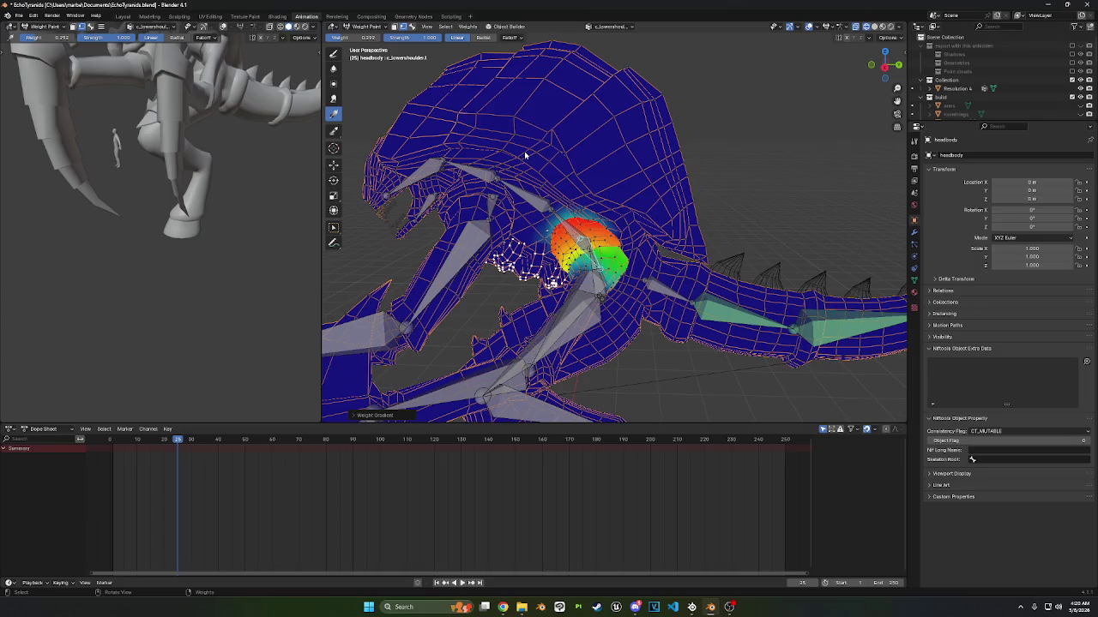
{"action": "mouse_move", "coordinate": [695, 191]}
{"action": "middle_mouse_down"}
{"action": "mouse_move", "coordinate": [612, 152]}
{"action": "mouse_move", "coordinate": [657, 140]}
{"action": "mouse_move", "coordinate": [530, 228]}
{"action": "middle_mouse_up"}
- Box-select and hide the shoulder and arm mesh, unhiding once with Alt+H before hiding again
{"action": "scroll", "coordinate": [532, 231], "scroll_direction": "down", "scroll_amount": 5}
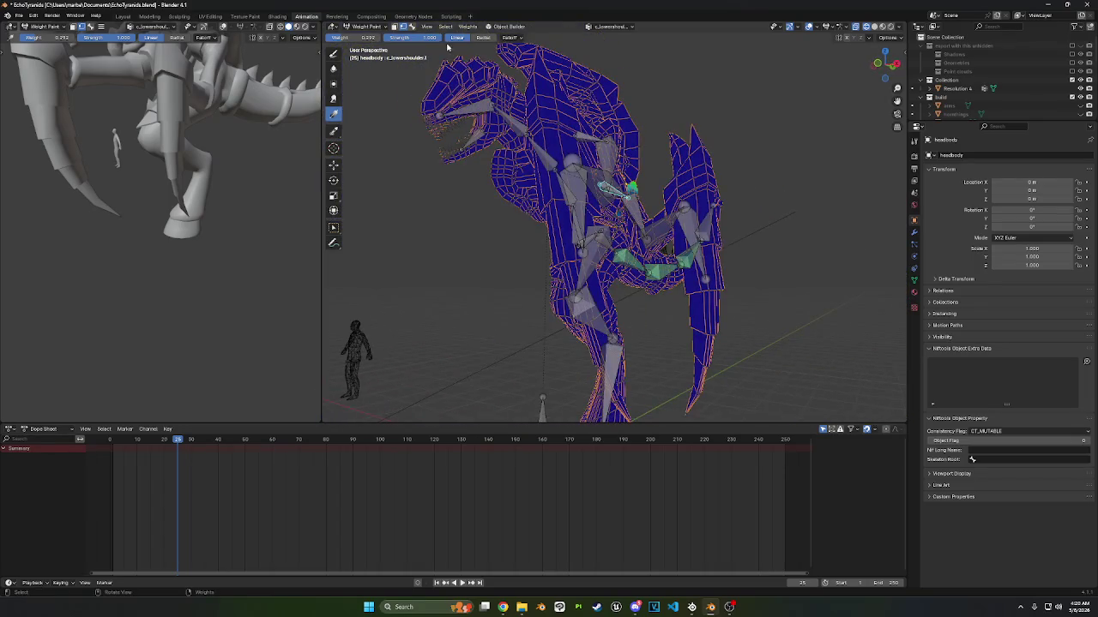
{"action": "middle_click_drag", "start_coordinate": [361, 159], "coordinate": [515, 137]}
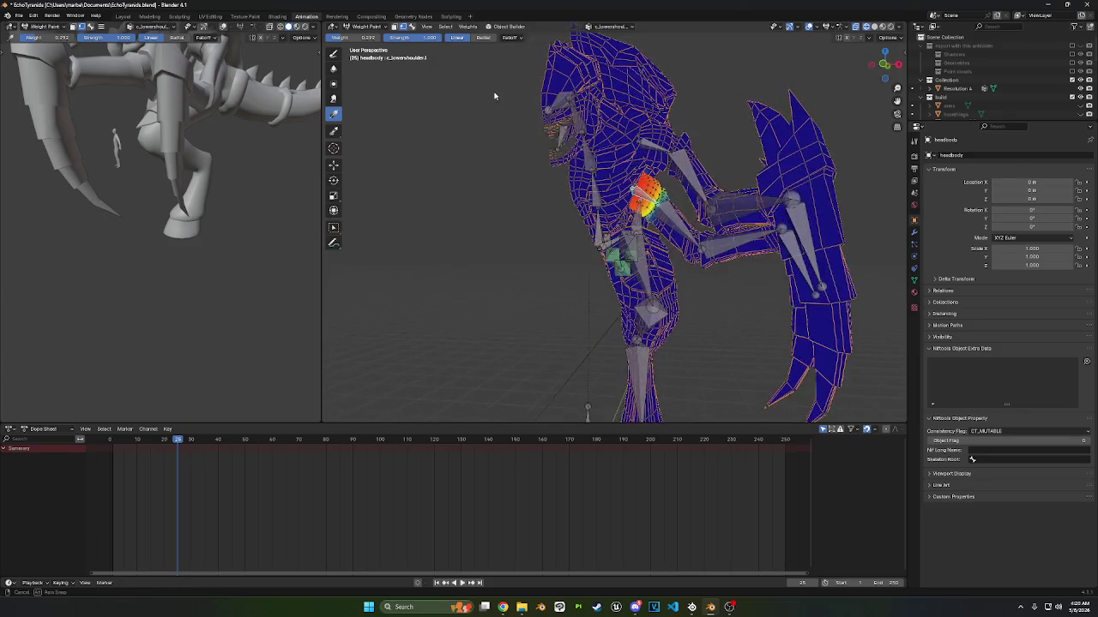
{"action": "scroll", "coordinate": [568, 122], "scroll_direction": "up", "scroll_amount": 4}
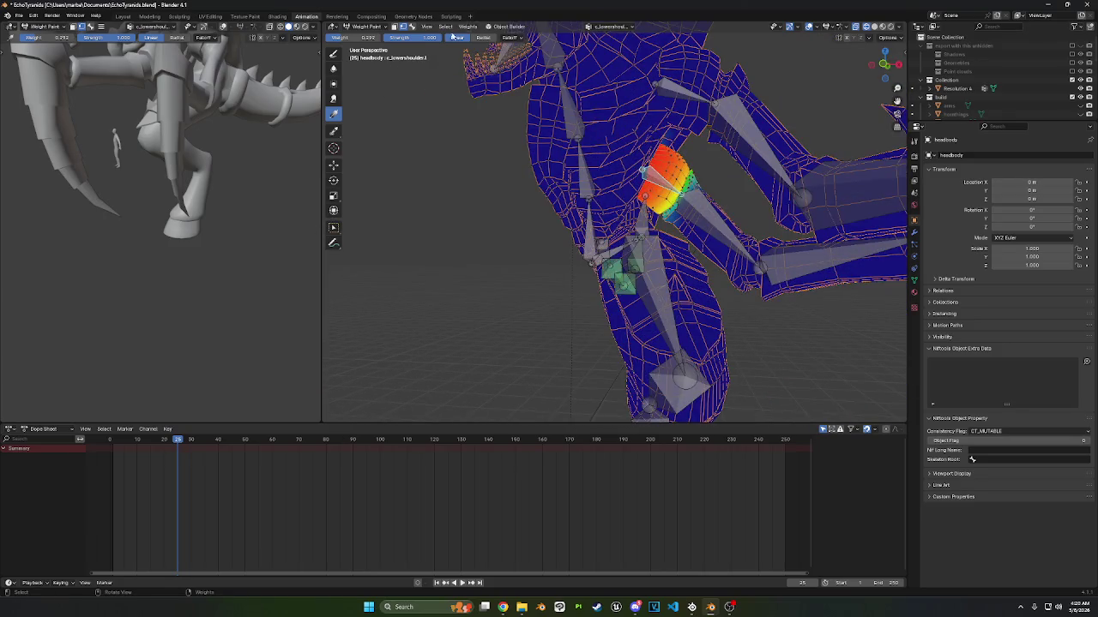
{"action": "middle_click_drag", "start_coordinate": [730, 161], "coordinate": [679, 175], "text": "shift"}
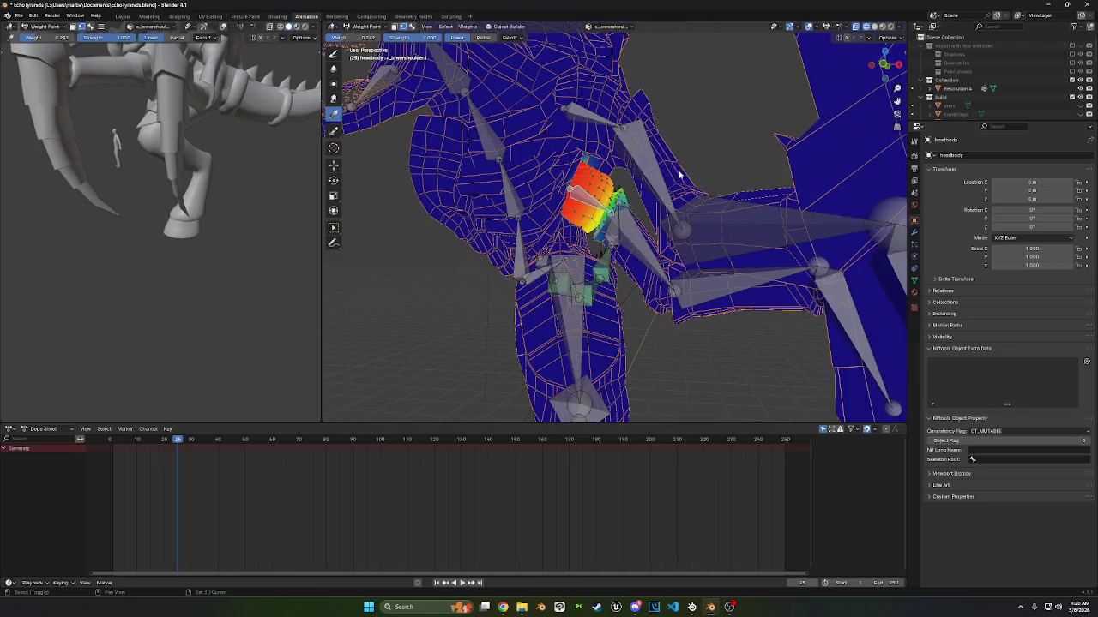
{"action": "left_click", "coordinate": [334, 228]}
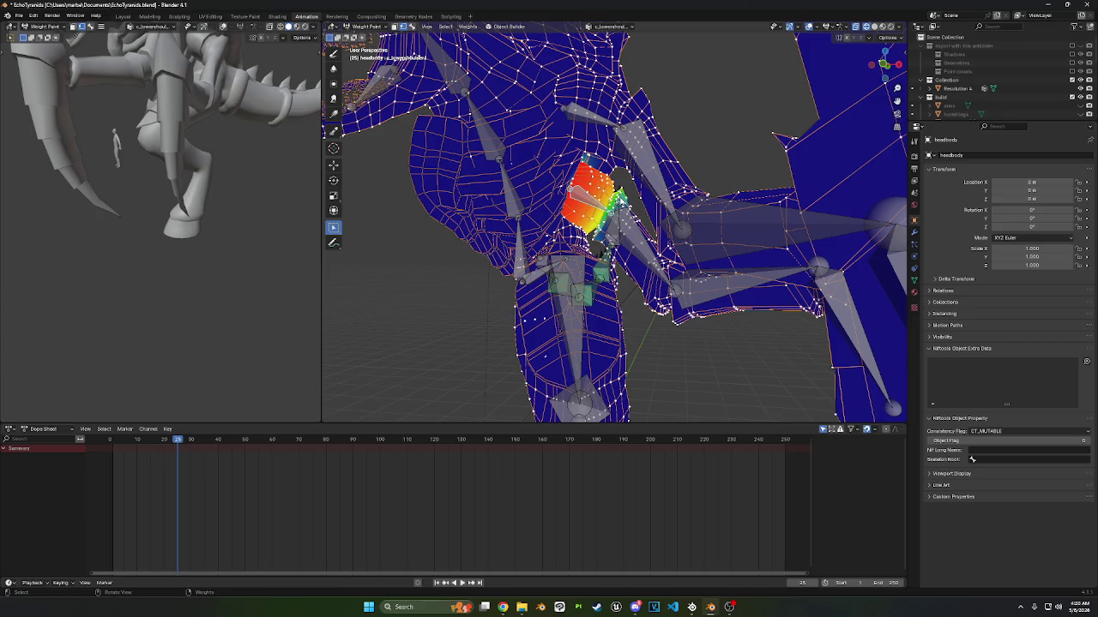
{"action": "key", "text": "h"}
{"action": "key", "text": "alt+h"}
{"action": "scroll", "coordinate": [620, 201], "scroll_direction": "up", "scroll_amount": 3}
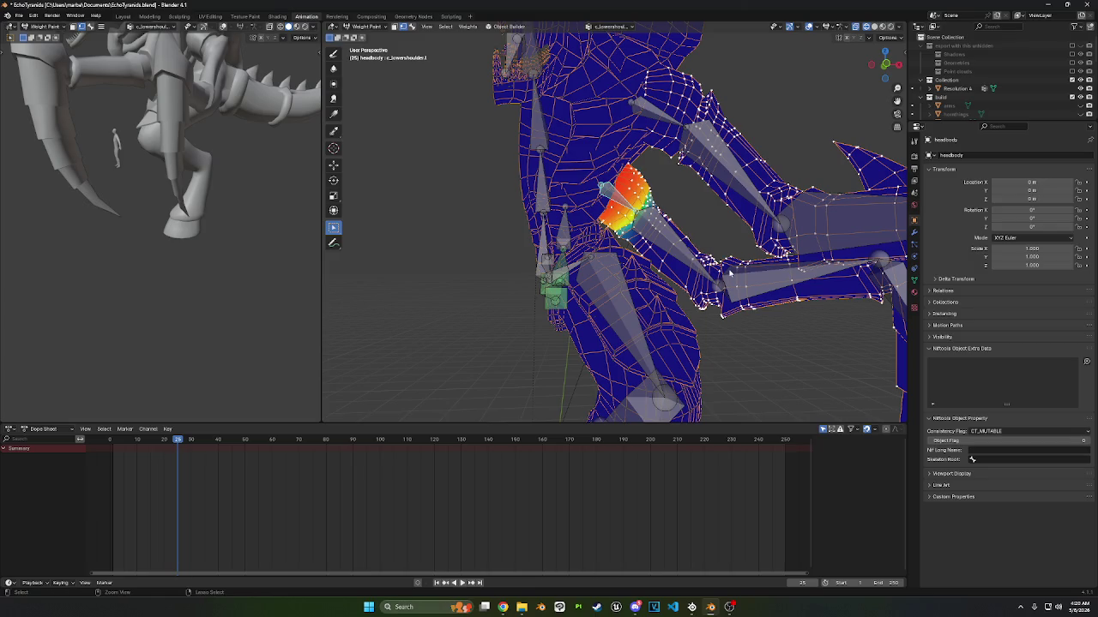
{"action": "key", "text": "h"}
{"action": "mouse_move", "coordinate": [726, 255]}
{"action": "middle_mouse_down"}
{"action": "mouse_move", "coordinate": [701, 233]}
{"action": "mouse_move", "coordinate": [779, 165]}
{"action": "mouse_move", "coordinate": [669, 199]}
{"action": "middle_mouse_up"}
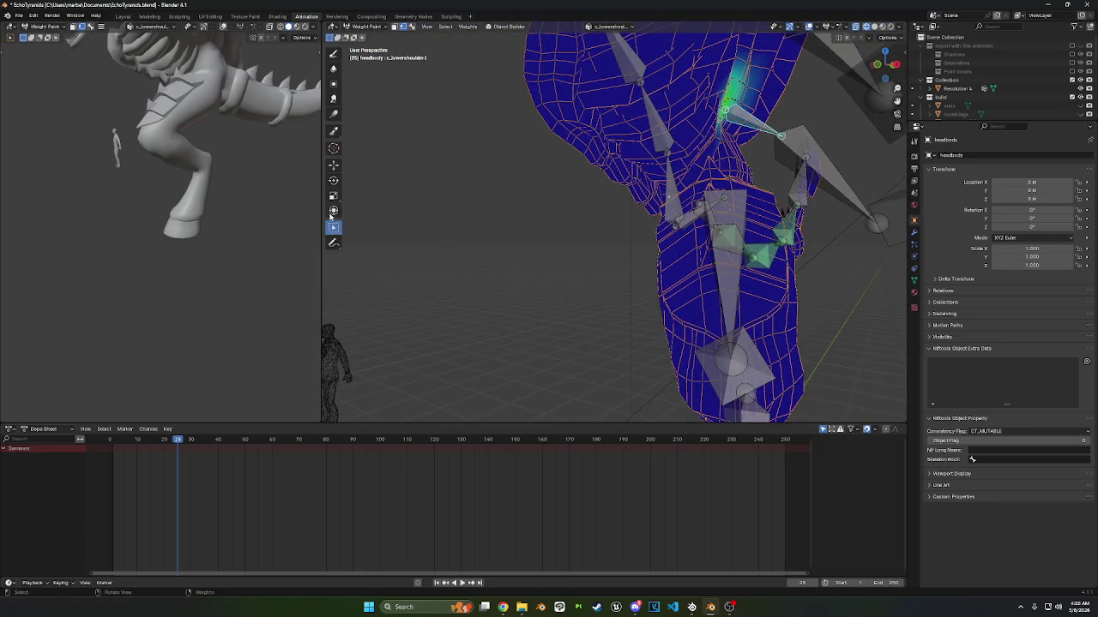
- Toggle the vertex mask and make c_pelvis the active bone, viewing the whole creature
{"action": "left_click", "coordinate": [412, 27]}
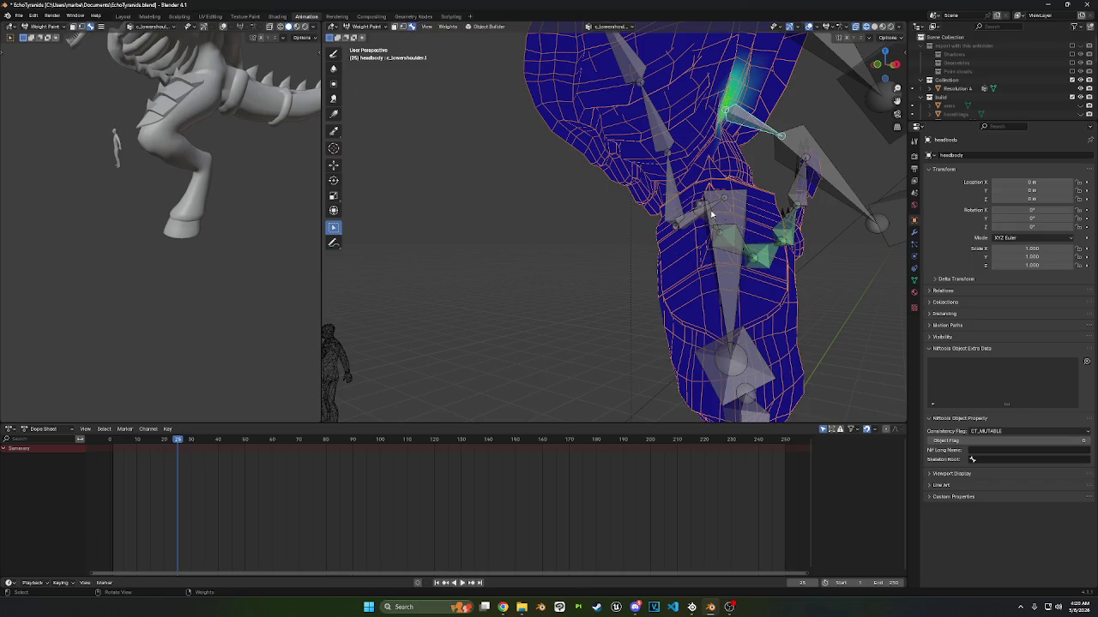
{"action": "left_click", "coordinate": [680, 199]}
{"action": "scroll", "coordinate": [680, 199], "scroll_direction": "down", "scroll_amount": 3}
{"action": "mouse_move", "coordinate": [680, 199]}
{"action": "middle_mouse_down"}
{"action": "mouse_move", "coordinate": [656, 215]}
{"action": "mouse_move", "coordinate": [673, 226]}
{"action": "mouse_move", "coordinate": [607, 204]}
{"action": "middle_mouse_up"}
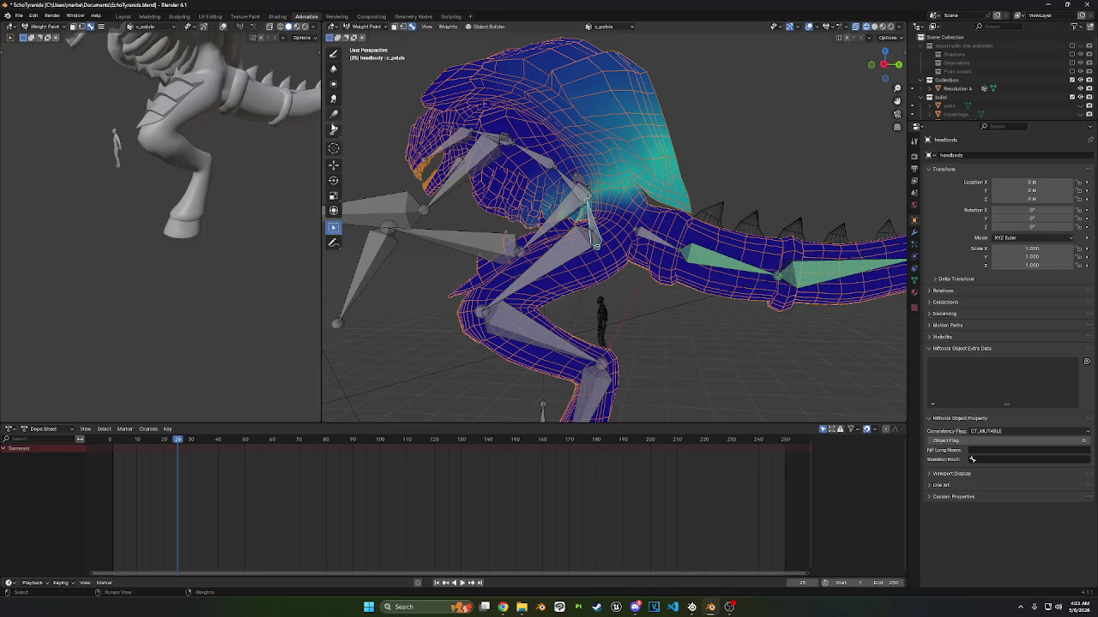
- Gradient the teal c_pelvis weights off the head and back, then return to Draw and hide the wireframe
{"action": "left_click", "coordinate": [334, 115]}
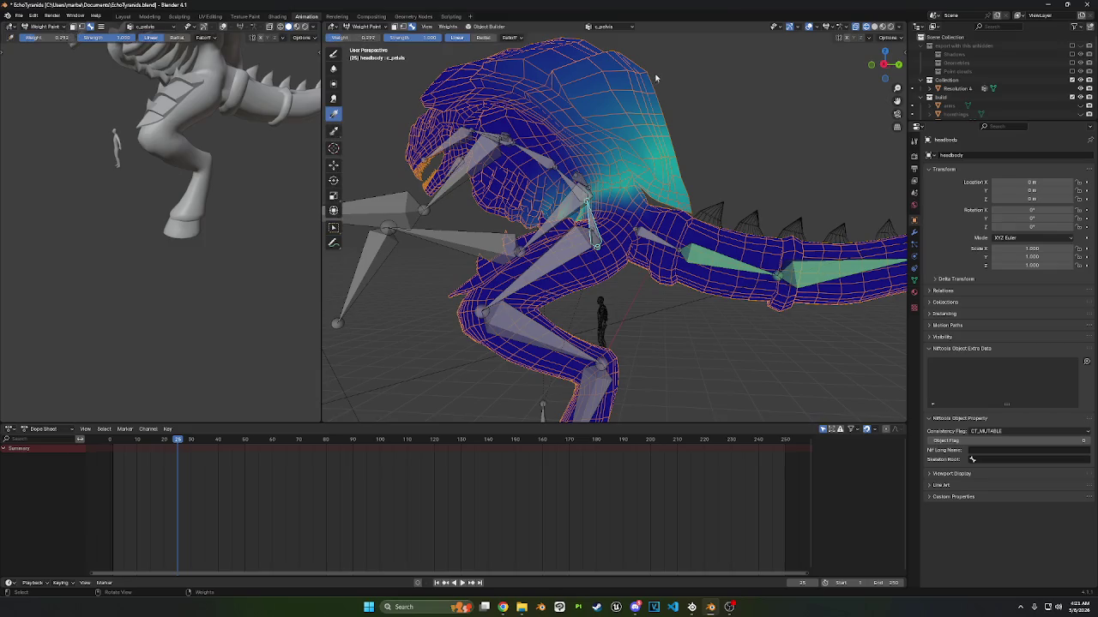
{"action": "left_click_drag", "start_coordinate": [656, 77], "coordinate": [614, 155]}
{"action": "middle_click_drag", "start_coordinate": [614, 154], "coordinate": [756, 227]}
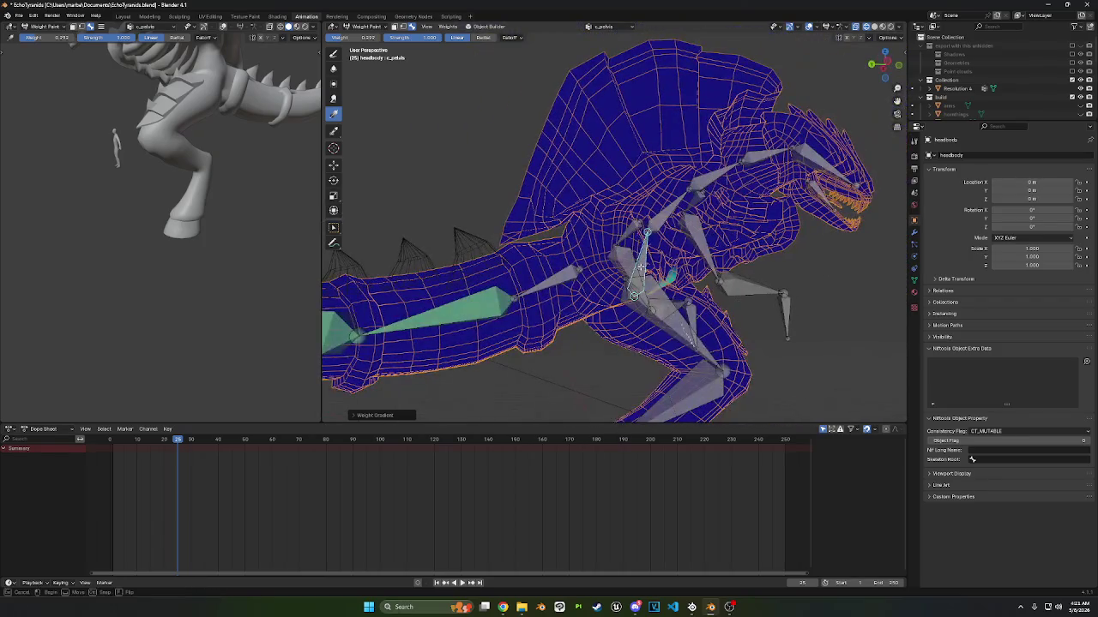
{"action": "mouse_move", "coordinate": [757, 227]}
{"action": "middle_mouse_down"}
{"action": "mouse_move", "coordinate": [630, 252]}
{"action": "mouse_move", "coordinate": [327, 84]}
{"action": "middle_mouse_up"}
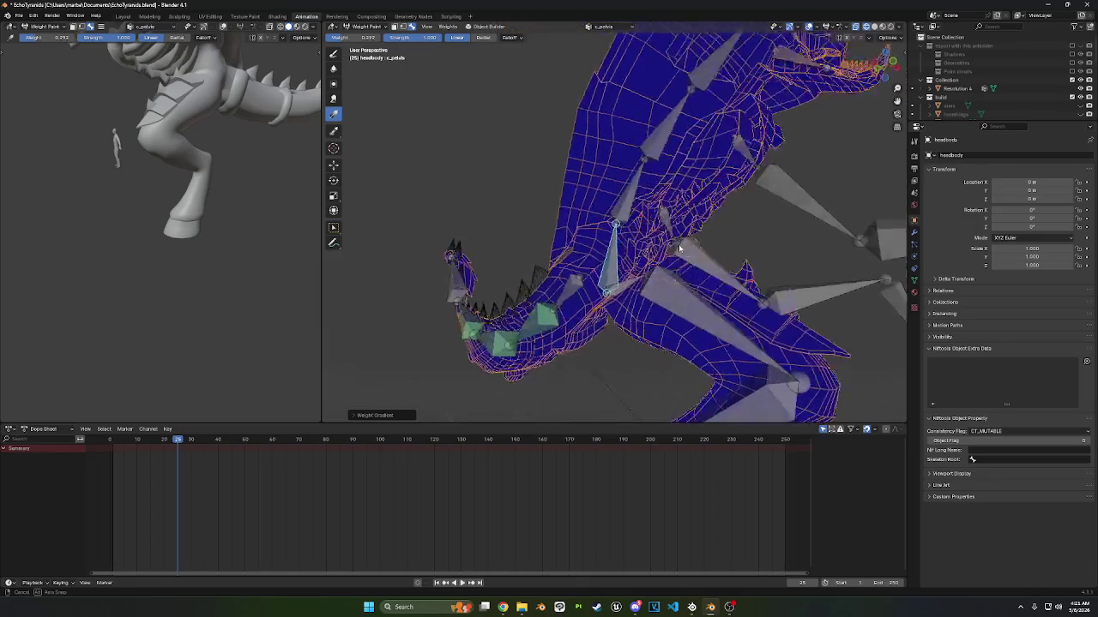
{"action": "left_click", "coordinate": [334, 53]}
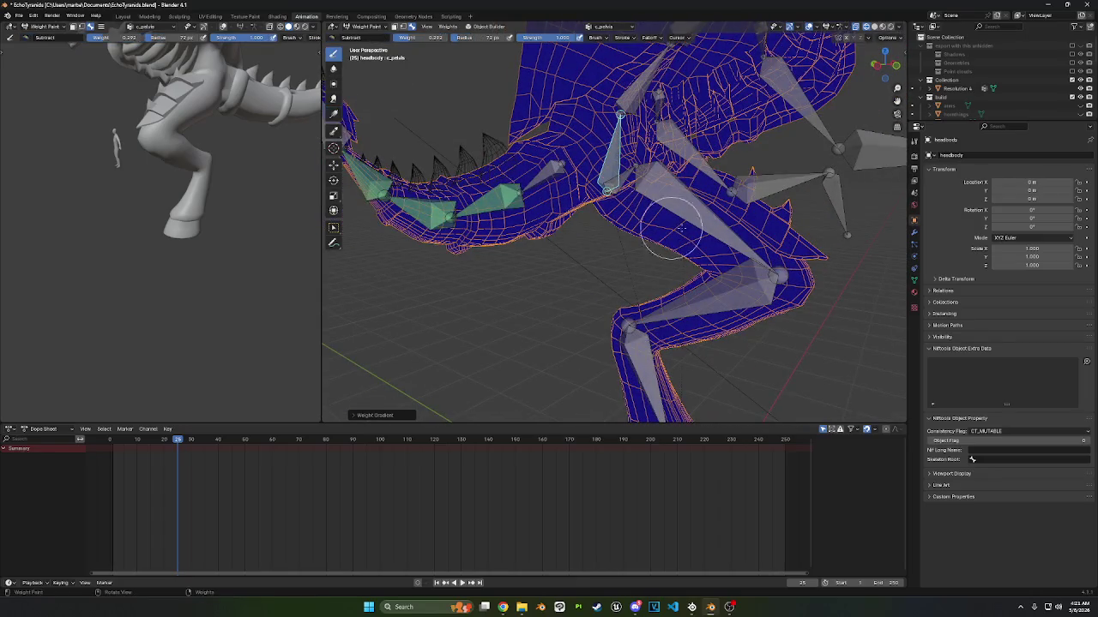
{"action": "middle_click_drag", "start_coordinate": [480, 171], "coordinate": [613, 184]}
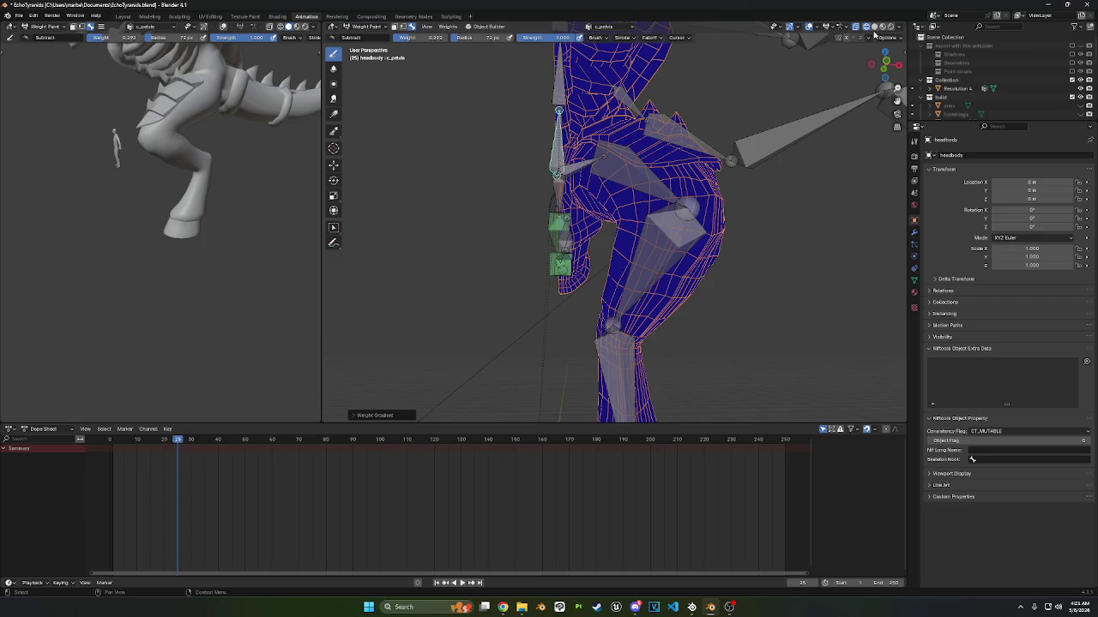
{"action": "key", "text": "1"}
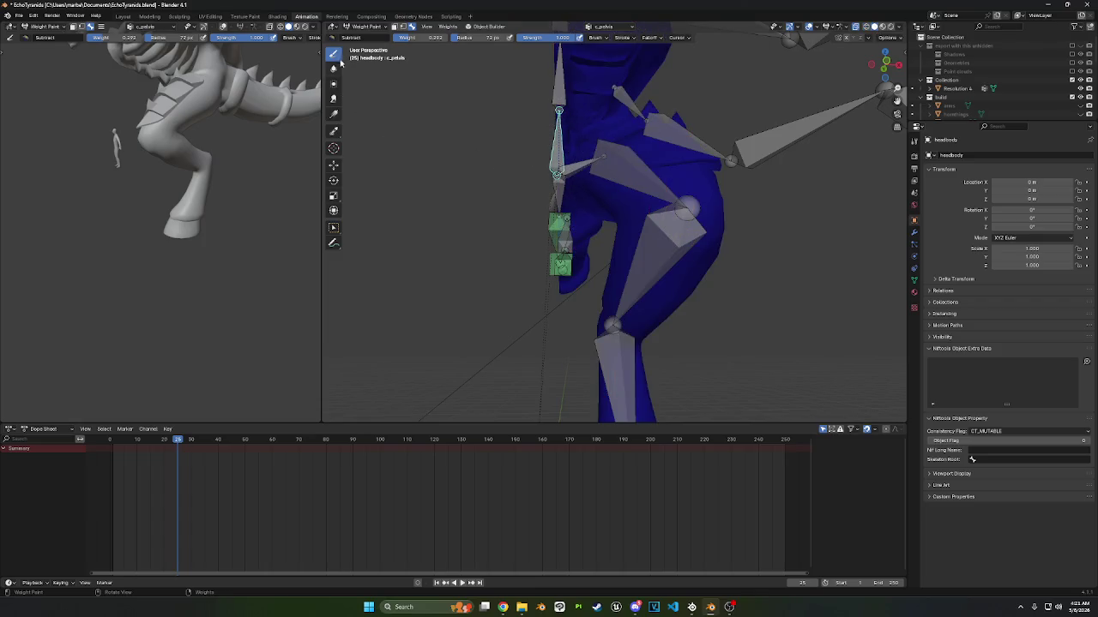
- Set the Draw brush to Add and paint c_pelvis weight onto the hip joint, orbiting around the hips
{"action": "left_click", "coordinate": [333, 39]}
{"action": "left_click", "coordinate": [351, 60]}
{"action": "middle_click_drag", "start_coordinate": [463, 129], "coordinate": [506, 143]}
{"action": "middle_click_drag", "start_coordinate": [578, 156], "coordinate": [551, 168]}
{"action": "middle_click_drag", "start_coordinate": [593, 133], "coordinate": [506, 140]}
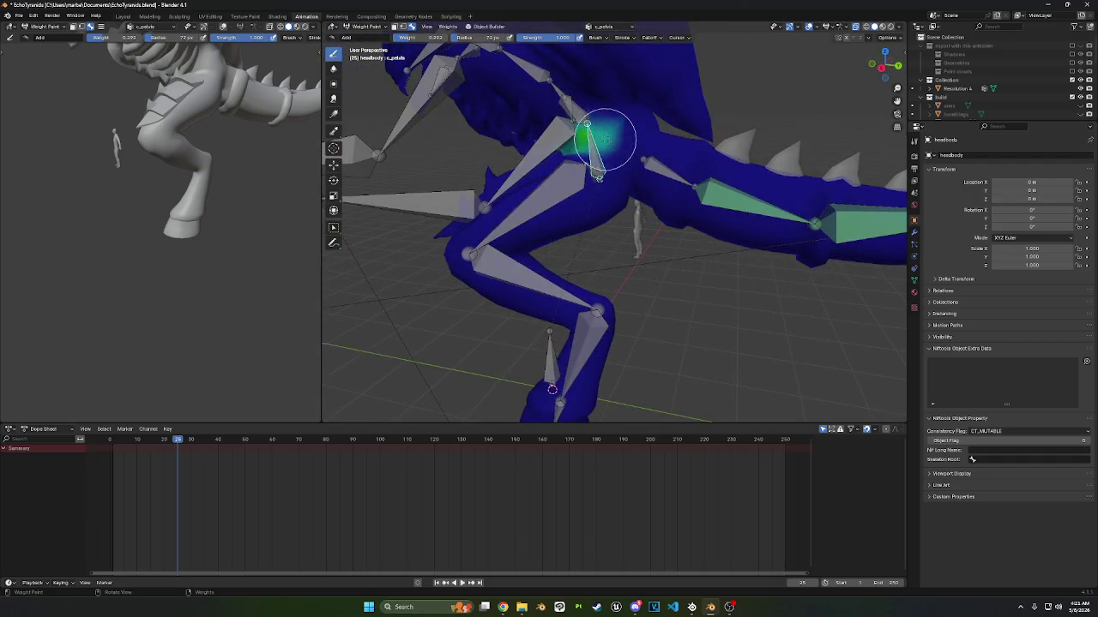
{"action": "mouse_move", "coordinate": [623, 159]}
{"action": "middle_mouse_down"}
{"action": "mouse_move", "coordinate": [612, 164]}
{"action": "mouse_move", "coordinate": [625, 151]}
{"action": "middle_mouse_up"}
{"action": "mouse_move", "coordinate": [664, 117]}
{"action": "middle_mouse_down"}
{"action": "mouse_move", "coordinate": [779, 153]}
{"action": "mouse_move", "coordinate": [649, 144]}
{"action": "mouse_move", "coordinate": [600, 154]}
{"action": "mouse_move", "coordinate": [653, 147]}
{"action": "middle_mouse_up"}
{"action": "mouse_move", "coordinate": [585, 161]}
{"action": "middle_mouse_down"}
{"action": "mouse_move", "coordinate": [588, 147]}
{"action": "mouse_move", "coordinate": [612, 215]}
{"action": "mouse_move", "coordinate": [600, 172]}
{"action": "mouse_move", "coordinate": [618, 175]}
{"action": "middle_mouse_up"}
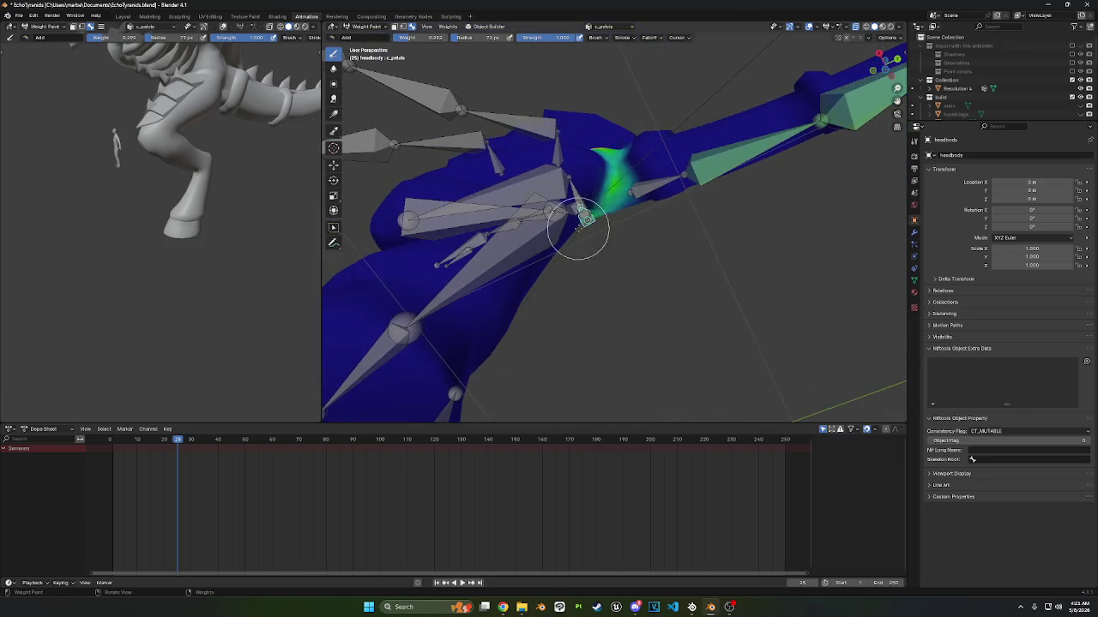
{"action": "mouse_move", "coordinate": [579, 227]}
{"action": "middle_mouse_down"}
{"action": "mouse_move", "coordinate": [617, 215]}
{"action": "mouse_move", "coordinate": [708, 221]}
{"action": "mouse_move", "coordinate": [403, 129]}
{"action": "middle_mouse_up"}
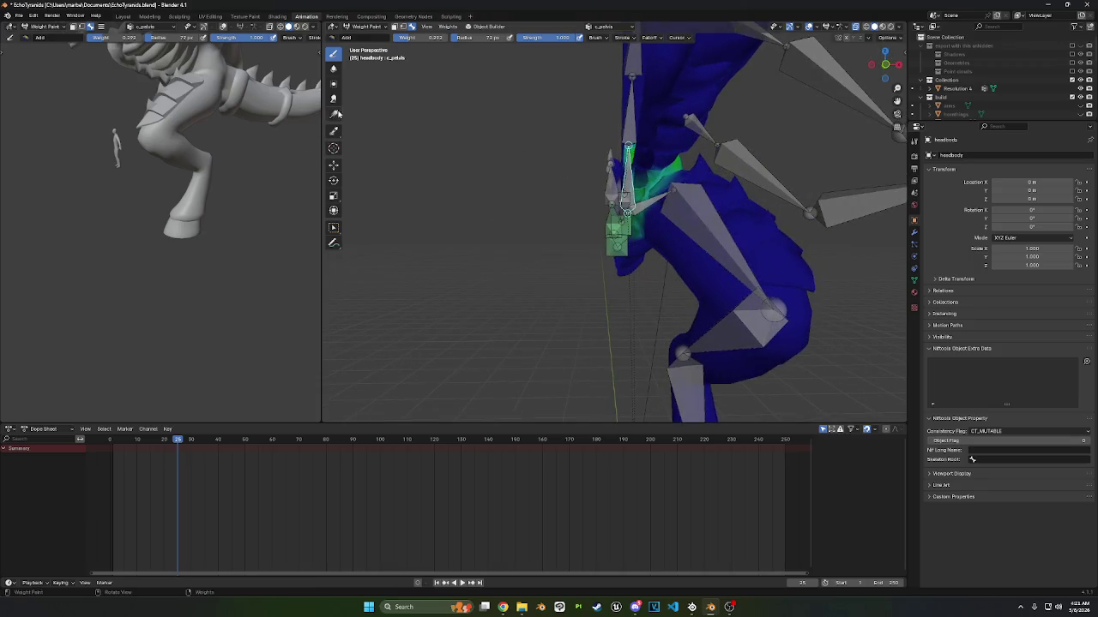
- Blur the hip weights, paint stronger pelvis weight over the hips, then blur them again
{"action": "left_click", "coordinate": [334, 68]}
{"action": "mouse_move", "coordinate": [743, 184]}
{"action": "middle_mouse_down"}
{"action": "mouse_move", "coordinate": [642, 159]}
{"action": "mouse_move", "coordinate": [490, 152]}
{"action": "middle_mouse_up"}
{"action": "left_click", "coordinate": [333, 54]}
{"action": "mouse_move", "coordinate": [599, 156]}
{"action": "middle_mouse_down"}
{"action": "mouse_move", "coordinate": [635, 157]}
{"action": "mouse_move", "coordinate": [543, 168]}
{"action": "middle_mouse_up"}
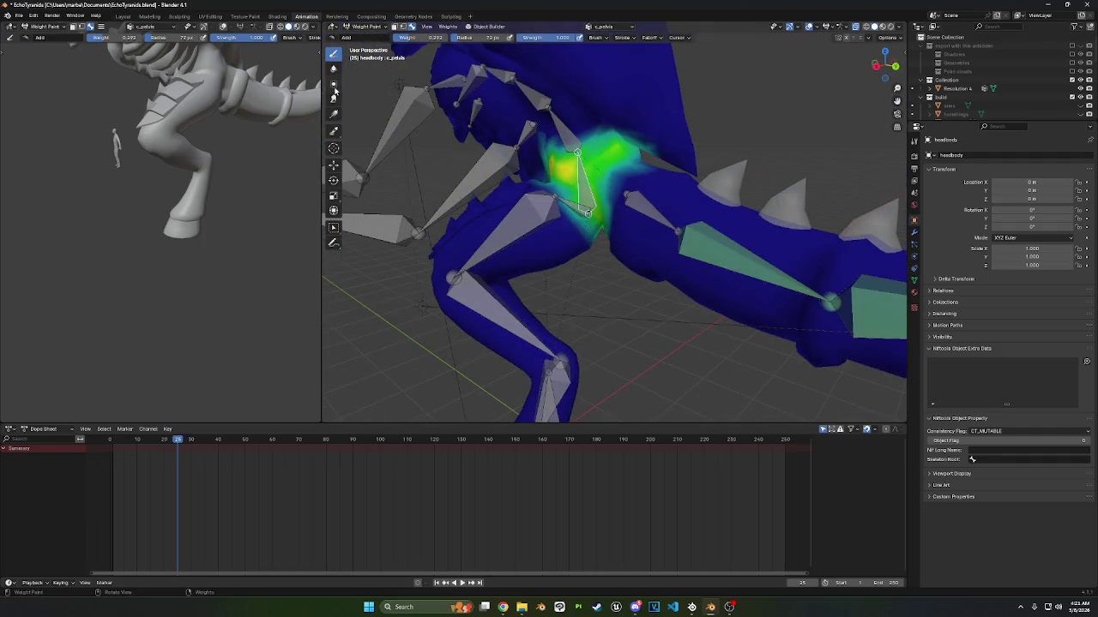
{"action": "left_click", "coordinate": [333, 69]}
{"action": "middle_click_drag", "start_coordinate": [549, 103], "coordinate": [501, 95]}
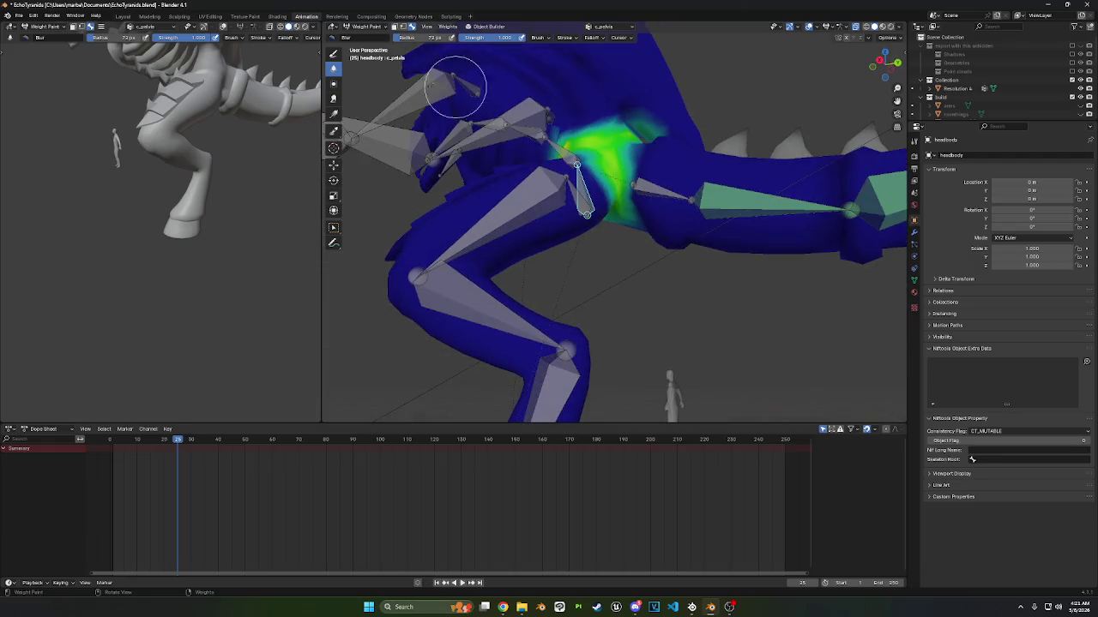
- Set the brush blend to Subtract, then back to Add, orbiting around the hips and tail
{"action": "left_click", "coordinate": [333, 53]}
{"action": "left_click", "coordinate": [341, 38]}
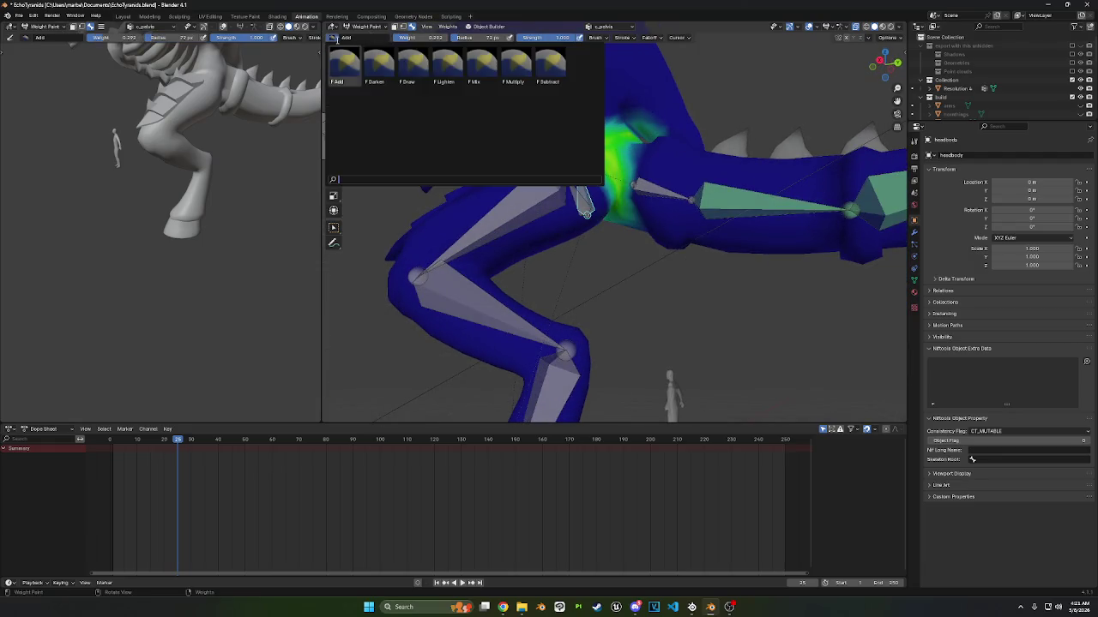
{"action": "left_click", "coordinate": [550, 65]}
{"action": "mouse_move", "coordinate": [657, 123]}
{"action": "middle_mouse_down"}
{"action": "mouse_move", "coordinate": [520, 130]}
{"action": "mouse_move", "coordinate": [291, 95]}
{"action": "middle_mouse_up"}
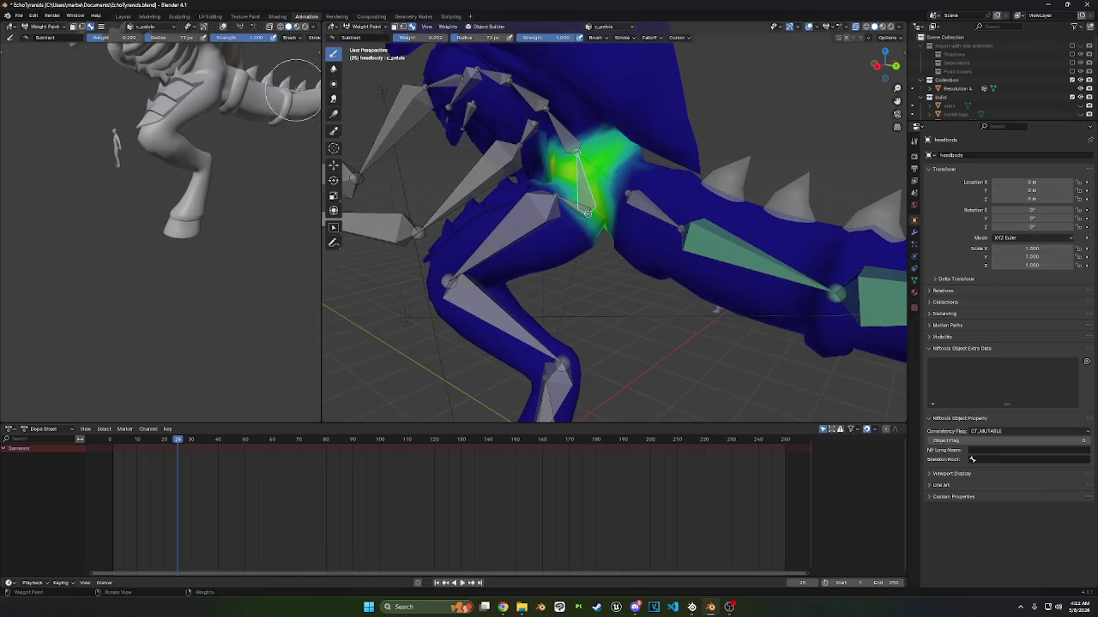
{"action": "left_click", "coordinate": [341, 42]}
{"action": "left_click", "coordinate": [361, 56]}
{"action": "middle_click_drag", "start_coordinate": [643, 148], "coordinate": [649, 146]}
{"action": "mouse_move", "coordinate": [600, 208]}
{"action": "middle_mouse_down"}
{"action": "mouse_move", "coordinate": [356, 141]}
{"action": "mouse_move", "coordinate": [429, 111]}
{"action": "mouse_move", "coordinate": [490, 107]}
{"action": "middle_mouse_up"}
- Try the Gradient tool, then return to the Draw brush set to Subtract
{"action": "left_click", "coordinate": [333, 113]}
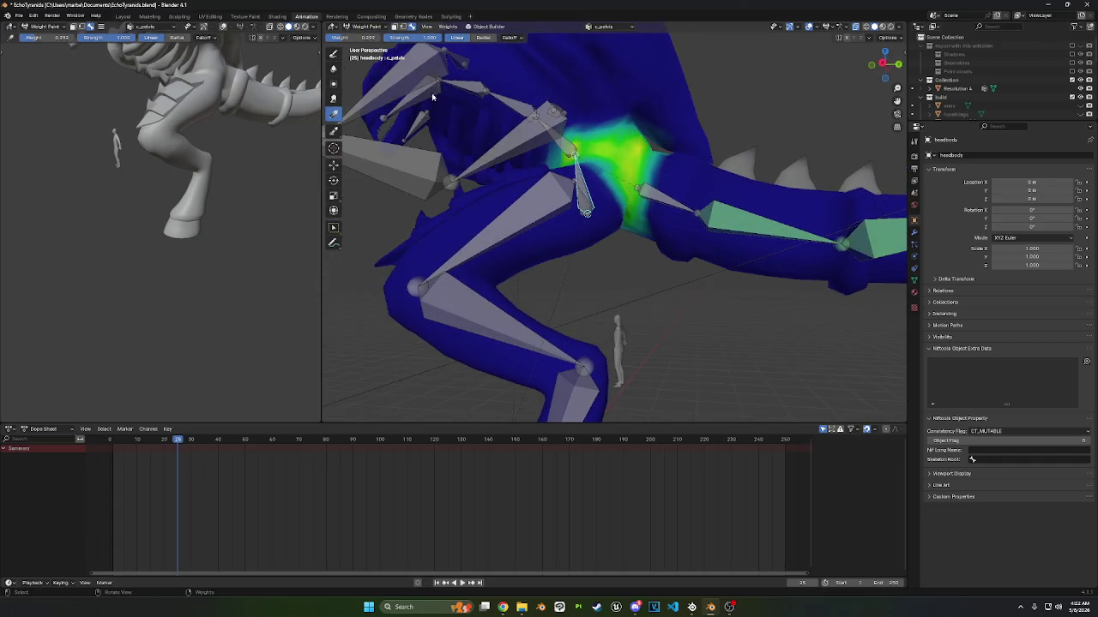
{"action": "left_click", "coordinate": [333, 53]}
{"action": "left_click", "coordinate": [334, 37]}
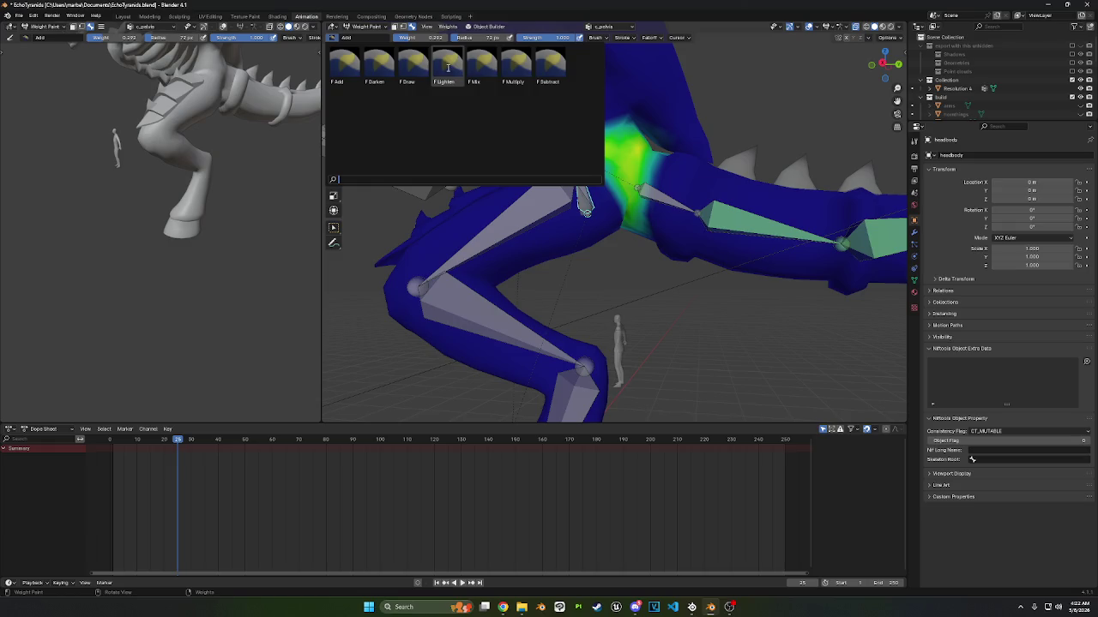
{"action": "left_click", "coordinate": [549, 65]}
{"action": "mouse_move", "coordinate": [661, 128]}
{"action": "middle_mouse_down"}
{"action": "mouse_move", "coordinate": [687, 138]}
{"action": "mouse_move", "coordinate": [563, 117]}
{"action": "mouse_move", "coordinate": [667, 145]}
{"action": "mouse_move", "coordinate": [319, 104]}
{"action": "middle_mouse_up"}
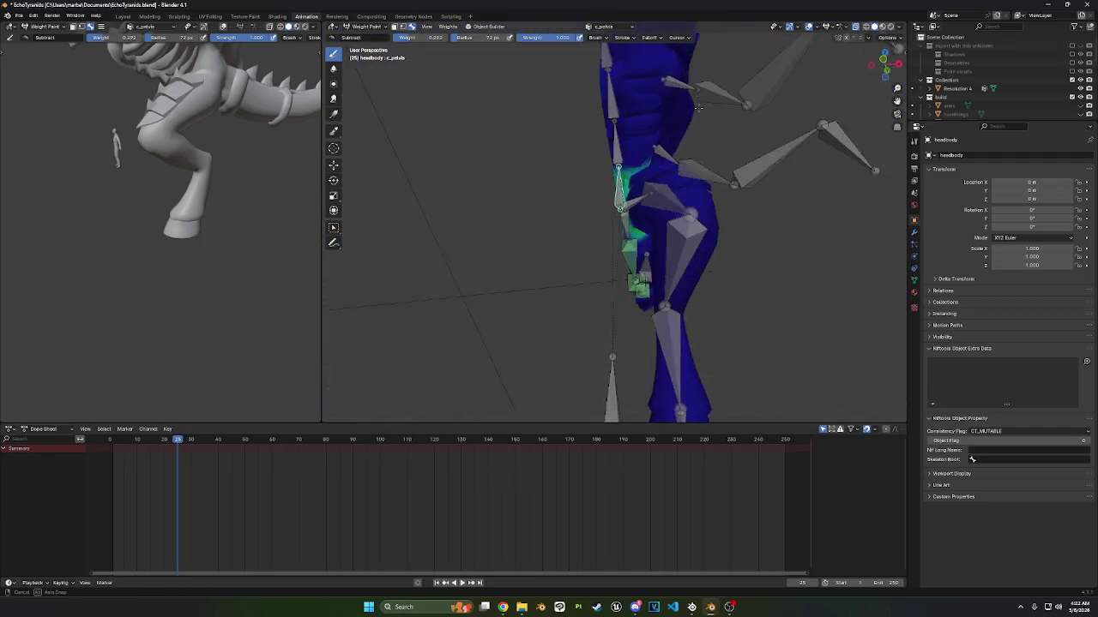
- Set the brush blend to Add and orbit to a front view of the body
{"action": "left_click", "coordinate": [349, 38]}
{"action": "left_click", "coordinate": [345, 58]}
{"action": "middle_click_drag", "start_coordinate": [606, 200], "coordinate": [674, 200]}
{"action": "mouse_move", "coordinate": [691, 160]}
{"action": "middle_mouse_down"}
{"action": "mouse_move", "coordinate": [621, 173]}
{"action": "mouse_move", "coordinate": [587, 137]}
{"action": "mouse_move", "coordinate": [613, 147]}
{"action": "mouse_move", "coordinate": [616, 127]}
{"action": "middle_mouse_up"}
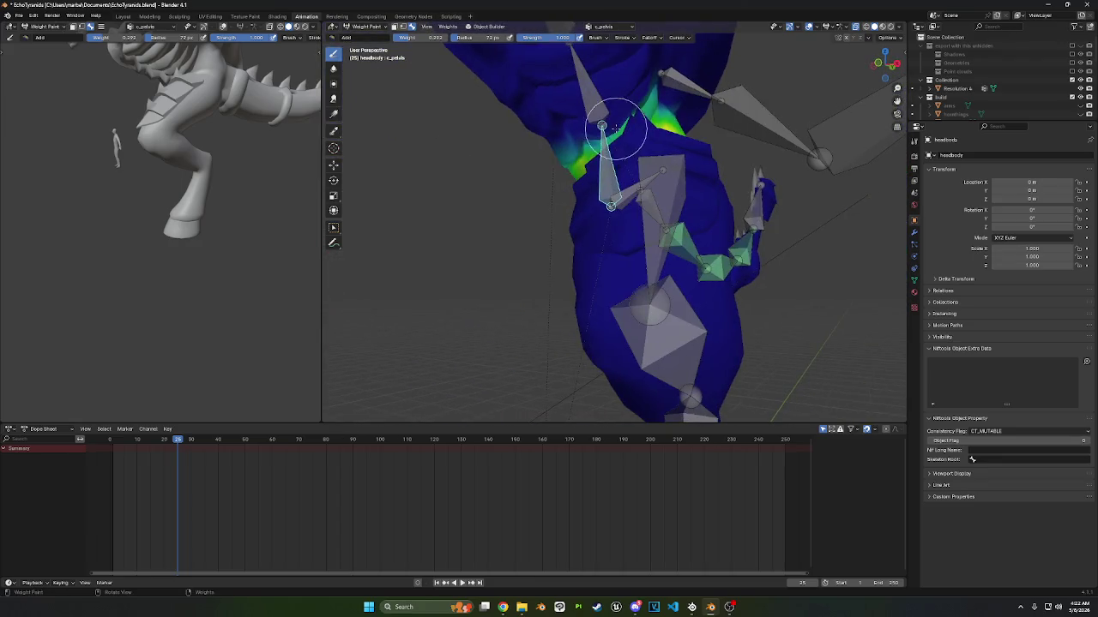
- Blur the pelvis weights across the hip, then select the c_spine bone to view its weights
{"action": "left_click", "coordinate": [333, 72]}
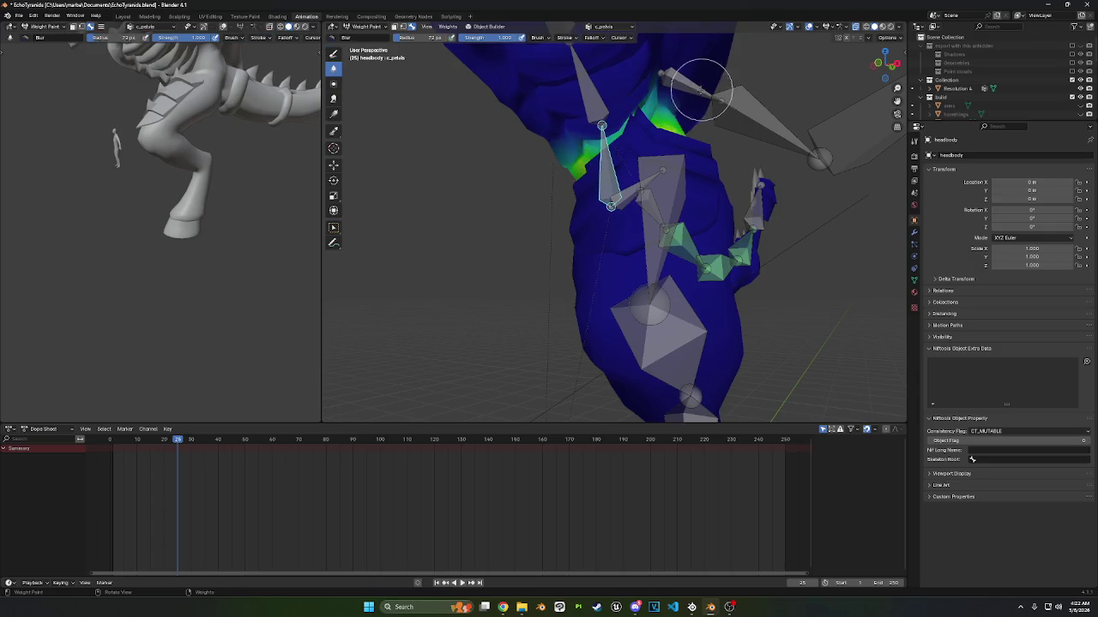
{"action": "middle_click_drag", "start_coordinate": [698, 98], "coordinate": [592, 109]}
{"action": "mouse_move", "coordinate": [645, 137]}
{"action": "middle_mouse_down"}
{"action": "mouse_move", "coordinate": [635, 180]}
{"action": "mouse_move", "coordinate": [604, 164]}
{"action": "mouse_move", "coordinate": [608, 196]}
{"action": "mouse_move", "coordinate": [608, 128]}
{"action": "middle_mouse_up"}
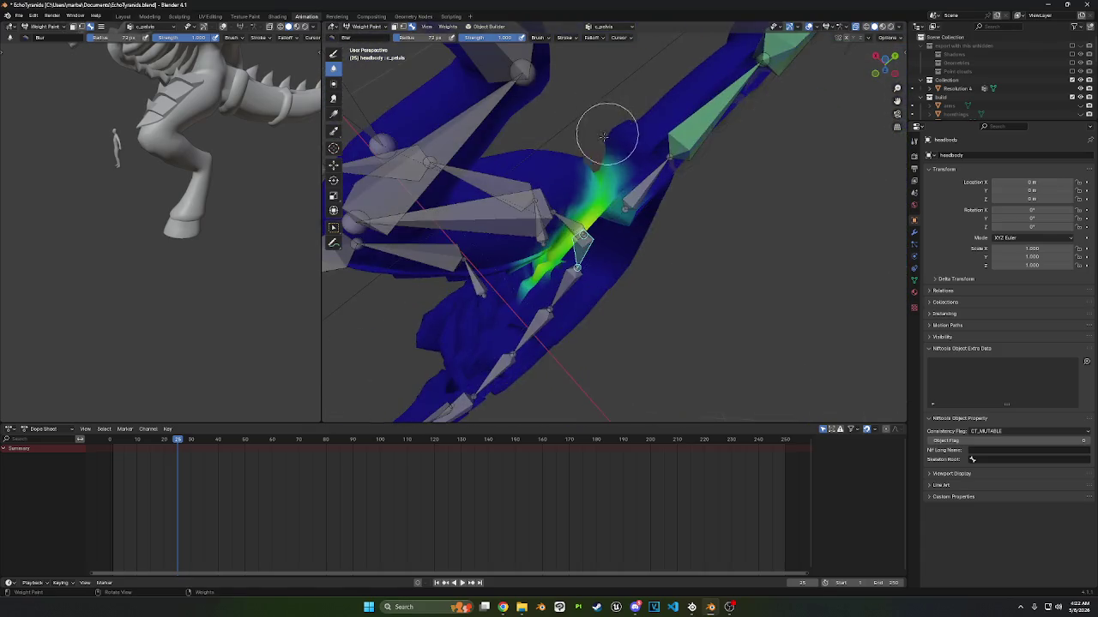
{"action": "mouse_move", "coordinate": [605, 191]}
{"action": "middle_mouse_down"}
{"action": "mouse_move", "coordinate": [583, 237]}
{"action": "mouse_move", "coordinate": [548, 249]}
{"action": "mouse_move", "coordinate": [382, 197]}
{"action": "middle_mouse_up"}
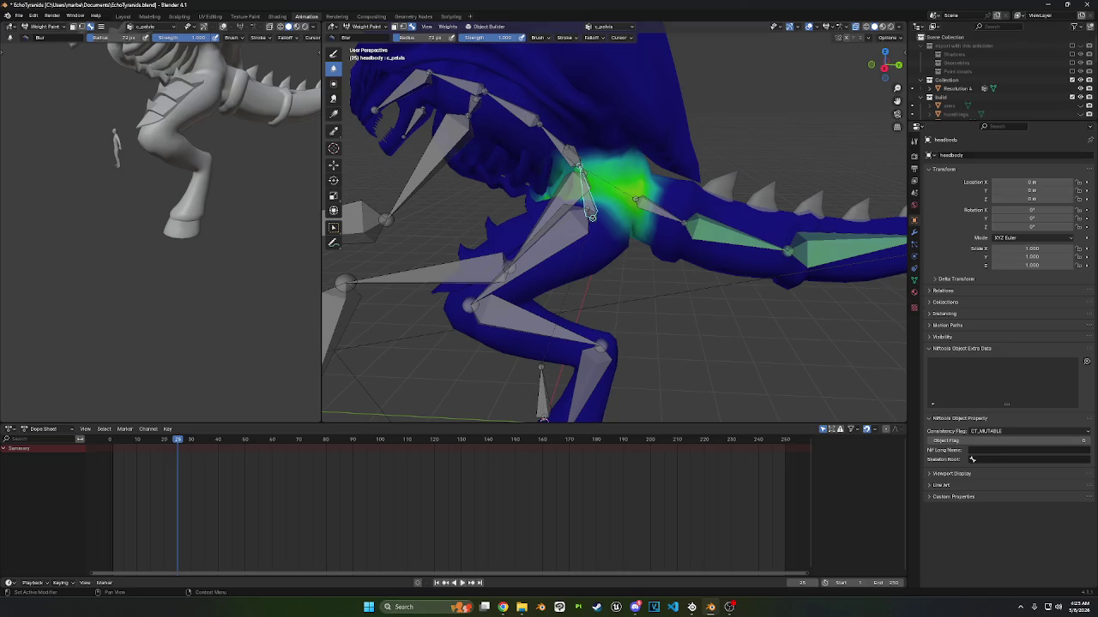
{"action": "middle_click_drag", "start_coordinate": [517, 173], "coordinate": [490, 171]}
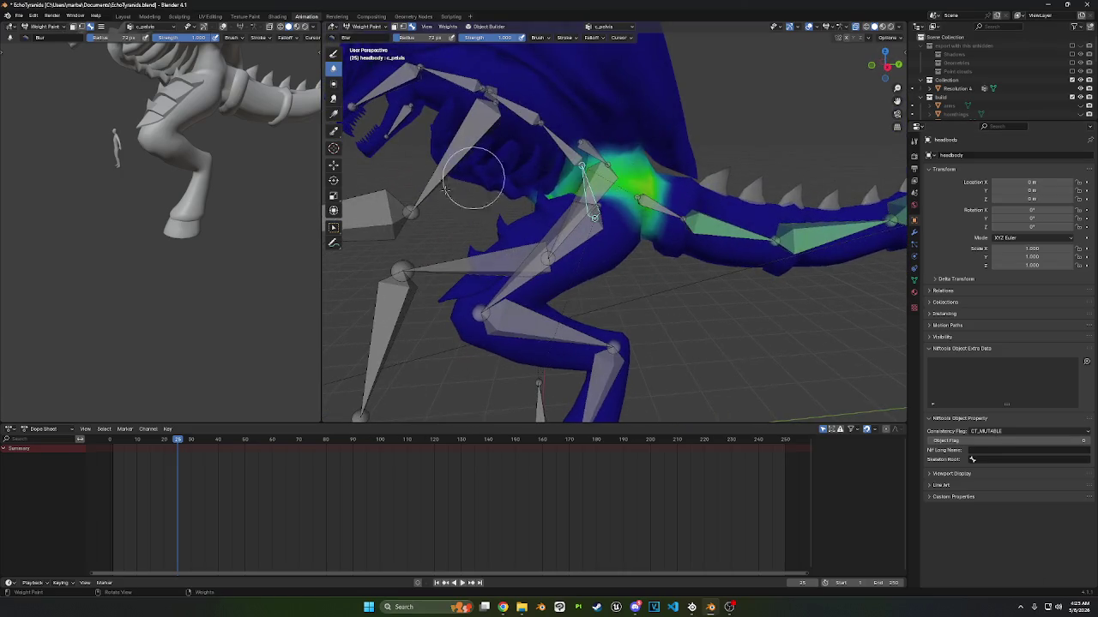
{"action": "left_click", "coordinate": [331, 230]}
{"action": "left_click", "coordinate": [566, 149]}
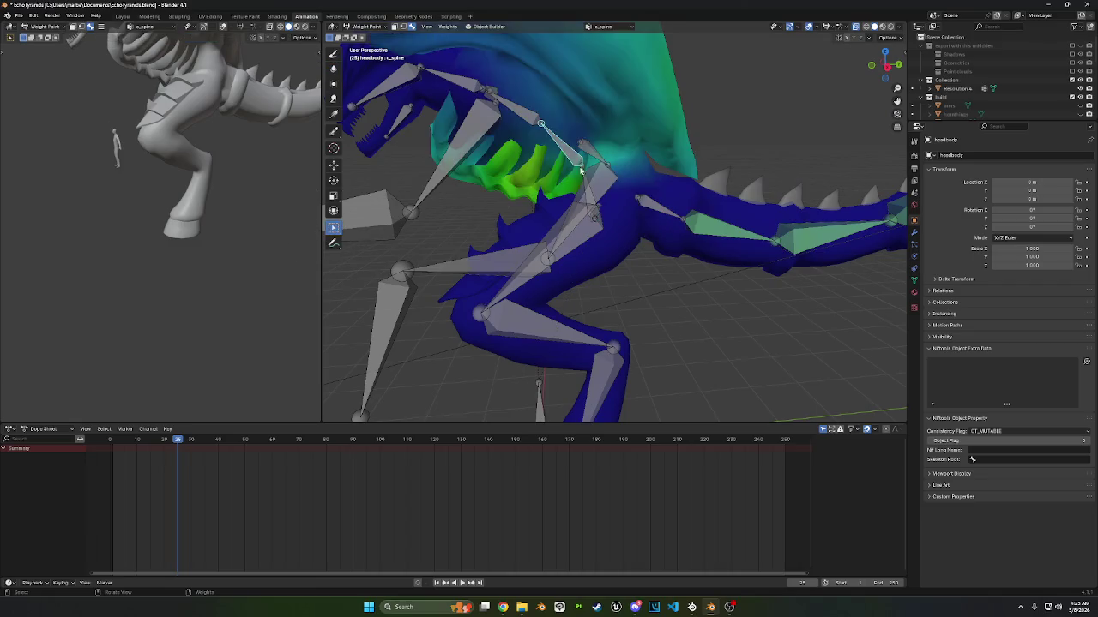
- Set up the Gradient tool with the brush blend set to Subtract
{"action": "middle_click_drag", "start_coordinate": [566, 148], "coordinate": [561, 161]}
{"action": "scroll", "coordinate": [562, 160], "scroll_direction": "down", "scroll_amount": 4}
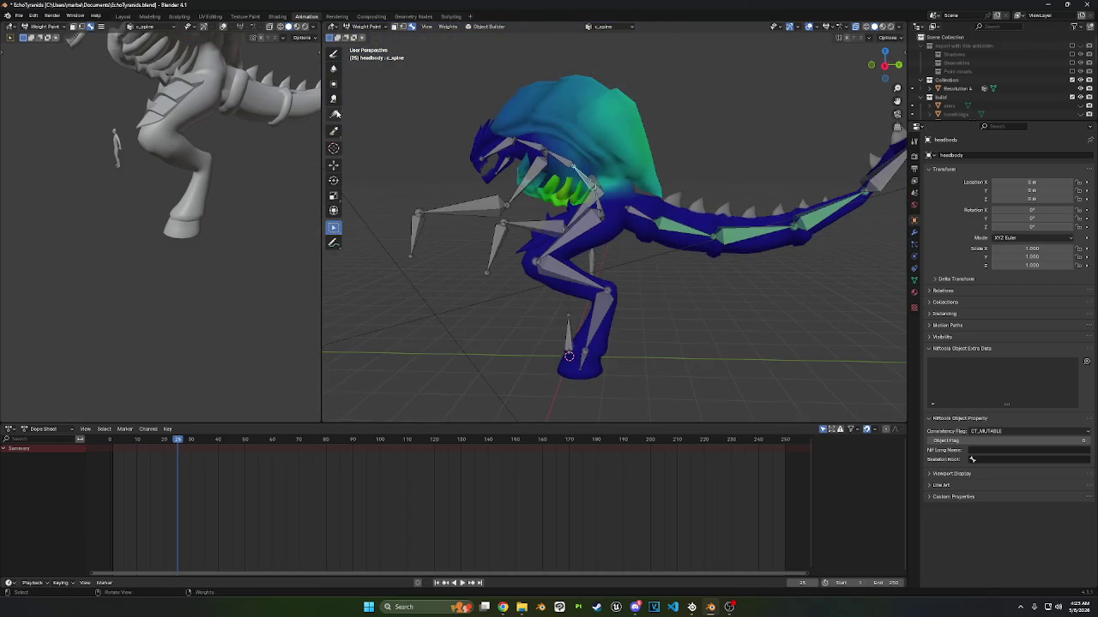
{"action": "left_click", "coordinate": [335, 114]}
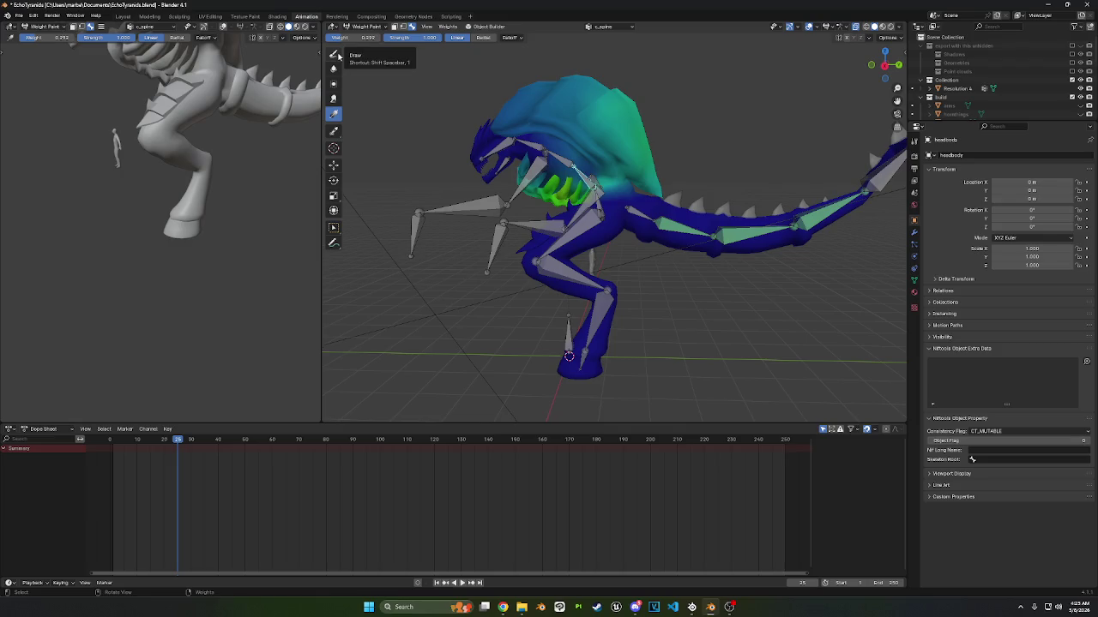
{"action": "left_click", "coordinate": [335, 54]}
{"action": "left_click", "coordinate": [345, 37]}
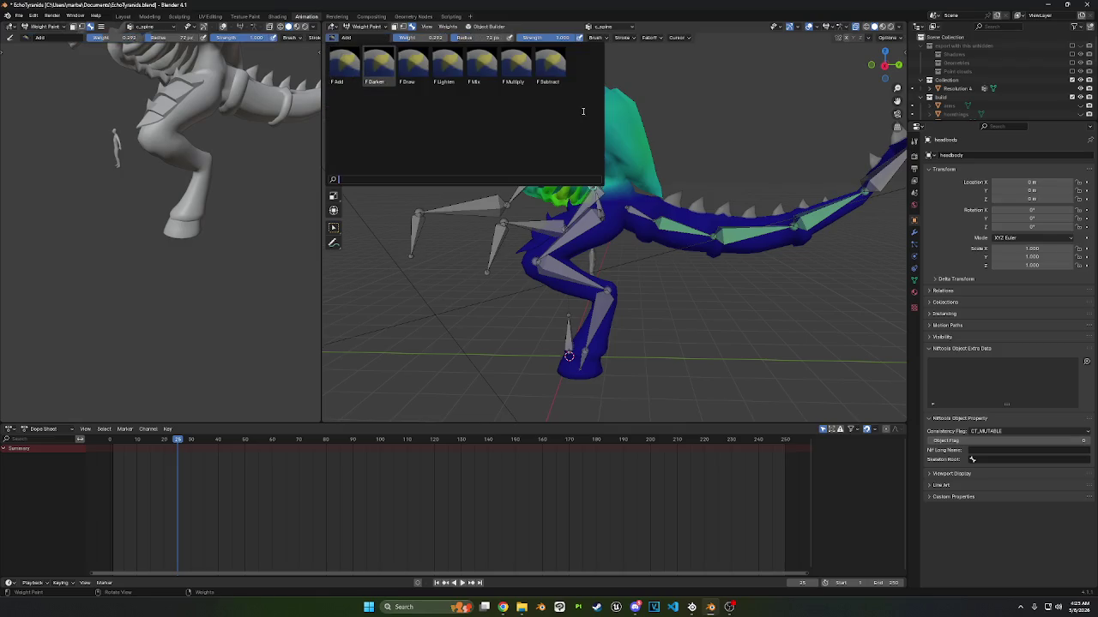
{"action": "left_click", "coordinate": [549, 64]}
{"action": "left_click", "coordinate": [334, 114]}
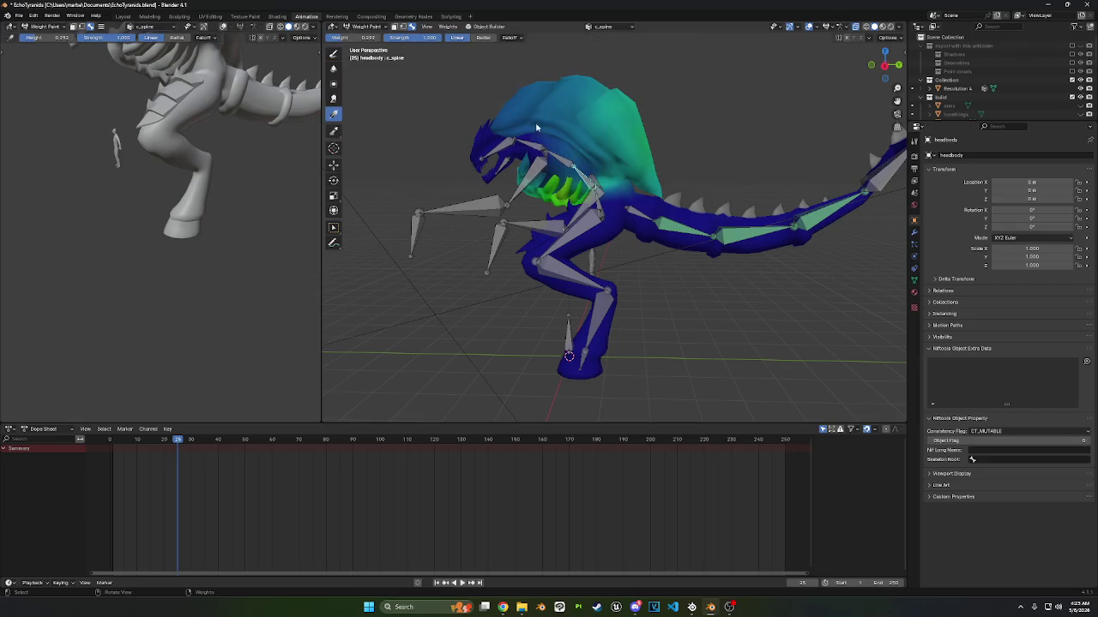
- Drag a linear gradient across the head to wipe c_spine weight off head, neck and chest
{"action": "left_click_drag", "start_coordinate": [728, 307], "coordinate": [490, 114]}
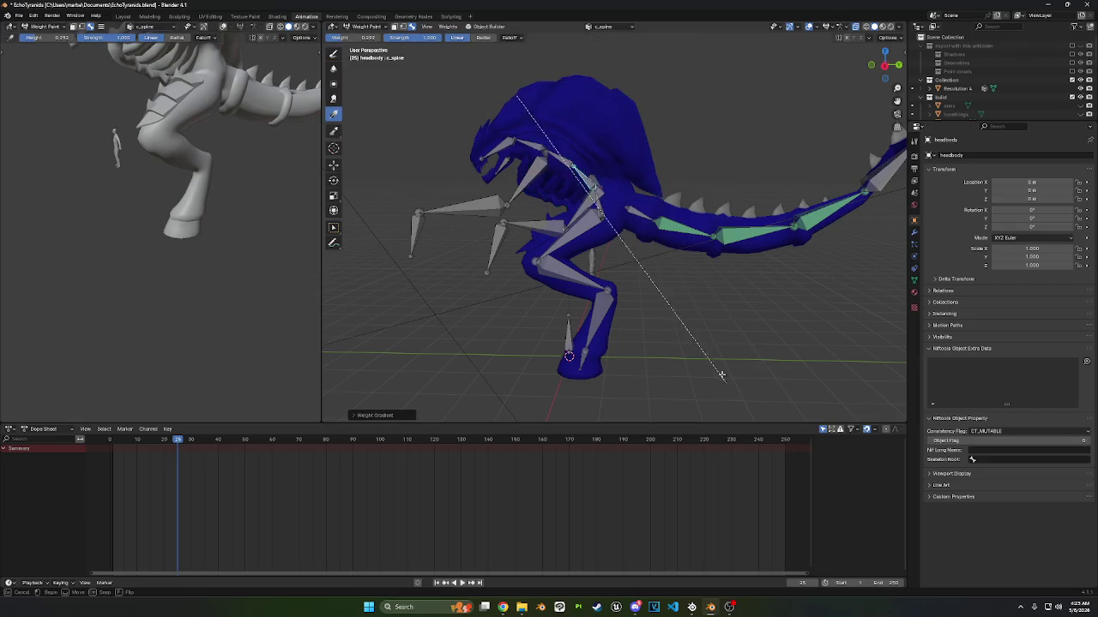
{"action": "middle_click_drag", "start_coordinate": [583, 204], "coordinate": [637, 203]}
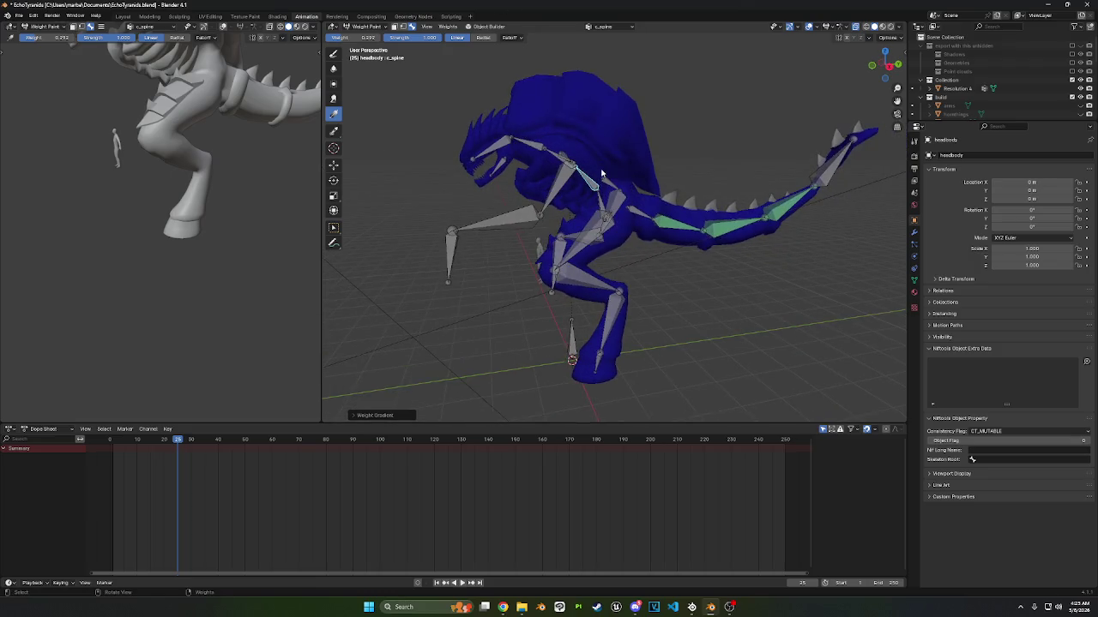
{"action": "scroll", "coordinate": [600, 171], "scroll_direction": "up", "scroll_amount": 4}
{"action": "middle_click_drag", "start_coordinate": [602, 136], "coordinate": [624, 119]}
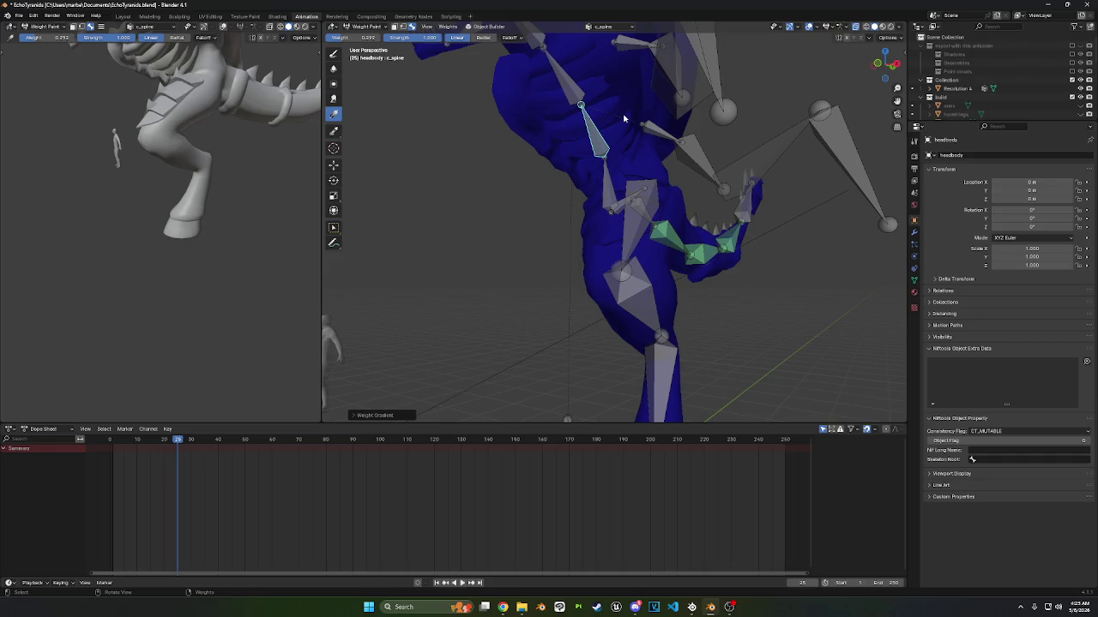
{"action": "mouse_move", "coordinate": [521, 40]}
{"action": "middle_mouse_down"}
{"action": "mouse_move", "coordinate": [623, 177]}
{"action": "mouse_move", "coordinate": [648, 170]}
{"action": "middle_mouse_up"}
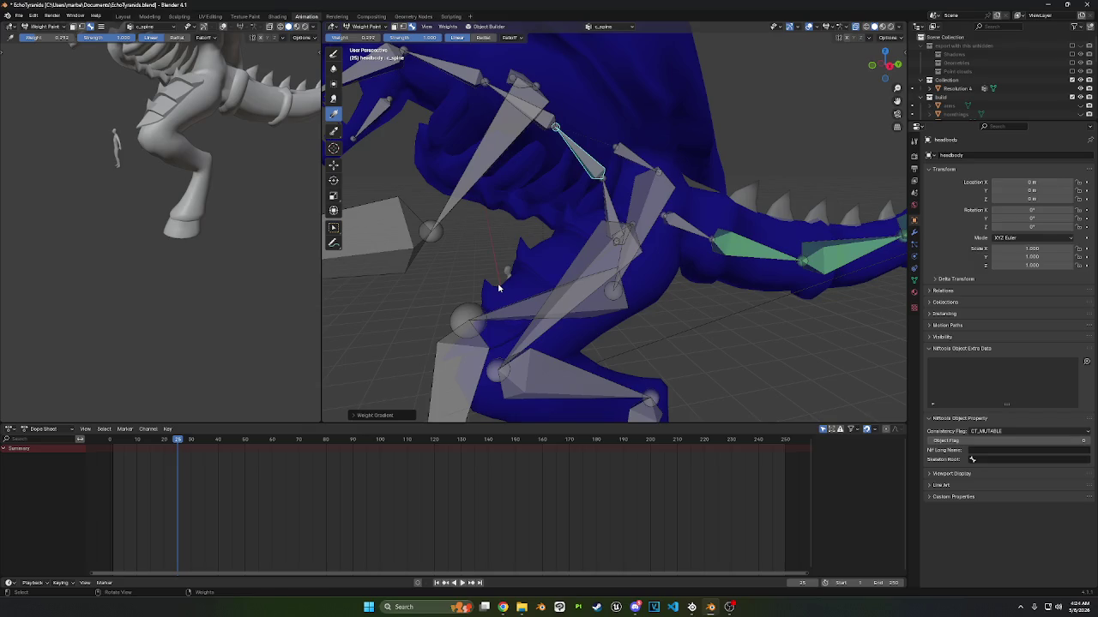
{"action": "middle_click_drag", "start_coordinate": [607, 196], "coordinate": [651, 248]}
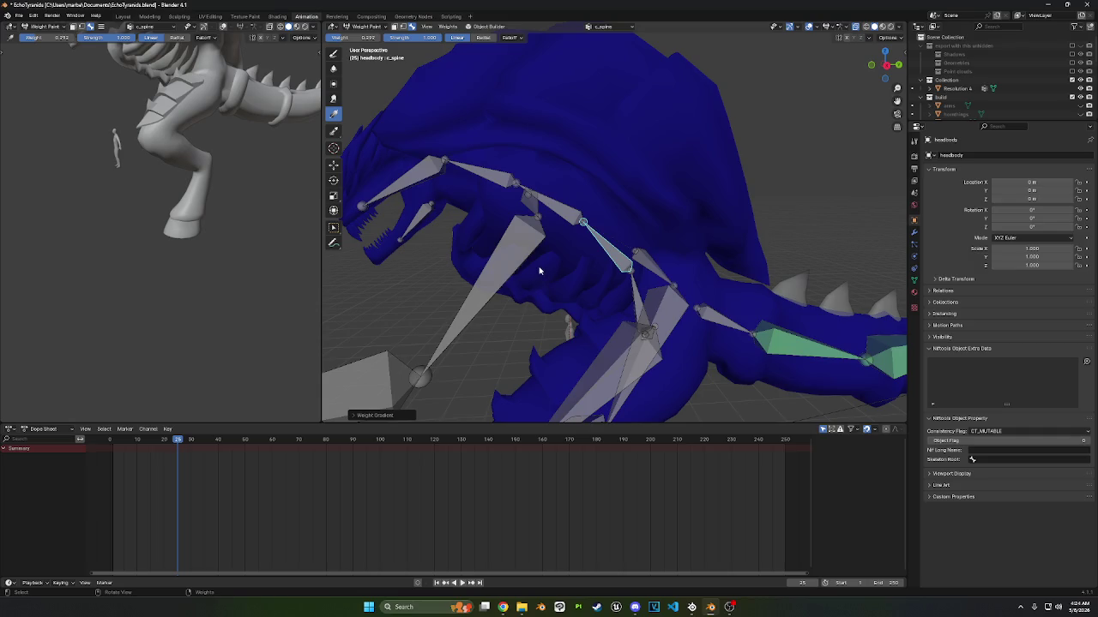
{"action": "mouse_move", "coordinate": [568, 263]}
{"action": "middle_mouse_down"}
{"action": "mouse_move", "coordinate": [703, 233]}
{"action": "mouse_move", "coordinate": [671, 231]}
{"action": "middle_mouse_up"}
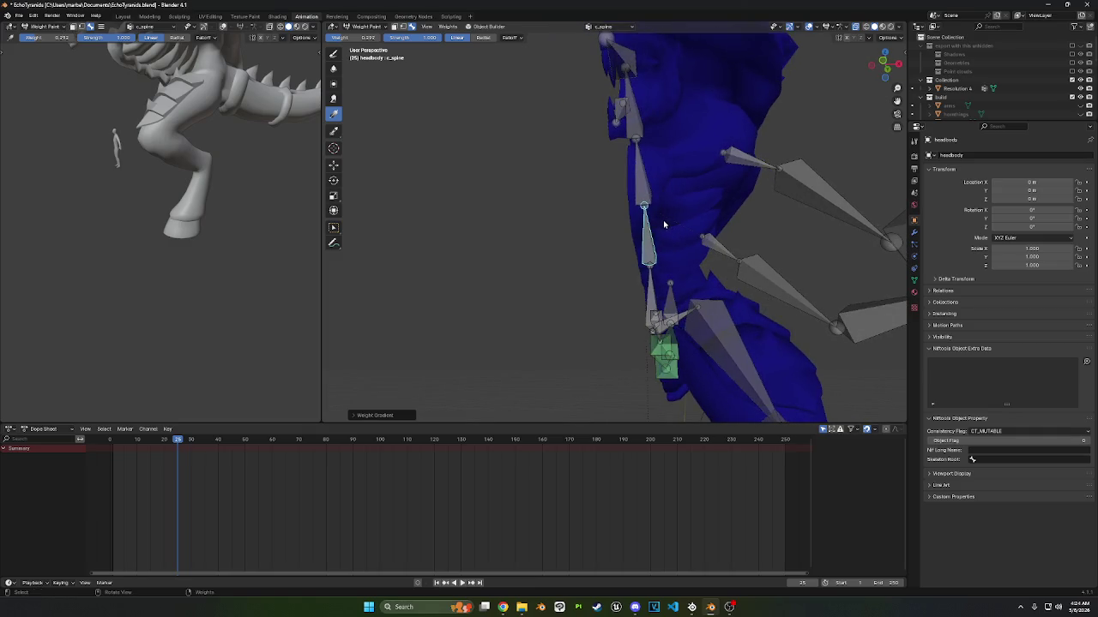
{"action": "middle_click_drag", "start_coordinate": [626, 182], "coordinate": [606, 246]}
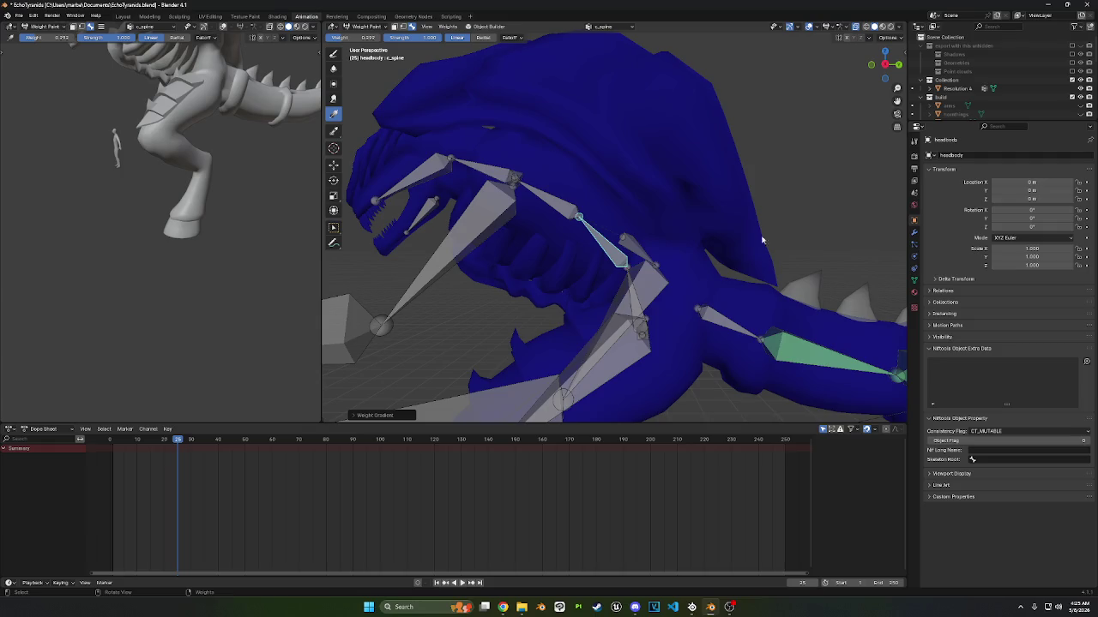
{"action": "mouse_move", "coordinate": [693, 225]}
{"action": "middle_mouse_down"}
{"action": "mouse_move", "coordinate": [626, 246]}
{"action": "mouse_move", "coordinate": [677, 246]}
{"action": "mouse_move", "coordinate": [639, 234]}
{"action": "mouse_move", "coordinate": [659, 255]}
{"action": "mouse_move", "coordinate": [643, 261]}
{"action": "mouse_move", "coordinate": [659, 268]}
{"action": "mouse_move", "coordinate": [666, 223]}
{"action": "middle_mouse_up"}
{"action": "scroll", "coordinate": [642, 261], "scroll_direction": "down", "scroll_amount": 5}
{"action": "scroll", "coordinate": [659, 267], "scroll_direction": "up", "scroll_amount": 2}
{"action": "left_click", "coordinate": [337, 55]}
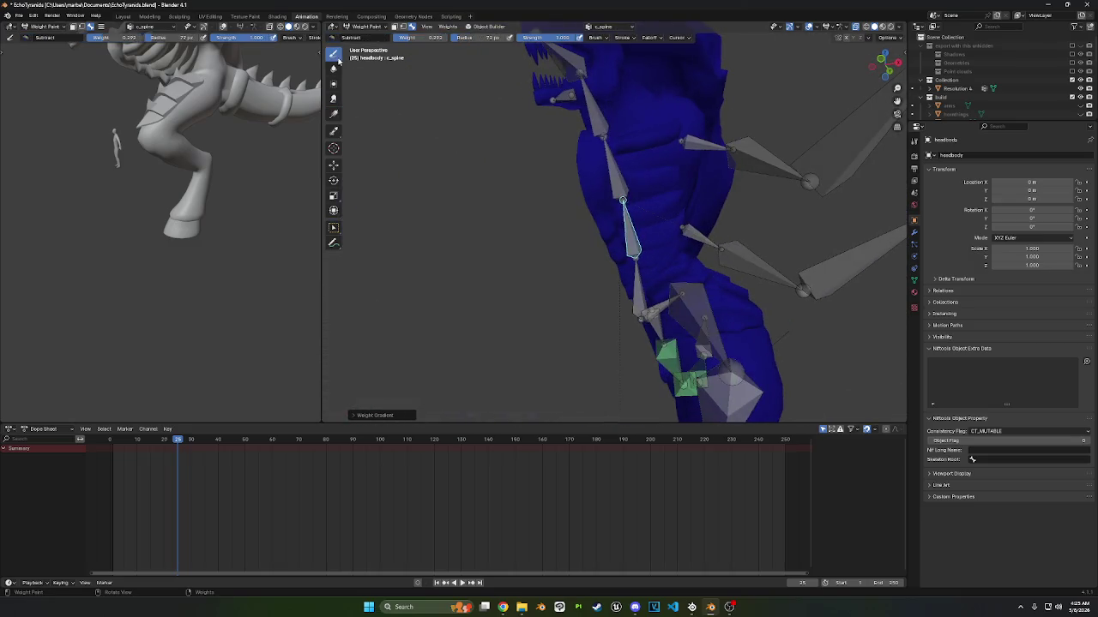
- Set the brush to Add and paint c_spine weight around the spine bone on the chest
{"action": "left_click", "coordinate": [332, 36]}
{"action": "left_click", "coordinate": [347, 56]}
{"action": "middle_click_drag", "start_coordinate": [563, 191], "coordinate": [629, 210]}
{"action": "left_click_drag", "start_coordinate": [629, 210], "coordinate": [678, 215]}
{"action": "middle_click_drag", "start_coordinate": [678, 215], "coordinate": [632, 210]}
{"action": "mouse_move", "coordinate": [632, 206]}
{"action": "left_mouse_down"}
{"action": "mouse_move", "coordinate": [618, 206]}
{"action": "mouse_move", "coordinate": [698, 191]}
{"action": "mouse_move", "coordinate": [674, 184]}
{"action": "mouse_move", "coordinate": [650, 224]}
{"action": "left_mouse_up"}
{"action": "middle_click_drag", "start_coordinate": [649, 224], "coordinate": [649, 215]}
{"action": "left_click_drag", "start_coordinate": [649, 214], "coordinate": [665, 204]}
{"action": "middle_click_drag", "start_coordinate": [665, 204], "coordinate": [608, 237]}
{"action": "left_click_drag", "start_coordinate": [608, 237], "coordinate": [630, 228]}
{"action": "mouse_move", "coordinate": [629, 228]}
{"action": "middle_mouse_down"}
{"action": "mouse_move", "coordinate": [618, 197]}
{"action": "mouse_move", "coordinate": [561, 190]}
{"action": "mouse_move", "coordinate": [576, 213]}
{"action": "middle_mouse_up"}
{"action": "left_click_drag", "start_coordinate": [576, 213], "coordinate": [627, 146]}
{"action": "mouse_move", "coordinate": [627, 147]}
{"action": "middle_mouse_down"}
{"action": "mouse_move", "coordinate": [635, 171]}
{"action": "mouse_move", "coordinate": [622, 159]}
{"action": "middle_mouse_up"}
- Toggle vertex masking on and off and paint more c_spine weight onto the frill area
{"action": "key", "text": "v"}
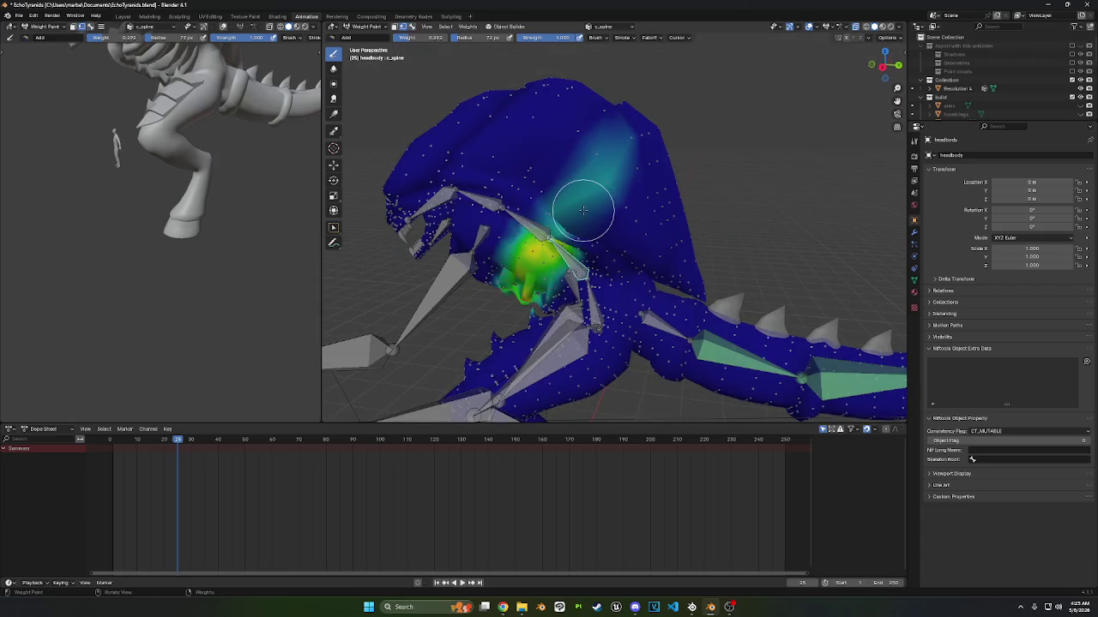
{"action": "middle_click_drag", "start_coordinate": [583, 209], "coordinate": [549, 132]}
{"action": "key", "text": "v"}
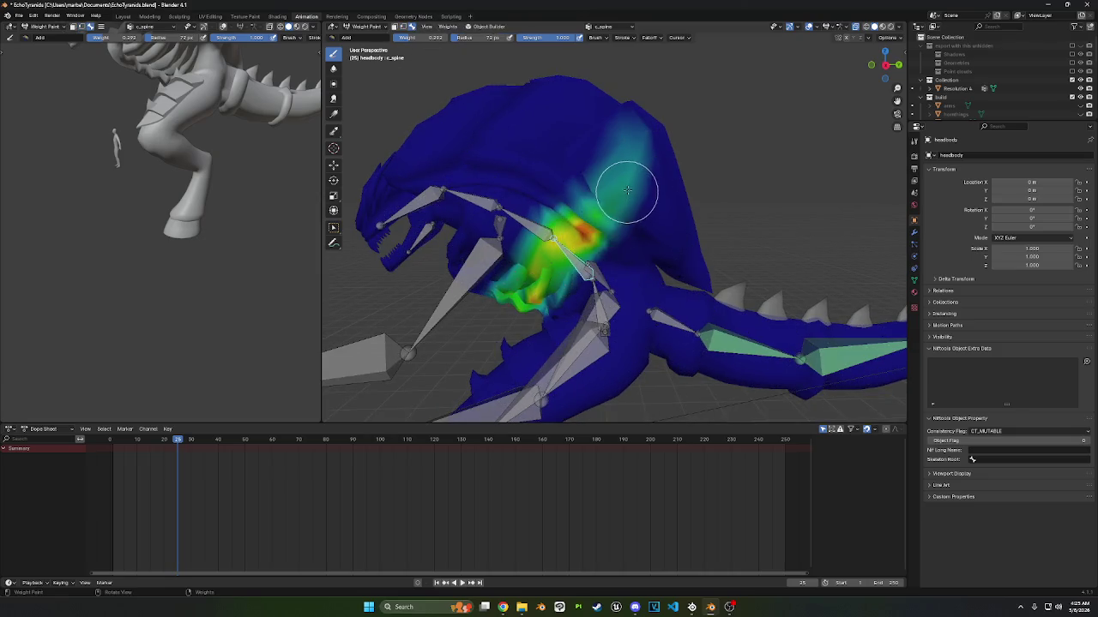
{"action": "mouse_move", "coordinate": [626, 184]}
{"action": "middle_mouse_down"}
{"action": "mouse_move", "coordinate": [594, 207]}
{"action": "mouse_move", "coordinate": [600, 146]}
{"action": "middle_mouse_up"}
{"action": "mouse_move", "coordinate": [601, 147]}
{"action": "left_mouse_down"}
{"action": "mouse_move", "coordinate": [617, 159]}
{"action": "mouse_move", "coordinate": [641, 152]}
{"action": "left_mouse_up"}
{"action": "mouse_move", "coordinate": [642, 152]}
{"action": "middle_mouse_down"}
{"action": "mouse_move", "coordinate": [538, 159]}
{"action": "mouse_move", "coordinate": [616, 136]}
{"action": "middle_mouse_up"}
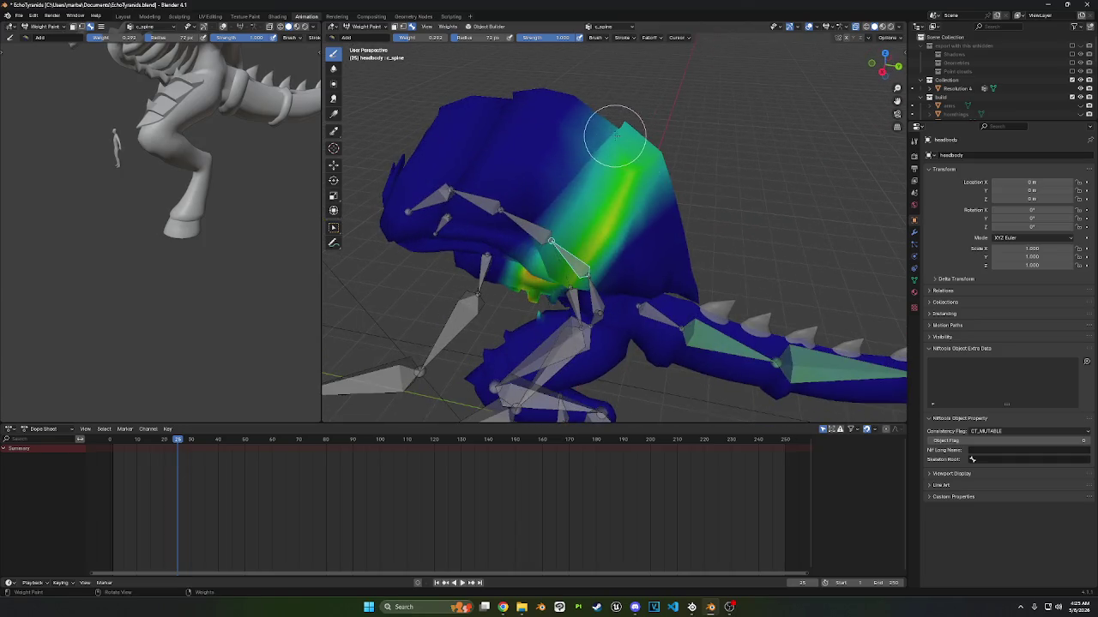
{"action": "mouse_move", "coordinate": [540, 245]}
{"action": "middle_mouse_down"}
{"action": "mouse_move", "coordinate": [588, 213]}
{"action": "mouse_move", "coordinate": [543, 249]}
{"action": "mouse_move", "coordinate": [586, 162]}
{"action": "mouse_move", "coordinate": [635, 141]}
{"action": "middle_mouse_up"}
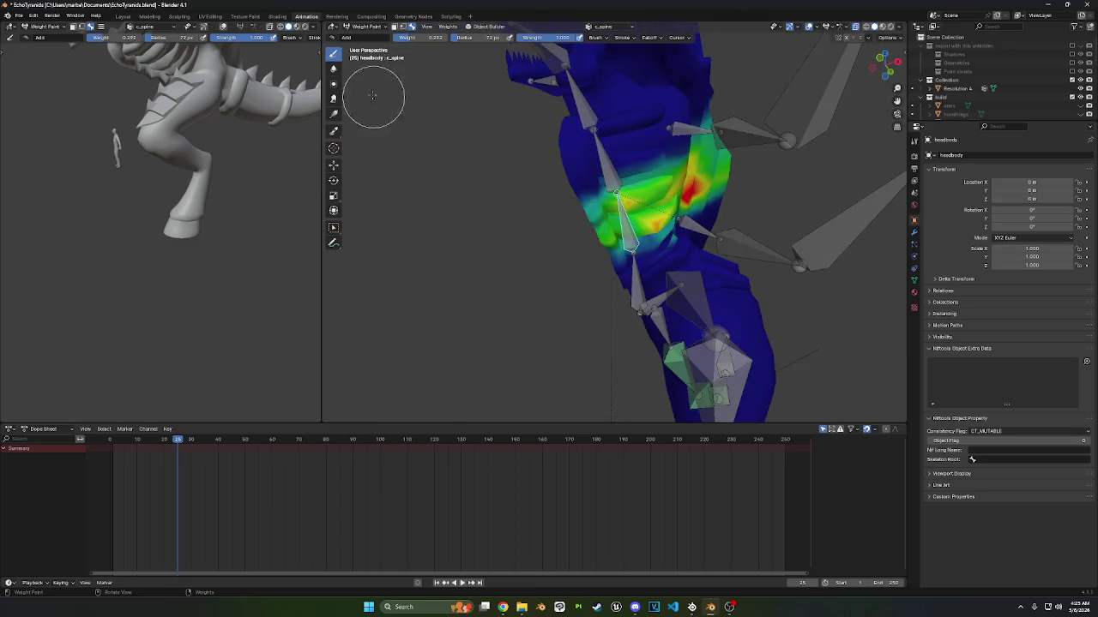
{"action": "left_click", "coordinate": [333, 67]}
- Blur the red c_spine weight patch on the chest, orbiting around the head and neck
{"action": "mouse_move", "coordinate": [595, 203]}
{"action": "middle_mouse_down"}
{"action": "mouse_move", "coordinate": [634, 178]}
{"action": "mouse_move", "coordinate": [464, 242]}
{"action": "middle_mouse_up"}
{"action": "middle_click_drag", "start_coordinate": [511, 130], "coordinate": [525, 229]}
{"action": "mouse_move", "coordinate": [556, 131]}
{"action": "middle_mouse_down"}
{"action": "mouse_move", "coordinate": [549, 177]}
{"action": "mouse_move", "coordinate": [632, 167]}
{"action": "middle_mouse_up"}
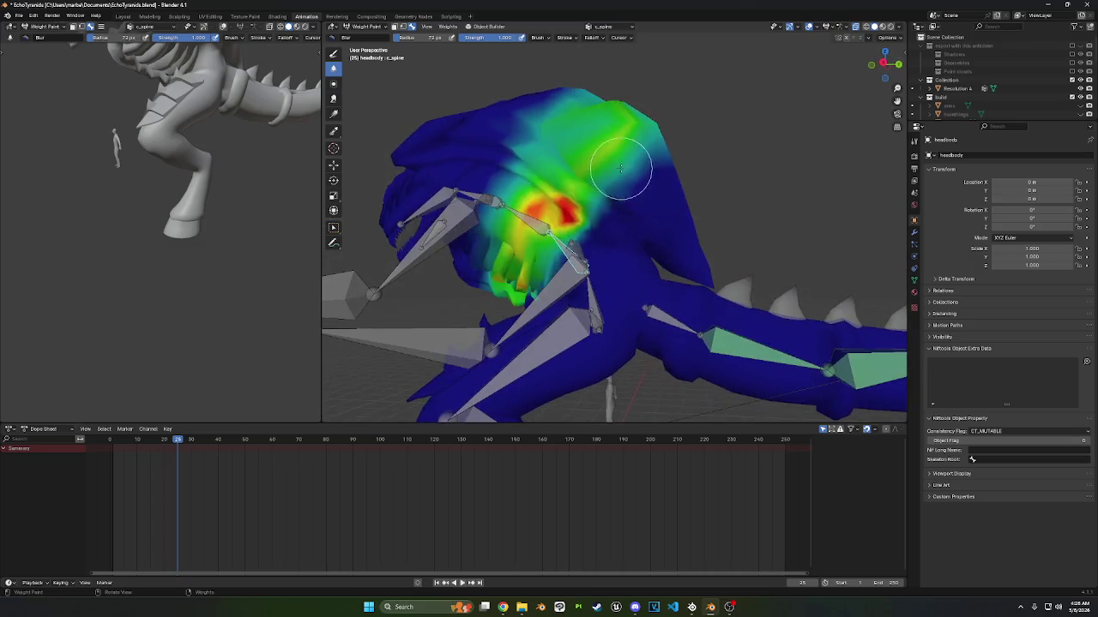
{"action": "left_click_drag", "start_coordinate": [559, 202], "coordinate": [578, 206]}
{"action": "mouse_move", "coordinate": [566, 211]}
{"action": "middle_mouse_down"}
{"action": "mouse_move", "coordinate": [647, 198]}
{"action": "mouse_move", "coordinate": [644, 189]}
{"action": "mouse_move", "coordinate": [587, 220]}
{"action": "mouse_move", "coordinate": [657, 191]}
{"action": "mouse_move", "coordinate": [632, 196]}
{"action": "middle_mouse_up"}
{"action": "mouse_move", "coordinate": [687, 157]}
{"action": "middle_mouse_down"}
{"action": "mouse_move", "coordinate": [657, 184]}
{"action": "mouse_move", "coordinate": [571, 179]}
{"action": "middle_mouse_up"}
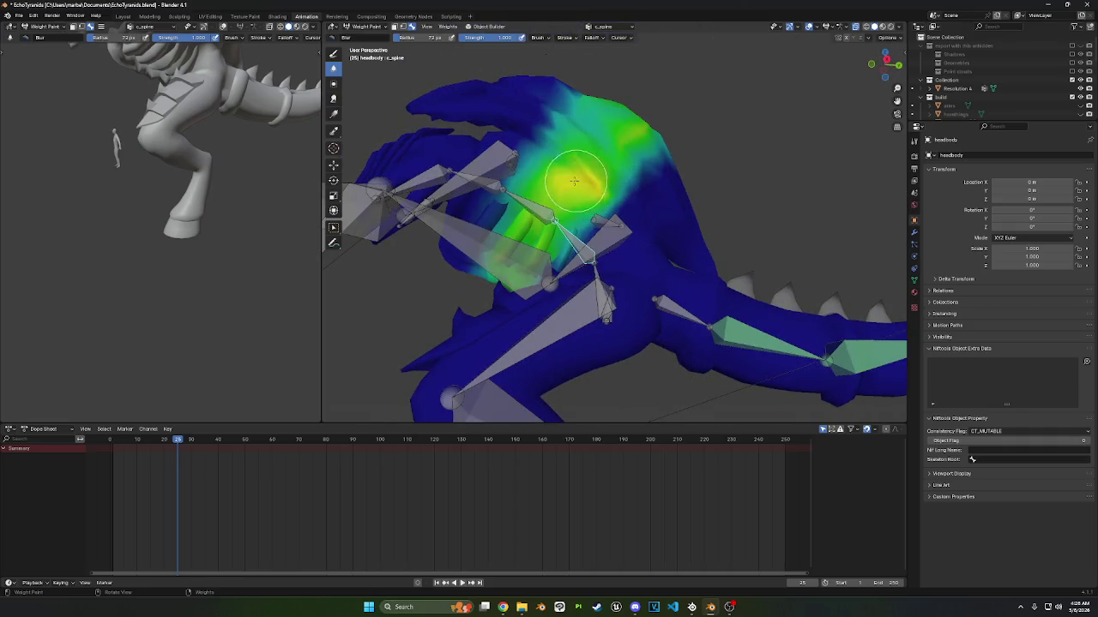
{"action": "middle_click_drag", "start_coordinate": [583, 127], "coordinate": [532, 209]}
{"action": "mouse_move", "coordinate": [617, 100]}
{"action": "middle_mouse_down"}
{"action": "mouse_move", "coordinate": [608, 167]}
{"action": "mouse_move", "coordinate": [666, 133]}
{"action": "mouse_move", "coordinate": [632, 122]}
{"action": "mouse_move", "coordinate": [575, 160]}
{"action": "mouse_move", "coordinate": [606, 142]}
{"action": "middle_mouse_up"}
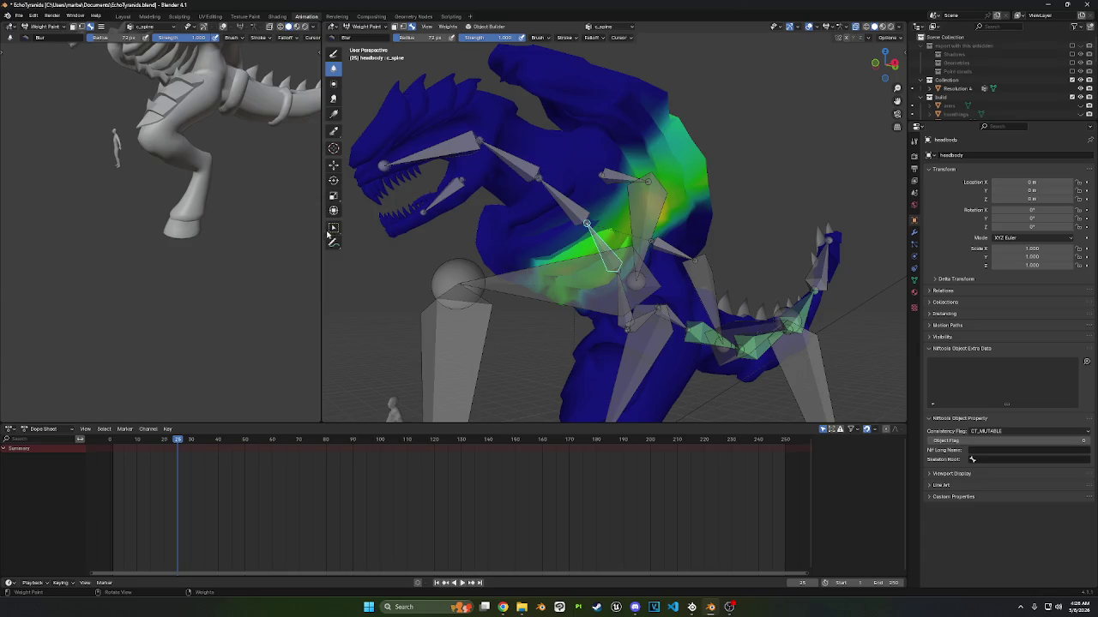
{"action": "left_click", "coordinate": [333, 227]}
- Select c_spine.1 and sweep a Subtract gradient across the head to clear its frill and upper-back weight
{"action": "mouse_move", "coordinate": [557, 196]}
{"action": "middle_mouse_down"}
{"action": "mouse_move", "coordinate": [572, 189]}
{"action": "mouse_move", "coordinate": [480, 163]}
{"action": "middle_mouse_up"}
{"action": "left_click", "coordinate": [334, 113]}
{"action": "left_click", "coordinate": [333, 53]}
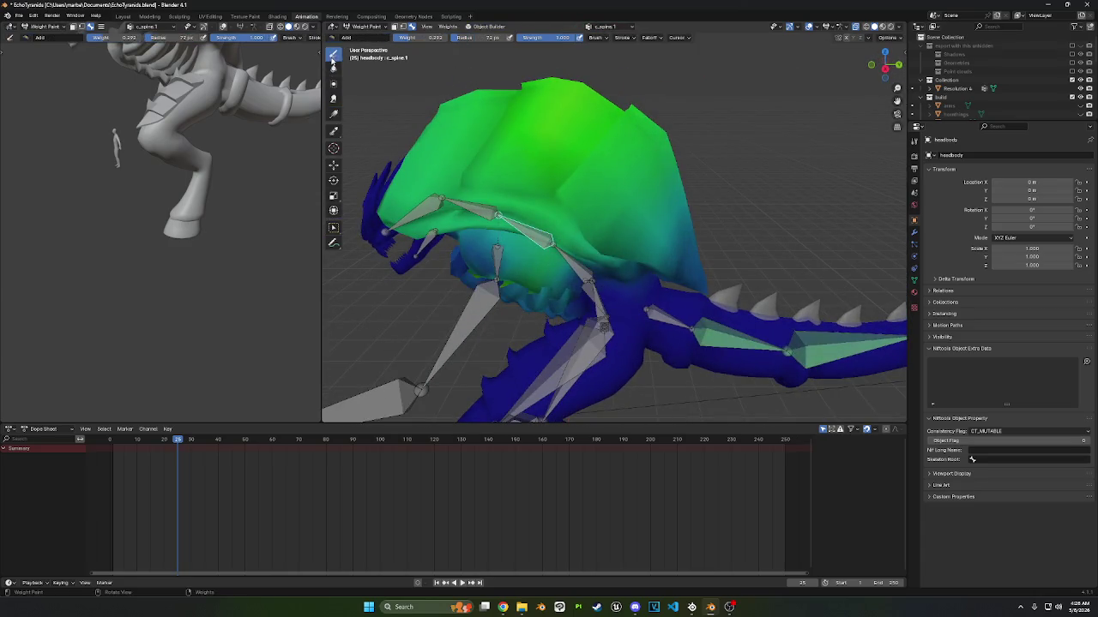
{"action": "left_click", "coordinate": [339, 38]}
{"action": "left_click", "coordinate": [548, 67]}
{"action": "left_click", "coordinate": [333, 113]}
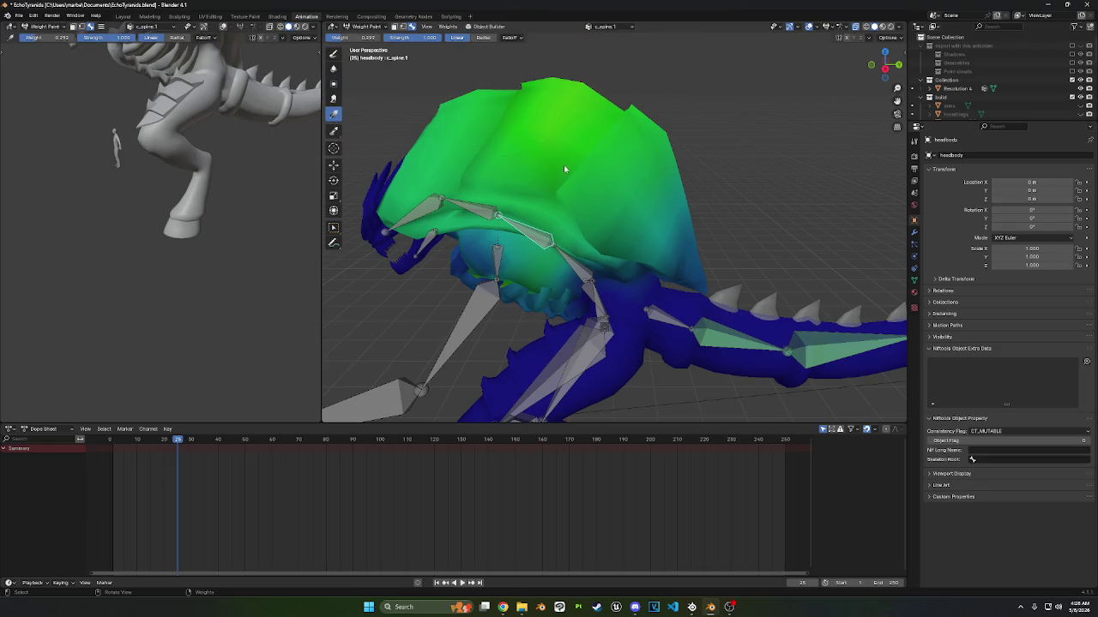
{"action": "left_click_drag", "start_coordinate": [731, 313], "coordinate": [229, 92]}
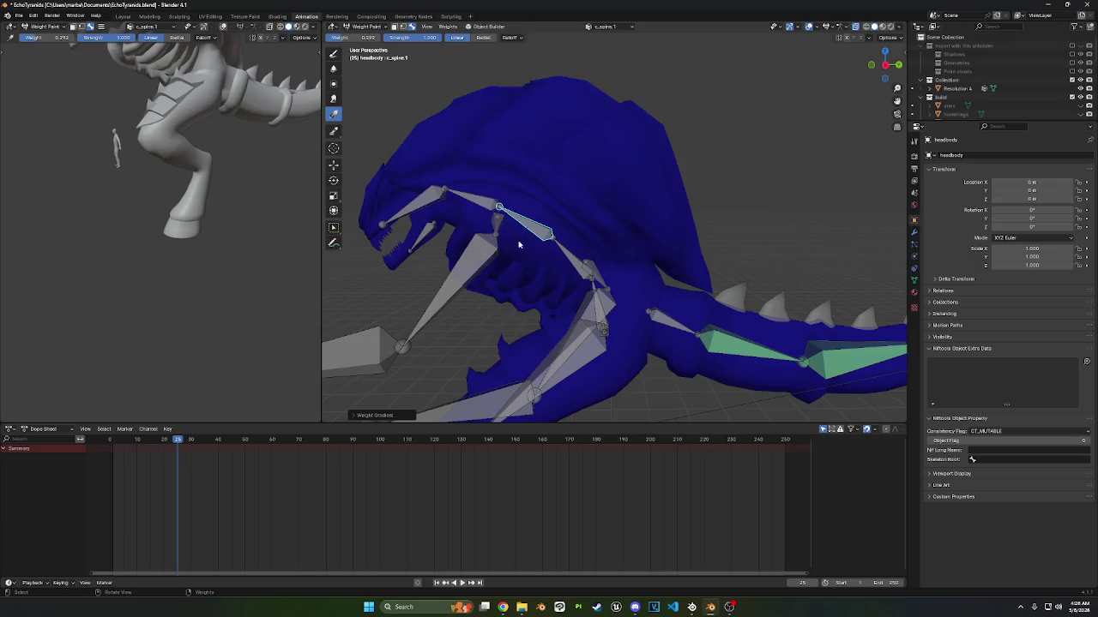
{"action": "middle_click_drag", "start_coordinate": [558, 179], "coordinate": [630, 152]}
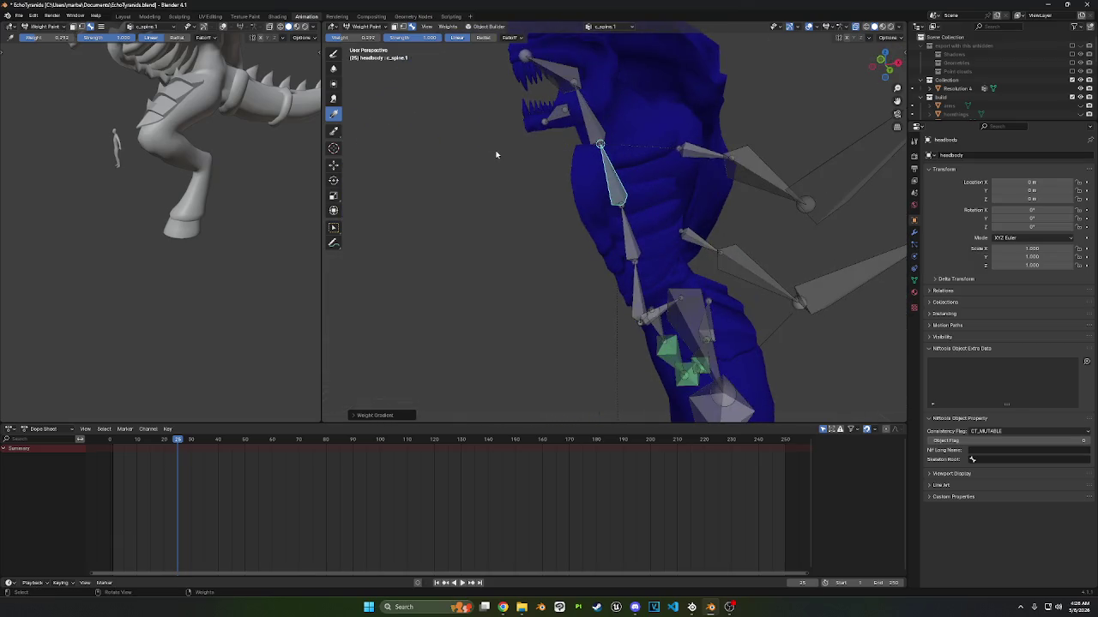
{"action": "left_click", "coordinate": [334, 53]}
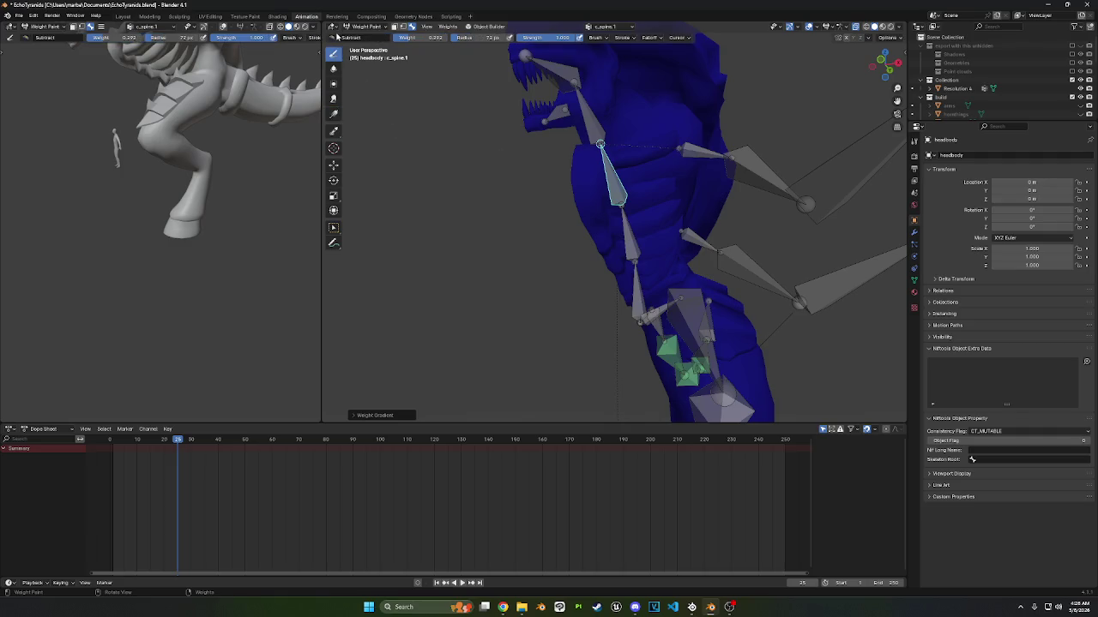
- Paint c_spine.1 weight on the torso near the neck bone, with a strong spot at the bone
{"action": "left_click", "coordinate": [339, 37]}
{"action": "mouse_move", "coordinate": [548, 137]}
{"action": "middle_mouse_down"}
{"action": "mouse_move", "coordinate": [569, 158]}
{"action": "mouse_move", "coordinate": [660, 167]}
{"action": "middle_mouse_up"}
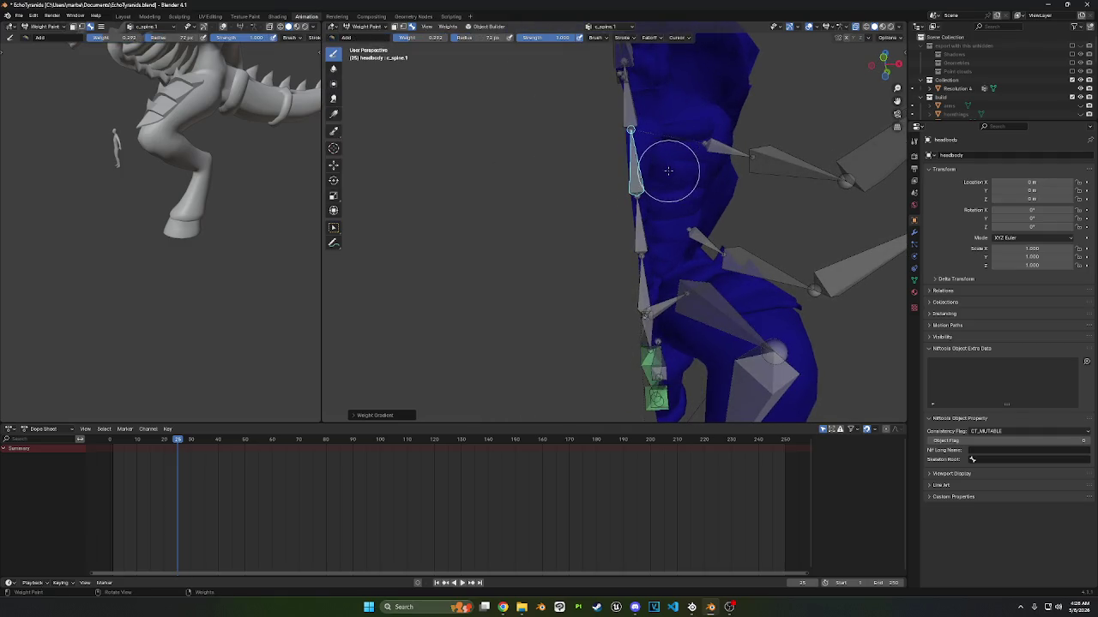
{"action": "left_click_drag", "start_coordinate": [674, 167], "coordinate": [686, 166]}
{"action": "middle_click_drag", "start_coordinate": [686, 166], "coordinate": [649, 147]}
{"action": "left_click_drag", "start_coordinate": [649, 147], "coordinate": [643, 122]}
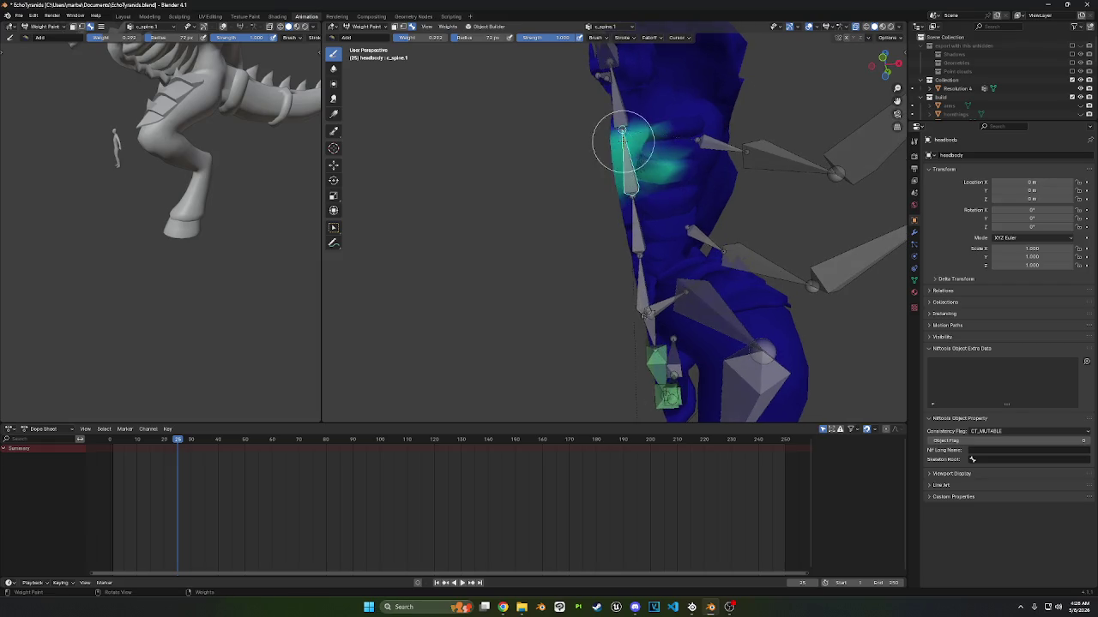
{"action": "middle_click_drag", "start_coordinate": [643, 123], "coordinate": [622, 157]}
{"action": "left_click_drag", "start_coordinate": [622, 157], "coordinate": [661, 184]}
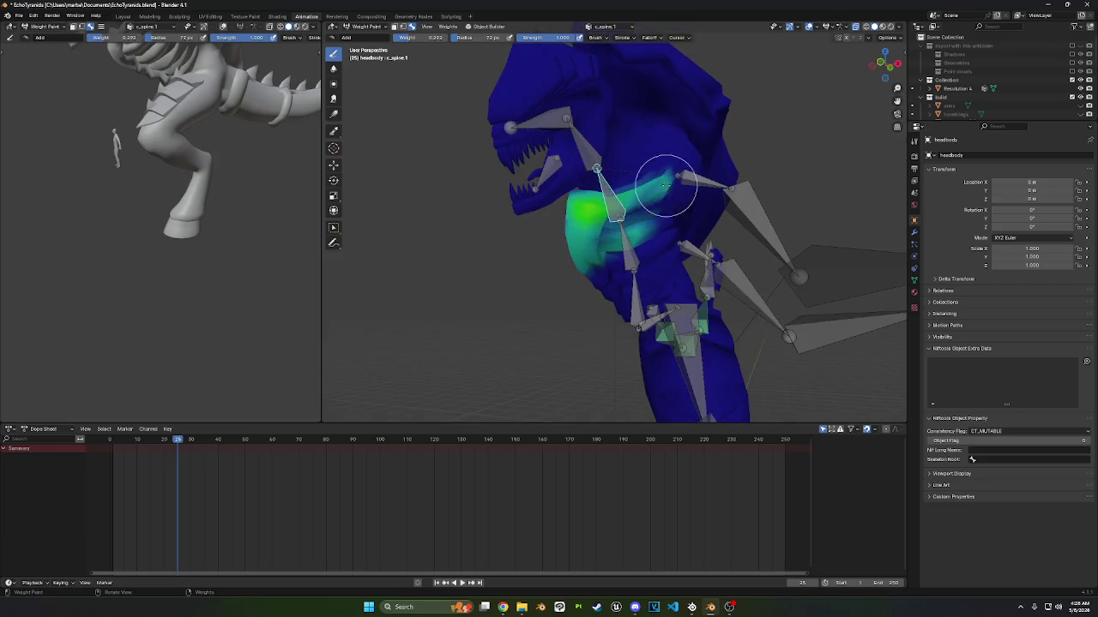
{"action": "middle_click_drag", "start_coordinate": [661, 183], "coordinate": [629, 151]}
{"action": "mouse_move", "coordinate": [630, 150]}
{"action": "left_mouse_down"}
{"action": "mouse_move", "coordinate": [548, 200]}
{"action": "mouse_move", "coordinate": [566, 190]}
{"action": "left_mouse_up"}
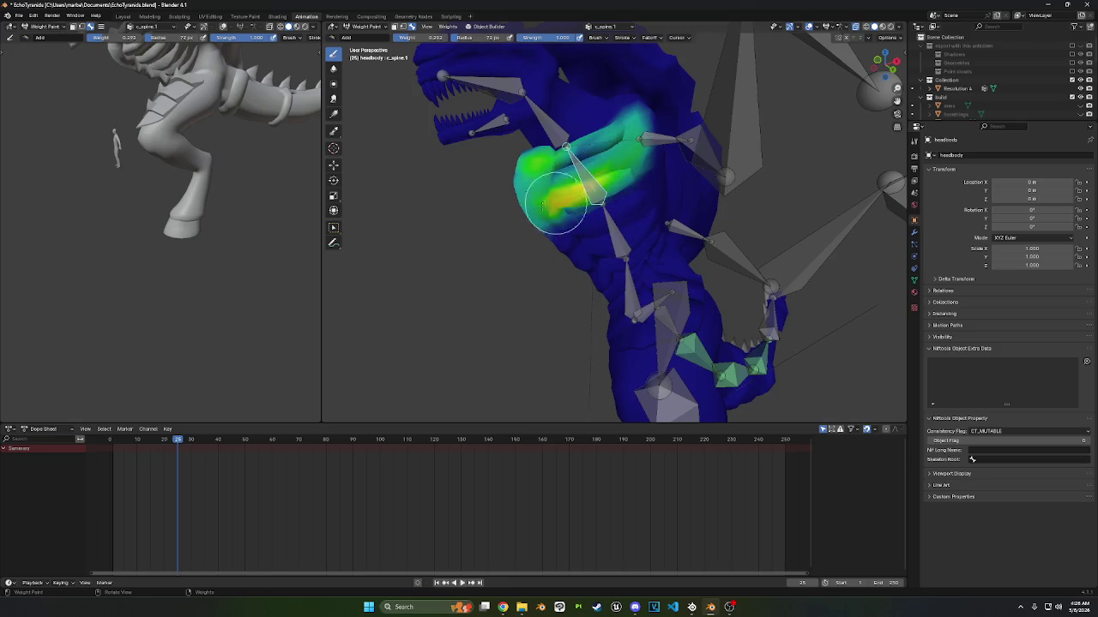
{"action": "middle_click_drag", "start_coordinate": [566, 190], "coordinate": [557, 137]}
{"action": "left_click_drag", "start_coordinate": [549, 163], "coordinate": [542, 175]}
- Paint c_spine.1 weight over the shoulder and along the upper back
{"action": "middle_click_drag", "start_coordinate": [542, 174], "coordinate": [560, 199]}
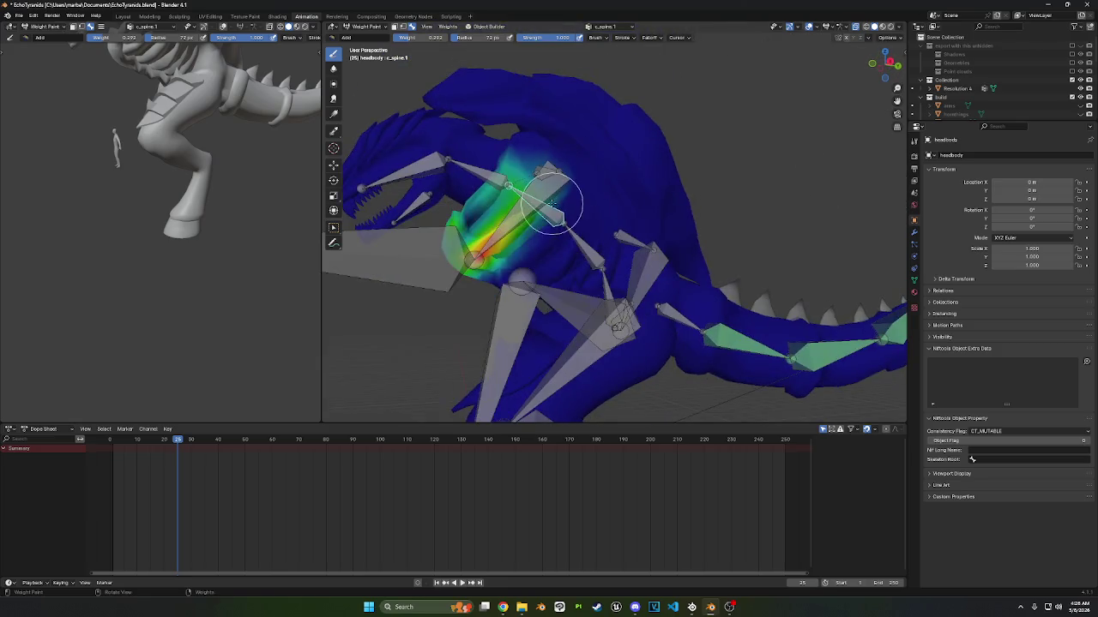
{"action": "mouse_move", "coordinate": [561, 188]}
{"action": "left_mouse_down"}
{"action": "mouse_move", "coordinate": [525, 137]}
{"action": "mouse_move", "coordinate": [566, 120]}
{"action": "left_mouse_up"}
{"action": "middle_click_drag", "start_coordinate": [566, 120], "coordinate": [583, 138]}
{"action": "mouse_move", "coordinate": [583, 137]}
{"action": "left_mouse_down"}
{"action": "mouse_move", "coordinate": [591, 146]}
{"action": "mouse_move", "coordinate": [572, 165]}
{"action": "left_mouse_up"}
{"action": "middle_click_drag", "start_coordinate": [572, 165], "coordinate": [564, 196]}
{"action": "mouse_move", "coordinate": [563, 196]}
{"action": "left_mouse_down"}
{"action": "mouse_move", "coordinate": [578, 152]}
{"action": "mouse_move", "coordinate": [532, 159]}
{"action": "mouse_move", "coordinate": [503, 221]}
{"action": "mouse_move", "coordinate": [489, 172]}
{"action": "left_mouse_up"}
{"action": "middle_click_drag", "start_coordinate": [489, 171], "coordinate": [535, 135]}
{"action": "left_click_drag", "start_coordinate": [534, 136], "coordinate": [534, 249]}
{"action": "middle_click_drag", "start_coordinate": [535, 250], "coordinate": [558, 134]}
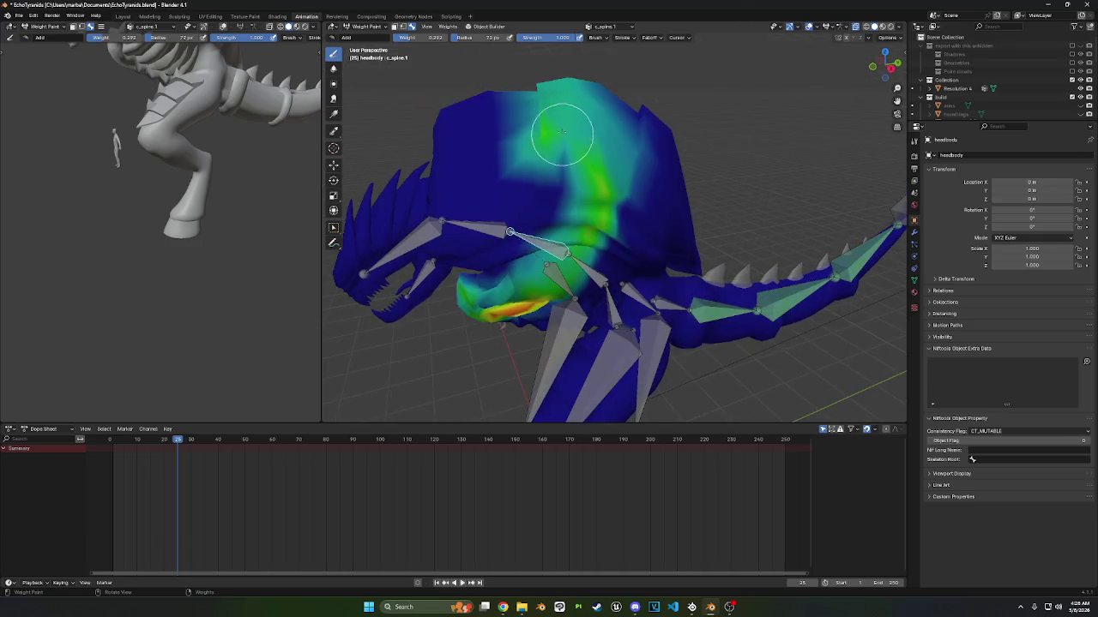
- Spread weight onto the neck and paint stronger weight onto the head
{"action": "middle_click_drag", "start_coordinate": [541, 225], "coordinate": [589, 167]}
{"action": "left_click_drag", "start_coordinate": [588, 166], "coordinate": [610, 214]}
{"action": "mouse_move", "coordinate": [610, 214]}
{"action": "middle_mouse_down"}
{"action": "mouse_move", "coordinate": [606, 196]}
{"action": "mouse_move", "coordinate": [643, 176]}
{"action": "mouse_move", "coordinate": [563, 176]}
{"action": "middle_mouse_up"}
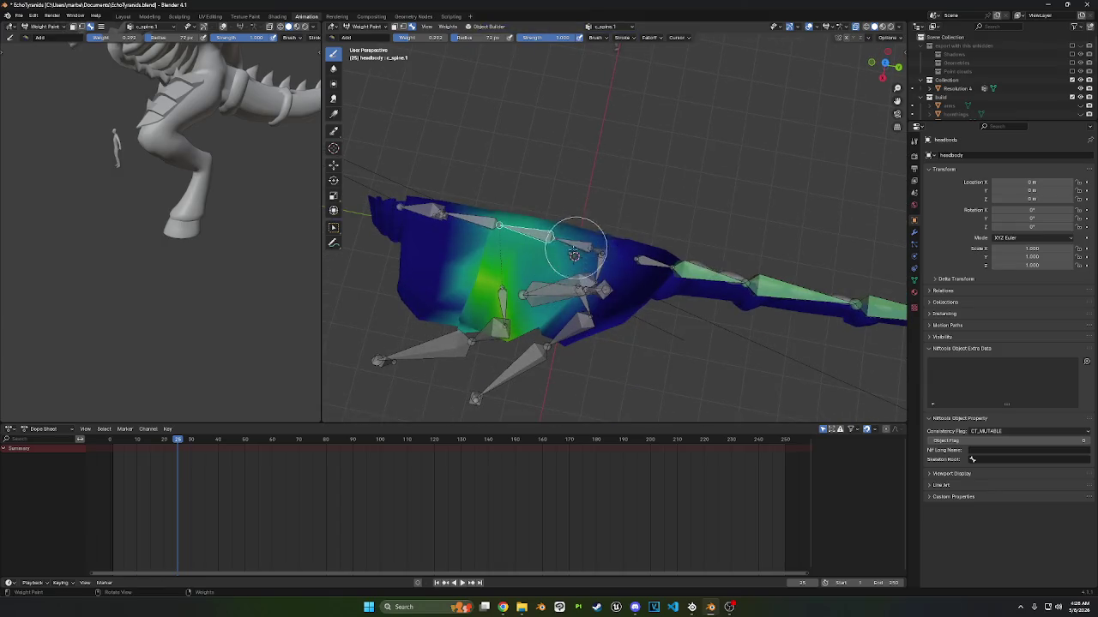
{"action": "left_click_drag", "start_coordinate": [506, 214], "coordinate": [478, 294]}
{"action": "middle_click_drag", "start_coordinate": [478, 294], "coordinate": [558, 215]}
{"action": "left_click_drag", "start_coordinate": [558, 215], "coordinate": [588, 289]}
{"action": "mouse_move", "coordinate": [589, 289]}
{"action": "middle_mouse_down"}
{"action": "mouse_move", "coordinate": [612, 98]}
{"action": "mouse_move", "coordinate": [580, 118]}
{"action": "mouse_move", "coordinate": [579, 139]}
{"action": "mouse_move", "coordinate": [568, 120]}
{"action": "middle_mouse_up"}
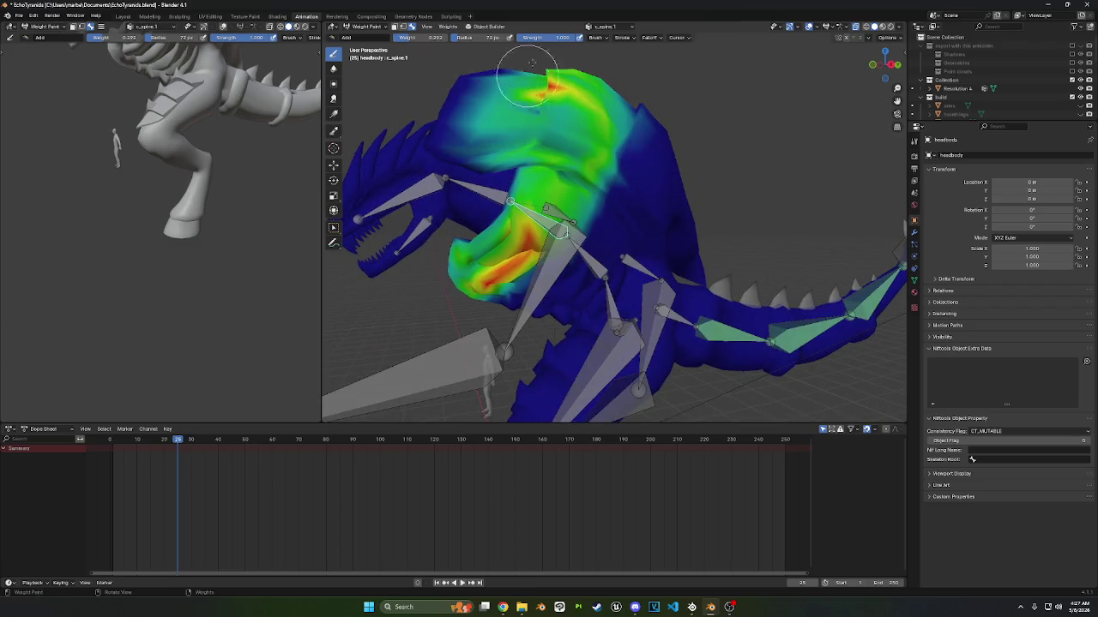
- Paint weight onto the left side of the head and brighten it across the upper head
{"action": "middle_click_drag", "start_coordinate": [521, 181], "coordinate": [514, 129]}
{"action": "mouse_move", "coordinate": [496, 83]}
{"action": "left_mouse_down"}
{"action": "mouse_move", "coordinate": [453, 122]}
{"action": "mouse_move", "coordinate": [458, 238]}
{"action": "mouse_move", "coordinate": [483, 188]}
{"action": "mouse_move", "coordinate": [486, 143]}
{"action": "left_mouse_up"}
{"action": "middle_click_drag", "start_coordinate": [486, 143], "coordinate": [525, 129]}
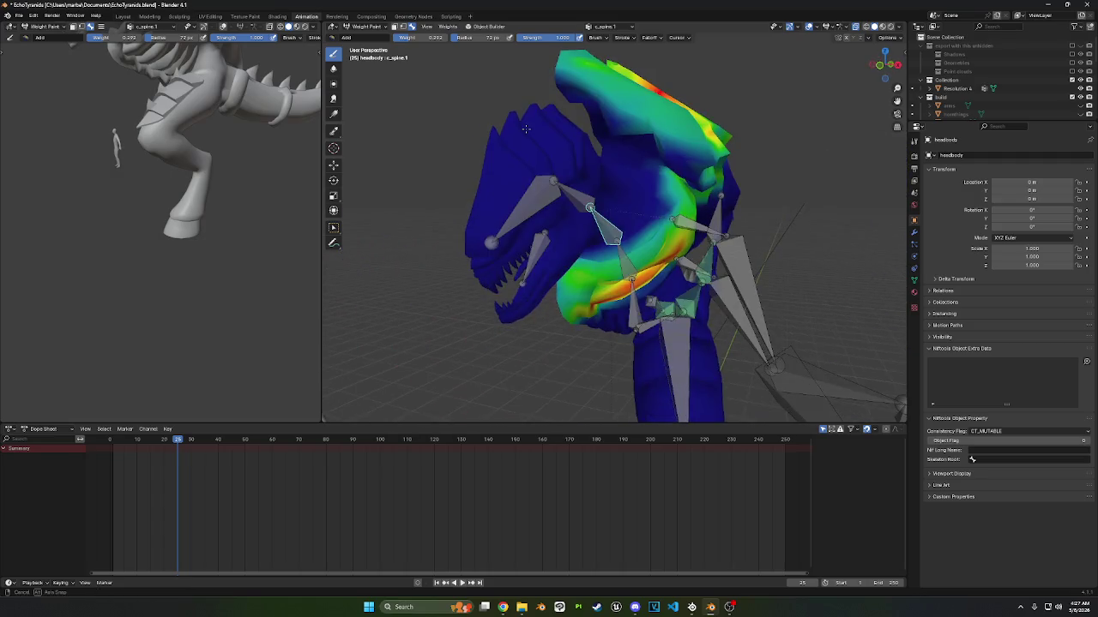
{"action": "mouse_move", "coordinate": [573, 86]}
{"action": "left_mouse_down"}
{"action": "mouse_move", "coordinate": [649, 123]}
{"action": "mouse_move", "coordinate": [690, 167]}
{"action": "mouse_move", "coordinate": [579, 110]}
{"action": "left_mouse_up"}
{"action": "middle_click_drag", "start_coordinate": [617, 109], "coordinate": [746, 139]}
{"action": "left_click_drag", "start_coordinate": [782, 126], "coordinate": [713, 159]}
{"action": "middle_click_drag", "start_coordinate": [713, 159], "coordinate": [509, 158]}
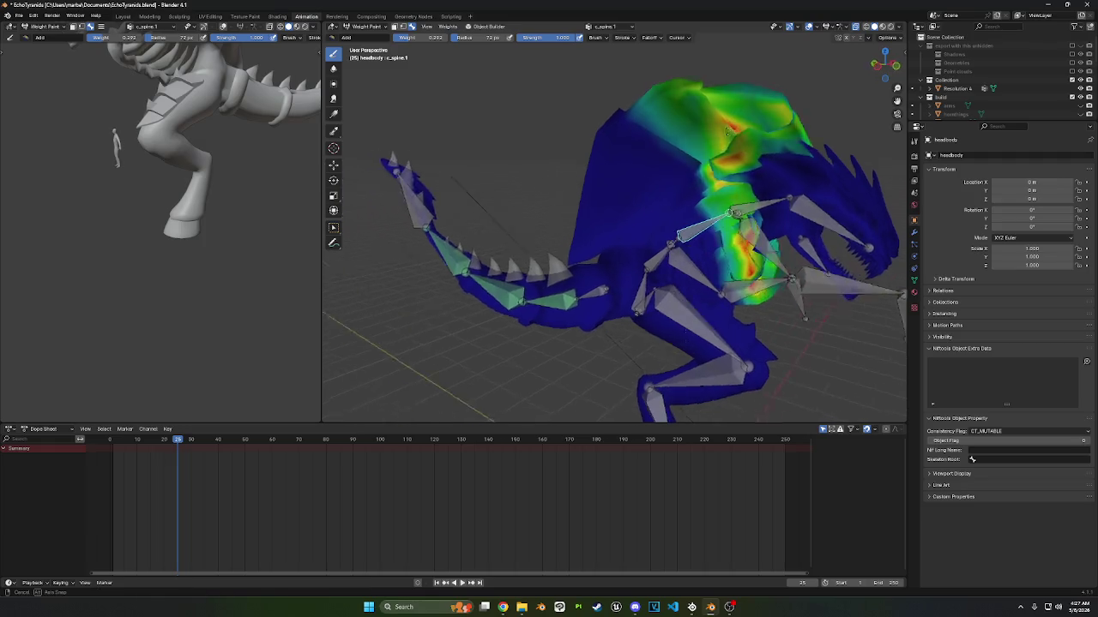
{"action": "left_click", "coordinate": [334, 69]}
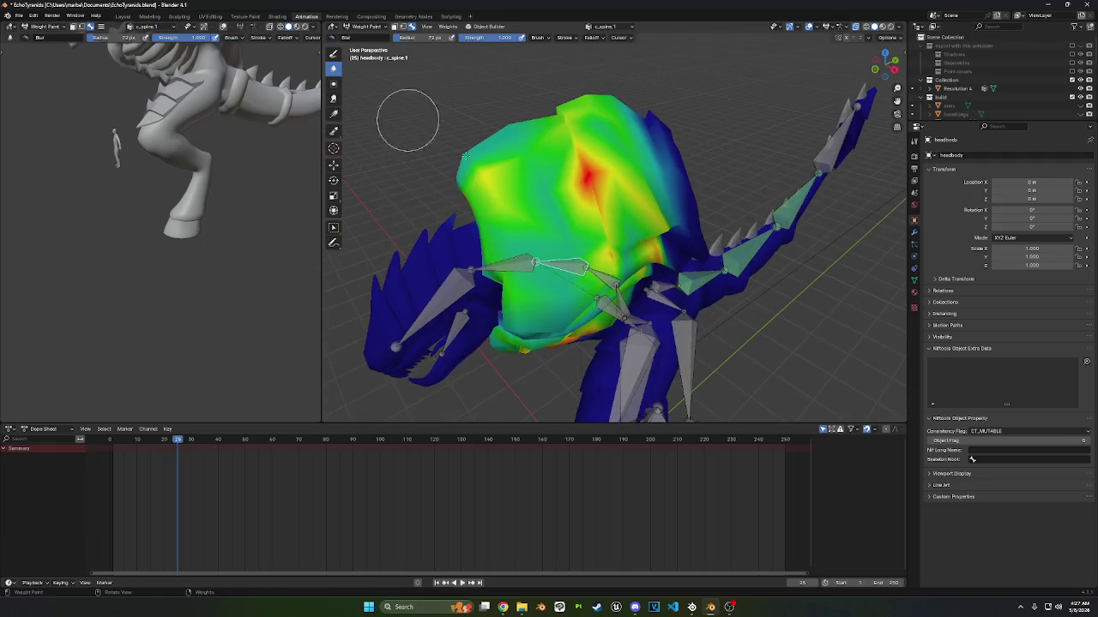
- Blur the red c_spine.1 weight peak on the head and the red band on the chest toward yellow
{"action": "left_click_drag", "start_coordinate": [610, 155], "coordinate": [600, 238]}
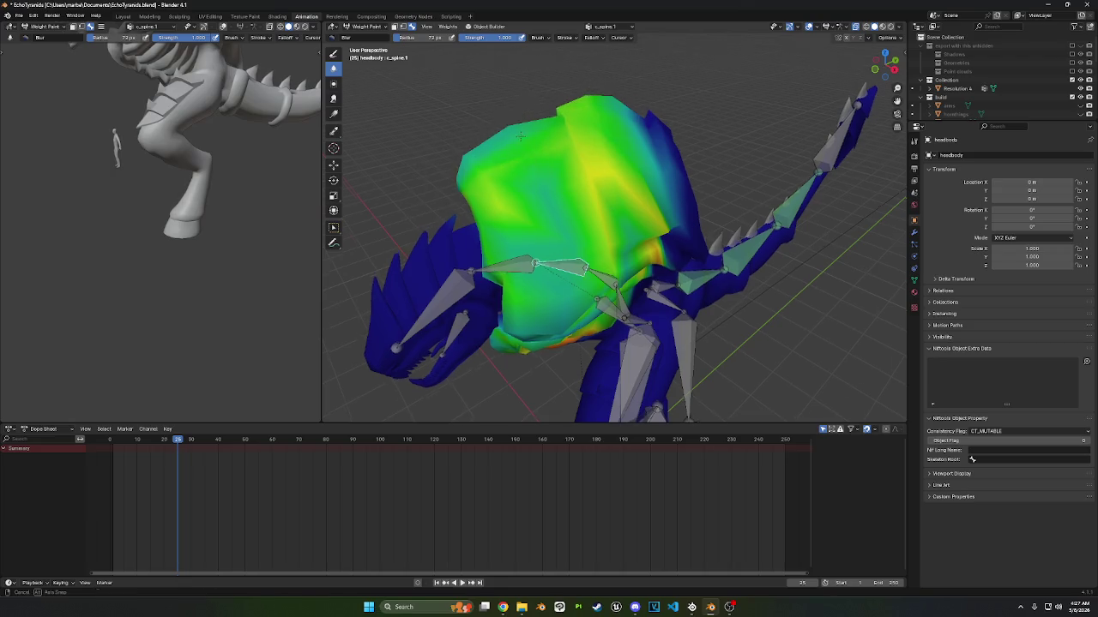
{"action": "middle_click_drag", "start_coordinate": [514, 116], "coordinate": [625, 119]}
{"action": "middle_click_drag", "start_coordinate": [723, 111], "coordinate": [640, 117]}
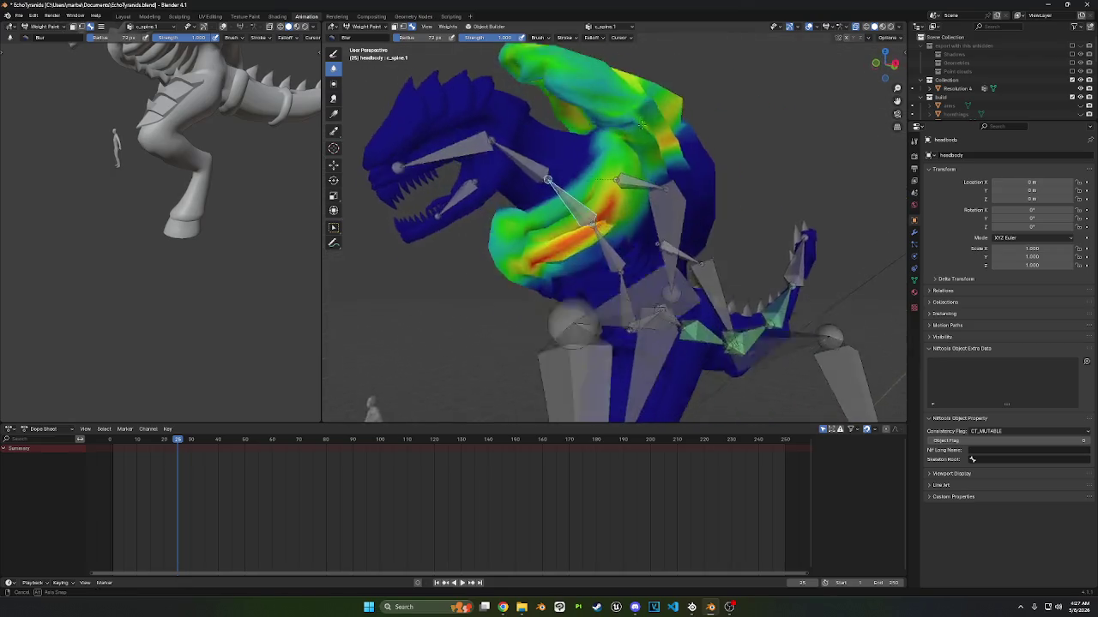
{"action": "middle_click_drag", "start_coordinate": [602, 196], "coordinate": [653, 169]}
{"action": "mouse_move", "coordinate": [653, 170]}
{"action": "left_mouse_down"}
{"action": "mouse_move", "coordinate": [635, 192]}
{"action": "mouse_move", "coordinate": [646, 152]}
{"action": "left_mouse_up"}
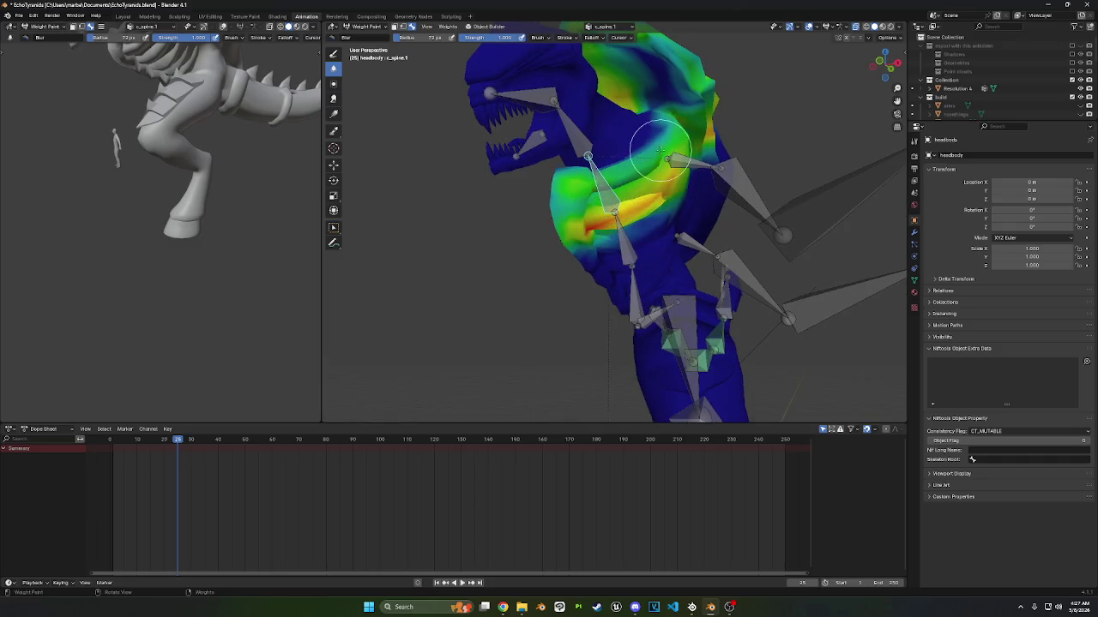
{"action": "middle_click_drag", "start_coordinate": [647, 152], "coordinate": [643, 176]}
{"action": "left_click_drag", "start_coordinate": [585, 270], "coordinate": [632, 209]}
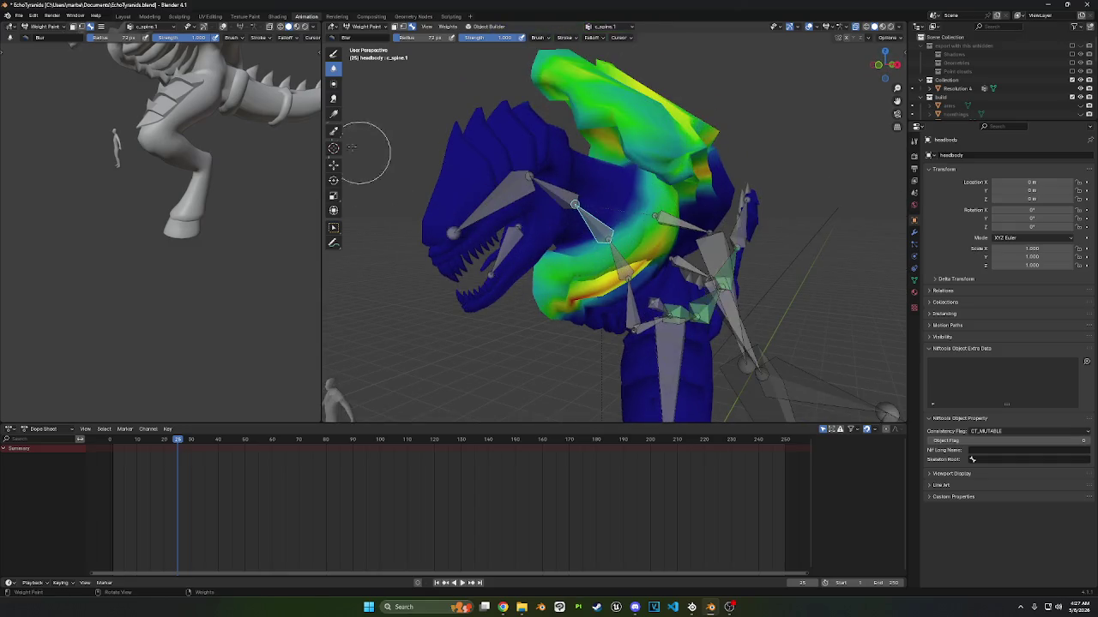
- With the Draw brush, add weight from the jaw toward the neck and on top of the head
{"action": "left_click", "coordinate": [332, 56]}
{"action": "middle_click_drag", "start_coordinate": [463, 240], "coordinate": [529, 298]}
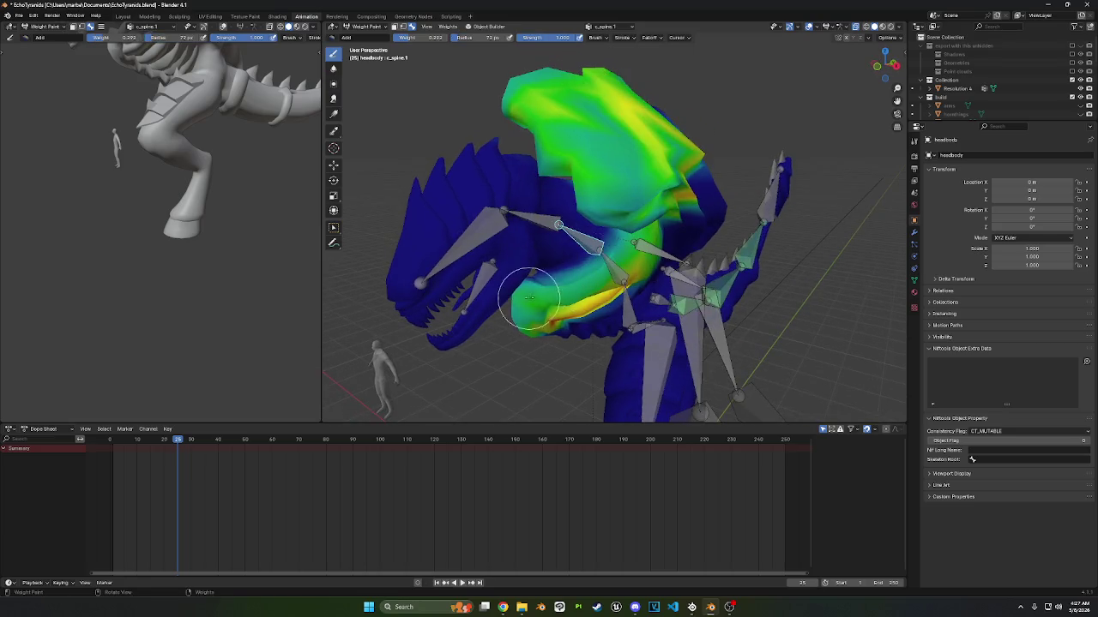
{"action": "left_click_drag", "start_coordinate": [540, 283], "coordinate": [612, 245]}
{"action": "mouse_move", "coordinate": [613, 245]}
{"action": "middle_mouse_down"}
{"action": "mouse_move", "coordinate": [712, 120]}
{"action": "mouse_move", "coordinate": [711, 94]}
{"action": "middle_mouse_up"}
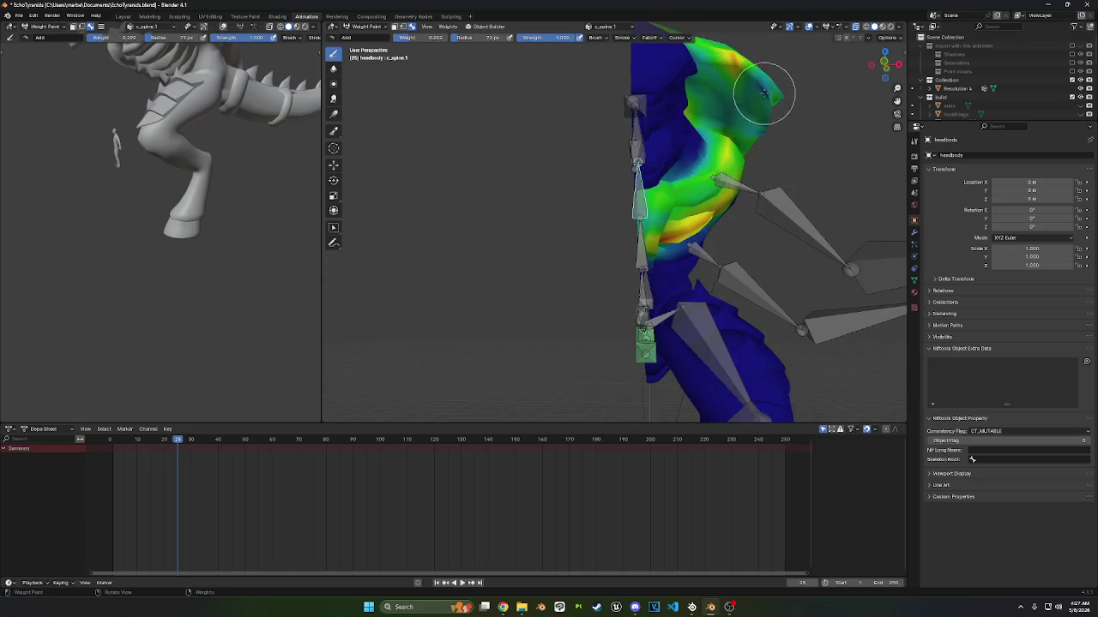
{"action": "left_click_drag", "start_coordinate": [760, 119], "coordinate": [771, 129]}
{"action": "mouse_move", "coordinate": [762, 133]}
{"action": "middle_mouse_down"}
{"action": "mouse_move", "coordinate": [603, 139]}
{"action": "mouse_move", "coordinate": [557, 171]}
{"action": "middle_mouse_up"}
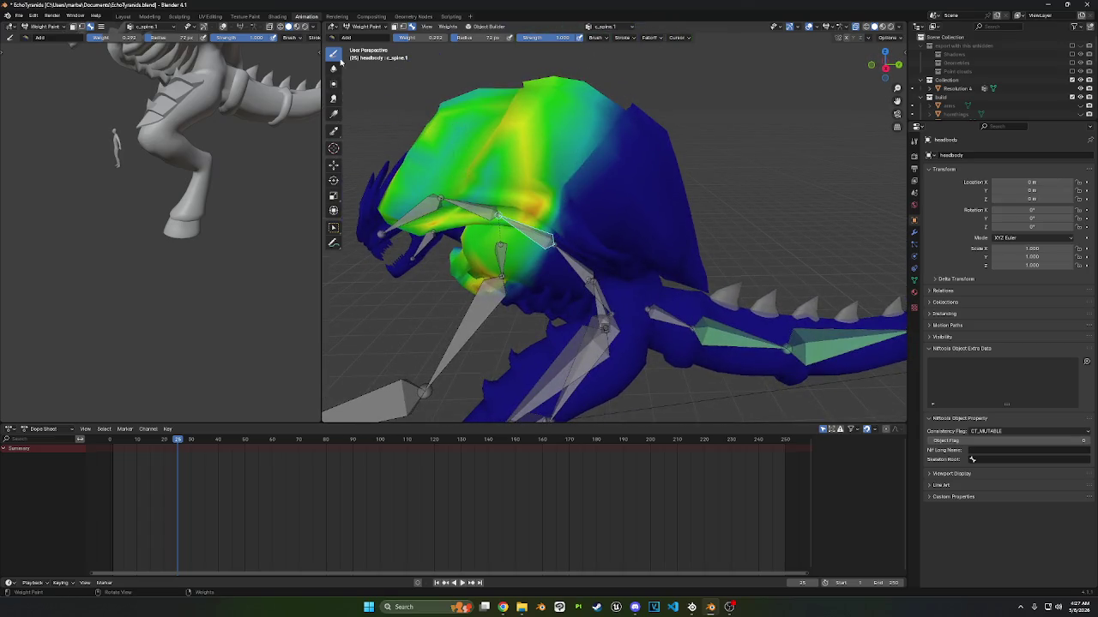
- Switch back to the Blur brush and zoom in to inspect the whole head and neck
{"action": "left_click", "coordinate": [334, 69]}
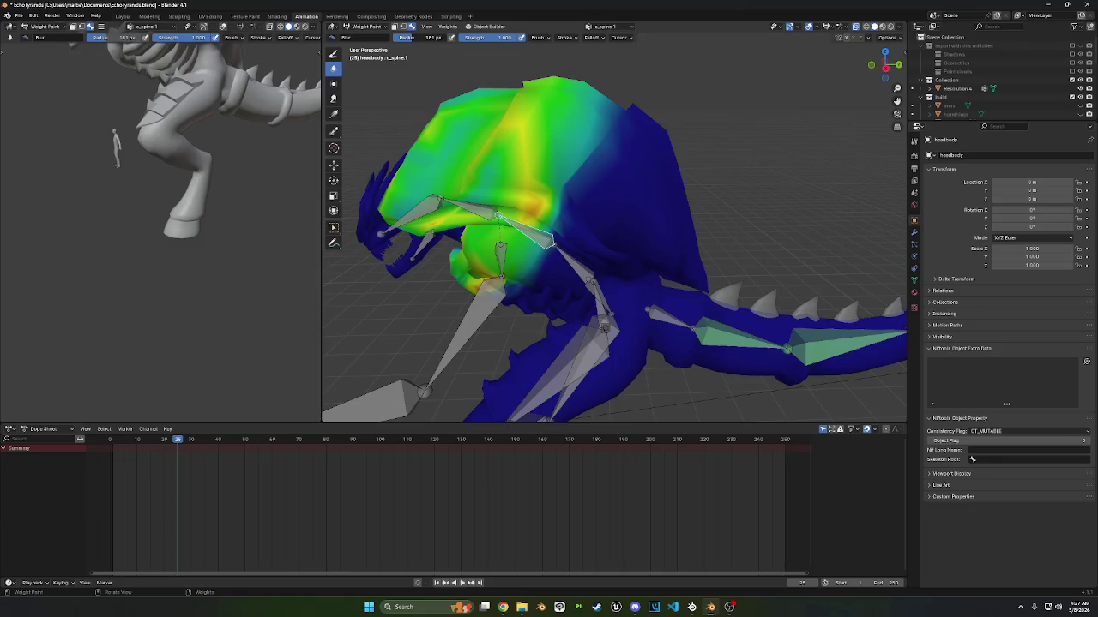
{"action": "middle_click_drag", "start_coordinate": [526, 196], "coordinate": [559, 169]}
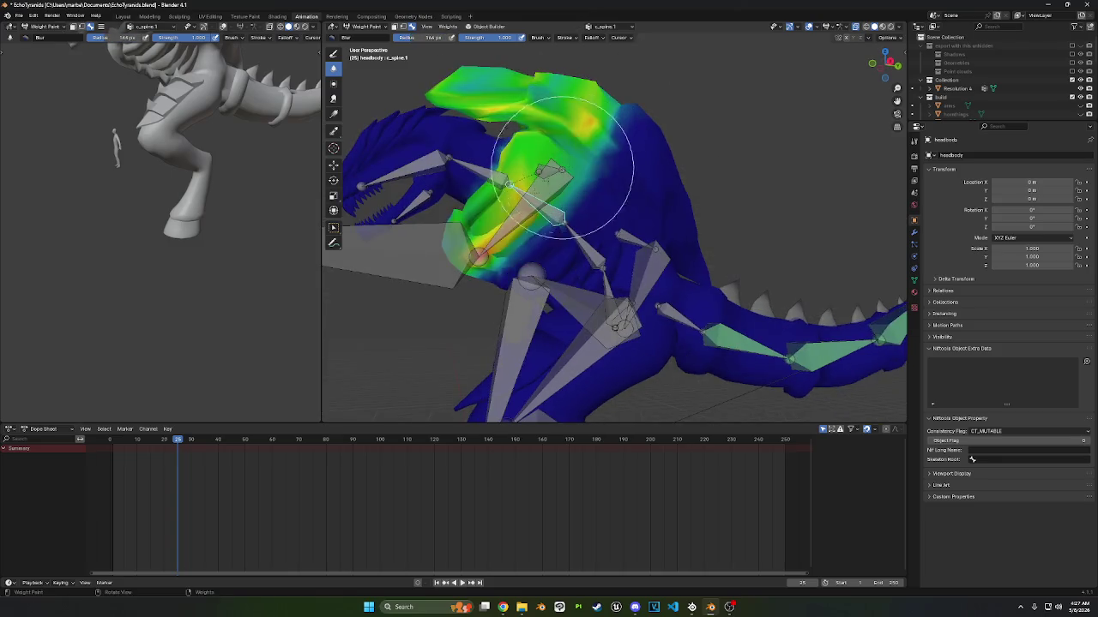
{"action": "middle_click_drag", "start_coordinate": [514, 215], "coordinate": [634, 155]}
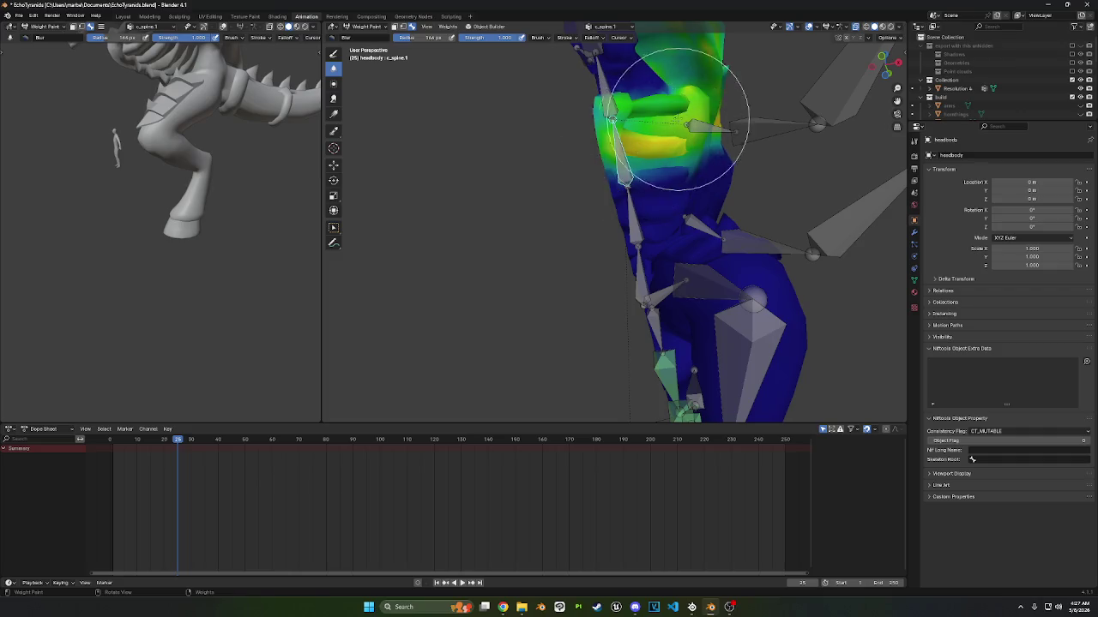
{"action": "middle_click_drag", "start_coordinate": [674, 124], "coordinate": [642, 146]}
{"action": "mouse_move", "coordinate": [686, 98]}
{"action": "middle_mouse_down"}
{"action": "mouse_move", "coordinate": [692, 116]}
{"action": "mouse_move", "coordinate": [657, 135]}
{"action": "mouse_move", "coordinate": [631, 120]}
{"action": "mouse_move", "coordinate": [666, 124]}
{"action": "mouse_move", "coordinate": [650, 118]}
{"action": "mouse_move", "coordinate": [695, 203]}
{"action": "mouse_move", "coordinate": [710, 152]}
{"action": "mouse_move", "coordinate": [579, 223]}
{"action": "mouse_move", "coordinate": [545, 187]}
{"action": "mouse_move", "coordinate": [523, 137]}
{"action": "mouse_move", "coordinate": [501, 149]}
{"action": "mouse_move", "coordinate": [502, 214]}
{"action": "middle_mouse_up"}
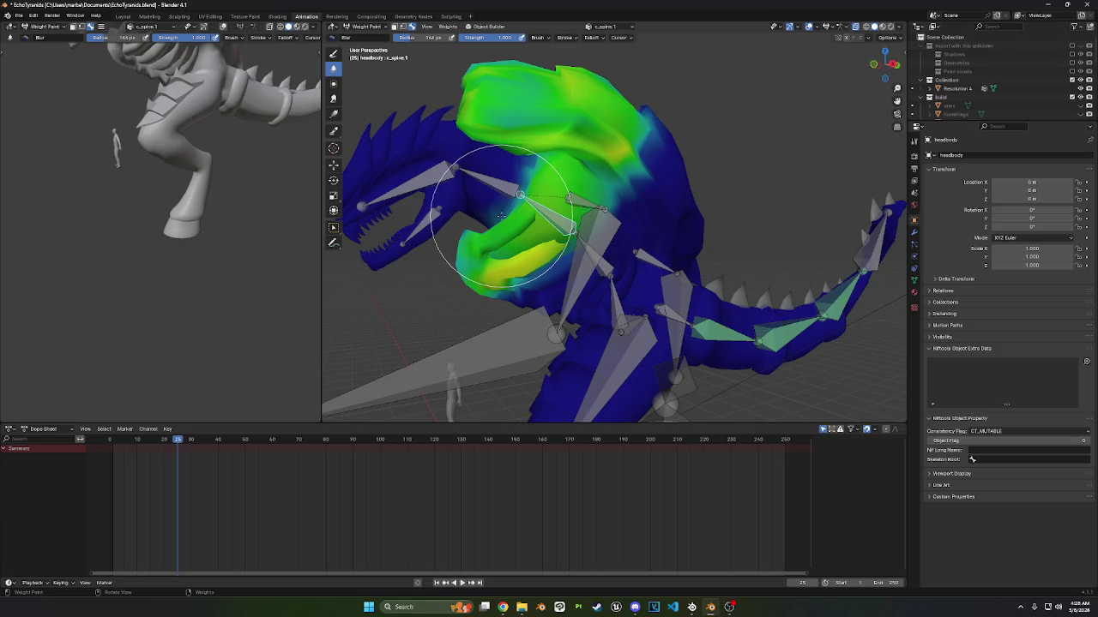
{"action": "scroll", "coordinate": [498, 216], "scroll_direction": "up", "scroll_amount": 3}
{"action": "scroll", "coordinate": [515, 218], "scroll_direction": "up", "scroll_amount": 2}
{"action": "middle_click_drag", "start_coordinate": [569, 220], "coordinate": [553, 206]}
- Blur the weights around the jaw into a soft falloff, then check the mesh from the side
{"action": "left_click", "coordinate": [334, 54]}
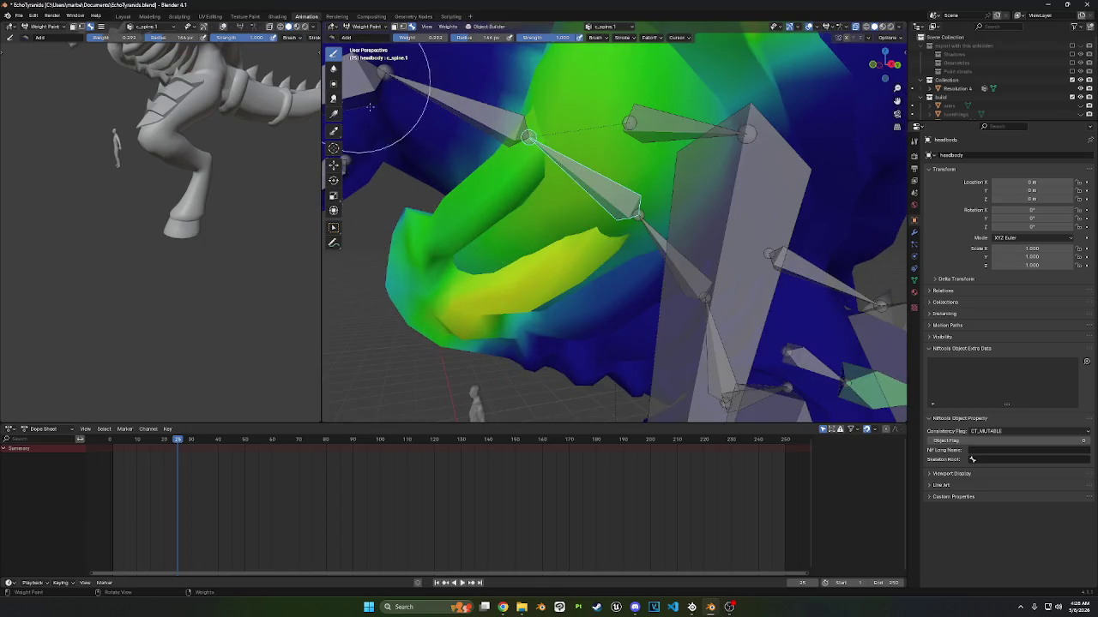
{"action": "middle_click_drag", "start_coordinate": [368, 75], "coordinate": [436, 197]}
{"action": "mouse_move", "coordinate": [431, 244]}
{"action": "middle_mouse_down"}
{"action": "mouse_move", "coordinate": [480, 275]}
{"action": "mouse_move", "coordinate": [514, 253]}
{"action": "middle_mouse_up"}
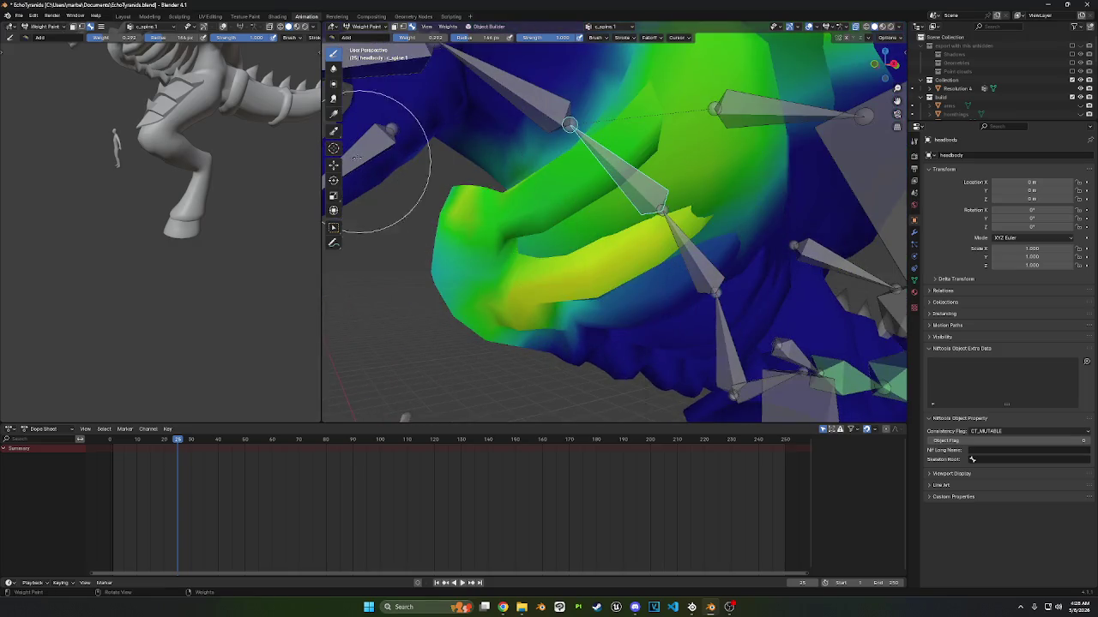
{"action": "left_click", "coordinate": [334, 69]}
{"action": "middle_click_drag", "start_coordinate": [429, 134], "coordinate": [526, 98]}
{"action": "left_click_drag", "start_coordinate": [527, 97], "coordinate": [558, 111]}
{"action": "mouse_move", "coordinate": [558, 111]}
{"action": "middle_mouse_down"}
{"action": "mouse_move", "coordinate": [588, 103]}
{"action": "mouse_move", "coordinate": [661, 142]}
{"action": "middle_mouse_up"}
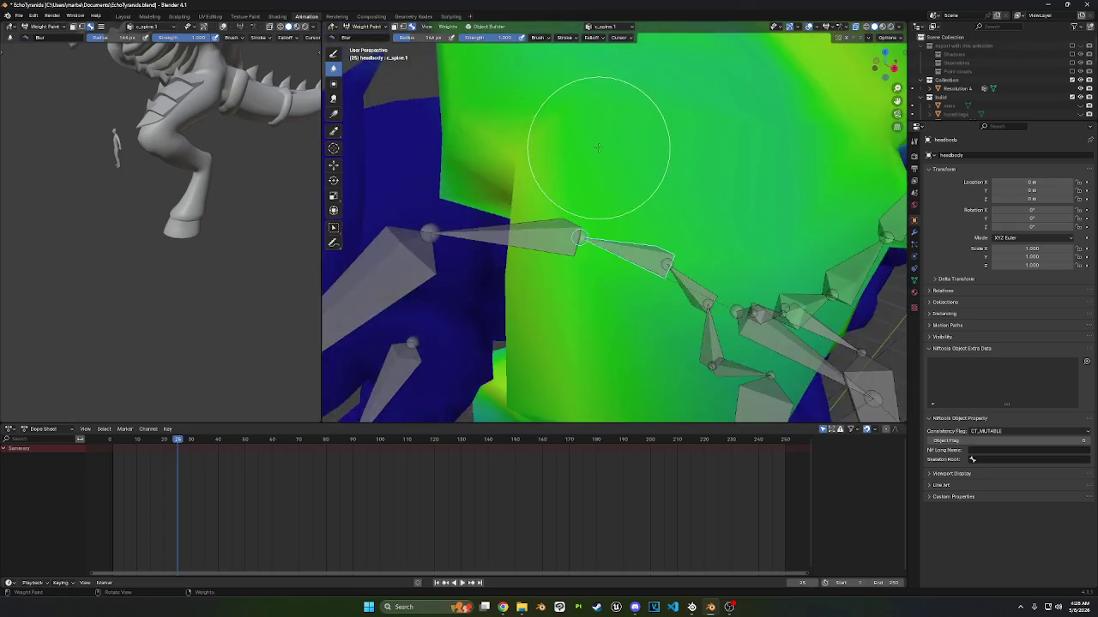
{"action": "middle_click_drag", "start_coordinate": [768, 178], "coordinate": [821, 183]}
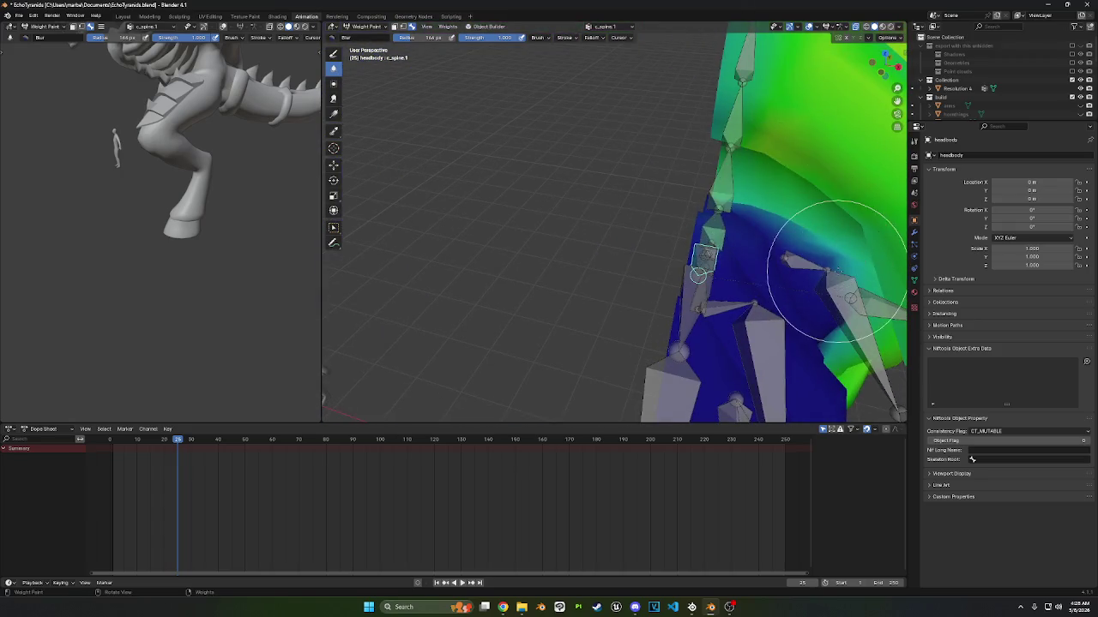
{"action": "mouse_move", "coordinate": [728, 240]}
{"action": "middle_mouse_down"}
{"action": "mouse_move", "coordinate": [661, 224]}
{"action": "mouse_move", "coordinate": [686, 245]}
{"action": "mouse_move", "coordinate": [649, 184]}
{"action": "mouse_move", "coordinate": [637, 183]}
{"action": "middle_mouse_up"}
{"action": "mouse_move", "coordinate": [600, 110]}
{"action": "middle_mouse_down"}
{"action": "mouse_move", "coordinate": [588, 74]}
{"action": "mouse_move", "coordinate": [601, 112]}
{"action": "mouse_move", "coordinate": [576, 98]}
{"action": "mouse_move", "coordinate": [590, 151]}
{"action": "mouse_move", "coordinate": [549, 201]}
{"action": "middle_mouse_up"}
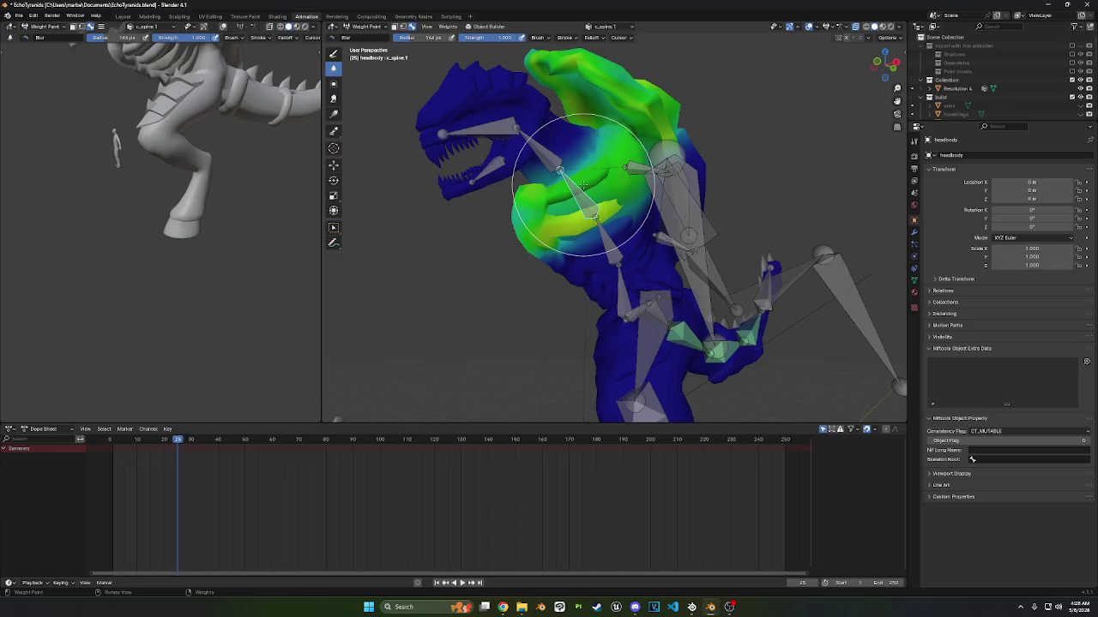
{"action": "middle_click_drag", "start_coordinate": [698, 135], "coordinate": [510, 240]}
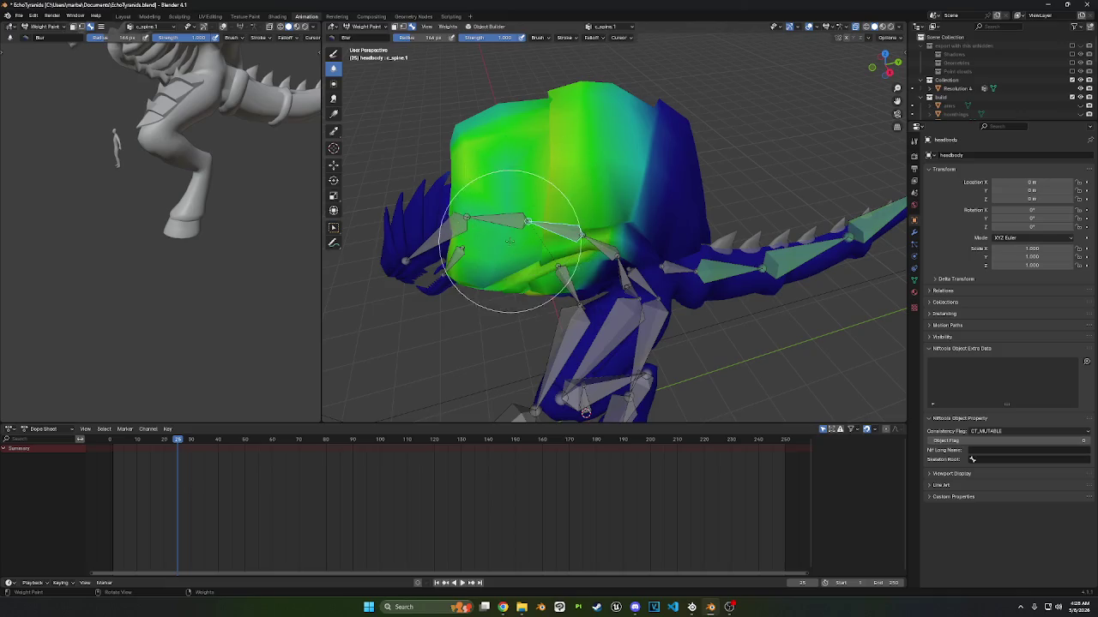
{"action": "middle_click_drag", "start_coordinate": [539, 196], "coordinate": [514, 232]}
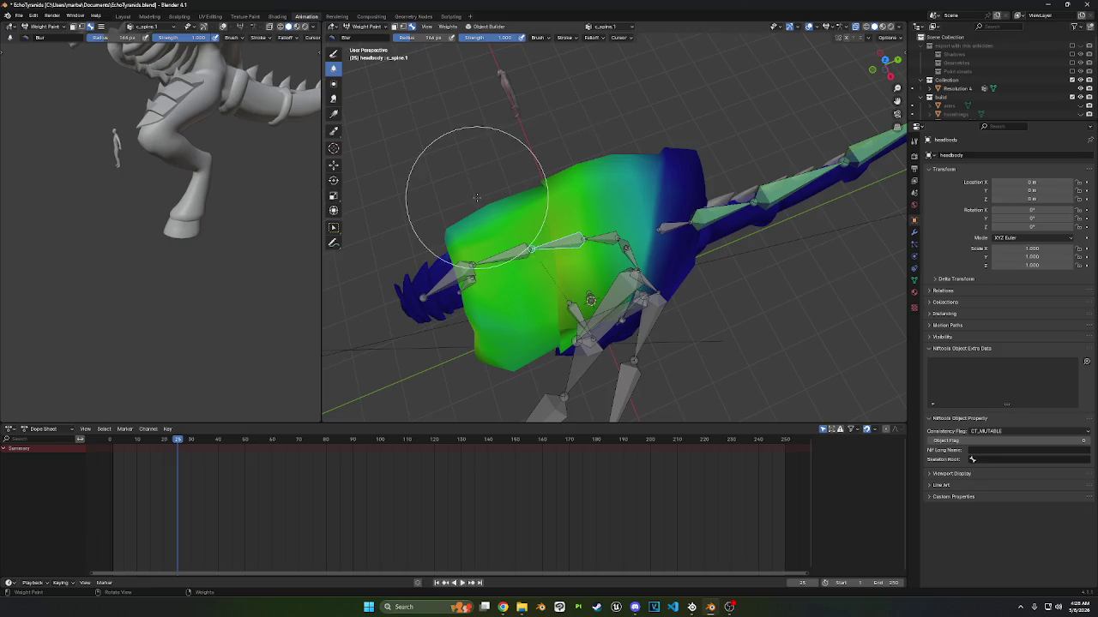
{"action": "mouse_move", "coordinate": [475, 246]}
{"action": "middle_mouse_down"}
{"action": "mouse_move", "coordinate": [493, 209]}
{"action": "mouse_move", "coordinate": [473, 180]}
{"action": "middle_mouse_up"}
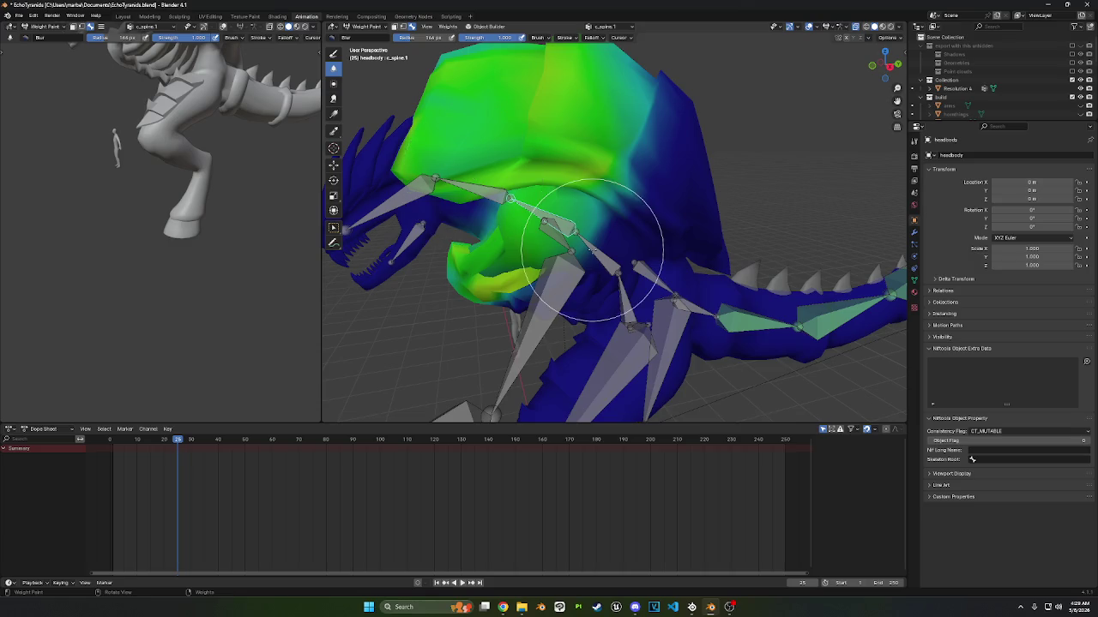
{"action": "middle_click_drag", "start_coordinate": [588, 246], "coordinate": [660, 206]}
{"action": "middle_click_drag", "start_coordinate": [657, 122], "coordinate": [609, 157]}
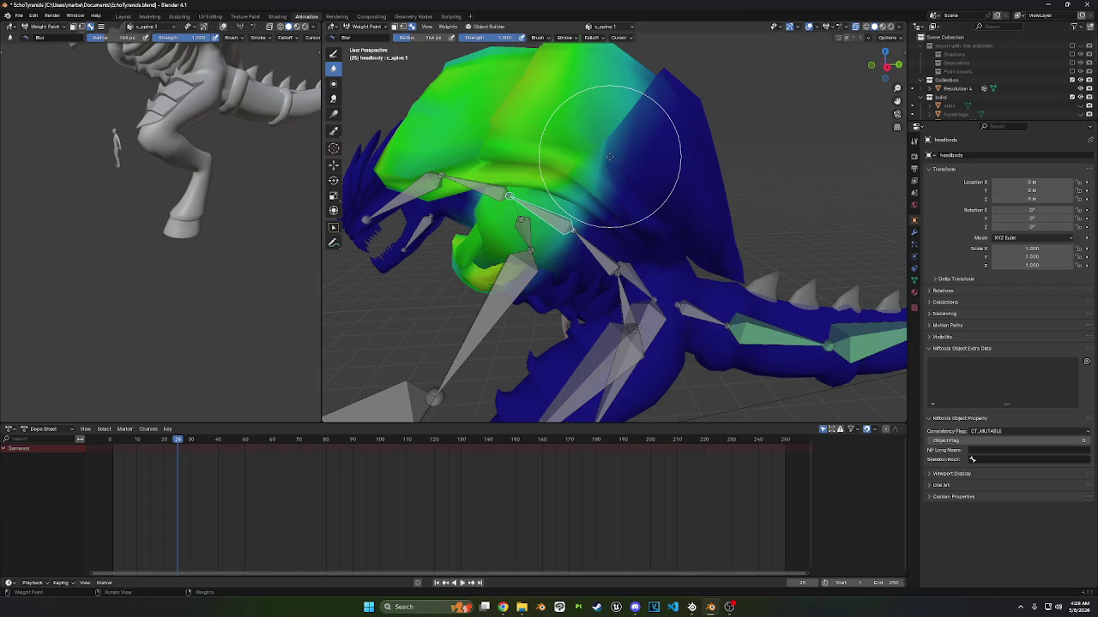
{"action": "middle_click_drag", "start_coordinate": [609, 156], "coordinate": [605, 123]}
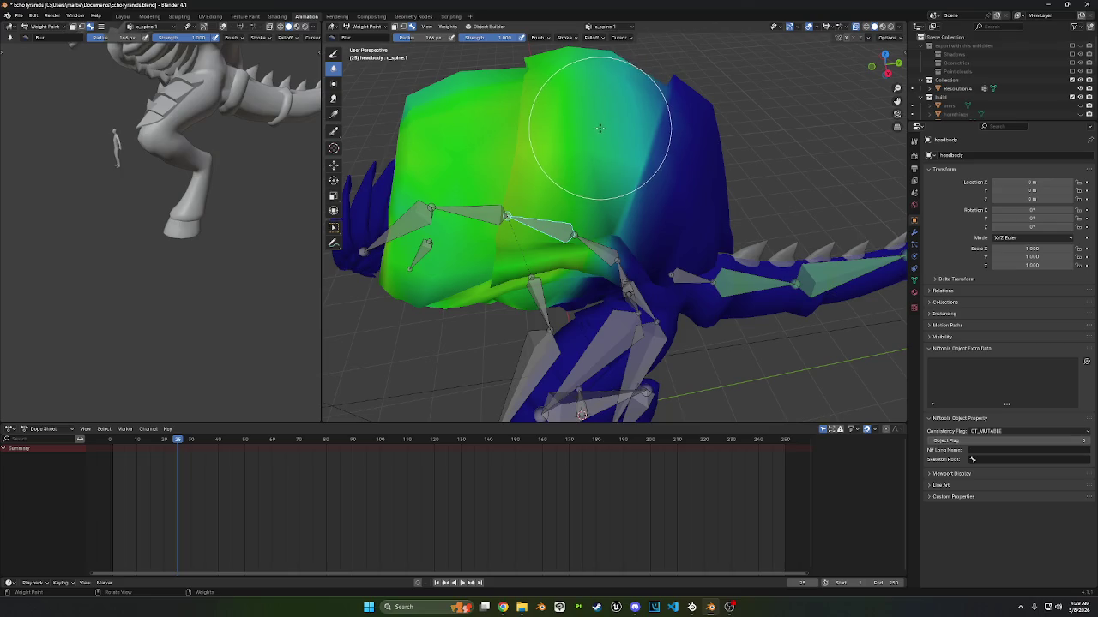
{"action": "mouse_move", "coordinate": [564, 292]}
{"action": "middle_mouse_down"}
{"action": "mouse_move", "coordinate": [590, 194]}
{"action": "mouse_move", "coordinate": [483, 150]}
{"action": "mouse_move", "coordinate": [446, 112]}
{"action": "middle_mouse_up"}
{"action": "left_click", "coordinate": [368, 26]}
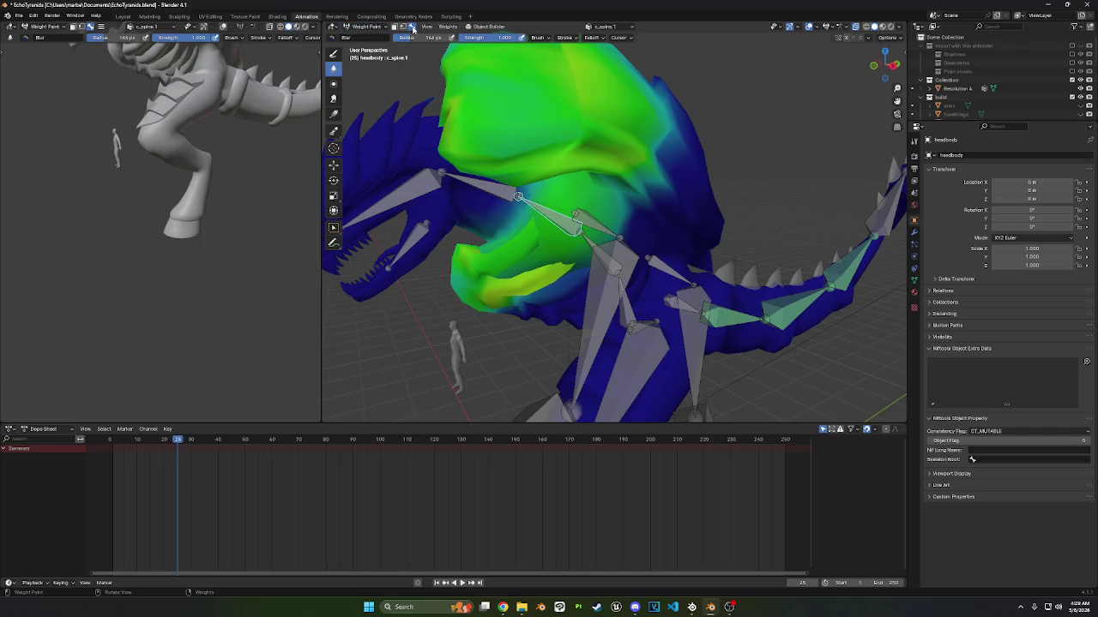
- Make the c_neck bone active and pick the Gradient weight tool
{"action": "left_click", "coordinate": [333, 227]}
{"action": "left_click", "coordinate": [485, 196]}
{"action": "middle_click_drag", "start_coordinate": [485, 196], "coordinate": [515, 168]}
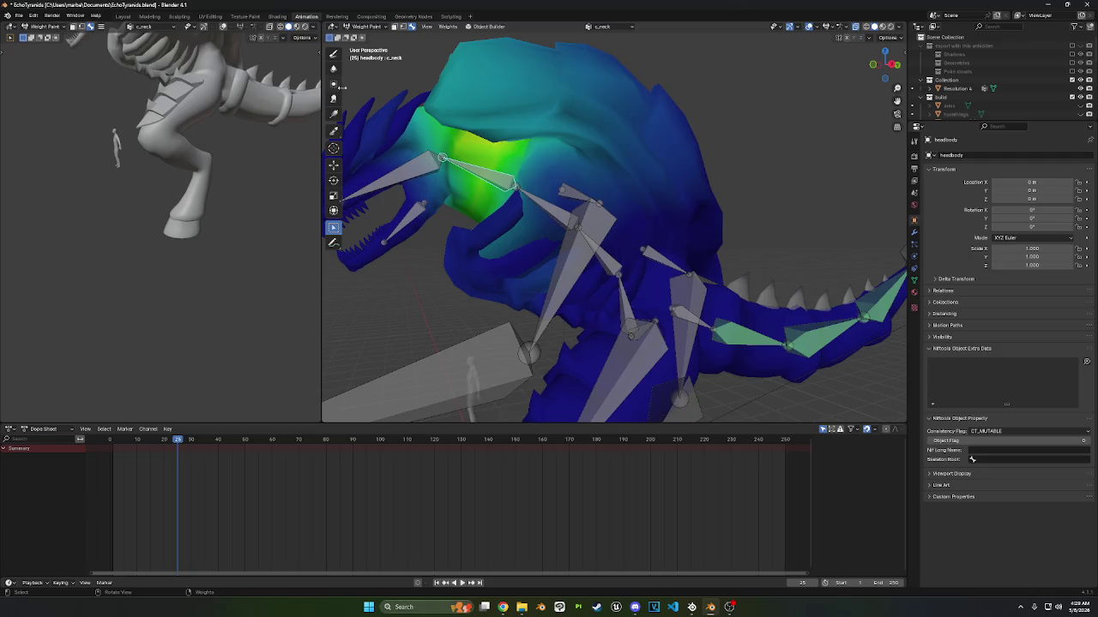
{"action": "left_click", "coordinate": [335, 118]}
{"action": "middle_click_drag", "start_coordinate": [476, 175], "coordinate": [489, 196]}
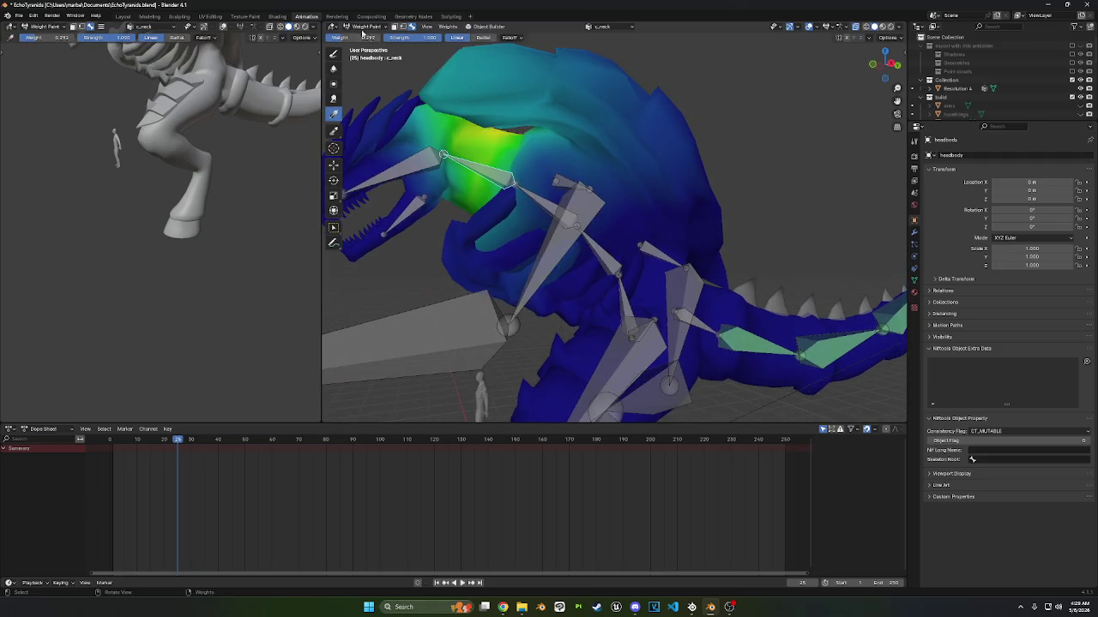
{"action": "left_click", "coordinate": [335, 55]}
{"action": "left_click", "coordinate": [334, 38]}
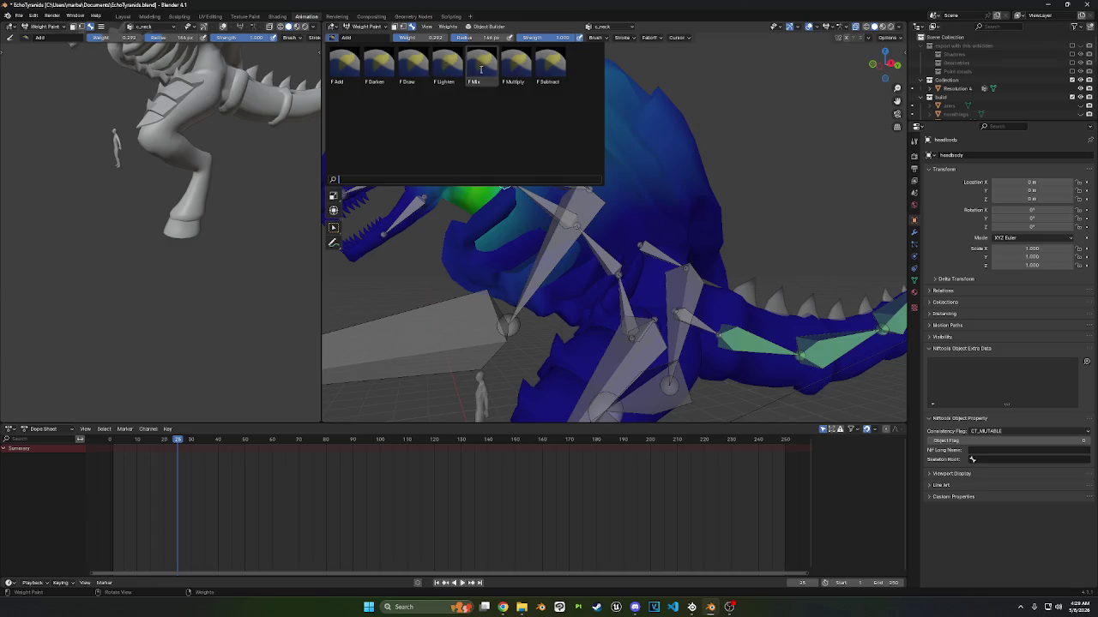
{"action": "left_click", "coordinate": [333, 114]}
- Drag linear gradients over the head so its c_neck weights fade toward blue at the top
{"action": "left_click_drag", "start_coordinate": [474, 156], "coordinate": [506, 219]}
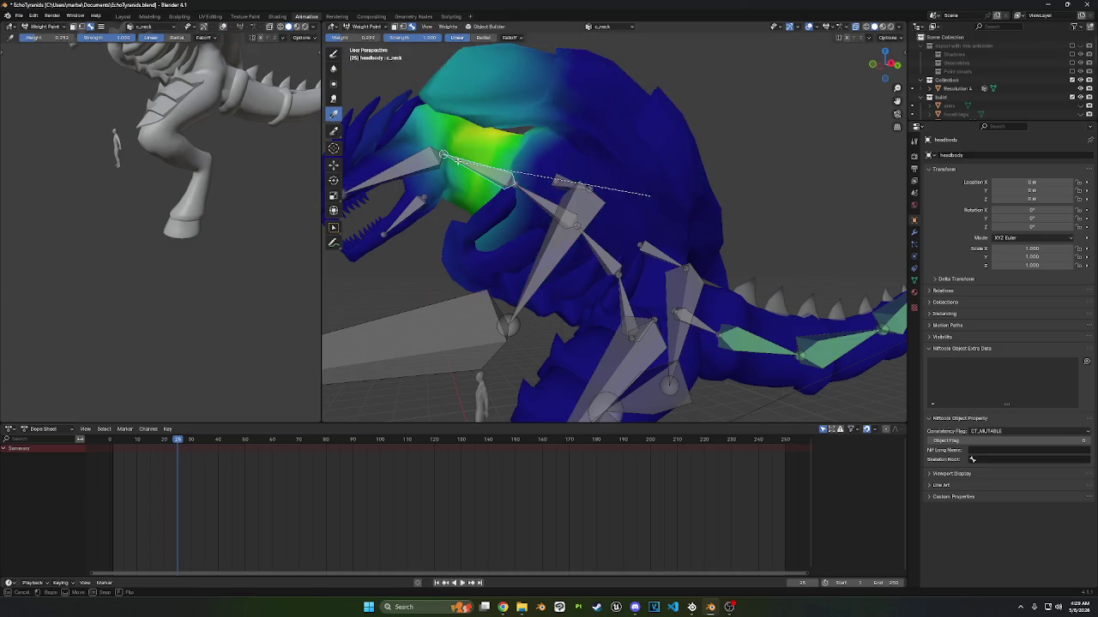
{"action": "middle_click_drag", "start_coordinate": [506, 219], "coordinate": [563, 329]}
{"action": "middle_click_drag", "start_coordinate": [616, 245], "coordinate": [581, 205]}
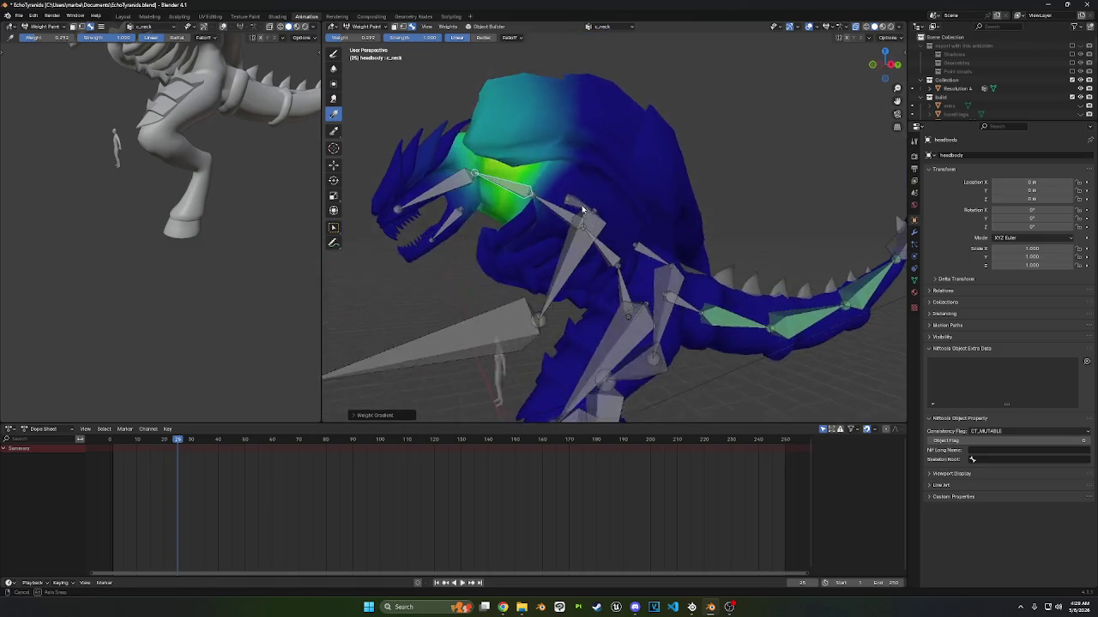
{"action": "left_click_drag", "start_coordinate": [521, 182], "coordinate": [536, 85]}
{"action": "mouse_move", "coordinate": [536, 85]}
{"action": "middle_mouse_down"}
{"action": "mouse_move", "coordinate": [561, 111]}
{"action": "mouse_move", "coordinate": [609, 90]}
{"action": "middle_mouse_up"}
{"action": "left_click_drag", "start_coordinate": [609, 89], "coordinate": [584, 113]}
{"action": "middle_click_drag", "start_coordinate": [584, 112], "coordinate": [612, 86]}
{"action": "left_click_drag", "start_coordinate": [612, 86], "coordinate": [614, 142]}
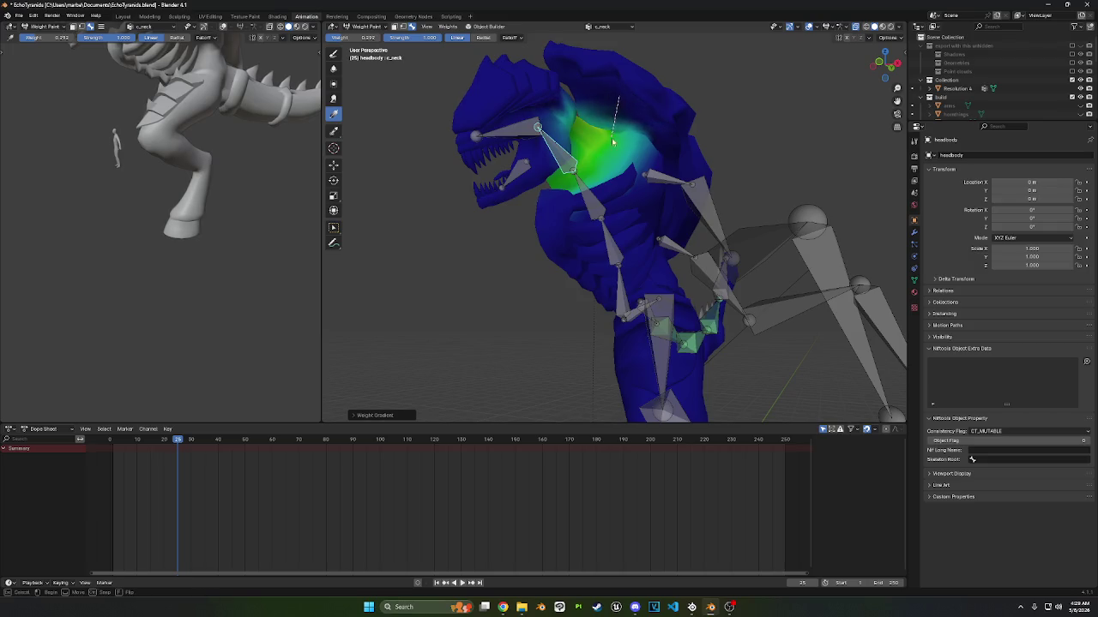
{"action": "middle_click_drag", "start_coordinate": [614, 142], "coordinate": [636, 135]}
{"action": "left_click_drag", "start_coordinate": [636, 135], "coordinate": [632, 154]}
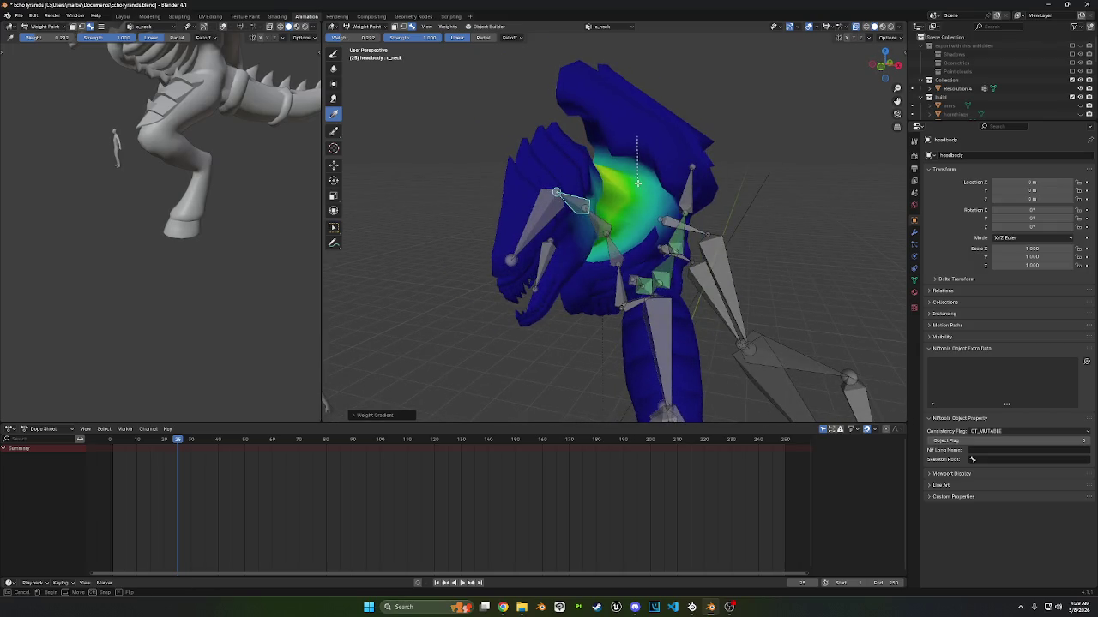
- Drag a linear gradient across the neck, then view the creature from its right side
{"action": "middle_click_drag", "start_coordinate": [621, 179], "coordinate": [426, 165]}
{"action": "left_click_drag", "start_coordinate": [429, 168], "coordinate": [503, 171]}
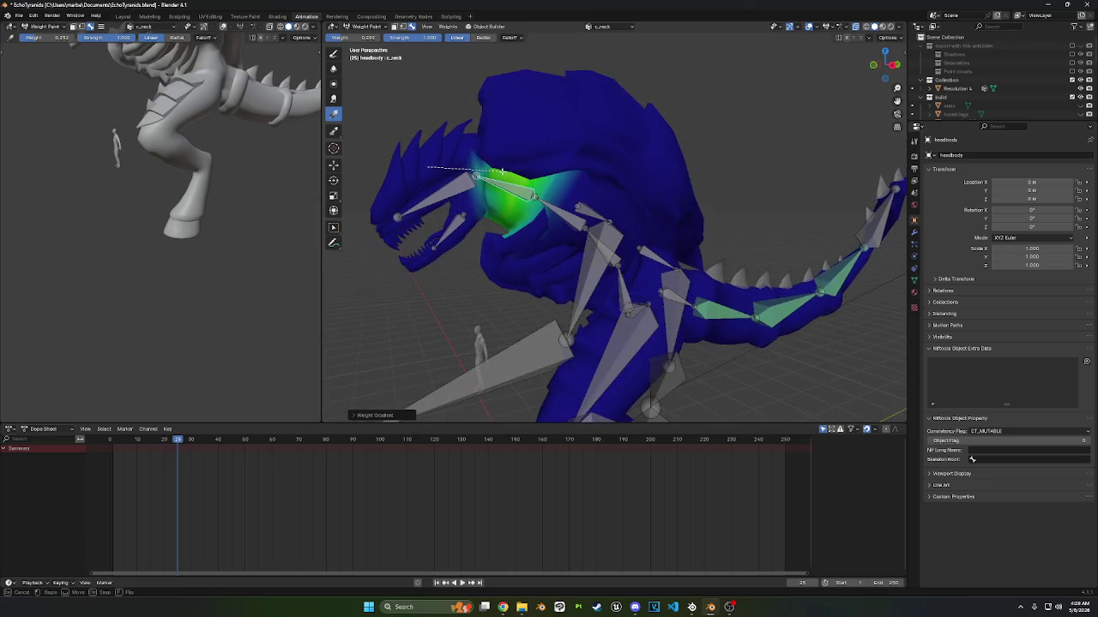
{"action": "middle_click_drag", "start_coordinate": [522, 162], "coordinate": [653, 146]}
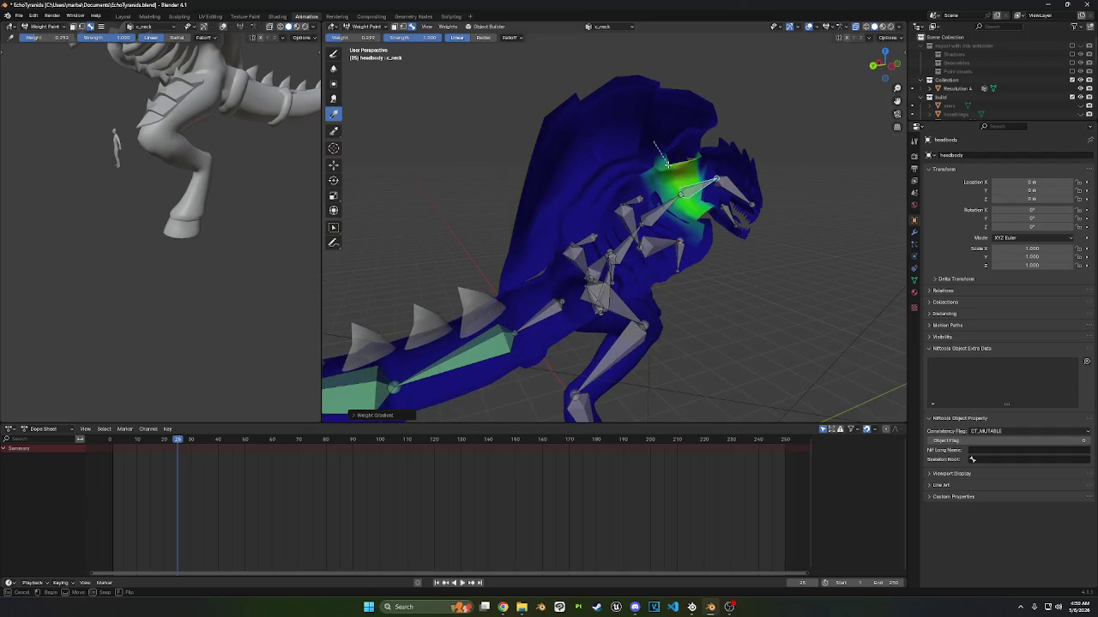
{"action": "left_click_drag", "start_coordinate": [665, 163], "coordinate": [667, 166]}
{"action": "middle_click_drag", "start_coordinate": [668, 166], "coordinate": [654, 215]}
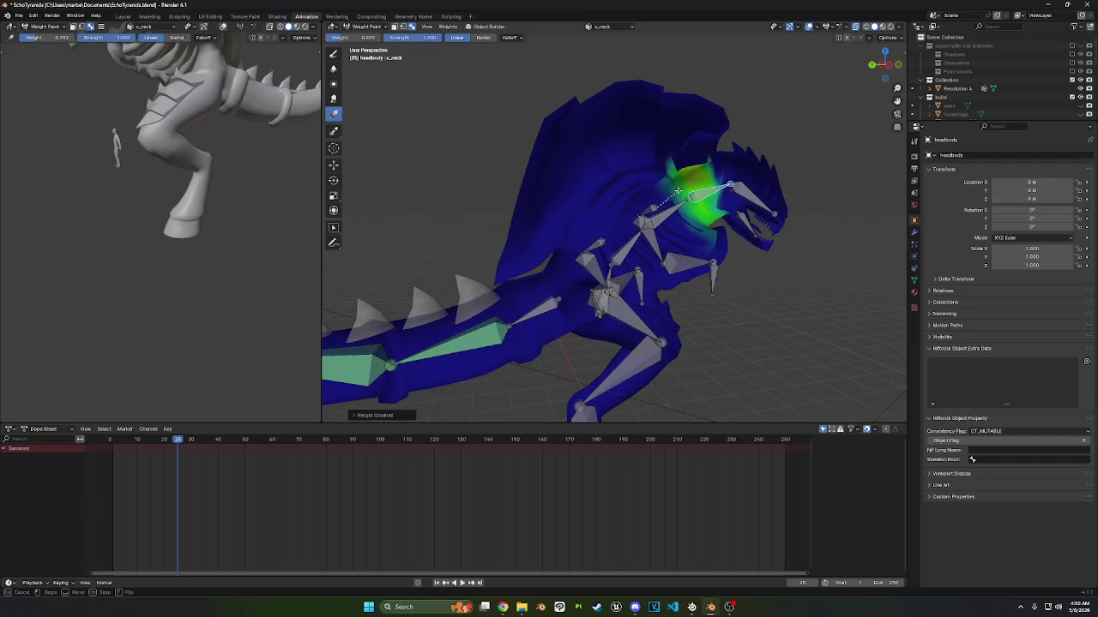
{"action": "left_click_drag", "start_coordinate": [708, 224], "coordinate": [708, 226]}
{"action": "middle_click_drag", "start_coordinate": [709, 227], "coordinate": [564, 221]}
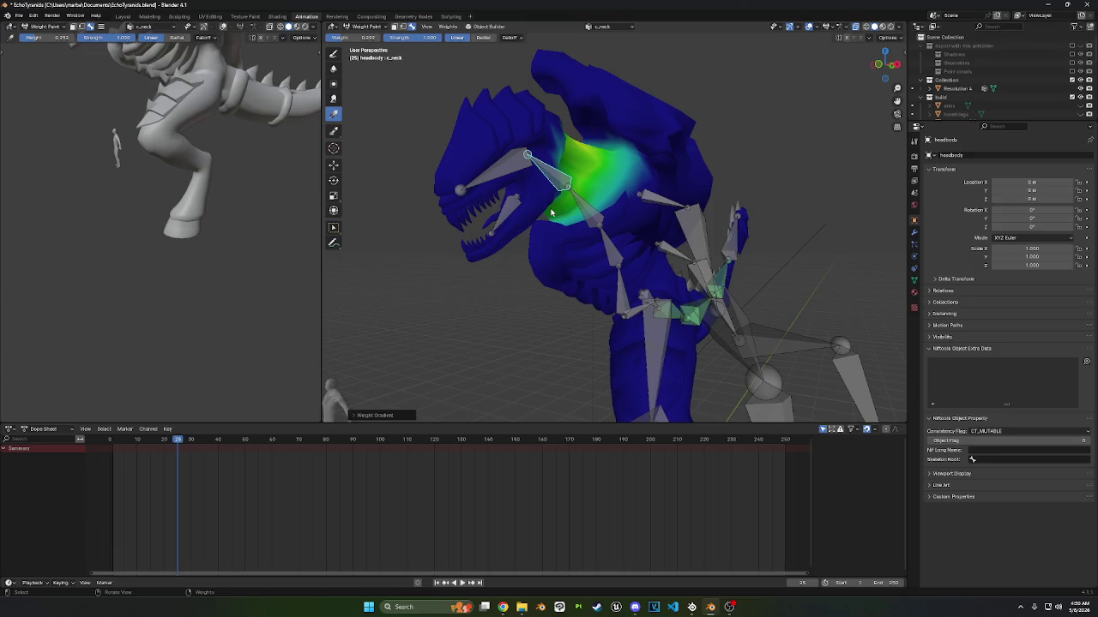
- Stretch the c_neck weight gradient further along the neck
{"action": "mouse_move", "coordinate": [552, 212]}
{"action": "middle_mouse_down"}
{"action": "mouse_move", "coordinate": [545, 162]}
{"action": "mouse_move", "coordinate": [665, 183]}
{"action": "middle_mouse_up"}
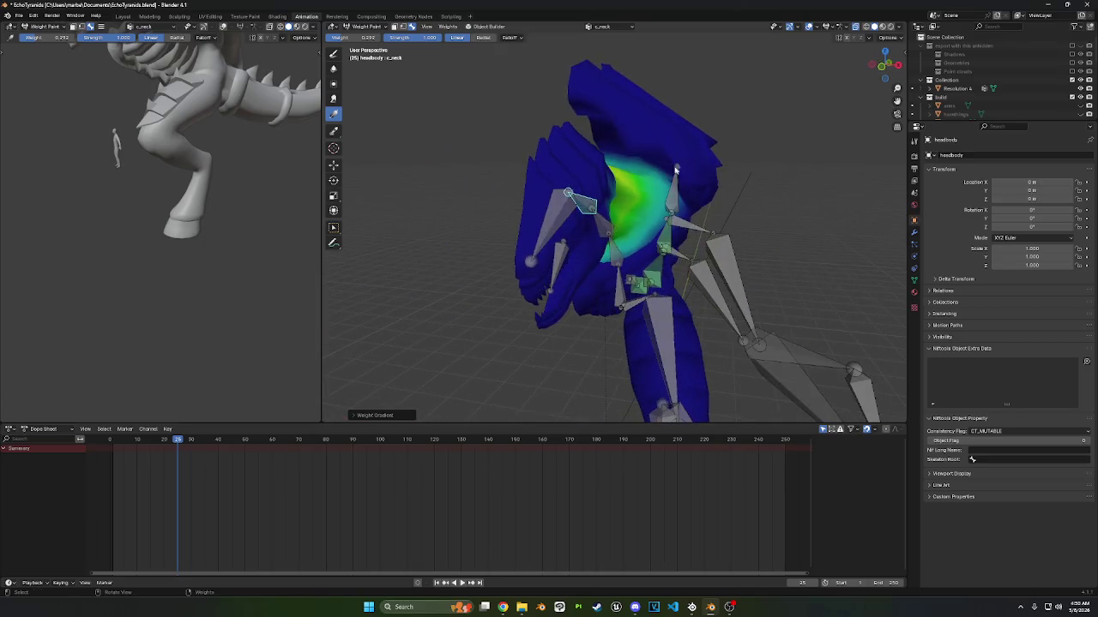
{"action": "left_click_drag", "start_coordinate": [666, 183], "coordinate": [659, 199]}
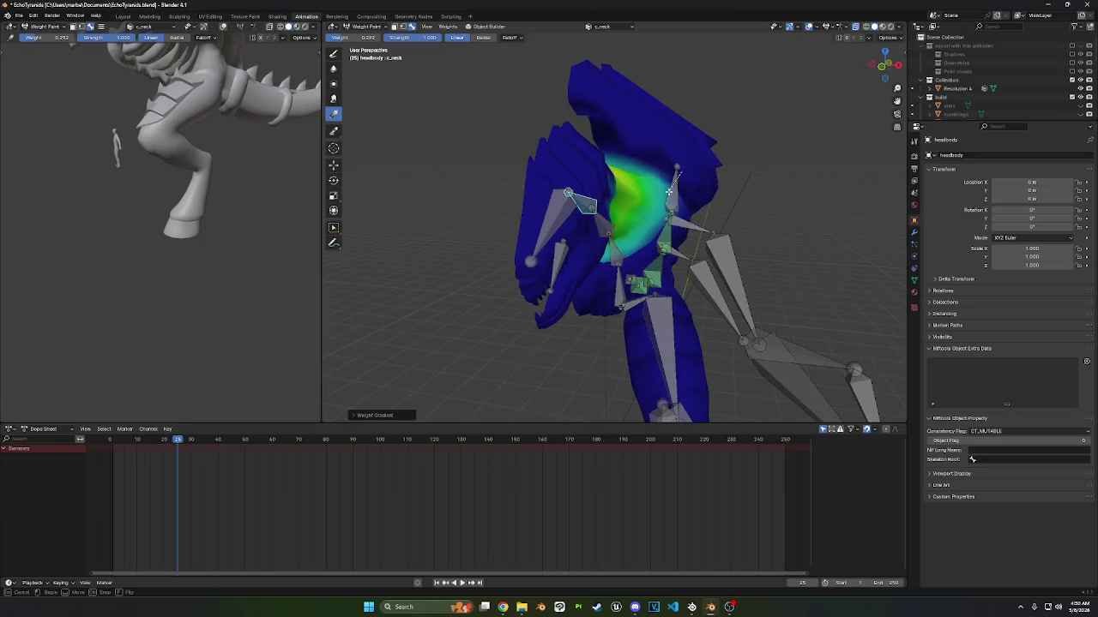
{"action": "middle_click_drag", "start_coordinate": [659, 198], "coordinate": [623, 181]}
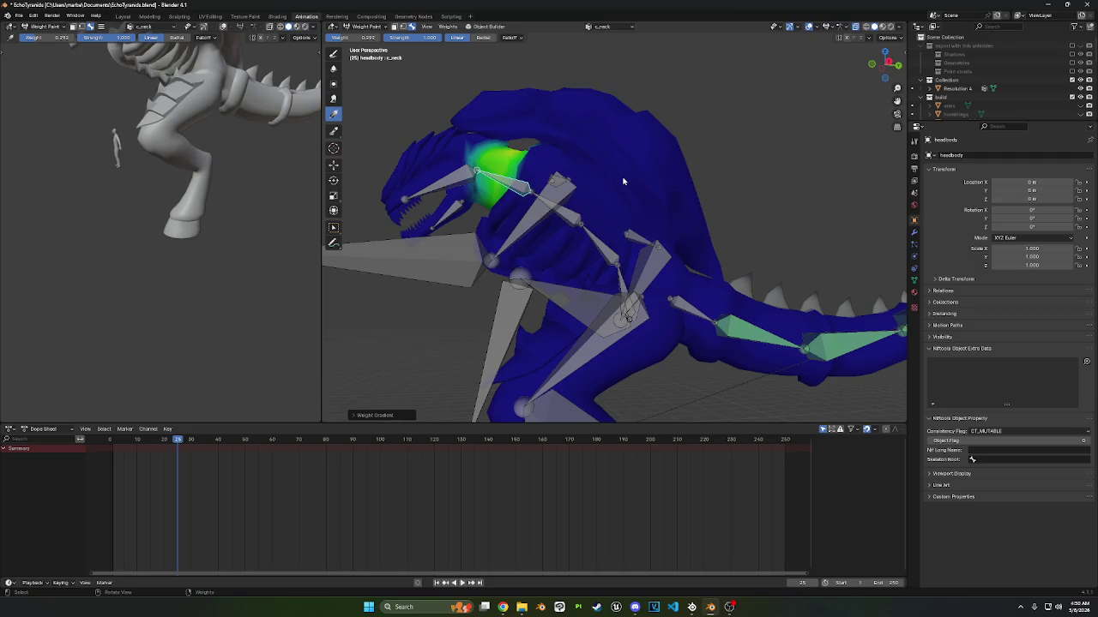
- Test-rotate the neck bone to check the weights, then cancel the rotation
{"action": "scroll", "coordinate": [641, 152], "scroll_direction": "down", "scroll_amount": 2}
{"action": "scroll", "coordinate": [640, 152], "scroll_direction": "down", "scroll_amount": 1}
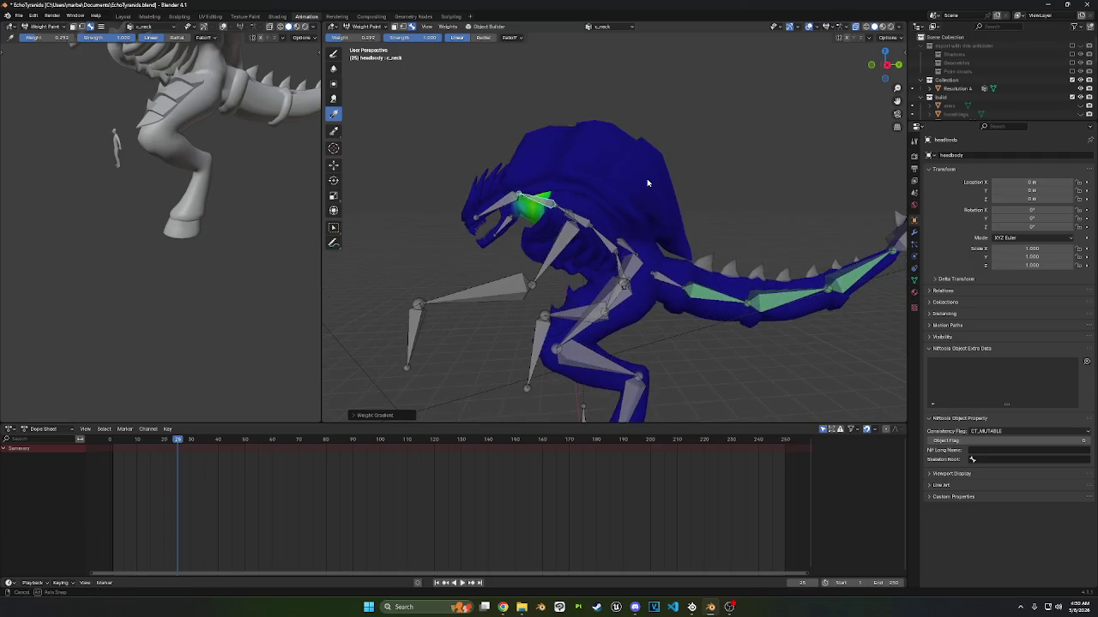
{"action": "key", "text": "r"}
{"action": "right_click", "coordinate": [656, 172]}
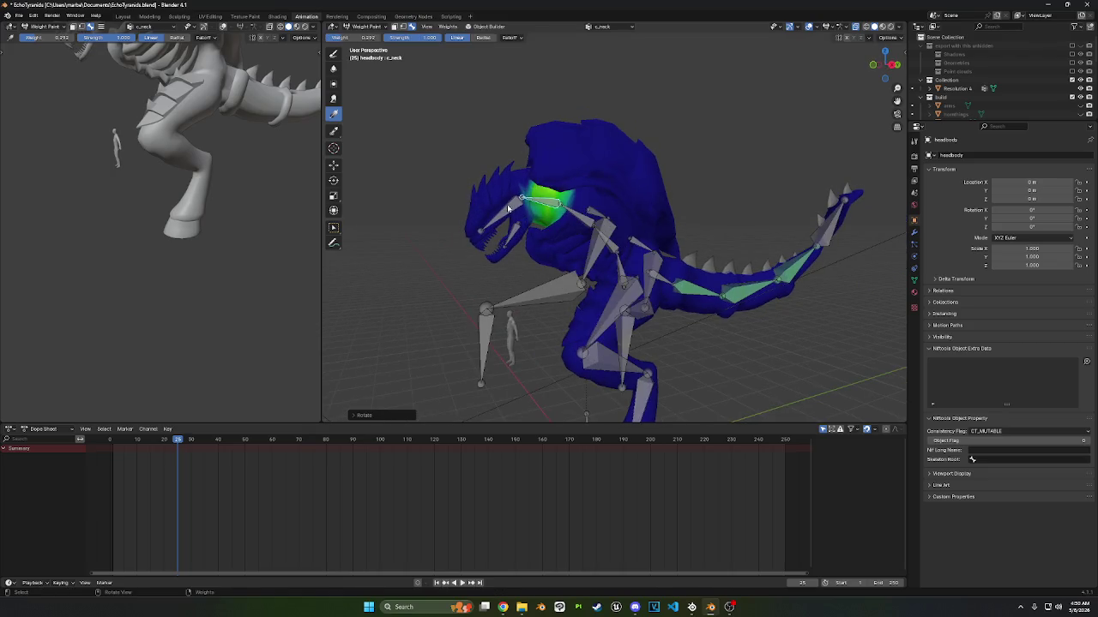
- Rotate the c_head bone to test how the head mesh deforms
{"action": "left_click", "coordinate": [506, 207], "text": "ctrl"}
{"action": "key", "text": "r"}
{"action": "left_click", "coordinate": [613, 168]}
{"action": "middle_click_drag", "start_coordinate": [612, 169], "coordinate": [529, 124]}
- Select the armature in Pose Mode and clear all bones' user transforms back to rest
{"action": "left_click", "coordinate": [360, 26]}
{"action": "left_click", "coordinate": [374, 40]}
{"action": "left_click", "coordinate": [551, 199]}
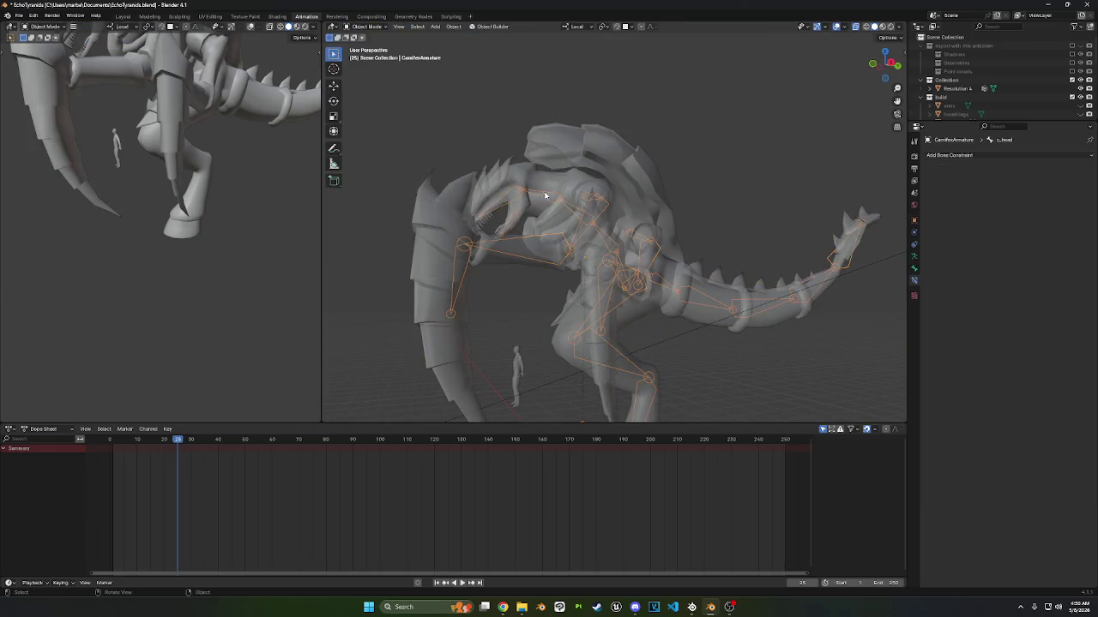
{"action": "left_click", "coordinate": [367, 27]}
{"action": "left_click", "coordinate": [369, 55]}
{"action": "right_click", "coordinate": [729, 188]}
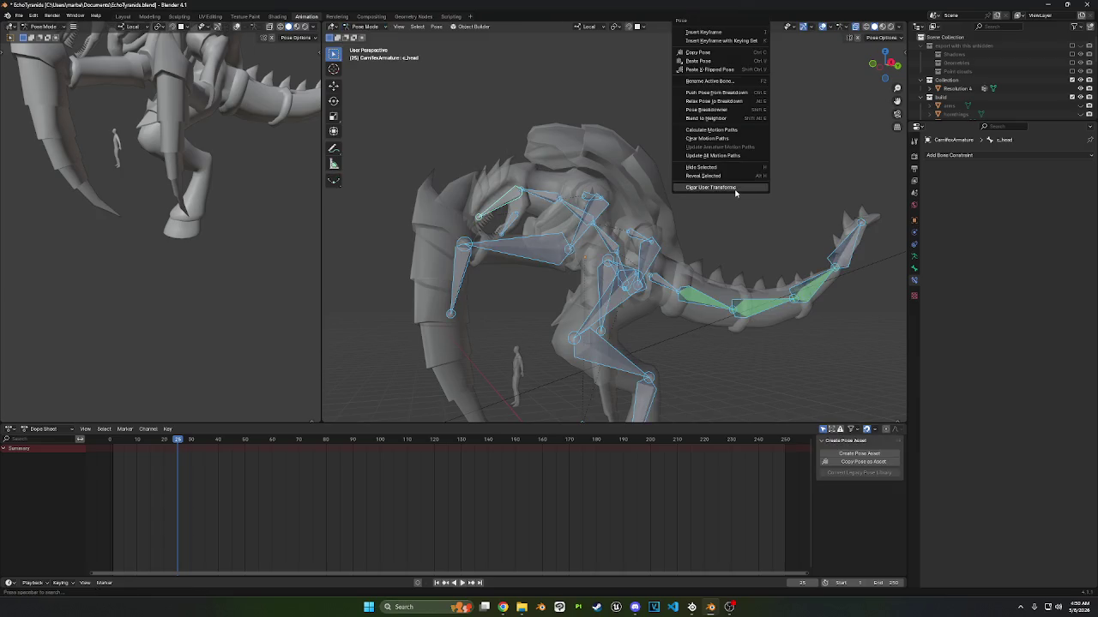
{"action": "left_click", "coordinate": [727, 187]}
- Return to Object Mode and select the creature's headbody mesh
{"action": "mouse_move", "coordinate": [726, 183]}
{"action": "middle_mouse_down"}
{"action": "mouse_move", "coordinate": [702, 200]}
{"action": "mouse_move", "coordinate": [660, 163]}
{"action": "middle_mouse_up"}
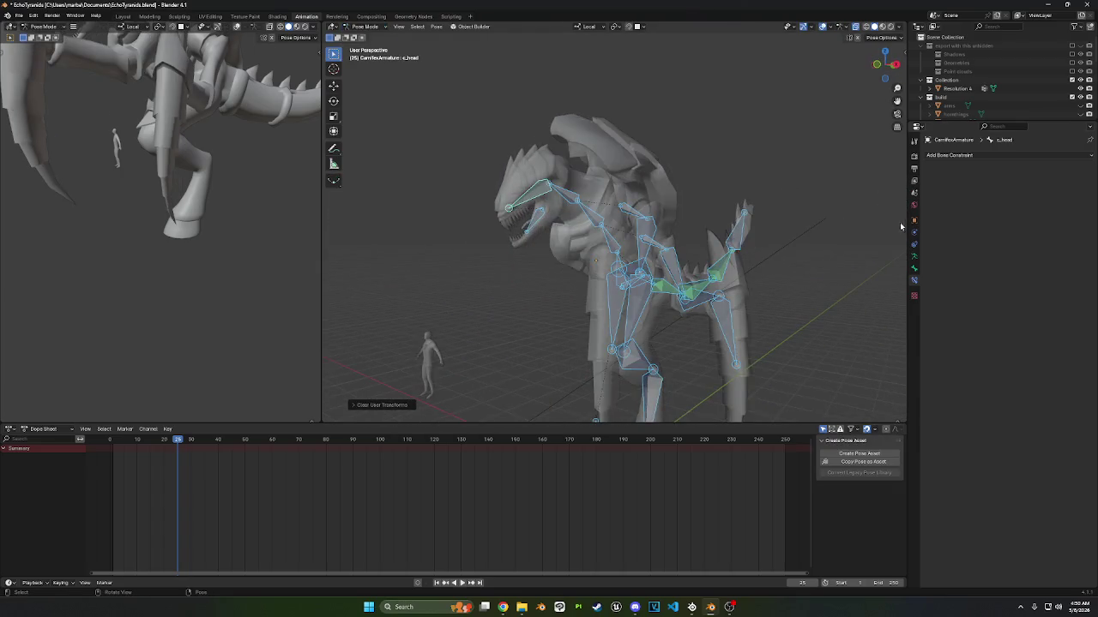
{"action": "left_click", "coordinate": [367, 27]}
{"action": "left_click", "coordinate": [367, 38]}
{"action": "left_click", "coordinate": [612, 170]}
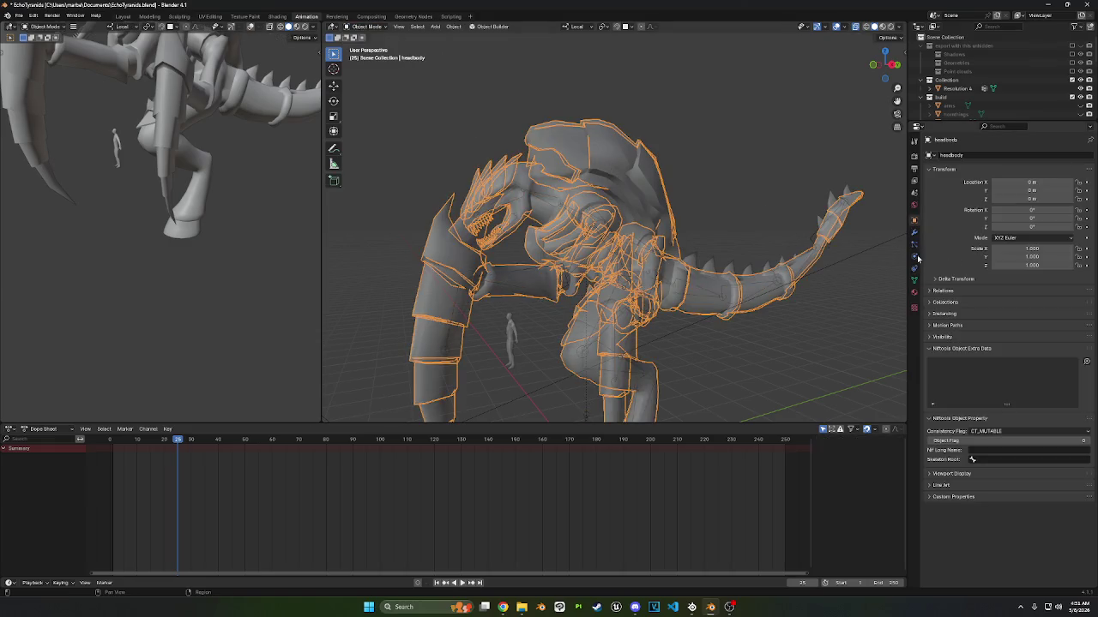
- Show the headbody's Mirror and Armature modifiers, toggle a display option, and orbit to inspect
{"action": "left_click", "coordinate": [914, 232]}
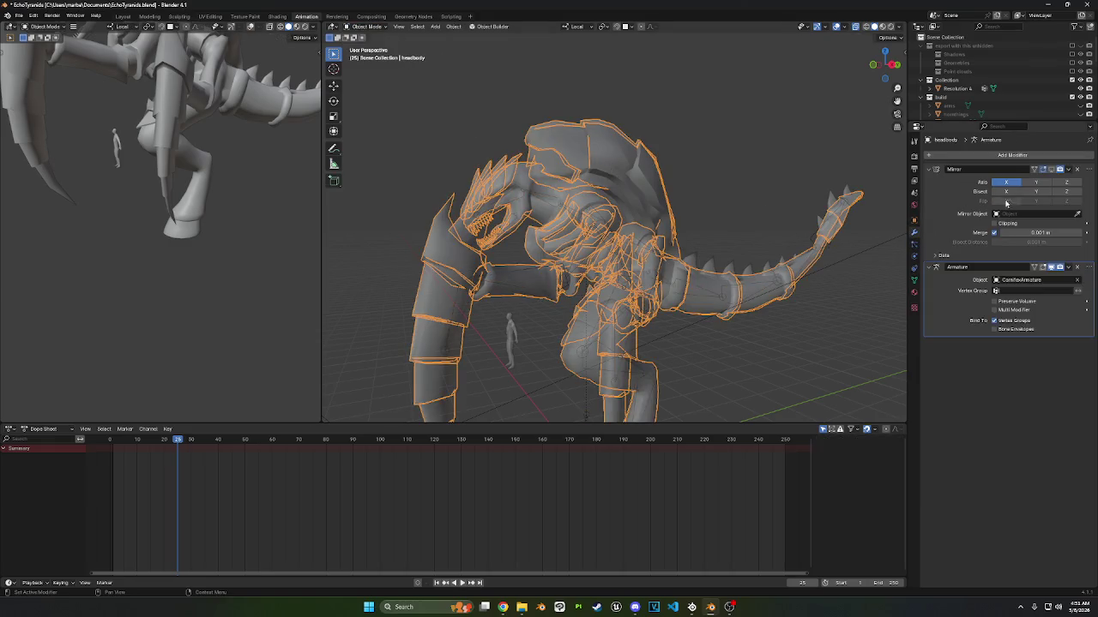
{"action": "left_click", "coordinate": [1052, 170]}
{"action": "middle_click_drag", "start_coordinate": [649, 244], "coordinate": [730, 247]}
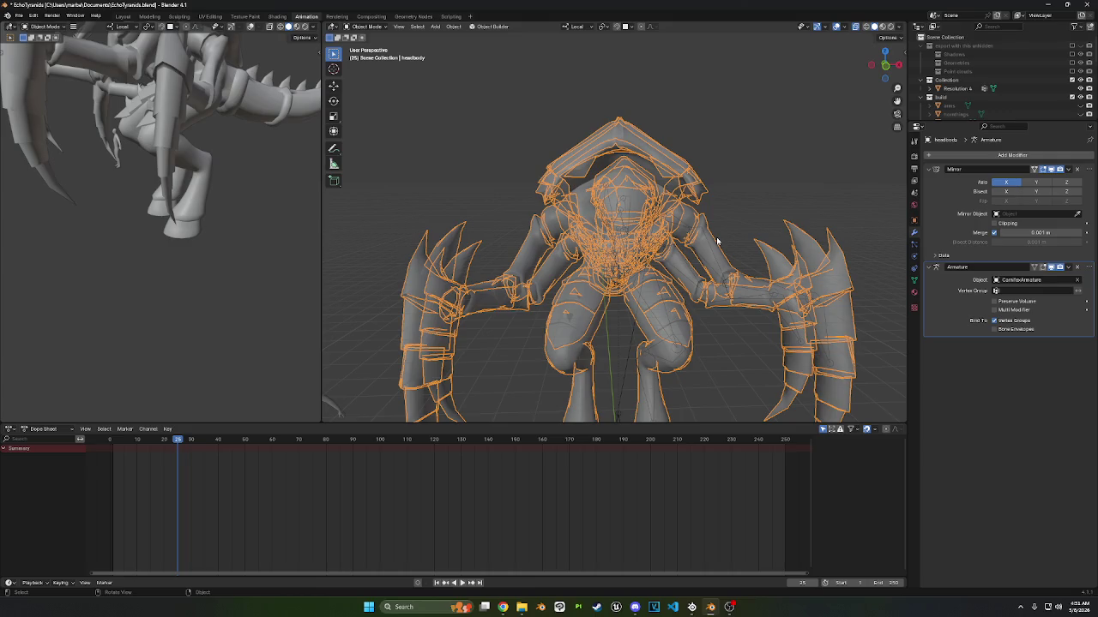
{"action": "mouse_move", "coordinate": [755, 258]}
{"action": "middle_mouse_down"}
{"action": "mouse_move", "coordinate": [715, 189]}
{"action": "mouse_move", "coordinate": [690, 192]}
{"action": "middle_mouse_up"}
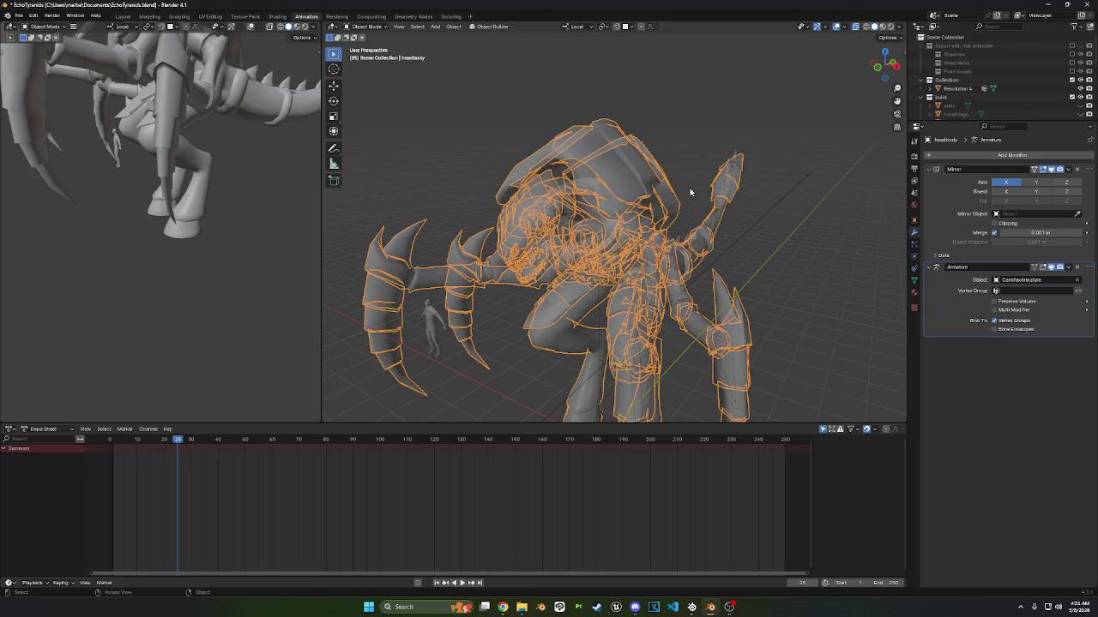
{"action": "mouse_move", "coordinate": [689, 192]}
{"action": "middle_mouse_down"}
{"action": "mouse_move", "coordinate": [716, 177]}
{"action": "mouse_move", "coordinate": [661, 179]}
{"action": "middle_mouse_up"}
{"action": "scroll", "coordinate": [661, 179], "scroll_direction": "up", "scroll_amount": 3}
{"action": "scroll", "coordinate": [630, 228], "scroll_direction": "up", "scroll_amount": 2}
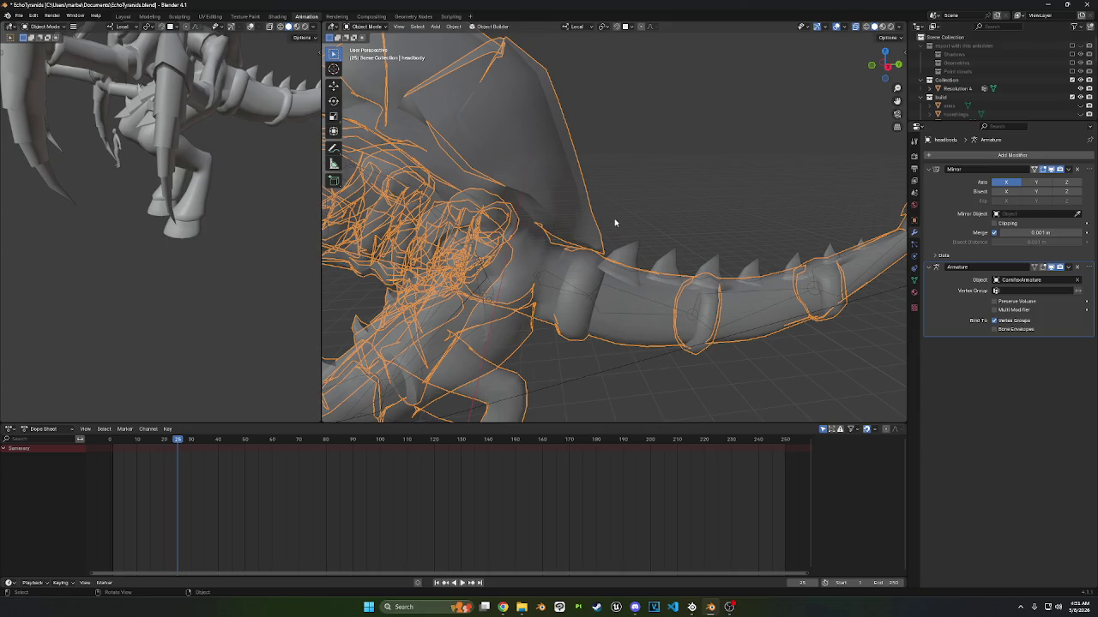
{"action": "mouse_move", "coordinate": [568, 237]}
{"action": "middle_mouse_down"}
{"action": "mouse_move", "coordinate": [562, 253]}
{"action": "mouse_move", "coordinate": [611, 159]}
{"action": "middle_mouse_up"}
{"action": "left_click", "coordinate": [611, 159]}
{"action": "left_click", "coordinate": [612, 158]}
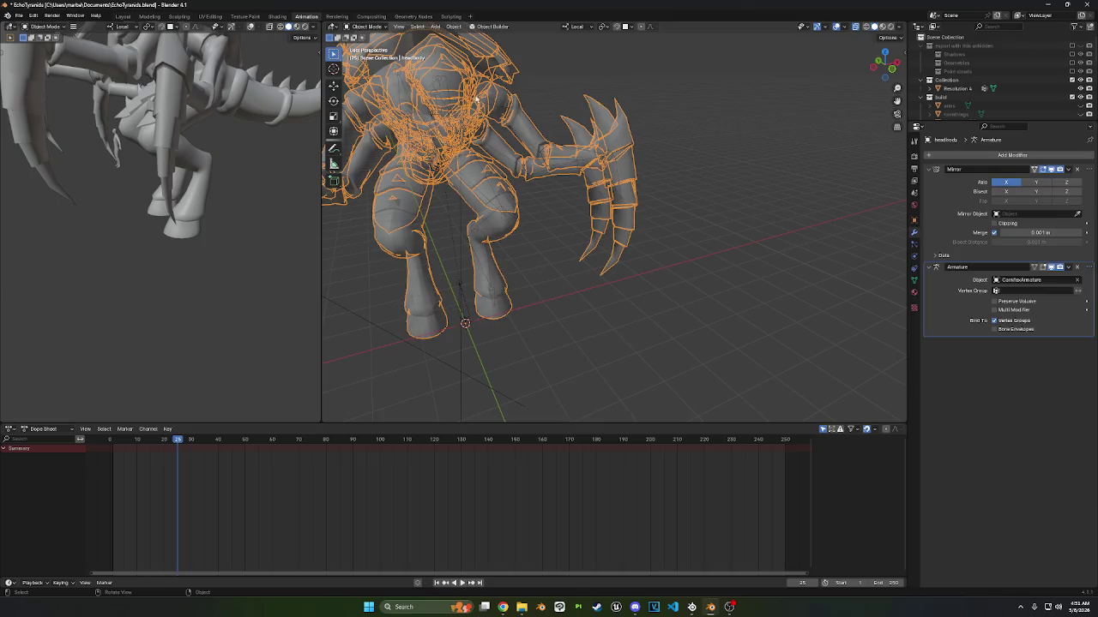
- Put the CarnifexArmature into Pose Mode and select an upper arm bone
{"action": "left_click", "coordinate": [538, 155]}
{"action": "left_click", "coordinate": [367, 26]}
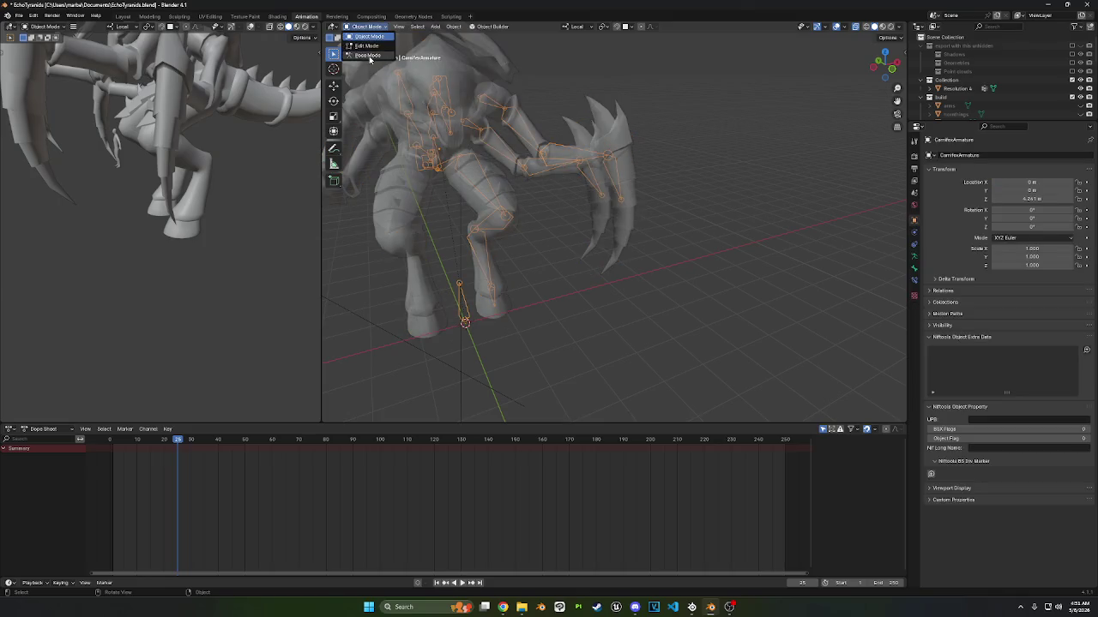
{"action": "left_click", "coordinate": [373, 60]}
{"action": "scroll", "coordinate": [569, 110], "scroll_direction": "up", "scroll_amount": 2}
{"action": "scroll", "coordinate": [603, 101], "scroll_direction": "up", "scroll_amount": 2}
{"action": "left_click", "coordinate": [603, 101]}
{"action": "scroll", "coordinate": [603, 101], "scroll_direction": "up", "scroll_amount": 1}
{"action": "scroll", "coordinate": [603, 101], "scroll_direction": "up", "scroll_amount": 2}
- In Edit Mode, select c_thigh.l and extrude a new bone from the left knee in left ortho view
{"action": "left_click", "coordinate": [364, 26]}
{"action": "left_click", "coordinate": [367, 45]}
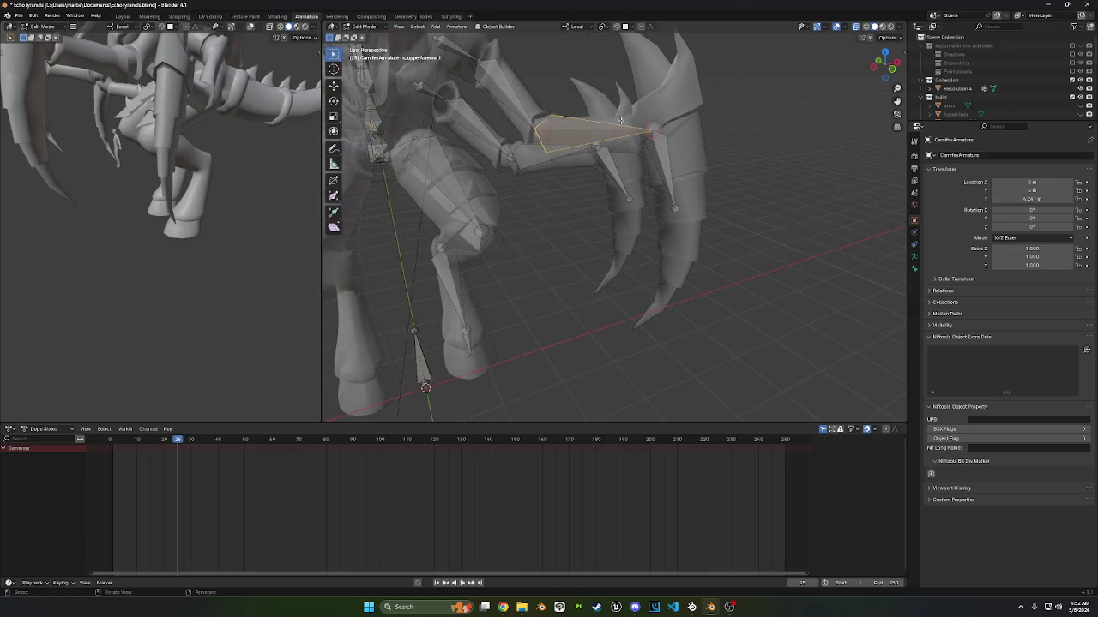
{"action": "mouse_move", "coordinate": [657, 126]}
{"action": "middle_mouse_down"}
{"action": "mouse_move", "coordinate": [602, 230]}
{"action": "mouse_move", "coordinate": [652, 206]}
{"action": "middle_mouse_up"}
{"action": "left_click", "coordinate": [602, 230]}
{"action": "left_click", "coordinate": [585, 225]}
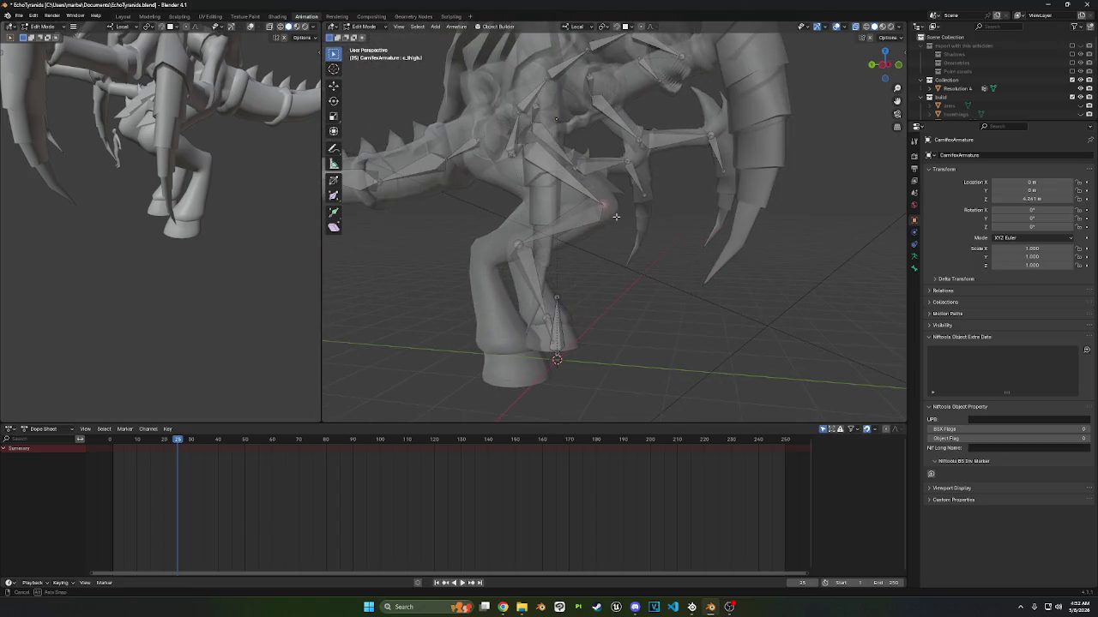
{"action": "left_click", "coordinate": [884, 73]}
{"action": "key", "text": "e"}
{"action": "left_click", "coordinate": [624, 182]}
- Rename the newly extruded bone to the knee control name c_knee_ik.l
{"action": "mouse_move", "coordinate": [624, 182]}
{"action": "middle_mouse_down"}
{"action": "mouse_move", "coordinate": [559, 239]}
{"action": "mouse_move", "coordinate": [592, 215]}
{"action": "middle_mouse_up"}
{"action": "left_click", "coordinate": [481, 239]}
{"action": "middle_click_drag", "start_coordinate": [481, 238], "coordinate": [693, 186]}
{"action": "key", "text": "F2"}
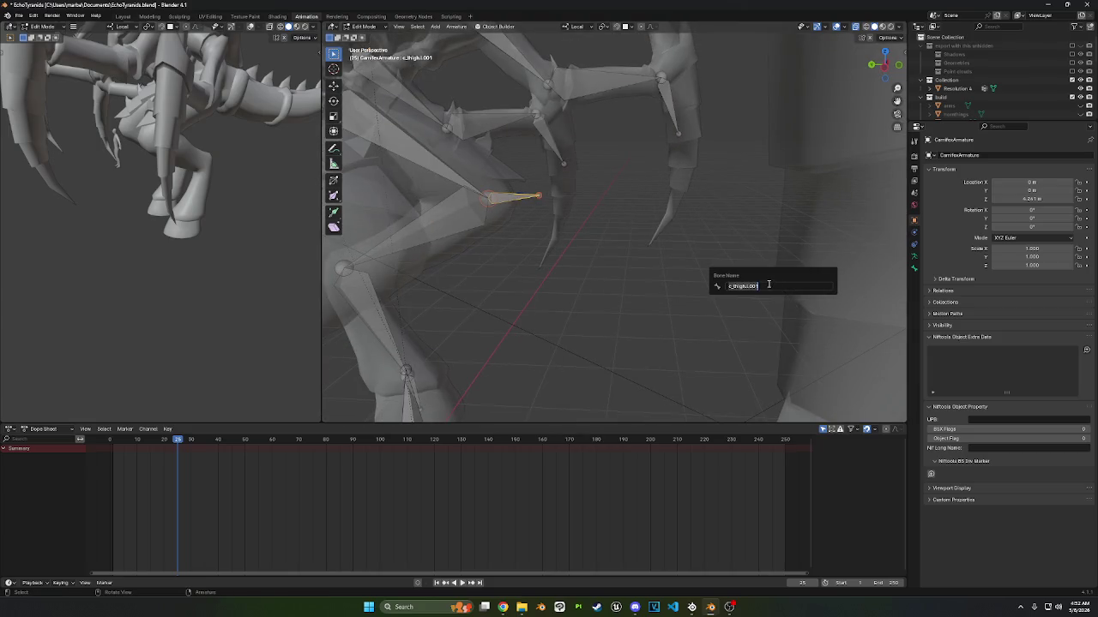
{"action": "type", "text": "c"}
{"action": "type", "text": "_knee"}
{"action": "key", "text": "BackSpace"}
{"action": "key", "text": "BackSpace"}
{"action": "key", "text": "BackSpace"}
{"action": "type", "text": "_knee"}
{"action": "type", "text": "_l"}
{"action": "key", "text": "Return"}
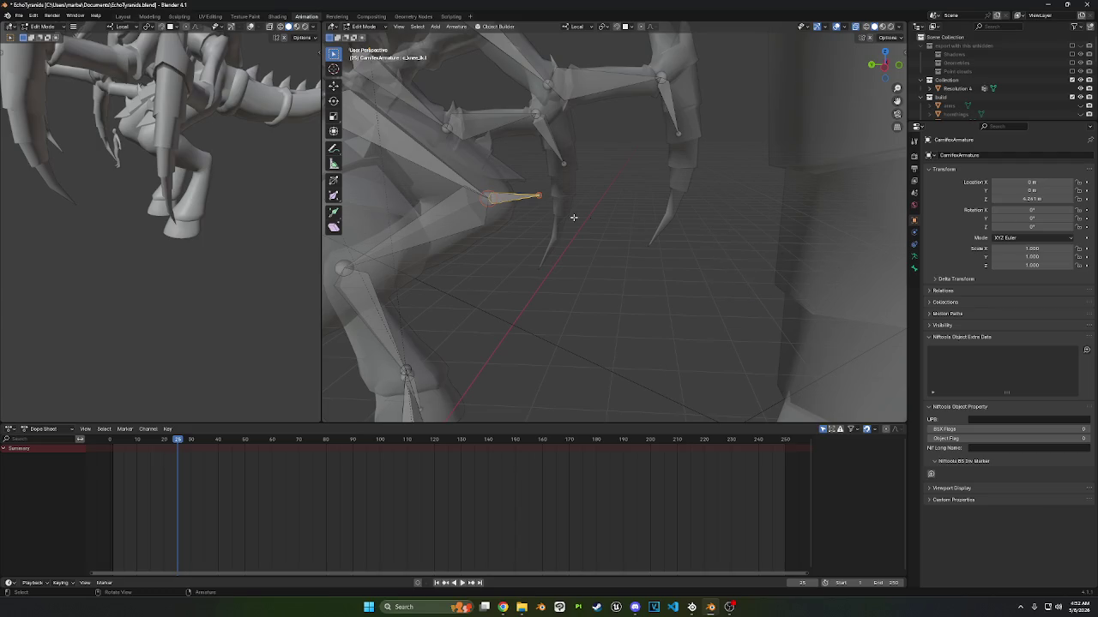
- In Bone Properties, untick Connected and clear the knee bone's parent c_thigh.l
{"action": "left_click", "coordinate": [913, 268]}
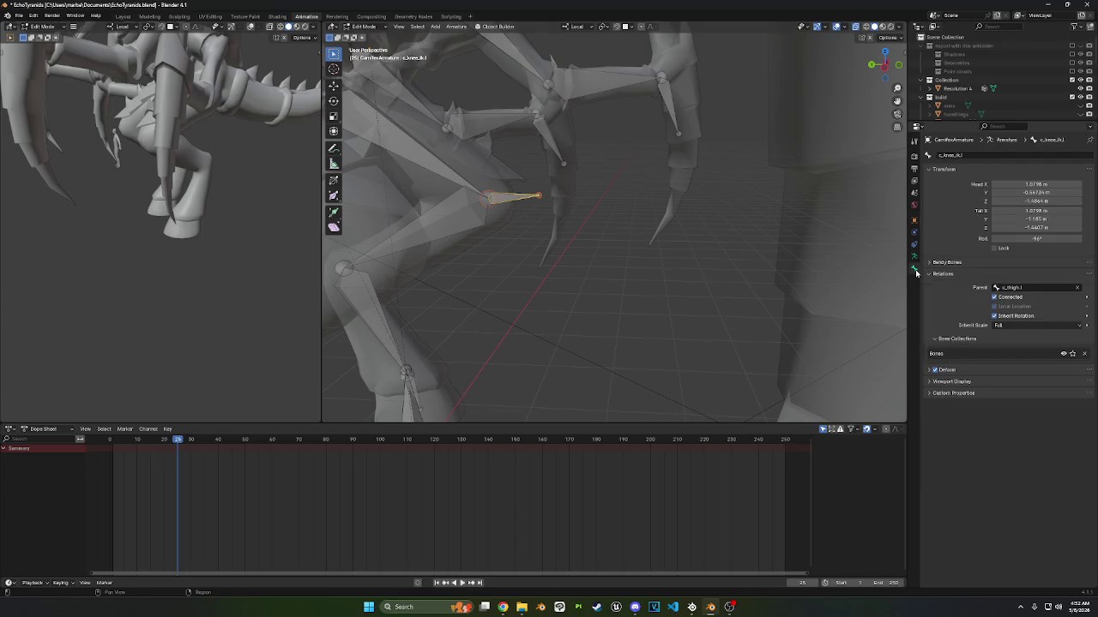
{"action": "left_click", "coordinate": [996, 298]}
{"action": "left_click", "coordinate": [1077, 289]}
{"action": "mouse_move", "coordinate": [685, 299]}
{"action": "middle_mouse_down"}
{"action": "mouse_move", "coordinate": [637, 345]}
{"action": "mouse_move", "coordinate": [862, 71]}
{"action": "middle_mouse_up"}
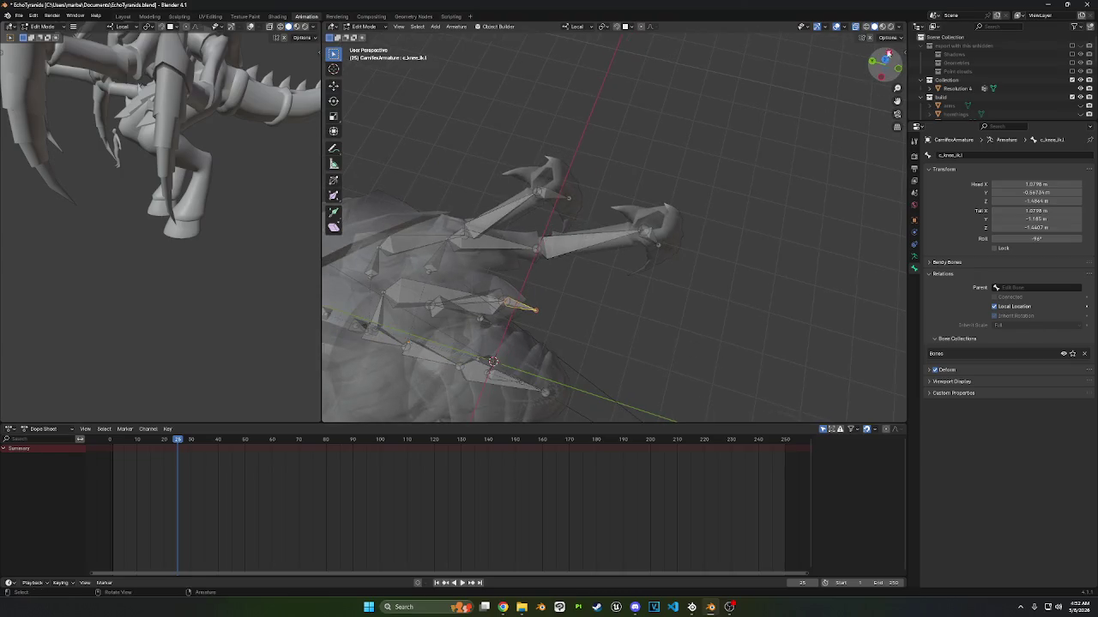
- In top view, move the knee pole bone out away from the left knee
{"action": "left_click", "coordinate": [888, 47]}
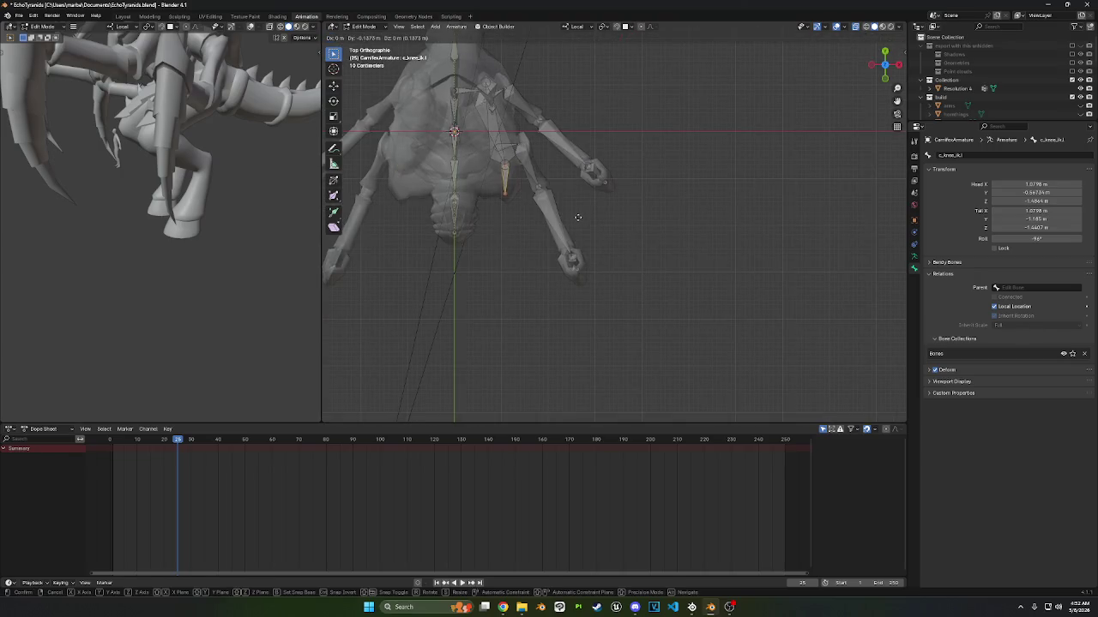
{"action": "key", "text": "g"}
{"action": "left_click", "coordinate": [520, 187]}
{"action": "key", "text": "ctrl+KP_3"}
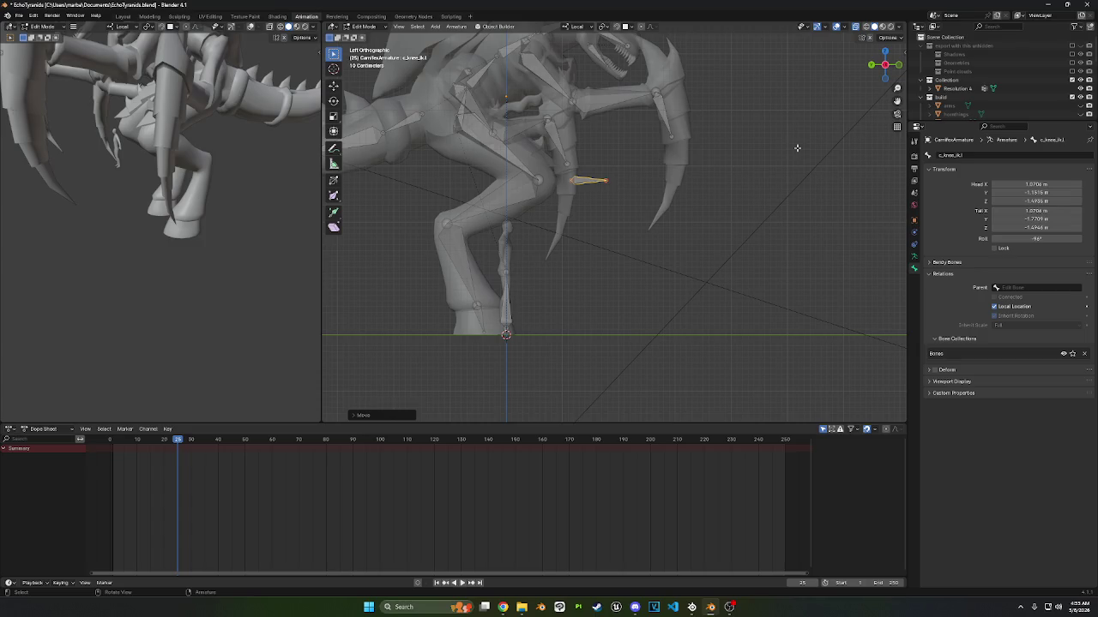
- Select the c_thigh.l bone and nudge its knee joint to a new position
{"action": "scroll", "coordinate": [796, 148], "scroll_direction": "up", "scroll_amount": 3}
{"action": "mouse_move", "coordinate": [796, 148]}
{"action": "middle_mouse_down"}
{"action": "mouse_move", "coordinate": [612, 200]}
{"action": "mouse_move", "coordinate": [565, 265]}
{"action": "mouse_move", "coordinate": [579, 193]}
{"action": "mouse_move", "coordinate": [563, 206]}
{"action": "mouse_move", "coordinate": [555, 125]}
{"action": "mouse_move", "coordinate": [624, 199]}
{"action": "middle_mouse_up"}
{"action": "left_click", "coordinate": [568, 161]}
{"action": "key", "text": "g"}
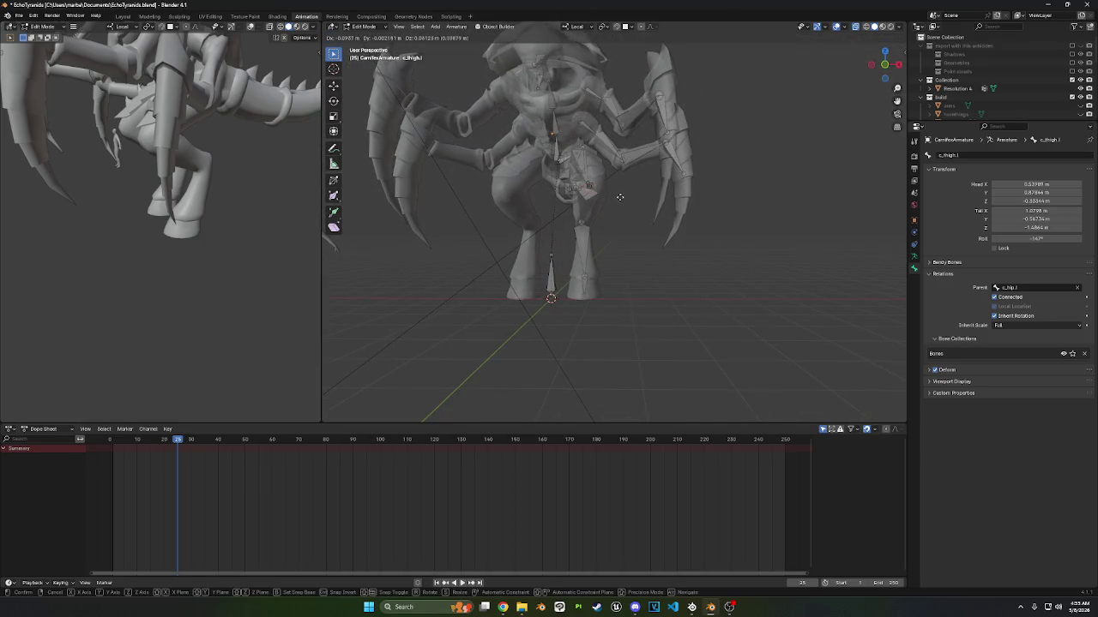
{"action": "left_click", "coordinate": [623, 196]}
- Inspect the leg bones from the side and switch the armature into Pose Mode
{"action": "mouse_move", "coordinate": [622, 196]}
{"action": "middle_mouse_down"}
{"action": "mouse_move", "coordinate": [708, 192]}
{"action": "mouse_move", "coordinate": [638, 219]}
{"action": "middle_mouse_up"}
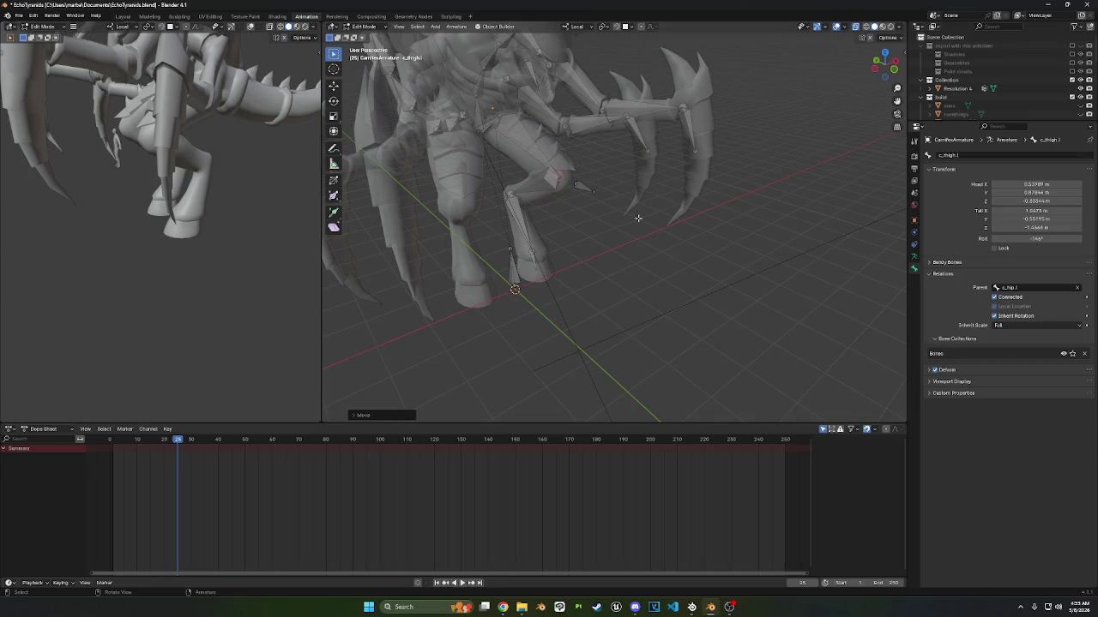
{"action": "middle_click_drag", "start_coordinate": [638, 218], "coordinate": [532, 204]}
{"action": "scroll", "coordinate": [533, 204], "scroll_direction": "up", "scroll_amount": 3}
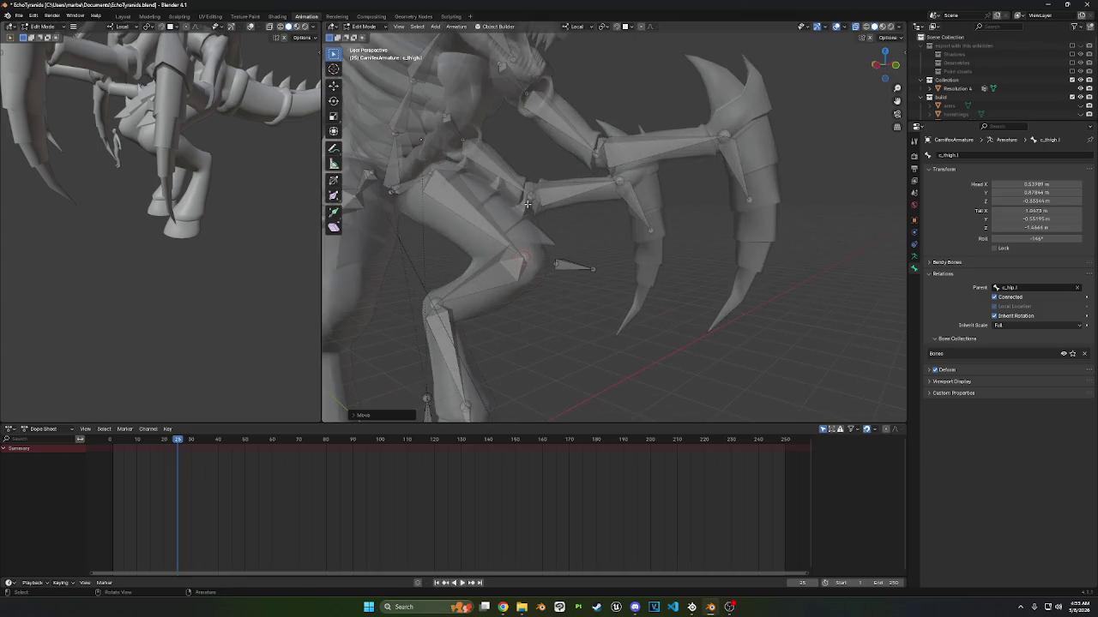
{"action": "left_click", "coordinate": [361, 27]}
{"action": "left_click", "coordinate": [361, 54]}
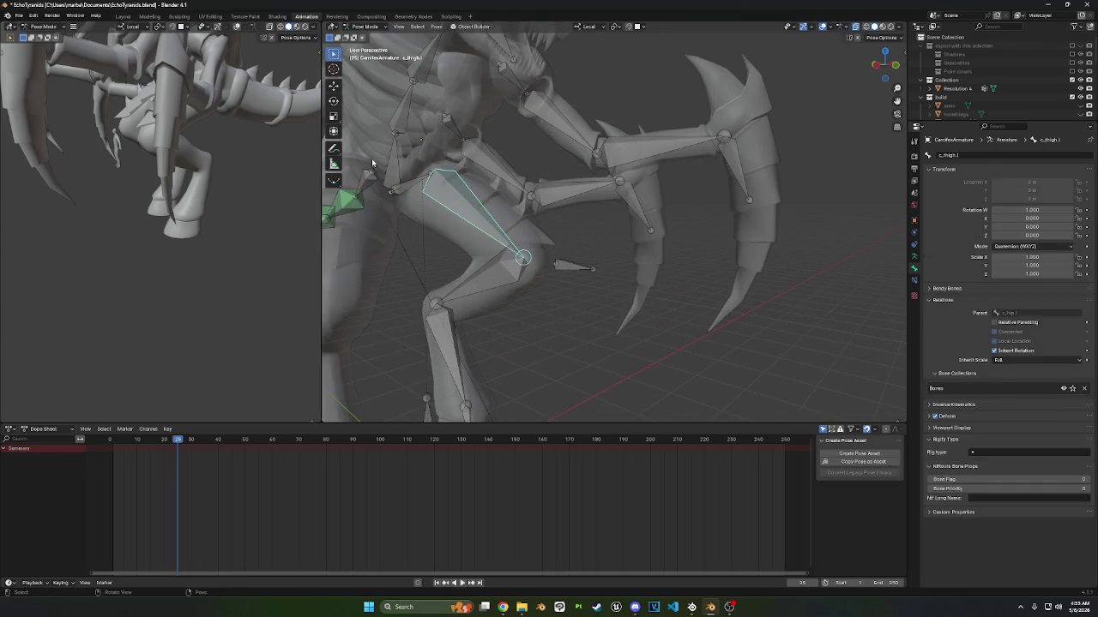
- Return to Object Mode, select the armature and body mesh together, and enter Weight Paint mode
{"action": "left_click", "coordinate": [411, 191]}
{"action": "left_click", "coordinate": [368, 26]}
{"action": "left_click", "coordinate": [369, 40]}
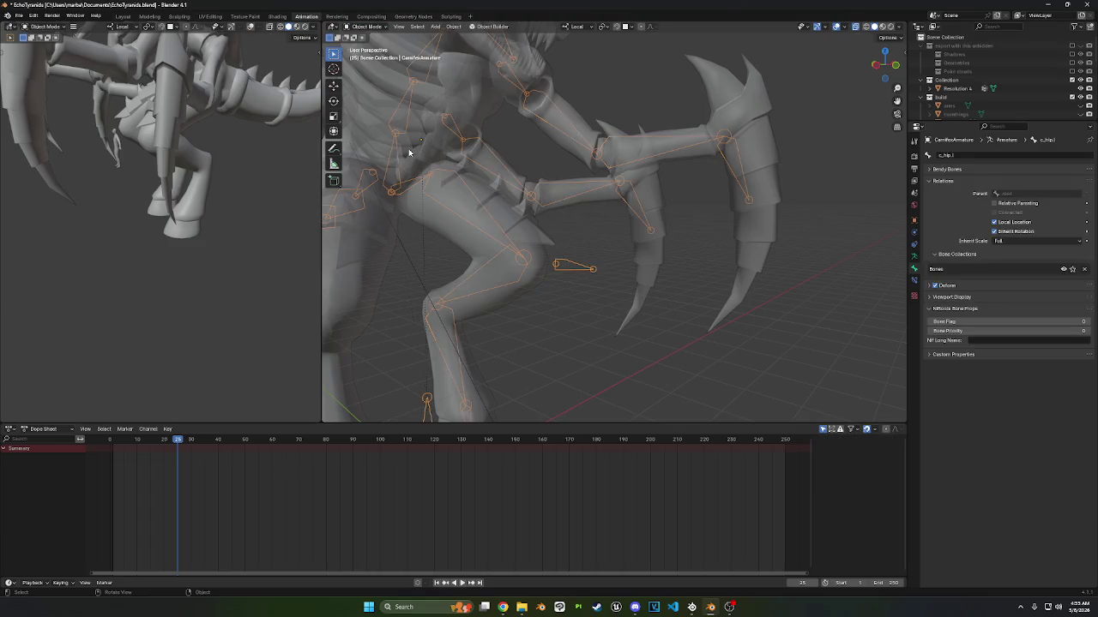
{"action": "left_click", "coordinate": [410, 153]}
{"action": "left_click", "coordinate": [365, 27]}
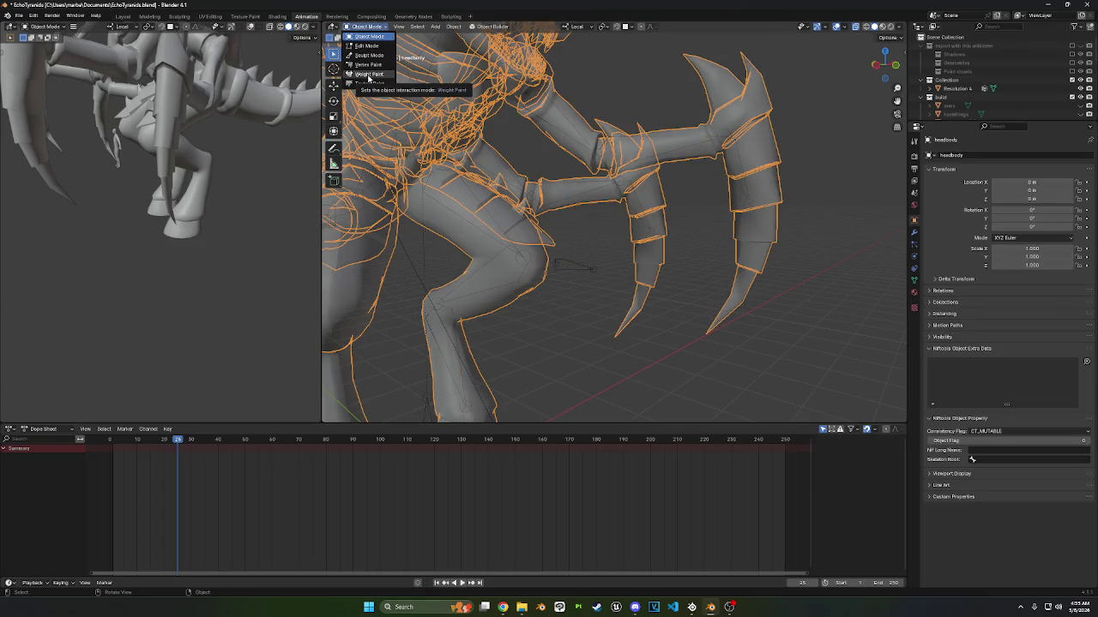
{"action": "left_click", "coordinate": [421, 185]}
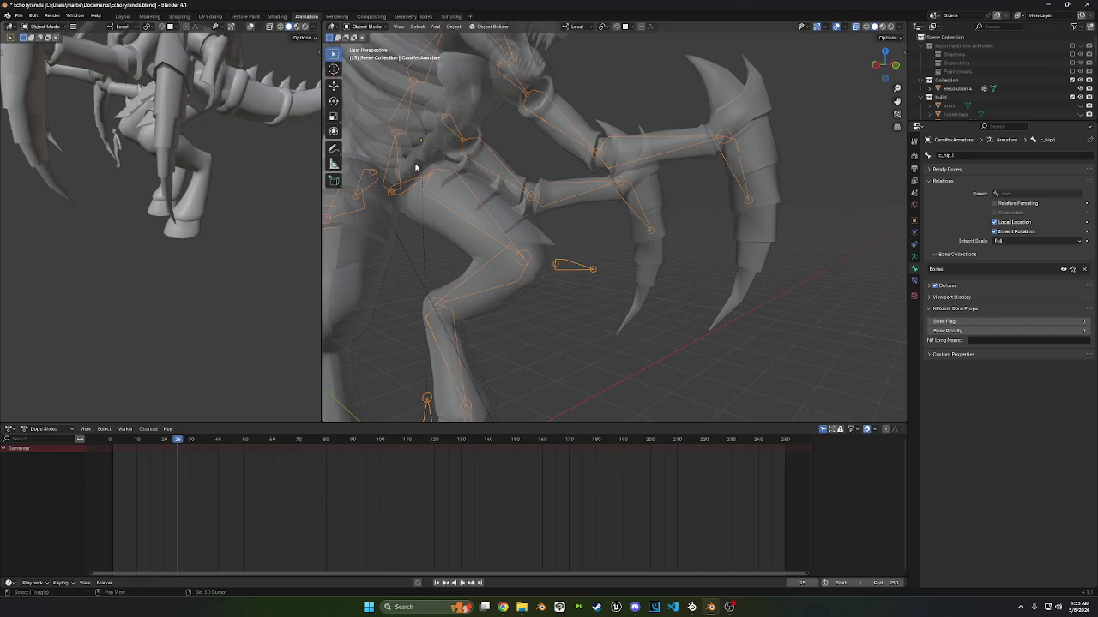
{"action": "left_click", "coordinate": [418, 189], "text": "shift"}
{"action": "left_click", "coordinate": [366, 27]}
{"action": "left_click", "coordinate": [371, 75]}
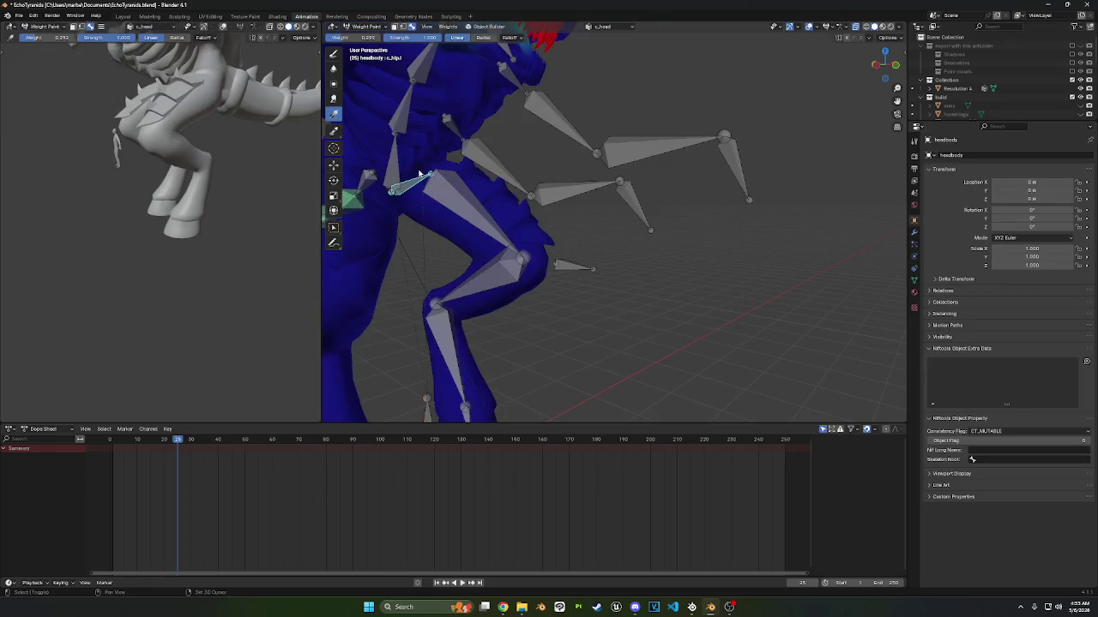
- Select the c_hip.l bone and rotate it with R to test the hip deformation
{"action": "middle_click_drag", "start_coordinate": [454, 174], "coordinate": [536, 233]}
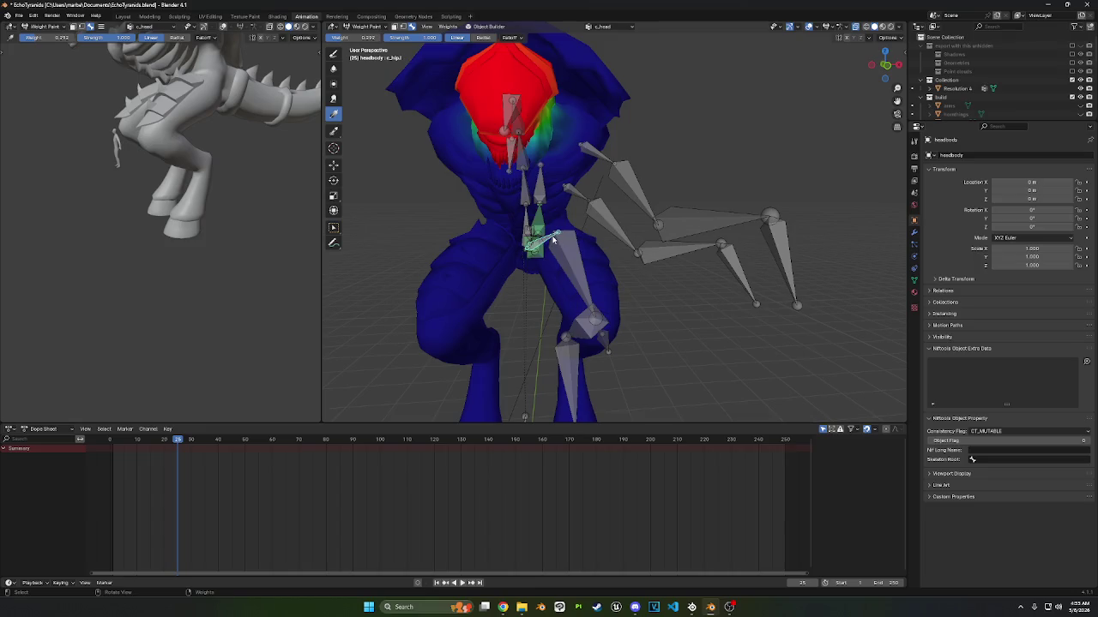
{"action": "left_click", "coordinate": [333, 228]}
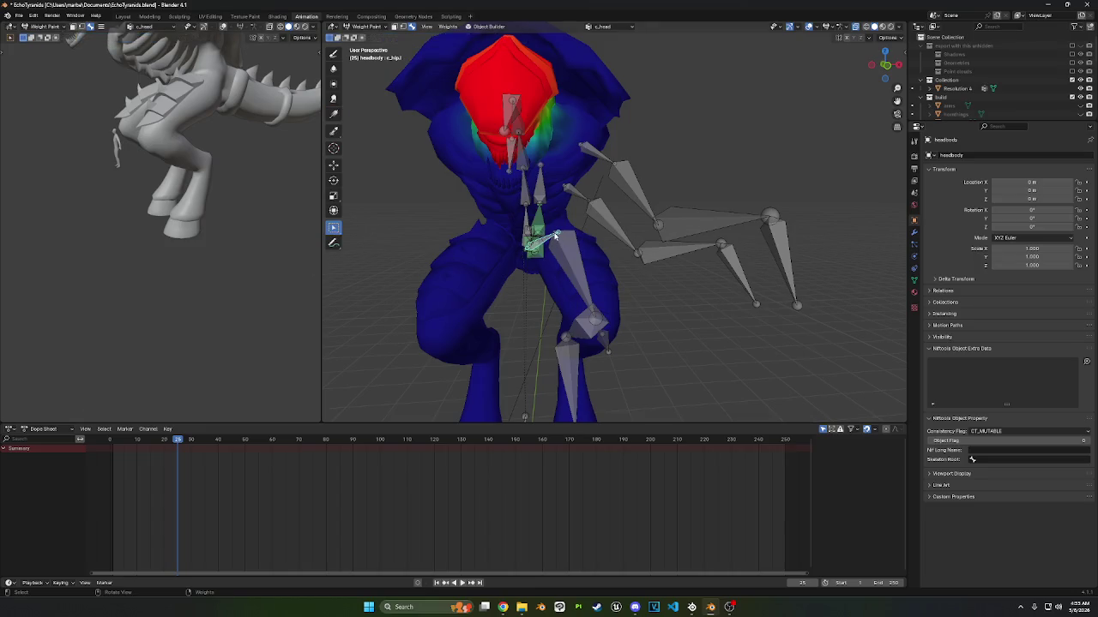
{"action": "left_click", "coordinate": [555, 236]}
{"action": "mouse_move", "coordinate": [564, 233]}
{"action": "middle_mouse_down"}
{"action": "mouse_move", "coordinate": [637, 237]}
{"action": "mouse_move", "coordinate": [608, 245]}
{"action": "mouse_move", "coordinate": [712, 237]}
{"action": "mouse_move", "coordinate": [717, 226]}
{"action": "mouse_move", "coordinate": [701, 228]}
{"action": "mouse_move", "coordinate": [712, 224]}
{"action": "mouse_move", "coordinate": [652, 198]}
{"action": "mouse_move", "coordinate": [658, 183]}
{"action": "middle_mouse_up"}
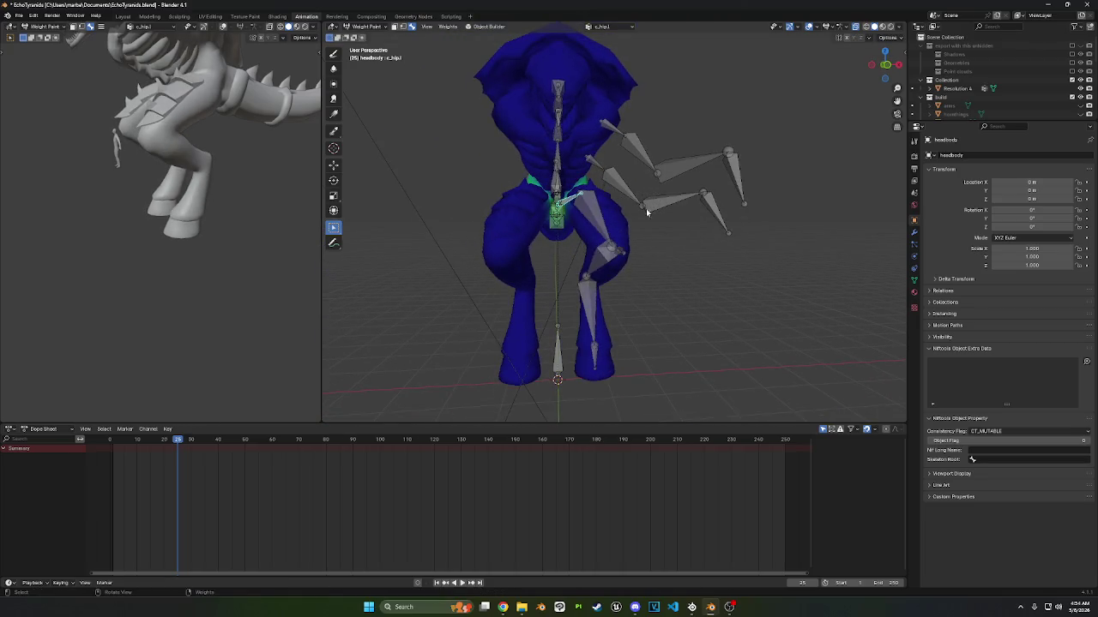
{"action": "key", "text": "r"}
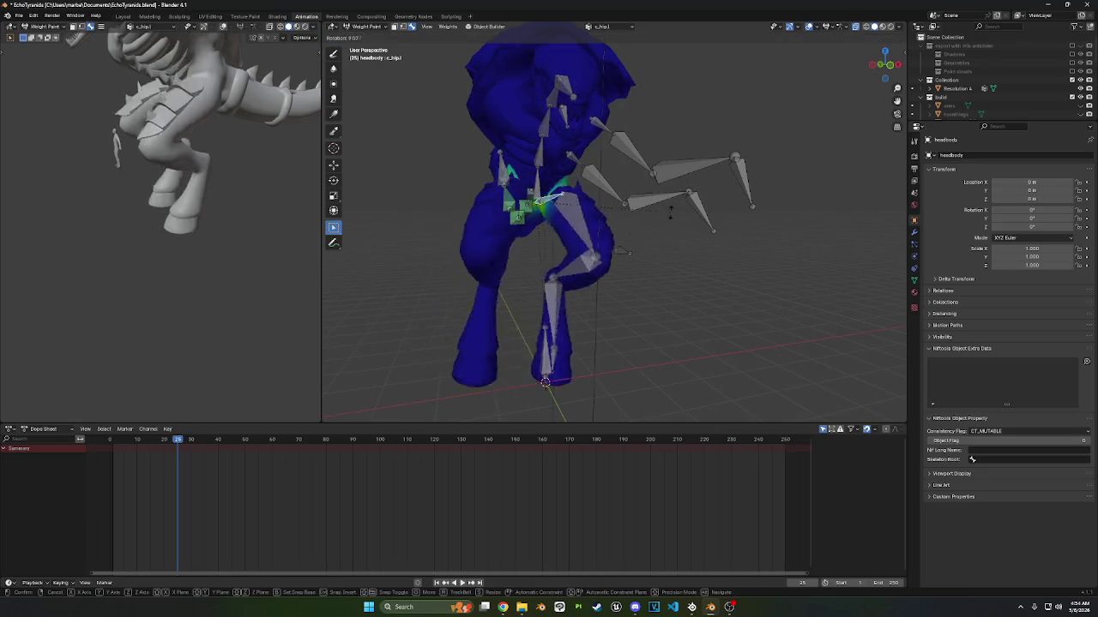
{"action": "left_click", "coordinate": [641, 213]}
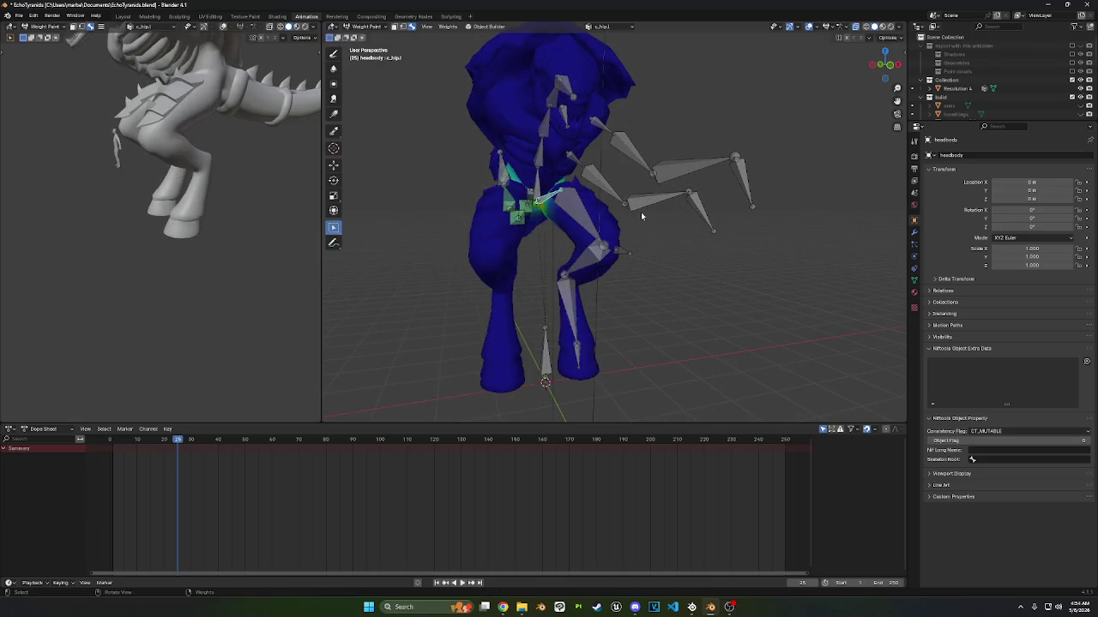
- Switch back to Object Mode and orbit to a three-quarter front view of the creature
{"action": "middle_click_drag", "start_coordinate": [625, 239], "coordinate": [689, 185]}
{"action": "left_click", "coordinate": [362, 28]}
{"action": "left_click", "coordinate": [363, 36]}
{"action": "middle_click_drag", "start_coordinate": [666, 314], "coordinate": [725, 306]}
{"action": "scroll", "coordinate": [714, 260], "scroll_direction": "up", "scroll_amount": 3}
{"action": "middle_click_drag", "start_coordinate": [713, 260], "coordinate": [592, 281]}
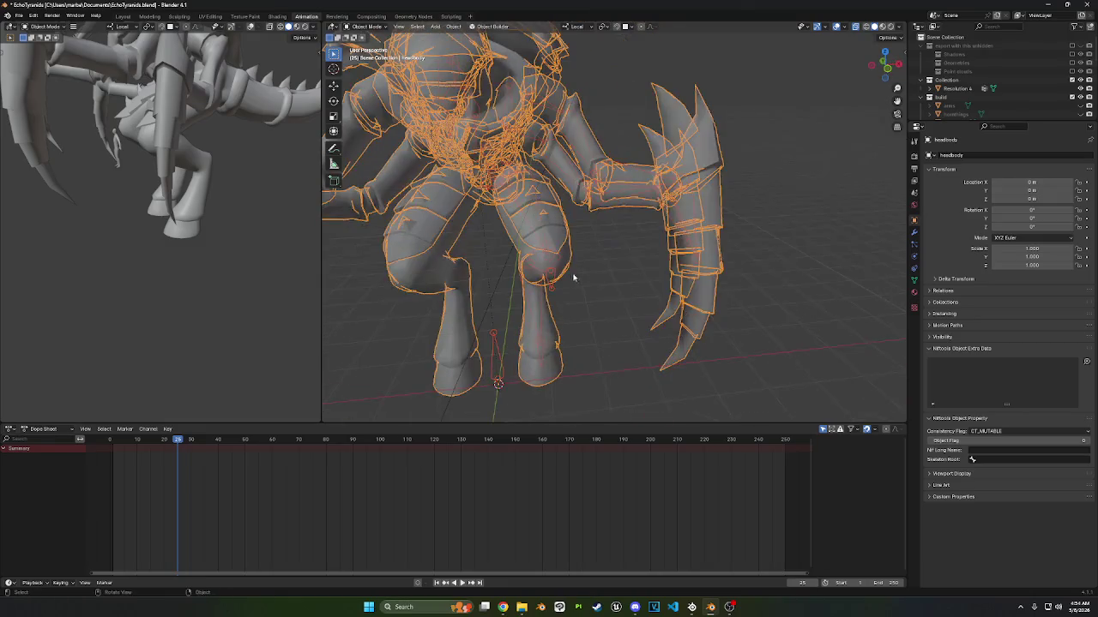
- Put the armature into Edit Mode, viewing the left leg from the side
{"action": "left_click", "coordinate": [553, 280]}
{"action": "left_click", "coordinate": [366, 25]}
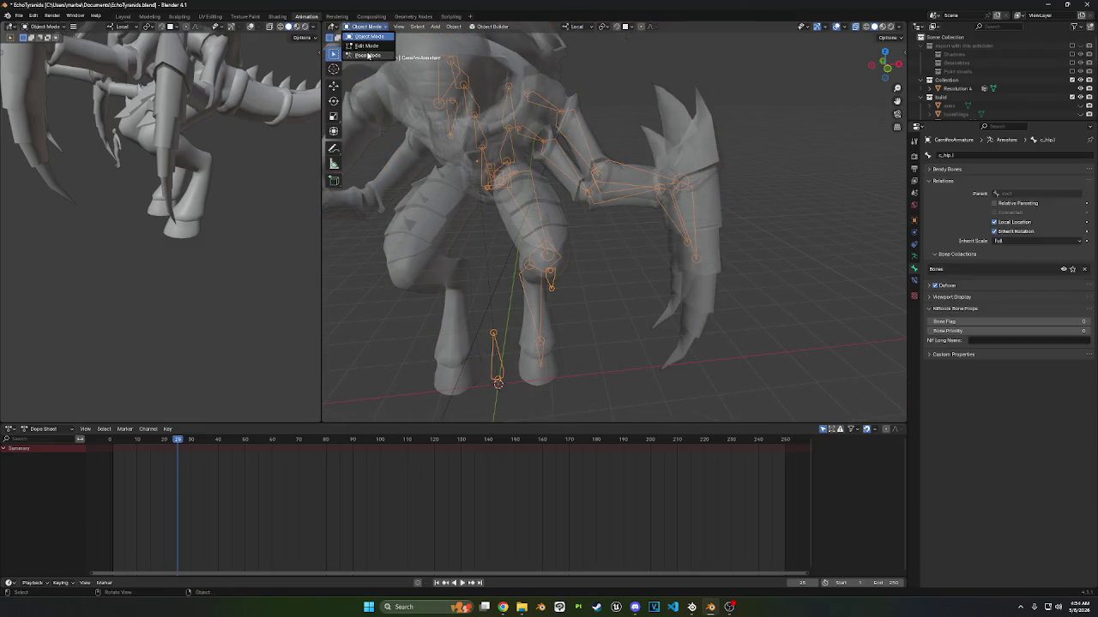
{"action": "left_click", "coordinate": [366, 55]}
{"action": "mouse_move", "coordinate": [532, 214]}
{"action": "middle_mouse_down"}
{"action": "mouse_move", "coordinate": [649, 209]}
{"action": "mouse_move", "coordinate": [583, 194]}
{"action": "mouse_move", "coordinate": [560, 314]}
{"action": "mouse_move", "coordinate": [530, 258]}
{"action": "middle_mouse_up"}
{"action": "left_click", "coordinate": [551, 243]}
{"action": "left_click", "coordinate": [881, 72]}
{"action": "left_click", "coordinate": [382, 26]}
{"action": "left_click", "coordinate": [365, 48]}
- Duplicate the ankle bone, clear its parent, and slide it back along Y behind the foot
{"action": "left_click", "coordinate": [612, 237]}
{"action": "key", "text": "g"}
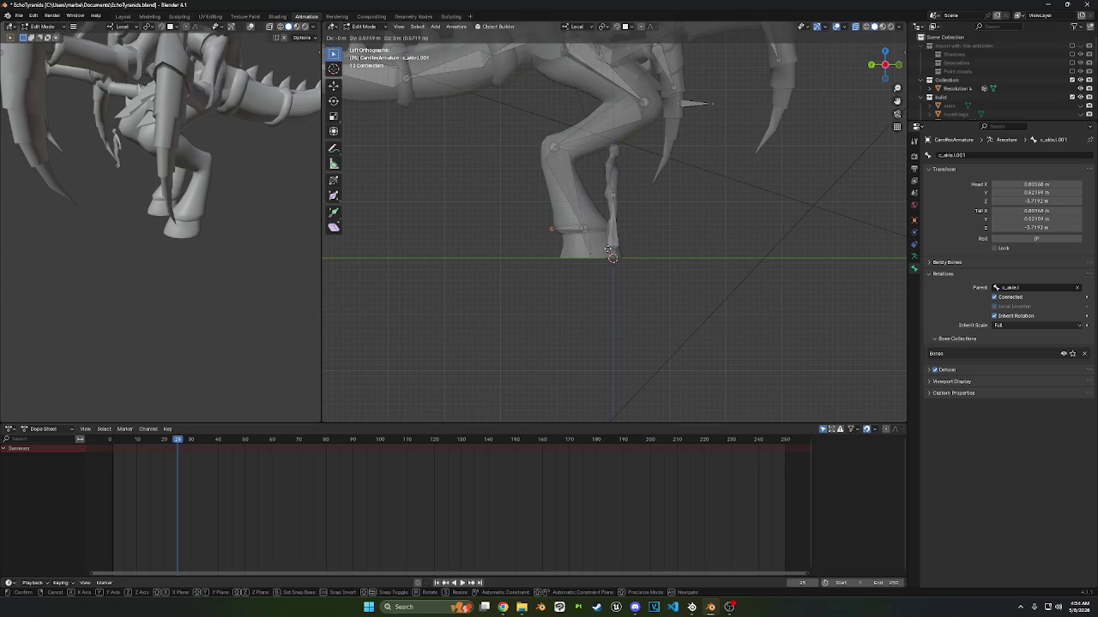
{"action": "left_click", "coordinate": [607, 250]}
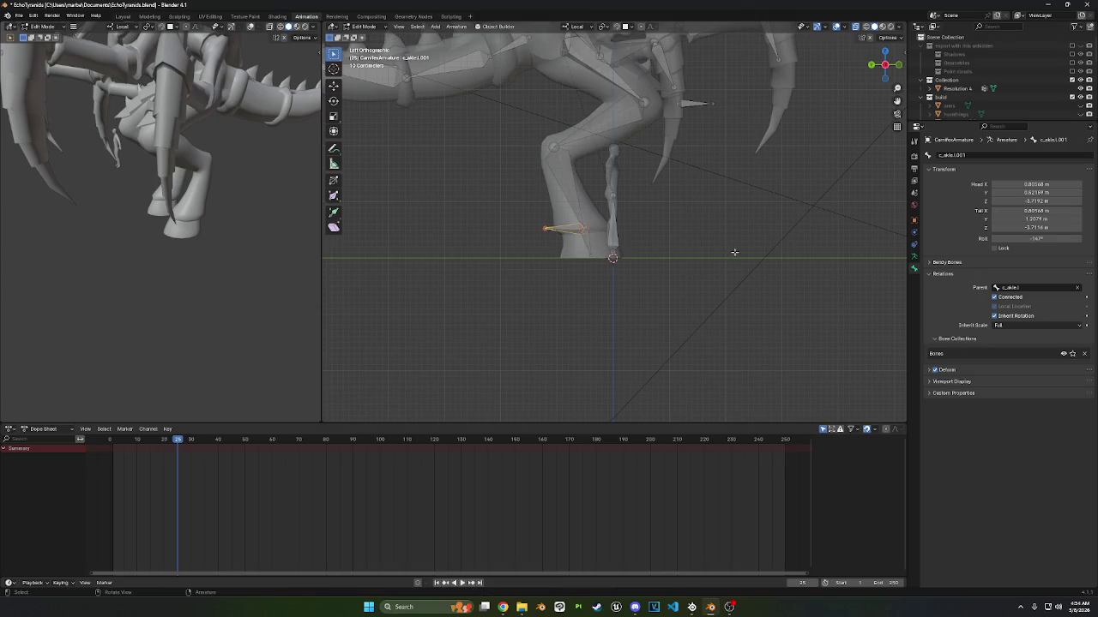
{"action": "left_click", "coordinate": [576, 228]}
{"action": "left_click", "coordinate": [1077, 288]}
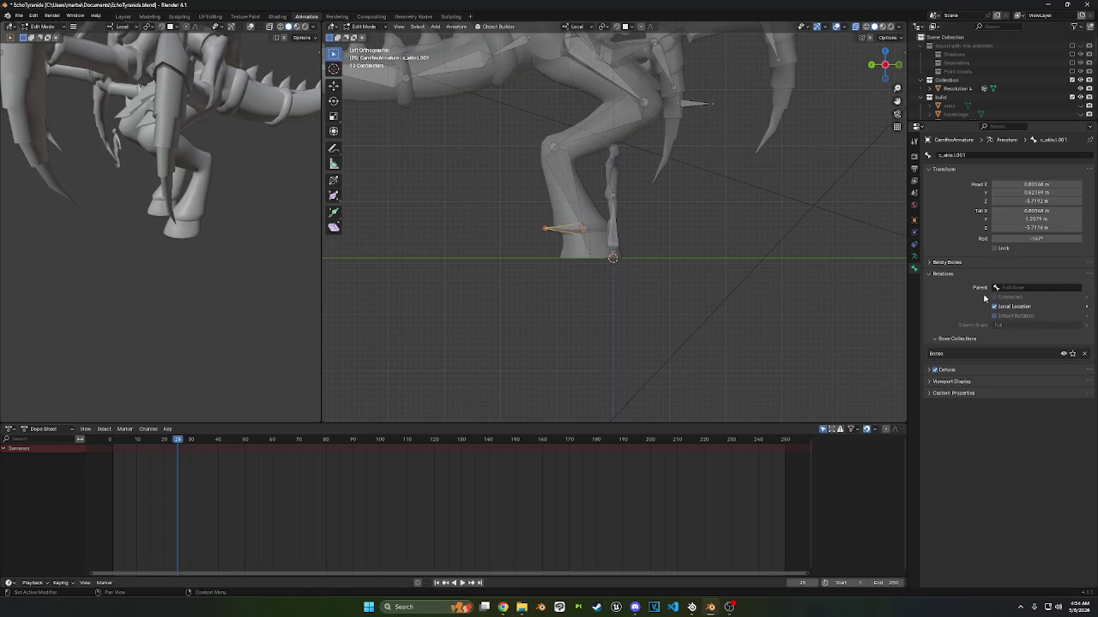
{"action": "key", "text": "g"}
{"action": "key", "text": "y"}
{"action": "left_click", "coordinate": [676, 261]}
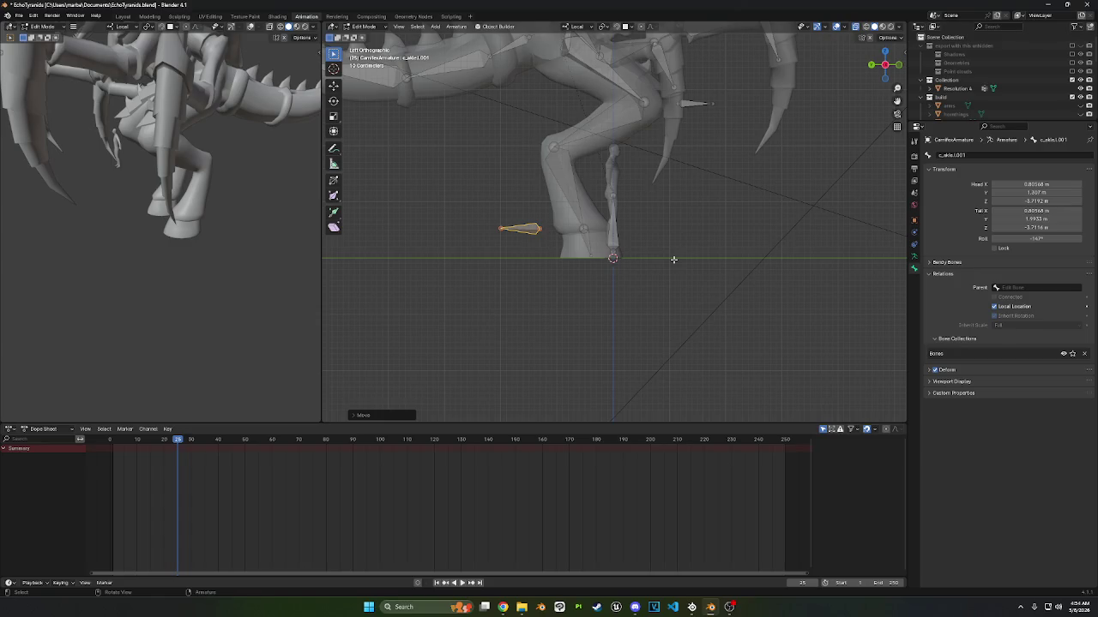
- Rename the new unparented bone to c_footIk.l
{"action": "left_click", "coordinate": [540, 230]}
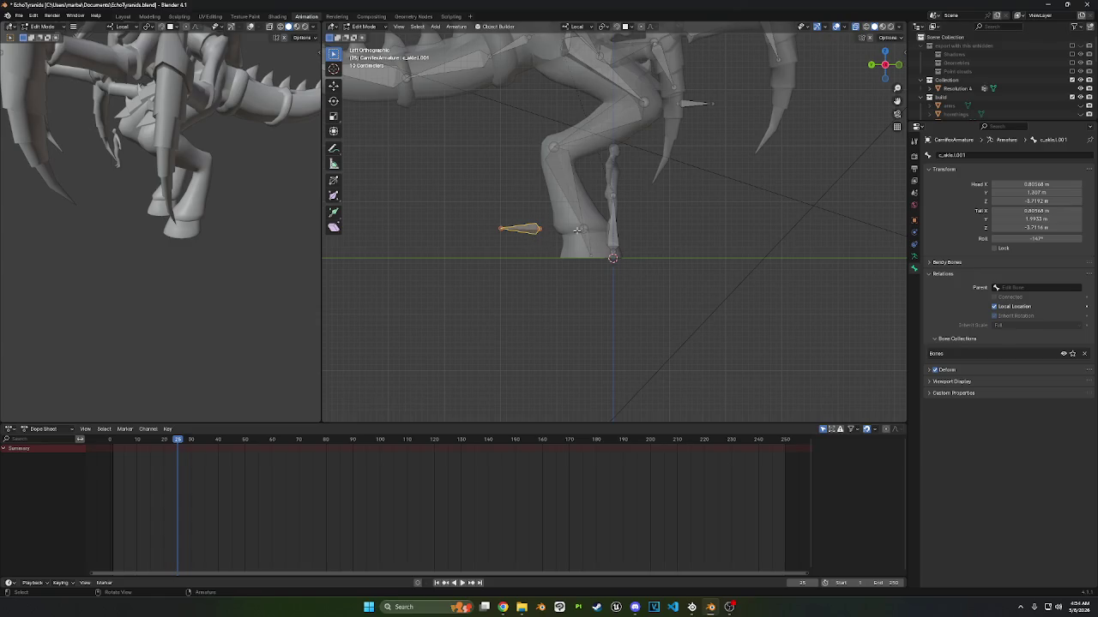
{"action": "middle_click_drag", "start_coordinate": [581, 231], "coordinate": [590, 240]}
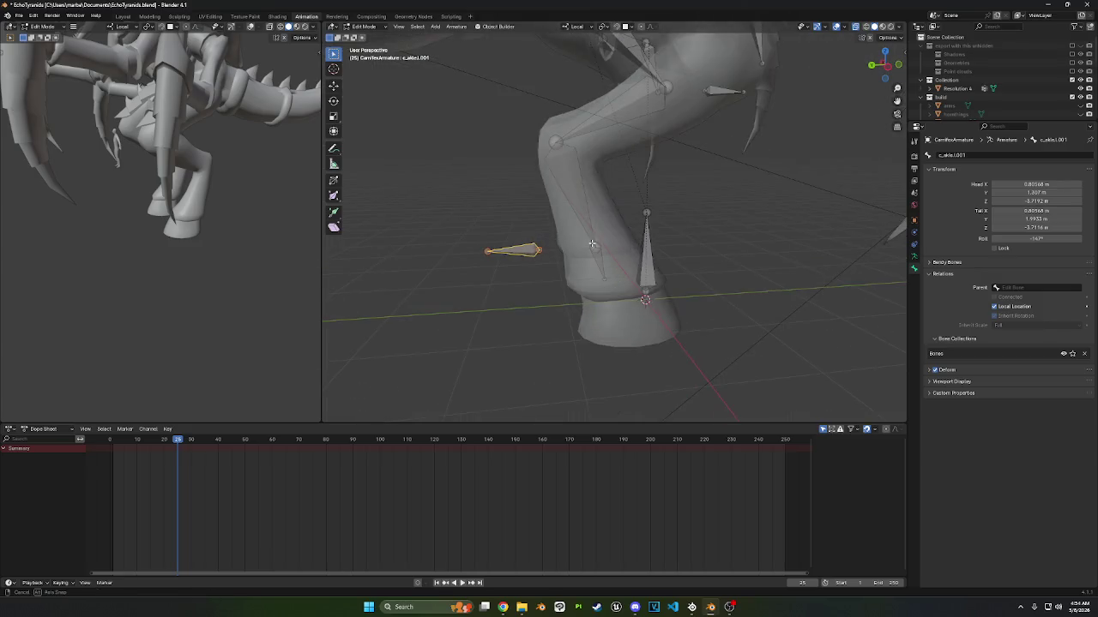
{"action": "left_click_drag", "start_coordinate": [863, 74], "coordinate": [882, 71]}
{"action": "left_click", "coordinate": [894, 65]}
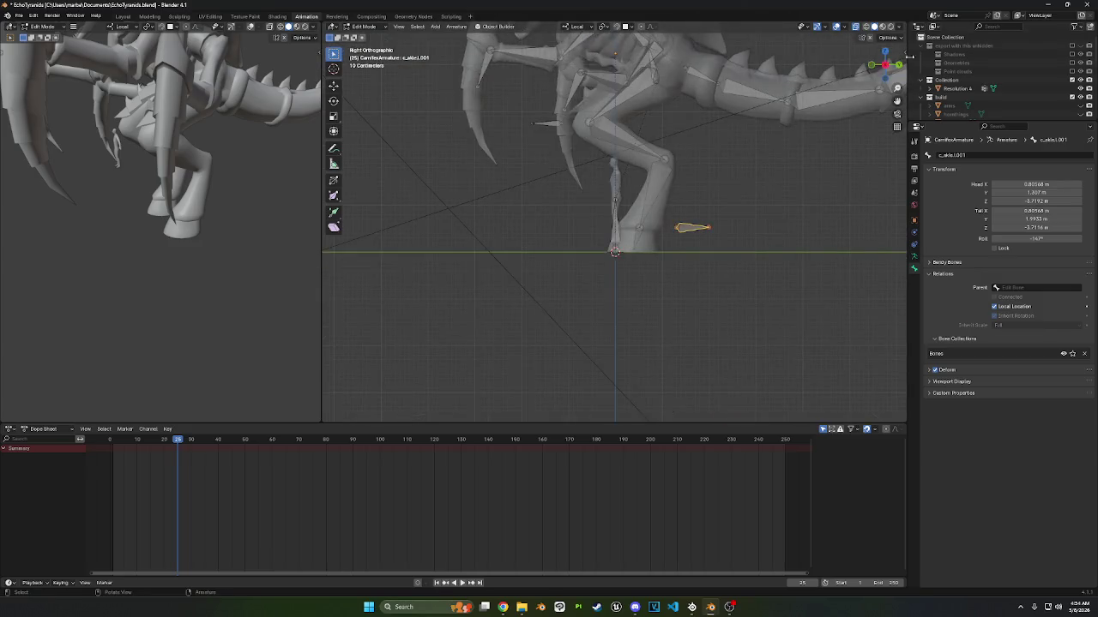
{"action": "scroll", "coordinate": [661, 234], "scroll_direction": "up", "scroll_amount": 3}
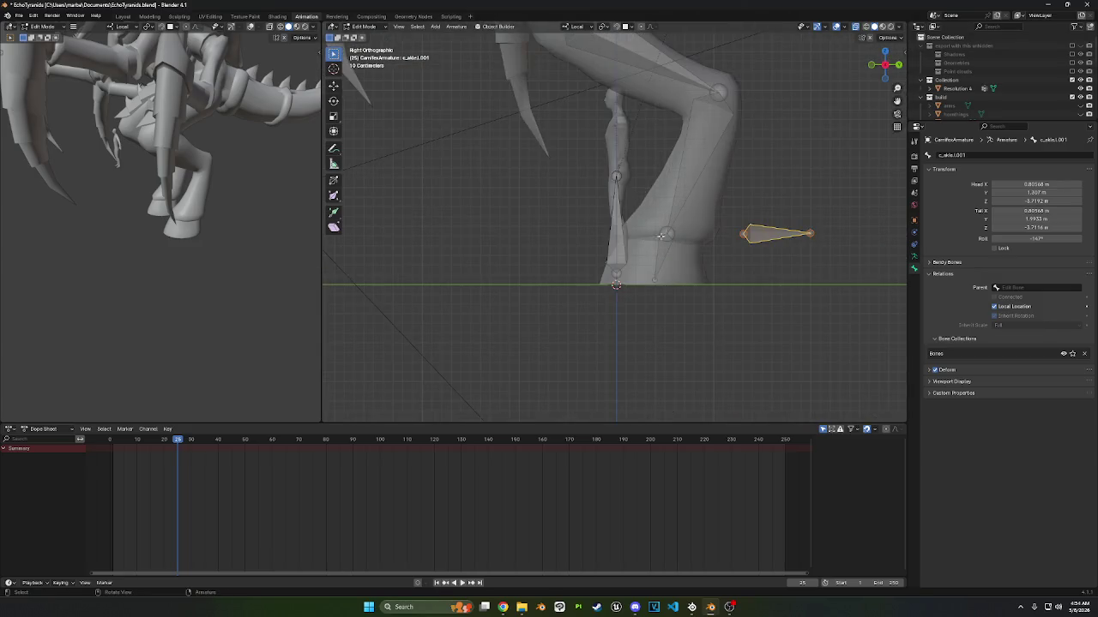
{"action": "left_click", "coordinate": [885, 65]}
{"action": "middle_click_drag", "start_coordinate": [533, 223], "coordinate": [533, 305], "text": "shift"}
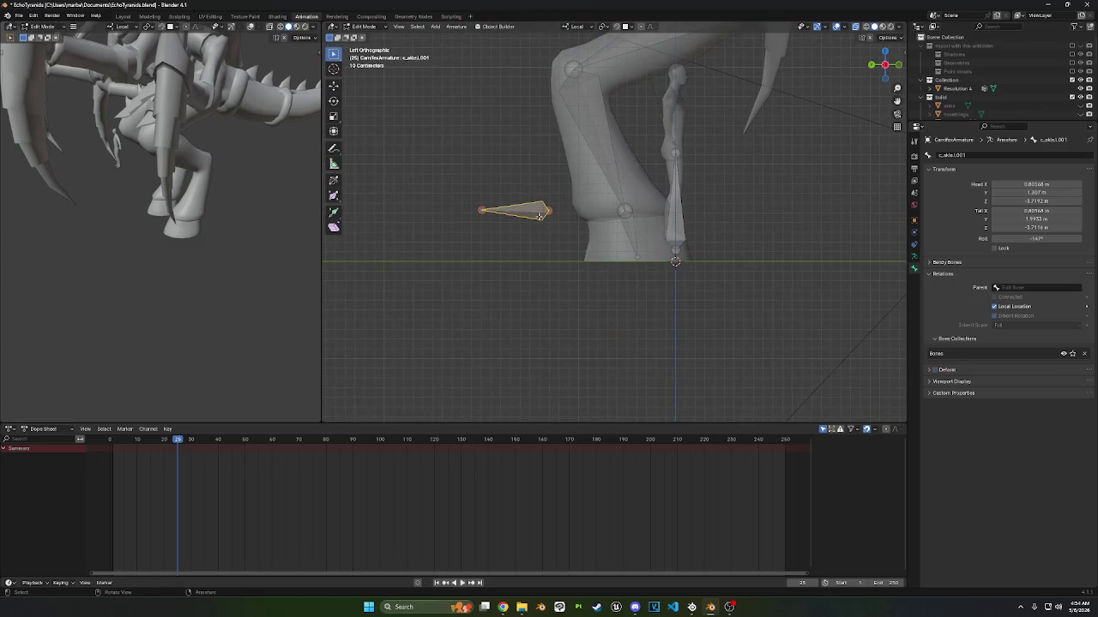
{"action": "key", "text": "F2"}
{"action": "type", "text": "c_foot"}
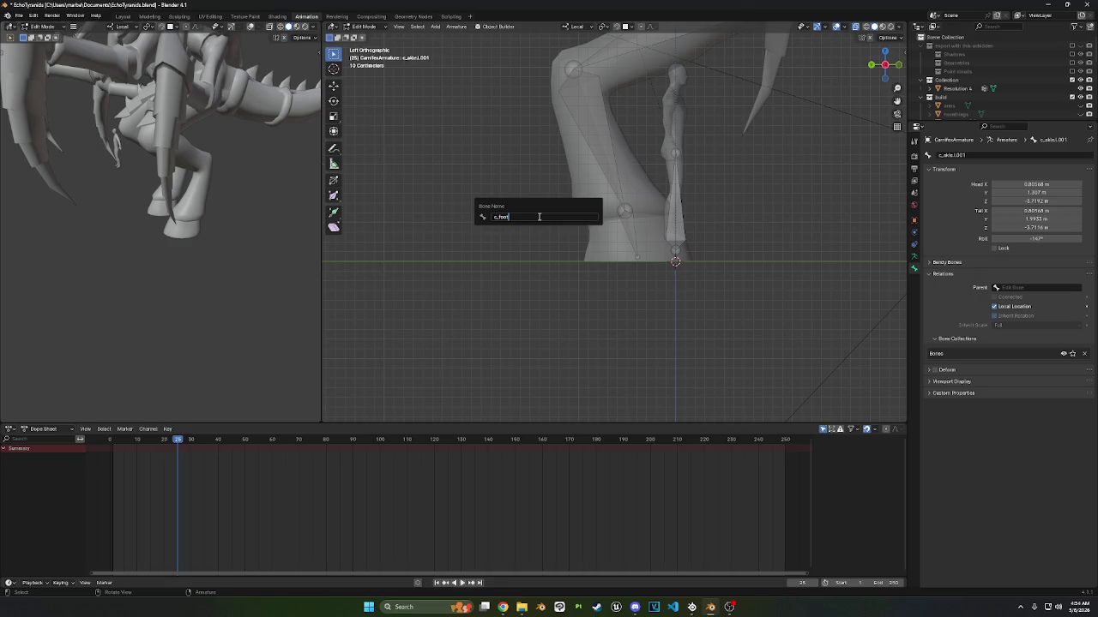
{"action": "type", "text": "_ik.l"}
{"action": "key", "text": "Return"}
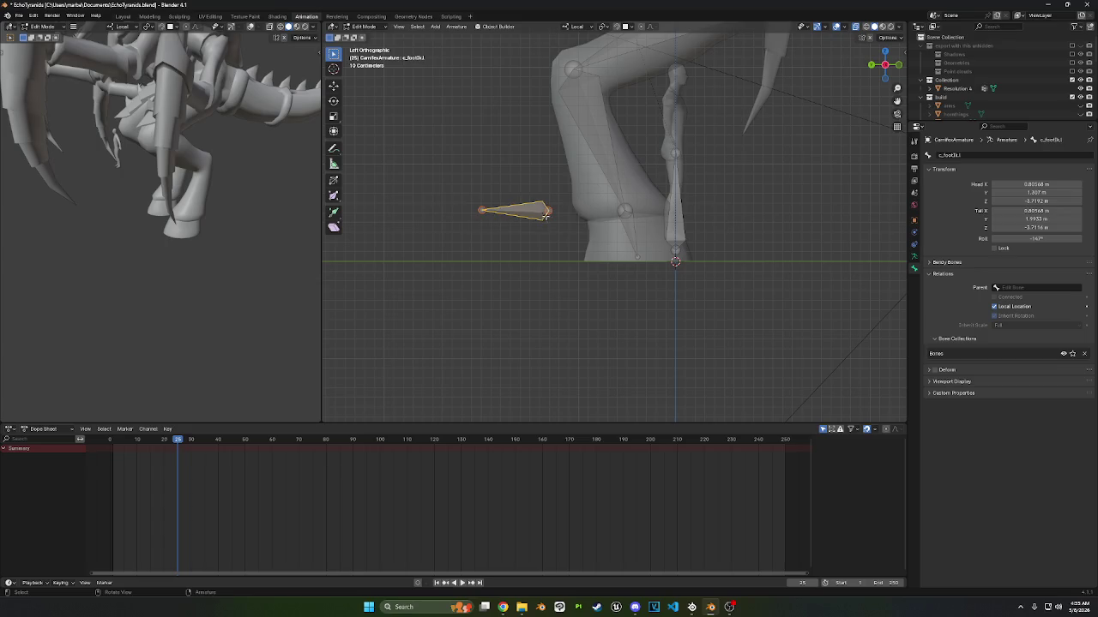
- Set the c_footIk.l bone's Bone Color to red, 01 - Theme Color Set
{"action": "left_click", "coordinate": [609, 148]}
{"action": "left_click", "coordinate": [537, 213]}
{"action": "left_click", "coordinate": [527, 237]}
{"action": "left_click", "coordinate": [527, 210]}
{"action": "mouse_move", "coordinate": [699, 181]}
{"action": "middle_mouse_down", "text": "shift"}
{"action": "mouse_move", "coordinate": [561, 232]}
{"action": "mouse_move", "coordinate": [651, 257]}
{"action": "middle_mouse_up", "text": "shift"}
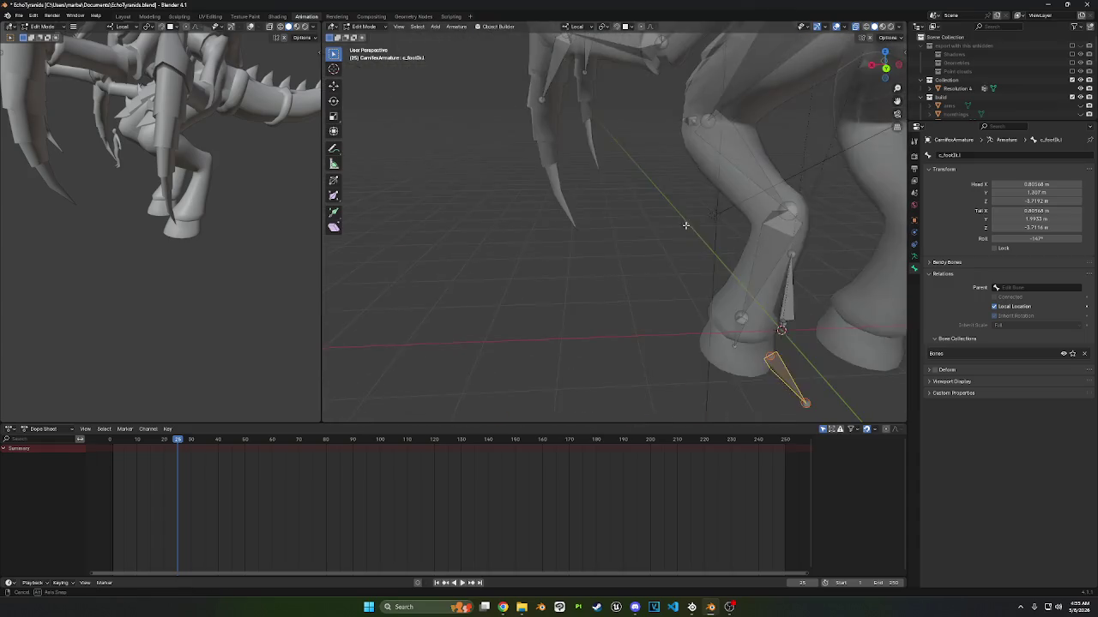
{"action": "key", "text": "KP_4"}
{"action": "key", "text": "KP_4"}
{"action": "key", "text": "KP_4"}
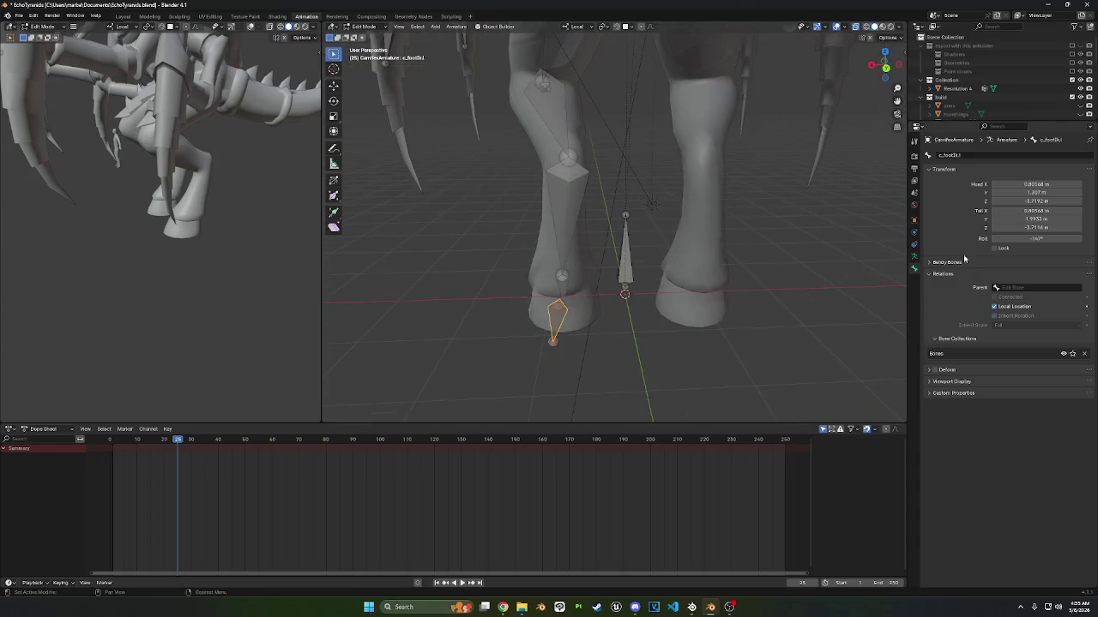
{"action": "left_click", "coordinate": [928, 382]}
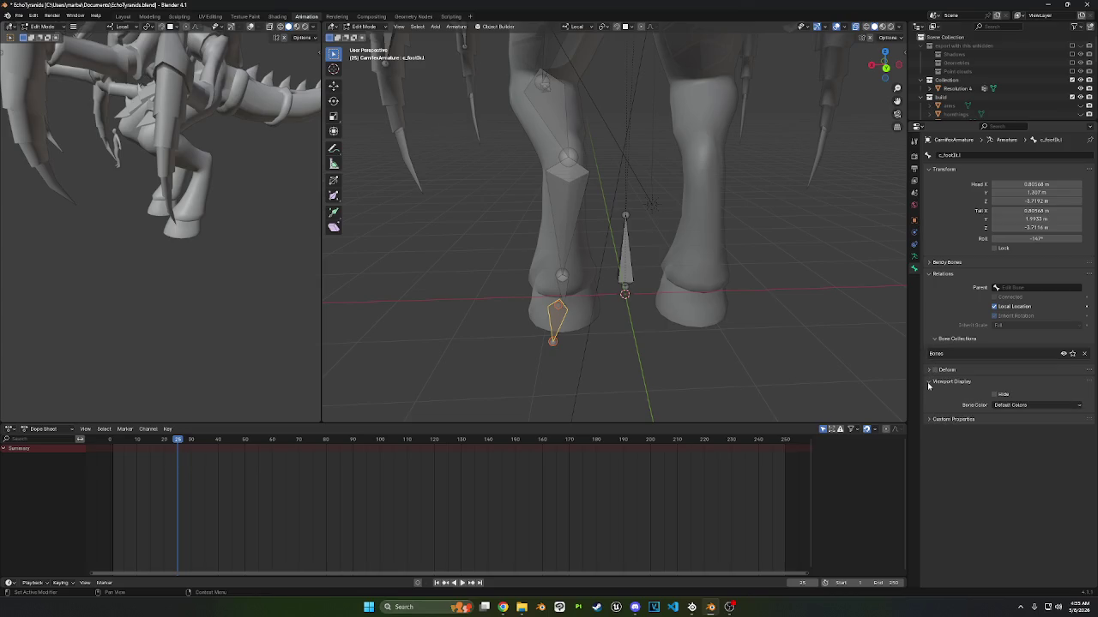
{"action": "left_click", "coordinate": [1015, 405]}
{"action": "left_click", "coordinate": [964, 428]}
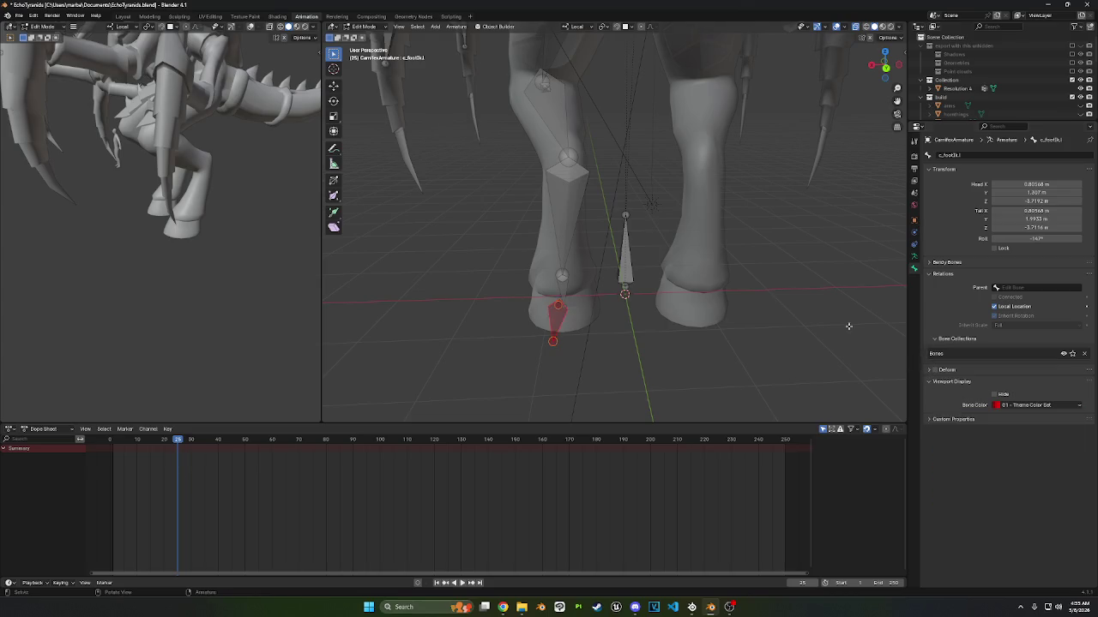
- Give the c_knee_ik.l bone the same red 01 - Theme Color Set
{"action": "middle_click_drag", "start_coordinate": [891, 360], "coordinate": [772, 283]}
{"action": "left_click", "coordinate": [627, 101]}
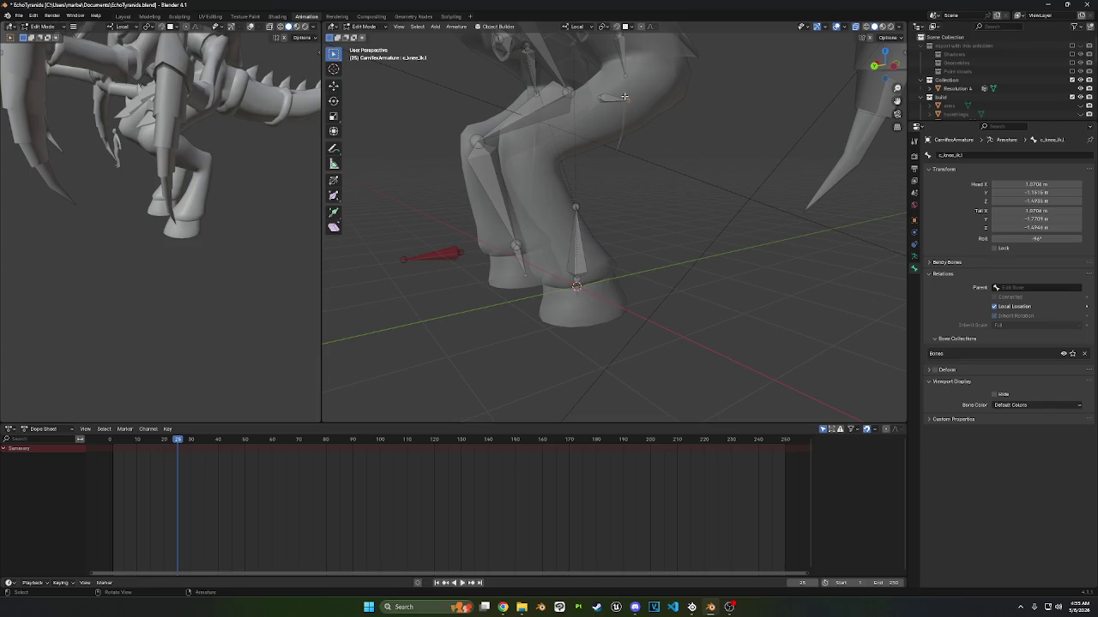
{"action": "left_click", "coordinate": [1036, 405]}
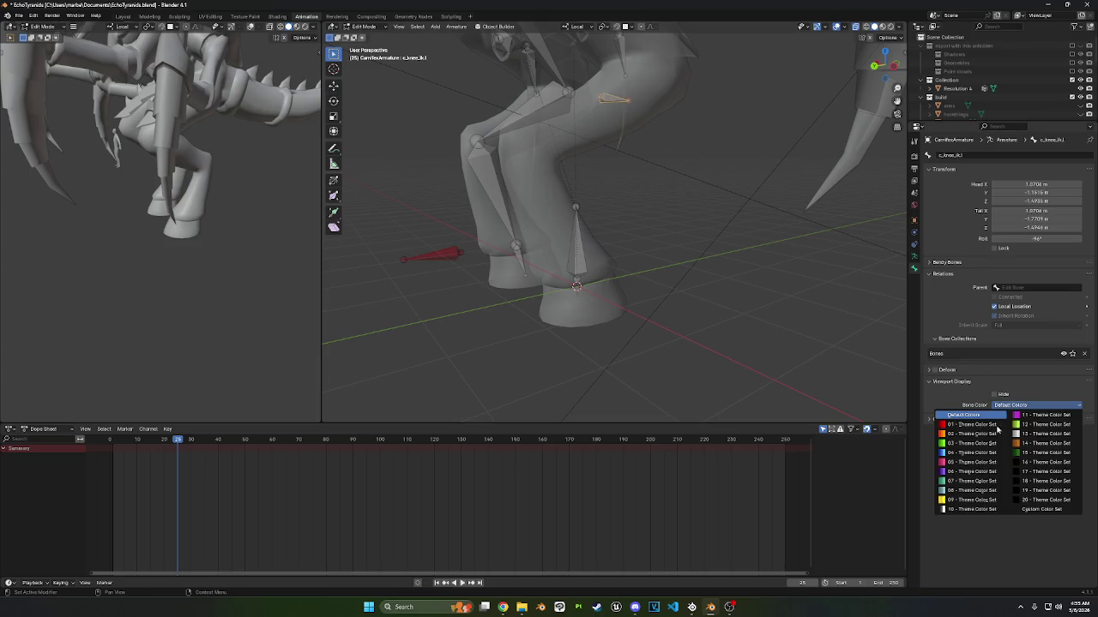
{"action": "left_click", "coordinate": [969, 424]}
{"action": "mouse_move", "coordinate": [657, 265]}
{"action": "middle_mouse_down"}
{"action": "mouse_move", "coordinate": [757, 208]}
{"action": "mouse_move", "coordinate": [591, 176]}
{"action": "middle_mouse_up"}
- Switch the armature to Pose Mode and select the c_footIk.l bone
{"action": "left_click", "coordinate": [574, 176]}
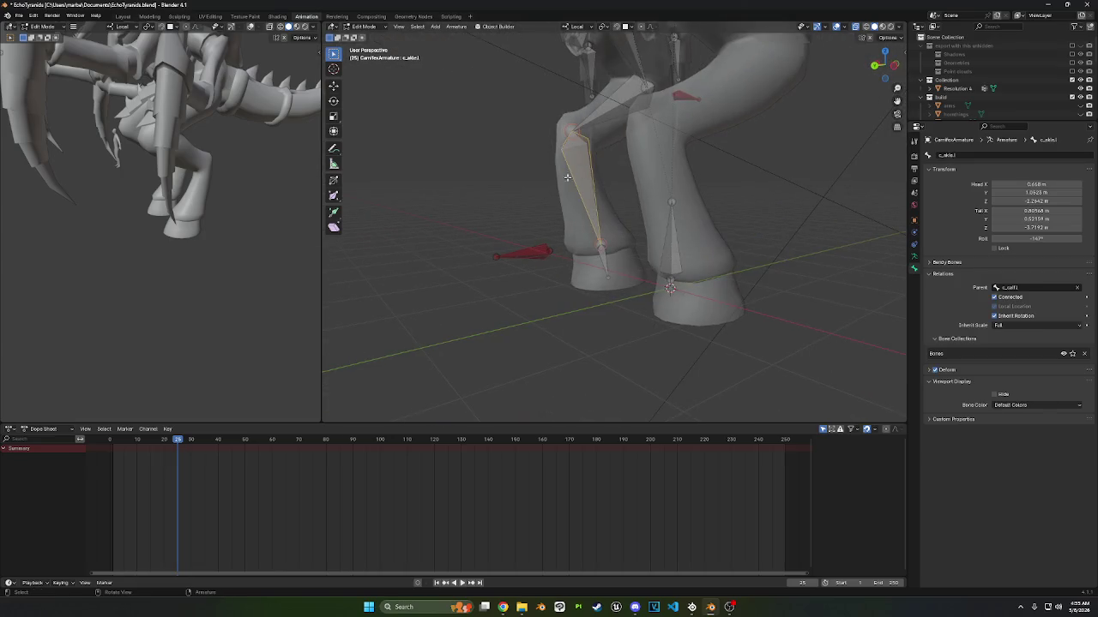
{"action": "left_click", "coordinate": [364, 27]}
{"action": "left_click", "coordinate": [369, 60]}
{"action": "left_click", "coordinate": [536, 253]}
{"action": "middle_click_drag", "start_coordinate": [536, 252], "coordinate": [560, 199]}
- Add an Inverse Kinematics constraint to the ankle bone with Shift+Ctrl+C
{"action": "key", "text": "shift+ctrl+c"}
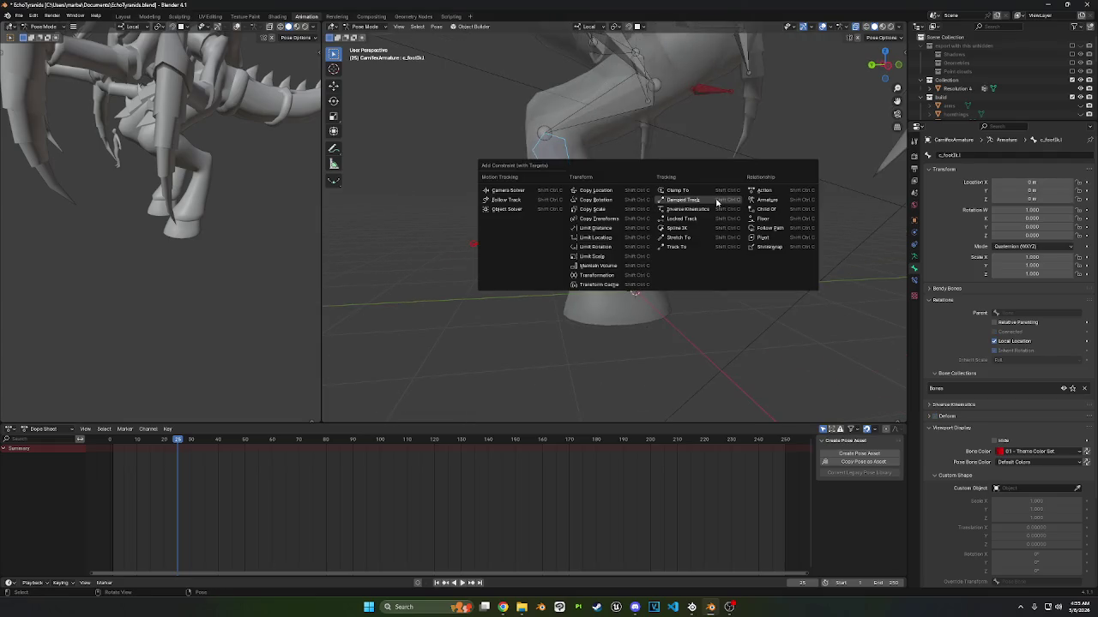
{"action": "left_click", "coordinate": [717, 201]}
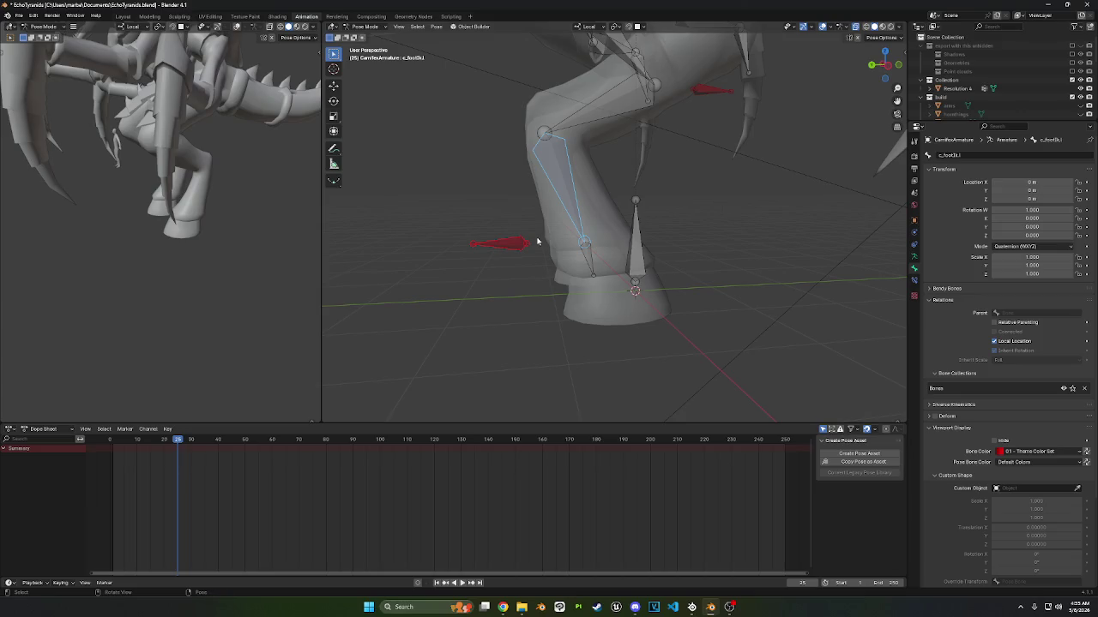
{"action": "key", "text": "shift+ctrl+c"}
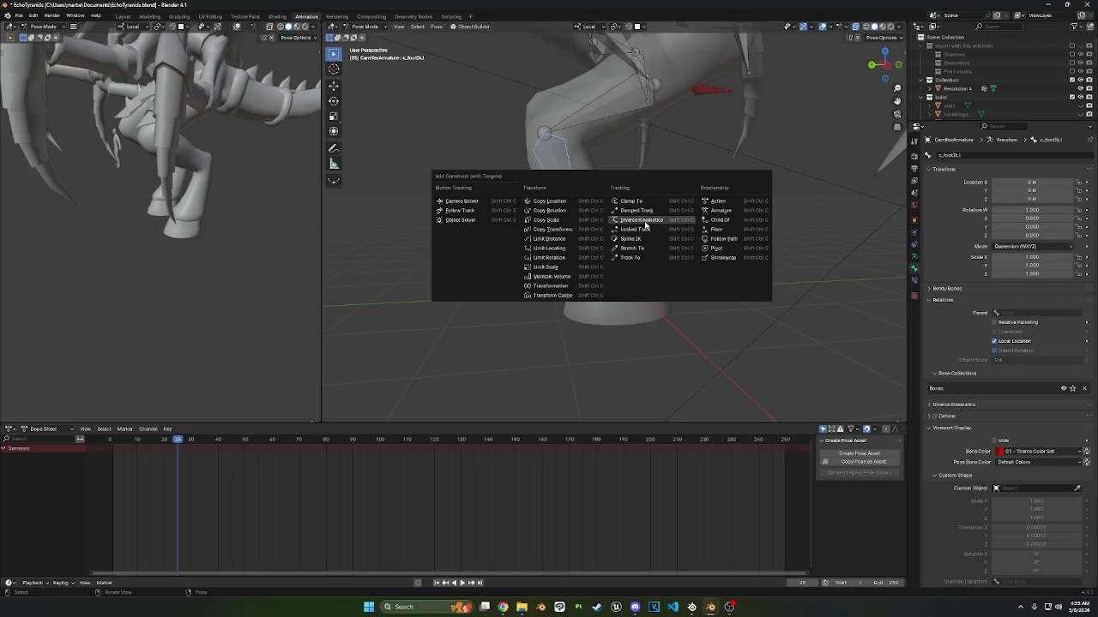
{"action": "left_click", "coordinate": [645, 222]}
{"action": "left_click", "coordinate": [586, 227]}
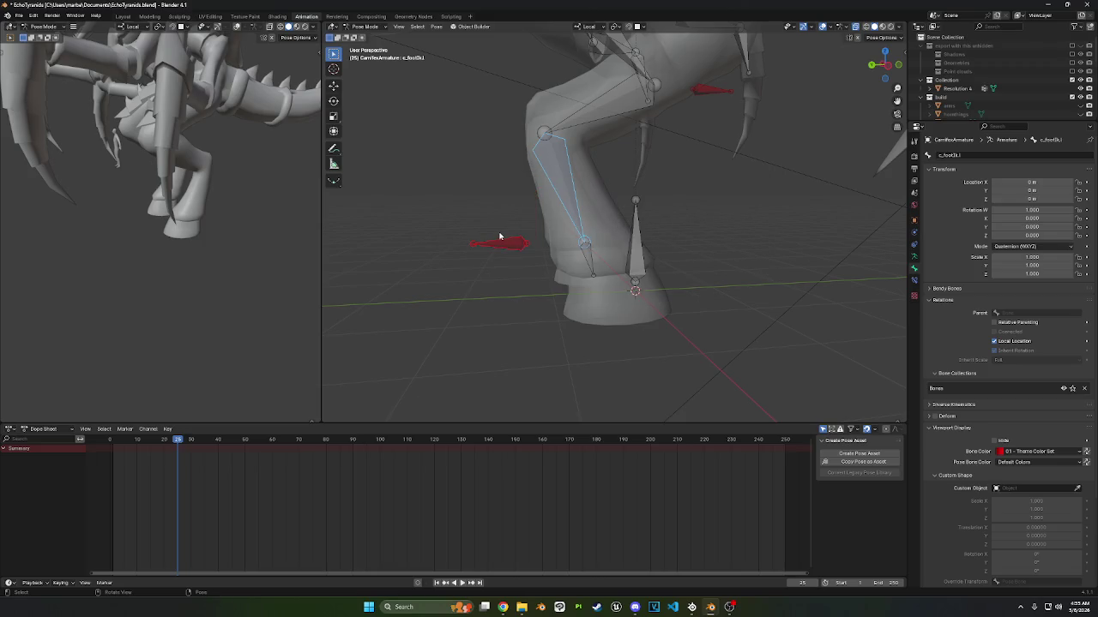
{"action": "left_click", "coordinate": [558, 180], "text": "shift"}
{"action": "key", "text": "shift+ctrl+c"}
{"action": "left_click", "coordinate": [584, 183]}
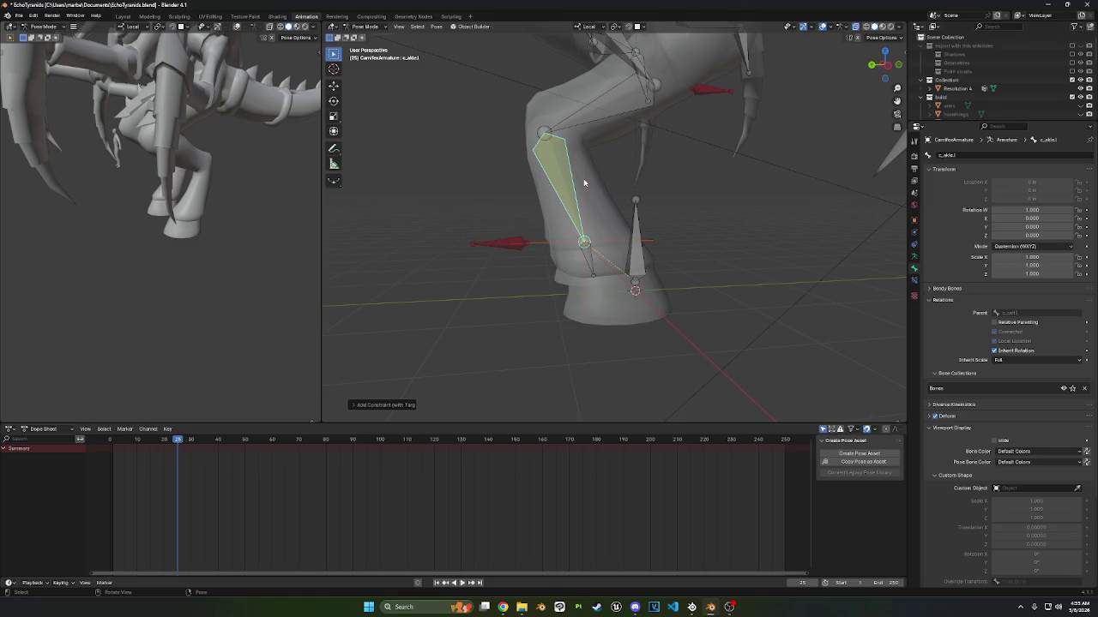
- Inspect the ankle's IK target options, then undo that constraint
{"action": "mouse_move", "coordinate": [541, 243]}
{"action": "middle_mouse_down"}
{"action": "mouse_move", "coordinate": [863, 281]}
{"action": "mouse_move", "coordinate": [716, 266]}
{"action": "mouse_move", "coordinate": [823, 283]}
{"action": "middle_mouse_up"}
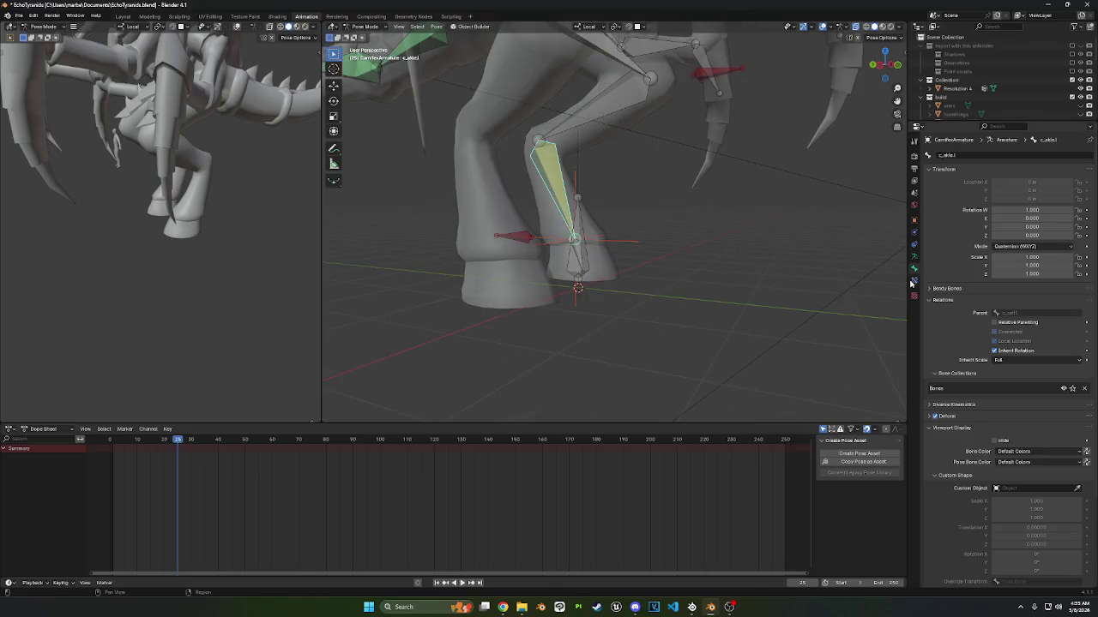
{"action": "left_click", "coordinate": [914, 281]}
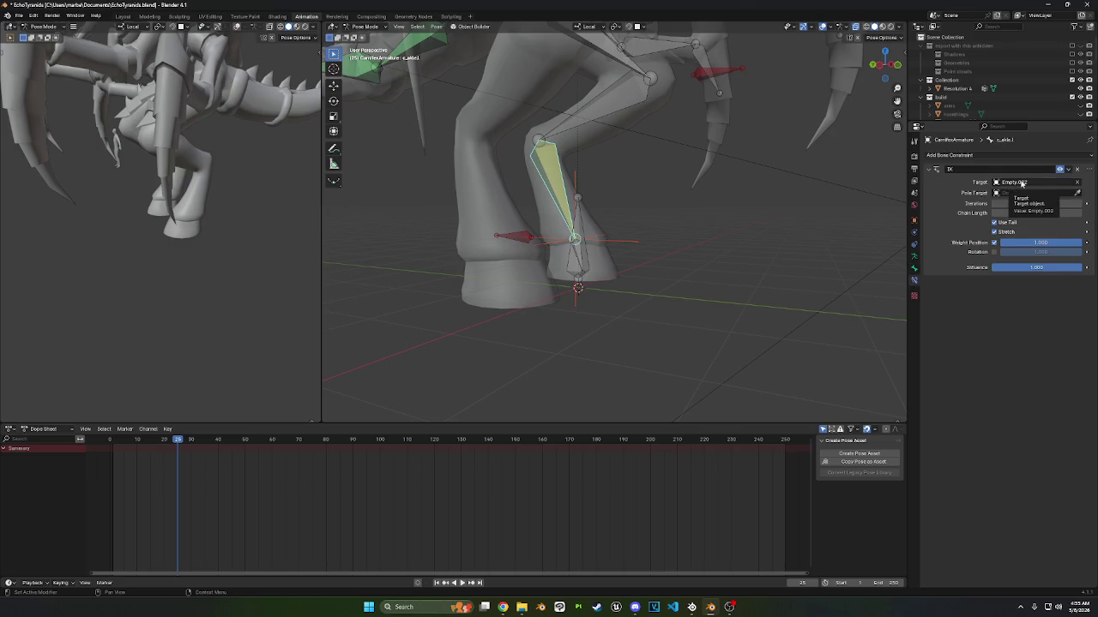
{"action": "left_click", "coordinate": [1021, 183]}
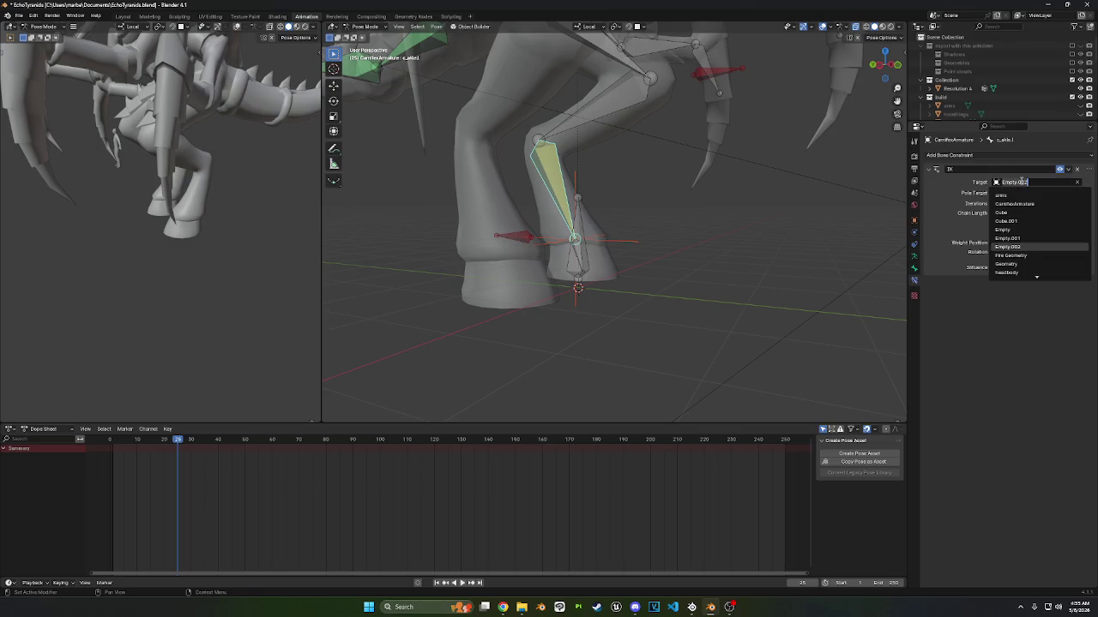
{"action": "middle_click_drag", "start_coordinate": [642, 220], "coordinate": [703, 215]}
{"action": "key", "text": "ctrl+z"}
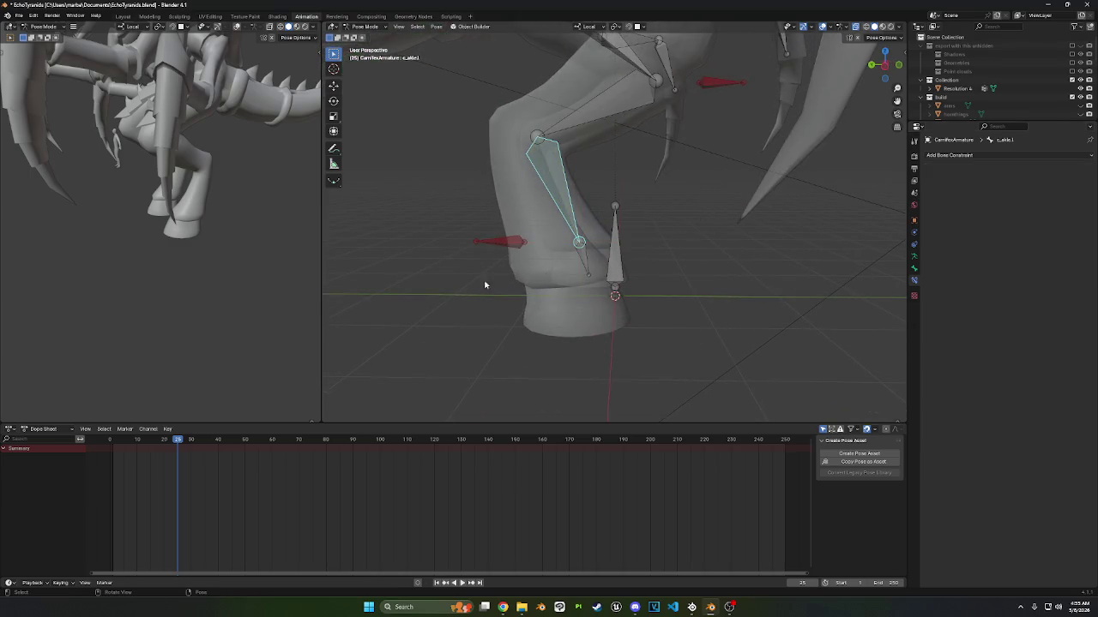
- Select c_footIk.l then the ankle and add an IK constraint targeting c_footIk.l
{"action": "left_click", "coordinate": [508, 241]}
{"action": "left_click", "coordinate": [557, 197], "text": "shift"}
{"action": "key", "text": "shift+ctrl+c"}
{"action": "left_click", "coordinate": [648, 179]}
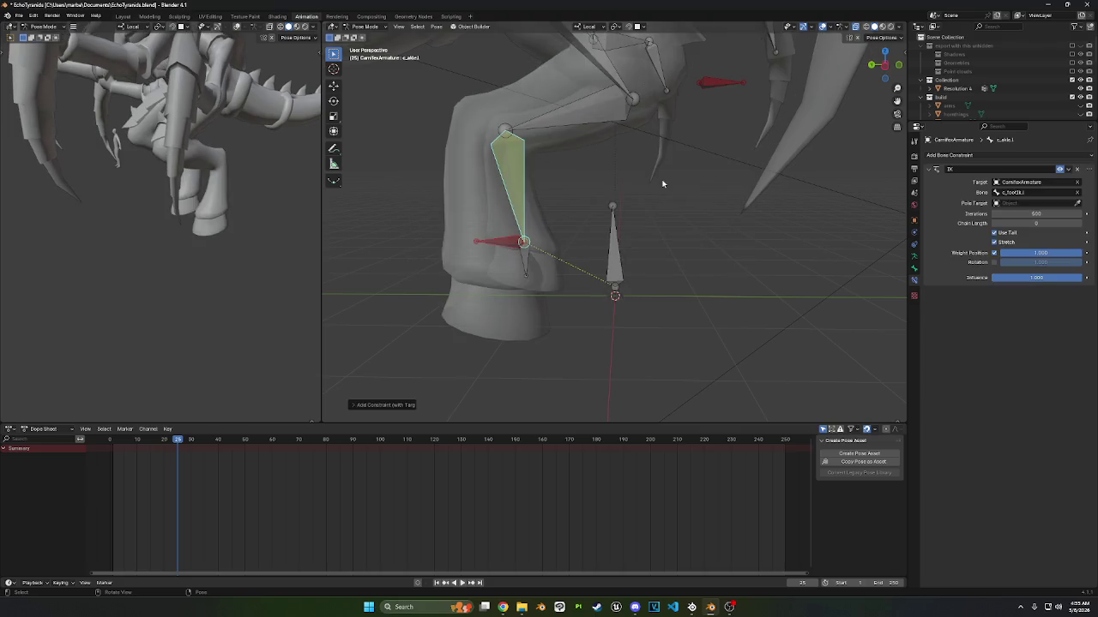
{"action": "key", "text": "ctrl+z"}
{"action": "key", "text": "ctrl+shift+z"}
{"action": "mouse_move", "coordinate": [519, 220]}
{"action": "middle_mouse_down"}
{"action": "mouse_move", "coordinate": [667, 236]}
{"action": "mouse_move", "coordinate": [711, 228]}
{"action": "middle_mouse_up"}
{"action": "left_click", "coordinate": [500, 243]}
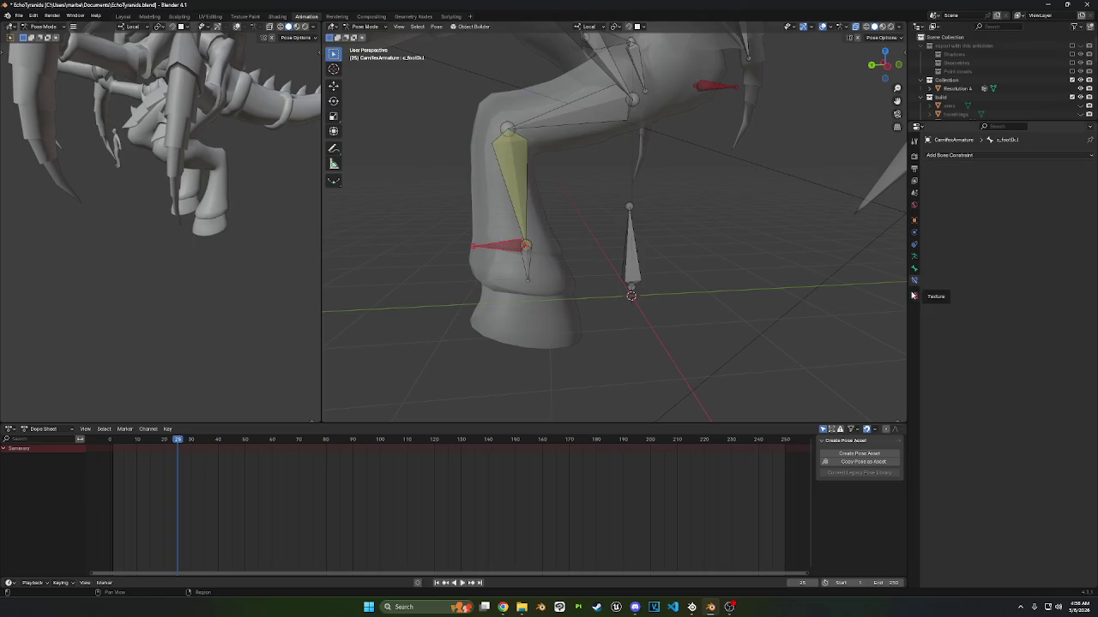
- Set the IK constraint's Pole Target object to CarnifexArmature
{"action": "key", "text": "ctrl+z"}
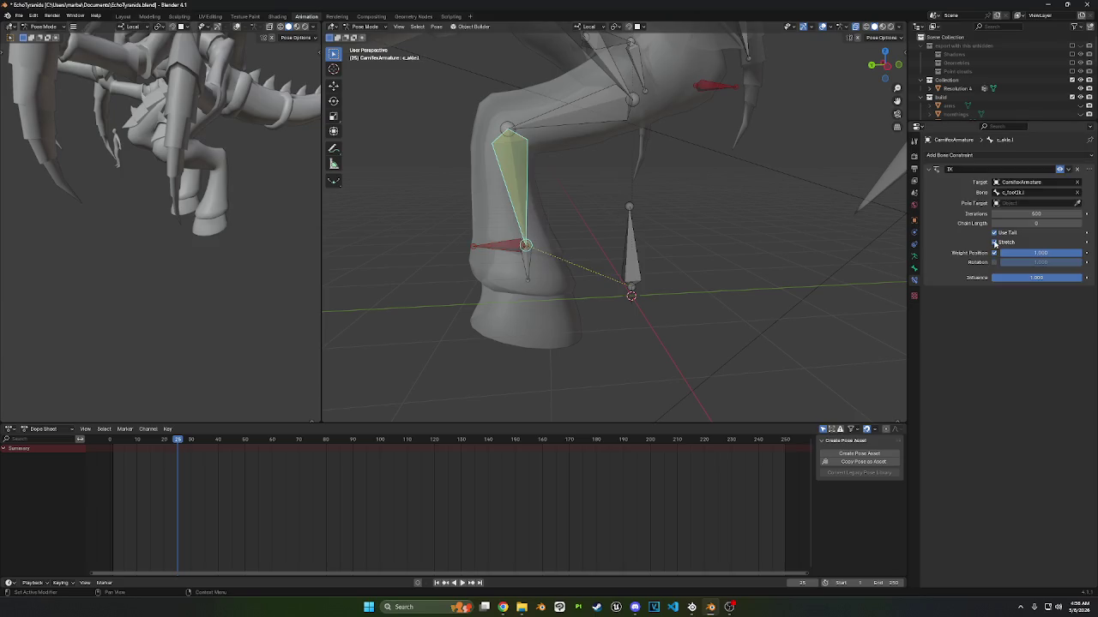
{"action": "left_click", "coordinate": [994, 235]}
{"action": "left_click", "coordinate": [995, 235]}
{"action": "left_click", "coordinate": [1014, 202]}
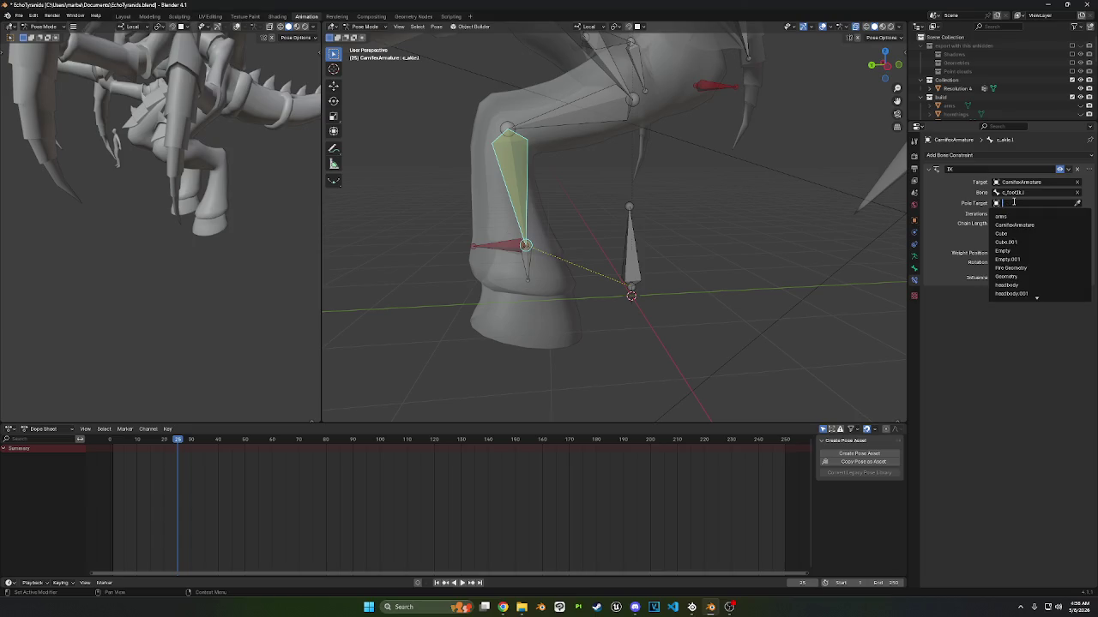
{"action": "type", "text": "kne"}
{"action": "key", "text": "BackSpace"}
{"action": "key", "text": "BackSpace"}
{"action": "key", "text": "BackSpace"}
{"action": "type", "text": "c"}
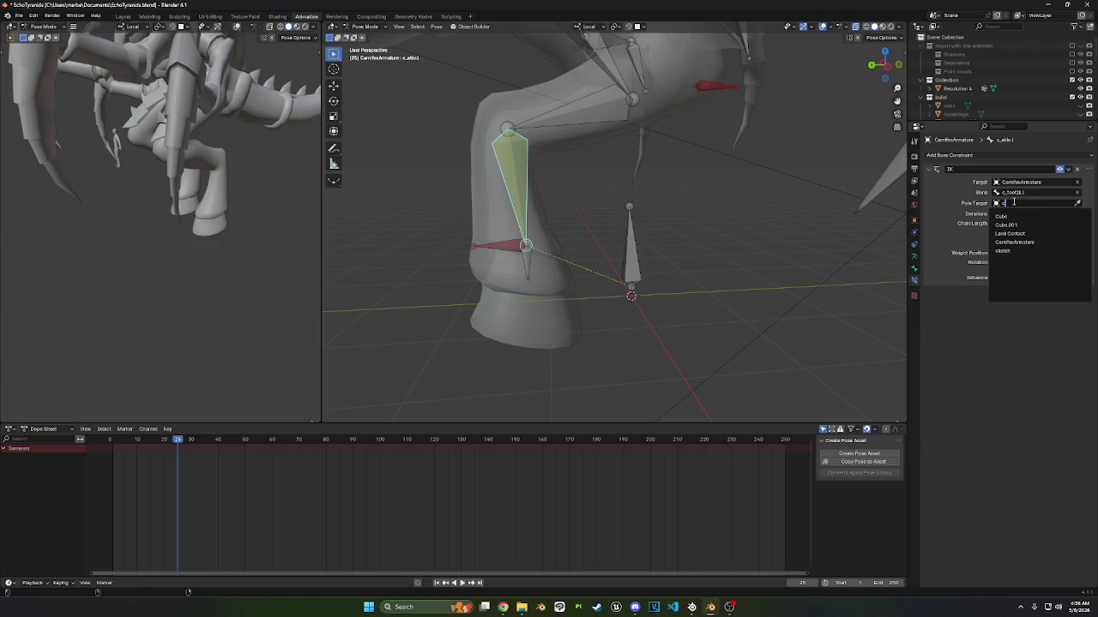
{"action": "type", "text": "_kne"}
{"action": "key", "text": "BackSpace"}
{"action": "key", "text": "BackSpace"}
{"action": "key", "text": "BackSpace"}
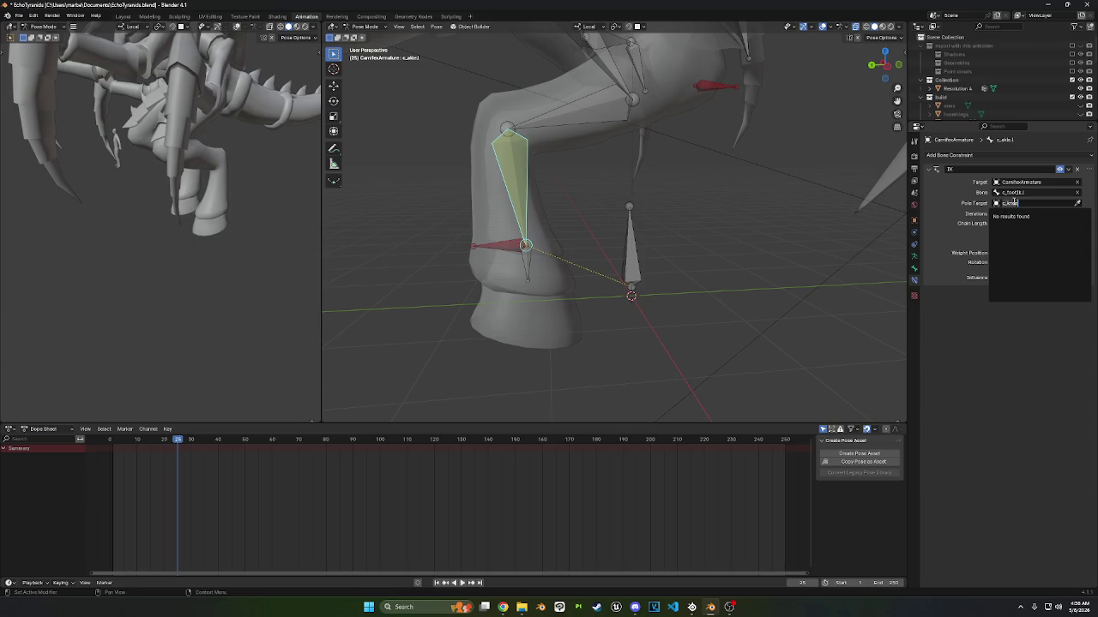
{"action": "type", "text": "c"}
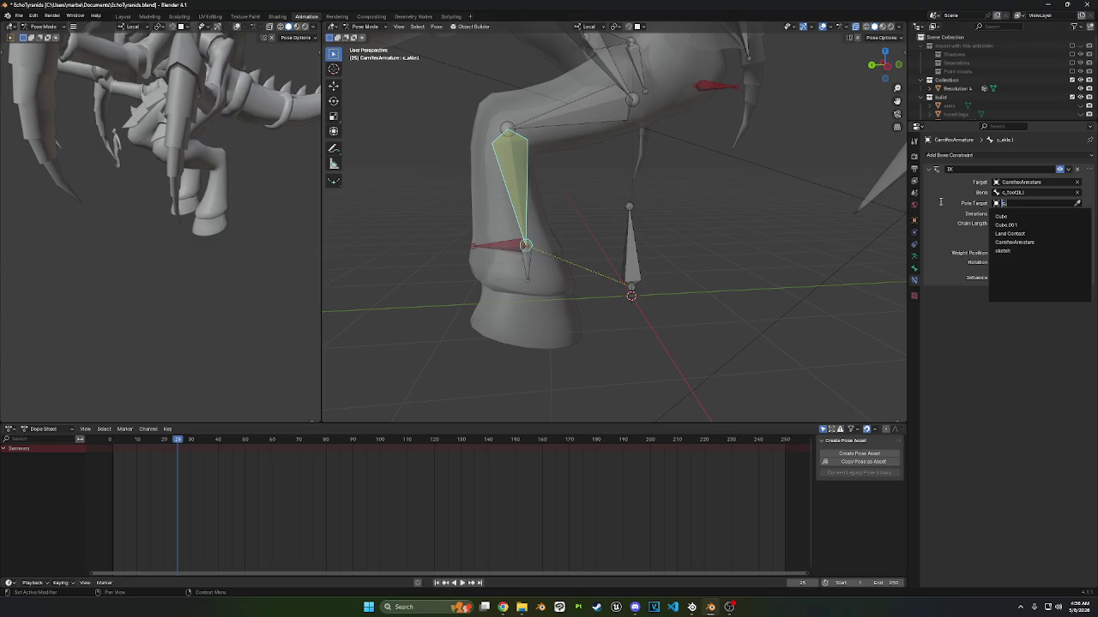
{"action": "type", "text": "a"}
{"action": "key", "text": "Return"}
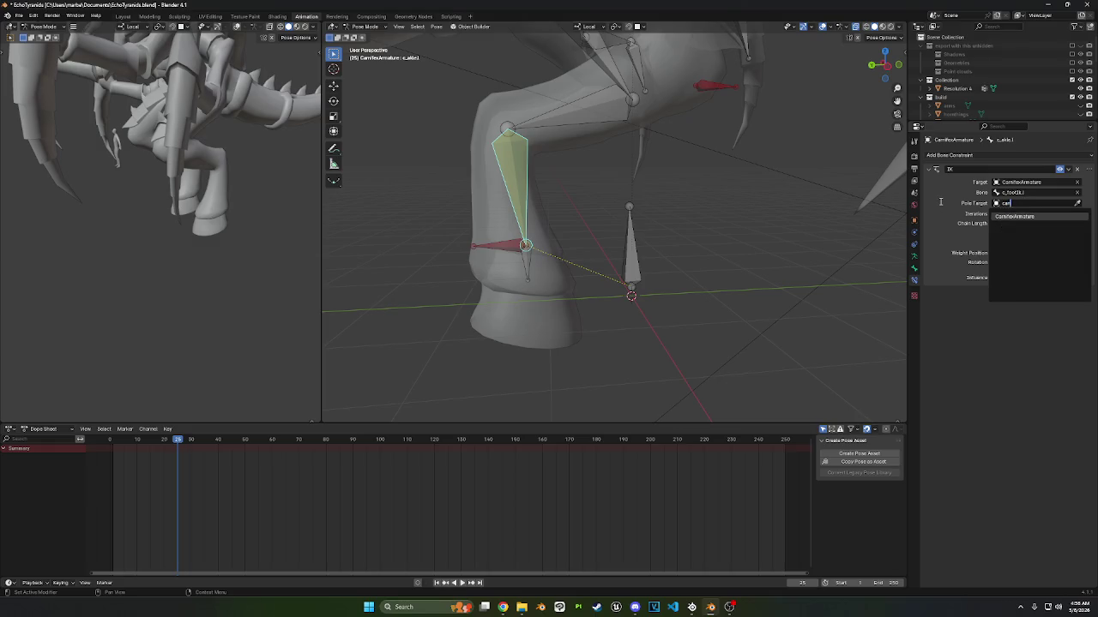
- Set the pole bone to c_knee_ik.l and the IK chain length to 2
{"action": "left_click", "coordinate": [1033, 214]}
{"action": "type", "text": "c_"}
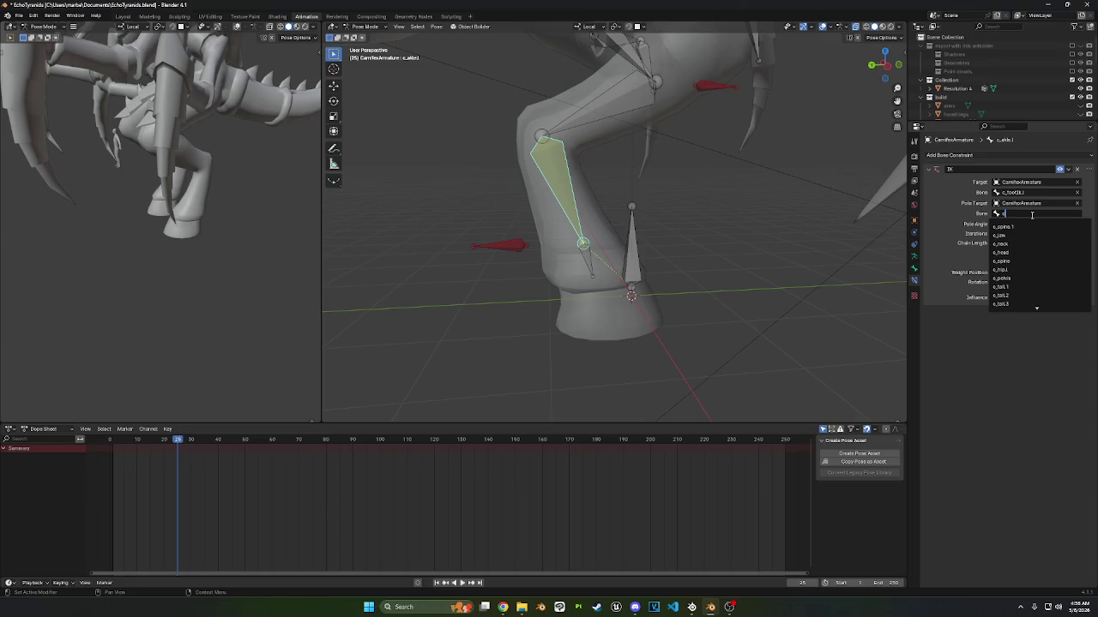
{"action": "type", "text": "knee"}
{"action": "left_click", "coordinate": [1033, 220]}
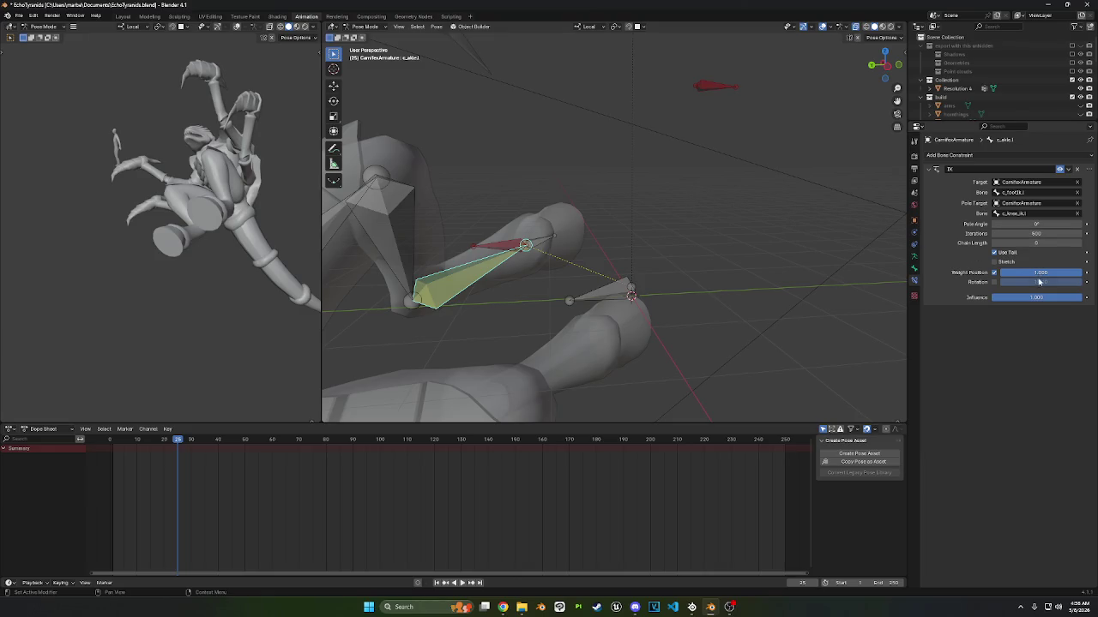
{"action": "left_click", "coordinate": [1036, 243]}
{"action": "type", "text": "2"}
{"action": "key", "text": "Return"}
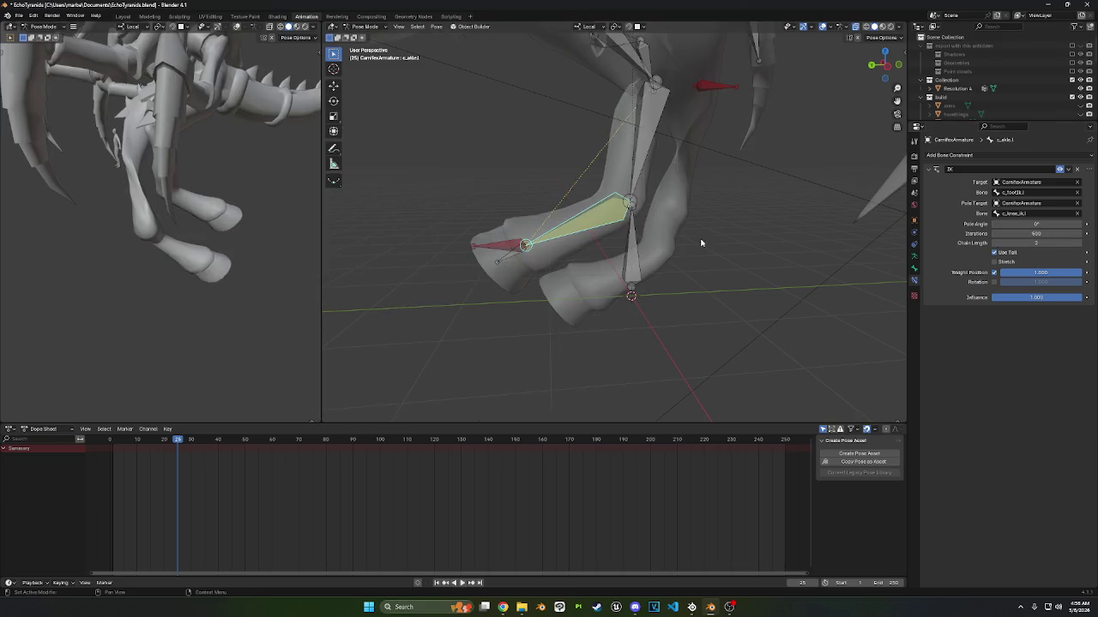
{"action": "mouse_move", "coordinate": [688, 263]}
{"action": "middle_mouse_down"}
{"action": "mouse_move", "coordinate": [703, 263]}
{"action": "mouse_move", "coordinate": [652, 252]}
{"action": "mouse_move", "coordinate": [666, 127]}
{"action": "middle_mouse_up"}
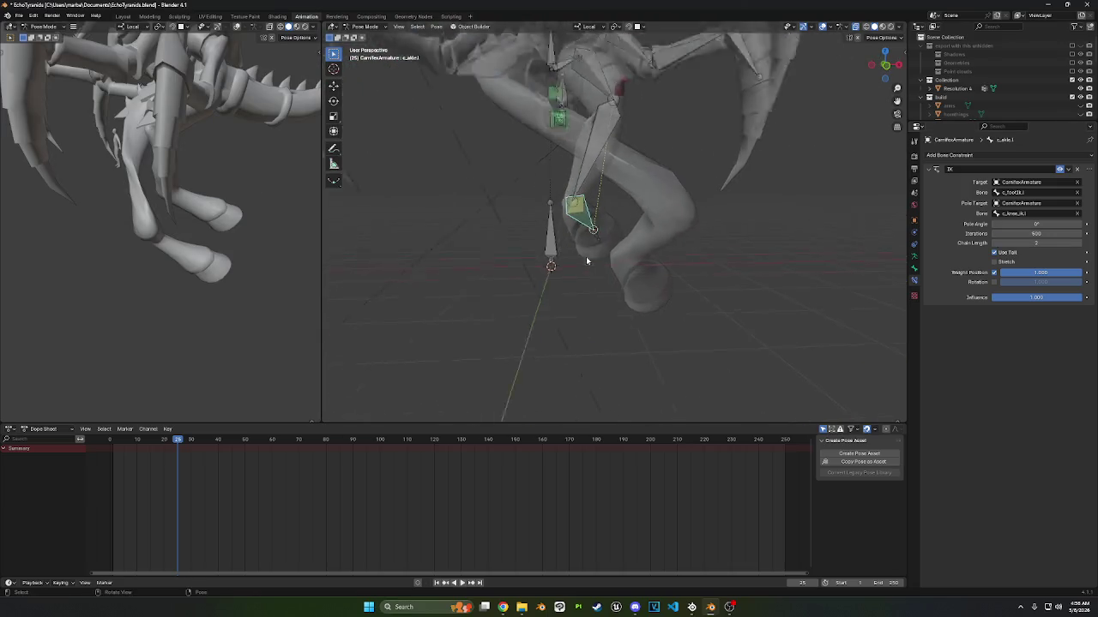
{"action": "scroll", "coordinate": [1012, 77], "scroll_direction": "down", "scroll_amount": 5}
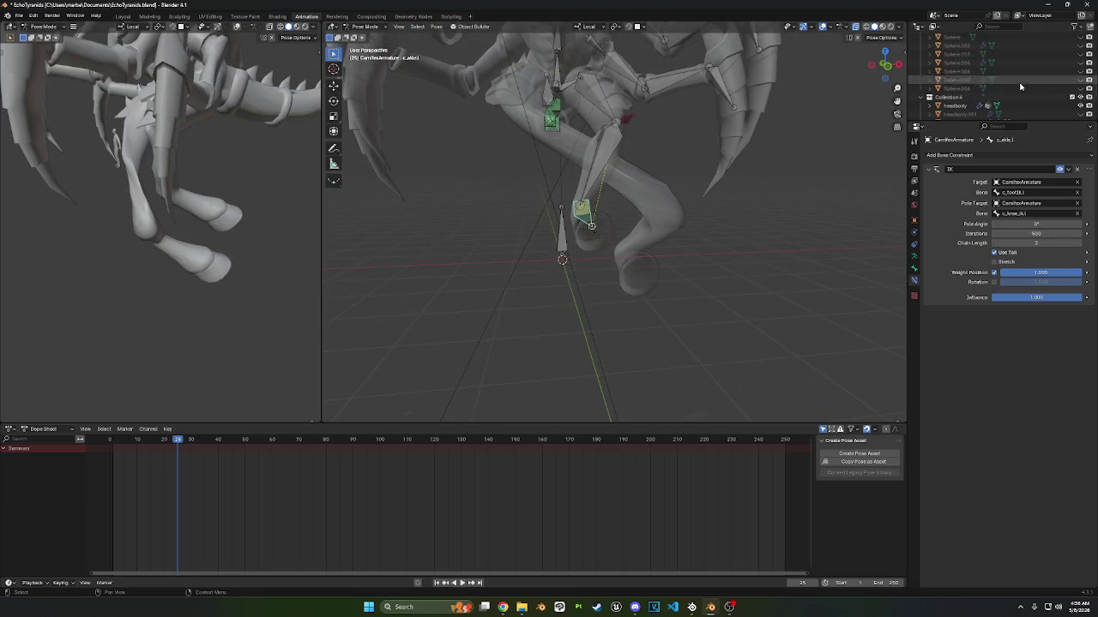
{"action": "left_click", "coordinate": [1029, 54]}
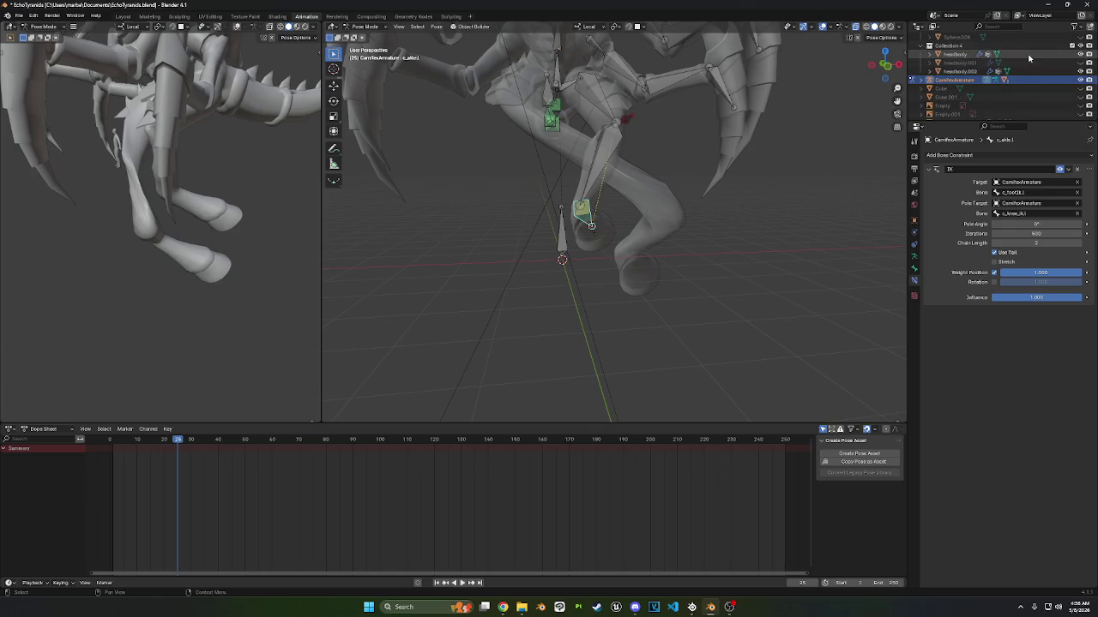
- Return to Object Mode, select the headbody mesh, and view its Modifiers tab
{"action": "left_click", "coordinate": [360, 26]}
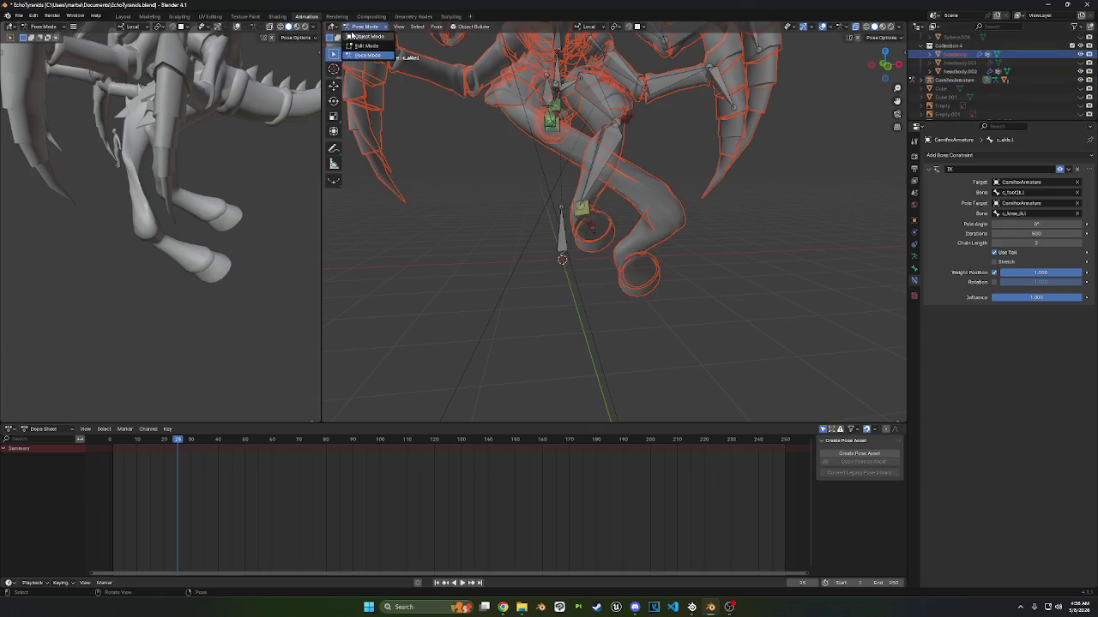
{"action": "left_click", "coordinate": [353, 36]}
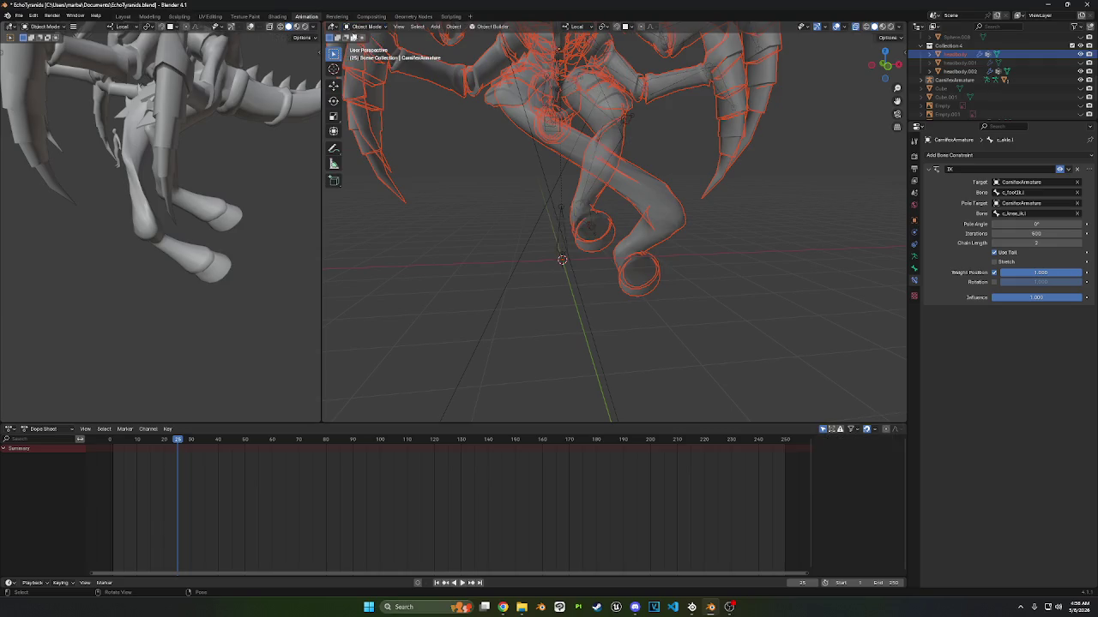
{"action": "left_click", "coordinate": [954, 54]}
{"action": "left_click", "coordinate": [956, 71]}
{"action": "left_click", "coordinate": [954, 54]}
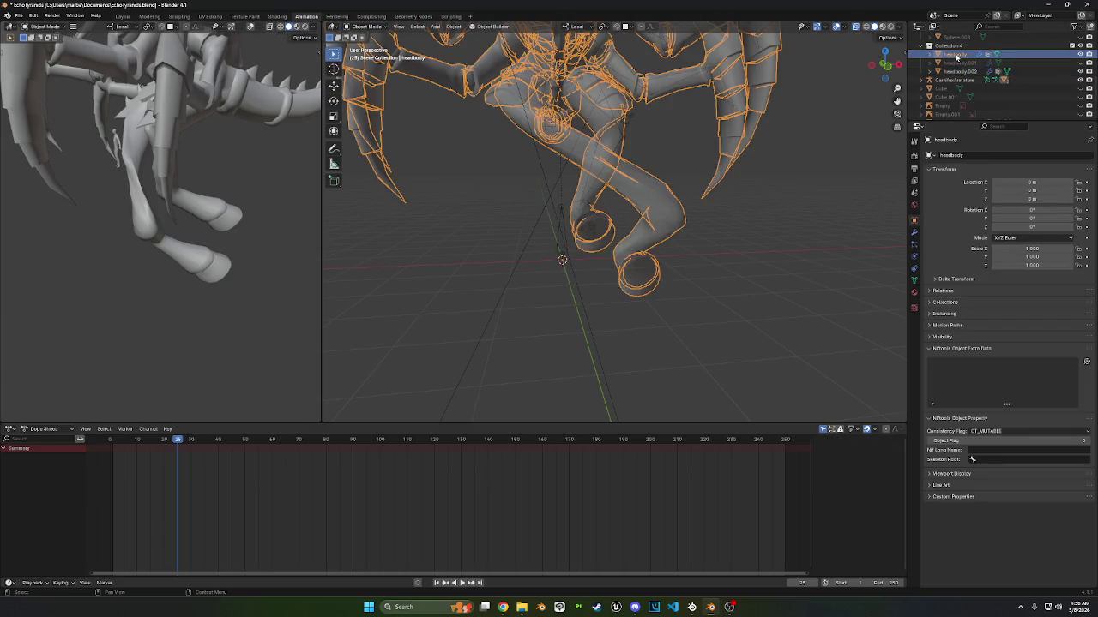
{"action": "left_click", "coordinate": [913, 232]}
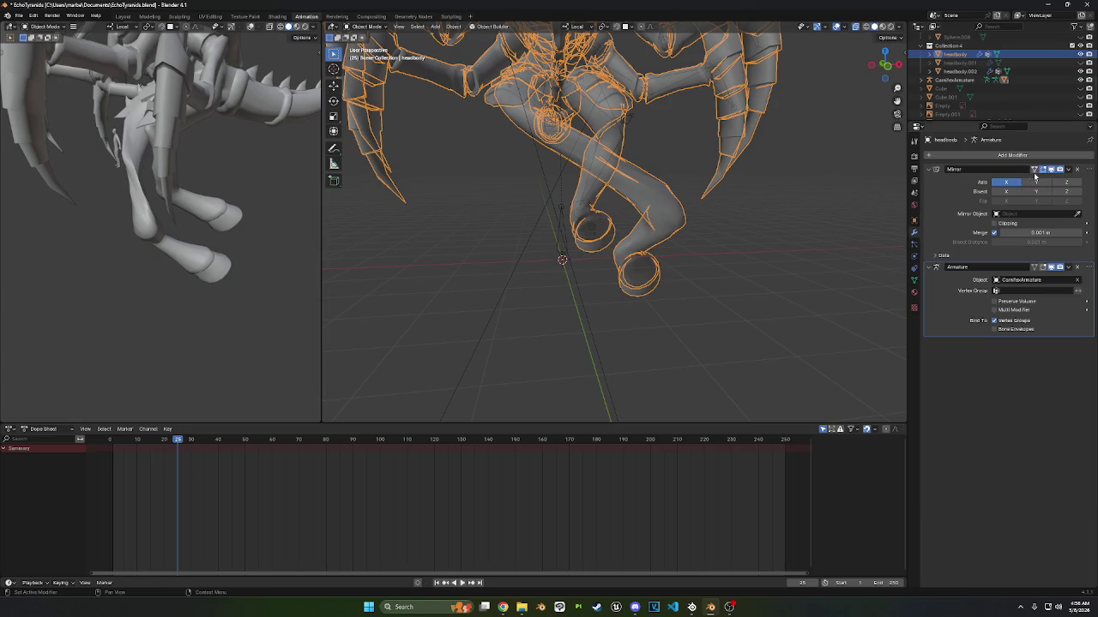
- Select CarnifexArmature, switch it to Pose Mode, and select the IK leg bone
{"action": "middle_click_drag", "start_coordinate": [848, 206], "coordinate": [754, 220]}
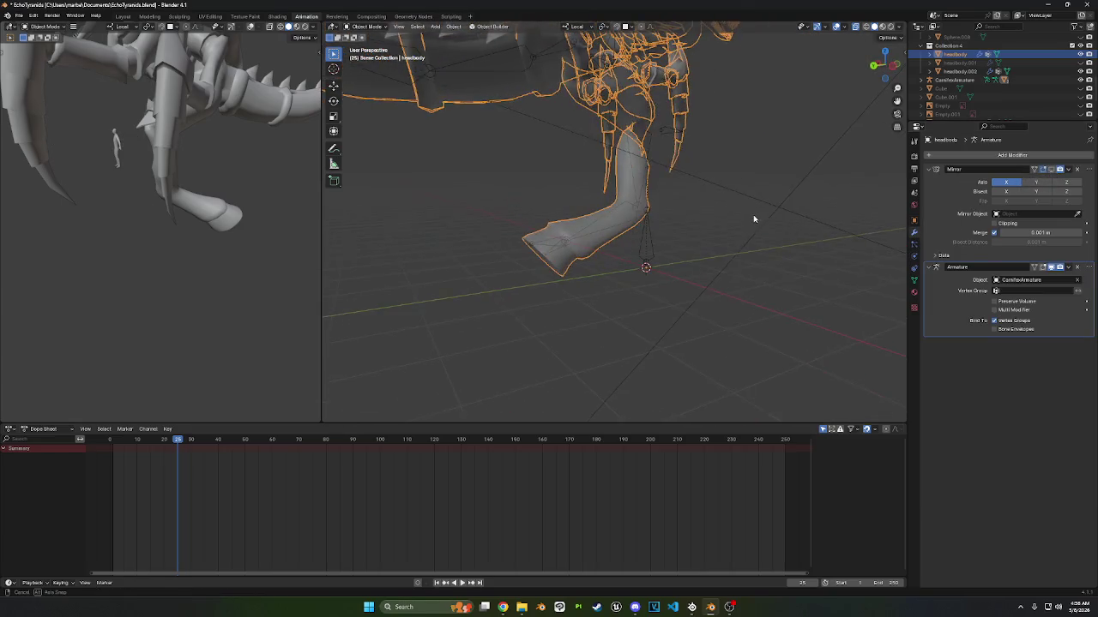
{"action": "left_click", "coordinate": [639, 210]}
{"action": "left_click", "coordinate": [367, 26]}
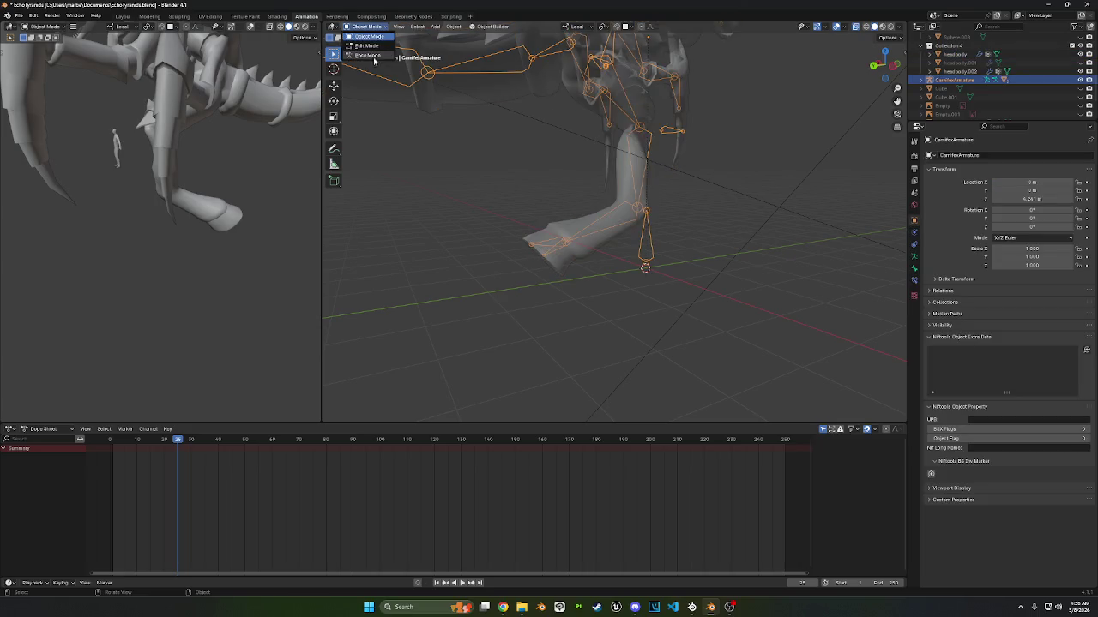
{"action": "left_click", "coordinate": [368, 55]}
{"action": "left_click", "coordinate": [610, 223]}
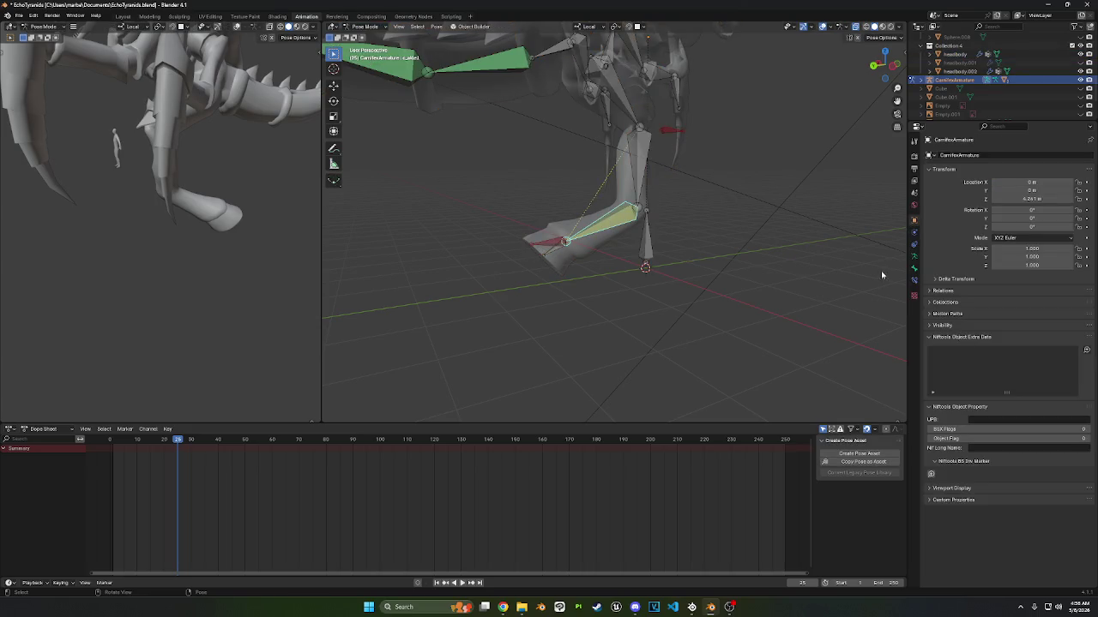
- Give the shin's IK constraint a Chain Length of 2 and a Pole Angle of 180°
{"action": "left_click", "coordinate": [915, 281]}
{"action": "double_click", "coordinate": [1040, 243]}
{"action": "key", "text": "Return"}
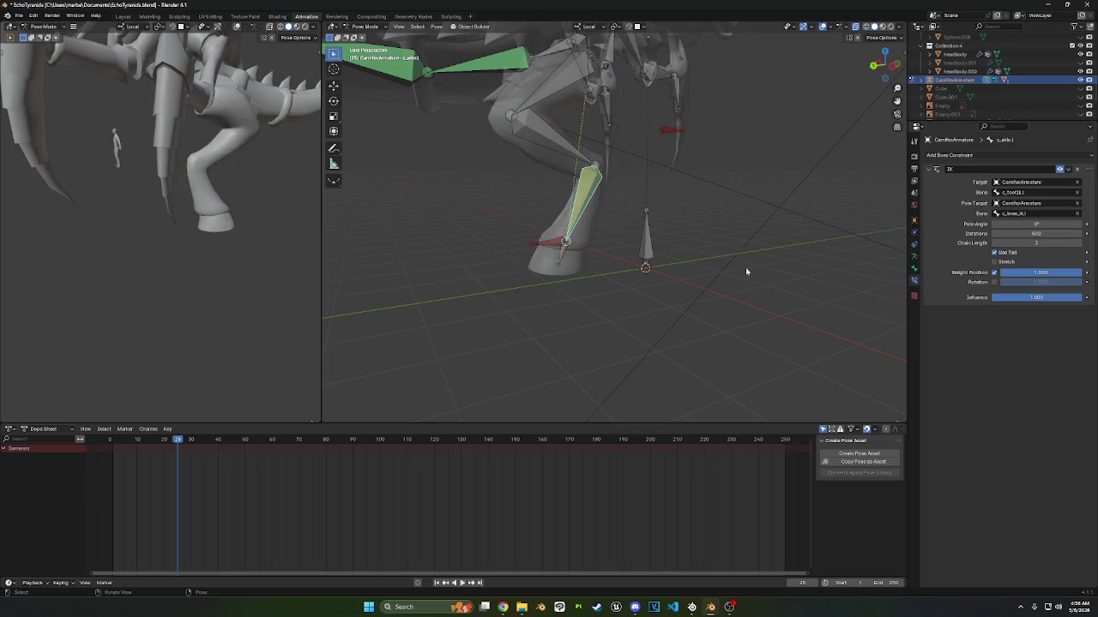
{"action": "middle_click_drag", "start_coordinate": [746, 269], "coordinate": [694, 268]}
{"action": "left_click", "coordinate": [1021, 224]}
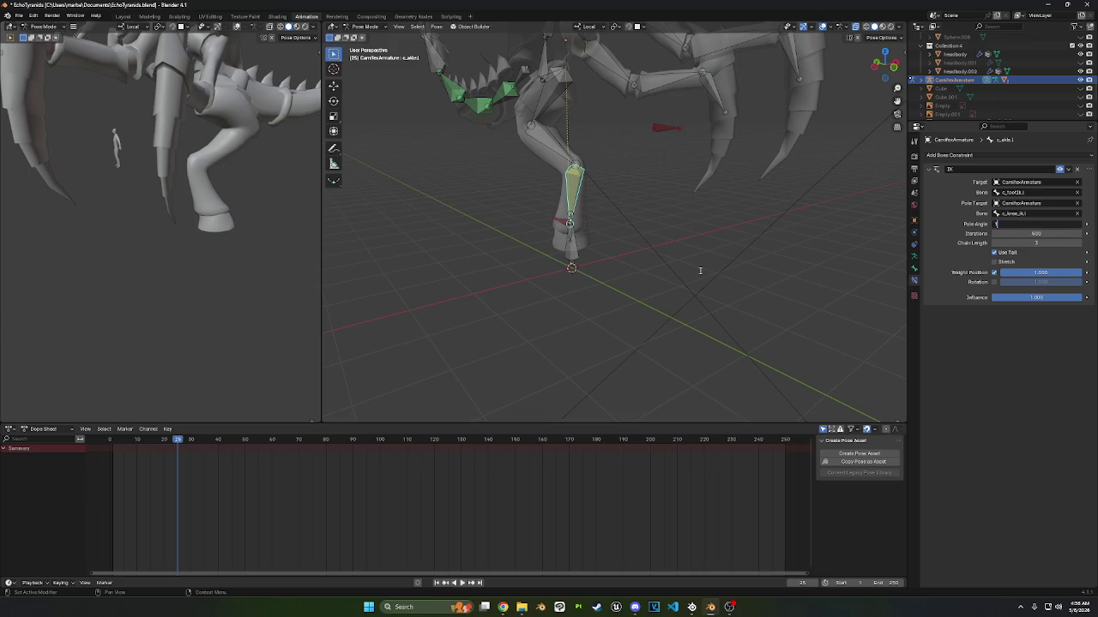
{"action": "type", "text": "80"}
{"action": "key", "text": "Return"}
{"action": "middle_click_drag", "start_coordinate": [699, 270], "coordinate": [748, 264]}
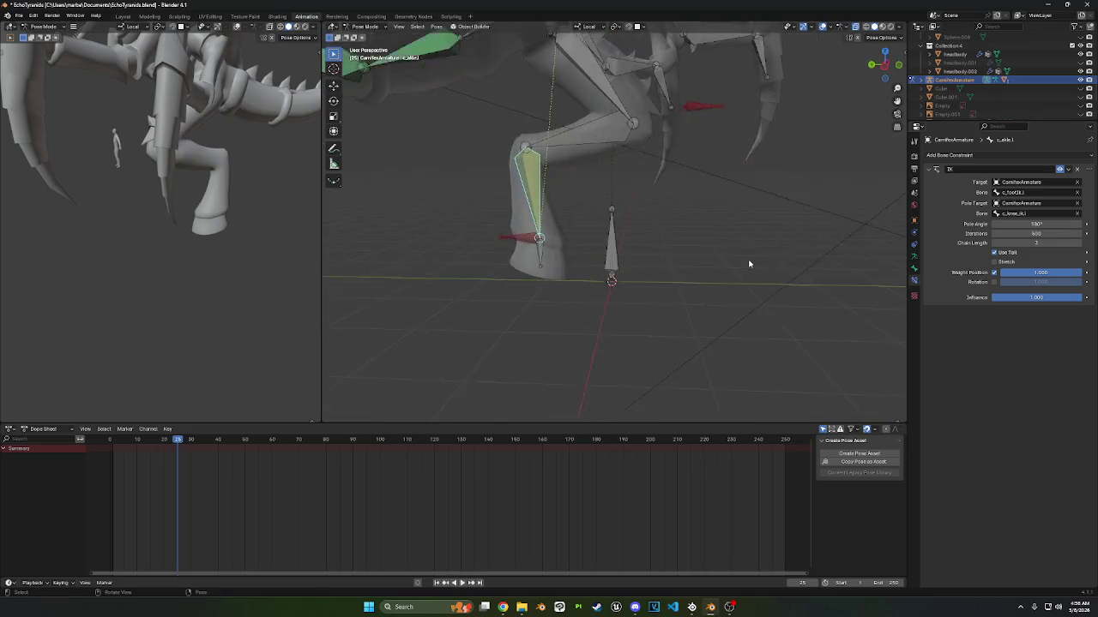
- From a zoomed left side view, compare the foot IK control and shin constraints, reselecting the shin
{"action": "left_click", "coordinate": [554, 238]}
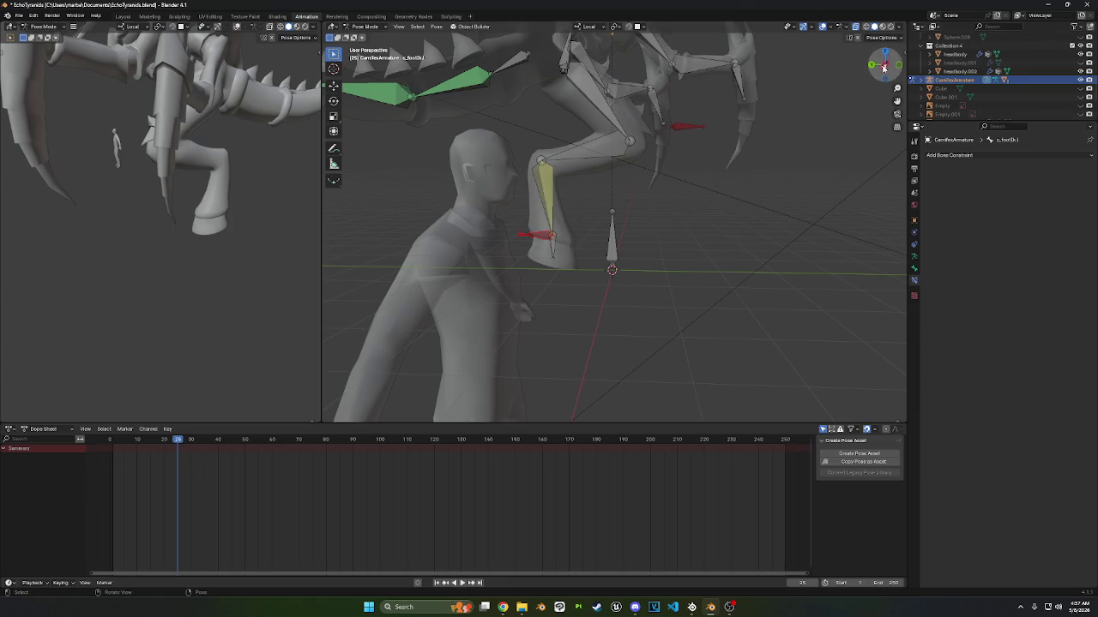
{"action": "left_click", "coordinate": [885, 68]}
{"action": "scroll", "coordinate": [660, 214], "scroll_direction": "up", "scroll_amount": 3}
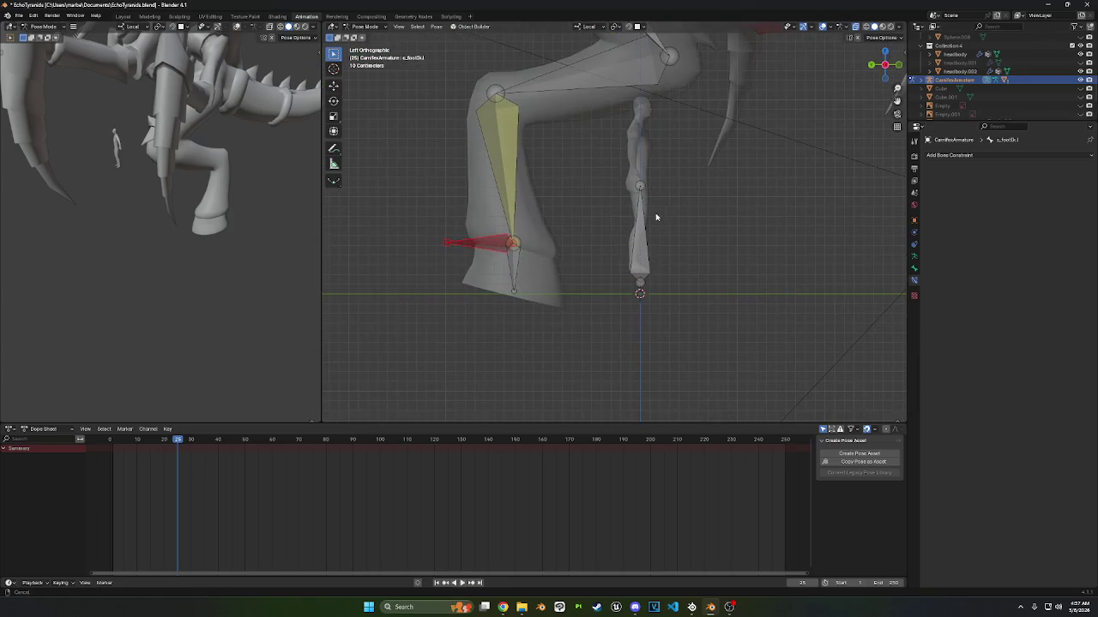
{"action": "left_click", "coordinate": [515, 244]}
{"action": "left_click", "coordinate": [490, 247]}
{"action": "left_click", "coordinate": [914, 269]}
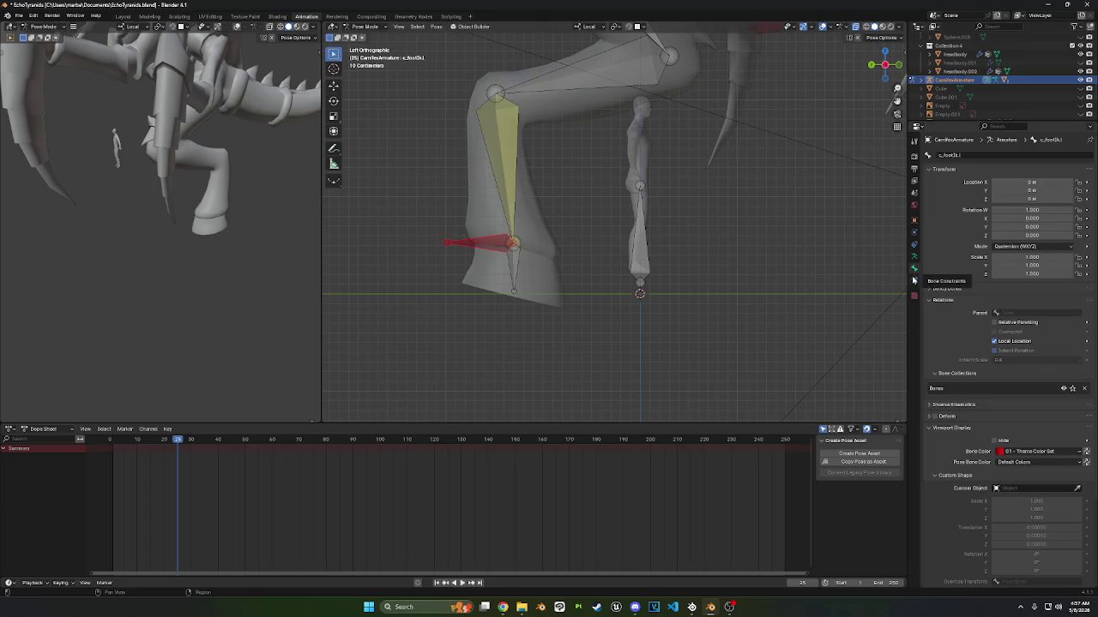
{"action": "left_click", "coordinate": [914, 280]}
{"action": "left_click", "coordinate": [504, 184]}
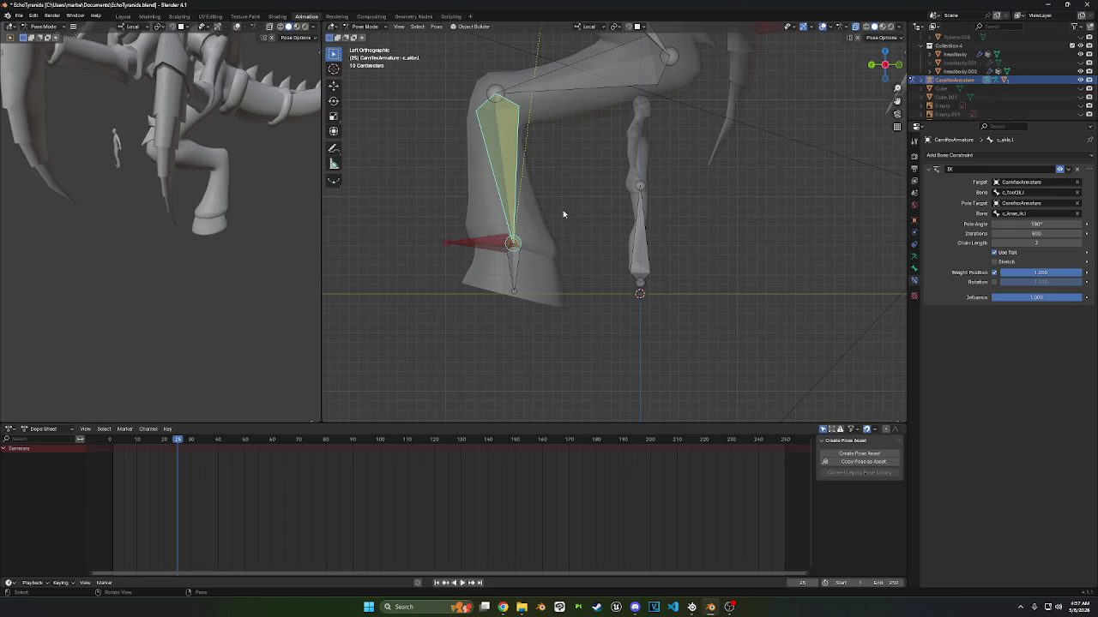
- Toggle the shin IK's Use Tail off and back on, and disable Weight Position
{"action": "left_click", "coordinate": [1003, 253]}
{"action": "left_click", "coordinate": [1003, 253]}
{"action": "left_click", "coordinate": [994, 272]}
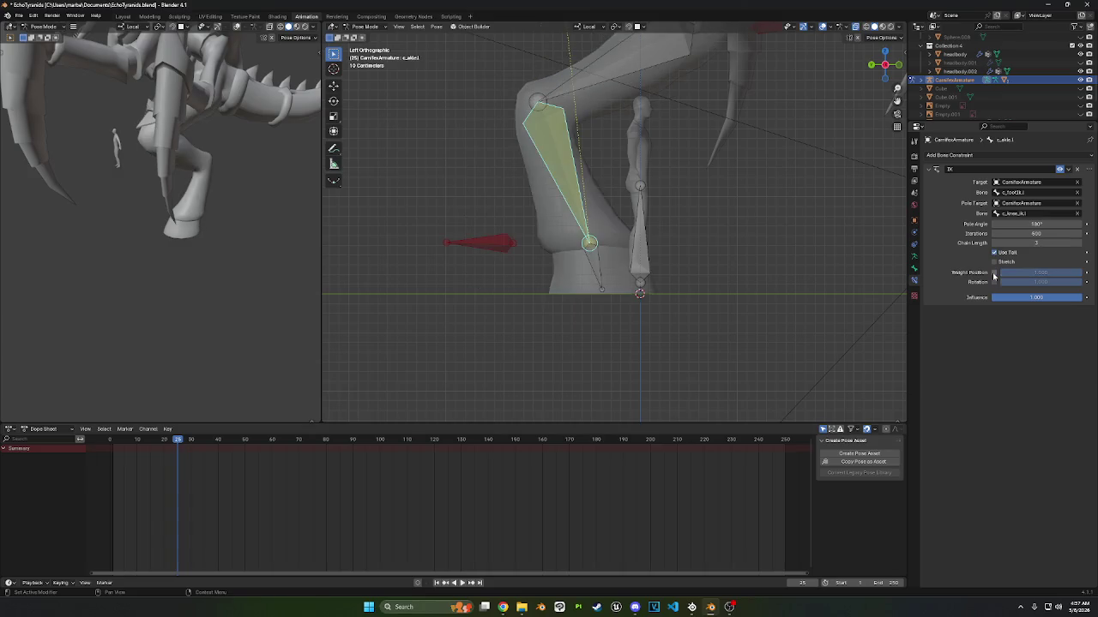
{"action": "left_click", "coordinate": [510, 247]}
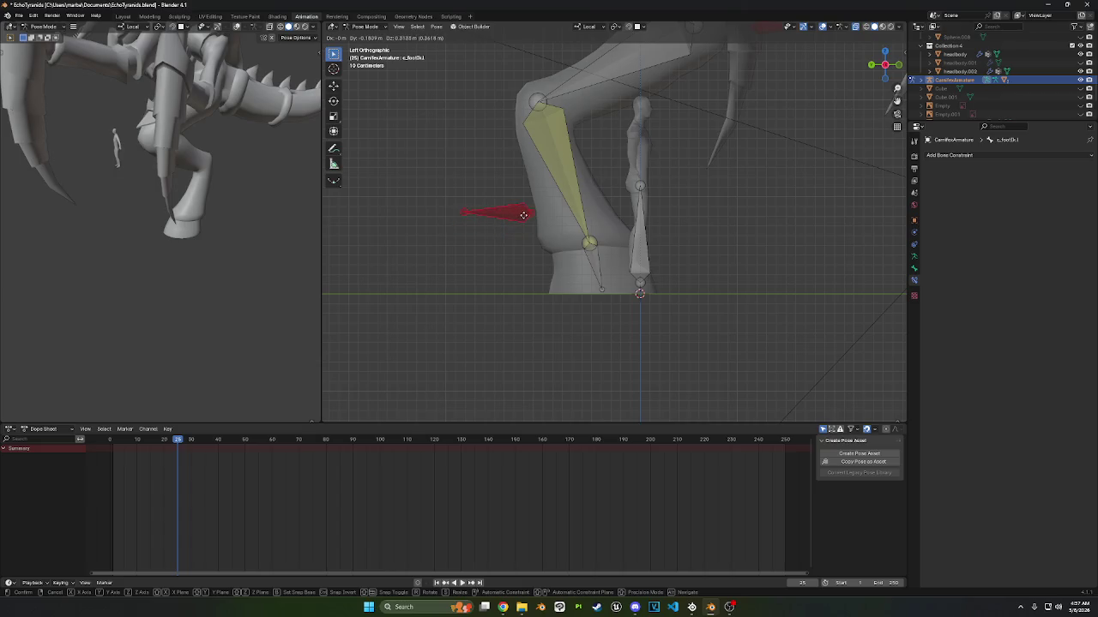
{"action": "left_click", "coordinate": [591, 243]}
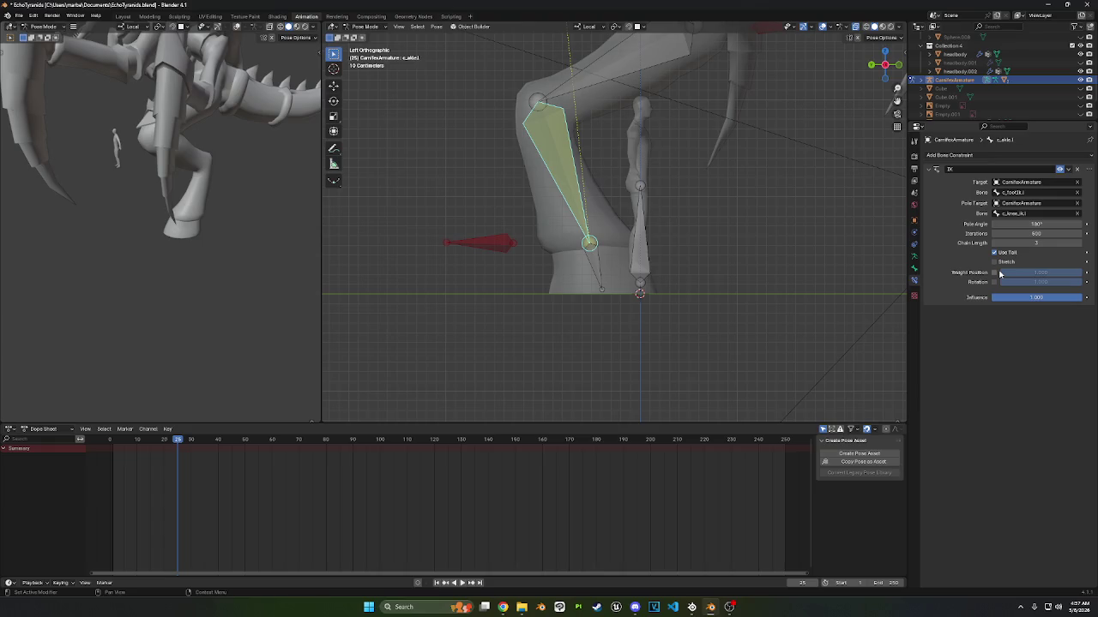
- Test IK Rotation on then off and re-enable Weight Position, leaving the shin selected
{"action": "left_click", "coordinate": [993, 282]}
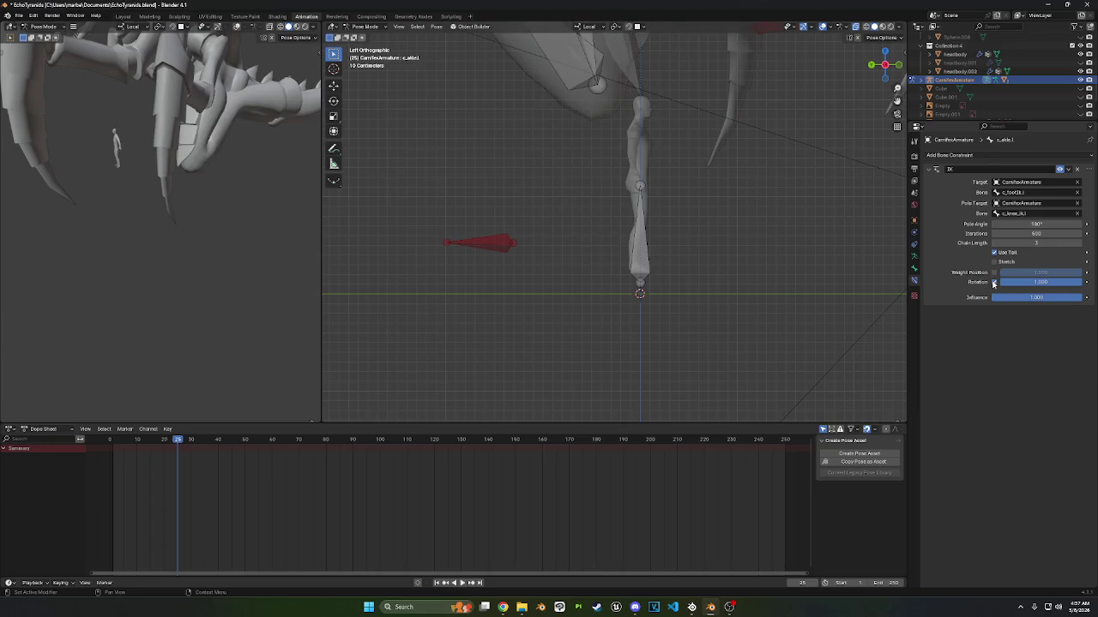
{"action": "left_click", "coordinate": [993, 283]}
{"action": "left_click", "coordinate": [994, 273]}
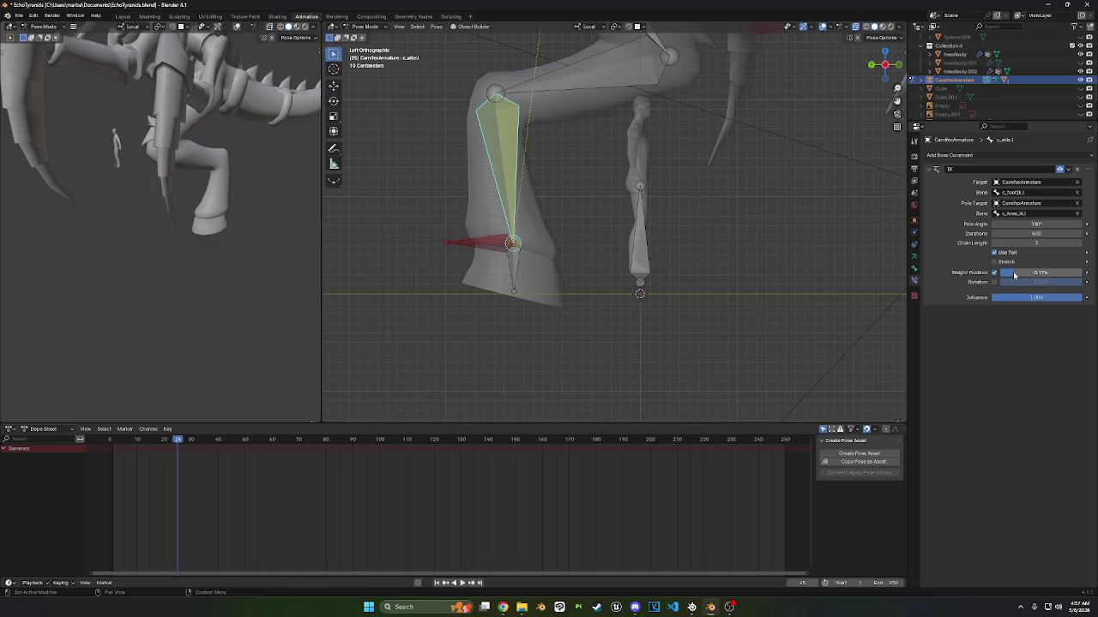
{"action": "left_click", "coordinate": [494, 246]}
{"action": "left_click", "coordinate": [509, 225]}
- In Edit Mode with snapping options set, reposition the red foot IK control bone's end from the left view
{"action": "mouse_move", "coordinate": [651, 283]}
{"action": "middle_mouse_down"}
{"action": "mouse_move", "coordinate": [588, 295]}
{"action": "mouse_move", "coordinate": [679, 298]}
{"action": "middle_mouse_up"}
{"action": "left_click", "coordinate": [462, 258]}
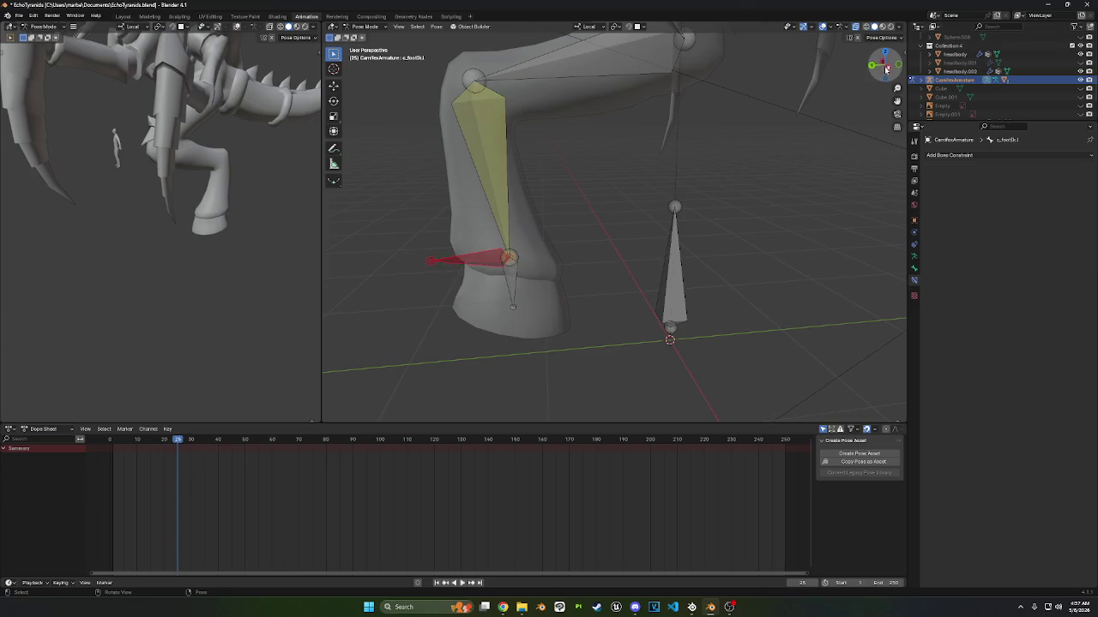
{"action": "left_click", "coordinate": [886, 68]}
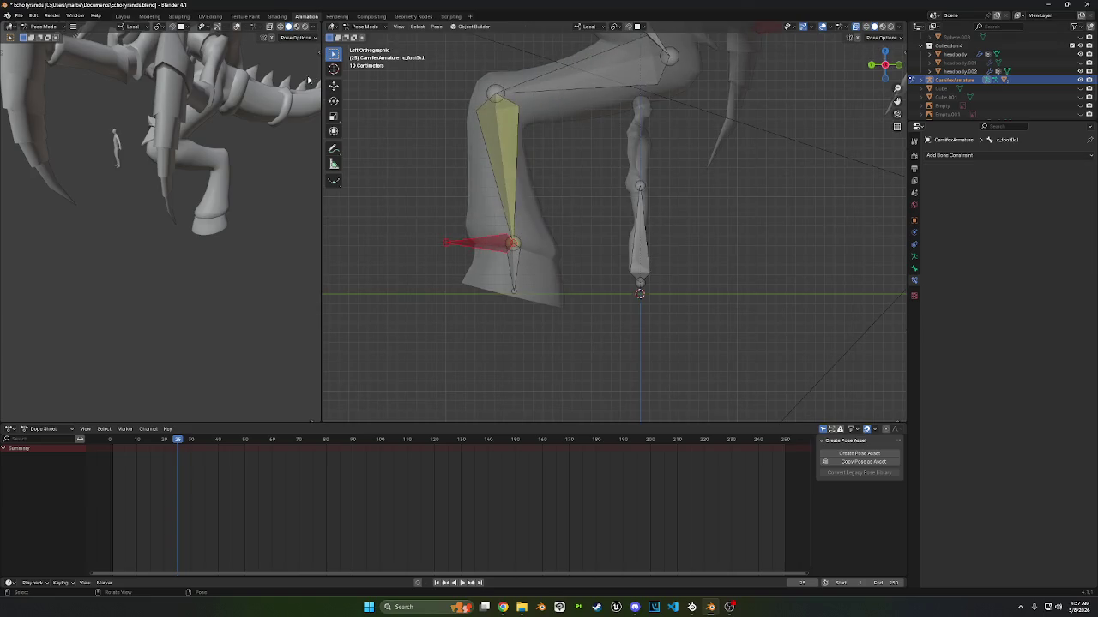
{"action": "left_click", "coordinate": [367, 46]}
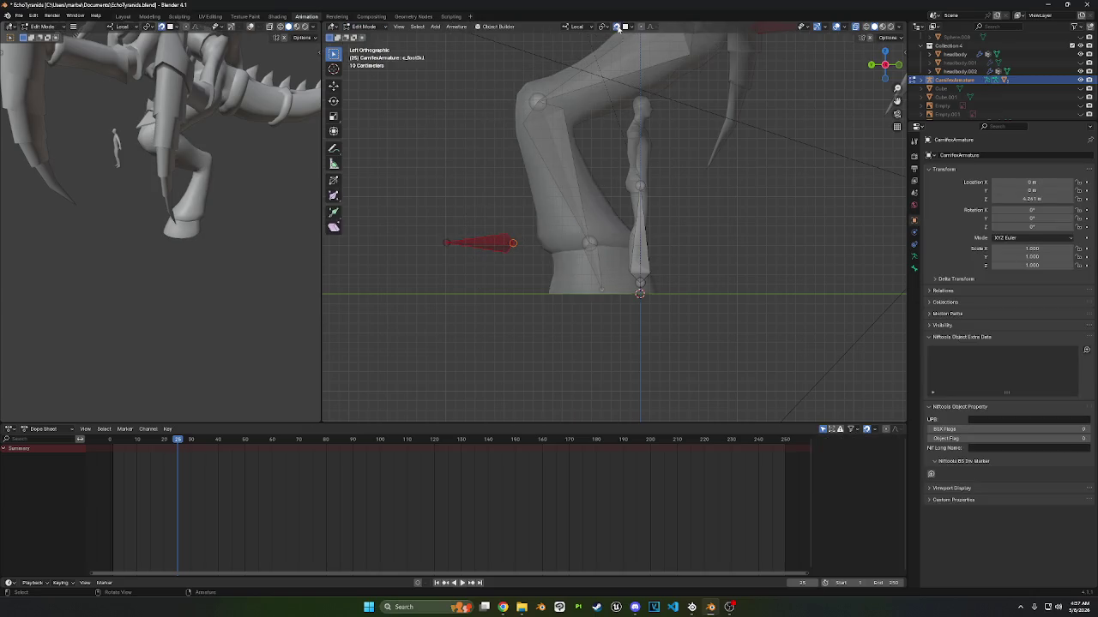
{"action": "left_click", "coordinate": [617, 28]}
{"action": "key", "text": "g"}
{"action": "left_click", "coordinate": [649, 244]}
{"action": "mouse_move", "coordinate": [649, 245]}
{"action": "middle_mouse_down"}
{"action": "mouse_move", "coordinate": [768, 250]}
{"action": "mouse_move", "coordinate": [434, 117]}
{"action": "middle_mouse_up"}
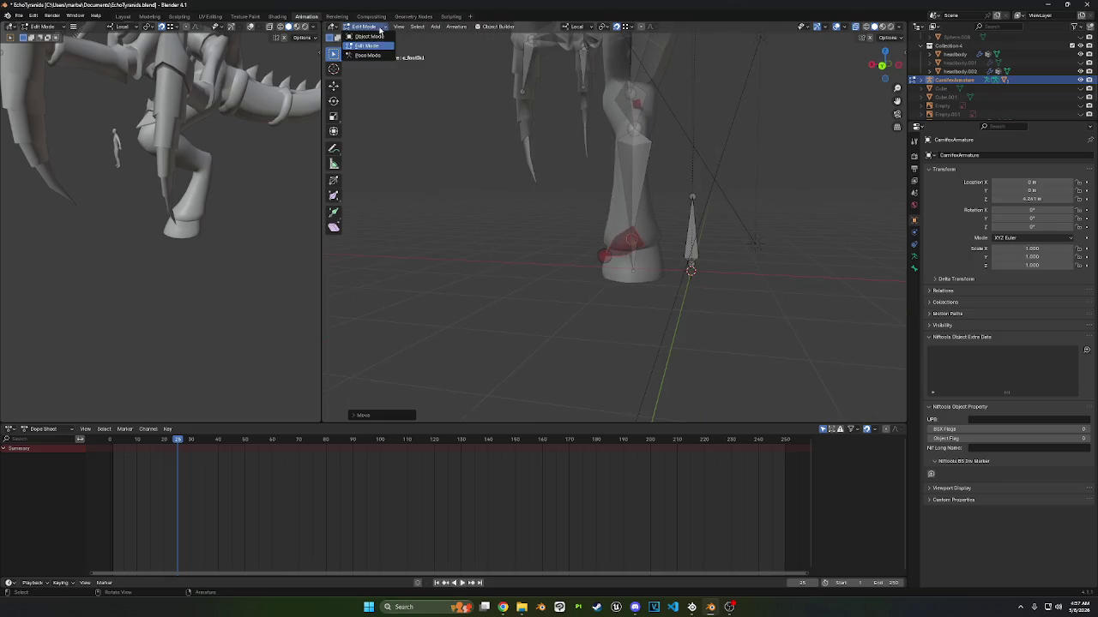
- Back in Pose Mode, move the foot IK control with G so the leg follows
{"action": "left_click", "coordinate": [375, 56]}
{"action": "mouse_move", "coordinate": [520, 186]}
{"action": "middle_mouse_down"}
{"action": "mouse_move", "coordinate": [607, 175]}
{"action": "mouse_move", "coordinate": [626, 221]}
{"action": "mouse_move", "coordinate": [615, 224]}
{"action": "mouse_move", "coordinate": [668, 205]}
{"action": "middle_mouse_up"}
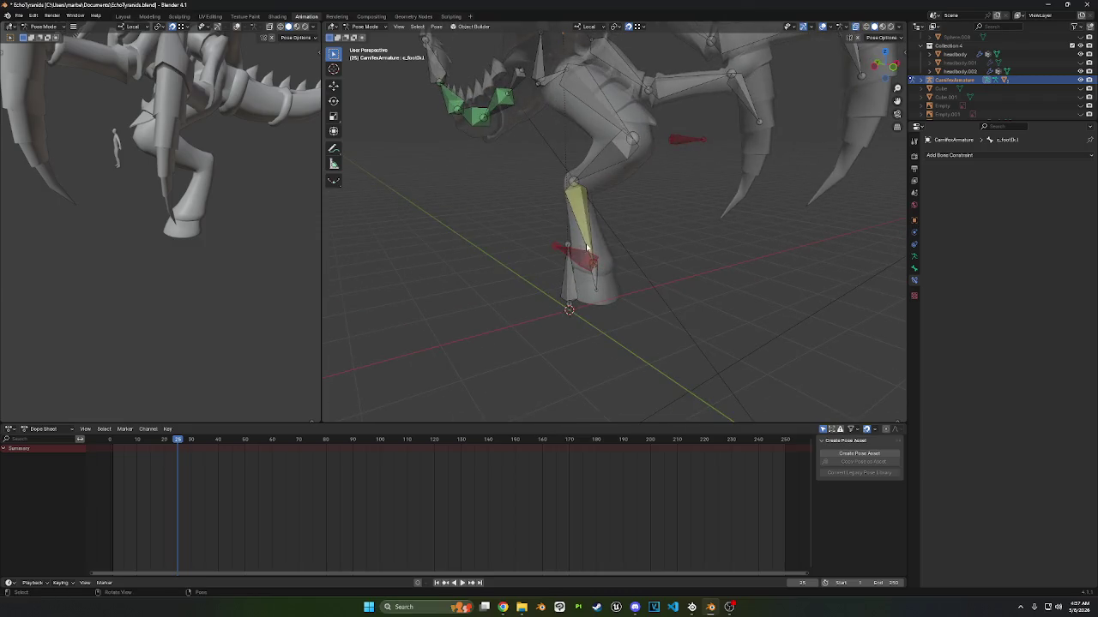
{"action": "left_click", "coordinate": [610, 225]}
{"action": "middle_click_drag", "start_coordinate": [610, 226], "coordinate": [686, 198]}
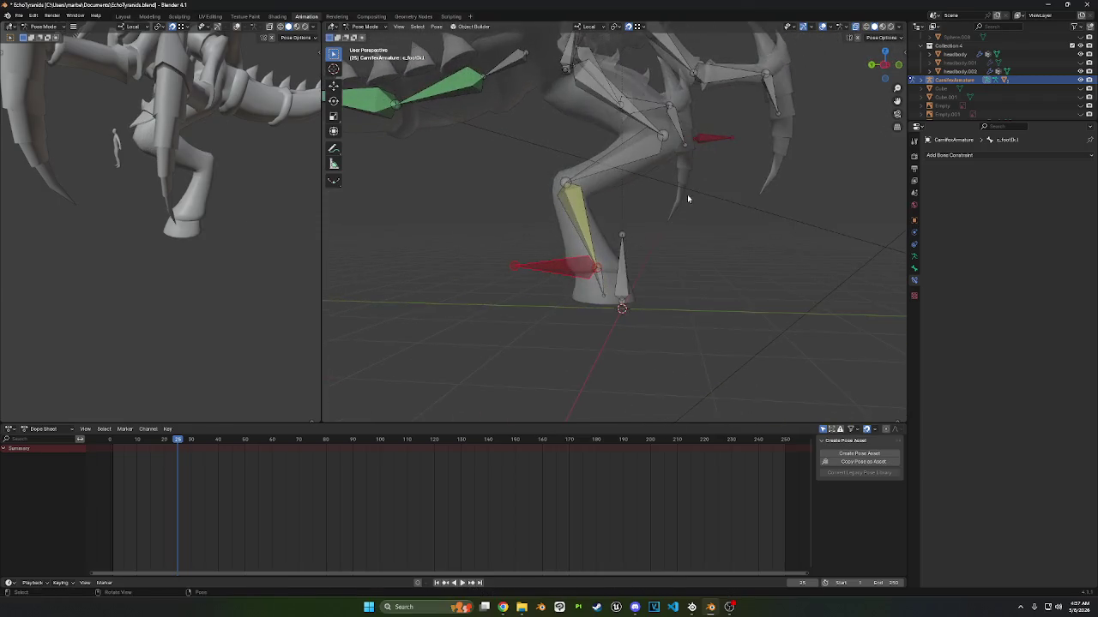
{"action": "key", "text": "g"}
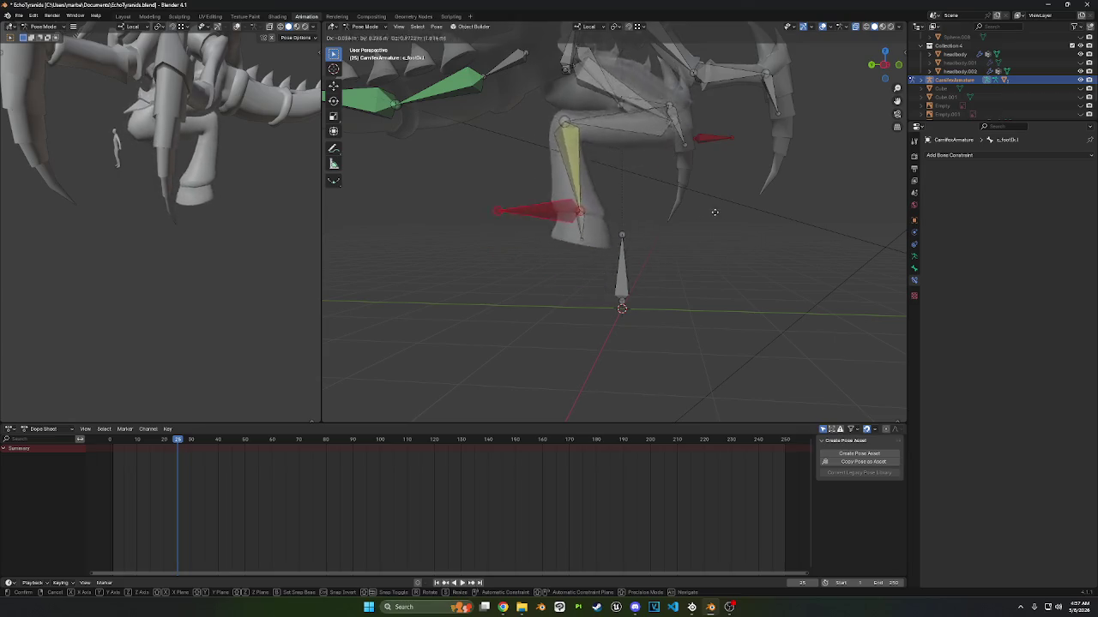
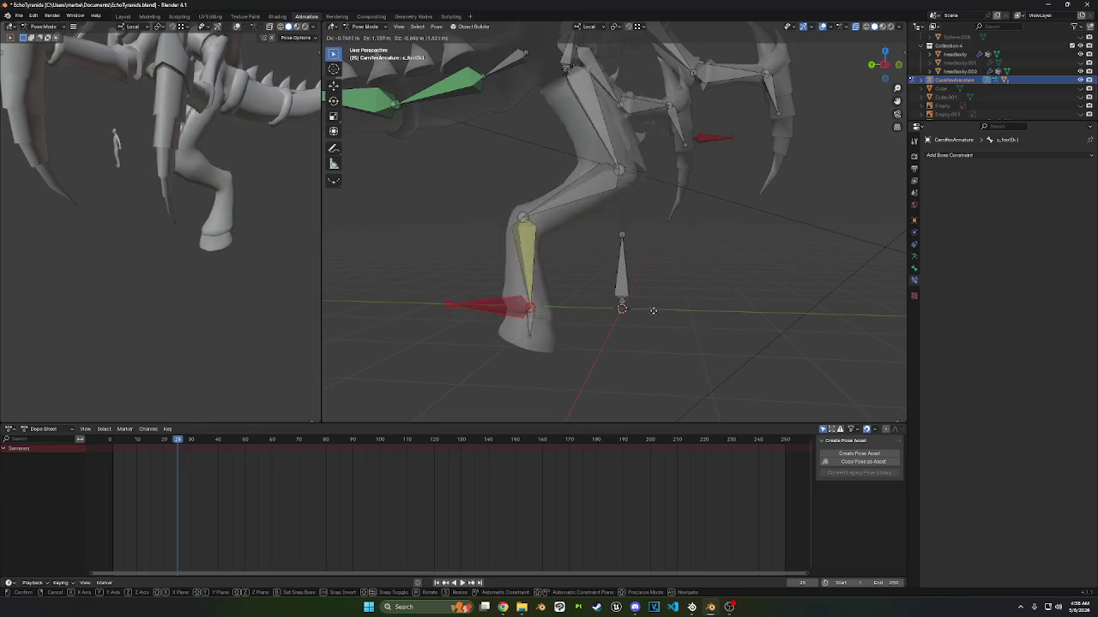
- Raise the left foot control c_foot.l, then lower it, to bend the left leg
{"action": "middle_click_drag", "start_coordinate": [679, 292], "coordinate": [461, 279]}
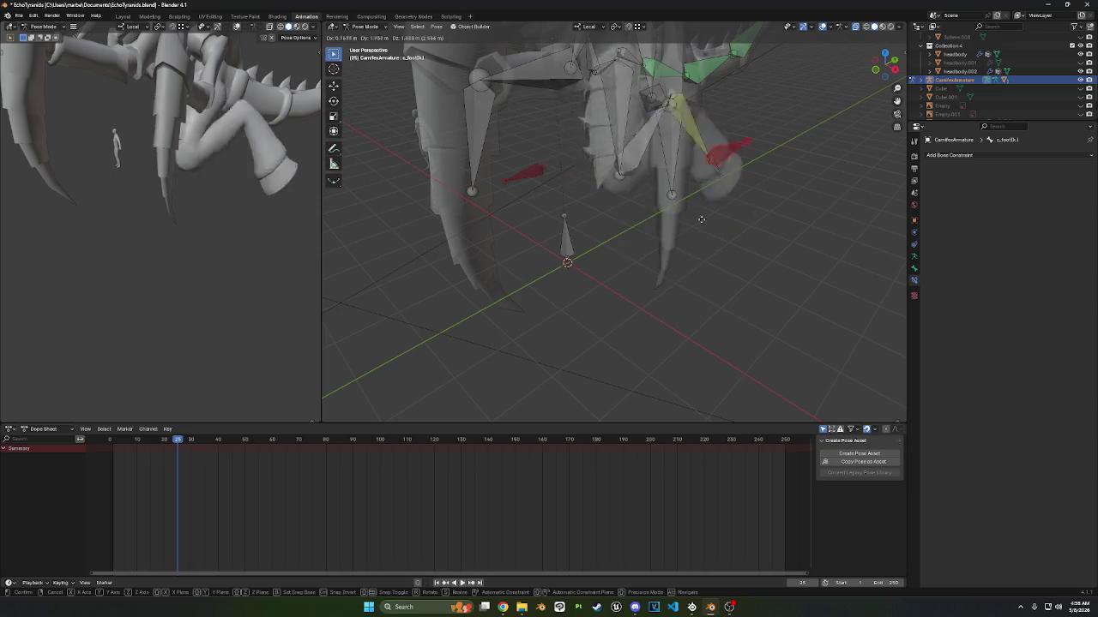
{"action": "mouse_move", "coordinate": [729, 283]}
{"action": "middle_mouse_down"}
{"action": "mouse_move", "coordinate": [709, 267]}
{"action": "mouse_move", "coordinate": [695, 283]}
{"action": "middle_mouse_up"}
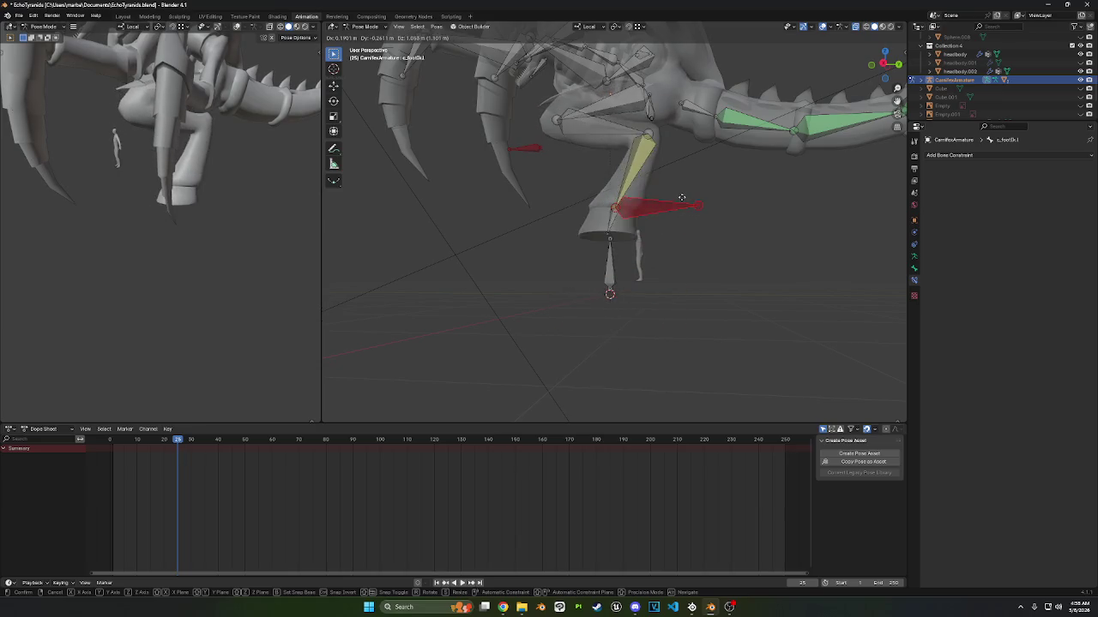
{"action": "left_click", "coordinate": [700, 204]}
{"action": "middle_click_drag", "start_coordinate": [701, 204], "coordinate": [625, 234]}
{"action": "key", "text": "g"}
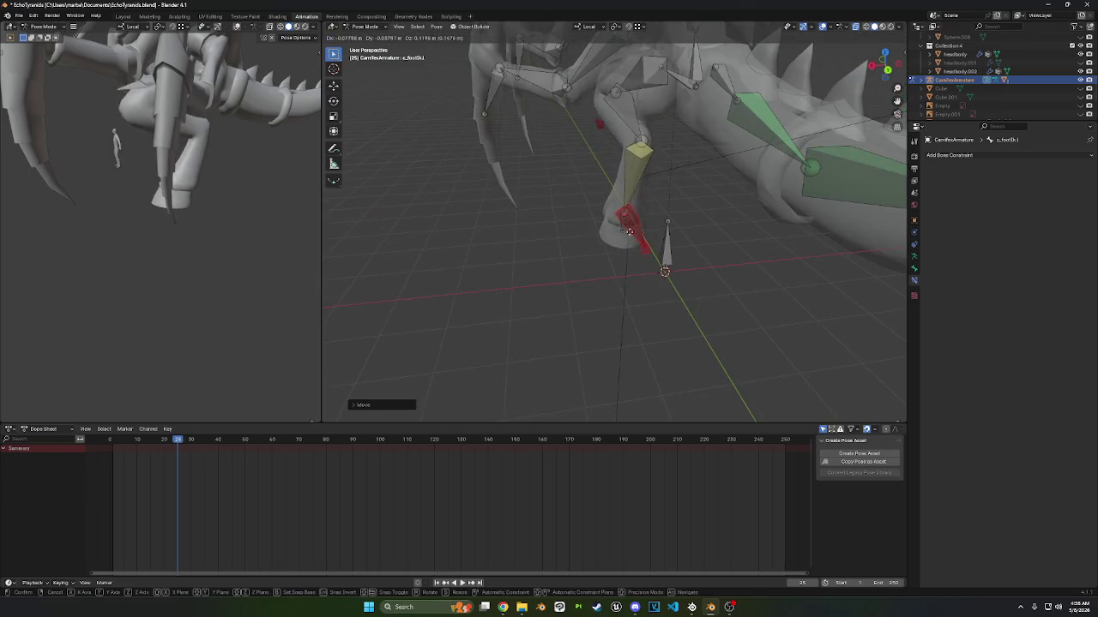
{"action": "left_click", "coordinate": [626, 258]}
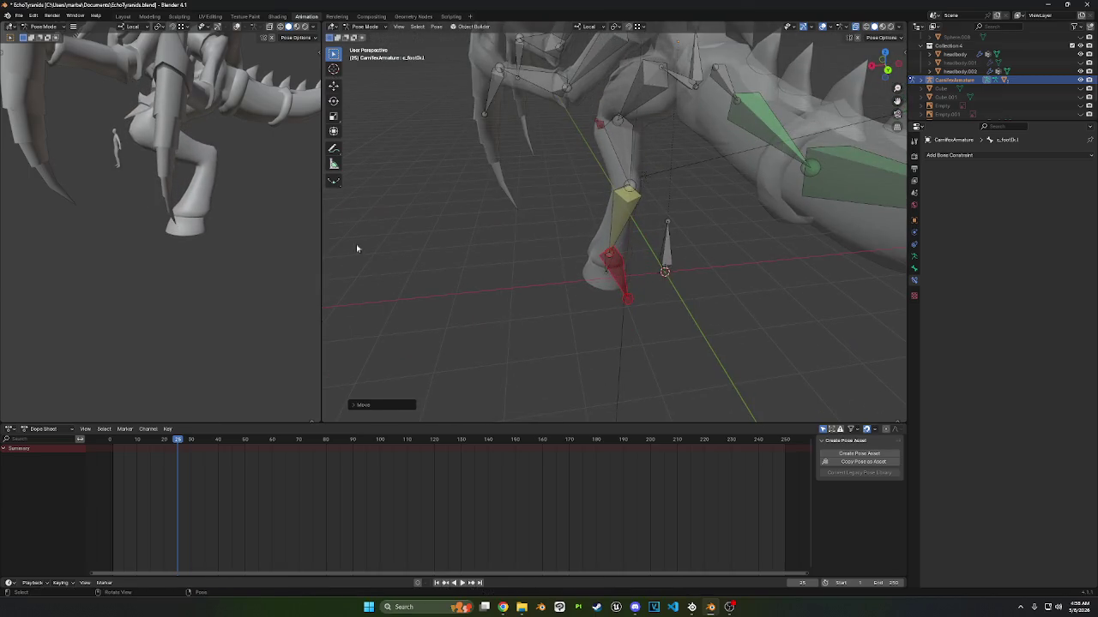
- Move c_foot.l to a new spot, select the left thigh bone, and return to Object Mode
{"action": "middle_click_drag", "start_coordinate": [189, 197], "coordinate": [156, 199]}
{"action": "key", "text": "g"}
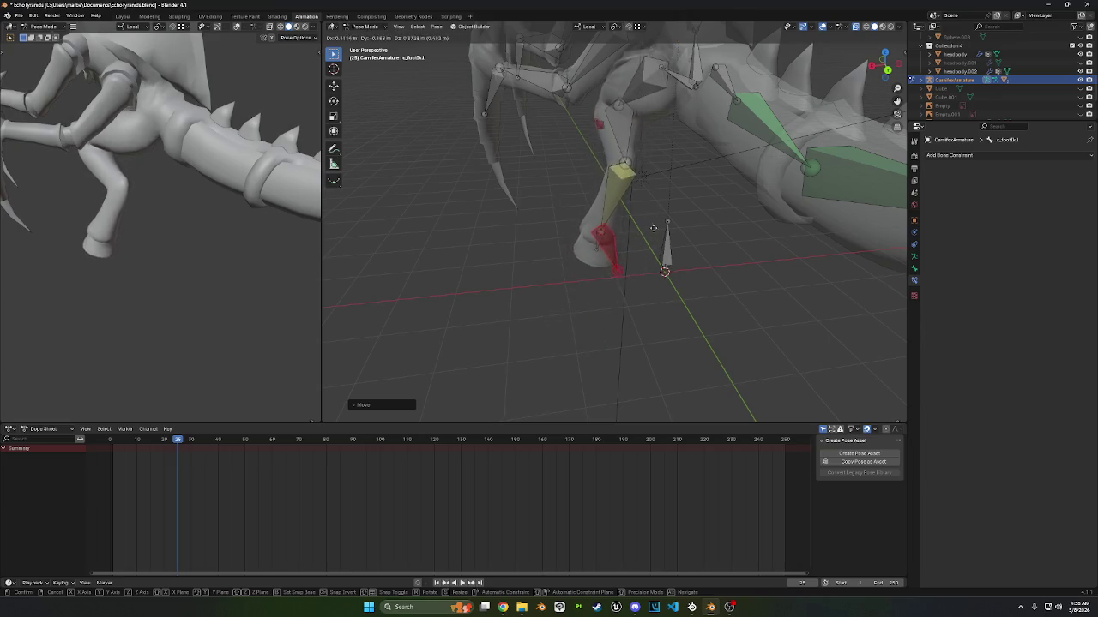
{"action": "left_click", "coordinate": [633, 287]}
{"action": "mouse_move", "coordinate": [633, 286]}
{"action": "middle_mouse_down"}
{"action": "mouse_move", "coordinate": [620, 226]}
{"action": "mouse_move", "coordinate": [353, 26]}
{"action": "middle_mouse_up"}
{"action": "left_click", "coordinate": [620, 225]}
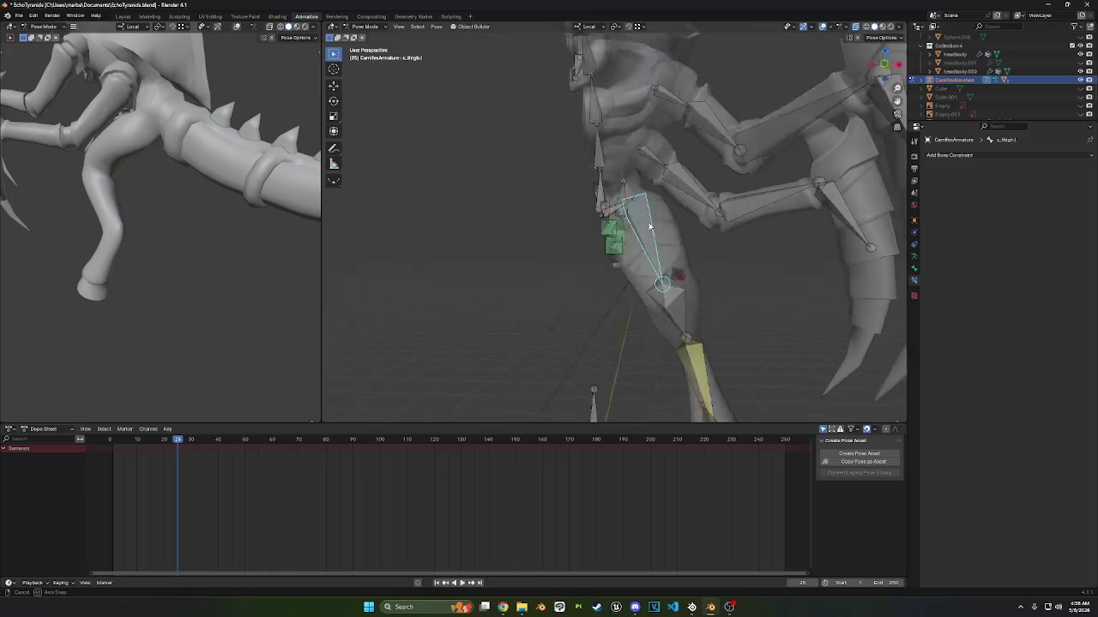
{"action": "left_click", "coordinate": [361, 37]}
- Select headbody plus the armature and enter Weight Paint mode, zoomed onto the hip
{"action": "left_click", "coordinate": [650, 204]}
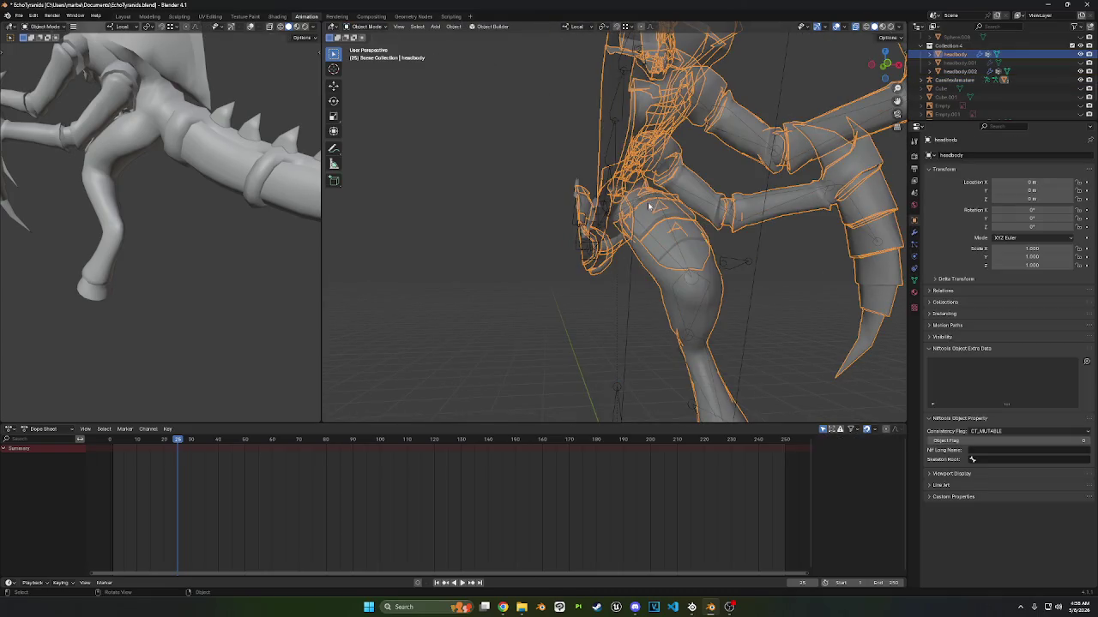
{"action": "middle_click_drag", "start_coordinate": [649, 200], "coordinate": [638, 201]}
{"action": "left_click", "coordinate": [625, 213], "text": "shift"}
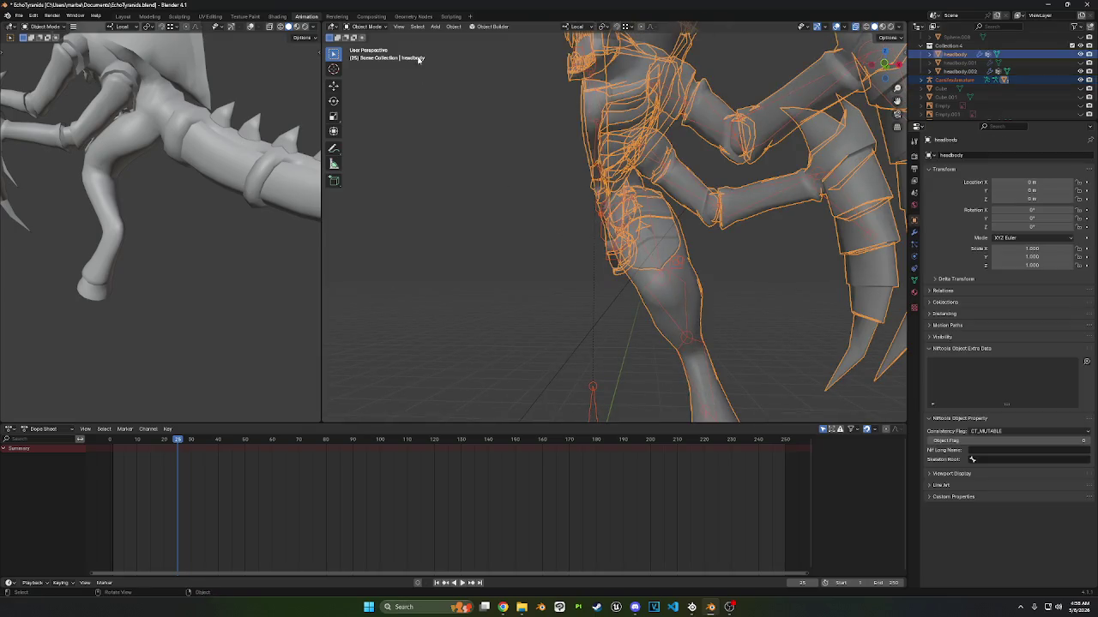
{"action": "left_click", "coordinate": [363, 75]}
{"action": "mouse_move", "coordinate": [363, 75]}
{"action": "middle_mouse_down"}
{"action": "mouse_move", "coordinate": [615, 227]}
{"action": "mouse_move", "coordinate": [604, 225]}
{"action": "middle_mouse_up"}
{"action": "scroll", "coordinate": [611, 225], "scroll_direction": "up", "scroll_amount": 2}
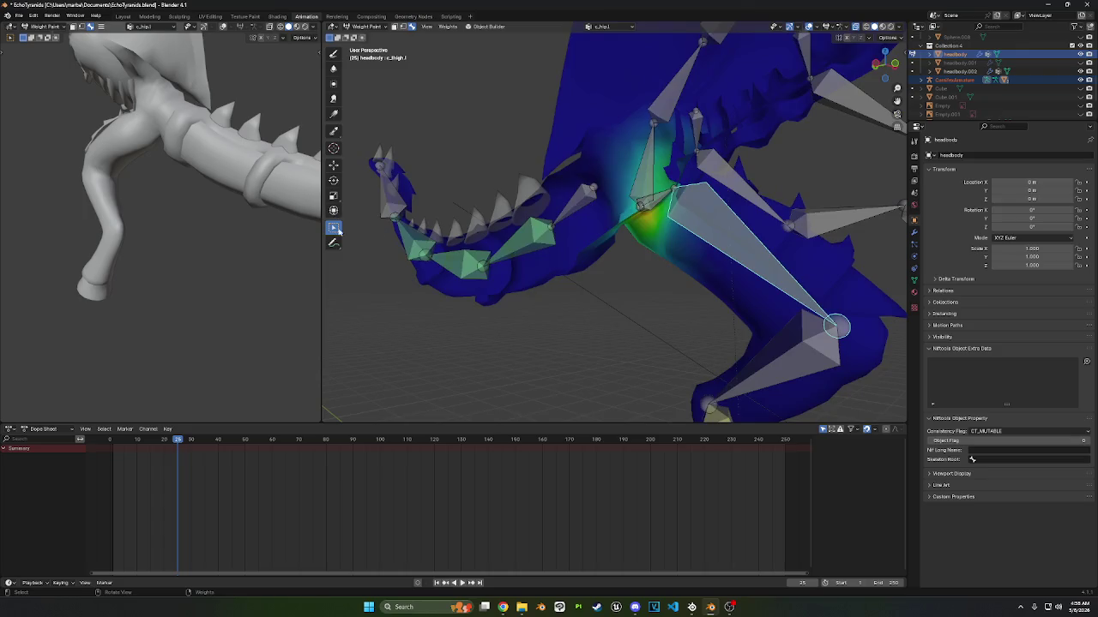
{"action": "middle_click_drag", "start_coordinate": [705, 230], "coordinate": [554, 245]}
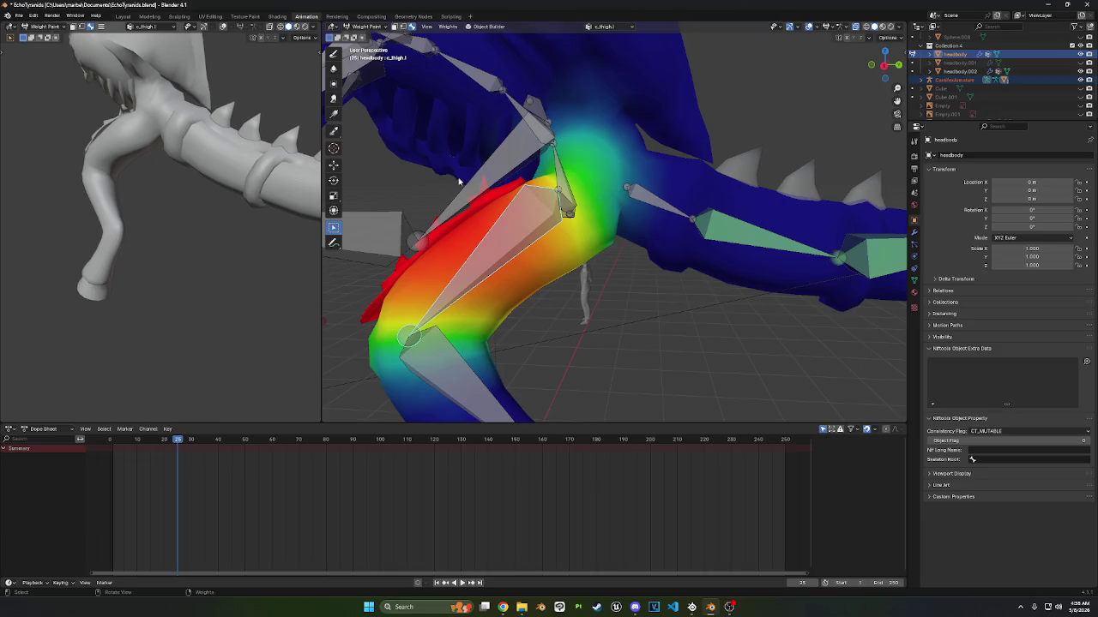
- Check the pelvis bone's weights, then show the c_thigh.l bone's weights
{"action": "left_click", "coordinate": [569, 174]}
{"action": "mouse_move", "coordinate": [570, 174]}
{"action": "middle_mouse_down"}
{"action": "mouse_move", "coordinate": [610, 161]}
{"action": "mouse_move", "coordinate": [502, 235]}
{"action": "middle_mouse_up"}
{"action": "middle_click_drag", "start_coordinate": [571, 228], "coordinate": [520, 239]}
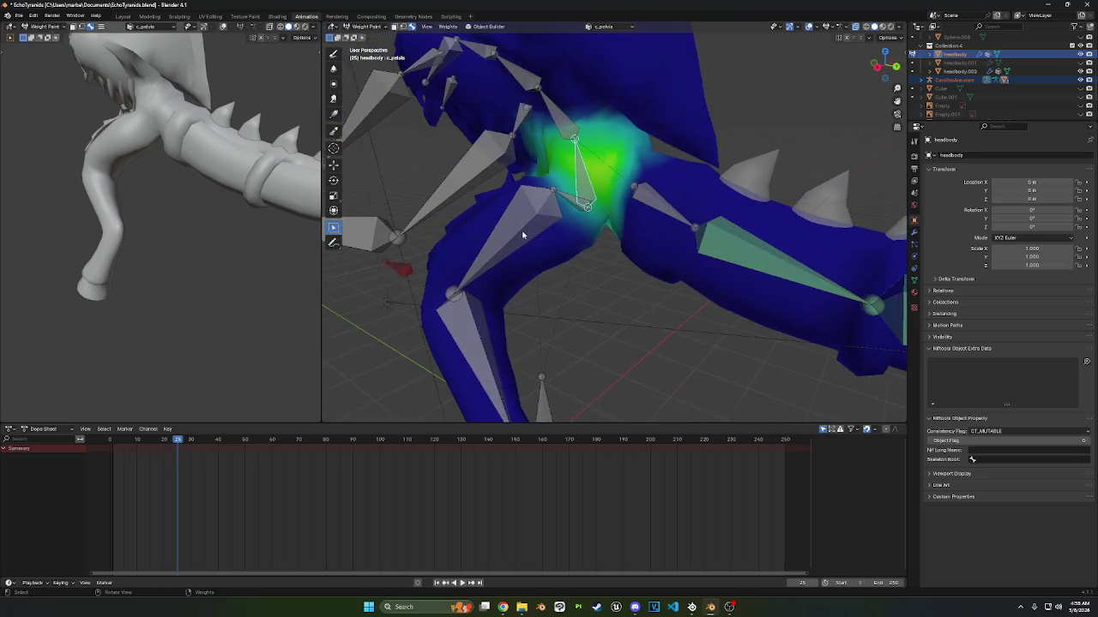
{"action": "middle_click_drag", "start_coordinate": [571, 202], "coordinate": [659, 186]}
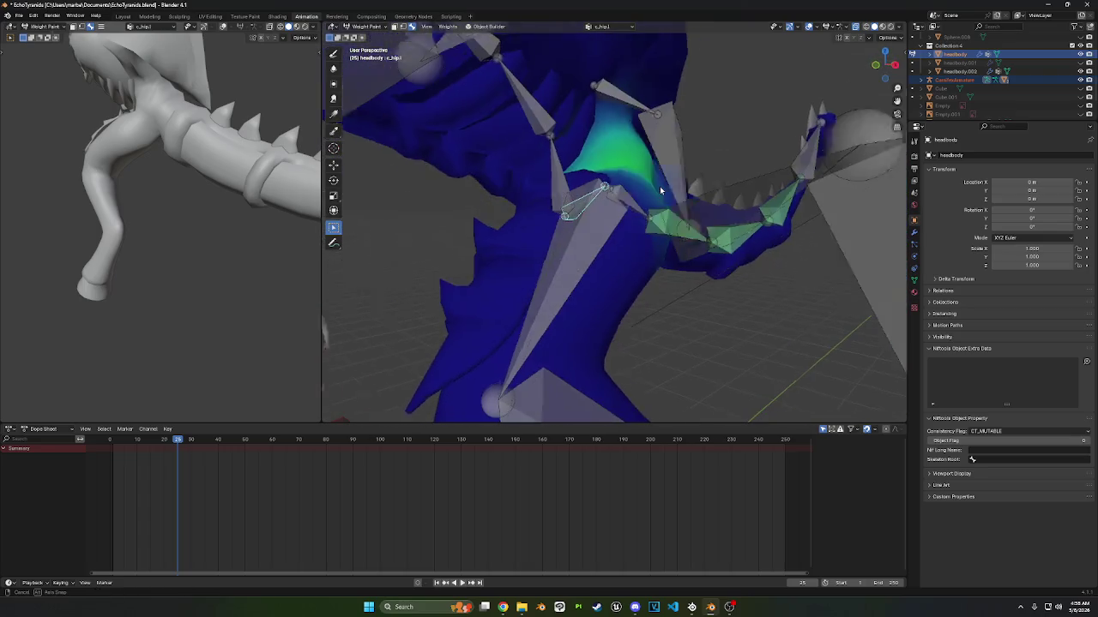
{"action": "left_click", "coordinate": [613, 221]}
{"action": "middle_click_drag", "start_coordinate": [612, 221], "coordinate": [335, 161]}
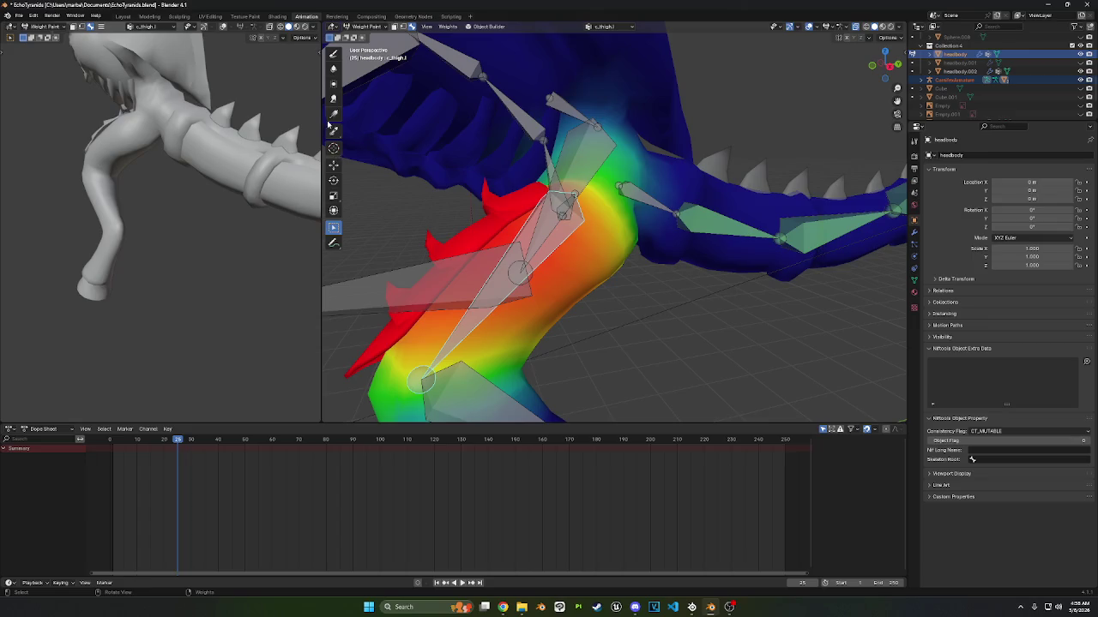
- Lay a weight gradient across the left thigh with the Gradient tool
{"action": "left_click", "coordinate": [334, 114]}
{"action": "mouse_move", "coordinate": [583, 135]}
{"action": "middle_mouse_down"}
{"action": "mouse_move", "coordinate": [567, 136]}
{"action": "mouse_move", "coordinate": [582, 59]}
{"action": "middle_mouse_up"}
{"action": "left_click", "coordinate": [334, 54]}
{"action": "left_click", "coordinate": [334, 114]}
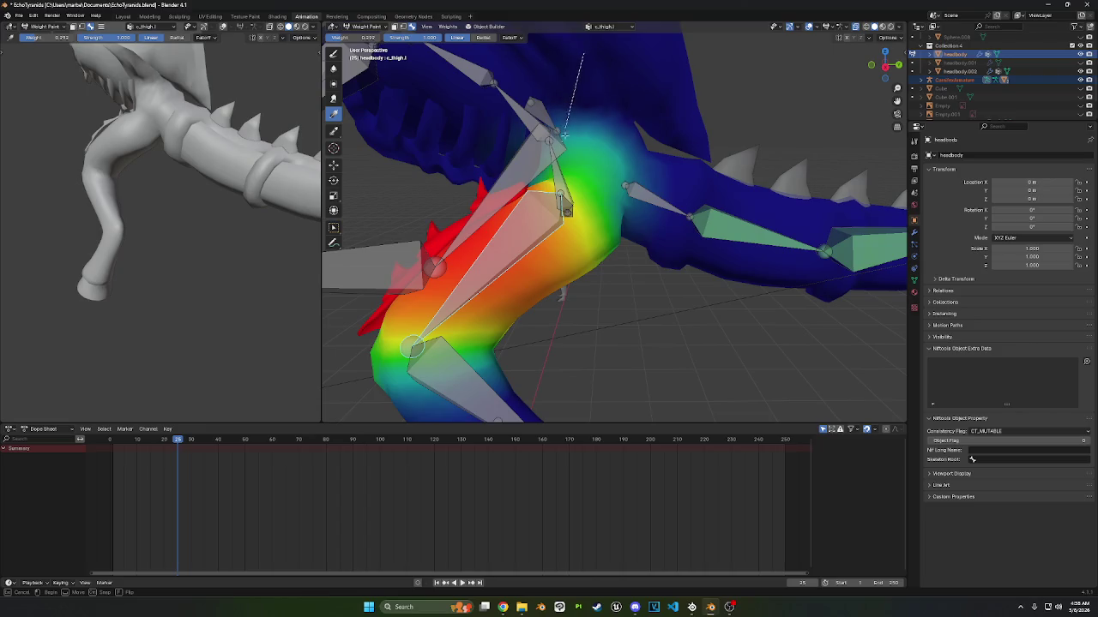
{"action": "mouse_move", "coordinate": [618, 67]}
{"action": "middle_mouse_down"}
{"action": "mouse_move", "coordinate": [630, 160]}
{"action": "mouse_move", "coordinate": [524, 132]}
{"action": "mouse_move", "coordinate": [515, 177]}
{"action": "mouse_move", "coordinate": [468, 245]}
{"action": "mouse_move", "coordinate": [630, 119]}
{"action": "mouse_move", "coordinate": [766, 204]}
{"action": "mouse_move", "coordinate": [638, 109]}
{"action": "middle_mouse_up"}
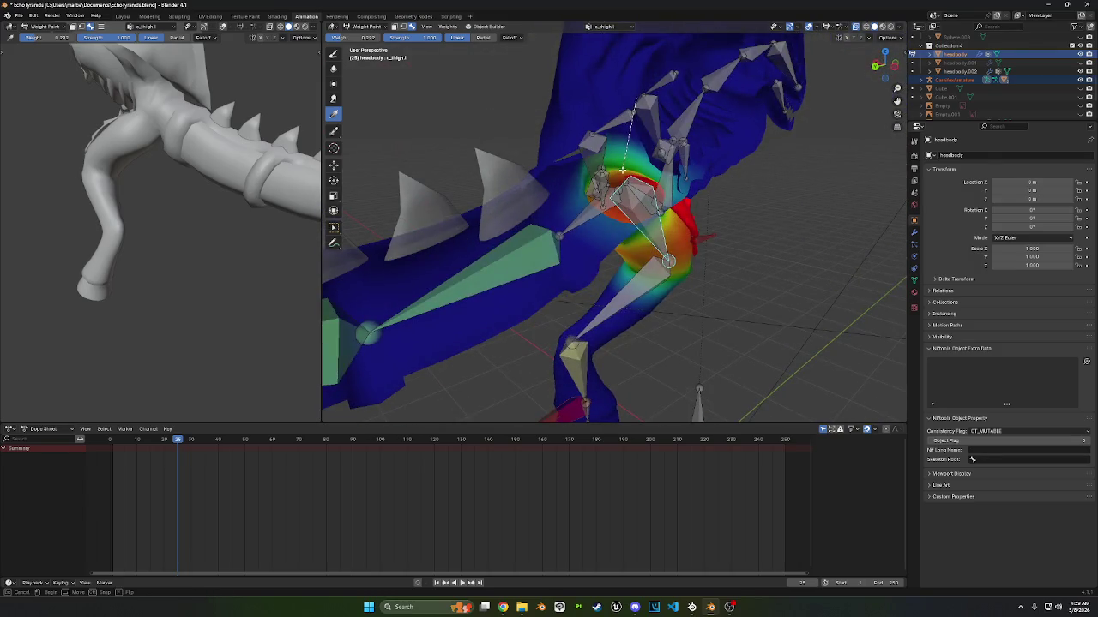
{"action": "left_click_drag", "start_coordinate": [691, 120], "coordinate": [670, 140]}
{"action": "mouse_move", "coordinate": [655, 162]}
{"action": "middle_mouse_down"}
{"action": "mouse_move", "coordinate": [527, 156]}
{"action": "mouse_move", "coordinate": [680, 229]}
{"action": "mouse_move", "coordinate": [349, 76]}
{"action": "middle_mouse_up"}
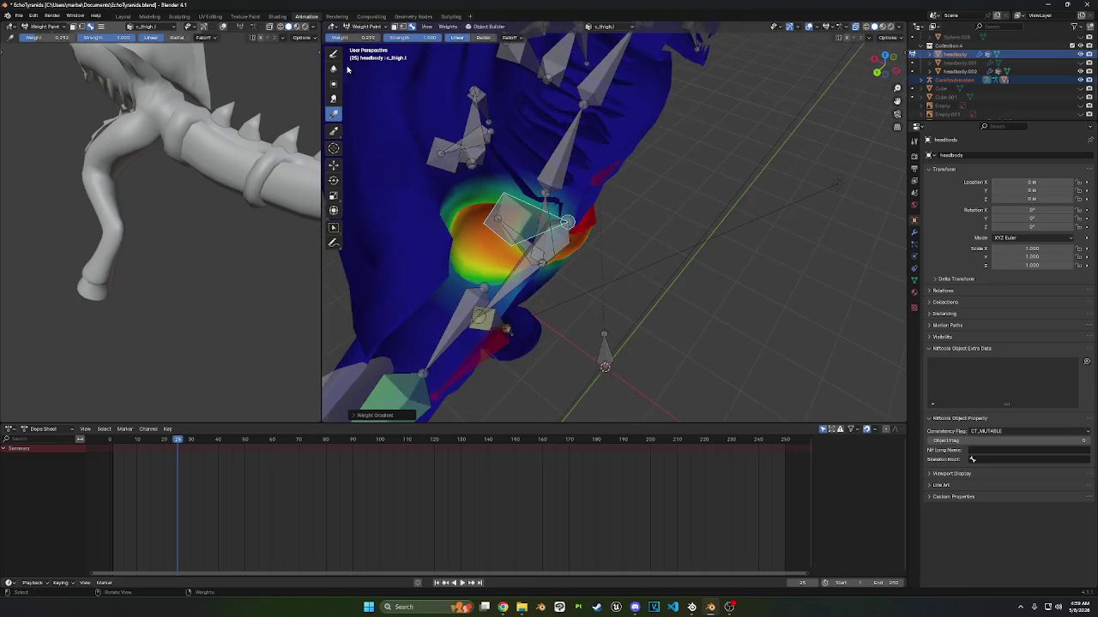
- Paint the thigh weights with Draw, smooth them with Blur, and return to Object Mode
{"action": "left_click", "coordinate": [334, 53]}
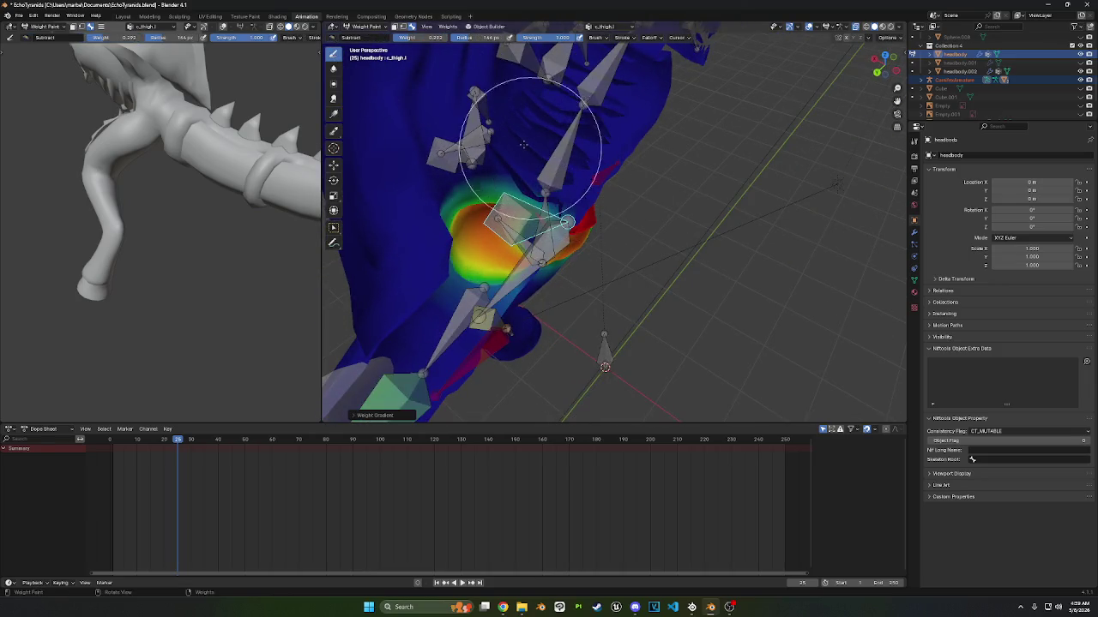
{"action": "middle_click_drag", "start_coordinate": [506, 143], "coordinate": [514, 127]}
{"action": "middle_click_drag", "start_coordinate": [573, 161], "coordinate": [521, 131]}
{"action": "middle_click_drag", "start_coordinate": [448, 265], "coordinate": [465, 172]}
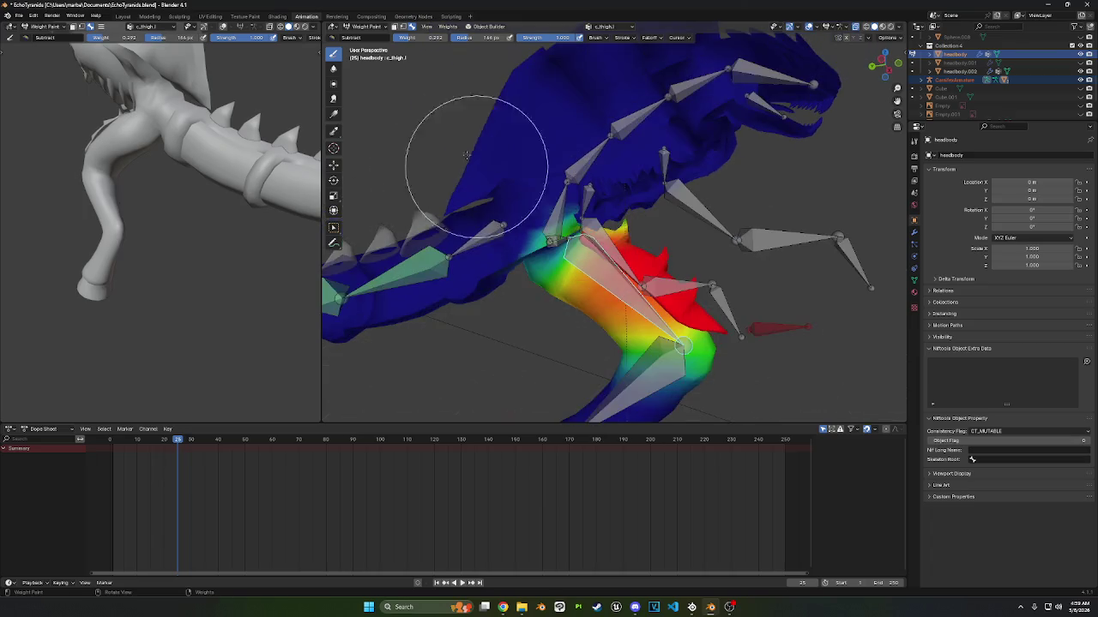
{"action": "left_click", "coordinate": [333, 68]}
{"action": "middle_click_drag", "start_coordinate": [404, 110], "coordinate": [518, 150]}
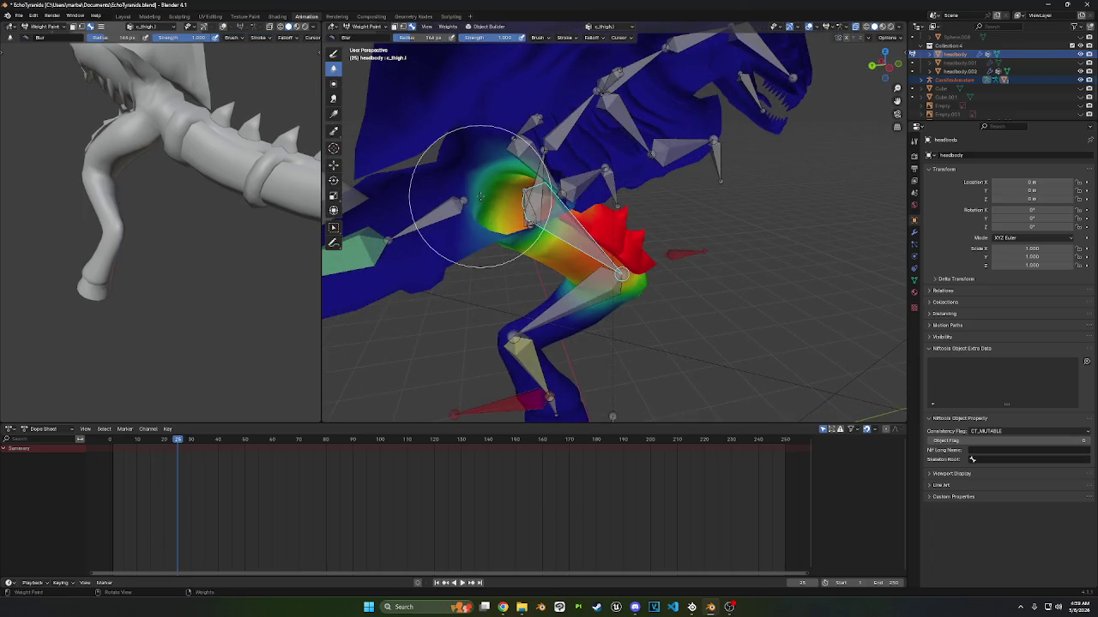
{"action": "mouse_move", "coordinate": [518, 221]}
{"action": "middle_mouse_down"}
{"action": "mouse_move", "coordinate": [641, 231]}
{"action": "mouse_move", "coordinate": [537, 190]}
{"action": "middle_mouse_up"}
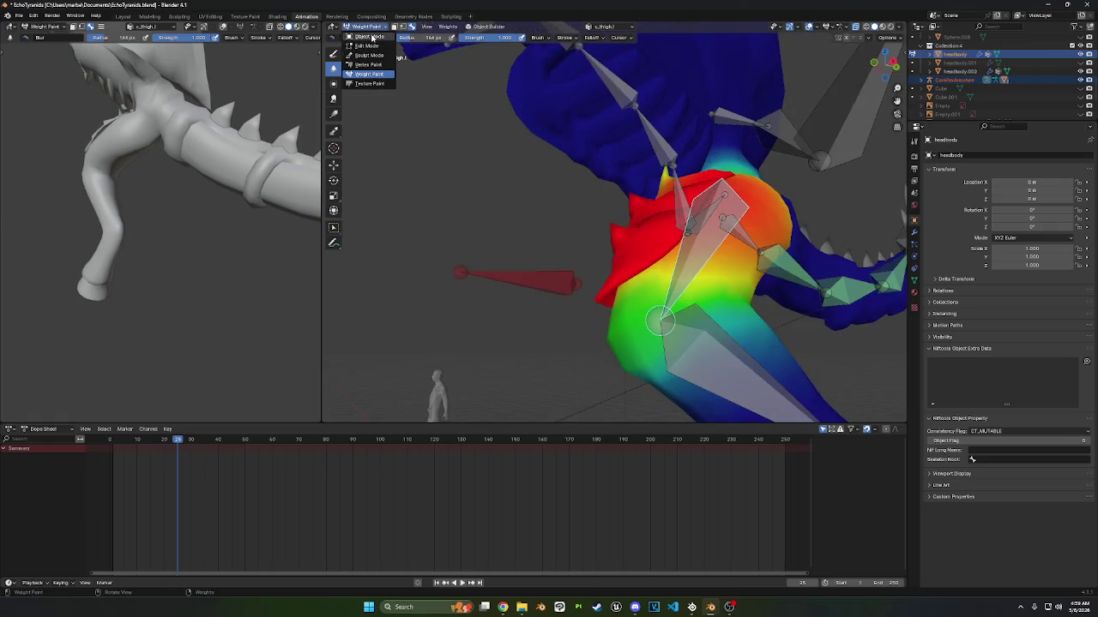
{"action": "left_click", "coordinate": [371, 38]}
{"action": "mouse_move", "coordinate": [377, 60]}
{"action": "middle_mouse_down"}
{"action": "mouse_move", "coordinate": [403, 78]}
{"action": "mouse_move", "coordinate": [353, 46]}
{"action": "middle_mouse_up"}
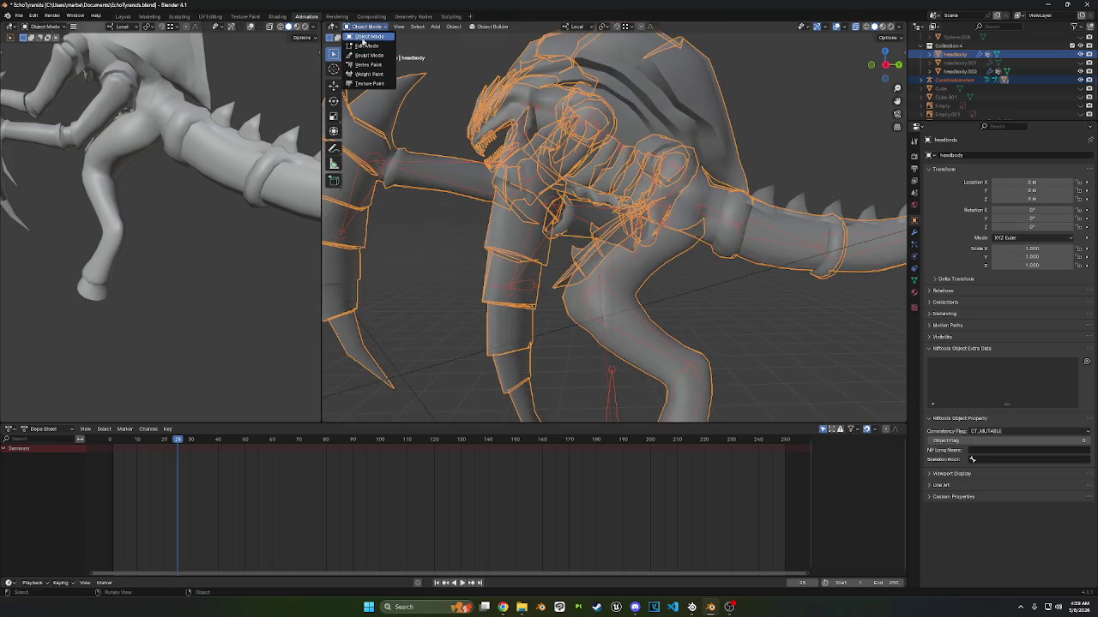
- Put the creature's armature in Pose Mode and lift the left foot control c_foot.l
{"action": "scroll", "coordinate": [539, 144], "scroll_direction": "down", "scroll_amount": 3}
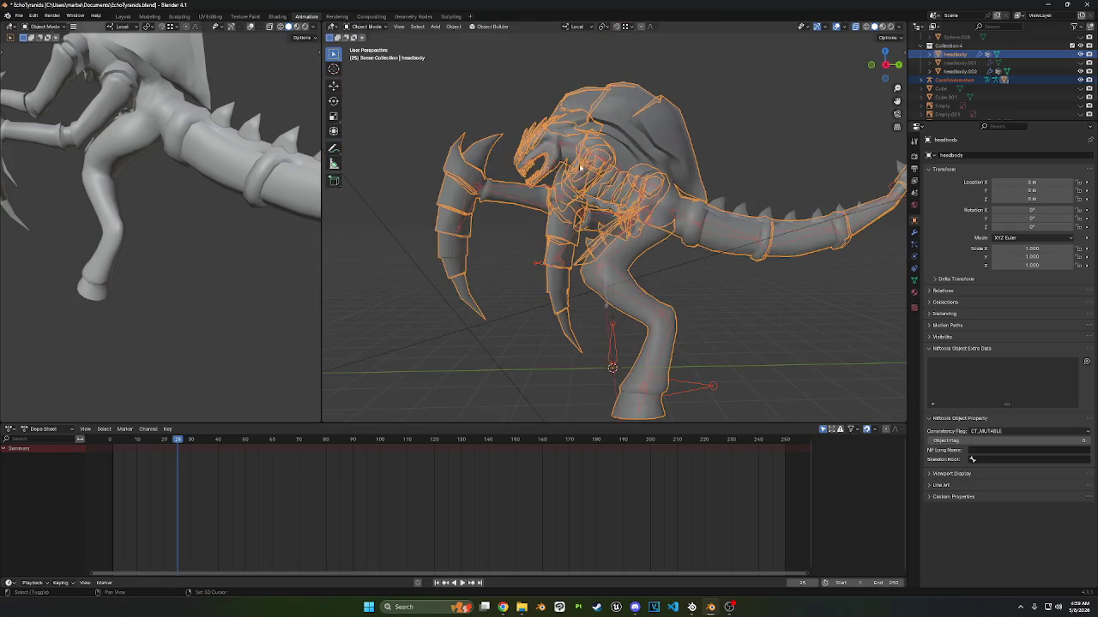
{"action": "middle_click_drag", "start_coordinate": [539, 144], "coordinate": [580, 315]}
{"action": "left_click", "coordinate": [662, 332]}
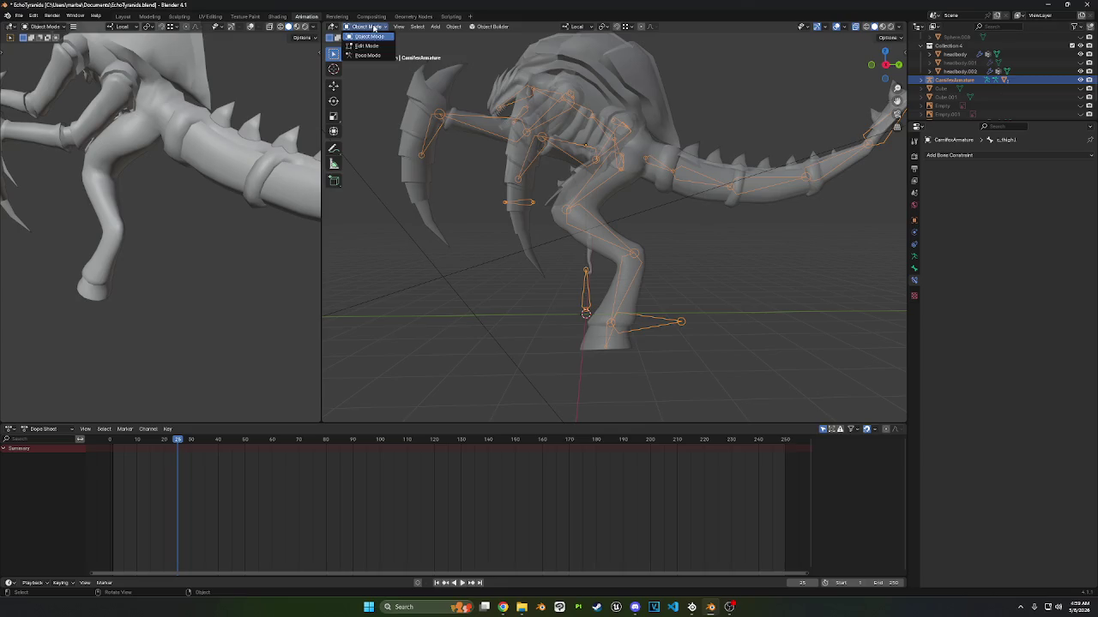
{"action": "left_click", "coordinate": [368, 55]}
{"action": "key", "text": "g"}
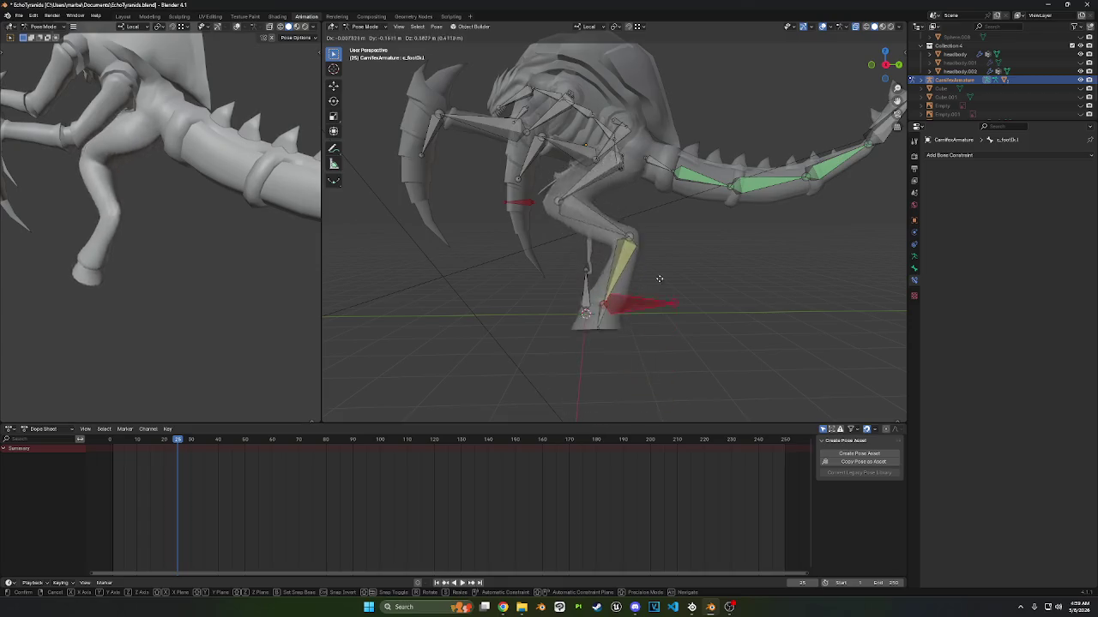
{"action": "left_click", "coordinate": [649, 291]}
- Lengthen c_ankle.l's IK chain from 3 to 4 and reposition the foot control to test it
{"action": "left_click", "coordinate": [623, 296]}
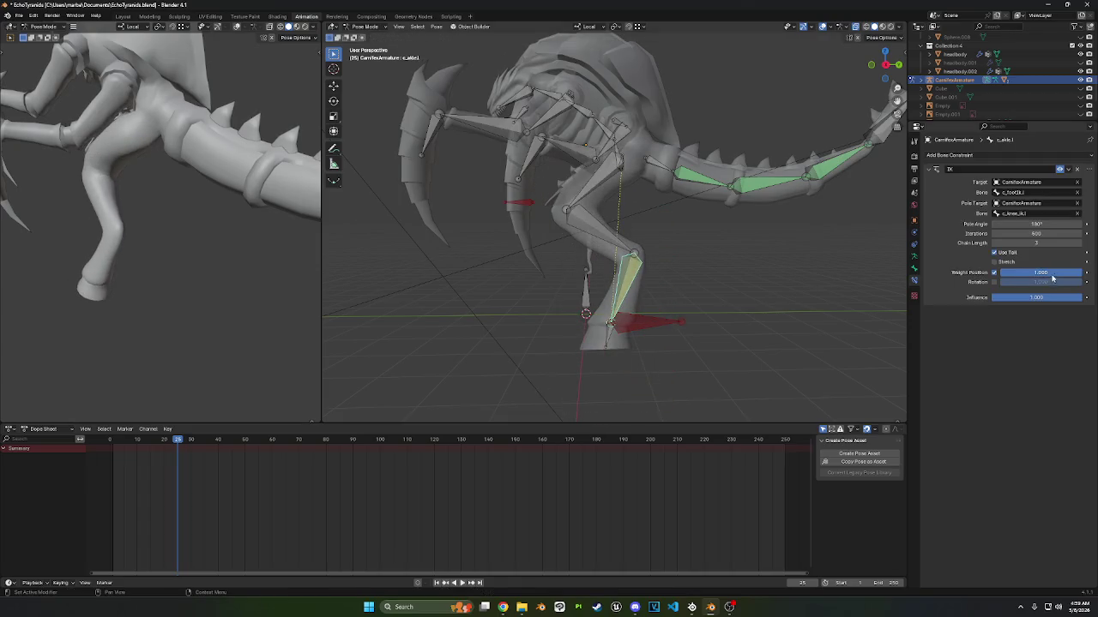
{"action": "left_click_drag", "start_coordinate": [1036, 243], "coordinate": [1044, 243]}
{"action": "left_click", "coordinate": [652, 320]}
{"action": "key", "text": "g"}
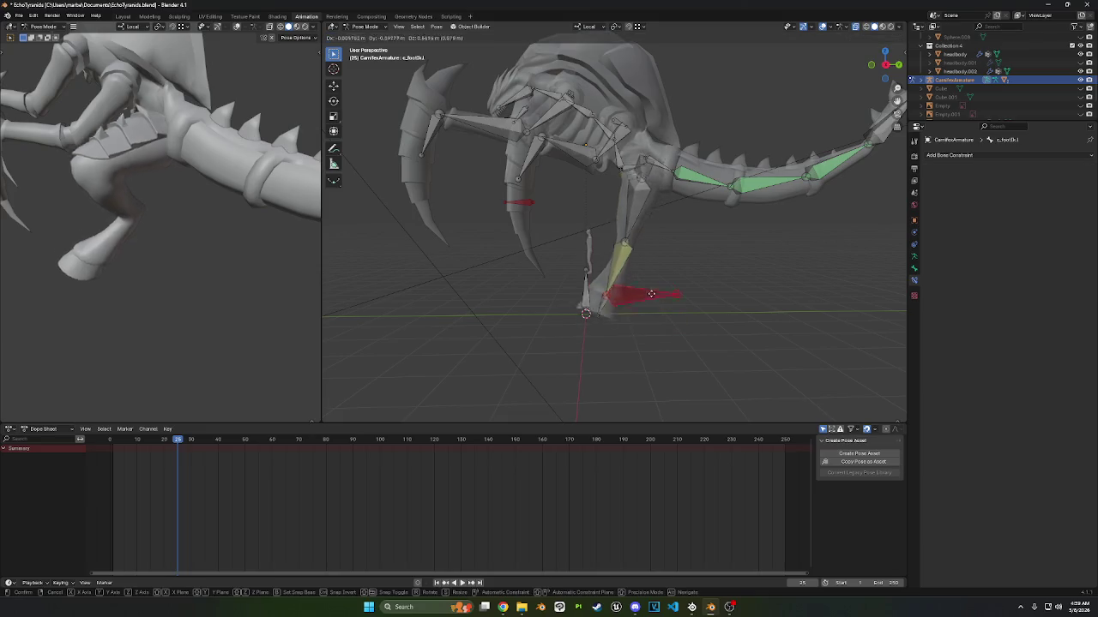
{"action": "mouse_move", "coordinate": [637, 299]}
{"action": "middle_mouse_down"}
{"action": "mouse_move", "coordinate": [712, 296]}
{"action": "mouse_move", "coordinate": [634, 286]}
{"action": "middle_mouse_up"}
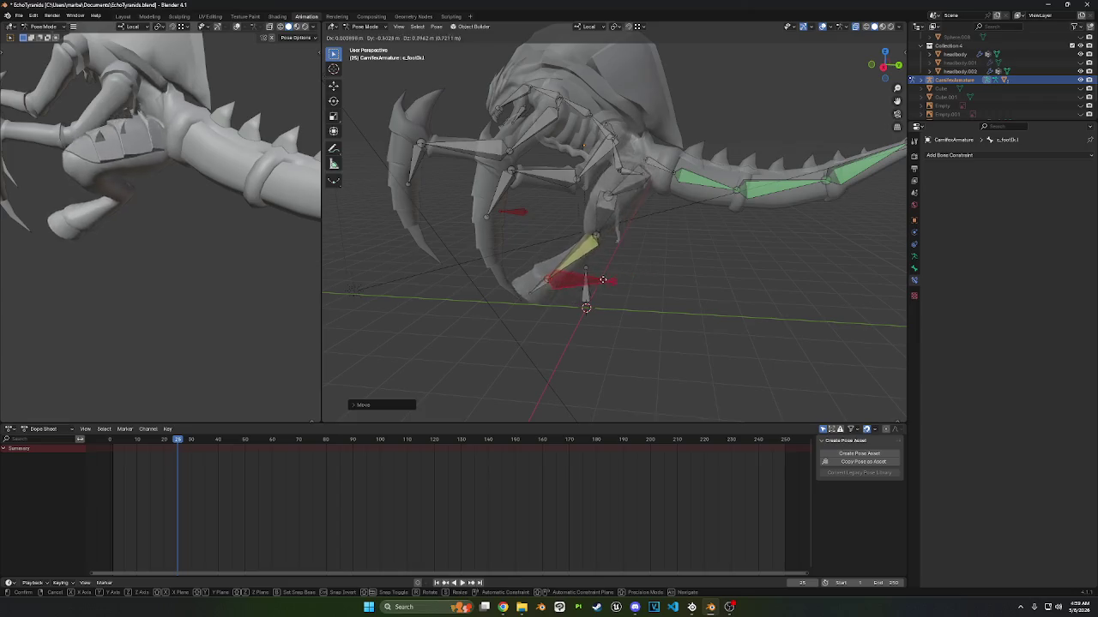
{"action": "left_click", "coordinate": [646, 283]}
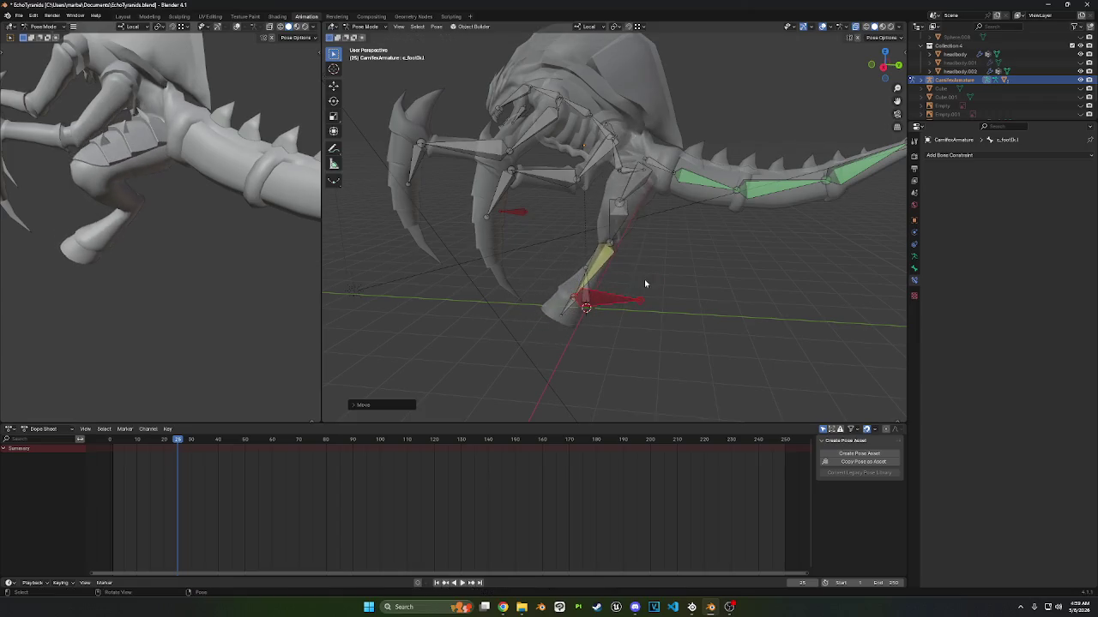
{"action": "left_click", "coordinate": [594, 271]}
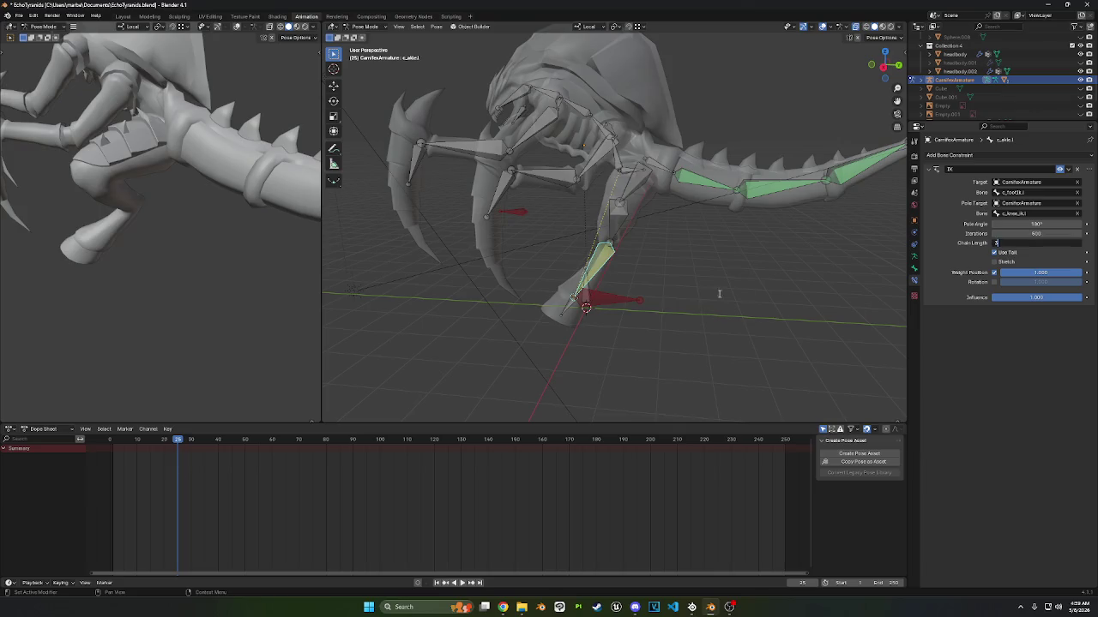
{"action": "key", "text": "Return"}
{"action": "middle_click_drag", "start_coordinate": [687, 289], "coordinate": [703, 262]}
{"action": "right_click", "coordinate": [745, 261]}
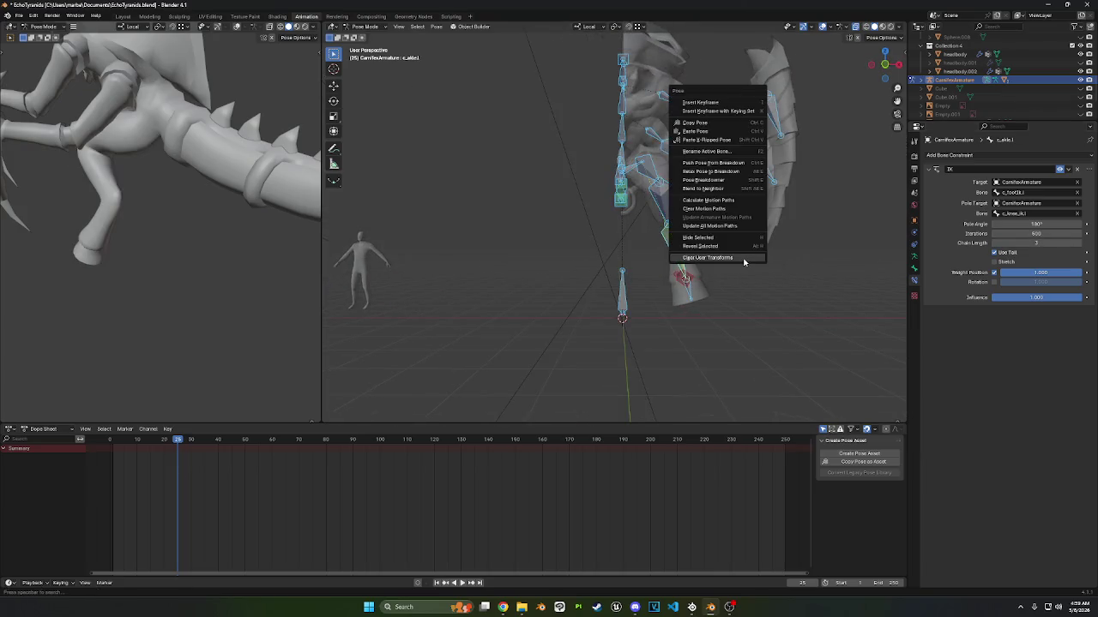
- Clear the pose's user transforms, then inspect the knee pole and left ankle IK bones
{"action": "left_click", "coordinate": [744, 262]}
{"action": "mouse_move", "coordinate": [626, 302]}
{"action": "middle_mouse_down"}
{"action": "mouse_move", "coordinate": [638, 290]}
{"action": "mouse_move", "coordinate": [638, 323]}
{"action": "middle_mouse_up"}
{"action": "left_click_drag", "start_coordinate": [526, 180], "coordinate": [530, 182]}
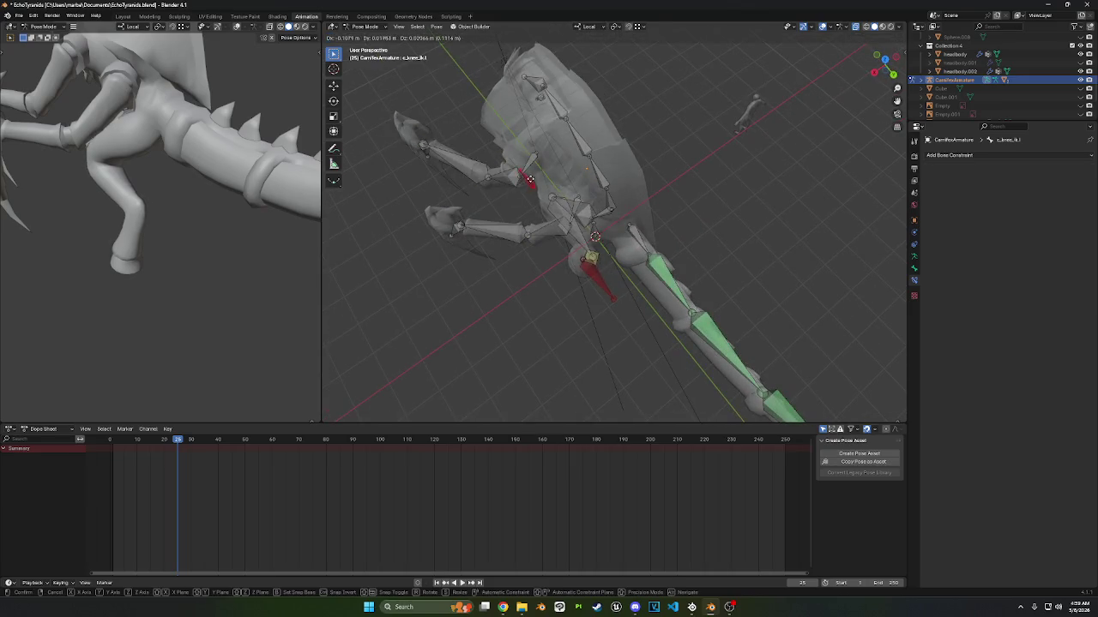
{"action": "middle_click_drag", "start_coordinate": [546, 224], "coordinate": [686, 258]}
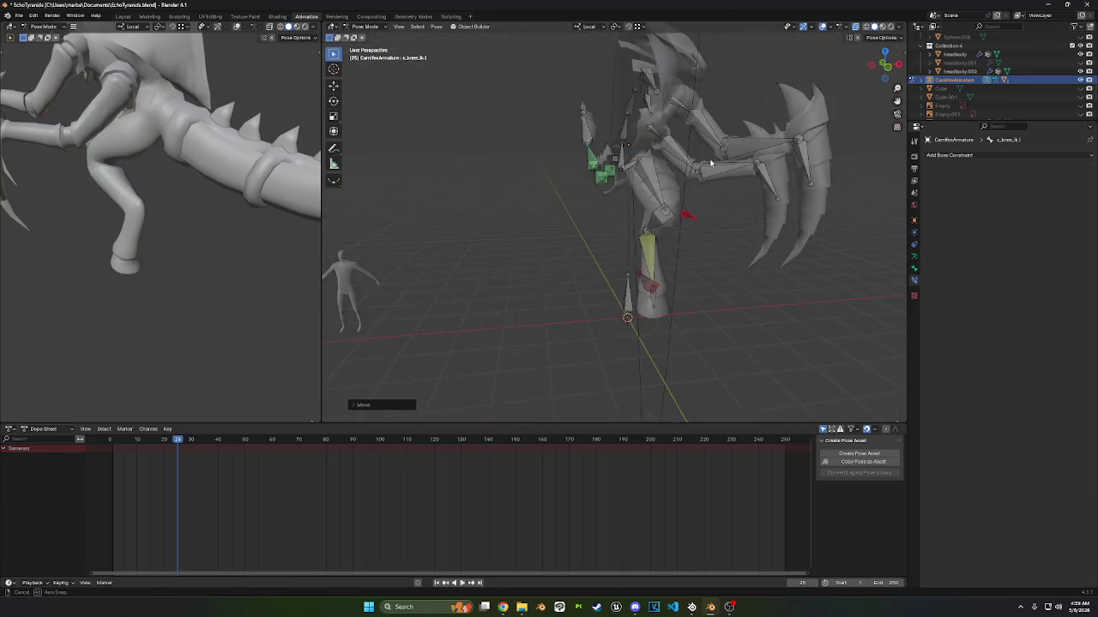
{"action": "right_click", "coordinate": [662, 280]}
{"action": "left_click", "coordinate": [693, 269]}
{"action": "left_click", "coordinate": [657, 287]}
{"action": "middle_click_drag", "start_coordinate": [657, 286], "coordinate": [663, 303]}
{"action": "middle_click_drag", "start_coordinate": [662, 264], "coordinate": [658, 260]}
{"action": "left_click", "coordinate": [641, 234]}
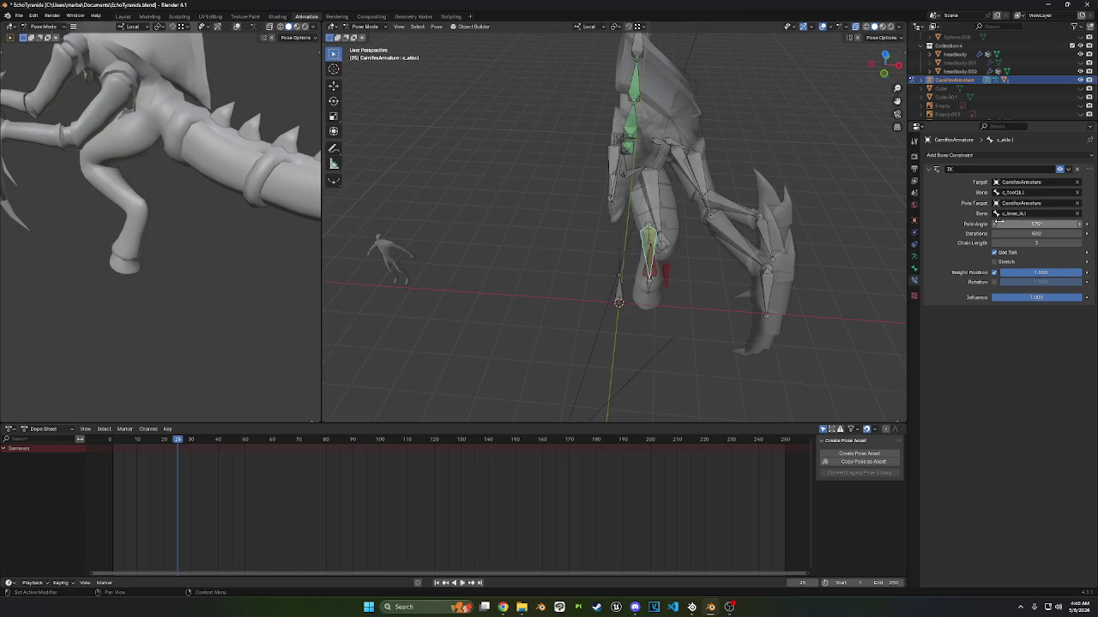
{"action": "middle_click_drag", "start_coordinate": [772, 257], "coordinate": [663, 290]}
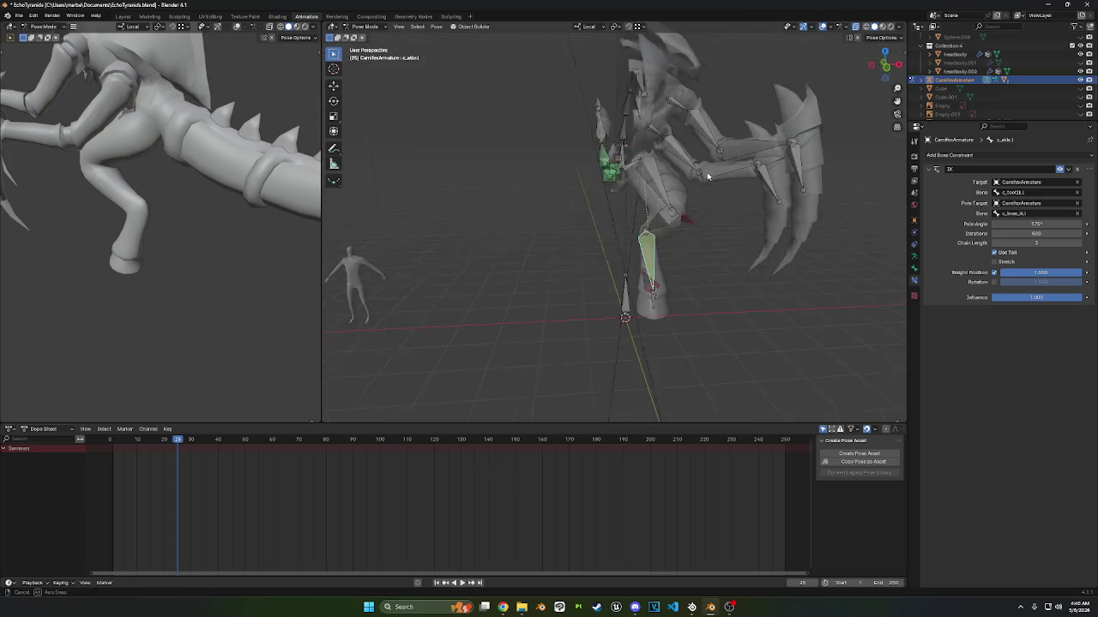
- Test the leg by moving the foot IK and red knee pole controls, then clear the pose
{"action": "left_click", "coordinate": [644, 288]}
{"action": "key", "text": "g"}
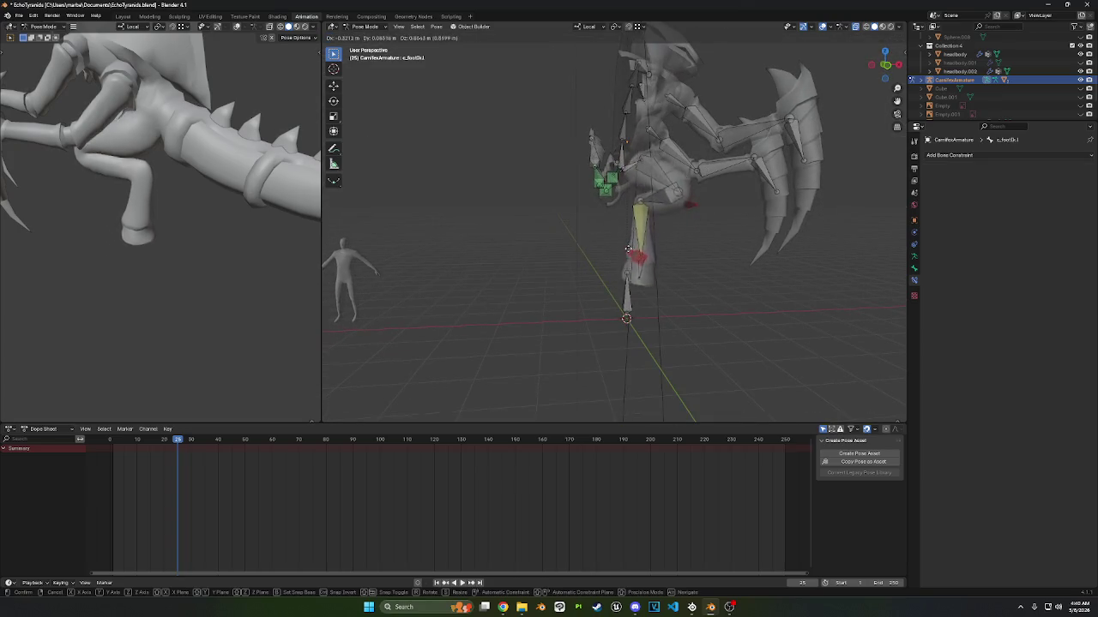
{"action": "left_click", "coordinate": [648, 256]}
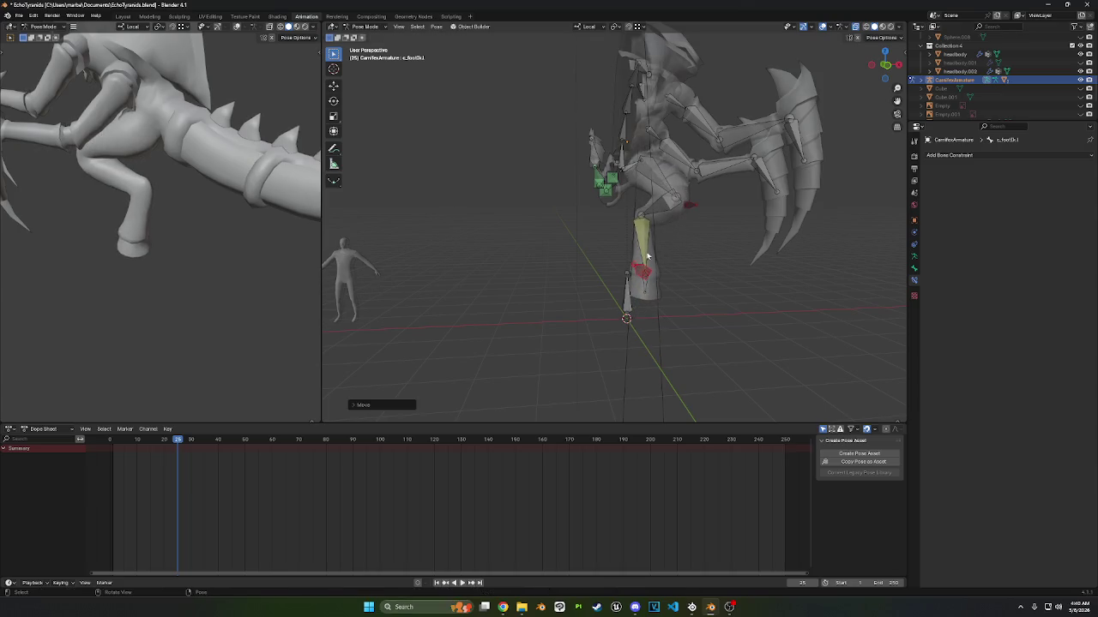
{"action": "left_click", "coordinate": [693, 209]}
{"action": "key", "text": "g"}
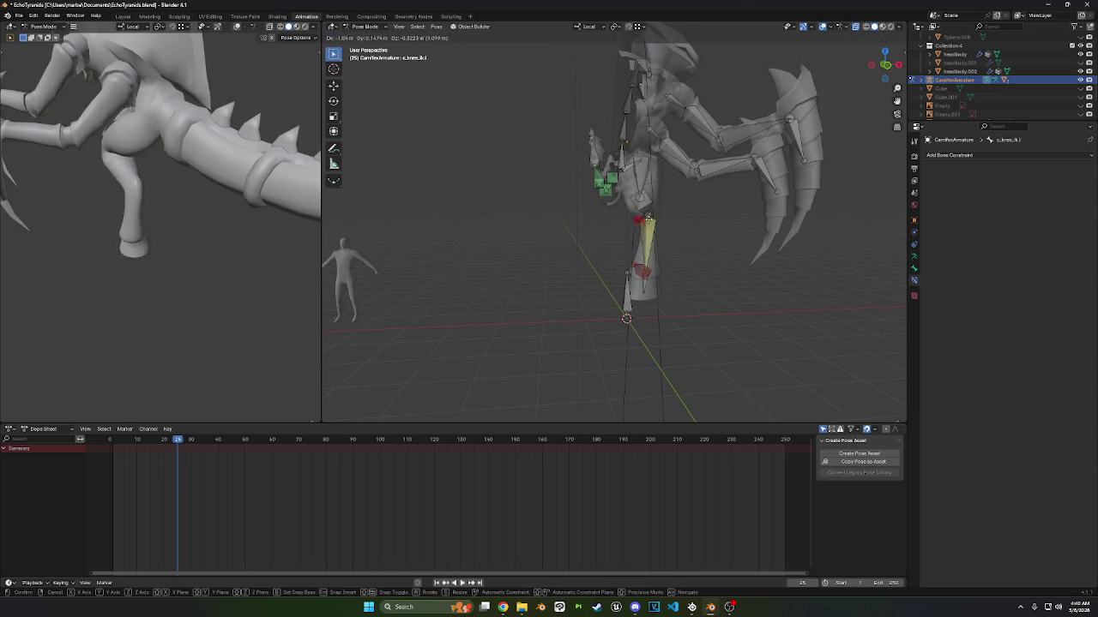
{"action": "left_click", "coordinate": [669, 222]}
{"action": "right_click", "coordinate": [721, 247]}
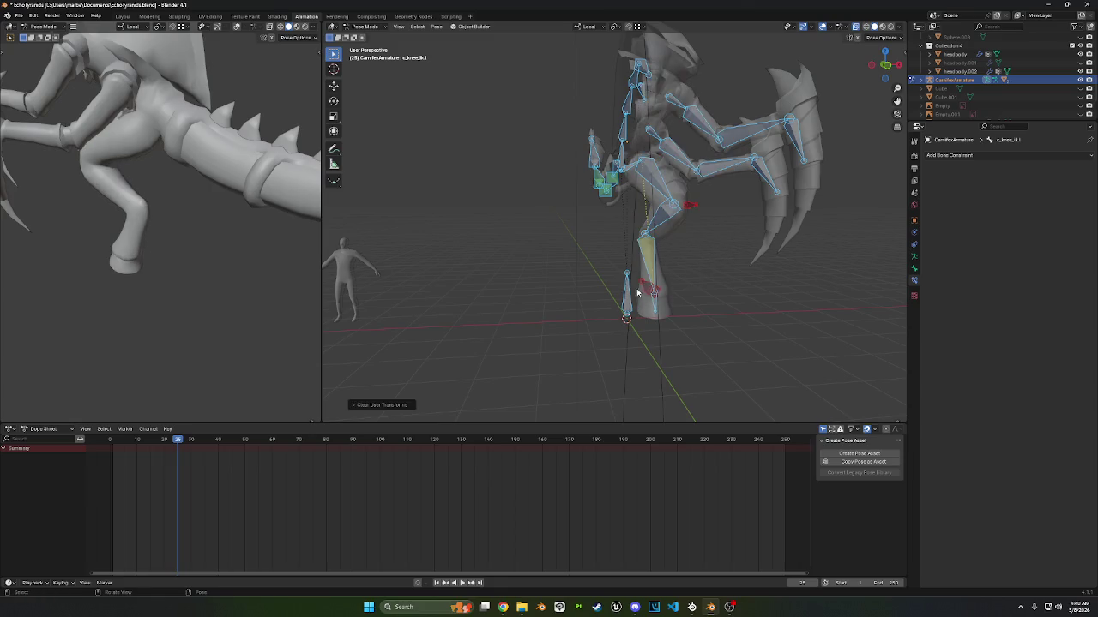
{"action": "left_click", "coordinate": [641, 259]}
- Move the foot control once more, then clear user transforms so the foot rests on the ground
{"action": "key", "text": "g"}
{"action": "left_click", "coordinate": [649, 244]}
{"action": "middle_click_drag", "start_coordinate": [649, 245], "coordinate": [824, 222]}
{"action": "right_click", "coordinate": [769, 244]}
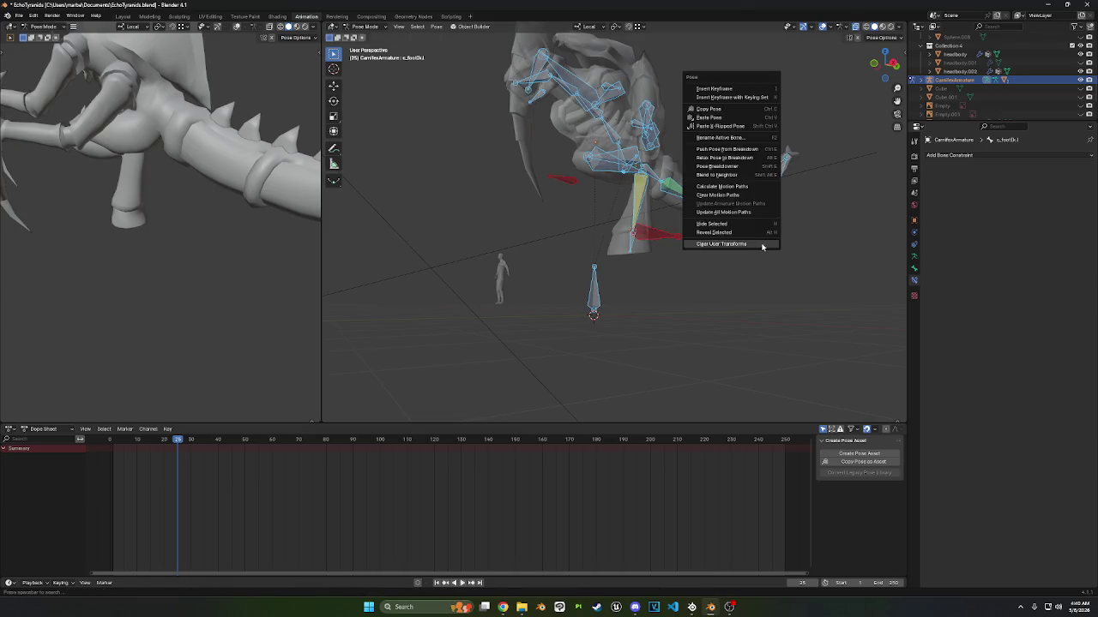
{"action": "left_click", "coordinate": [768, 245]}
{"action": "scroll", "coordinate": [769, 302], "scroll_direction": "up", "scroll_amount": 3}
{"action": "scroll", "coordinate": [725, 309], "scroll_direction": "up", "scroll_amount": 2}
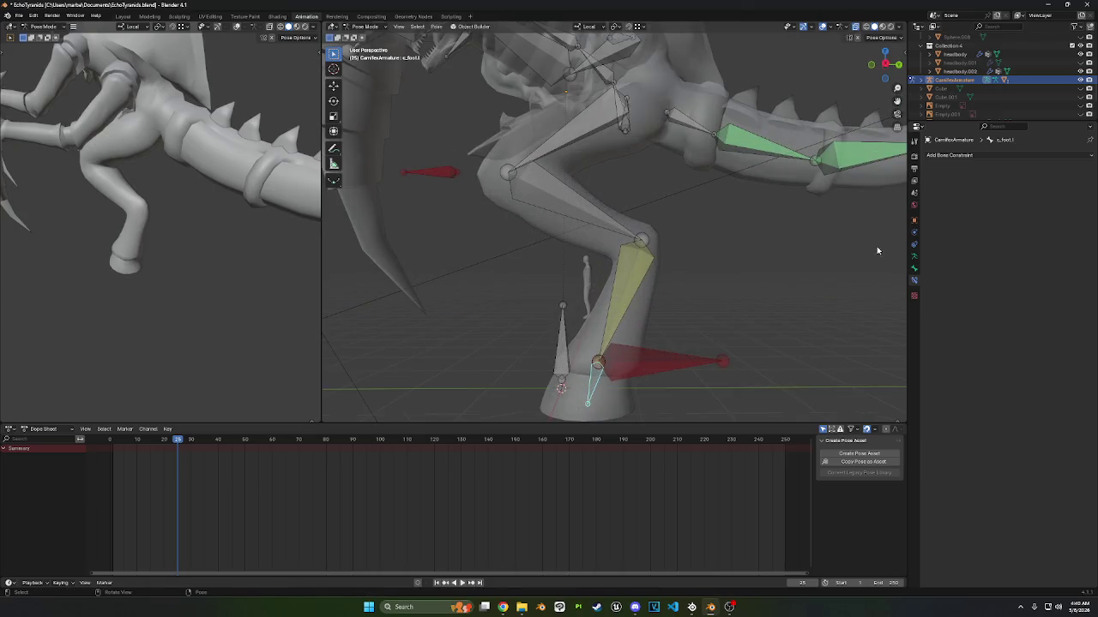
- Try a Child Of object constraint, then remove it and the empty Child Of bone constraint
{"action": "left_click", "coordinate": [994, 155]}
{"action": "left_click", "coordinate": [1056, 198]}
{"action": "left_click", "coordinate": [1020, 181]}
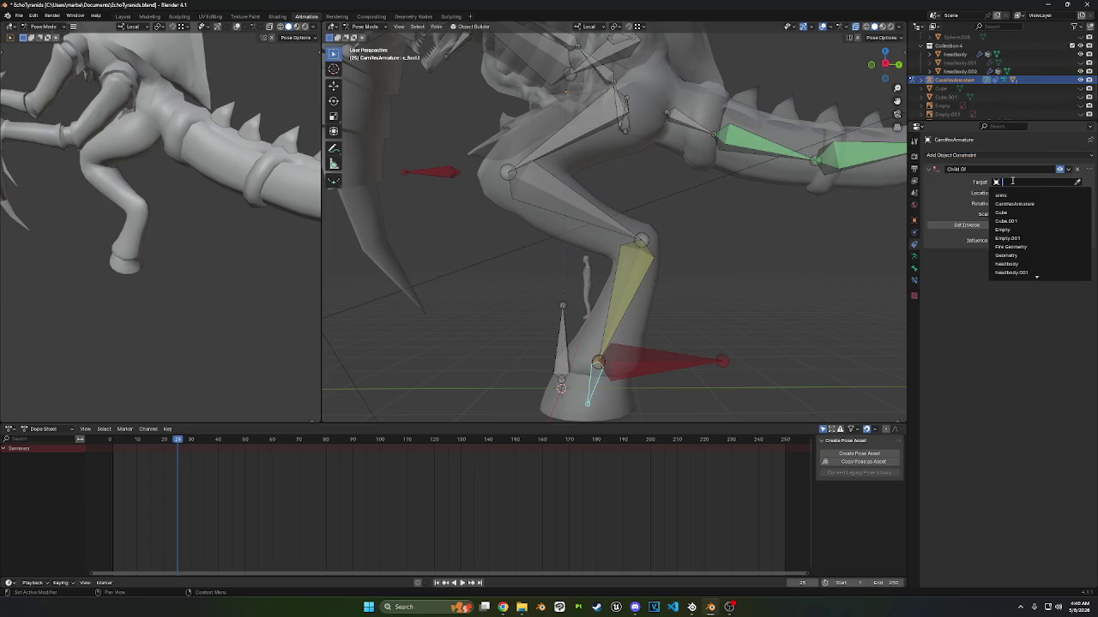
{"action": "type", "text": "carn"}
{"action": "key", "text": "Escape"}
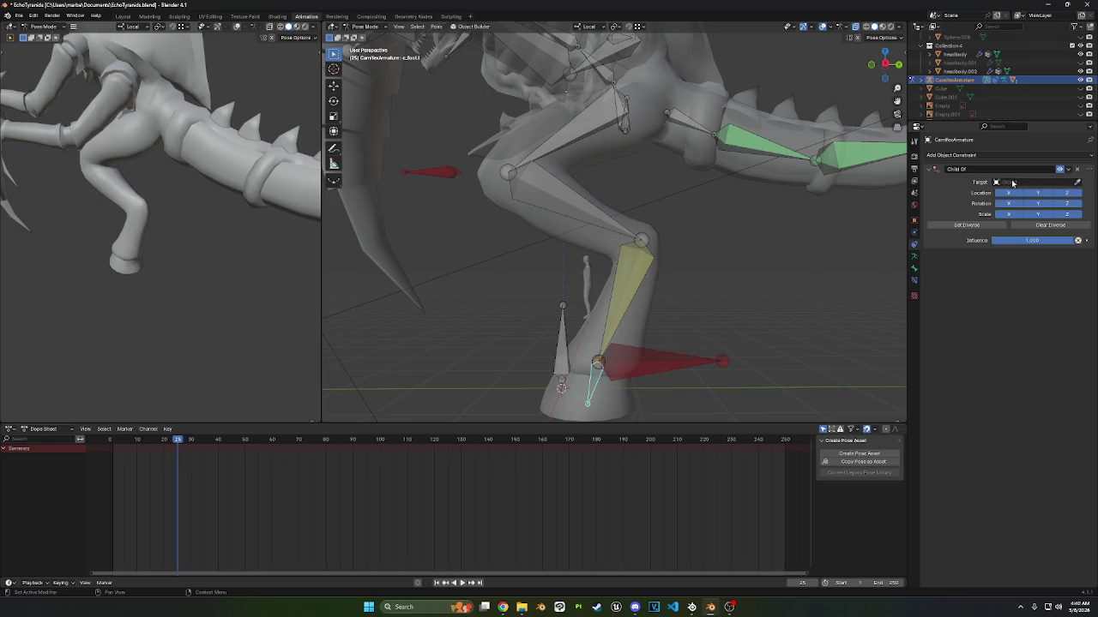
{"action": "left_click", "coordinate": [1012, 183]}
{"action": "type", "text": "car"}
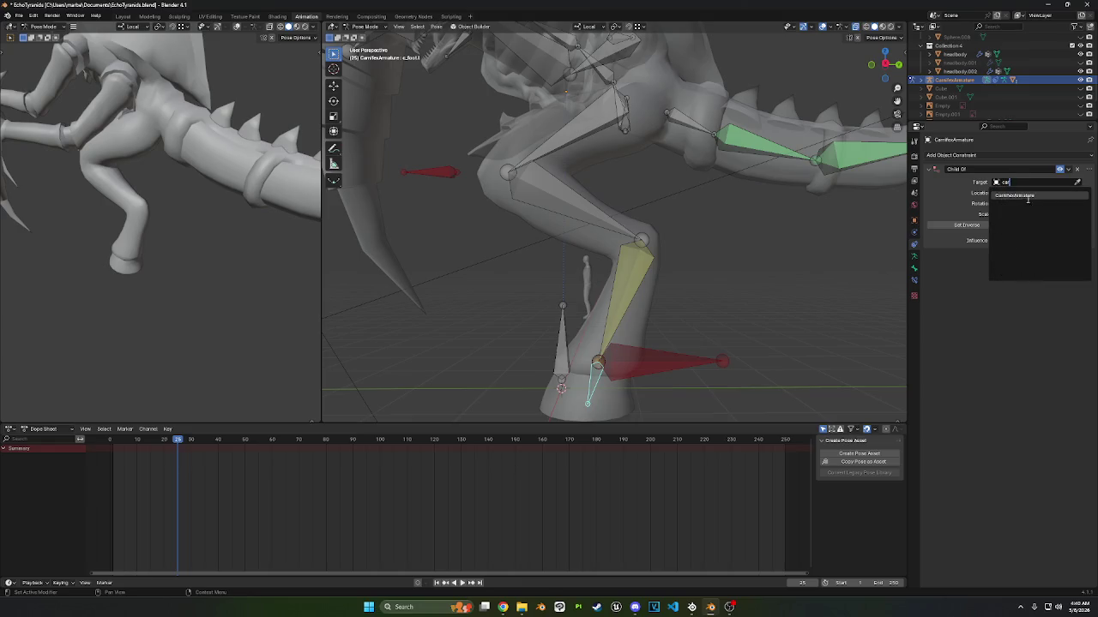
{"action": "key", "text": "Escape"}
{"action": "left_click", "coordinate": [1019, 183]}
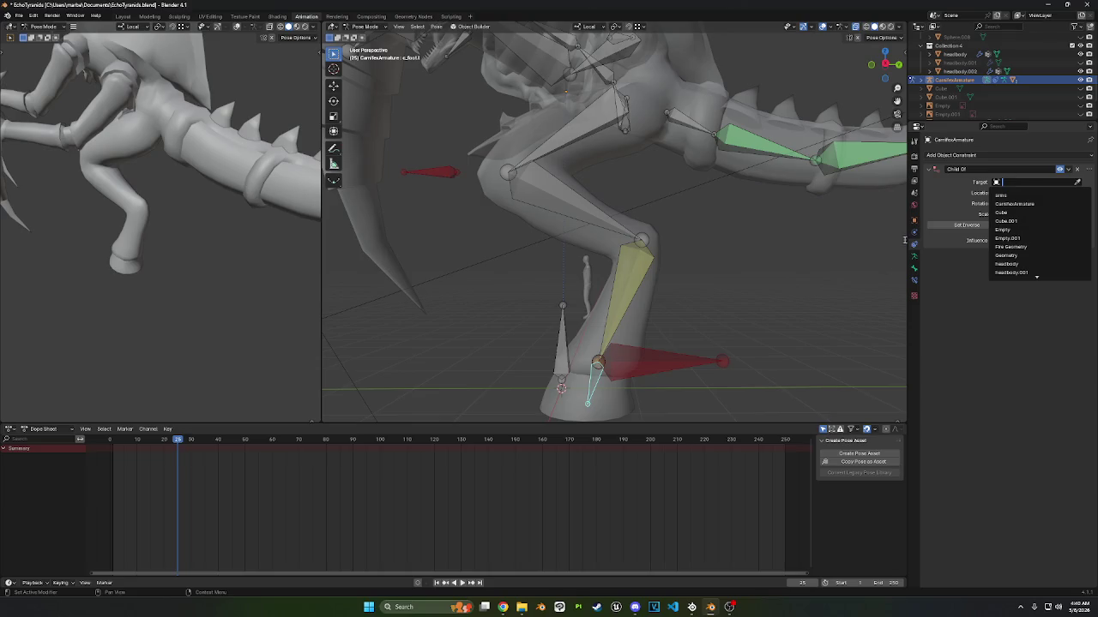
{"action": "left_click", "coordinate": [1077, 169]}
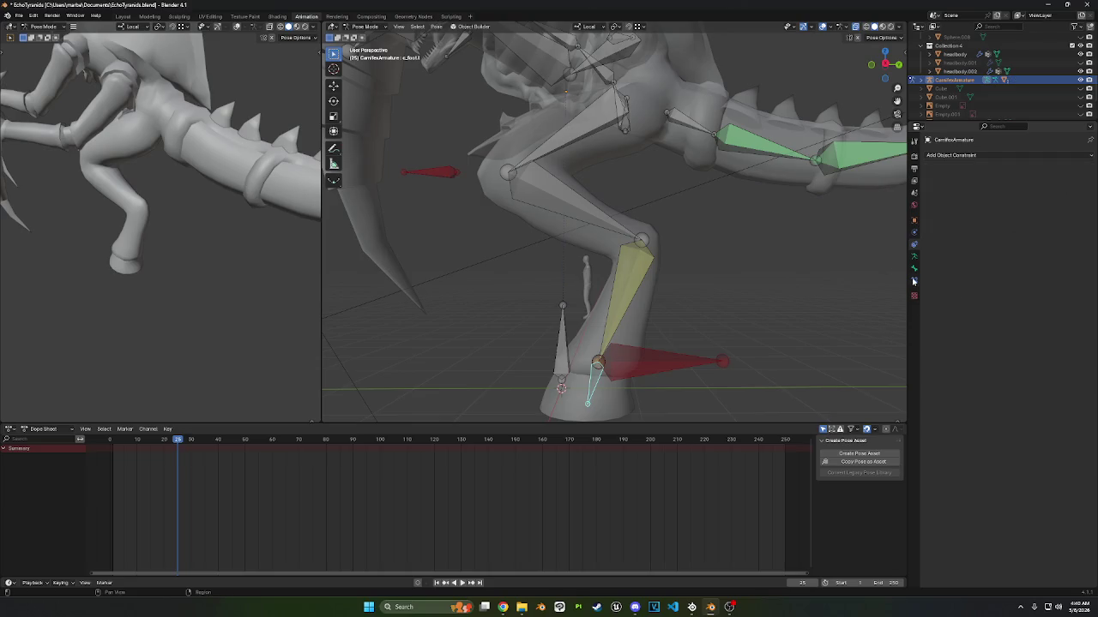
{"action": "left_click", "coordinate": [996, 158]}
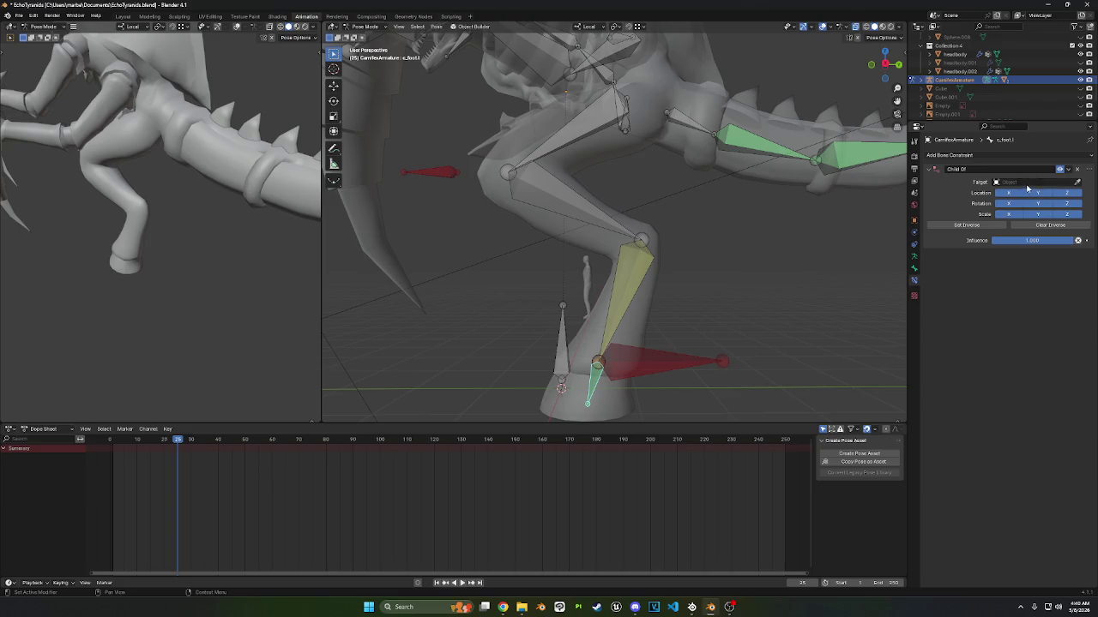
{"action": "left_click", "coordinate": [1077, 169]}
- Give c_foot.l a Child Of constraint targeting c_footIk.l and set its inverse
{"action": "middle_click_drag", "start_coordinate": [687, 372], "coordinate": [696, 207]}
{"action": "key", "text": "ctrl+shift+c"}
{"action": "left_click", "coordinate": [711, 244]}
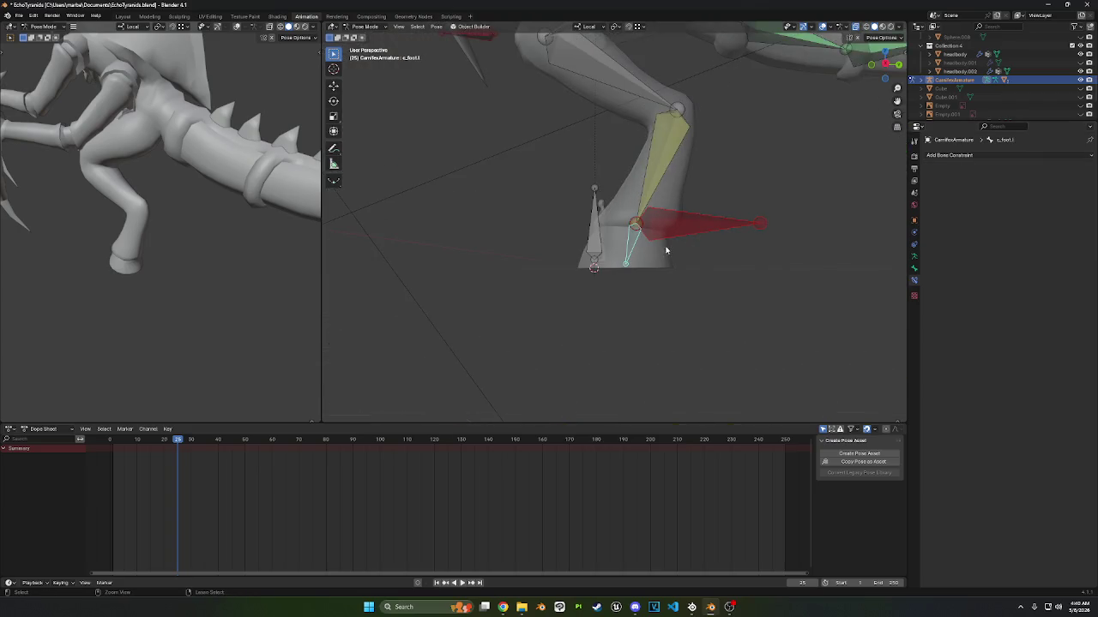
{"action": "key", "text": "ctrl+shift+c"}
{"action": "left_click", "coordinate": [744, 228]}
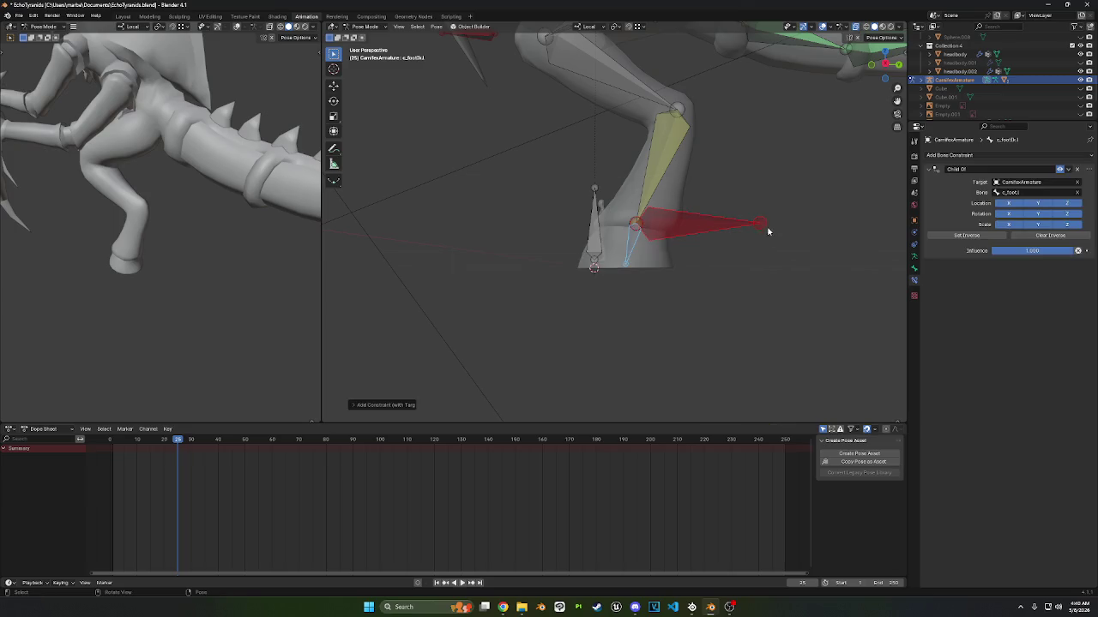
{"action": "left_click", "coordinate": [995, 237]}
{"action": "key", "text": "ctrl+z"}
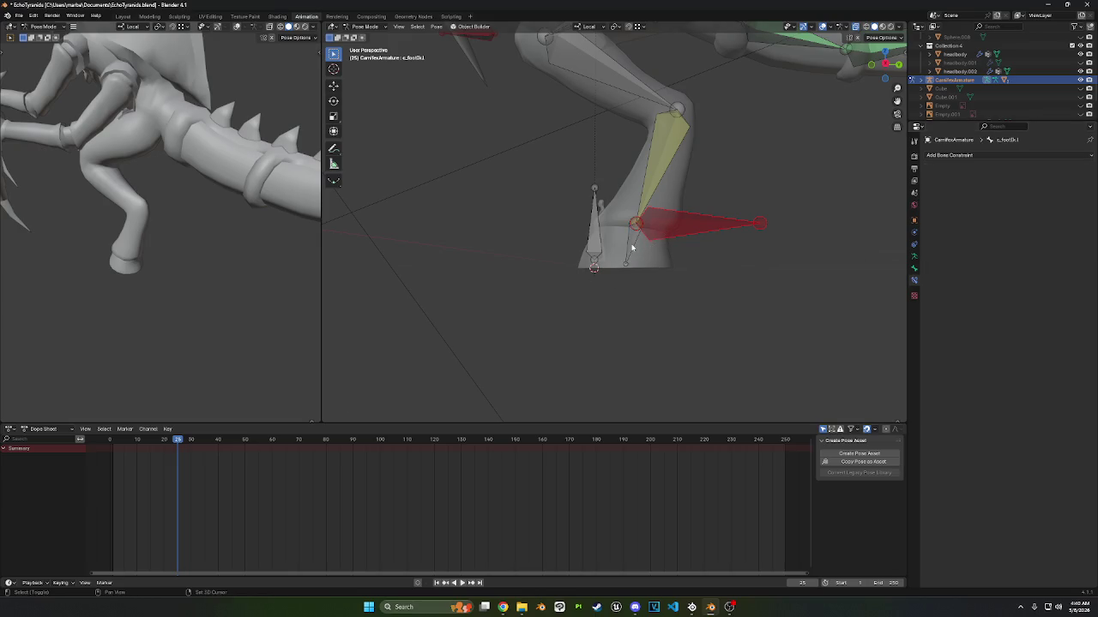
{"action": "key", "text": "ctrl+shift+c"}
{"action": "left_click", "coordinate": [645, 246]}
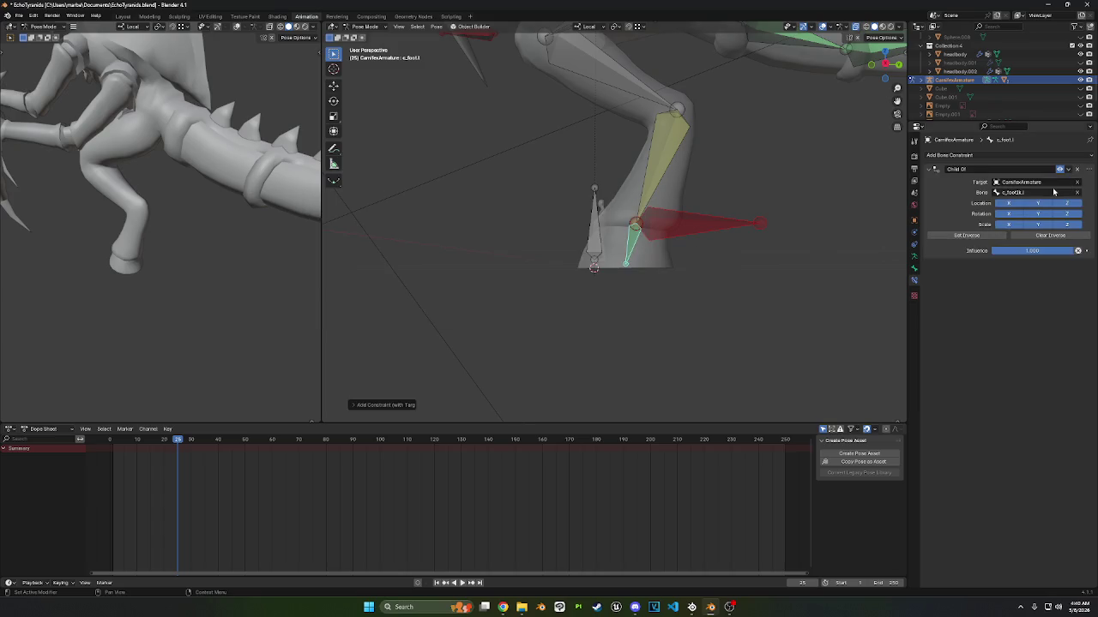
{"action": "left_click", "coordinate": [988, 240]}
- Rotate and move c_footIk.l to check the foot follows, then clear the leg's pose
{"action": "left_click", "coordinate": [702, 265]}
{"action": "key", "text": "r"}
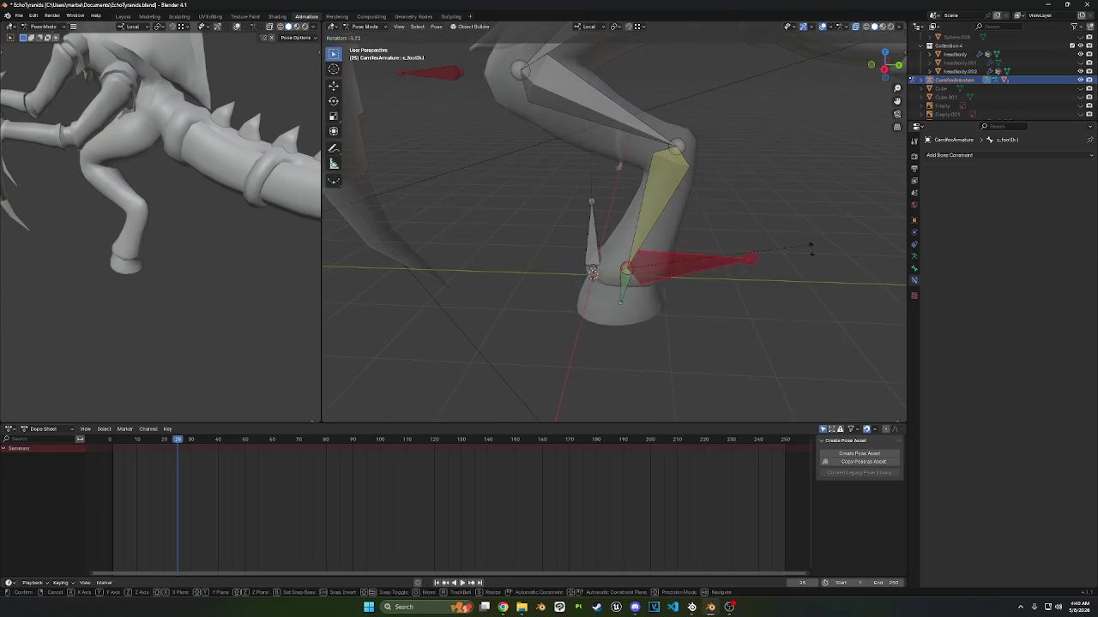
{"action": "left_click", "coordinate": [782, 268]}
{"action": "left_click", "coordinate": [884, 69]}
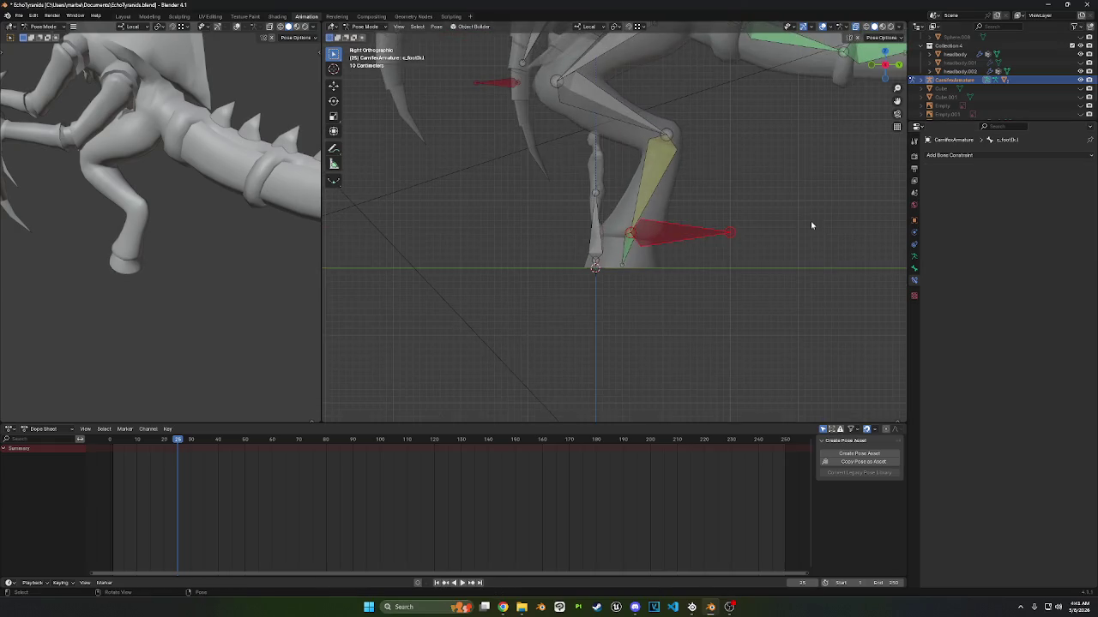
{"action": "key", "text": "g"}
{"action": "left_click", "coordinate": [747, 189]}
{"action": "key", "text": "r"}
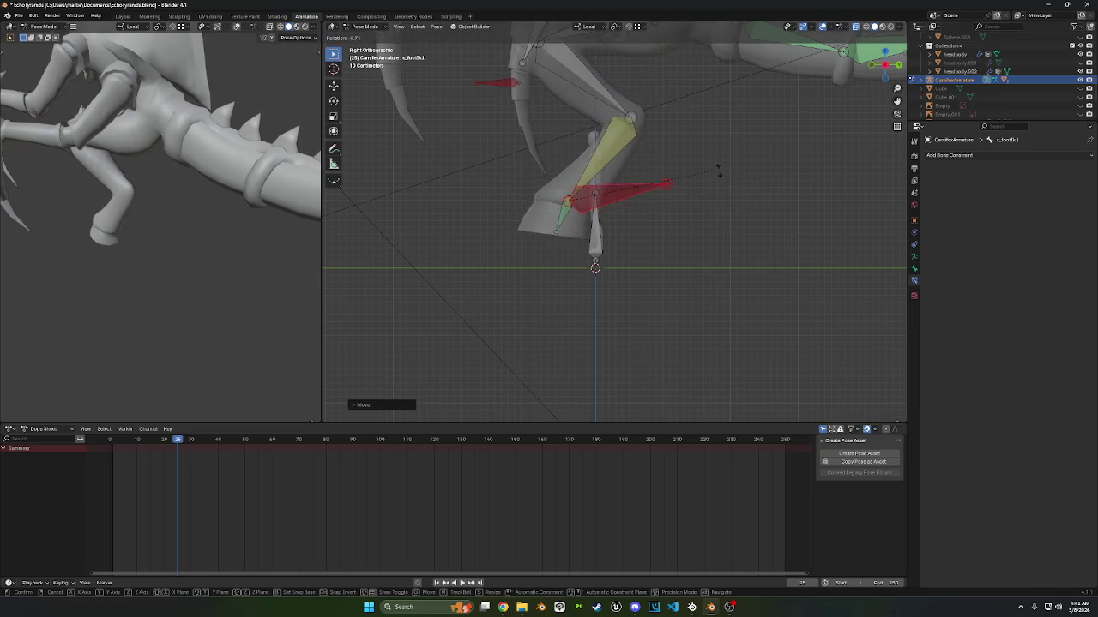
{"action": "left_click", "coordinate": [683, 246]}
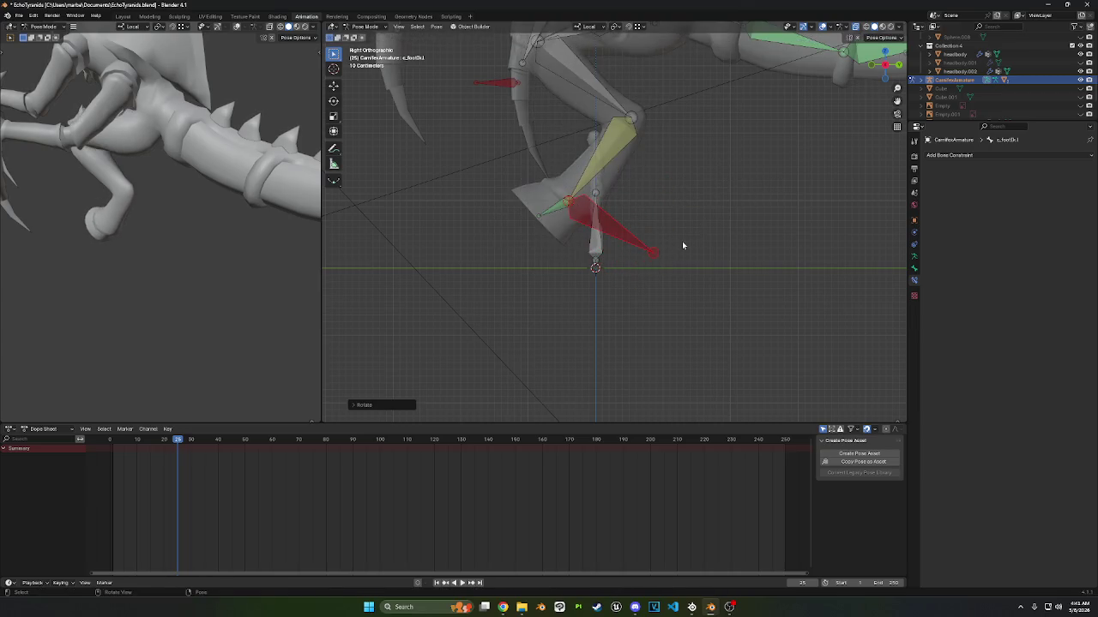
{"action": "right_click", "coordinate": [688, 241]}
{"action": "left_click", "coordinate": [687, 241]}
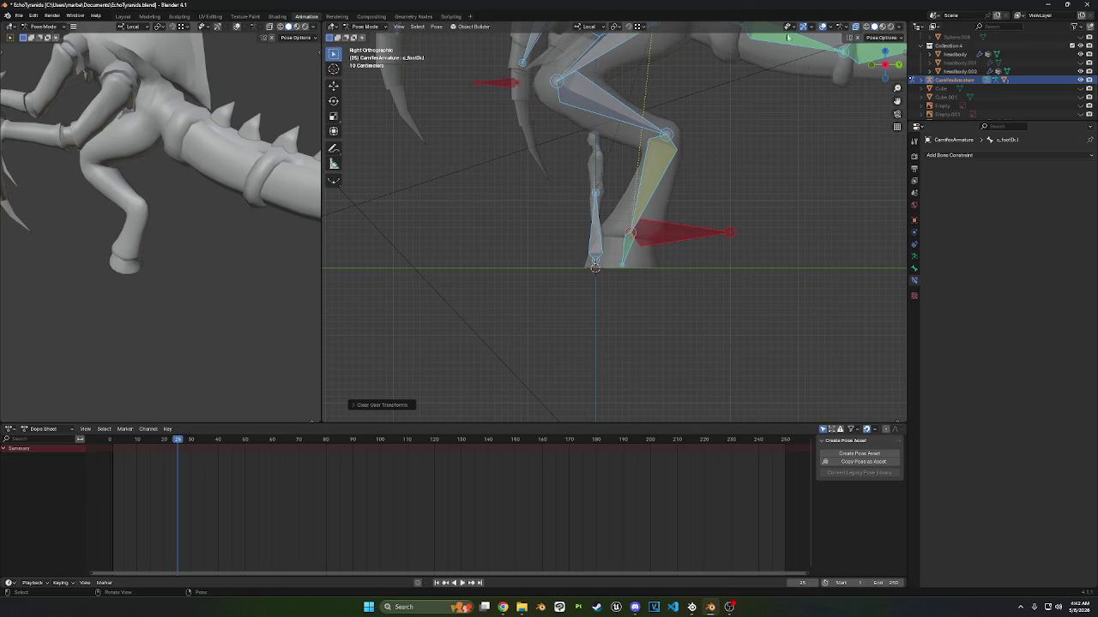
{"action": "middle_click_drag", "start_coordinate": [530, 108], "coordinate": [660, 159]}
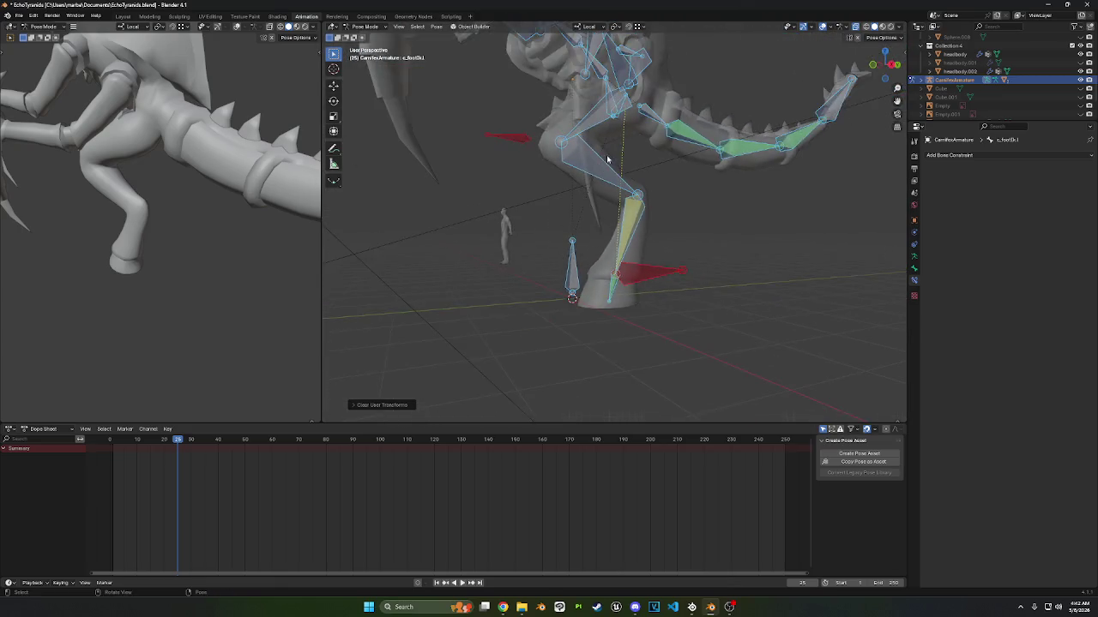
- Select all bones, clear their user transforms, and pick the left upper forearm bone
{"action": "middle_click_drag", "start_coordinate": [738, 169], "coordinate": [605, 208]}
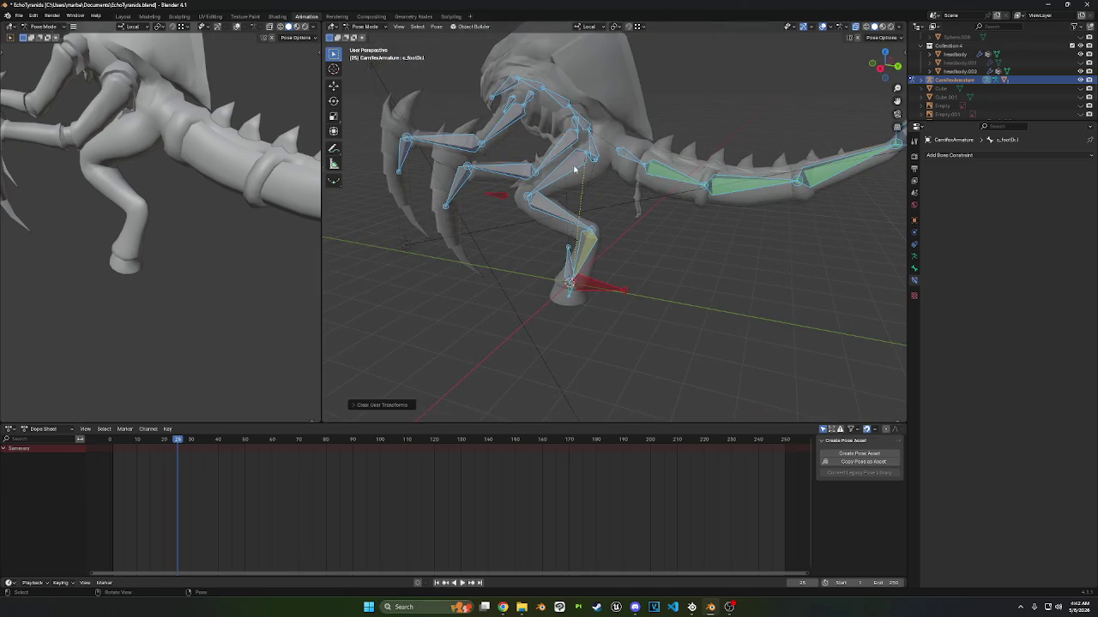
{"action": "mouse_move", "coordinate": [575, 171]}
{"action": "middle_mouse_down"}
{"action": "mouse_move", "coordinate": [738, 181]}
{"action": "mouse_move", "coordinate": [547, 195]}
{"action": "mouse_move", "coordinate": [752, 238]}
{"action": "mouse_move", "coordinate": [711, 226]}
{"action": "middle_mouse_up"}
{"action": "key", "text": "alt+a"}
{"action": "key", "text": "a"}
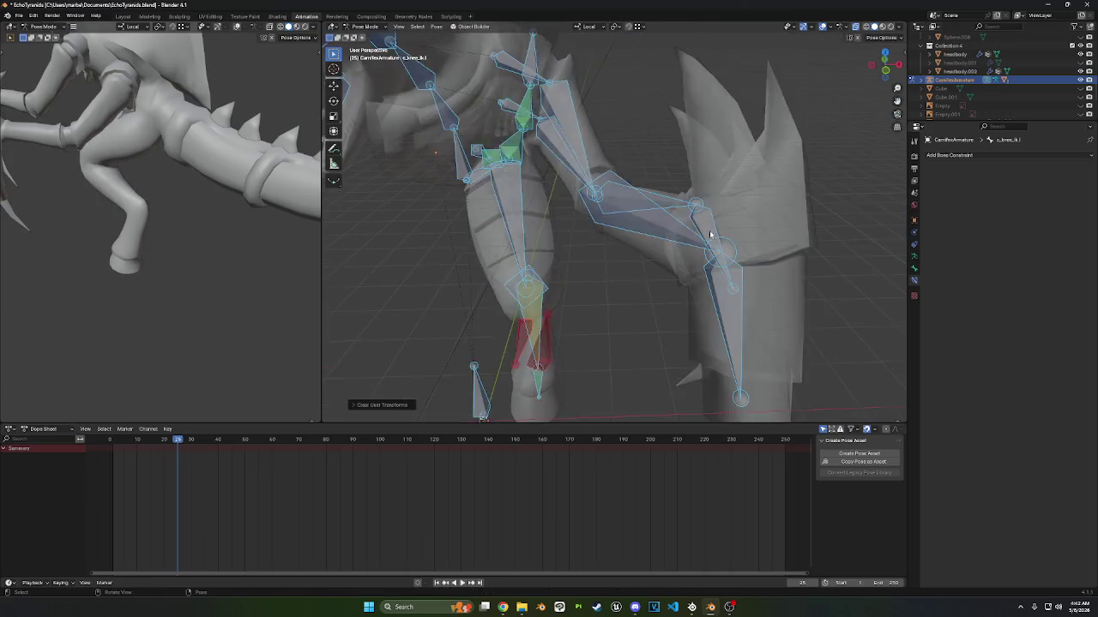
{"action": "scroll", "coordinate": [711, 225], "scroll_direction": "down", "scroll_amount": 5}
{"action": "left_click", "coordinate": [735, 176]}
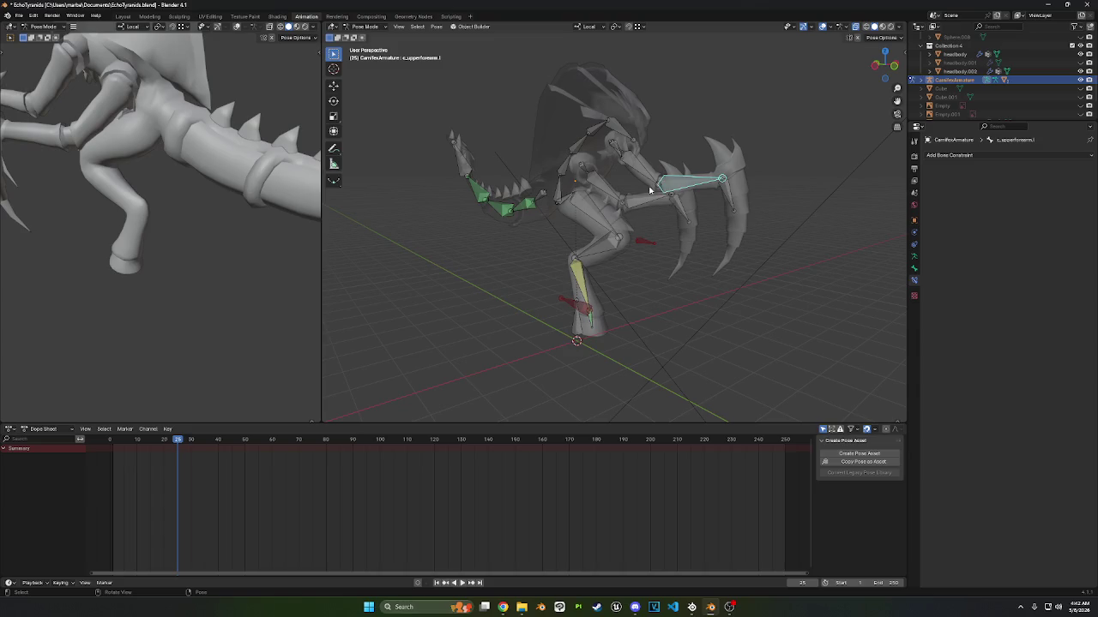
{"action": "left_click", "coordinate": [364, 26]}
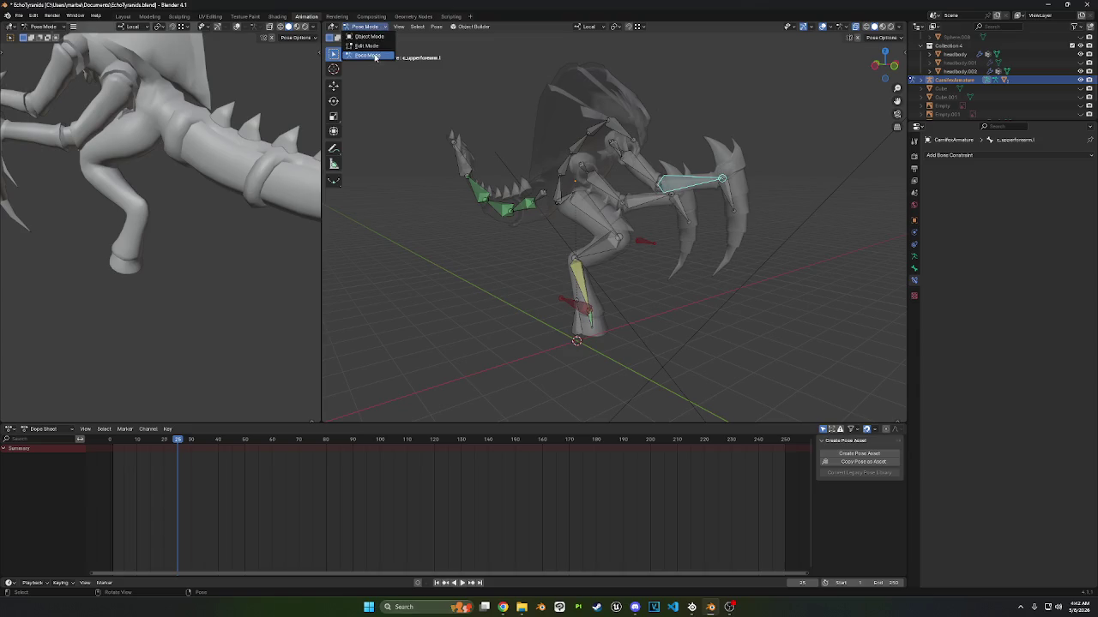
- In Edit Mode, add a bone from the left upper forearm tip toward the claw and name it c_upperArm_ik.l
{"action": "left_click", "coordinate": [371, 46]}
{"action": "left_click", "coordinate": [796, 177]}
{"action": "middle_click_drag", "start_coordinate": [797, 178], "coordinate": [787, 156]}
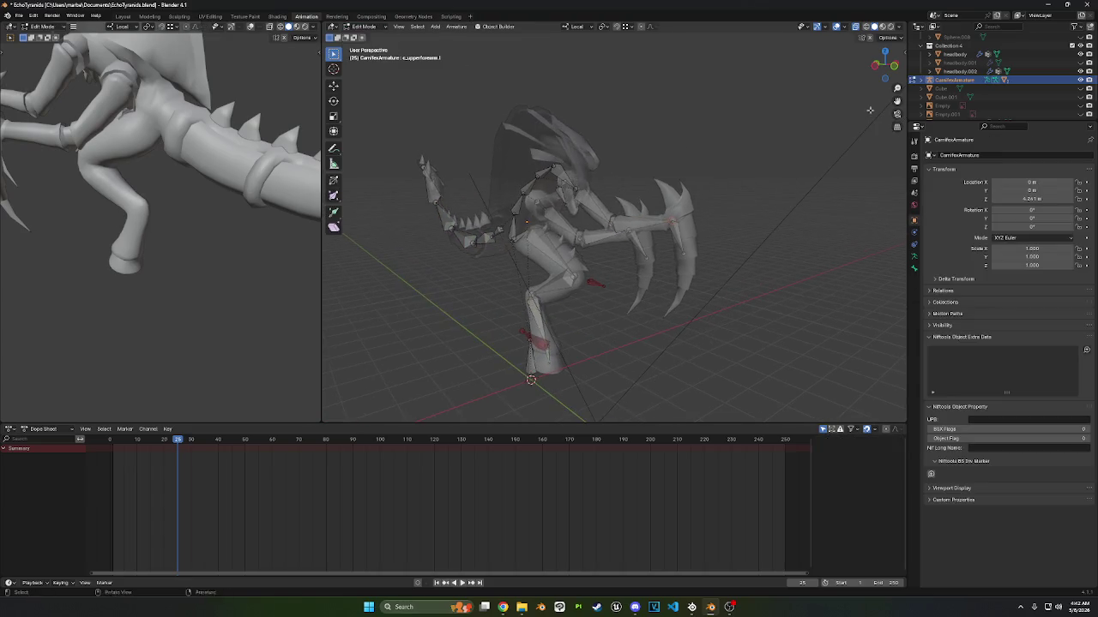
{"action": "scroll", "coordinate": [787, 156], "scroll_direction": "up", "scroll_amount": 3}
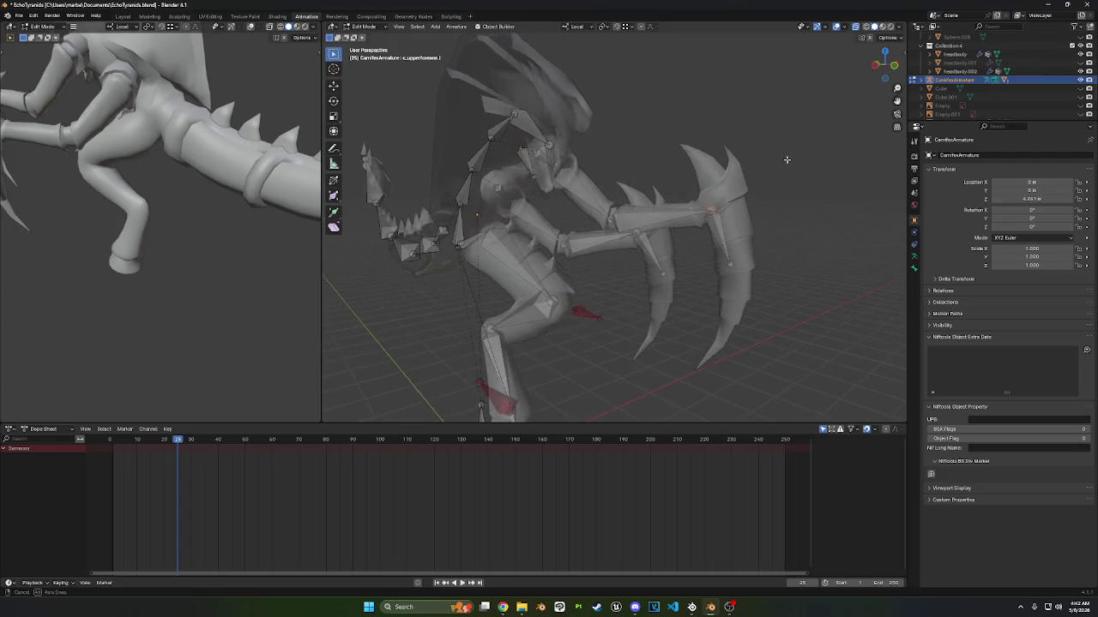
{"action": "key", "text": "shift+d"}
{"action": "left_click", "coordinate": [777, 118]}
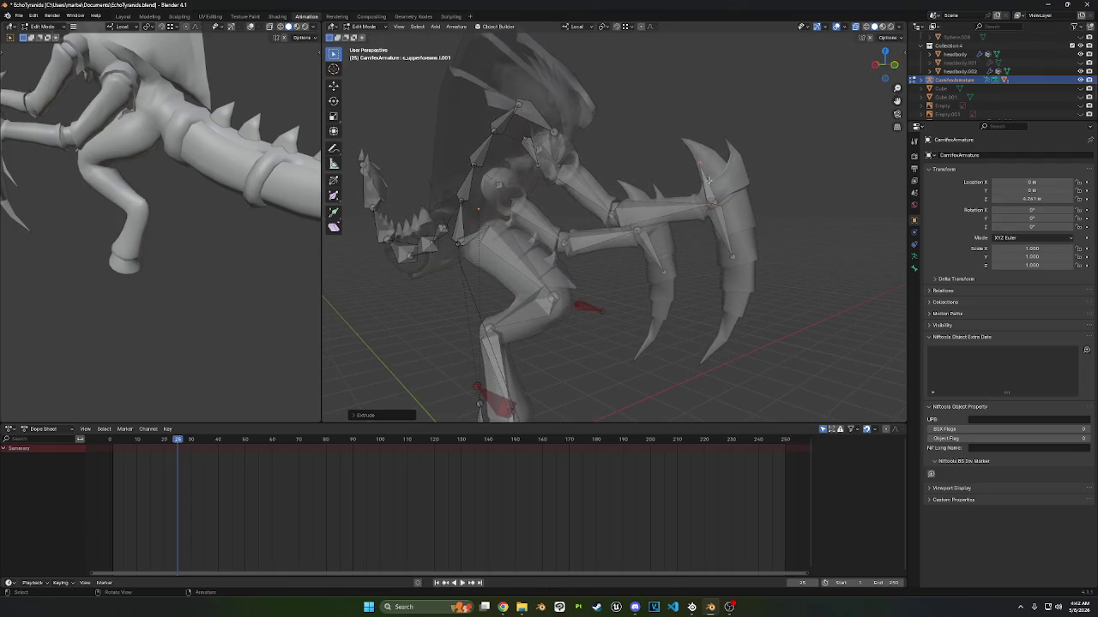
{"action": "key", "text": "F2"}
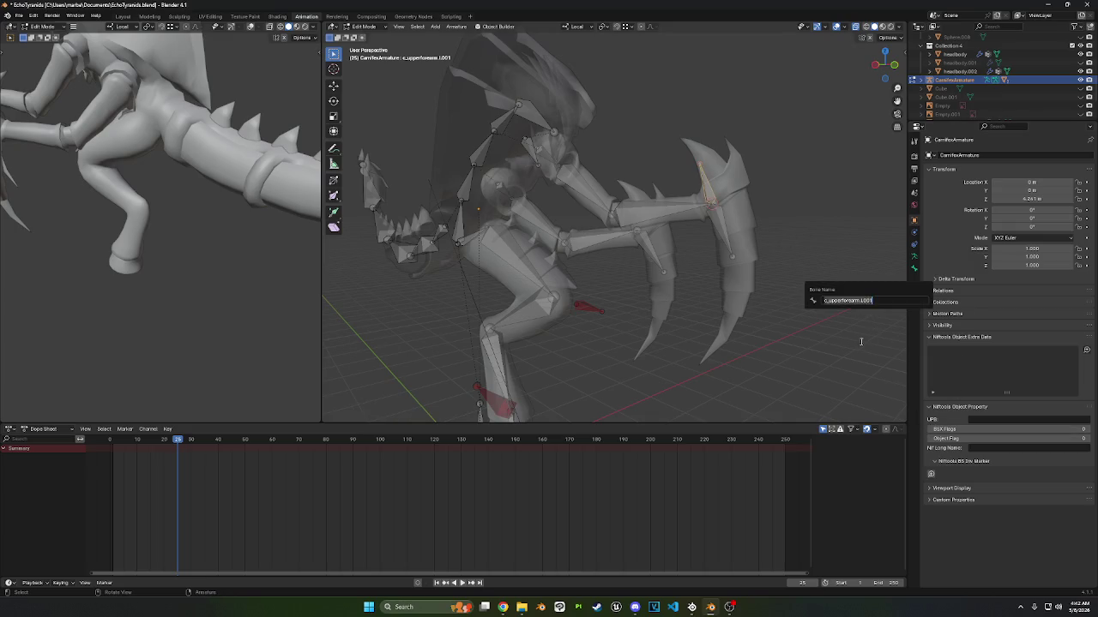
{"action": "type", "text": "c_"}
{"action": "type", "text": "."}
{"action": "key", "text": "Return"}
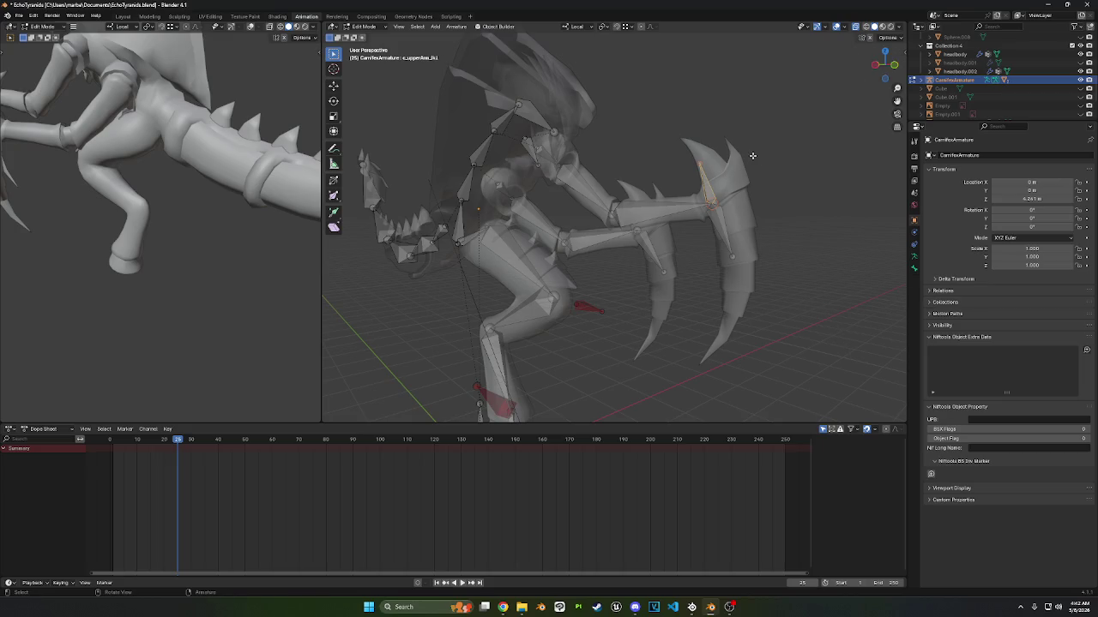
- Give the c_upperArm_ik.l bone the 04 Theme Color Set
{"action": "left_click", "coordinate": [915, 269]}
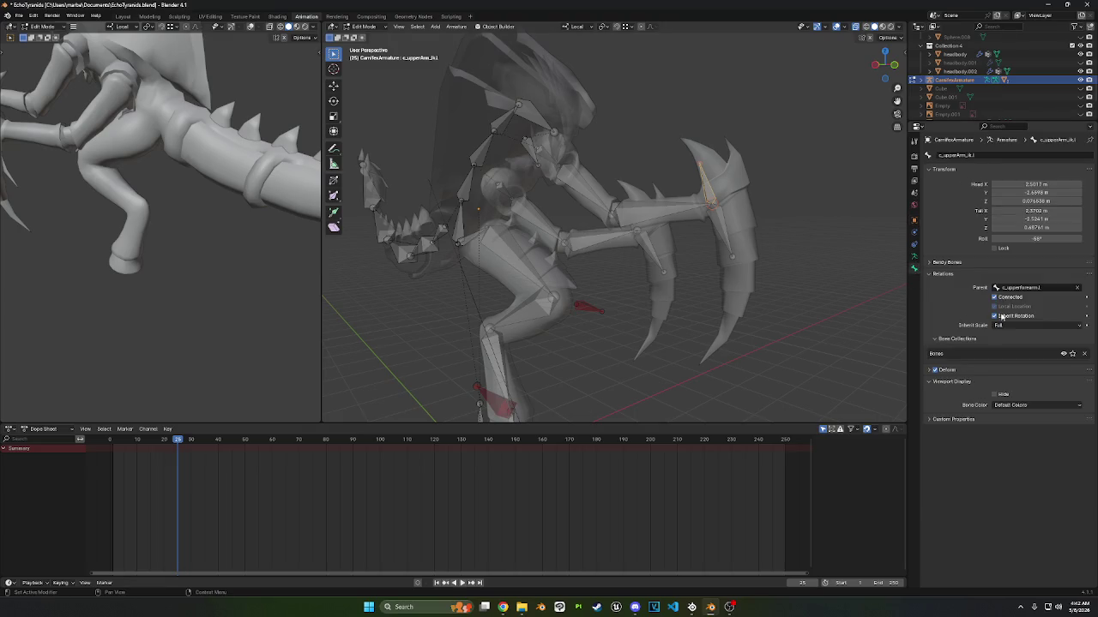
{"action": "left_click", "coordinate": [1009, 405]}
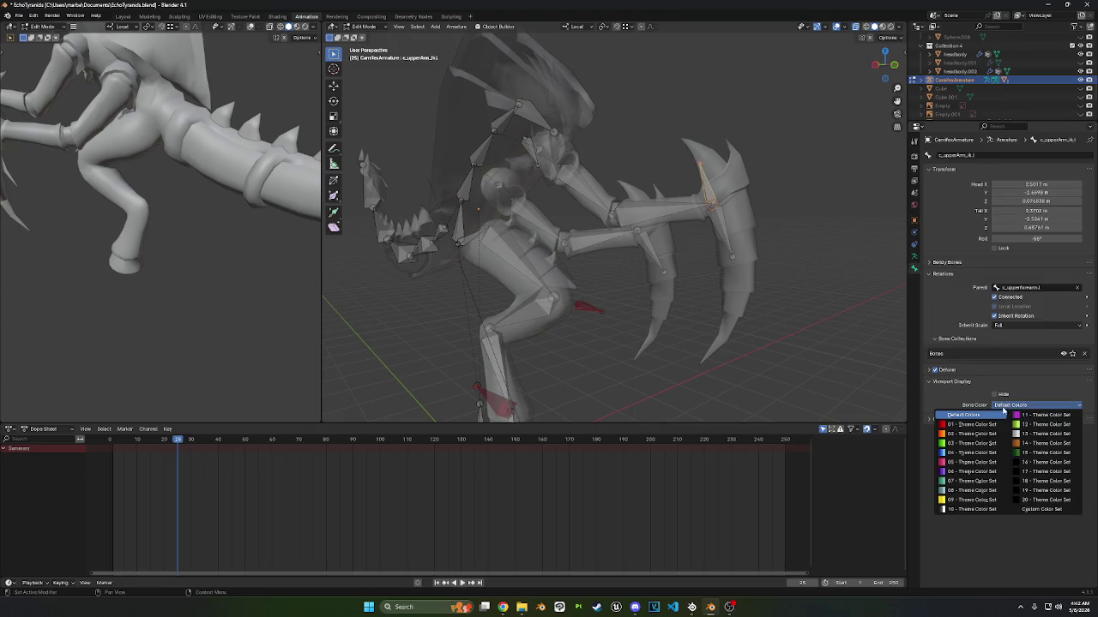
{"action": "left_click", "coordinate": [969, 453]}
{"action": "middle_click_drag", "start_coordinate": [772, 301], "coordinate": [799, 287]}
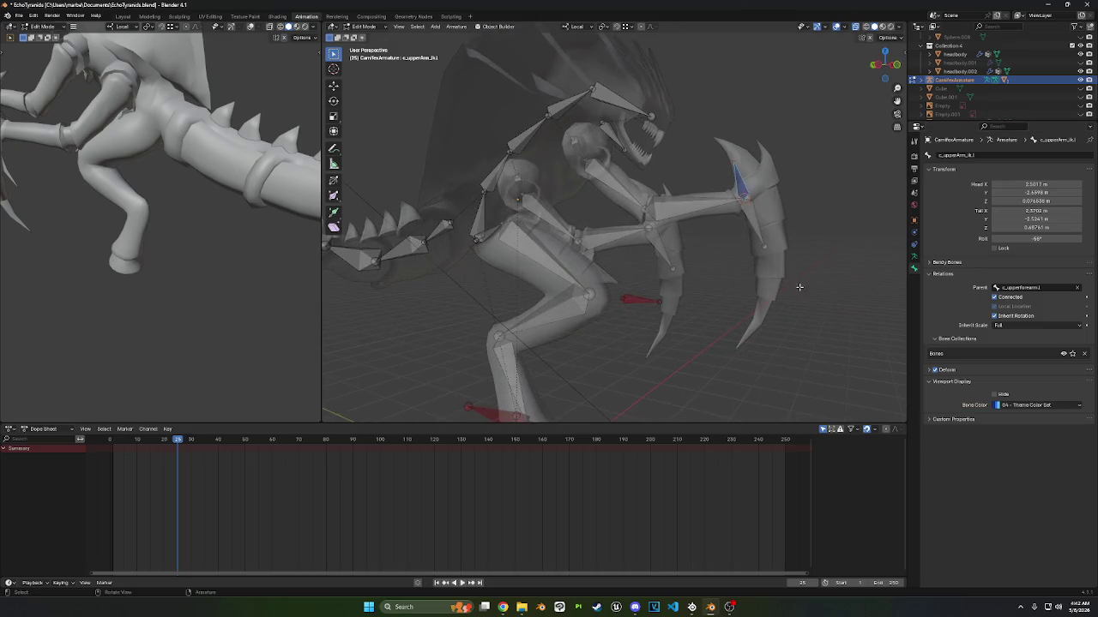
{"action": "scroll", "coordinate": [772, 257], "scroll_direction": "up", "scroll_amount": 3}
- Colour the c_foot.l bone blue with the 04 Theme Color Set
{"action": "left_click", "coordinate": [677, 211]}
{"action": "middle_click_drag", "start_coordinate": [677, 343], "coordinate": [695, 216], "text": "shift"}
{"action": "left_click", "coordinate": [519, 328]}
{"action": "left_click", "coordinate": [1039, 405]}
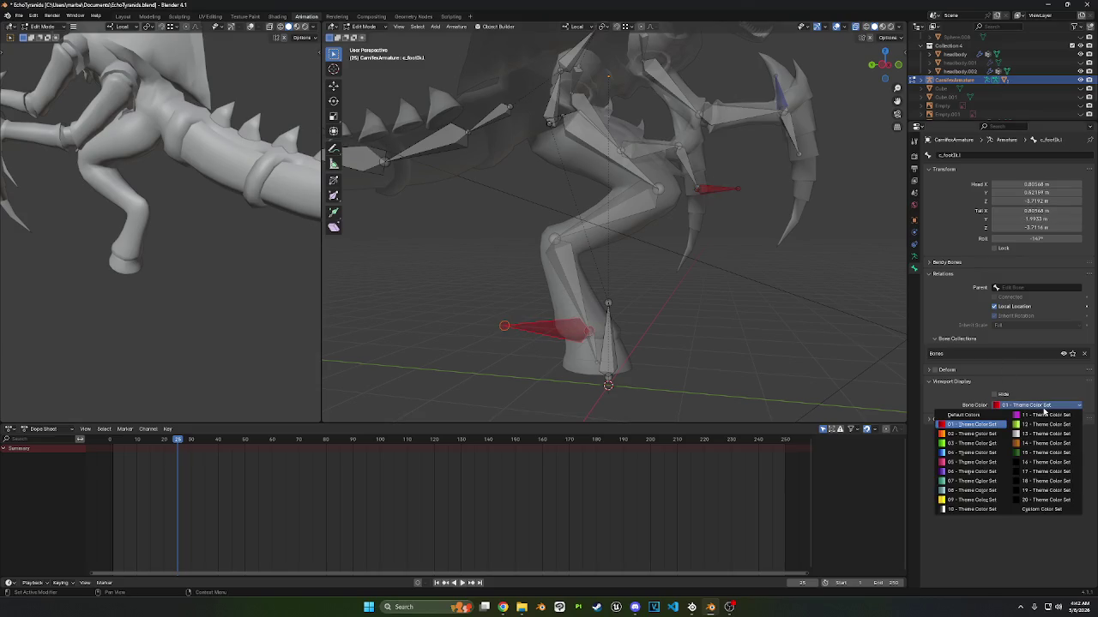
{"action": "left_click", "coordinate": [969, 452]}
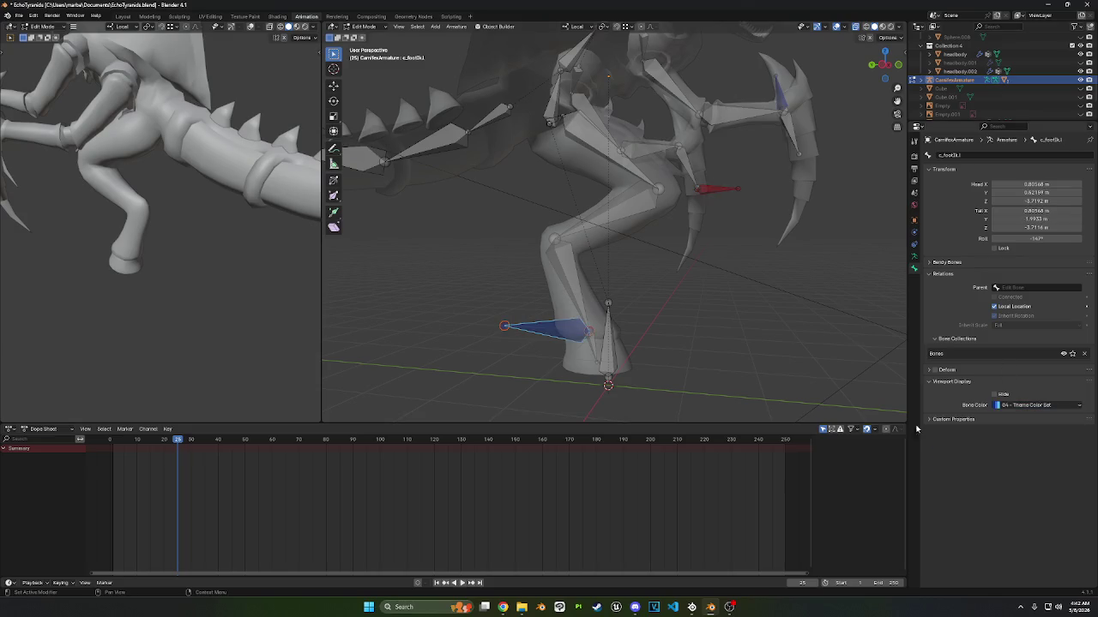
- Clear the Parent field of the c_upperArm_ik.l bone
{"action": "mouse_move", "coordinate": [703, 257]}
{"action": "middle_mouse_down"}
{"action": "mouse_move", "coordinate": [684, 162]}
{"action": "mouse_move", "coordinate": [711, 169]}
{"action": "middle_mouse_up"}
{"action": "left_click", "coordinate": [683, 162]}
{"action": "left_click", "coordinate": [780, 137]}
{"action": "left_click", "coordinate": [1077, 287]}
{"action": "middle_click_drag", "start_coordinate": [721, 180], "coordinate": [736, 162]}
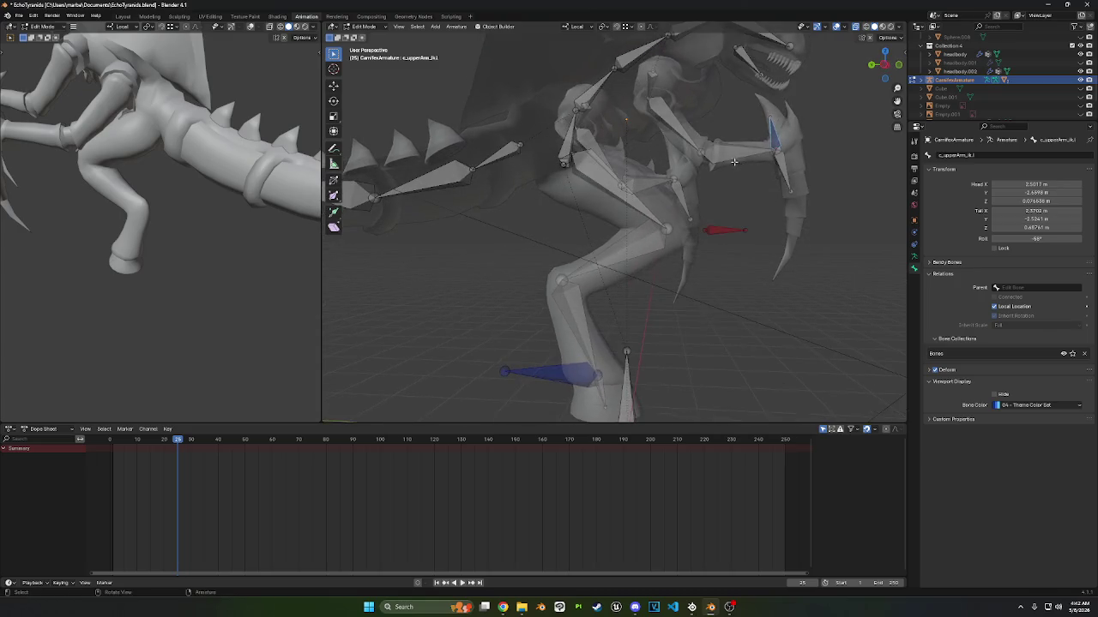
- Extrude a new bone from the tip of the upper bicep bone
{"action": "left_click", "coordinate": [700, 153]}
{"action": "key", "text": "e"}
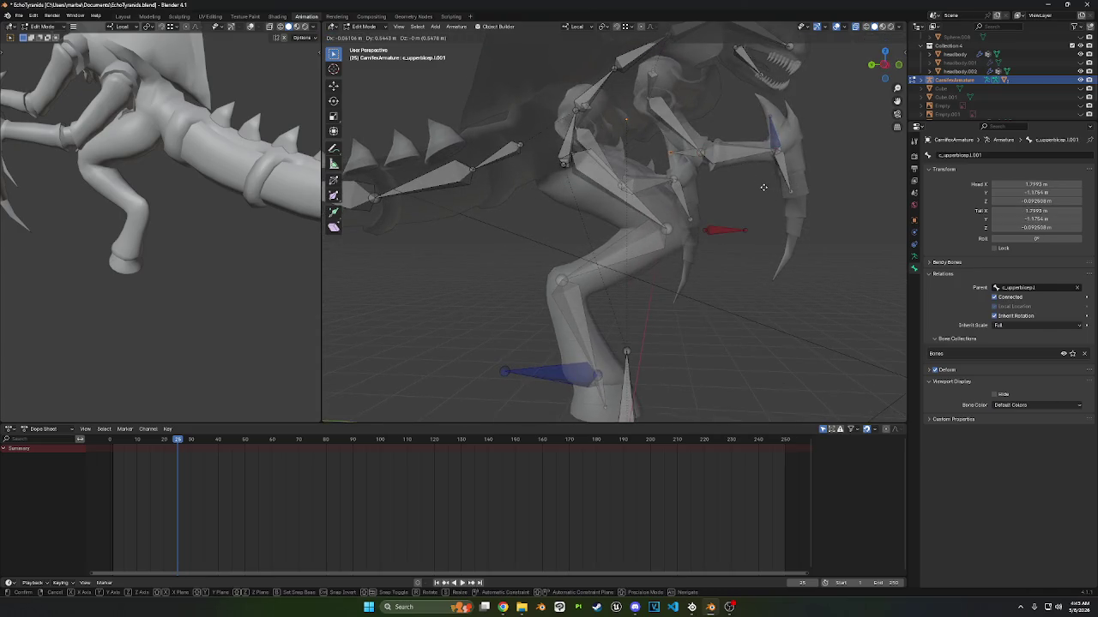
{"action": "left_click", "coordinate": [762, 187]}
{"action": "mouse_move", "coordinate": [669, 153]}
{"action": "middle_mouse_down"}
{"action": "mouse_move", "coordinate": [715, 166]}
{"action": "mouse_move", "coordinate": [679, 169]}
{"action": "mouse_move", "coordinate": [642, 206]}
{"action": "mouse_move", "coordinate": [656, 223]}
{"action": "middle_mouse_up"}
- Rotate the new bone around its Z axis toward the elbow
{"action": "key", "text": "r"}
{"action": "key", "text": "z"}
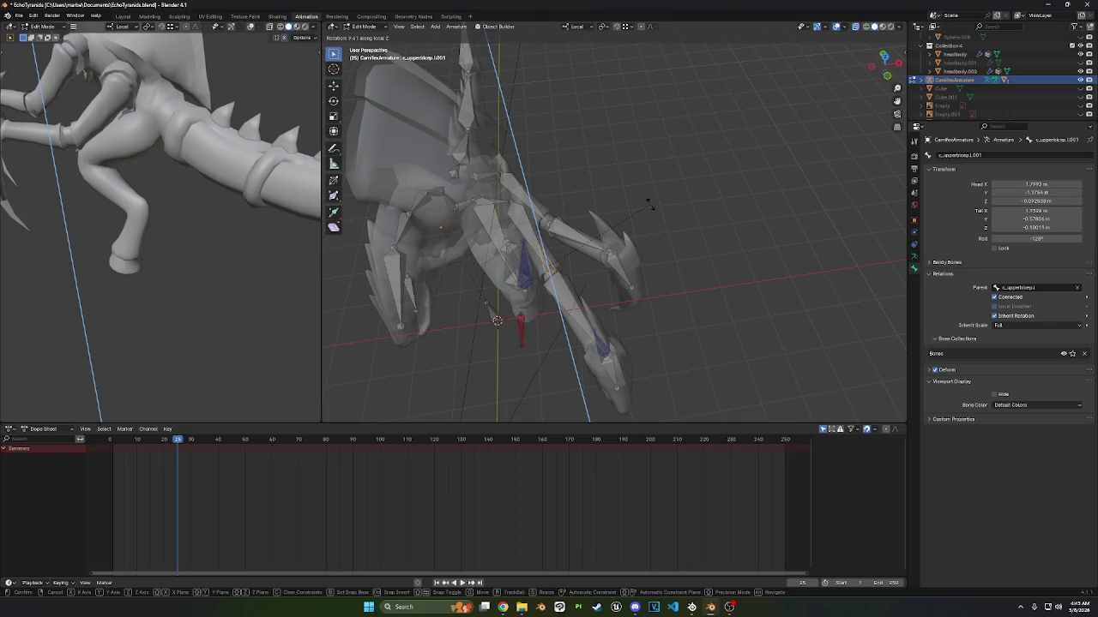
{"action": "left_click", "coordinate": [650, 203]}
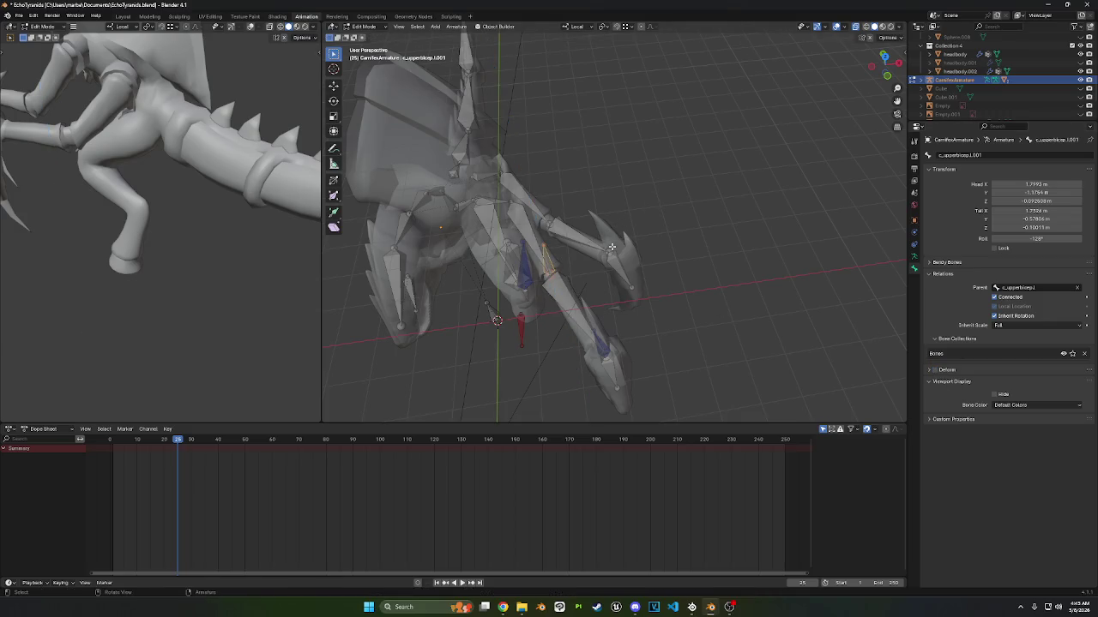
{"action": "key", "text": "r"}
{"action": "key", "text": "z"}
{"action": "left_click", "coordinate": [577, 237]}
{"action": "mouse_move", "coordinate": [577, 238]}
{"action": "middle_mouse_down"}
{"action": "mouse_move", "coordinate": [652, 214]}
{"action": "mouse_move", "coordinate": [633, 110]}
{"action": "middle_mouse_up"}
- Untick Connected, set the pivot to Active Element, and rotate the bone on Z again
{"action": "left_click", "coordinate": [994, 297]}
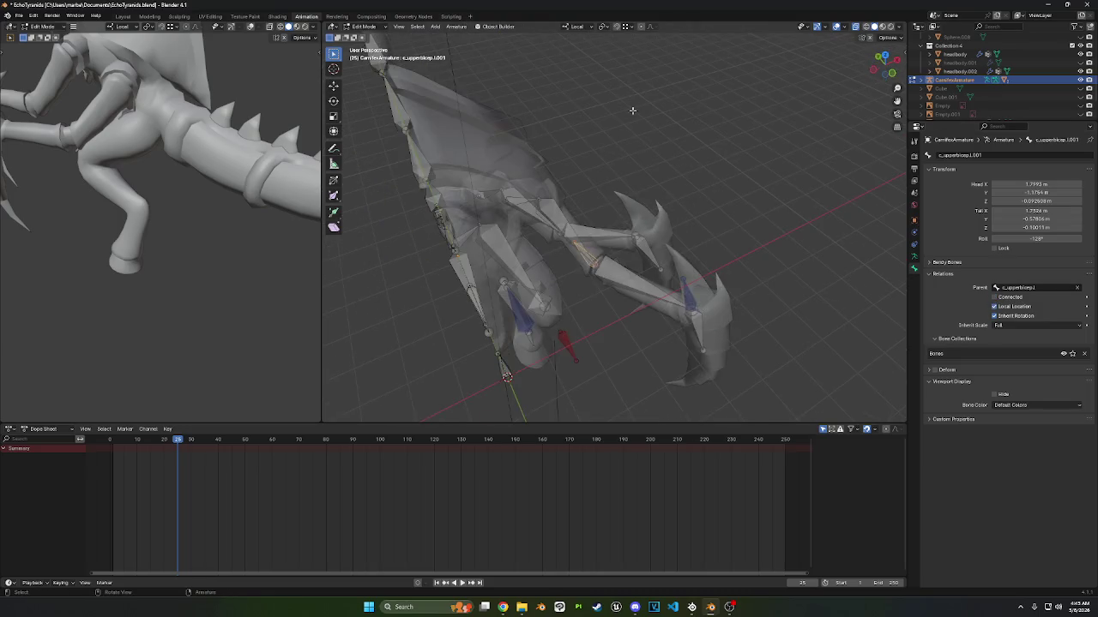
{"action": "left_click", "coordinate": [605, 26]}
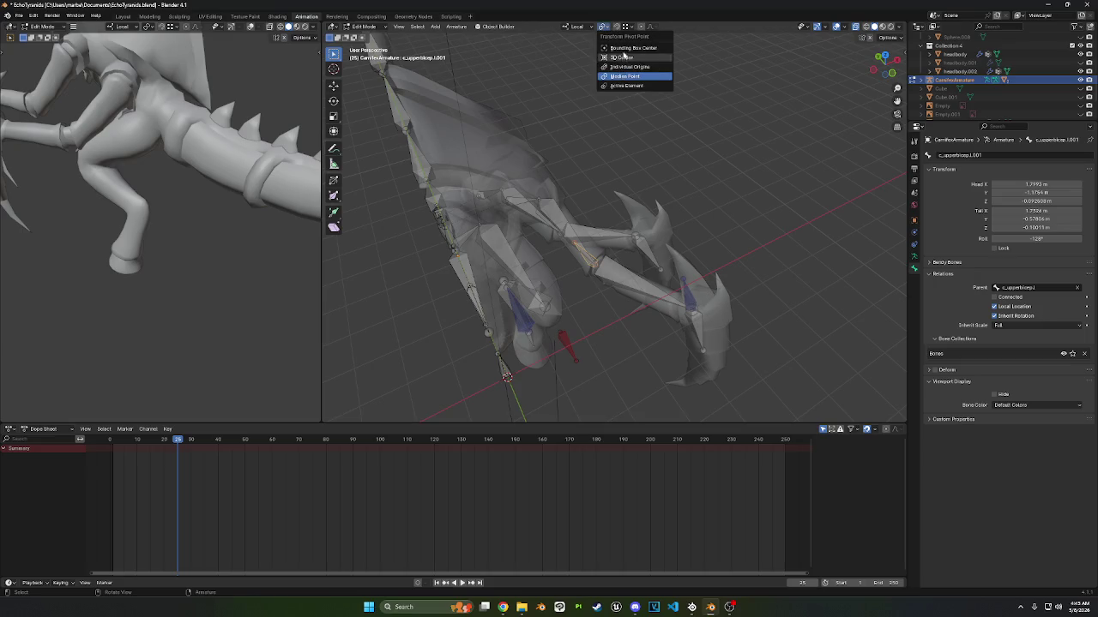
{"action": "left_click", "coordinate": [626, 86]}
{"action": "key", "text": "r"}
{"action": "key", "text": "z"}
{"action": "key", "text": "z"}
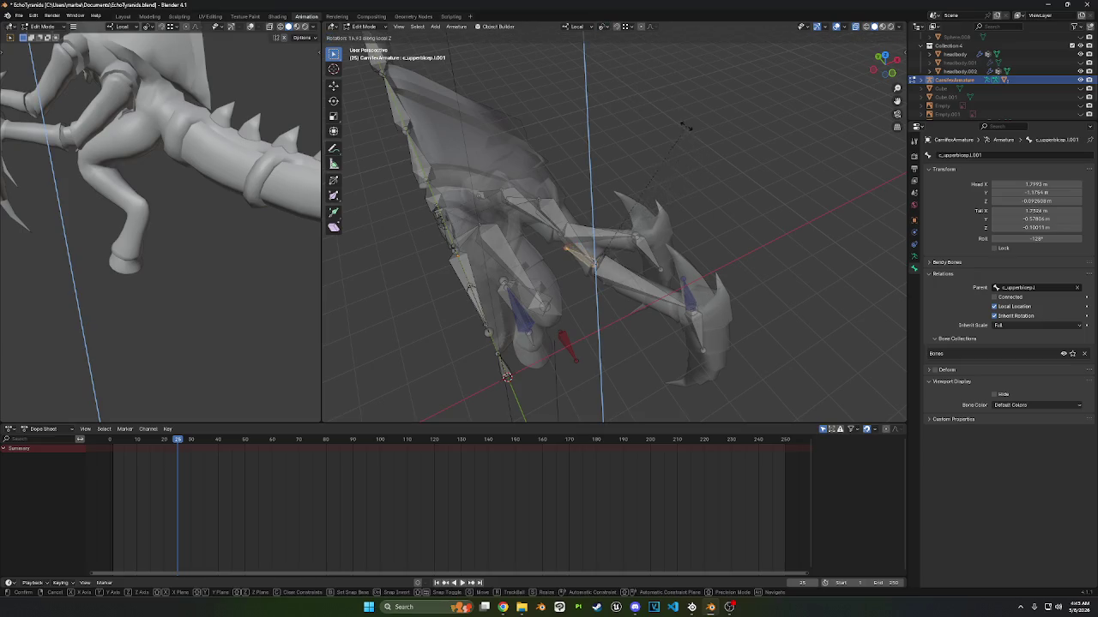
{"action": "left_click", "coordinate": [686, 127]}
{"action": "mouse_move", "coordinate": [686, 127]}
{"action": "middle_mouse_down"}
{"action": "mouse_move", "coordinate": [708, 116]}
{"action": "mouse_move", "coordinate": [698, 121]}
{"action": "middle_mouse_up"}
- Clear the new bone's parent and fine-tune its rotation beside the elbow
{"action": "key", "text": "r"}
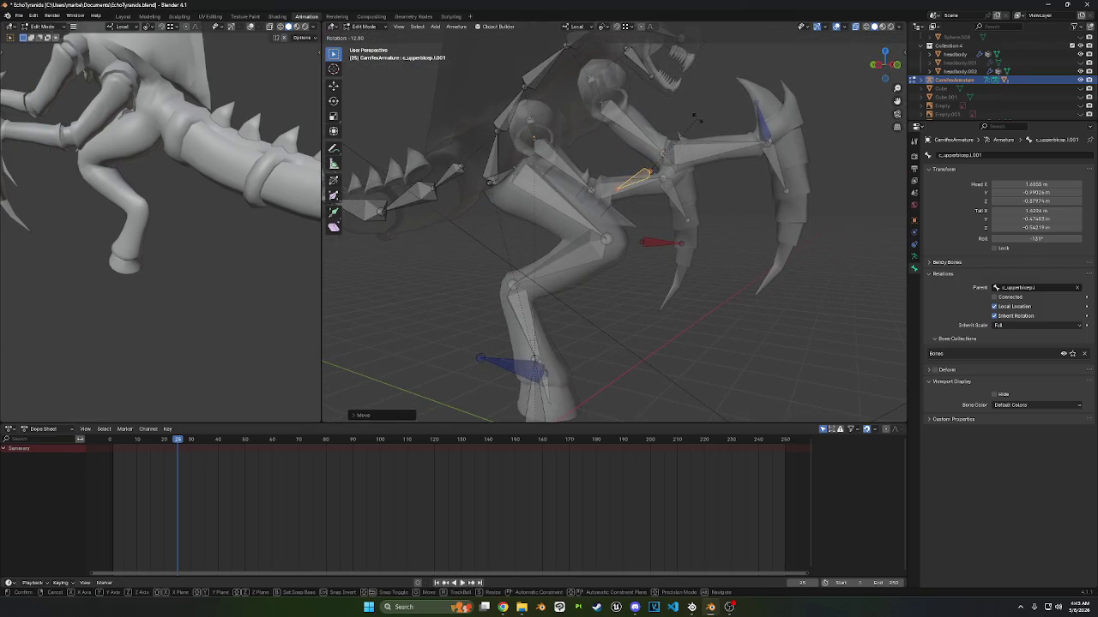
{"action": "left_click", "coordinate": [695, 116]}
{"action": "left_click", "coordinate": [1077, 288]}
{"action": "mouse_move", "coordinate": [694, 249]}
{"action": "middle_mouse_down"}
{"action": "mouse_move", "coordinate": [683, 258]}
{"action": "mouse_move", "coordinate": [656, 235]}
{"action": "mouse_move", "coordinate": [774, 249]}
{"action": "mouse_move", "coordinate": [735, 258]}
{"action": "mouse_move", "coordinate": [760, 226]}
{"action": "middle_mouse_up"}
{"action": "key", "text": "r"}
{"action": "left_click", "coordinate": [652, 231]}
{"action": "key", "text": "r"}
{"action": "left_click", "coordinate": [760, 221]}
- Rename the new bone to c_upperarmelbow_ik.l
{"action": "key", "text": "F2"}
{"action": "type", "text": "c_upperarmelbow"}
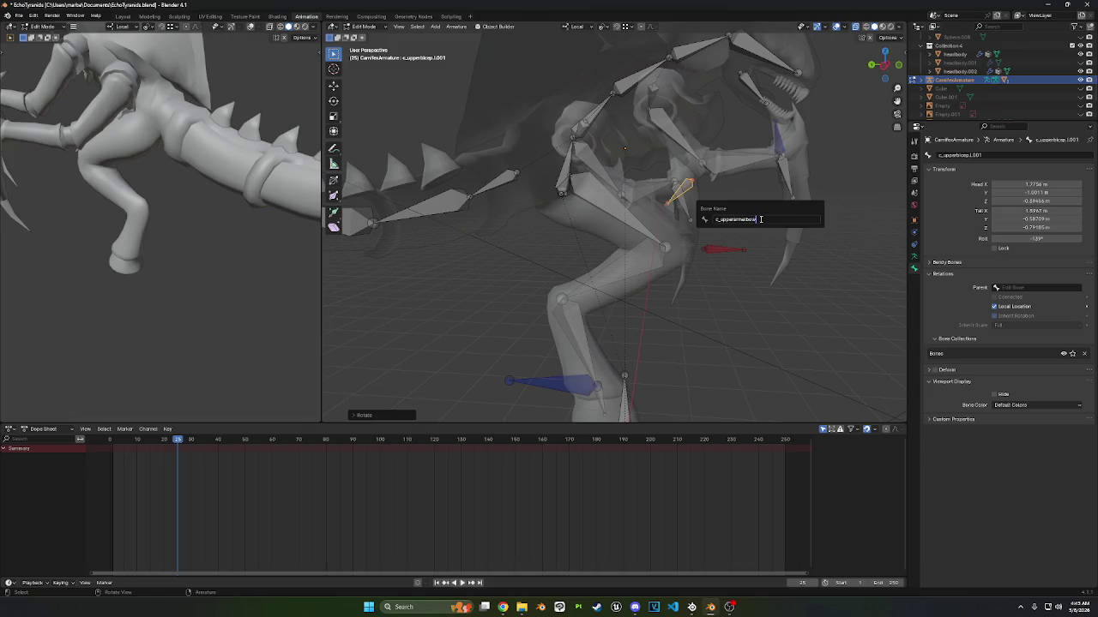
{"action": "type", "text": "_"}
{"action": "key", "text": "Return"}
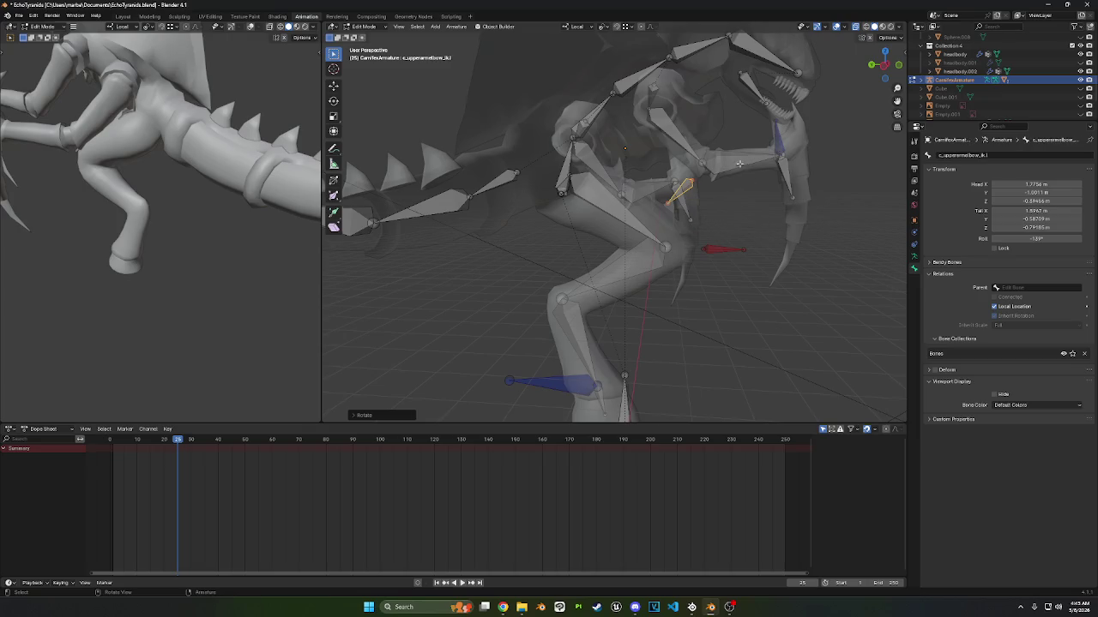
- Set the elbow bone's Bone Color to the red 01 Theme Color Set
{"action": "middle_click_drag", "start_coordinate": [741, 164], "coordinate": [686, 171]}
{"action": "left_click", "coordinate": [1029, 405]}
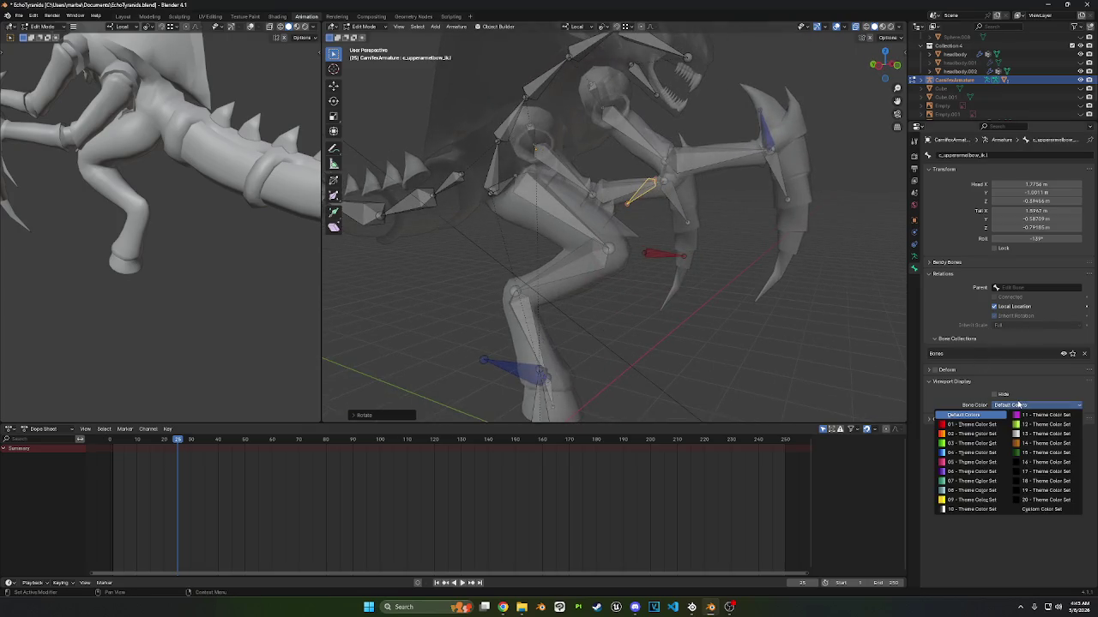
{"action": "left_click", "coordinate": [982, 424]}
{"action": "mouse_move", "coordinate": [711, 262]}
{"action": "middle_mouse_down"}
{"action": "mouse_move", "coordinate": [652, 262]}
{"action": "mouse_move", "coordinate": [639, 250]}
{"action": "middle_mouse_up"}
- Move and slightly rotate the red elbow bone to sit near the elbow
{"action": "key", "text": "g"}
{"action": "left_click", "coordinate": [650, 262]}
{"action": "key", "text": "r"}
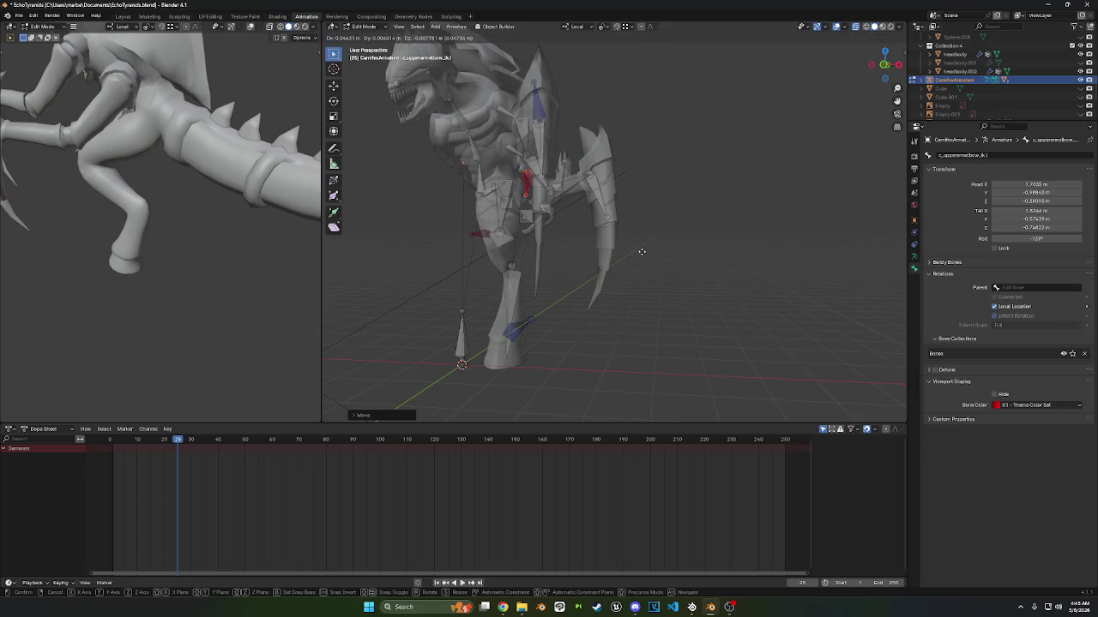
{"action": "left_click", "coordinate": [640, 241]}
{"action": "scroll", "coordinate": [641, 242], "scroll_direction": "up", "scroll_amount": 3}
{"action": "middle_click_drag", "start_coordinate": [641, 242], "coordinate": [750, 233]}
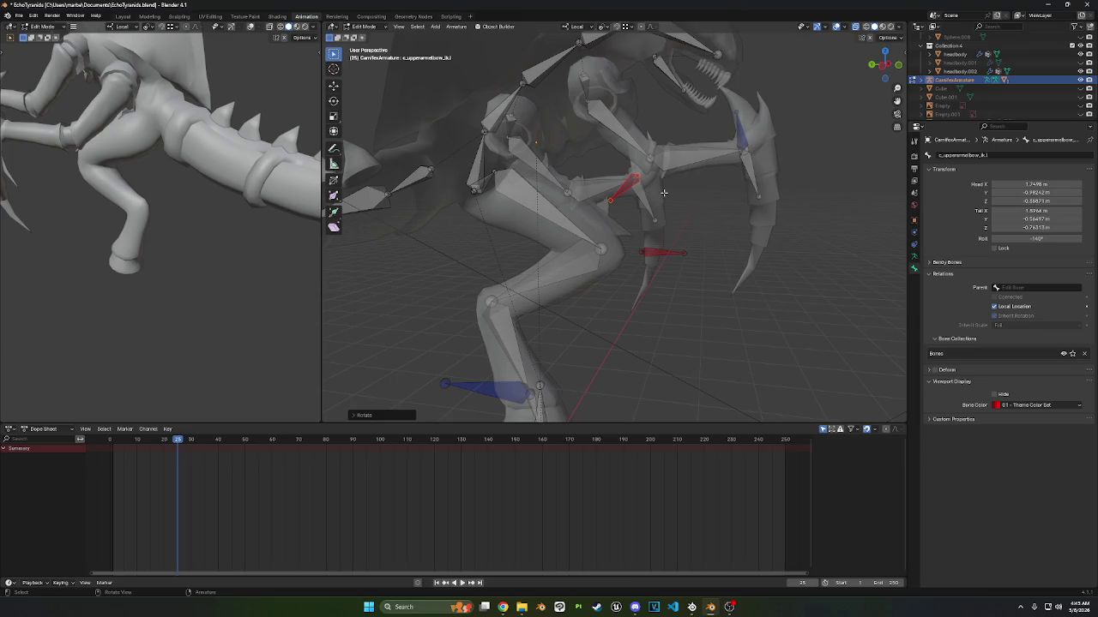
{"action": "middle_click_drag", "start_coordinate": [669, 195], "coordinate": [673, 165]}
- Create c_lowerbicep.l.003 from the lower bicep tip and position its tip
{"action": "left_click", "coordinate": [636, 174]}
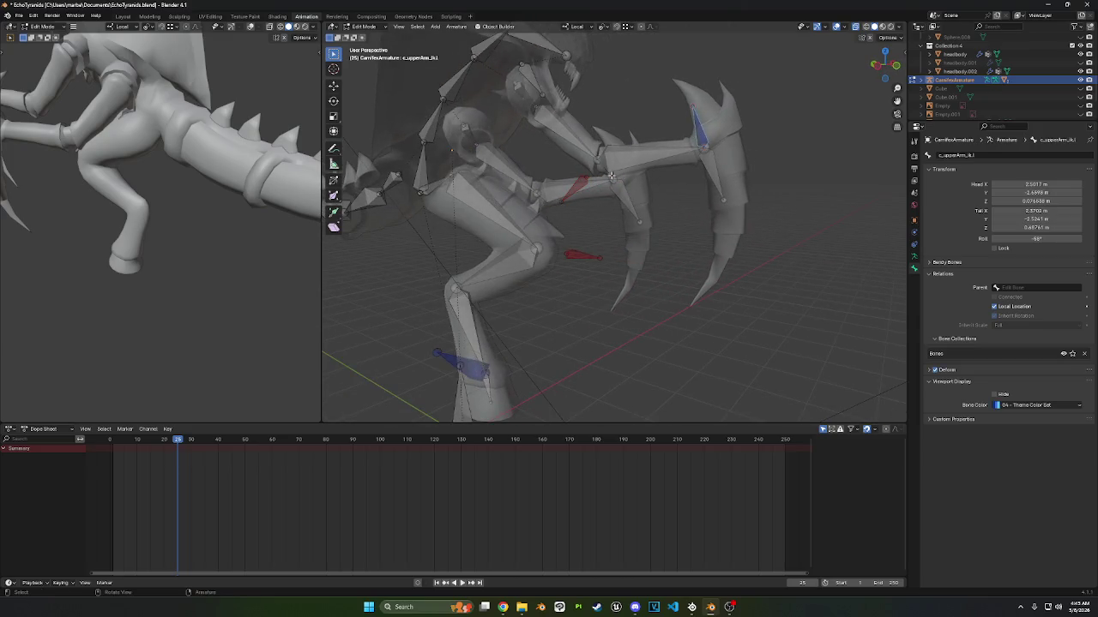
{"action": "key", "text": "g"}
{"action": "left_click", "coordinate": [628, 181]}
{"action": "mouse_move", "coordinate": [628, 181]}
{"action": "middle_mouse_down"}
{"action": "mouse_move", "coordinate": [701, 183]}
{"action": "mouse_move", "coordinate": [691, 177]}
{"action": "mouse_move", "coordinate": [714, 155]}
{"action": "middle_mouse_up"}
{"action": "scroll", "coordinate": [700, 182], "scroll_direction": "down", "scroll_amount": 3}
{"action": "key", "text": "g"}
{"action": "left_click", "coordinate": [682, 180]}
{"action": "right_click", "coordinate": [680, 158]}
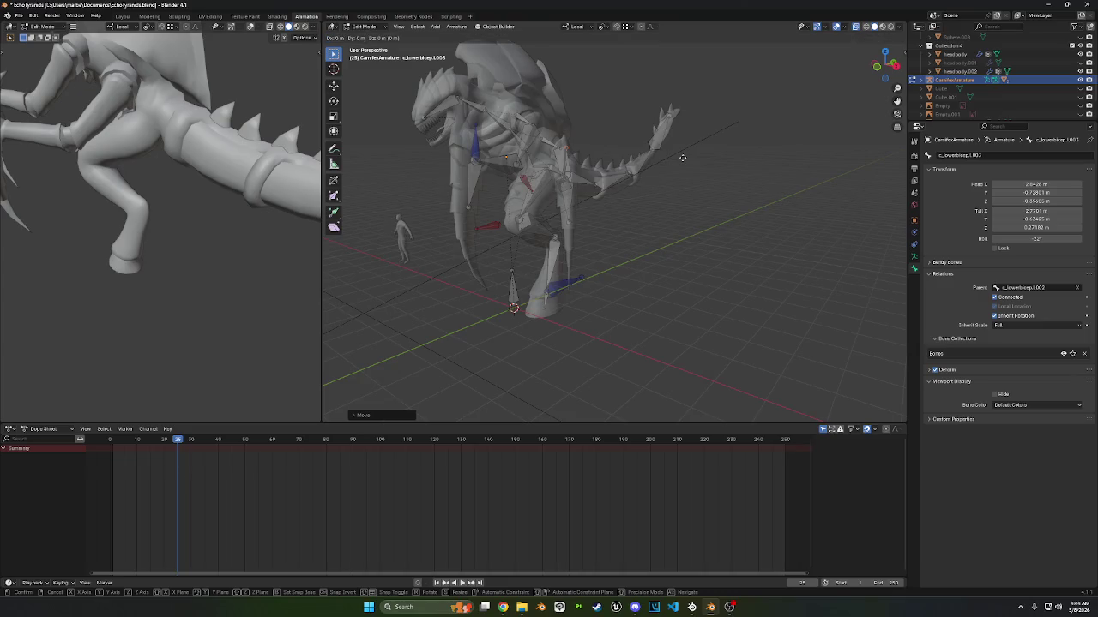
- Colour the new bone blue with set 04 and rename it c_lowerarm_ik.l
{"action": "left_click", "coordinate": [1020, 405]}
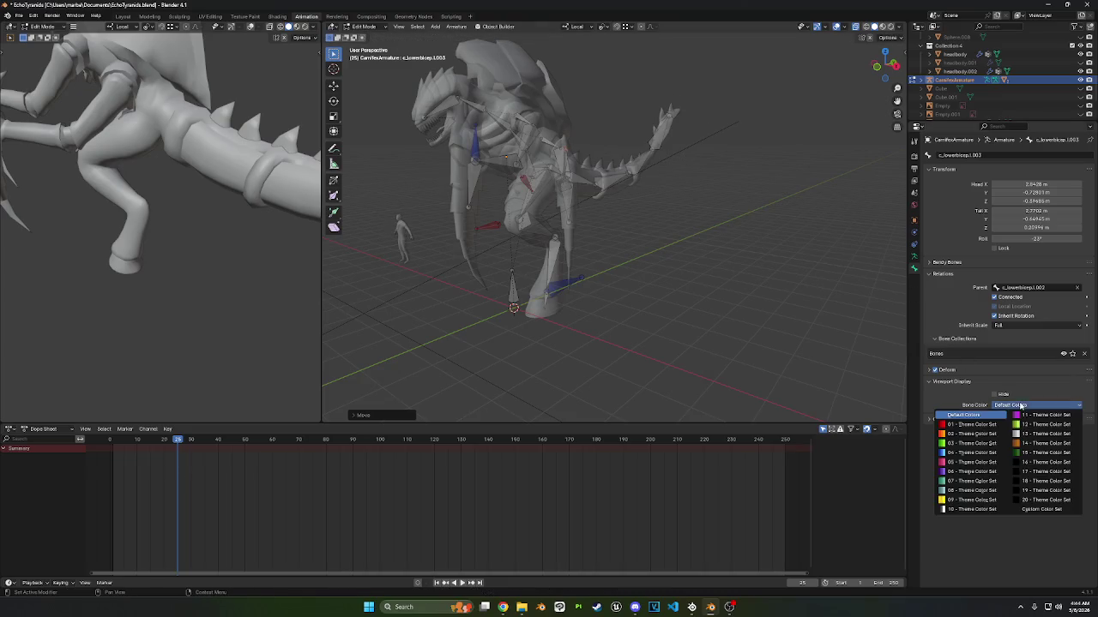
{"action": "left_click", "coordinate": [976, 447]}
{"action": "middle_click_drag", "start_coordinate": [618, 283], "coordinate": [729, 288]}
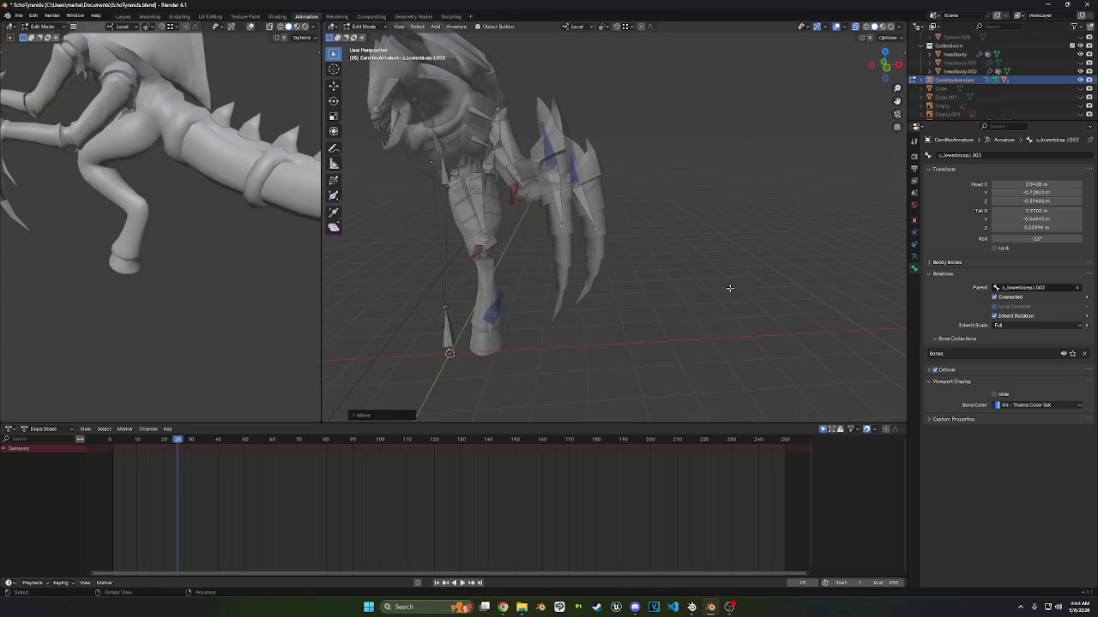
{"action": "key", "text": "F2"}
{"action": "type", "text": "c_lowera"}
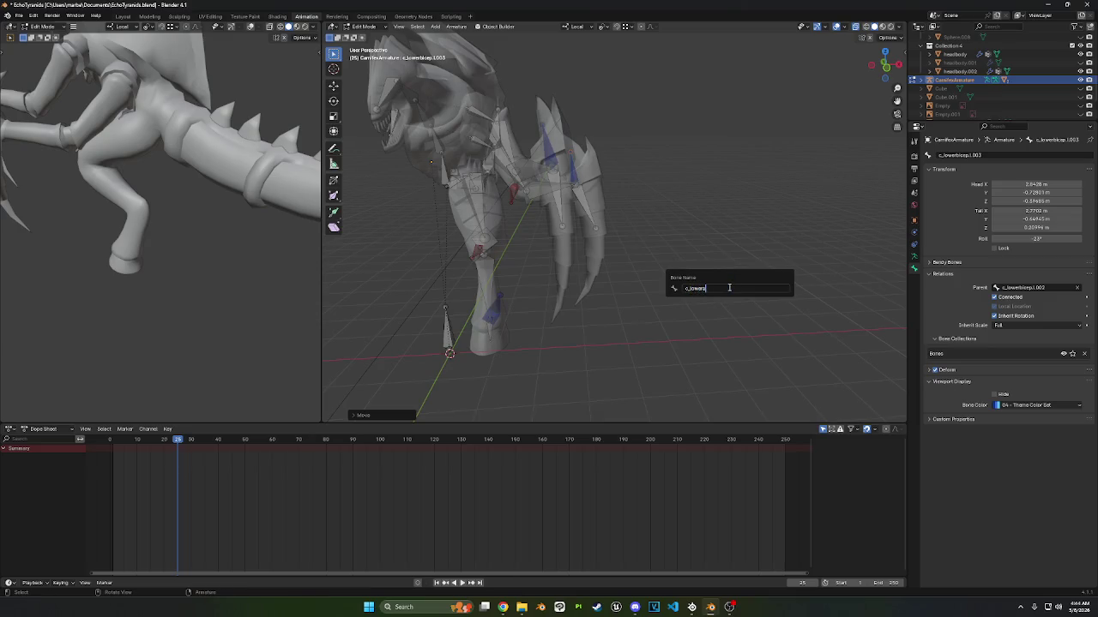
{"action": "type", "text": "_ik.l"}
{"action": "key", "text": "Return"}
- Extrude another bone from the lower bicep, untick Connected, clear its Parent, and move it
{"action": "mouse_move", "coordinate": [729, 288]}
{"action": "middle_mouse_down"}
{"action": "mouse_move", "coordinate": [600, 213]}
{"action": "mouse_move", "coordinate": [697, 278]}
{"action": "middle_mouse_up"}
{"action": "left_click", "coordinate": [697, 278]}
{"action": "key", "text": "e"}
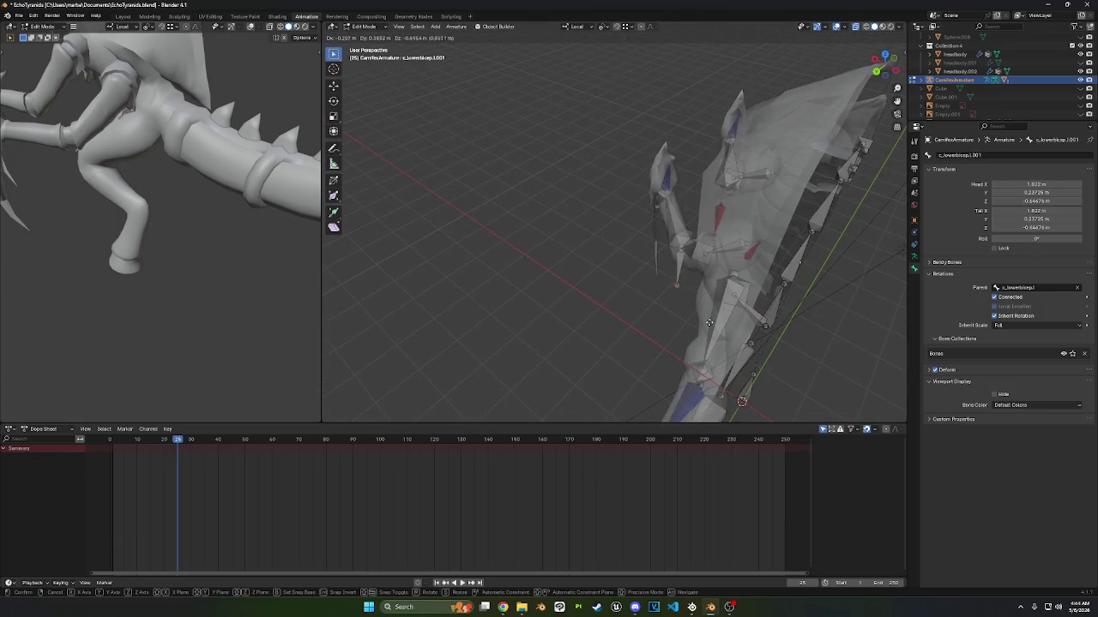
{"action": "left_click", "coordinate": [709, 325]}
{"action": "mouse_move", "coordinate": [709, 328]}
{"action": "middle_mouse_down"}
{"action": "mouse_move", "coordinate": [715, 208]}
{"action": "mouse_move", "coordinate": [967, 288]}
{"action": "middle_mouse_up"}
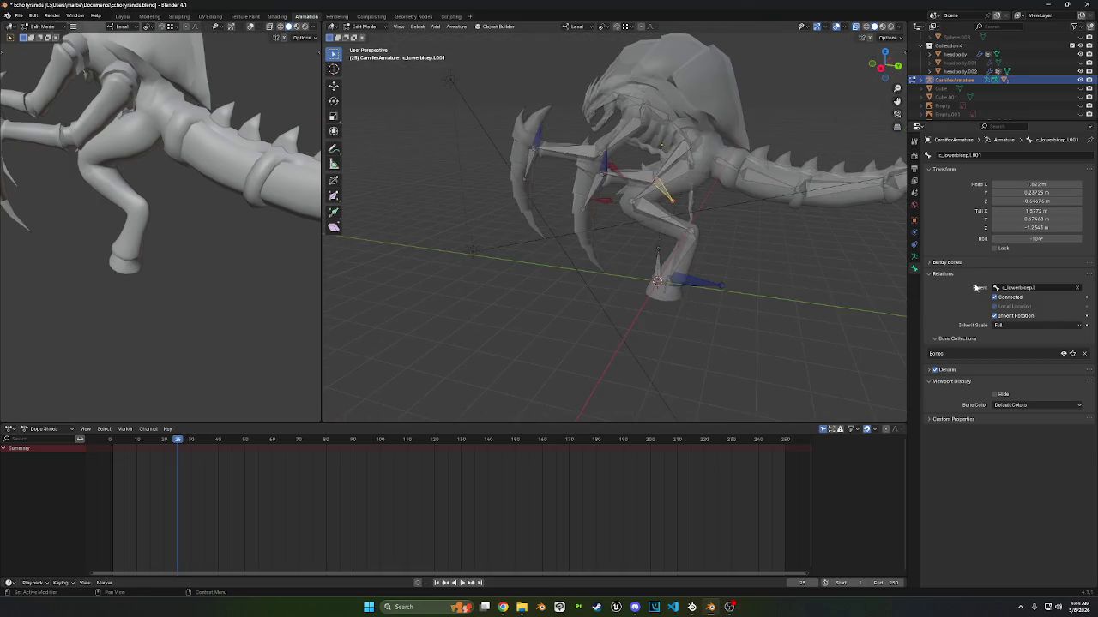
{"action": "left_click", "coordinate": [994, 298]}
{"action": "left_click", "coordinate": [1078, 288]}
{"action": "key", "text": "g"}
{"action": "left_click", "coordinate": [682, 206]}
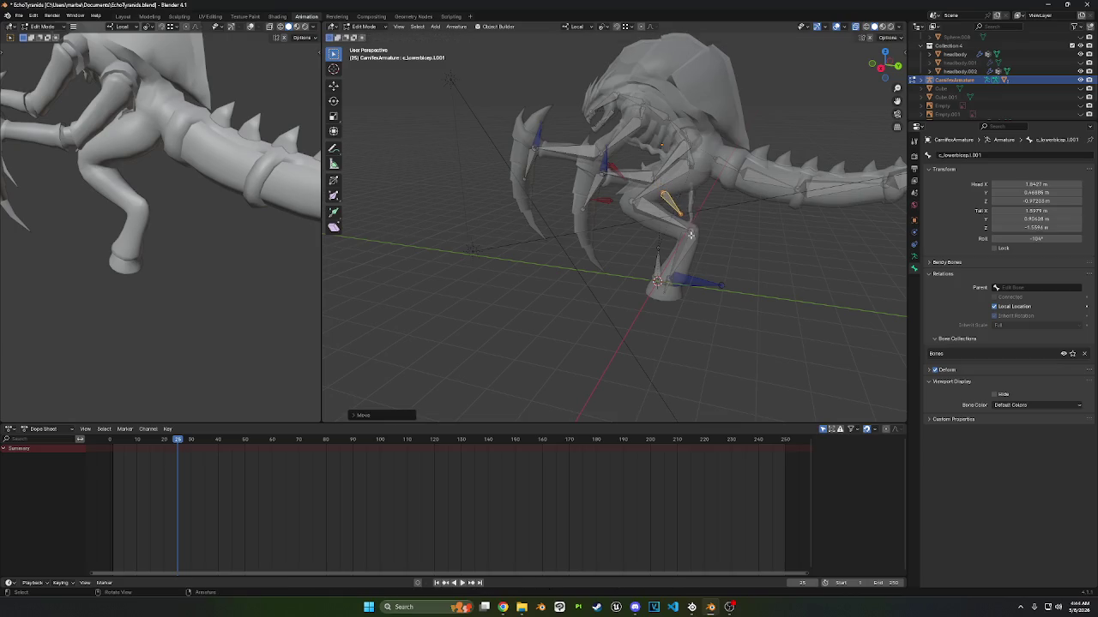
{"action": "mouse_move", "coordinate": [703, 232]}
{"action": "middle_mouse_down"}
{"action": "mouse_move", "coordinate": [604, 266]}
{"action": "mouse_move", "coordinate": [765, 289]}
{"action": "mouse_move", "coordinate": [1020, 287]}
{"action": "middle_mouse_up"}
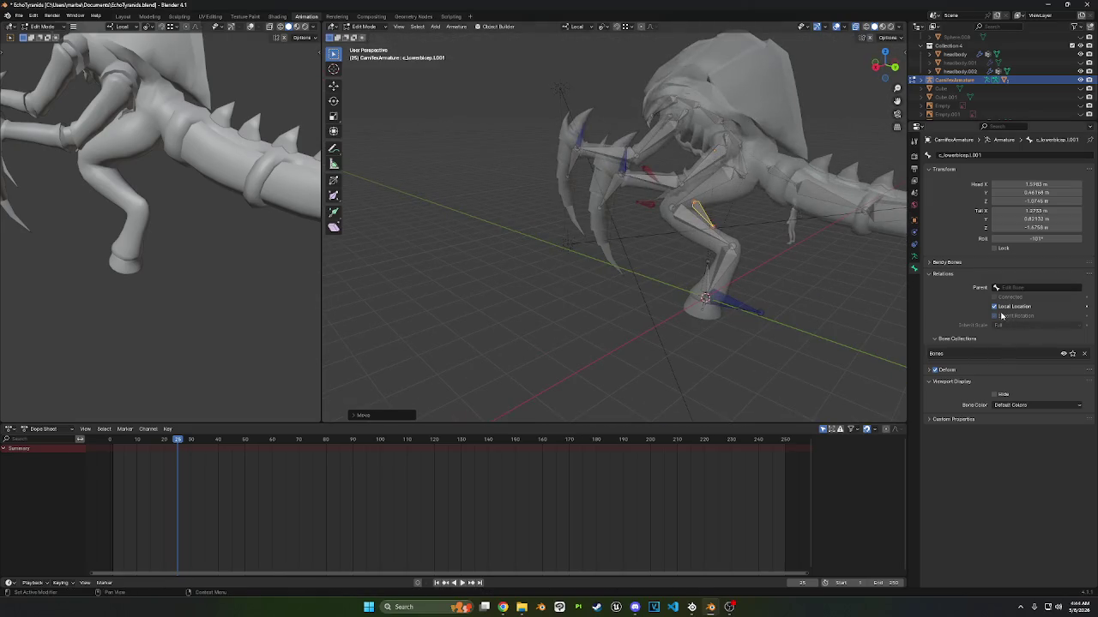
- Colour the new elbow pole bone red and give it a lower-arm elbow IK name
{"action": "left_click", "coordinate": [1021, 405]}
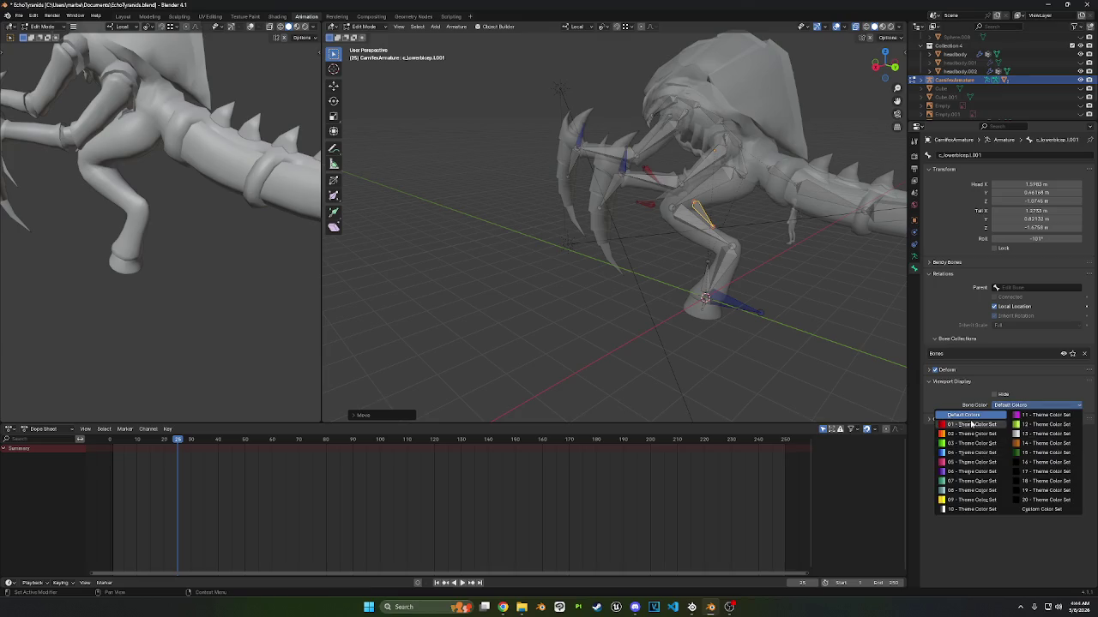
{"action": "left_click", "coordinate": [977, 428]}
{"action": "key", "text": "F2"}
{"action": "type", "text": "E"}
{"action": "type", "text": "_lowerarm"}
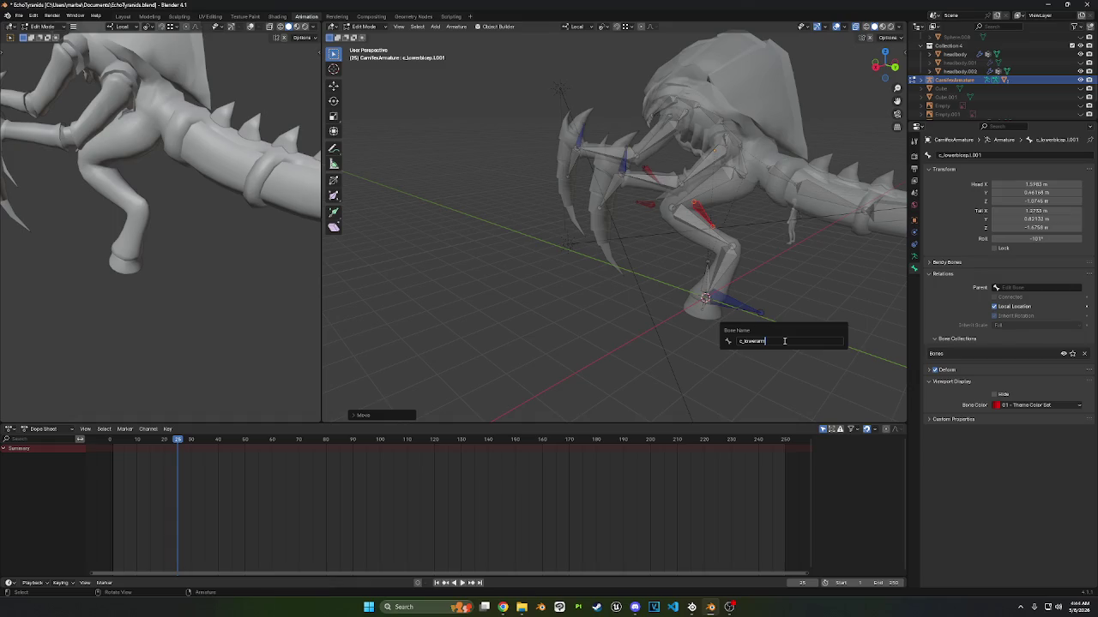
{"action": "type", "text": "_ik.L"}
{"action": "key", "text": "Return"}
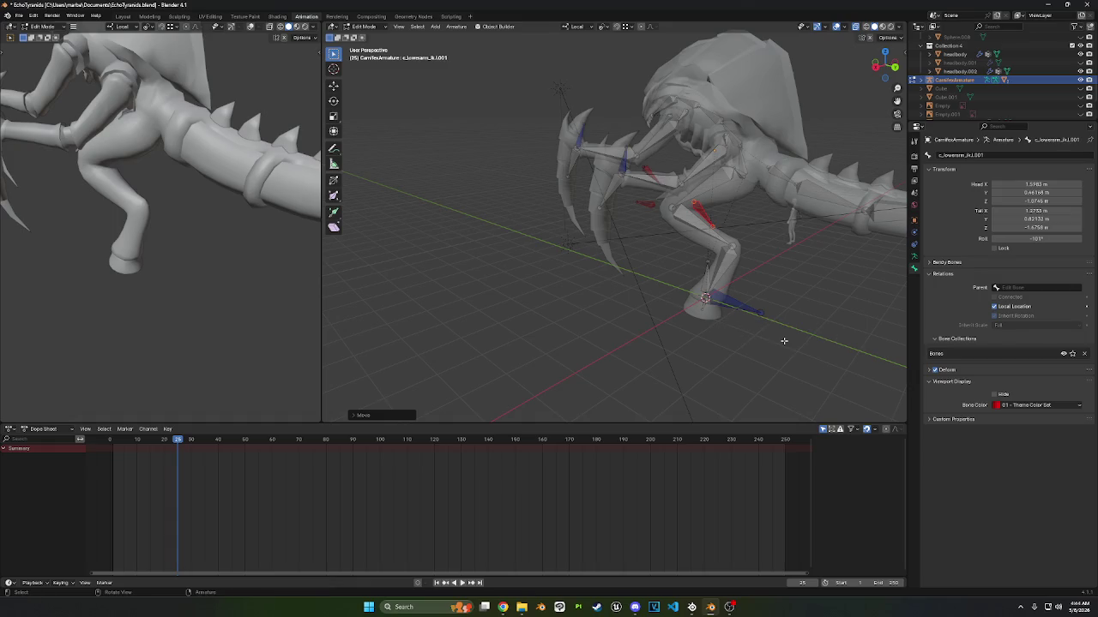
{"action": "key", "text": "F2"}
{"action": "key", "text": "Home"}
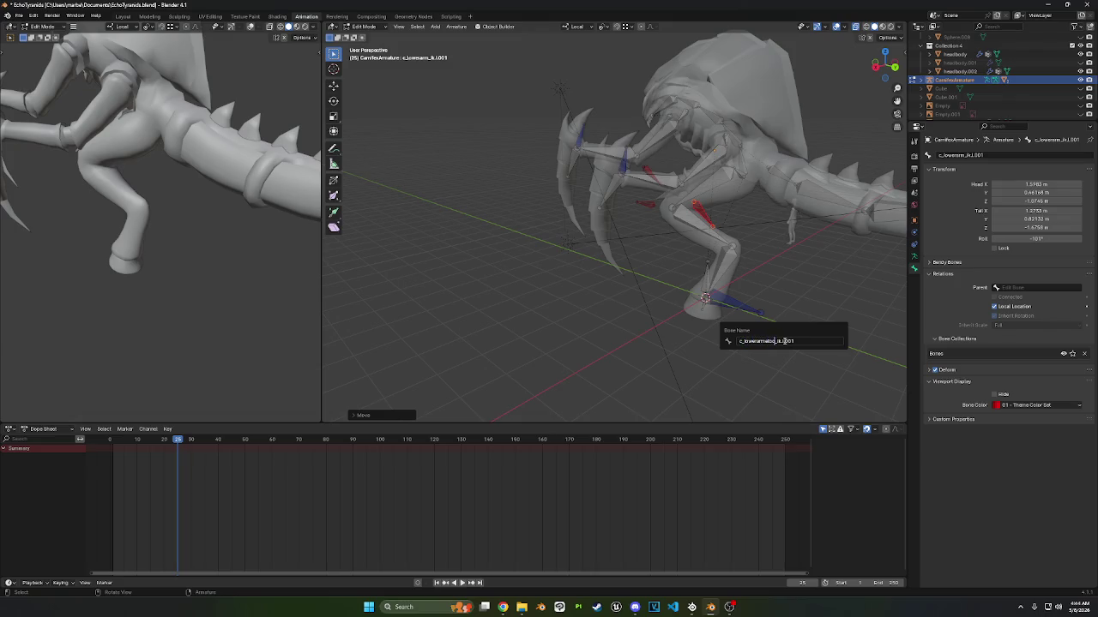
{"action": "type", "text": "w"}
{"action": "key", "text": "Return"}
- Rename the upper arm IK bone to c_upperarm_ik.l
{"action": "scroll", "coordinate": [765, 326], "scroll_direction": "up", "scroll_amount": 3}
{"action": "mouse_move", "coordinate": [766, 325]}
{"action": "middle_mouse_down"}
{"action": "mouse_move", "coordinate": [584, 193]}
{"action": "mouse_move", "coordinate": [527, 228]}
{"action": "mouse_move", "coordinate": [489, 154]}
{"action": "middle_mouse_up"}
{"action": "left_click", "coordinate": [526, 228]}
{"action": "left_click", "coordinate": [480, 137]}
{"action": "key", "text": "F2"}
{"action": "key", "text": "Home"}
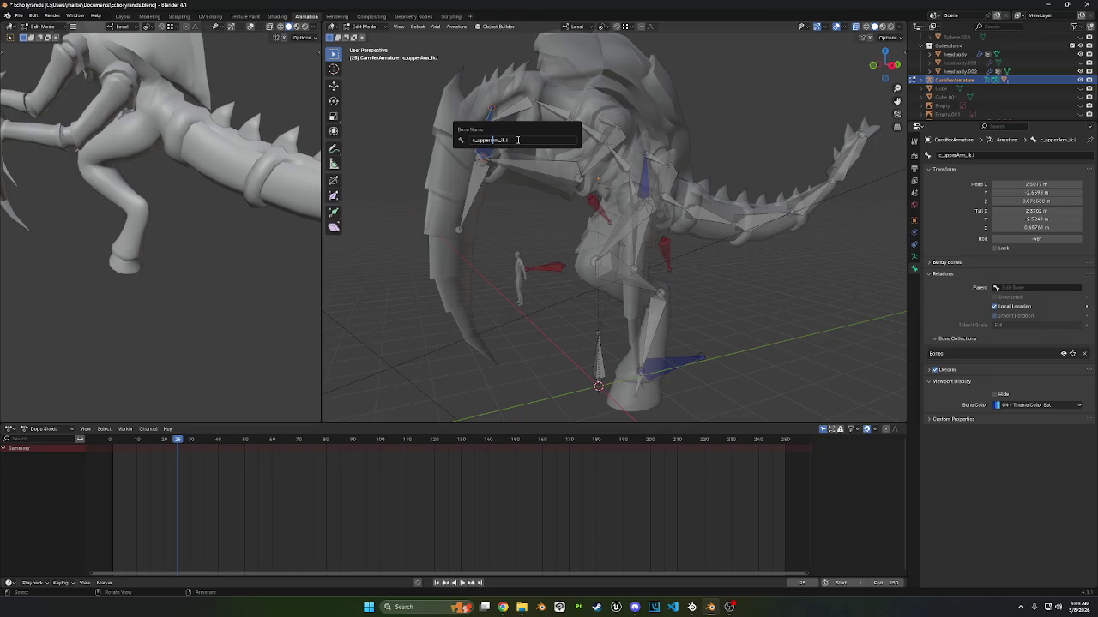
{"action": "key", "text": "Return"}
- Rename the foot bone to c_foot_ik.l
{"action": "left_click", "coordinate": [674, 368]}
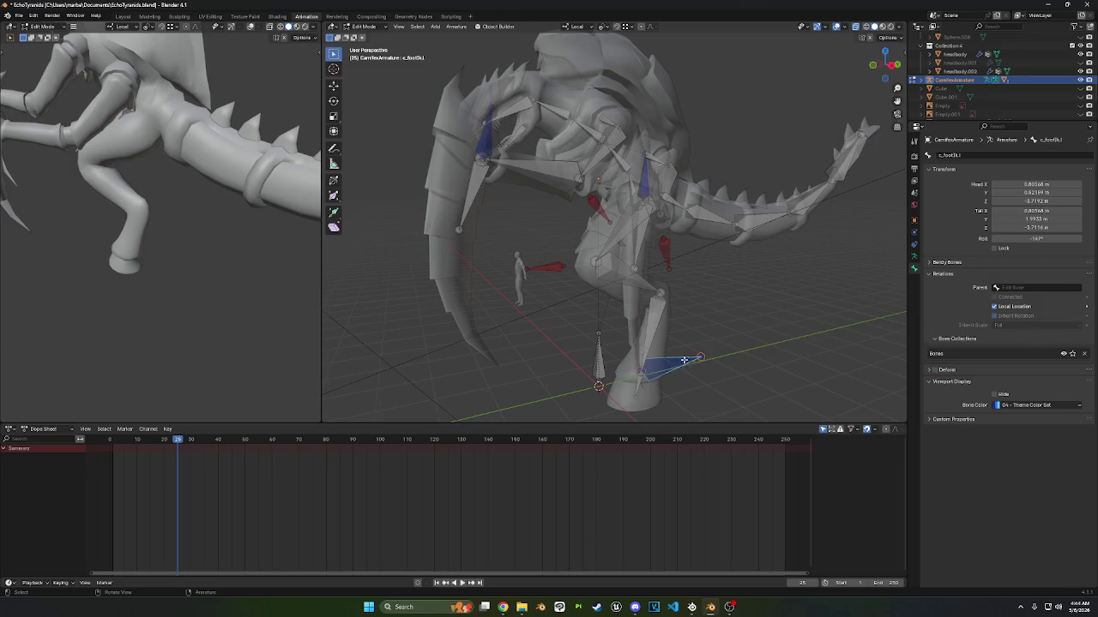
{"action": "middle_click_drag", "start_coordinate": [687, 360], "coordinate": [674, 357]}
{"action": "key", "text": "F2"}
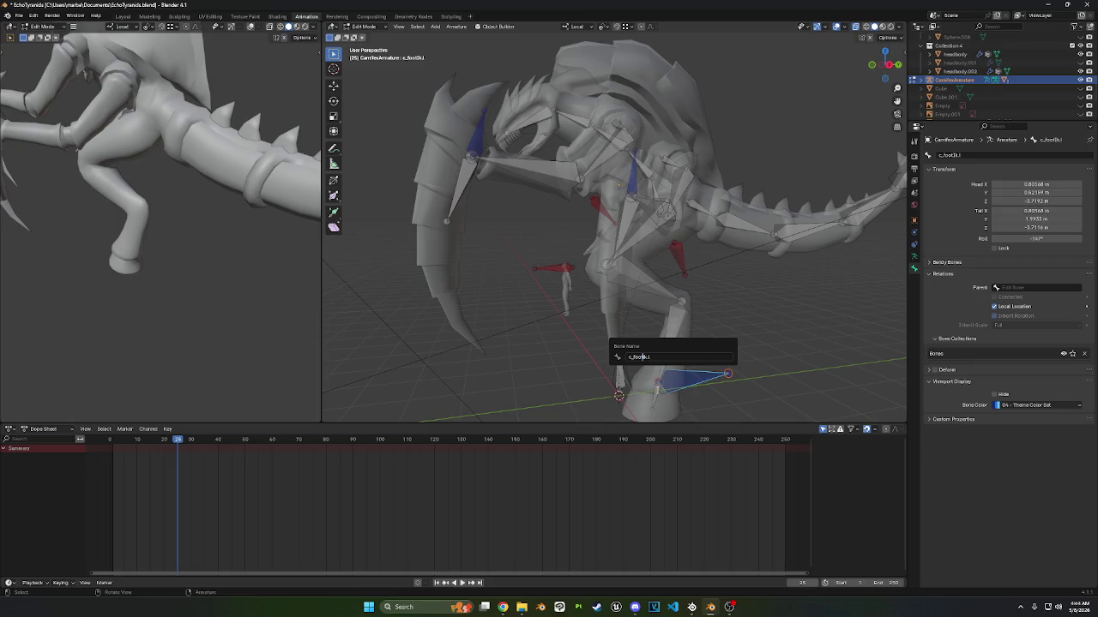
{"action": "type", "text": "_ik"}
{"action": "key", "text": "Return"}
{"action": "middle_click_drag", "start_coordinate": [674, 357], "coordinate": [651, 274]}
{"action": "key", "text": "F2"}
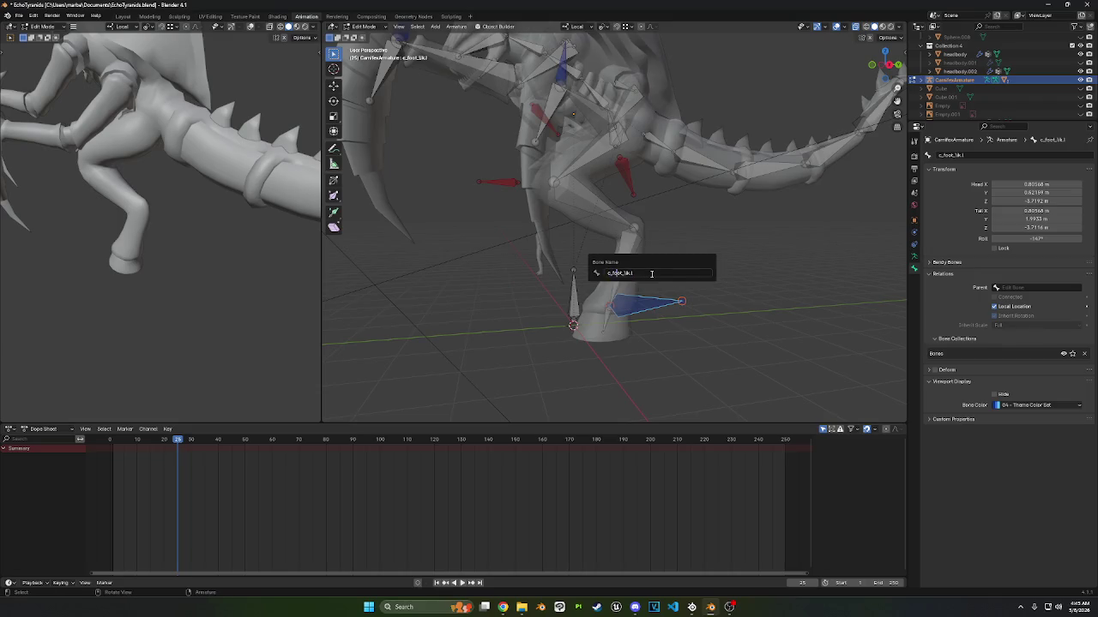
{"action": "key", "text": "Escape"}
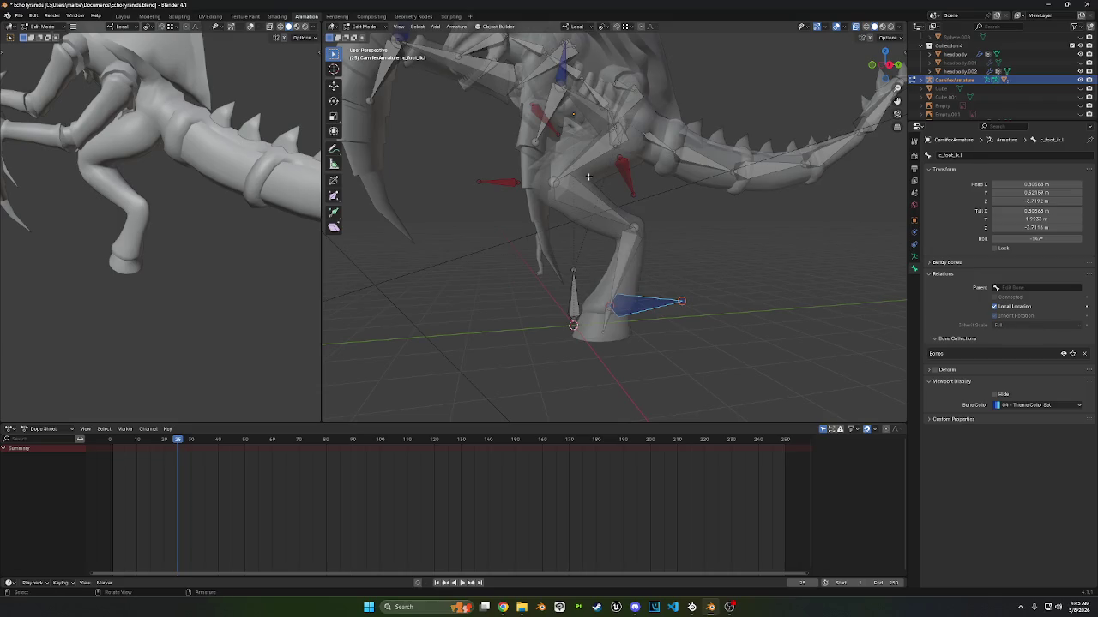
- Rename the lower elbow bone to c_lowerarmelbow_ik.l
{"action": "left_click", "coordinate": [516, 181]}
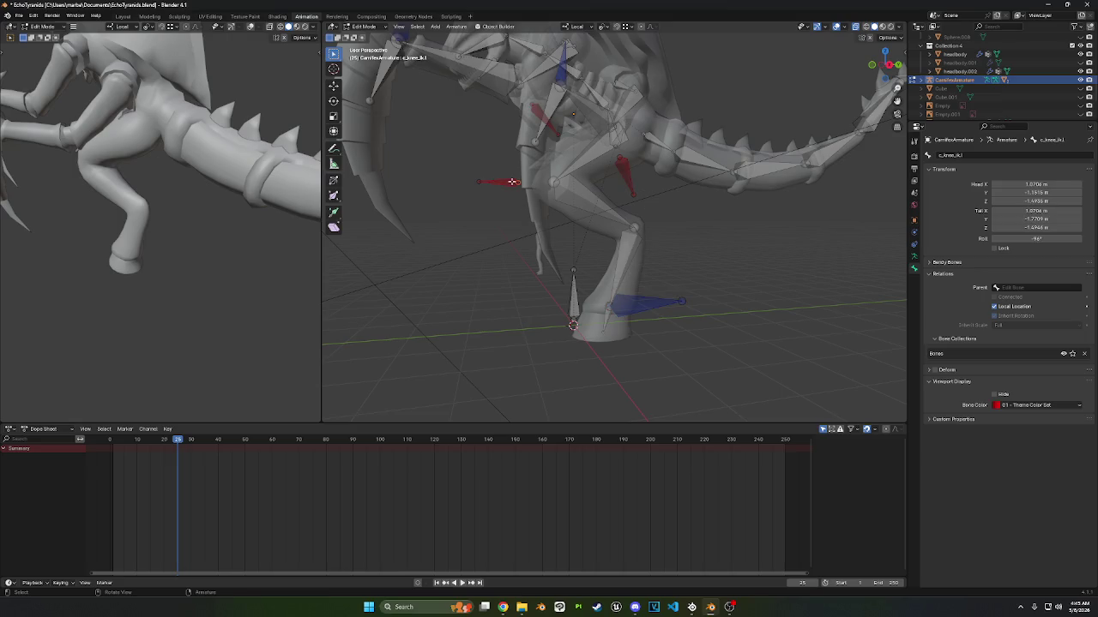
{"action": "middle_click_drag", "start_coordinate": [559, 182], "coordinate": [621, 200]}
{"action": "left_click", "coordinate": [669, 163]}
{"action": "middle_click_drag", "start_coordinate": [576, 116], "coordinate": [648, 160]}
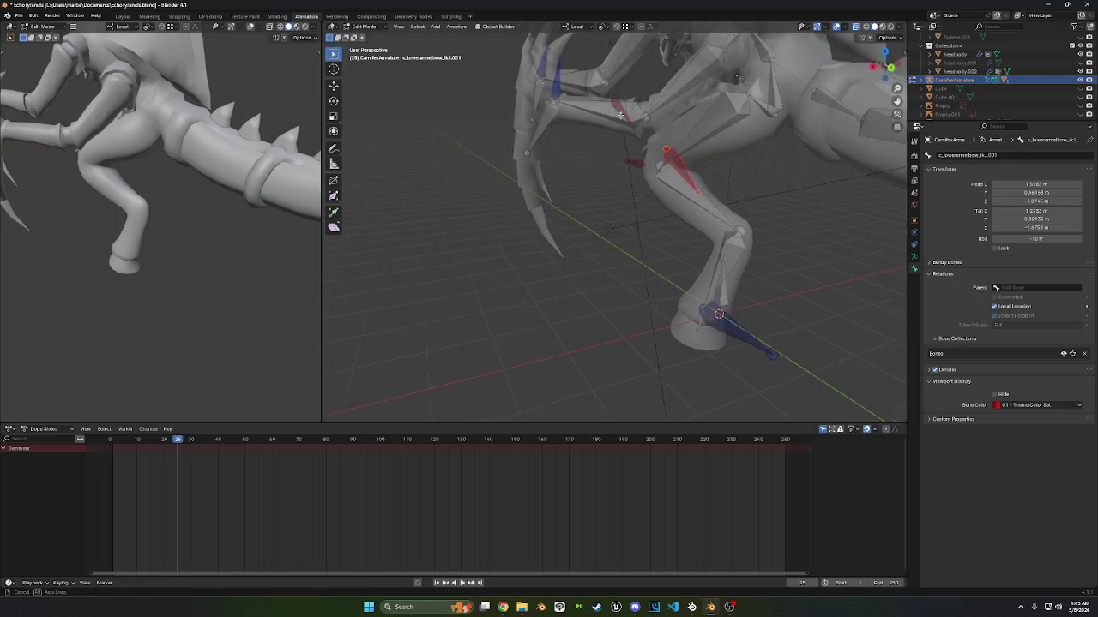
{"action": "middle_click_drag", "start_coordinate": [638, 140], "coordinate": [602, 96]}
{"action": "left_click", "coordinate": [603, 96]}
{"action": "left_click", "coordinate": [672, 152]}
{"action": "key", "text": "F2"}
{"action": "left_click", "coordinate": [644, 134]}
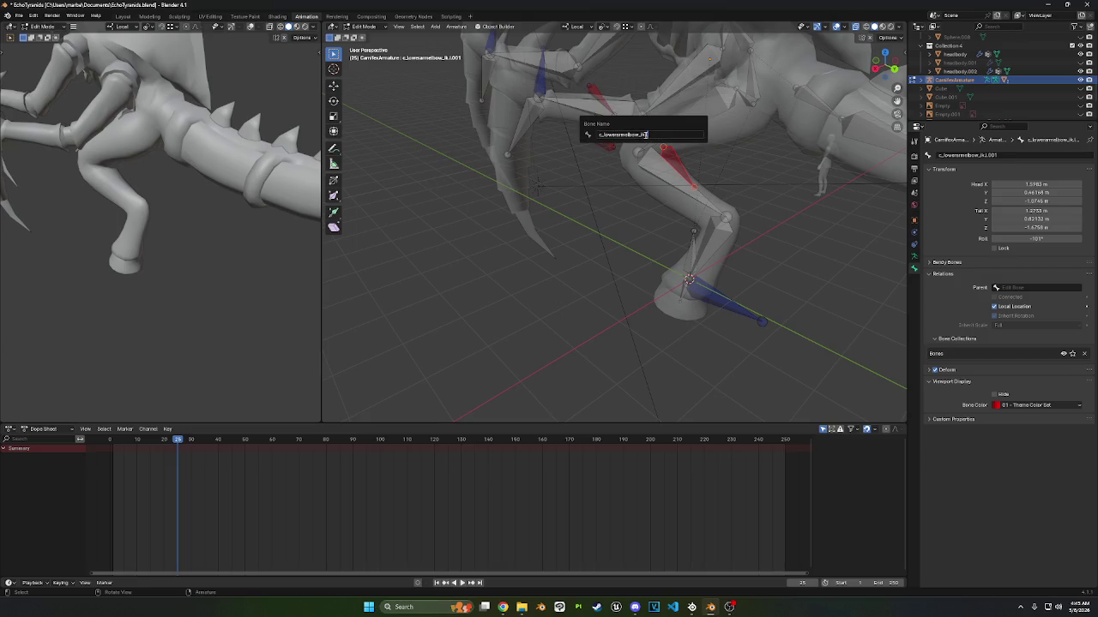
{"action": "key", "text": "Return"}
- Check the arm IK and elbow bones, then switch the armature to Pose Mode
{"action": "left_click", "coordinate": [543, 79]}
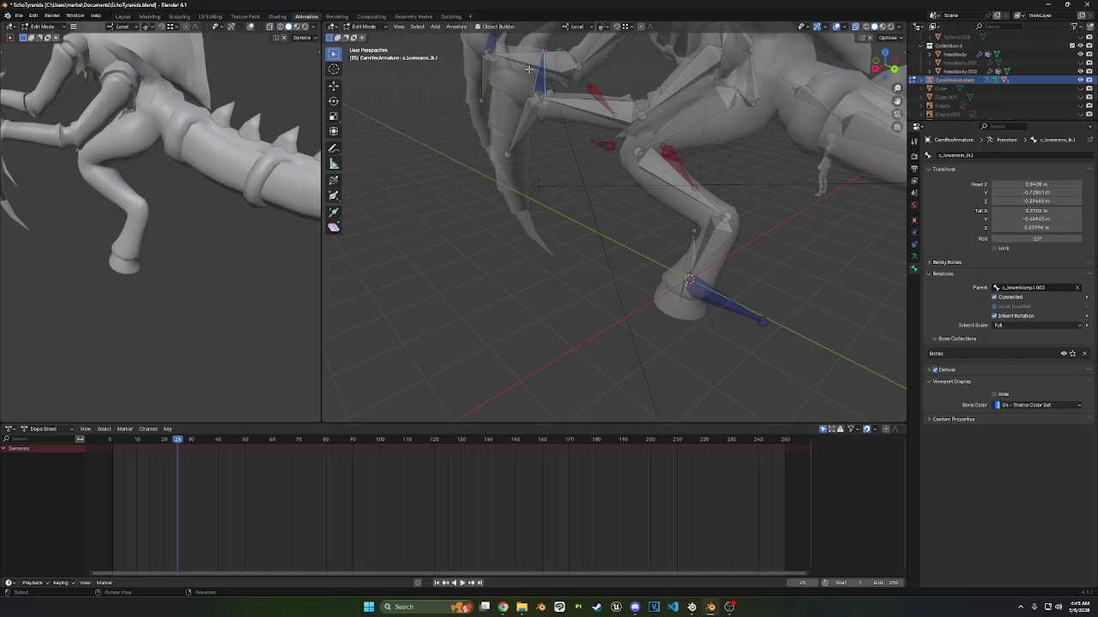
{"action": "middle_click_drag", "start_coordinate": [536, 76], "coordinate": [510, 64]}
{"action": "left_click", "coordinate": [509, 62]}
{"action": "left_click", "coordinate": [617, 127]}
{"action": "mouse_move", "coordinate": [617, 127]}
{"action": "middle_mouse_down"}
{"action": "mouse_move", "coordinate": [575, 128]}
{"action": "mouse_move", "coordinate": [623, 187]}
{"action": "mouse_move", "coordinate": [738, 227]}
{"action": "mouse_move", "coordinate": [546, 203]}
{"action": "mouse_move", "coordinate": [612, 221]}
{"action": "middle_mouse_up"}
{"action": "left_click", "coordinate": [611, 221]}
{"action": "left_click", "coordinate": [366, 29]}
{"action": "left_click", "coordinate": [371, 59]}
- Try adding an IK constraint to the upper arm IK bone, then undo it as the wrong bone
{"action": "middle_click_drag", "start_coordinate": [498, 171], "coordinate": [537, 197]}
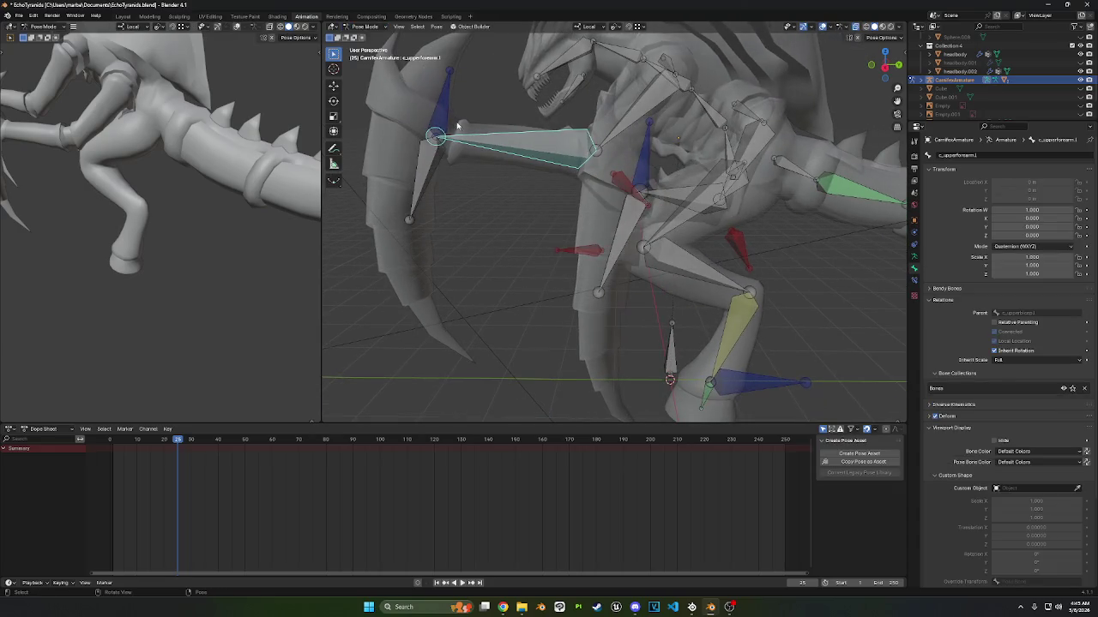
{"action": "left_click", "coordinate": [434, 114]}
{"action": "left_click", "coordinate": [509, 128]}
{"action": "left_click", "coordinate": [446, 90], "text": "shift"}
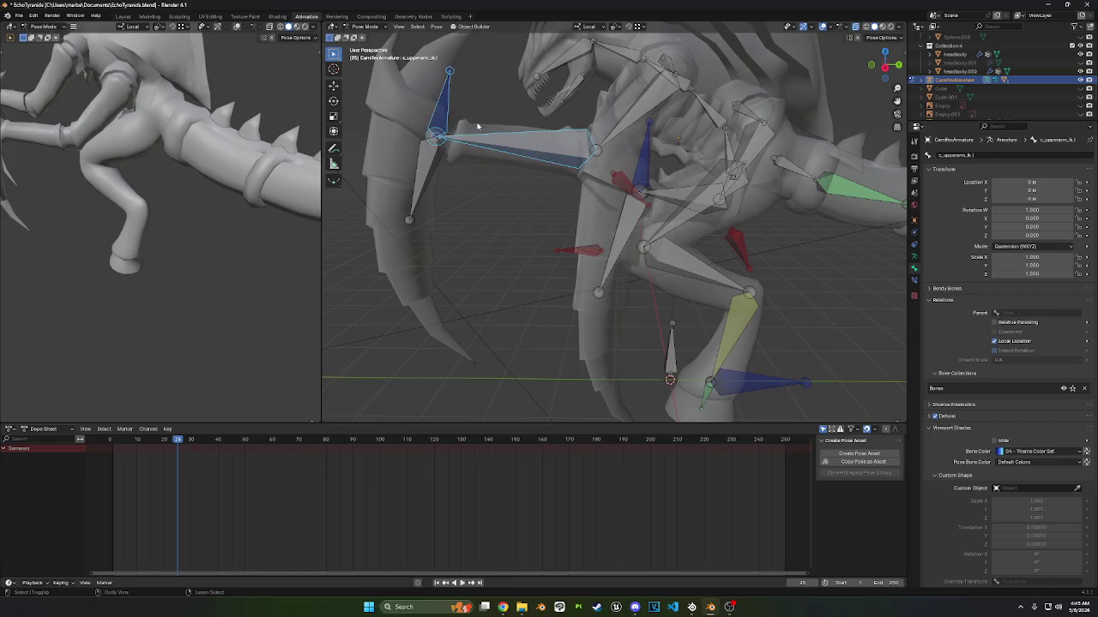
{"action": "key", "text": "ctrl+shift+c"}
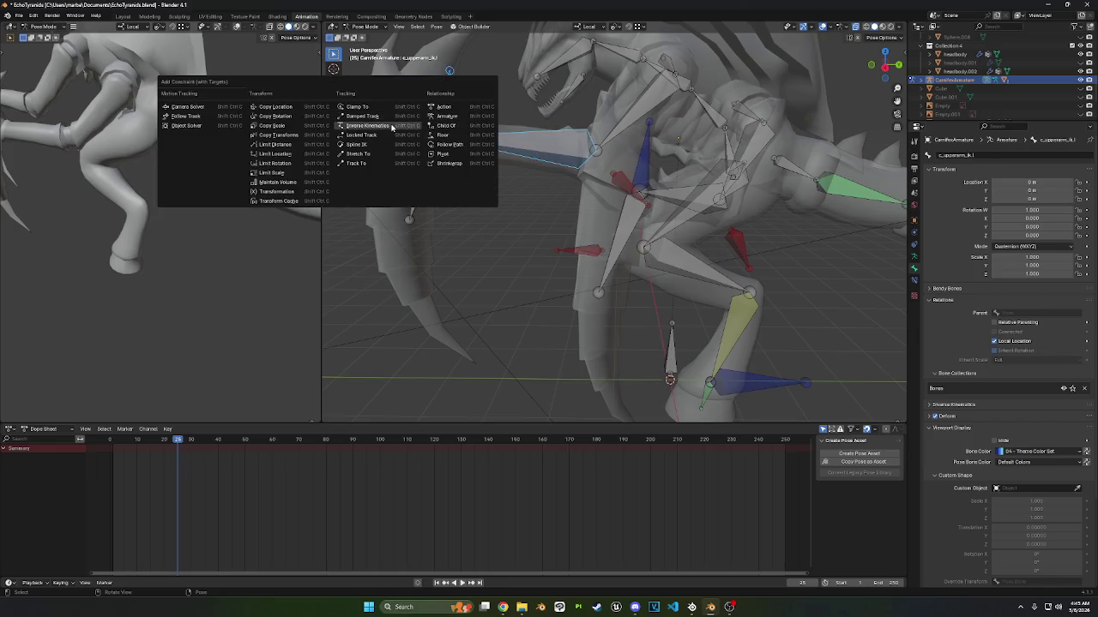
{"action": "left_click", "coordinate": [403, 125]}
{"action": "key", "text": "ctrl+z"}
- Add an IK constraint to c_upperforearm.l targeting c_upperarm_ik.l
{"action": "left_click", "coordinate": [534, 150]}
{"action": "left_click", "coordinate": [446, 90]}
{"action": "left_click", "coordinate": [512, 146], "text": "shift"}
{"action": "key", "text": "ctrl+shift+c"}
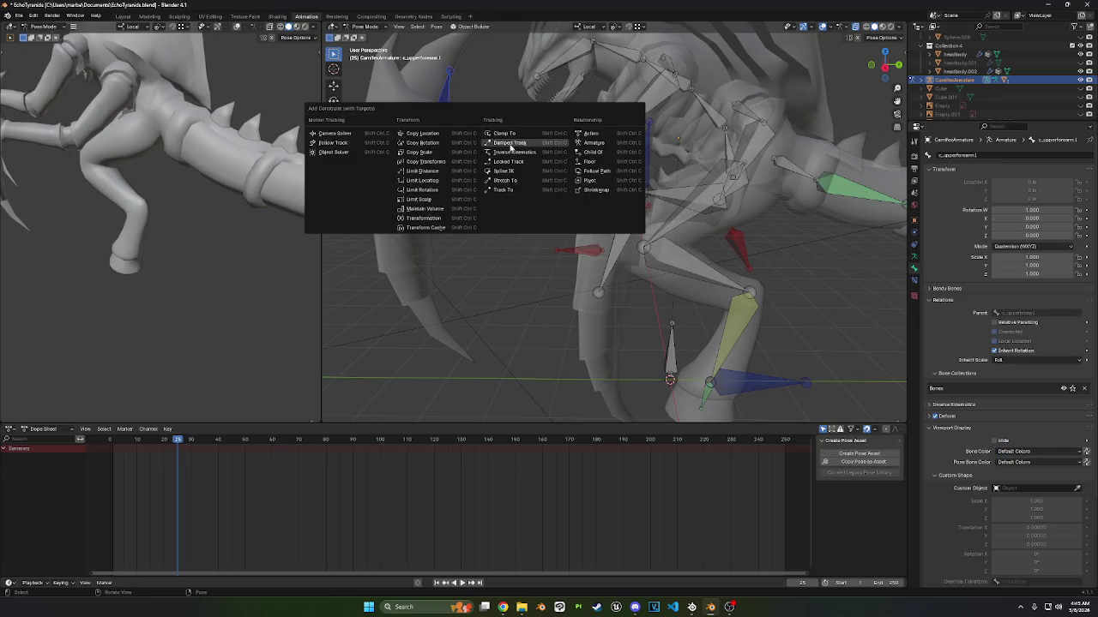
{"action": "left_click", "coordinate": [511, 152]}
{"action": "middle_click_drag", "start_coordinate": [530, 204], "coordinate": [522, 188]}
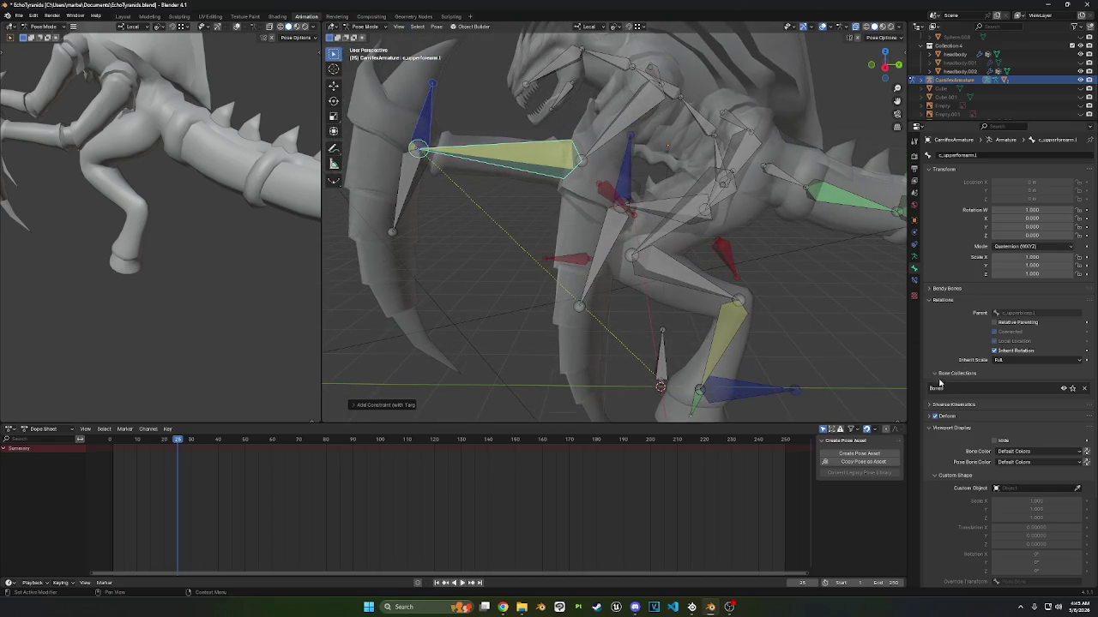
- Set the IK chain length to 2 and pole target CarnifexArmature bone c_upperarmelbow_ik.l
{"action": "left_click", "coordinate": [914, 281]}
{"action": "left_click_drag", "start_coordinate": [1016, 224], "coordinate": [1034, 224]}
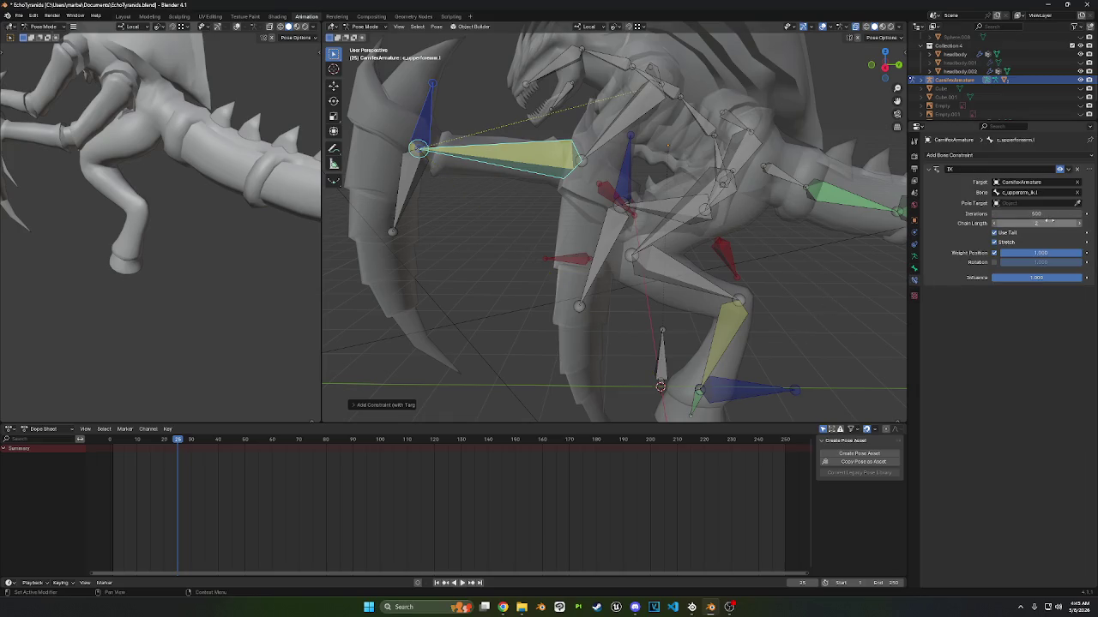
{"action": "left_click", "coordinate": [1020, 204]}
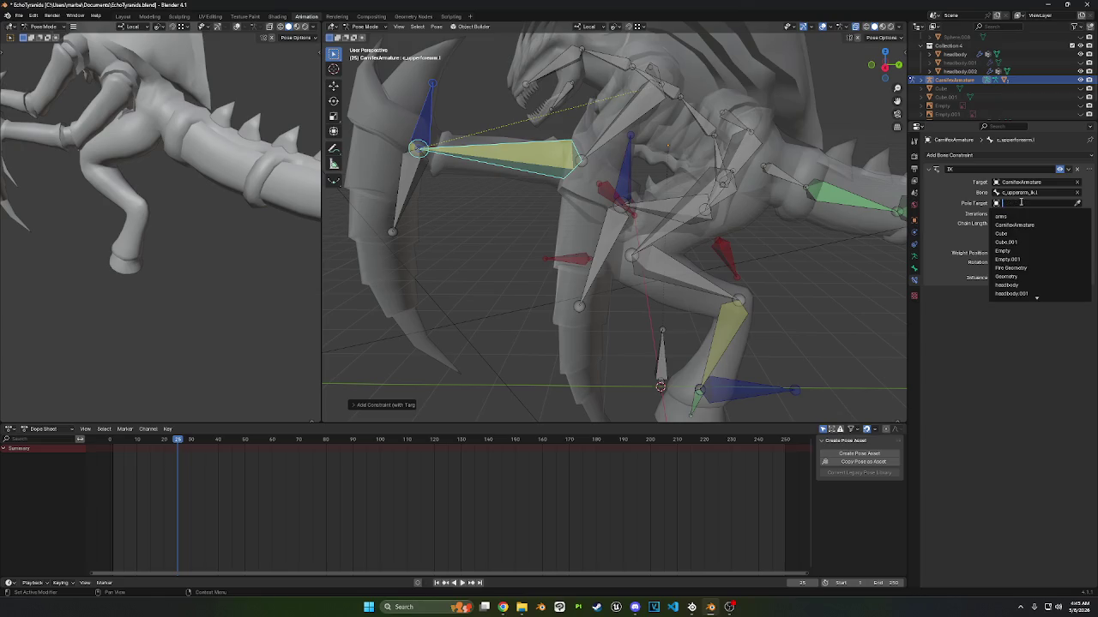
{"action": "left_click", "coordinate": [1016, 225]}
{"action": "left_click", "coordinate": [1025, 213]}
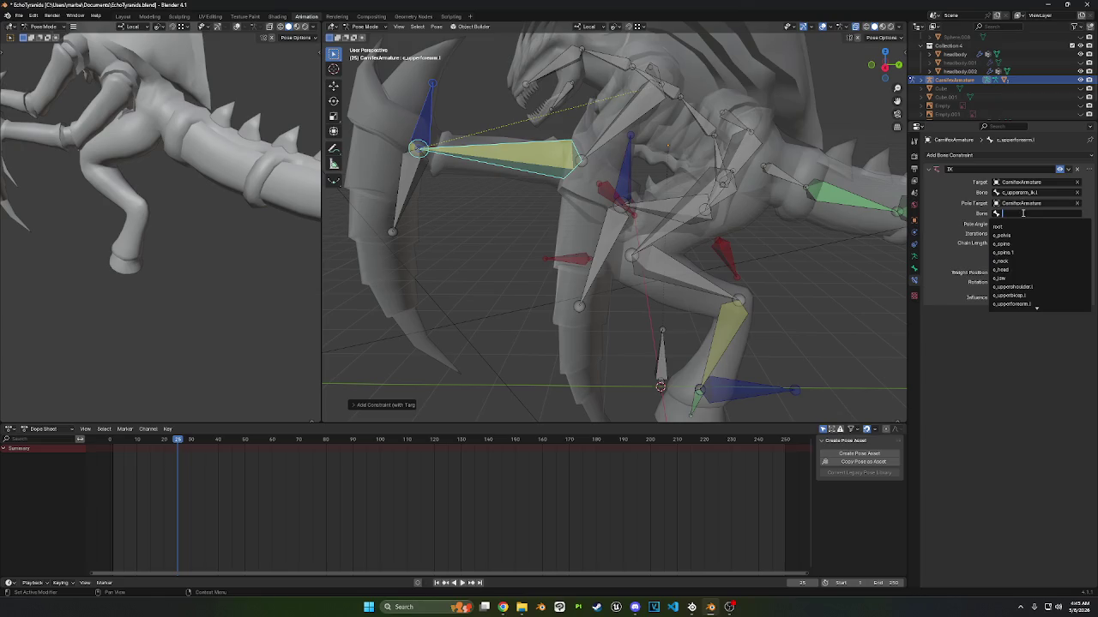
{"action": "type", "text": "elbow"}
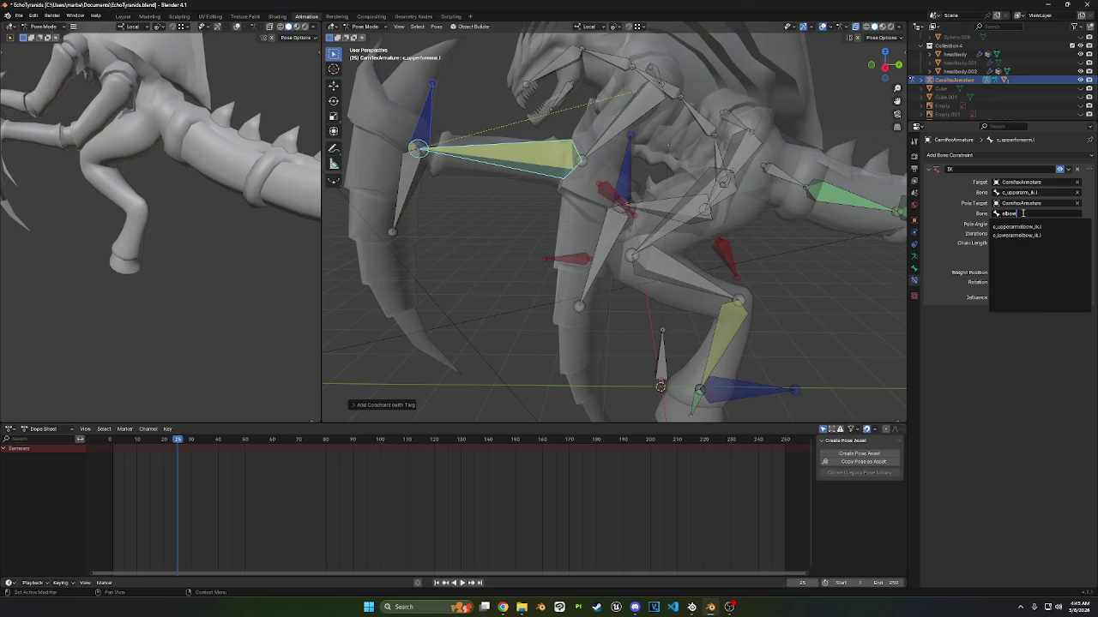
{"action": "left_click", "coordinate": [1016, 226]}
- Grab the c_upperarm_ik.l control to test the arm bending
{"action": "mouse_move", "coordinate": [443, 203]}
{"action": "middle_mouse_down"}
{"action": "mouse_move", "coordinate": [521, 223]}
{"action": "mouse_move", "coordinate": [597, 199]}
{"action": "middle_mouse_up"}
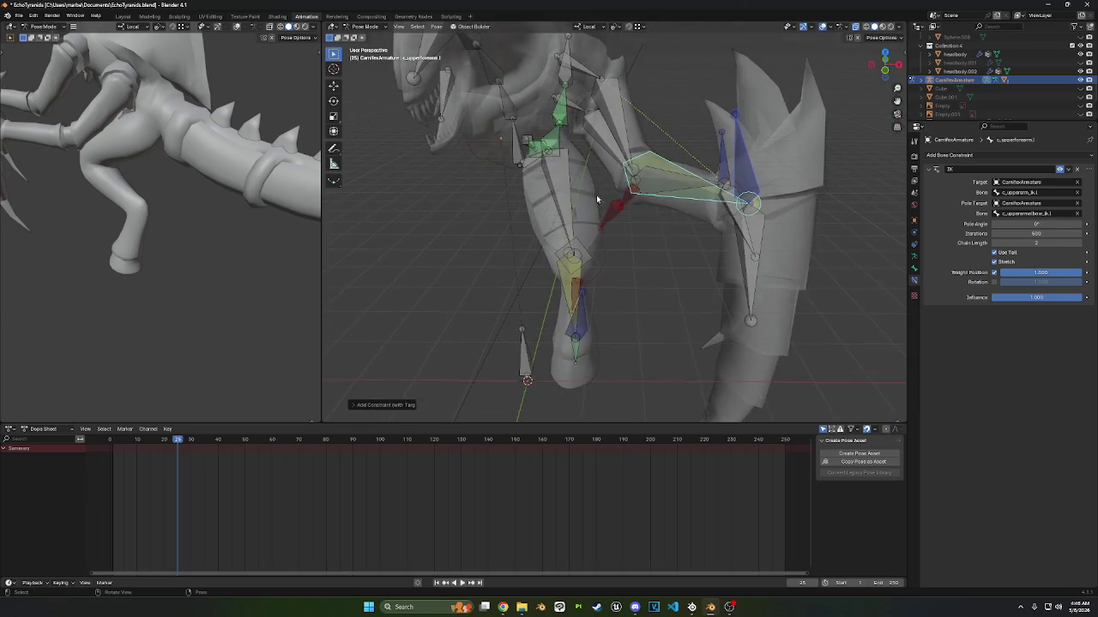
{"action": "left_click", "coordinate": [747, 163]}
{"action": "key", "text": "g"}
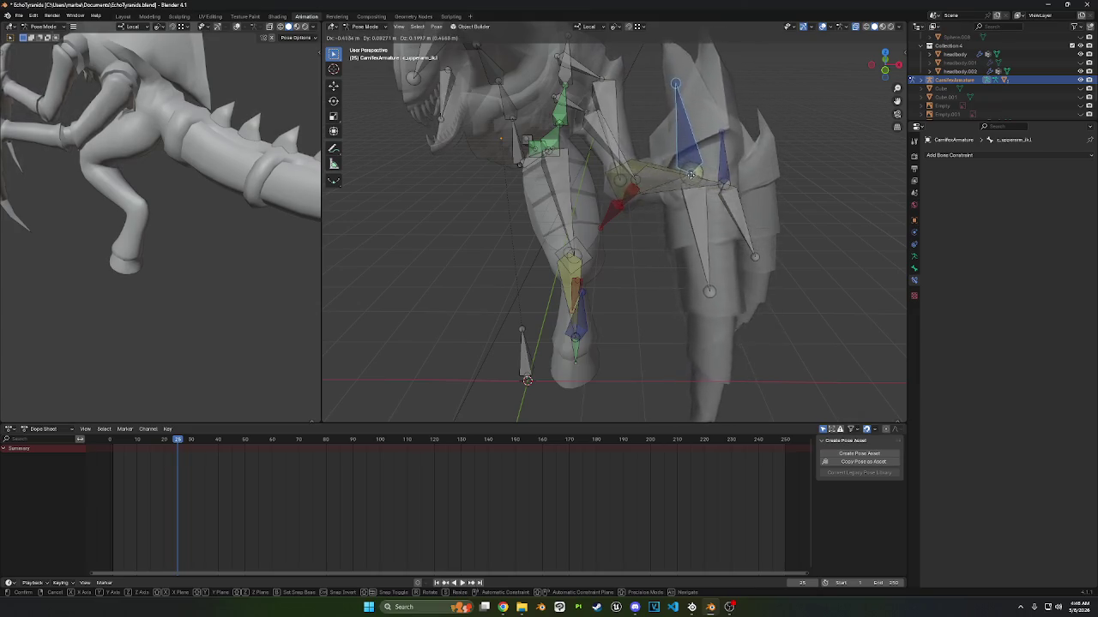
- Drop the c_upperarm_ik.l control at a test position, then move it again
{"action": "left_click", "coordinate": [691, 174]}
{"action": "middle_click_drag", "start_coordinate": [691, 174], "coordinate": [643, 163]}
{"action": "key", "text": "g"}
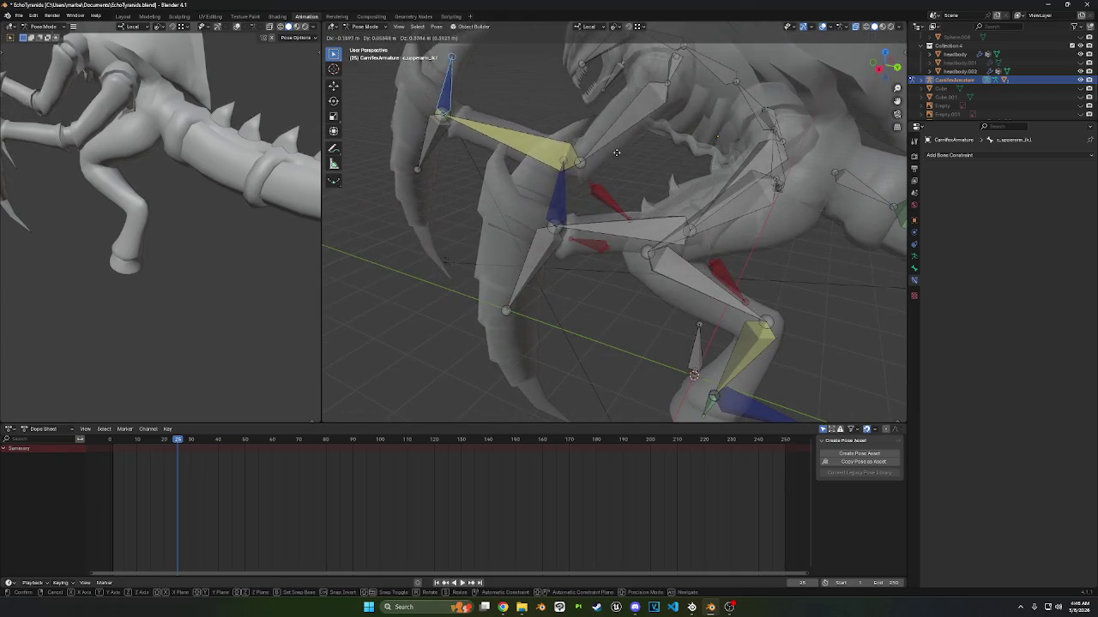
{"action": "left_click", "coordinate": [622, 159]}
{"action": "middle_click_drag", "start_coordinate": [630, 165], "coordinate": [666, 82]}
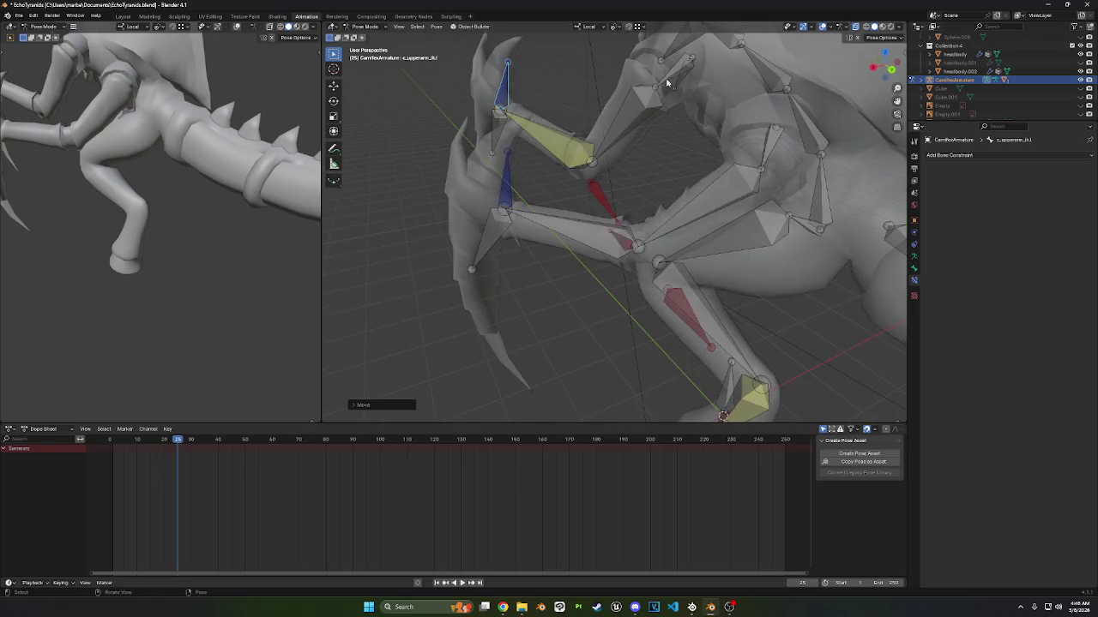
- Pull the upper arm IK control higher and orbit to inspect the bent arm
{"action": "left_click", "coordinate": [529, 133]}
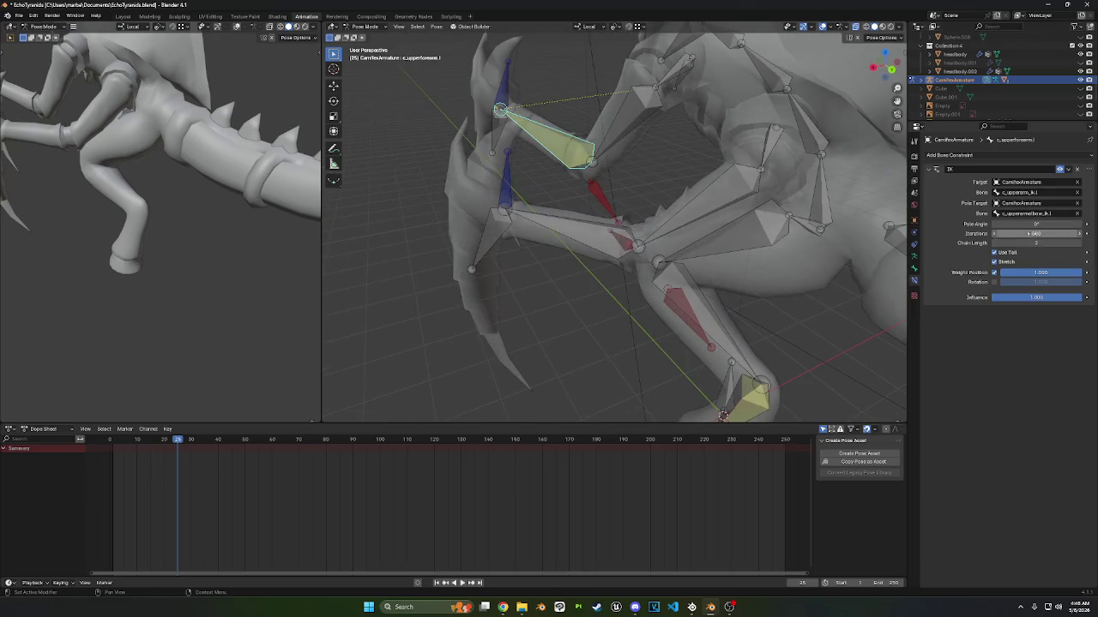
{"action": "left_click_drag", "start_coordinate": [503, 110], "coordinate": [539, 87]}
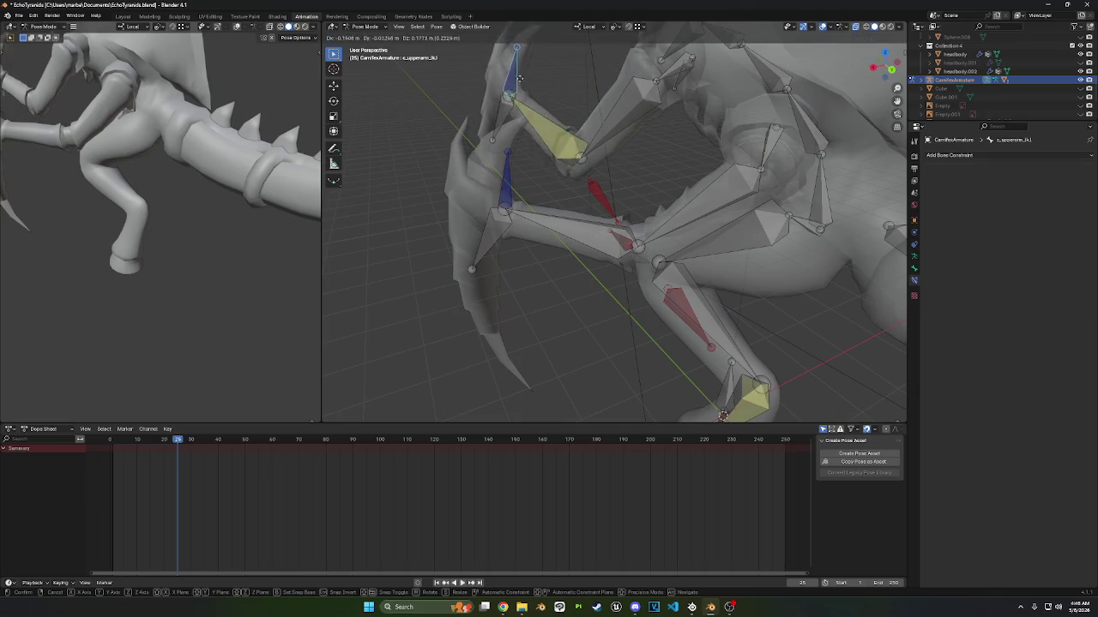
{"action": "middle_click_drag", "start_coordinate": [538, 87], "coordinate": [600, 68]}
{"action": "key", "text": "g"}
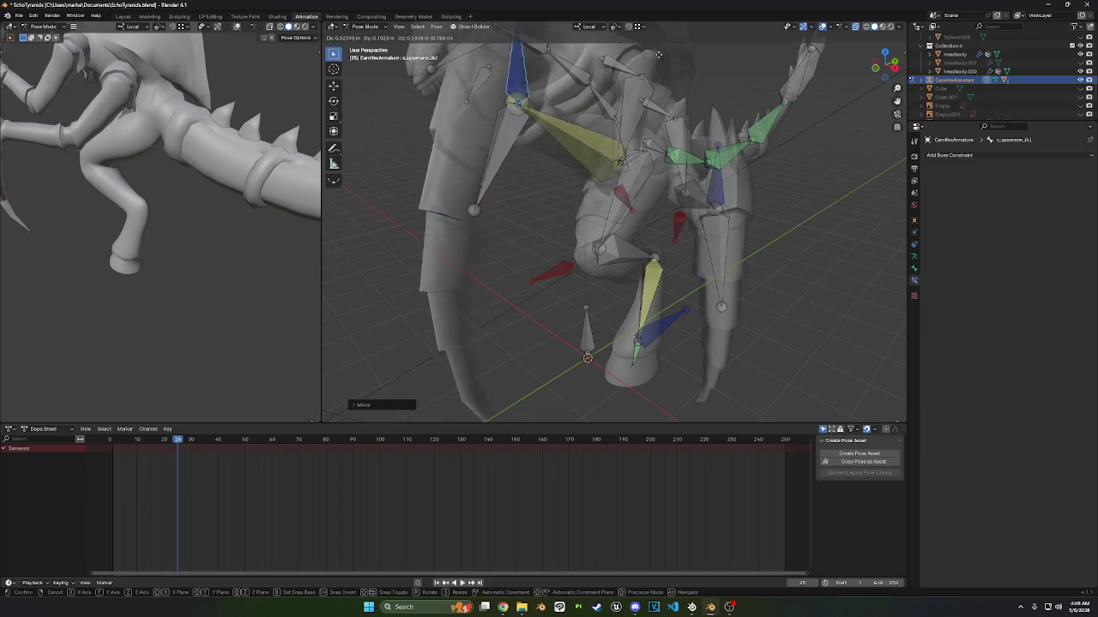
{"action": "left_click", "coordinate": [676, 100]}
{"action": "middle_click_drag", "start_coordinate": [676, 100], "coordinate": [632, 100]}
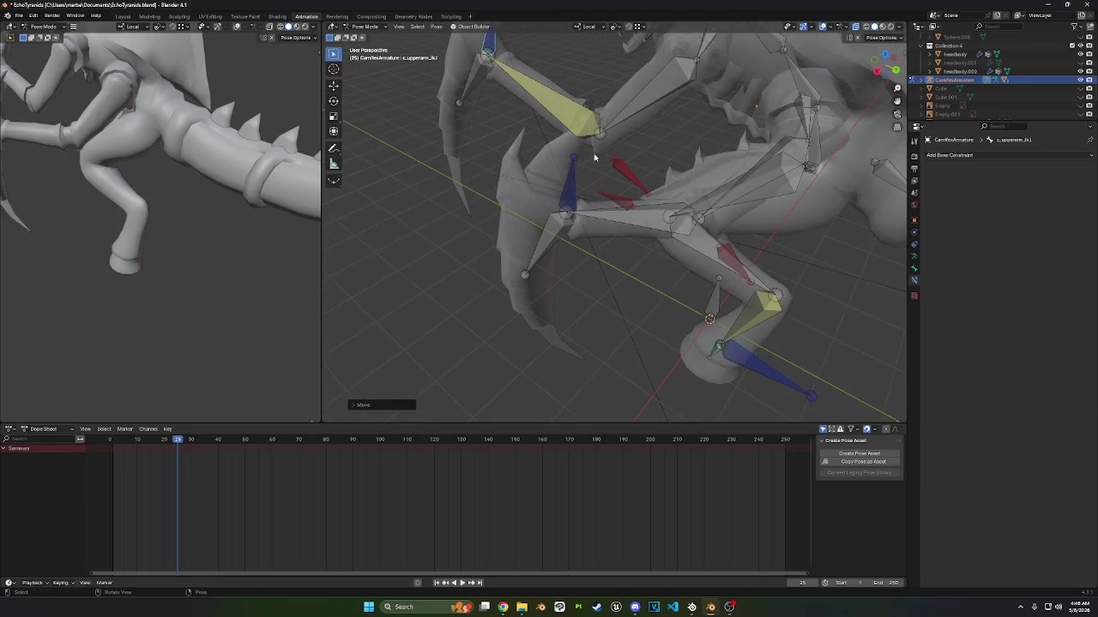
{"action": "right_click", "coordinate": [594, 156]}
{"action": "middle_click_drag", "start_coordinate": [595, 157], "coordinate": [623, 161]}
{"action": "left_click", "coordinate": [650, 149]}
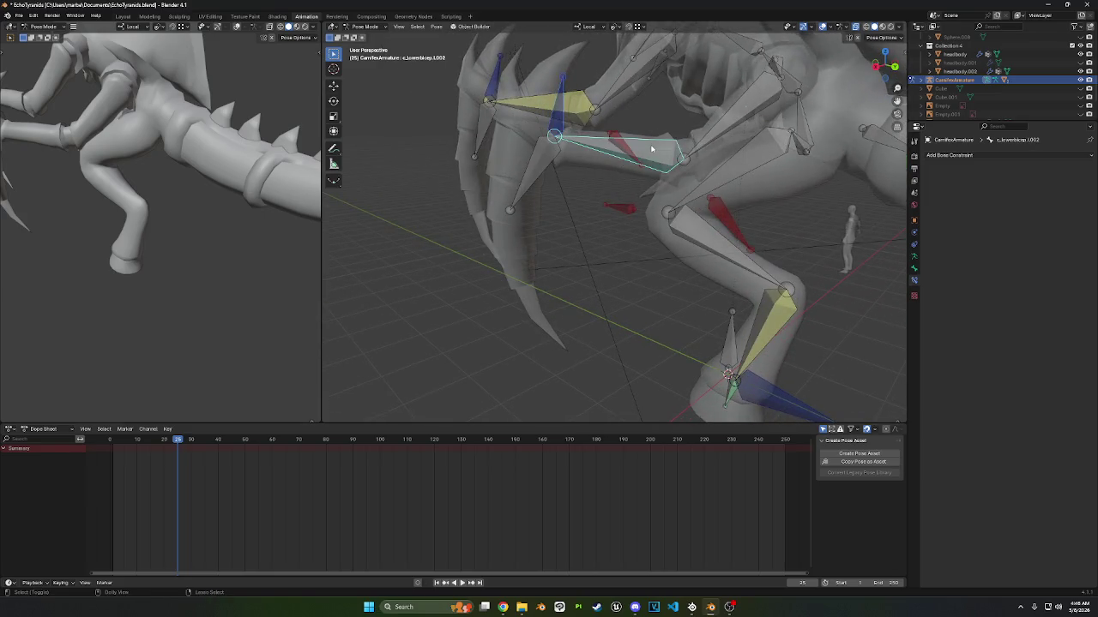
- Add an IK constraint to c_lowerbicep.l.002 with CarnifexArmature as pole target object
{"action": "key", "text": "ctrl+shift+c"}
{"action": "left_click", "coordinate": [654, 149]}
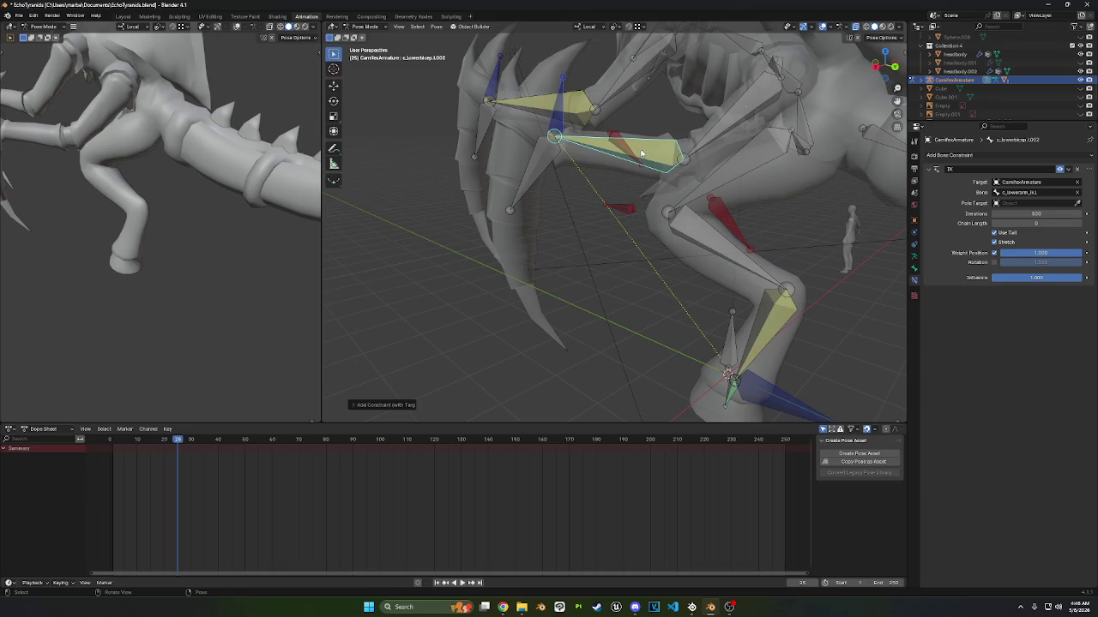
{"action": "left_click", "coordinate": [1029, 203]}
{"action": "type", "text": "carn"}
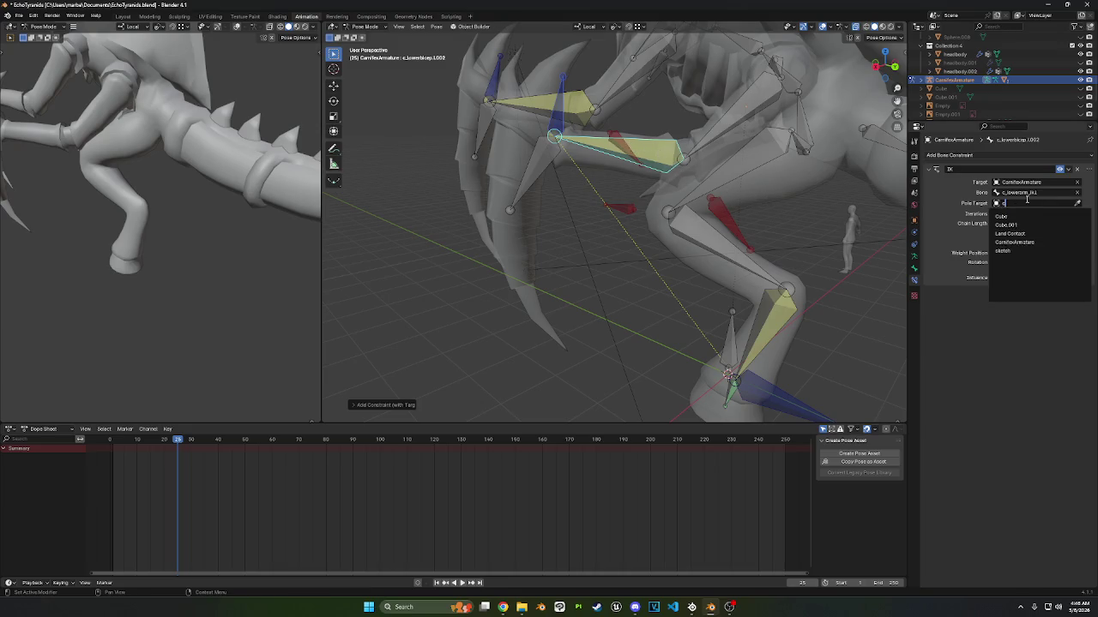
{"action": "key", "text": "Return"}
- Set the pole bone to c_lowerarmelbow_ik.l and the IK chain length to 3
{"action": "left_click", "coordinate": [1038, 214]}
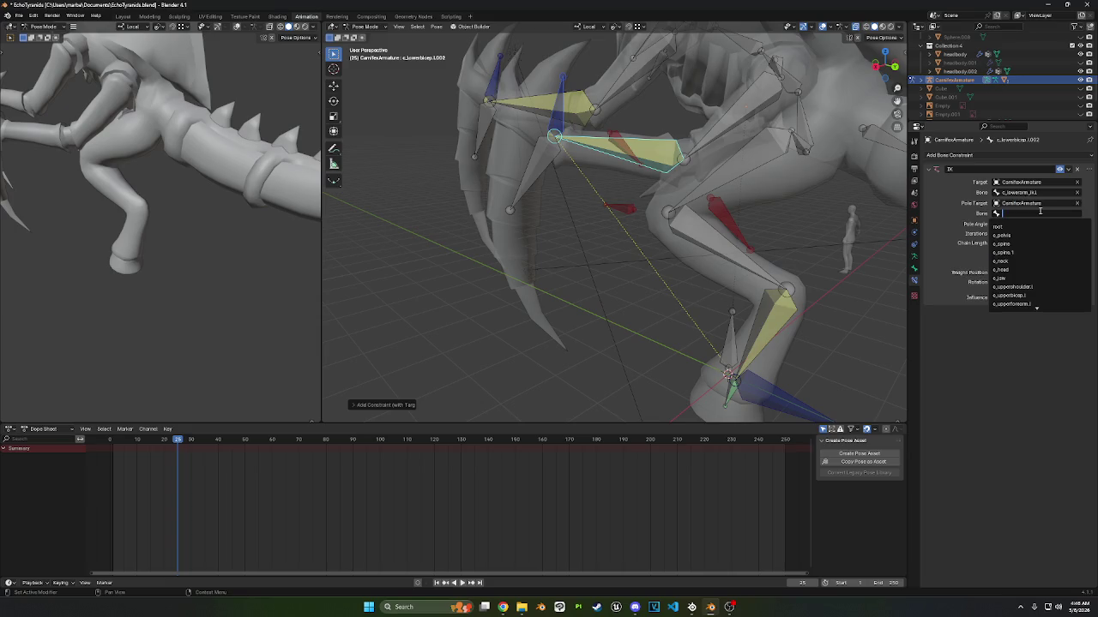
{"action": "type", "text": "celbow"}
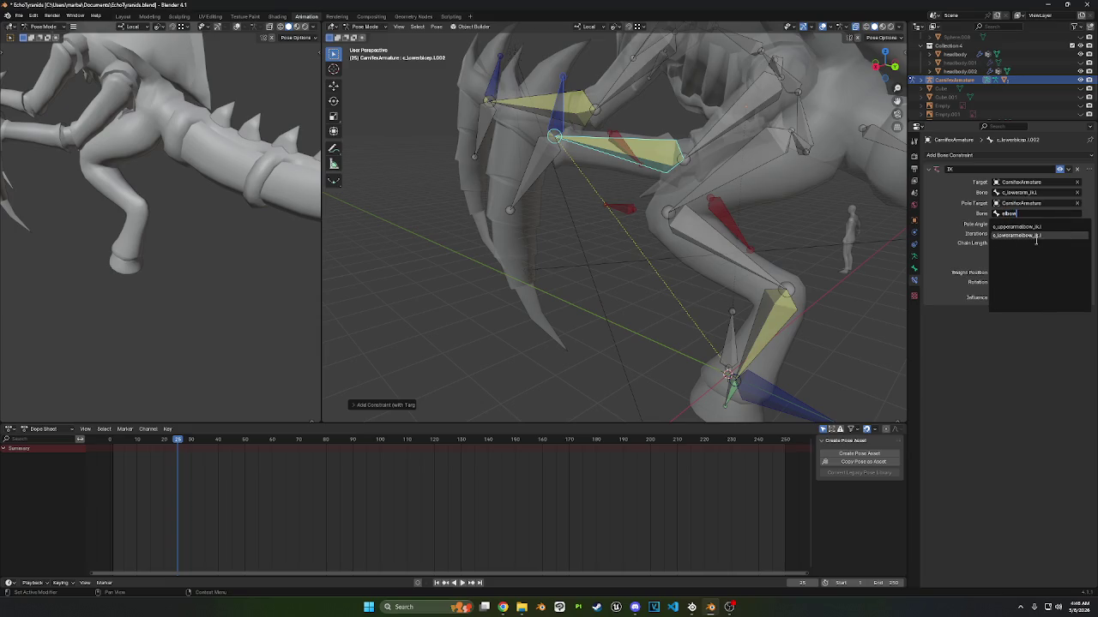
{"action": "left_click", "coordinate": [1036, 238]}
{"action": "left_click", "coordinate": [1018, 240]}
{"action": "type", "text": "3"}
{"action": "key", "text": "Return"}
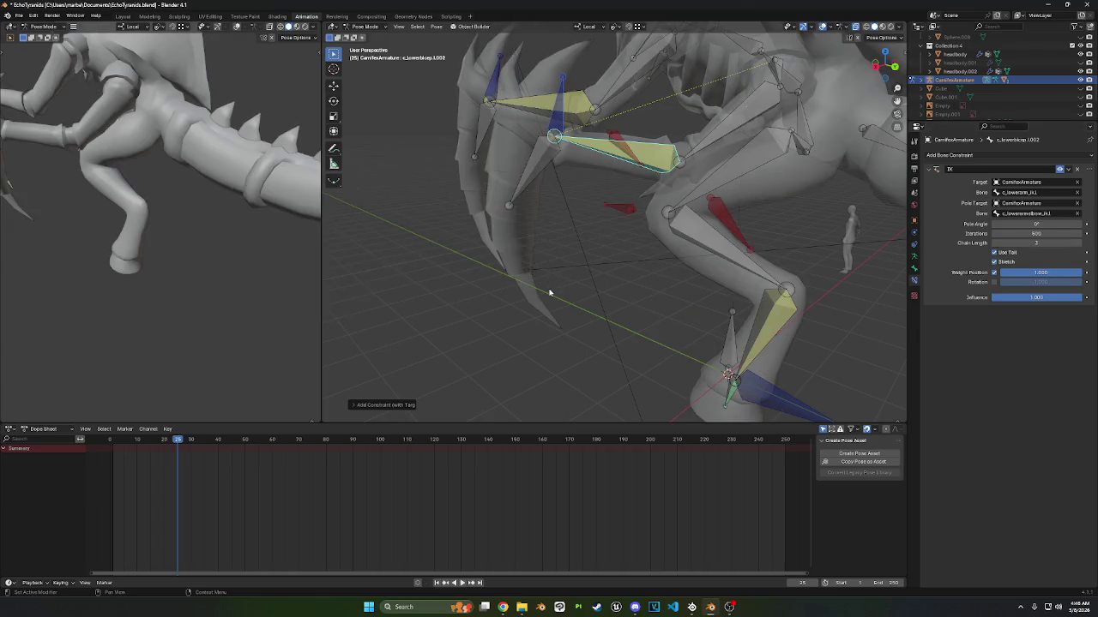
- Test-rotate the upper forearm and lower arm IK control, then undo the test
{"action": "left_click", "coordinate": [560, 119]}
{"action": "key", "text": "r"}
{"action": "right_click", "coordinate": [582, 105]}
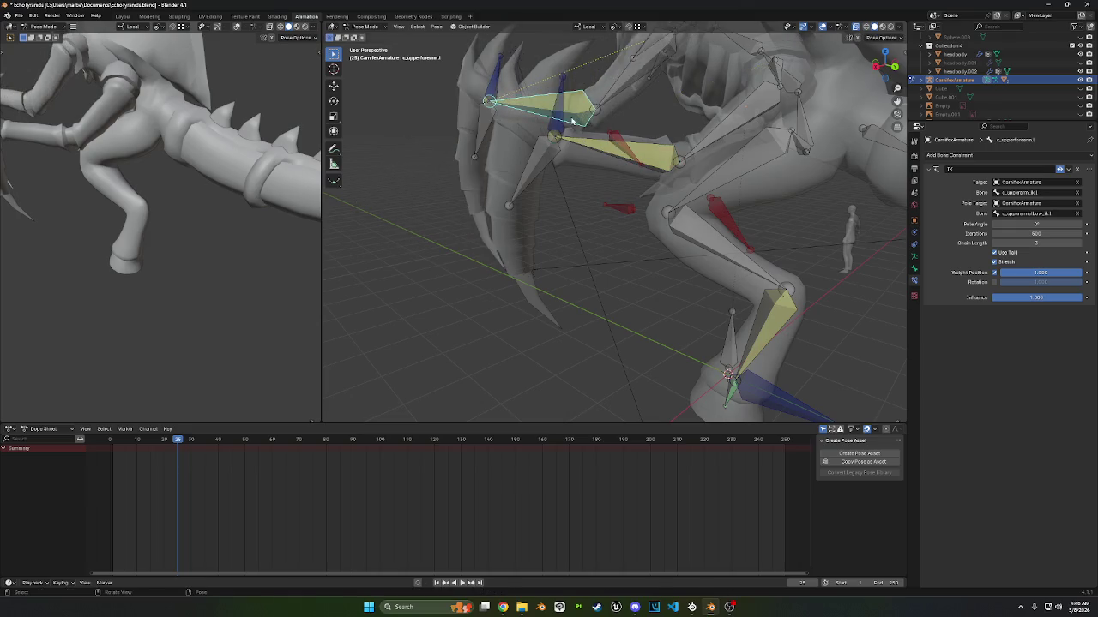
{"action": "left_click", "coordinate": [572, 118]}
{"action": "key", "text": "r"}
{"action": "left_click", "coordinate": [566, 114]}
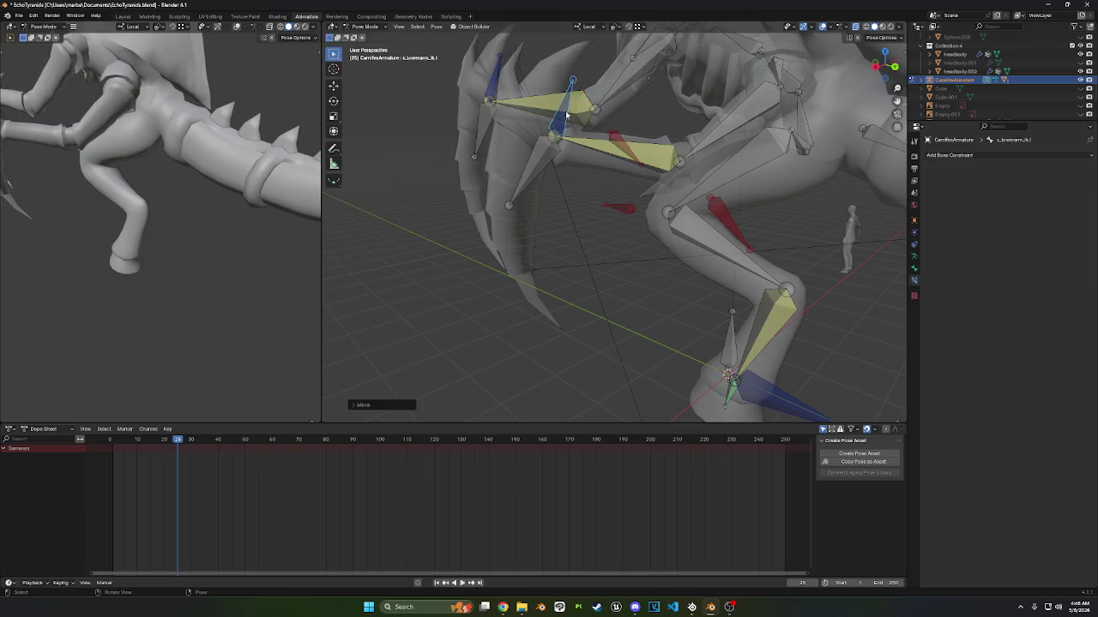
{"action": "key", "text": "ctrl+z"}
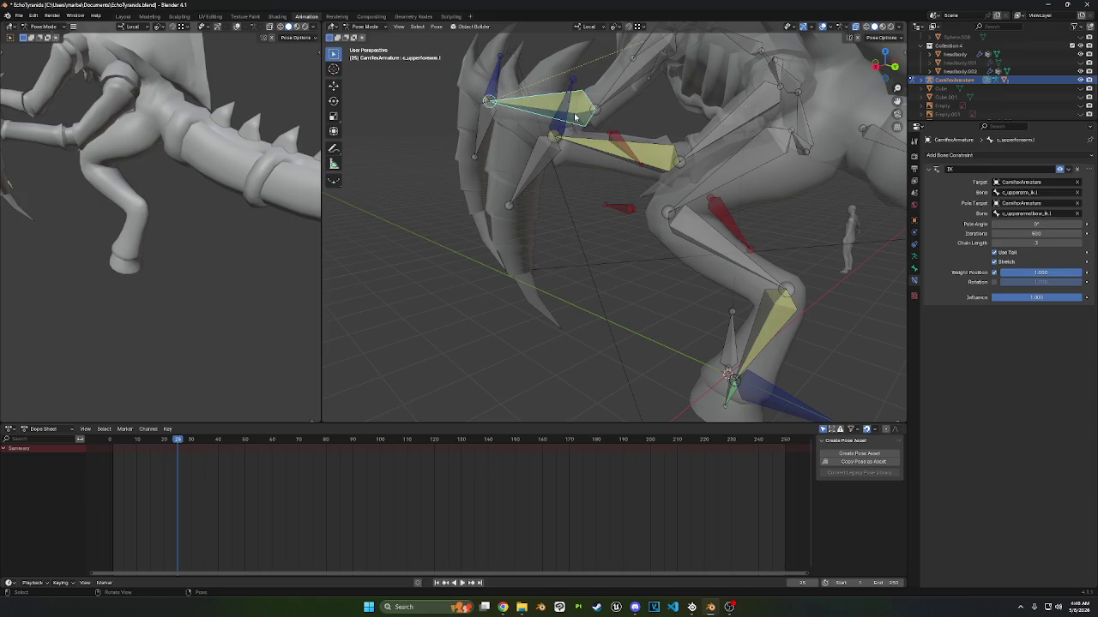
- Select the c_lowerarm_ik.l control and show its bone relations settings
{"action": "left_click", "coordinate": [578, 149]}
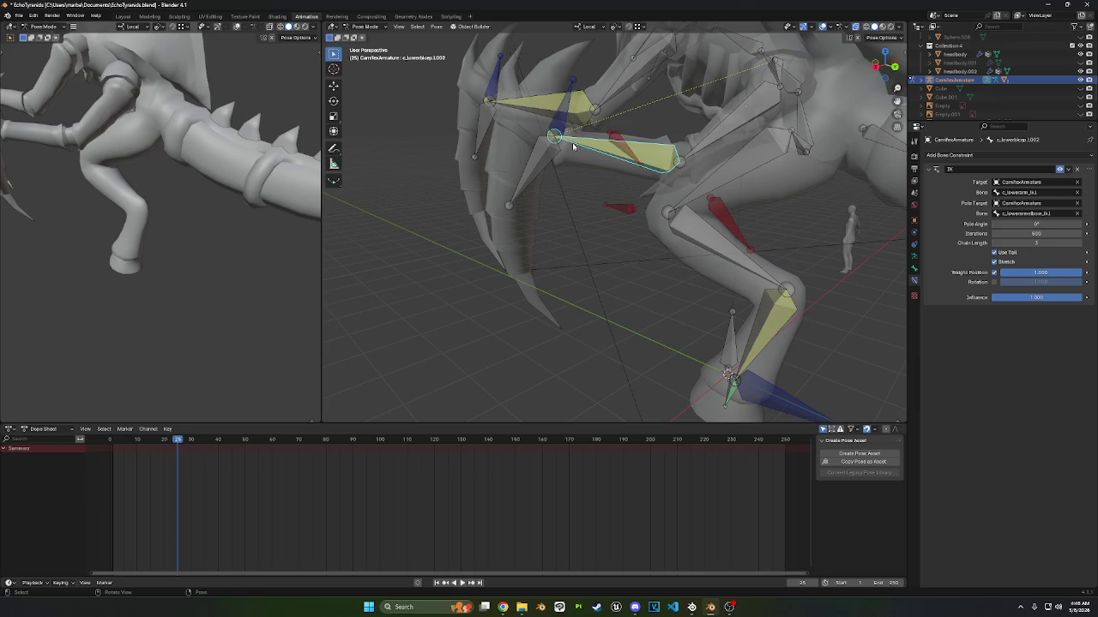
{"action": "left_click", "coordinate": [557, 126]}
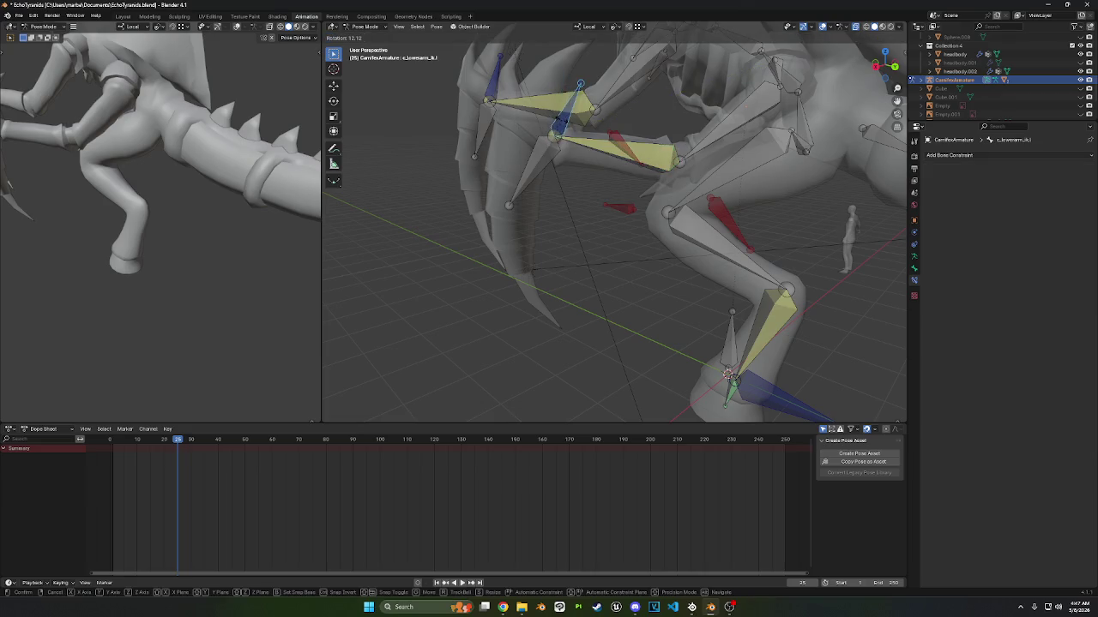
{"action": "left_click", "coordinate": [914, 270]}
{"action": "left_click", "coordinate": [364, 26]}
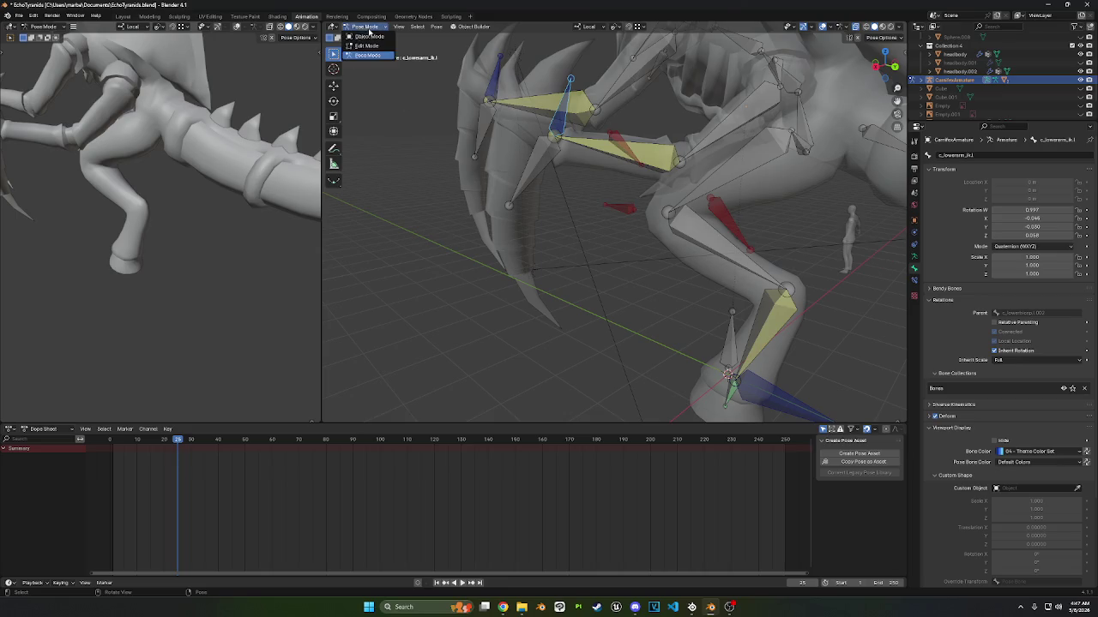
- Clear c_lowerarm_ik.l's parent in Edit Mode, then start moving it in Pose Mode
{"action": "left_click", "coordinate": [367, 45]}
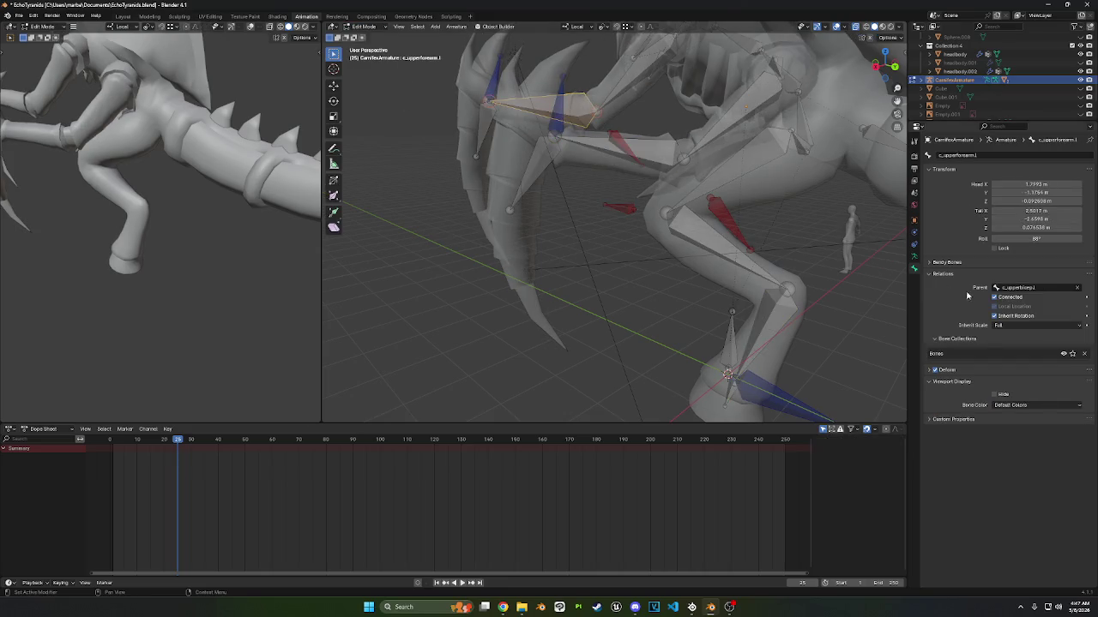
{"action": "left_click", "coordinate": [1078, 288]}
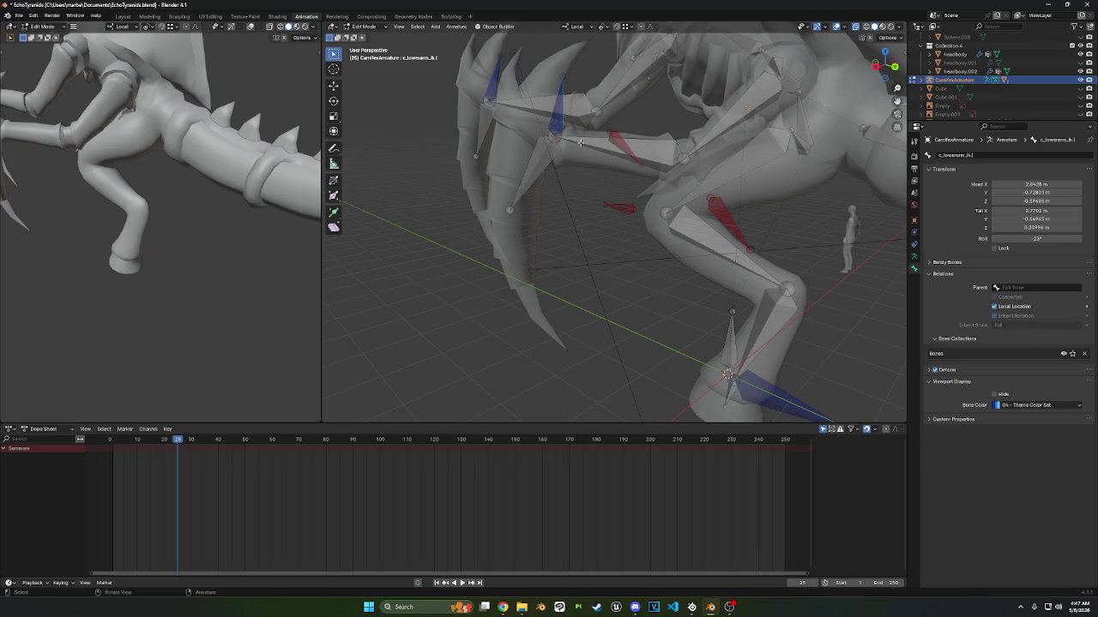
{"action": "left_click", "coordinate": [365, 26]}
{"action": "left_click", "coordinate": [369, 56]}
{"action": "key", "text": "g"}
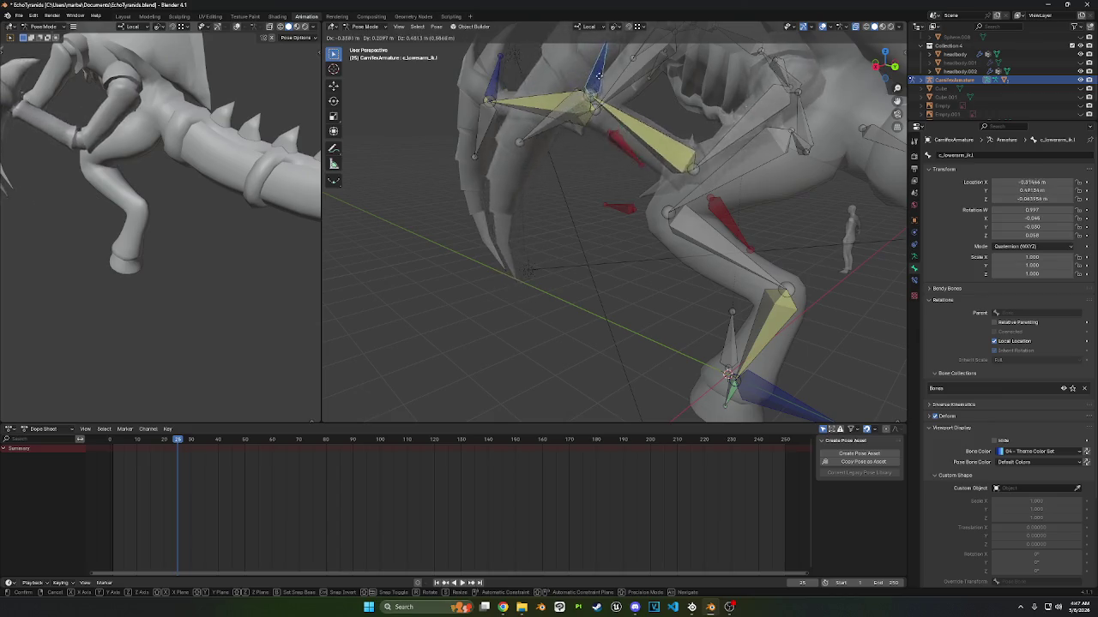
- Confirm the lower arm IK test pose and frame the lower bicep's constraints
{"action": "left_click", "coordinate": [566, 70]}
{"action": "middle_click_drag", "start_coordinate": [754, 196], "coordinate": [502, 178]}
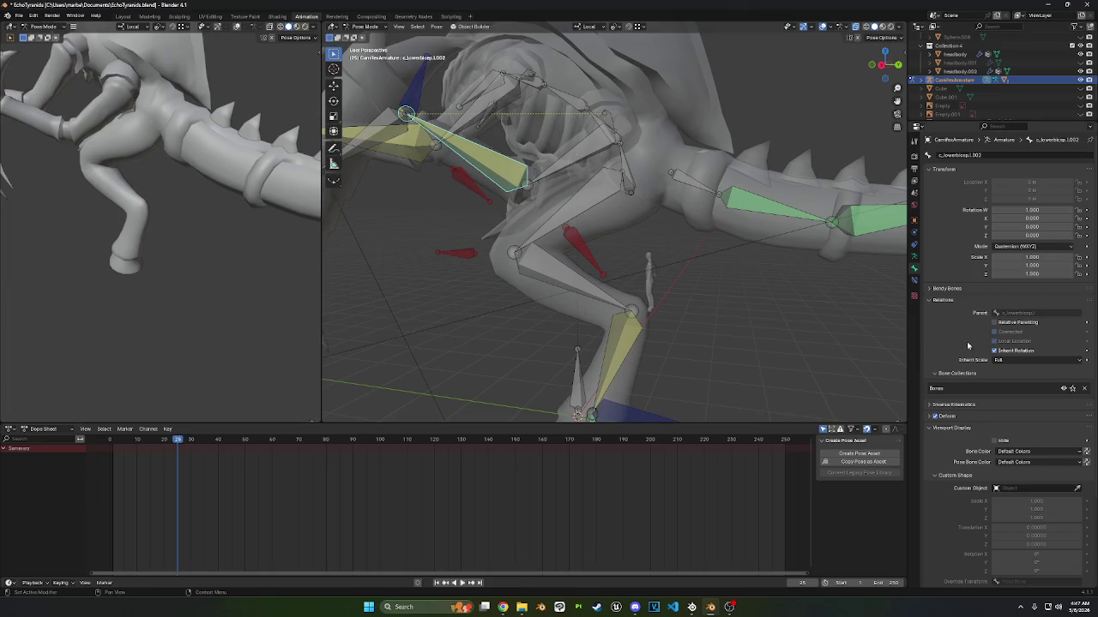
{"action": "left_click", "coordinate": [914, 280]}
{"action": "middle_click_drag", "start_coordinate": [759, 265], "coordinate": [745, 269]}
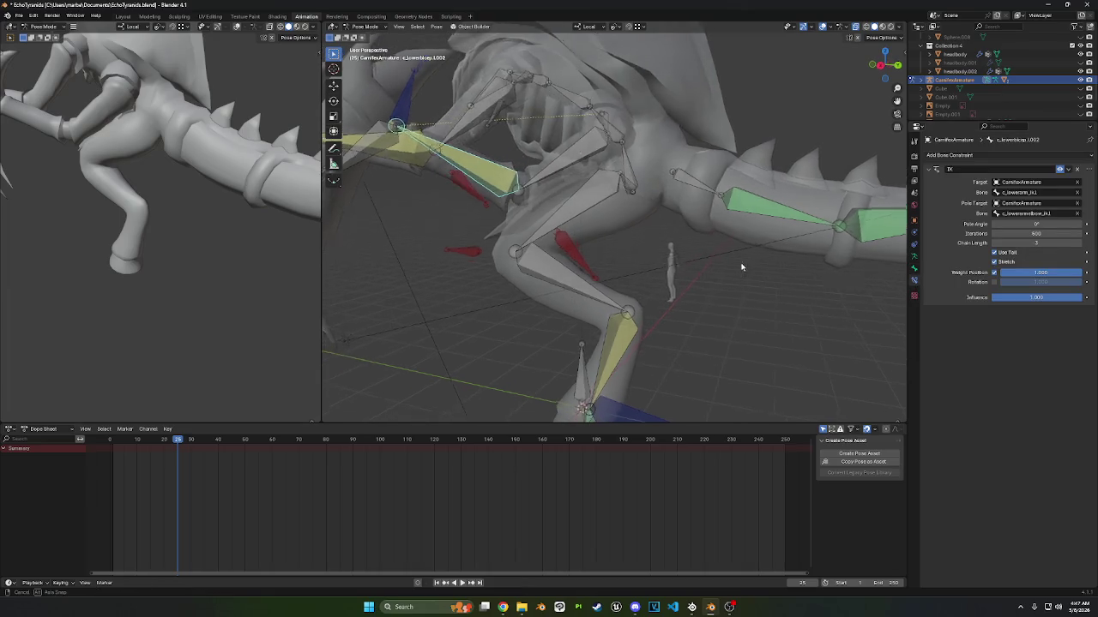
{"action": "key", "text": "KP_Decimal"}
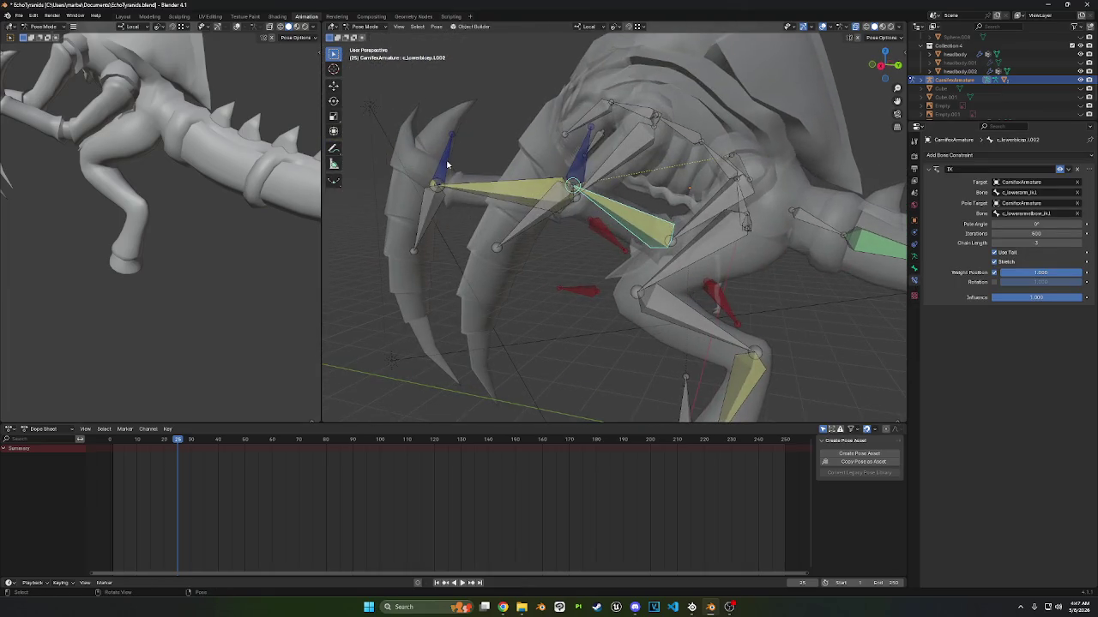
- Check the forearm and lower bicep bones, then try and cancel another IK control move
{"action": "left_click", "coordinate": [477, 185]}
{"action": "left_click", "coordinate": [647, 235]}
{"action": "left_click", "coordinate": [510, 197]}
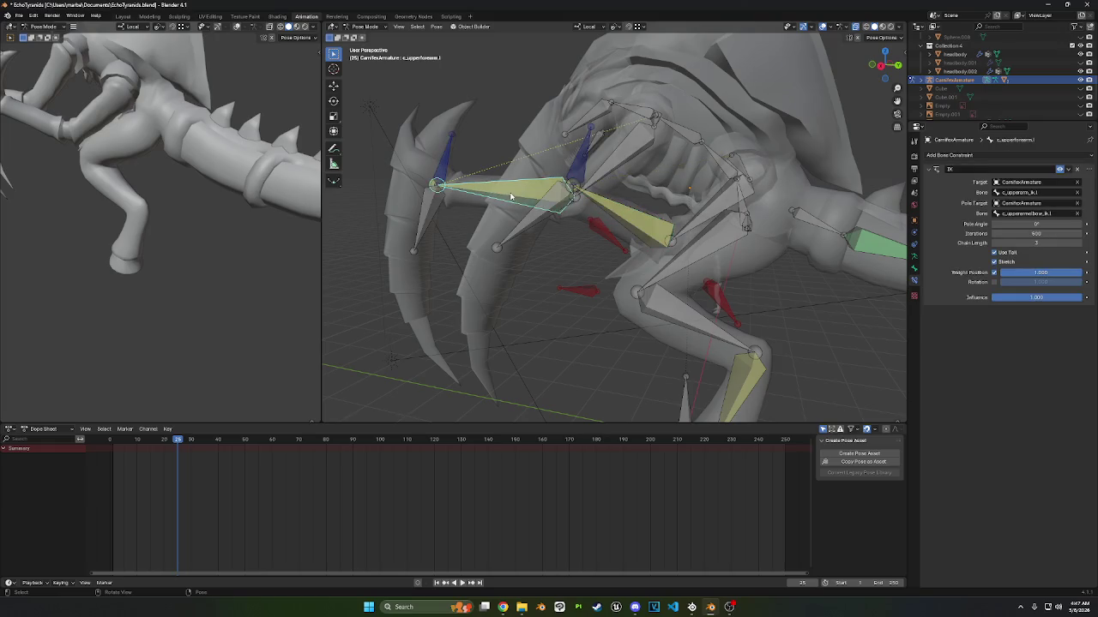
{"action": "left_click", "coordinate": [639, 217]}
{"action": "middle_click_drag", "start_coordinate": [639, 217], "coordinate": [646, 180]}
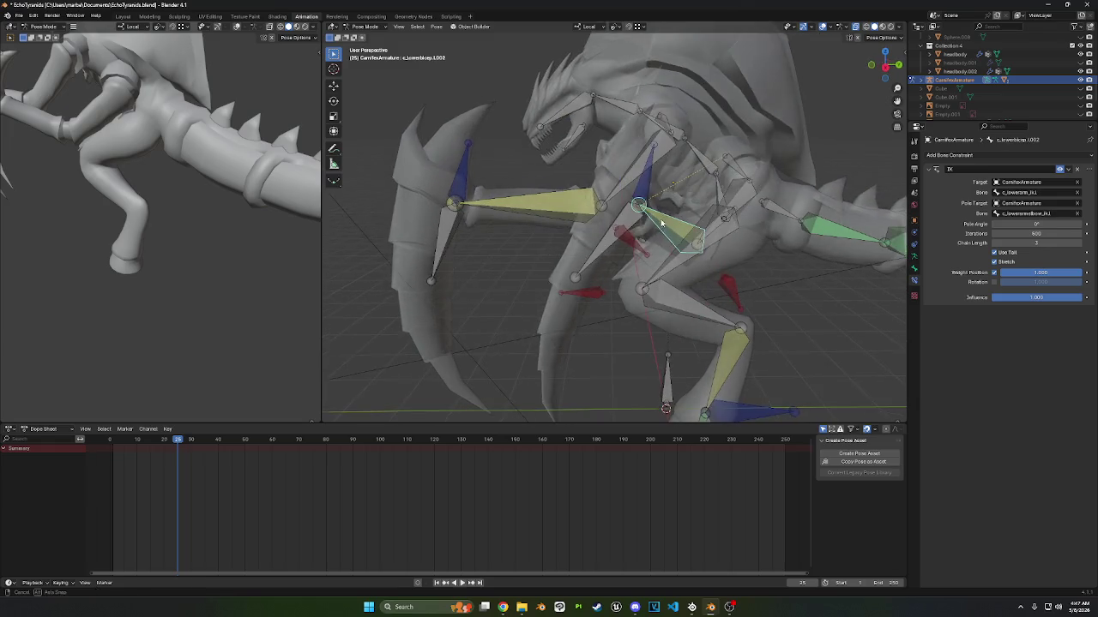
{"action": "left_click", "coordinate": [646, 181]}
{"action": "key", "text": "g"}
{"action": "right_click", "coordinate": [671, 178]}
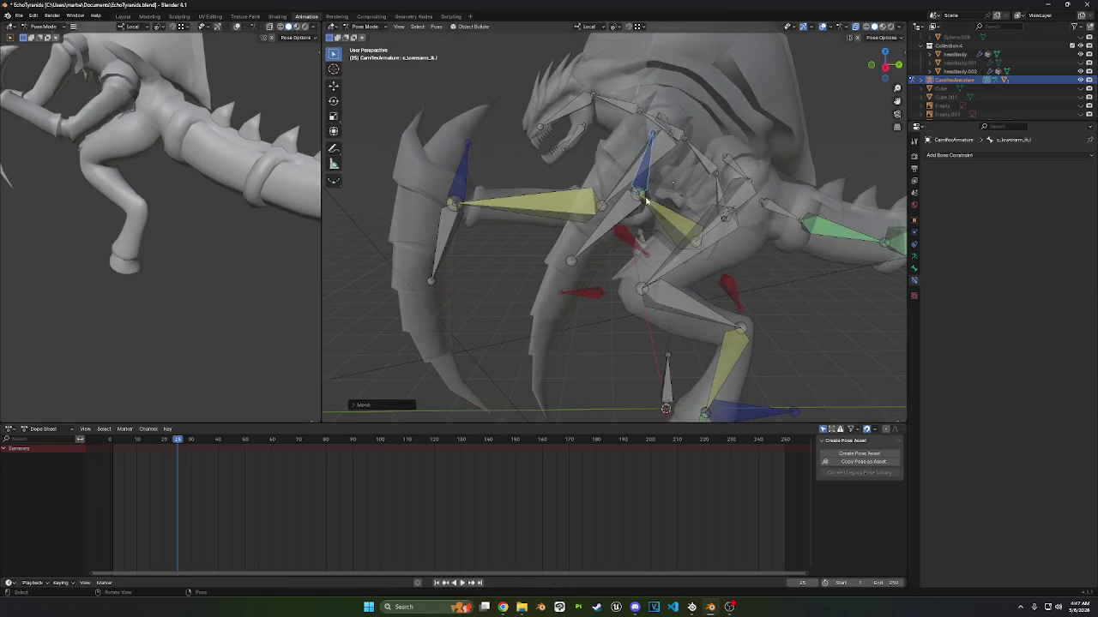
- Select all bones and reset them to rest pose with Clear User Transforms
{"action": "key", "text": "a"}
{"action": "right_click", "coordinate": [670, 179]}
{"action": "left_click", "coordinate": [618, 196]}
{"action": "mouse_move", "coordinate": [618, 195]}
{"action": "middle_mouse_down"}
{"action": "mouse_move", "coordinate": [676, 202]}
{"action": "mouse_move", "coordinate": [713, 265]}
{"action": "mouse_move", "coordinate": [718, 235]}
{"action": "mouse_move", "coordinate": [783, 172]}
{"action": "middle_mouse_up"}
- Add a Child Of constraint to the upper scythe, then delete it
{"action": "left_click", "coordinate": [783, 173]}
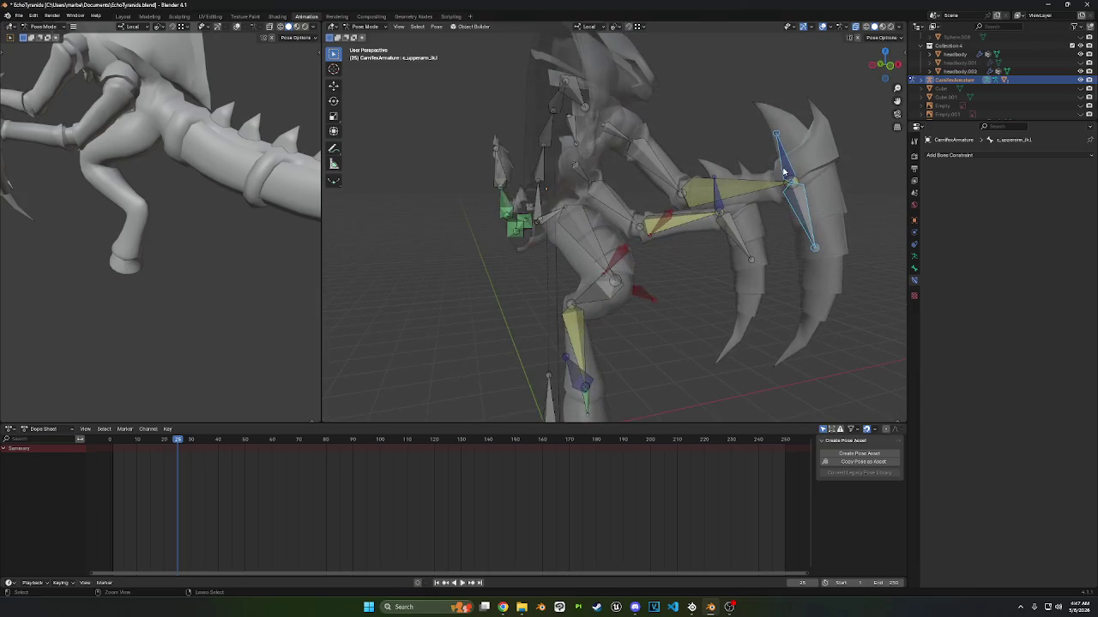
{"action": "left_click", "coordinate": [783, 173], "text": "shift"}
{"action": "key", "text": "shift+ctrl+c"}
{"action": "left_click", "coordinate": [827, 176]}
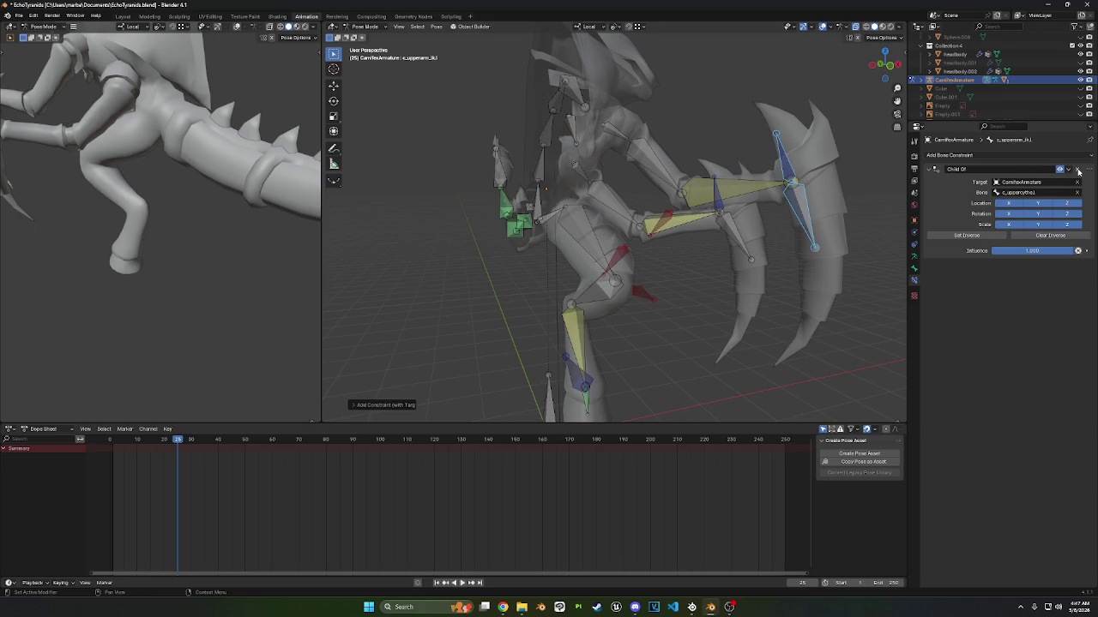
{"action": "left_click", "coordinate": [1078, 169]}
- Make c_upperscythe.l a Child Of c_upperarm_ik.l with its inverse set
{"action": "left_click", "coordinate": [797, 193], "text": "shift"}
{"action": "left_click", "coordinate": [797, 194], "text": "shift"}
{"action": "key", "text": "shift+ctrl+c"}
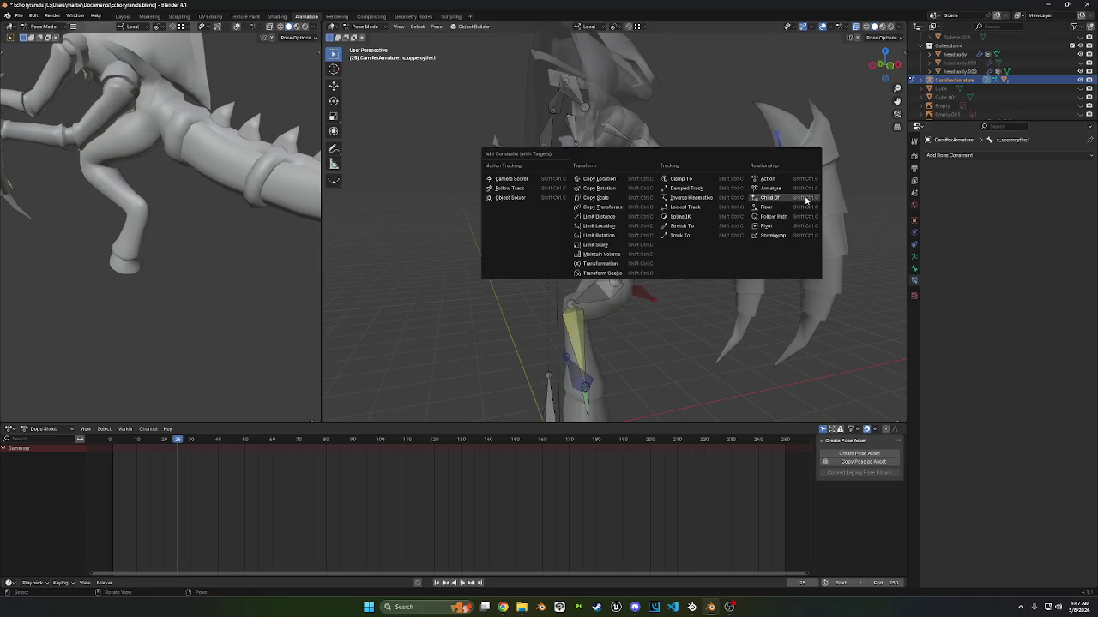
{"action": "left_click", "coordinate": [797, 194]}
{"action": "left_click", "coordinate": [999, 237]}
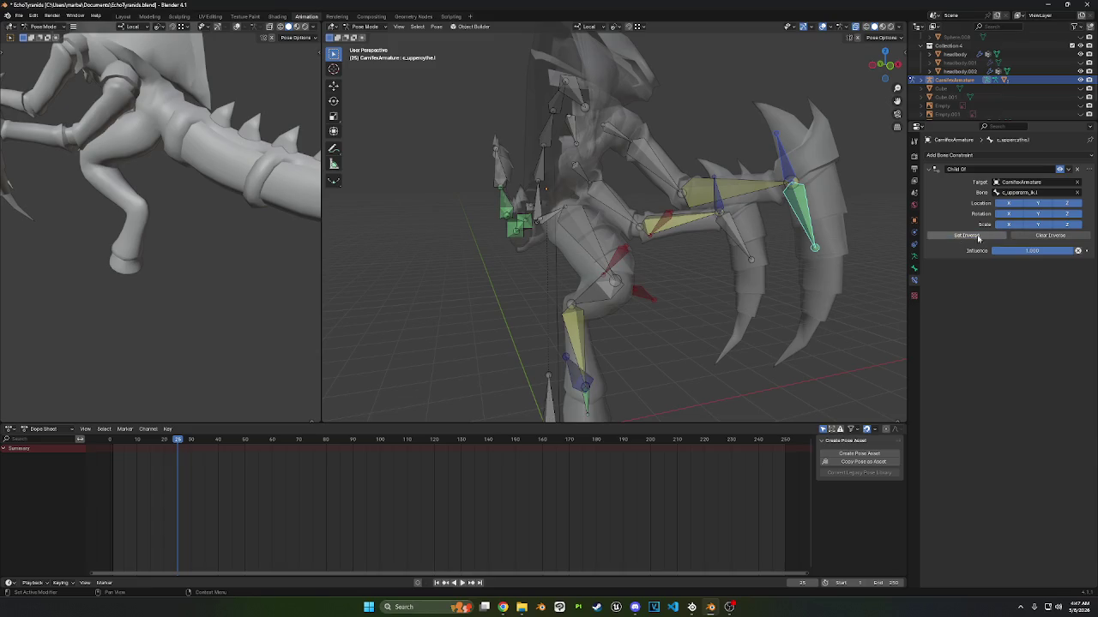
{"action": "middle_click_drag", "start_coordinate": [828, 246], "coordinate": [737, 257]}
- Give c_lowerscythe.l a Child Of constraint to c_lowerarm_ik.l, undoing a stray change
{"action": "left_click", "coordinate": [567, 244]}
{"action": "left_click", "coordinate": [744, 269], "text": "shift"}
{"action": "key", "text": "shift+ctrl+c"}
{"action": "left_click", "coordinate": [744, 269]}
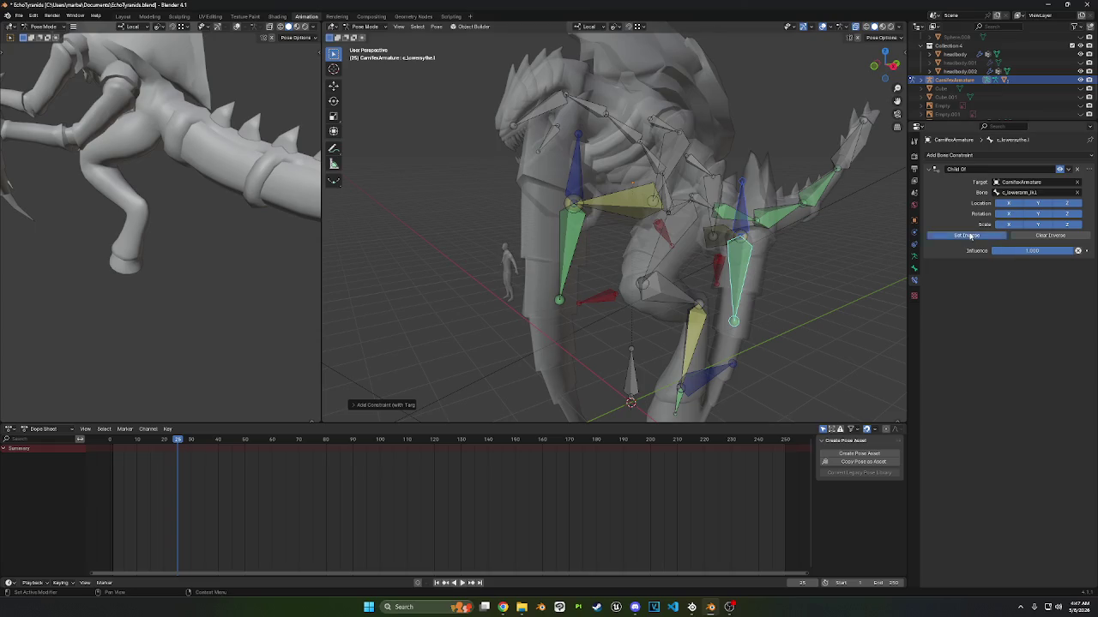
{"action": "key", "text": "ctrl+z"}
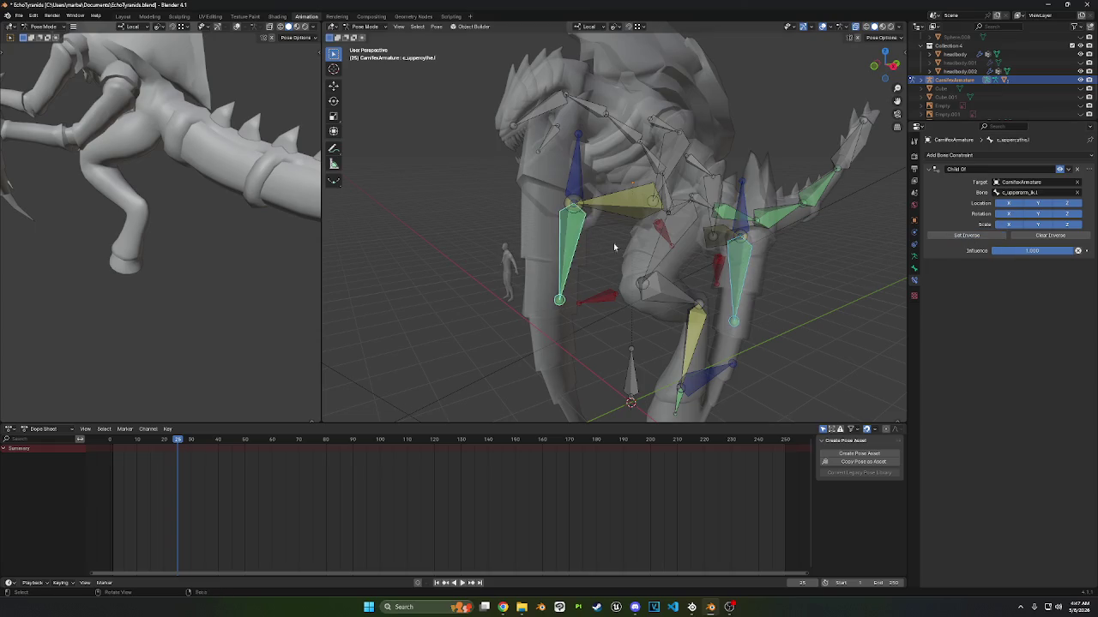
- Hide the selected bones and pick the left foot IK bone c_foot_ik.l
{"action": "left_click", "coordinate": [913, 268]}
{"action": "scroll", "coordinate": [995, 343], "scroll_direction": "down", "scroll_amount": 2}
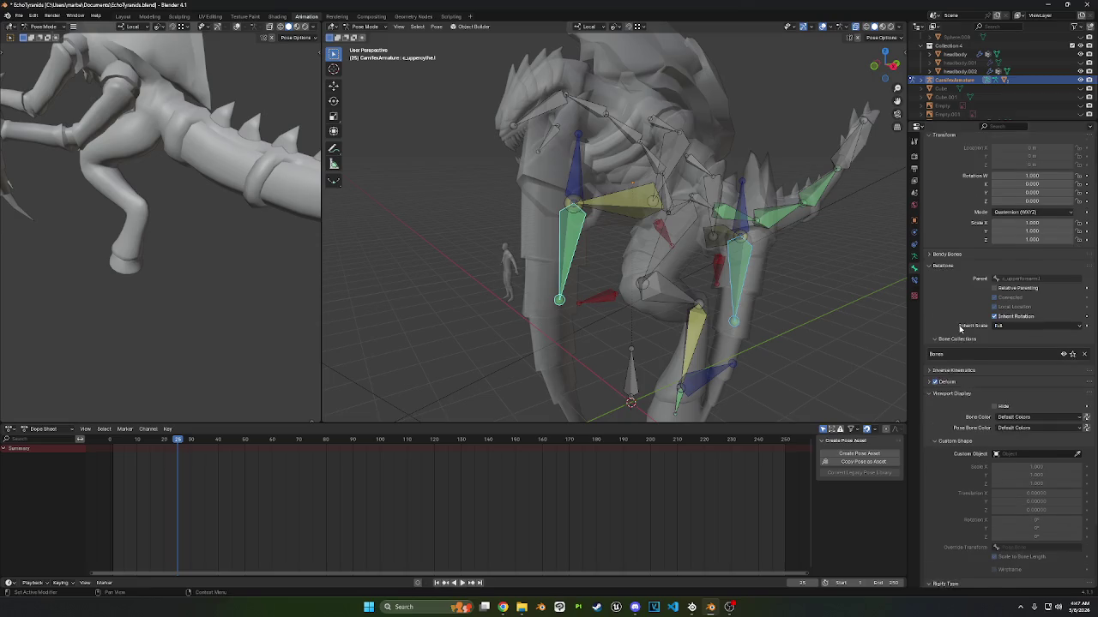
{"action": "key", "text": "h"}
{"action": "scroll", "coordinate": [811, 307], "scroll_direction": "up", "scroll_amount": 3}
{"action": "mouse_move", "coordinate": [811, 306]}
{"action": "middle_mouse_down"}
{"action": "mouse_move", "coordinate": [786, 306]}
{"action": "mouse_move", "coordinate": [767, 272]}
{"action": "mouse_move", "coordinate": [679, 369]}
{"action": "middle_mouse_up"}
{"action": "left_click", "coordinate": [697, 356]}
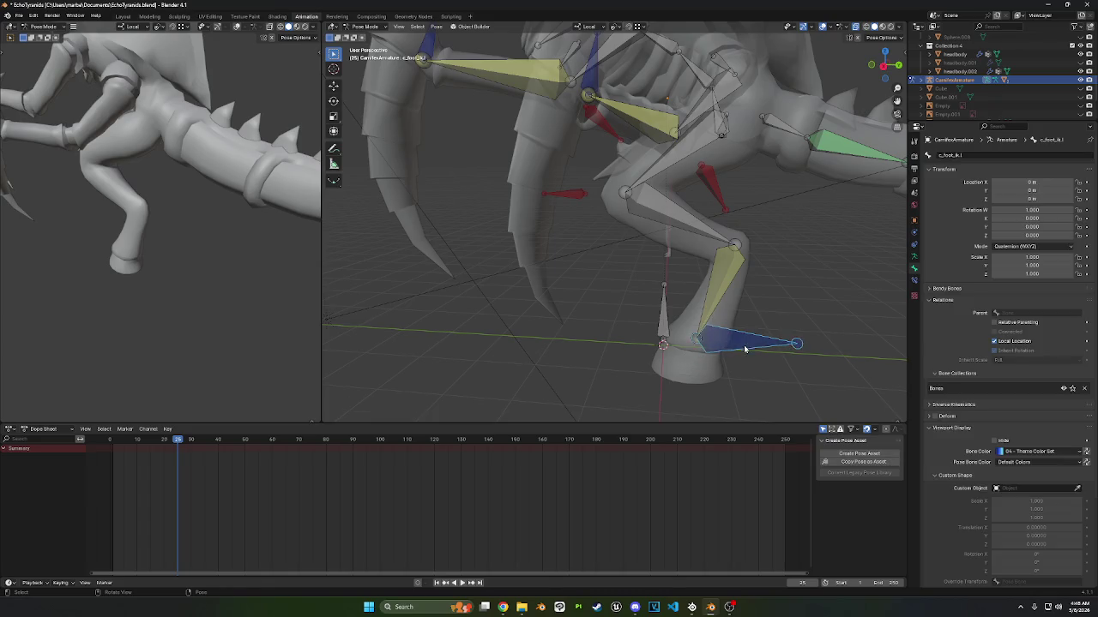
- Test-move c_foot_ik.l and c_lowerarm_fk.l to check the mesh deformation
{"action": "key", "text": "g"}
{"action": "left_click", "coordinate": [725, 319]}
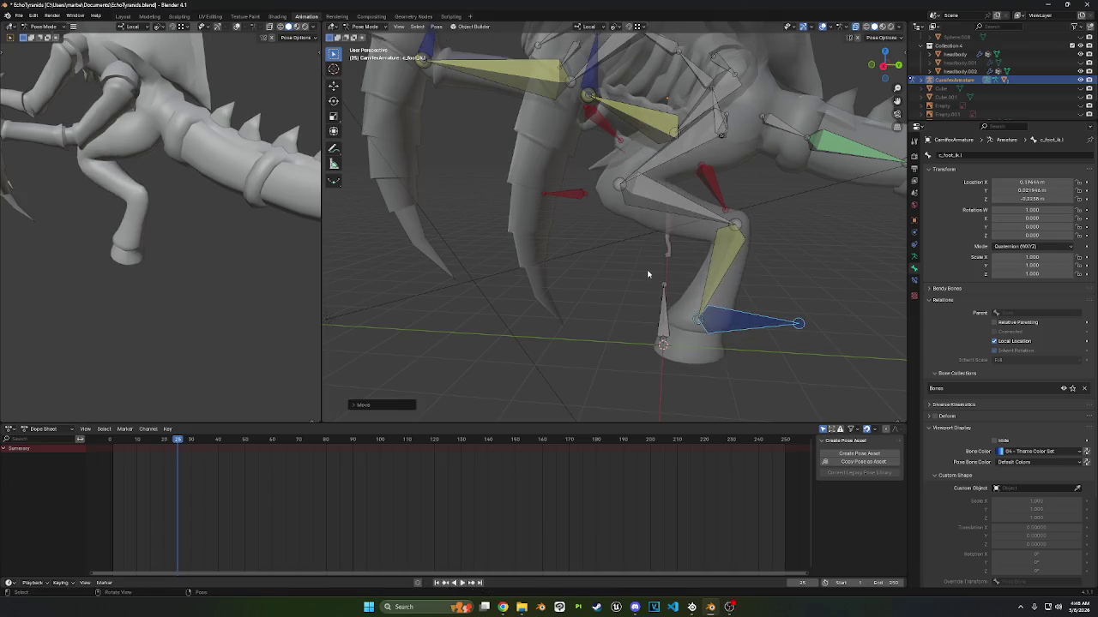
{"action": "middle_click_drag", "start_coordinate": [724, 319], "coordinate": [592, 120]}
{"action": "left_click", "coordinate": [584, 109]}
{"action": "key", "text": "g"}
{"action": "left_click", "coordinate": [606, 124]}
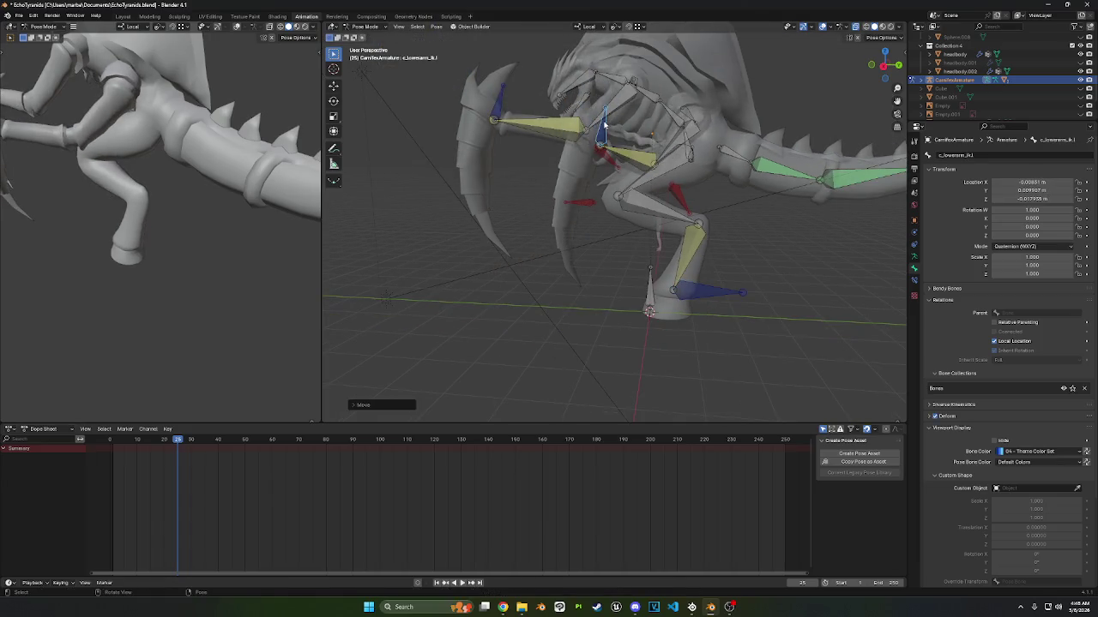
{"action": "key", "text": "g"}
{"action": "left_click", "coordinate": [519, 101]}
- Test-rotate the c_head and c_jaw bones
{"action": "left_click", "coordinate": [581, 81]}
{"action": "key", "text": "r"}
{"action": "left_click", "coordinate": [615, 100]}
{"action": "left_click", "coordinate": [569, 86]}
{"action": "key", "text": "r"}
{"action": "left_click", "coordinate": [679, 87]}
{"action": "key", "text": "g"}
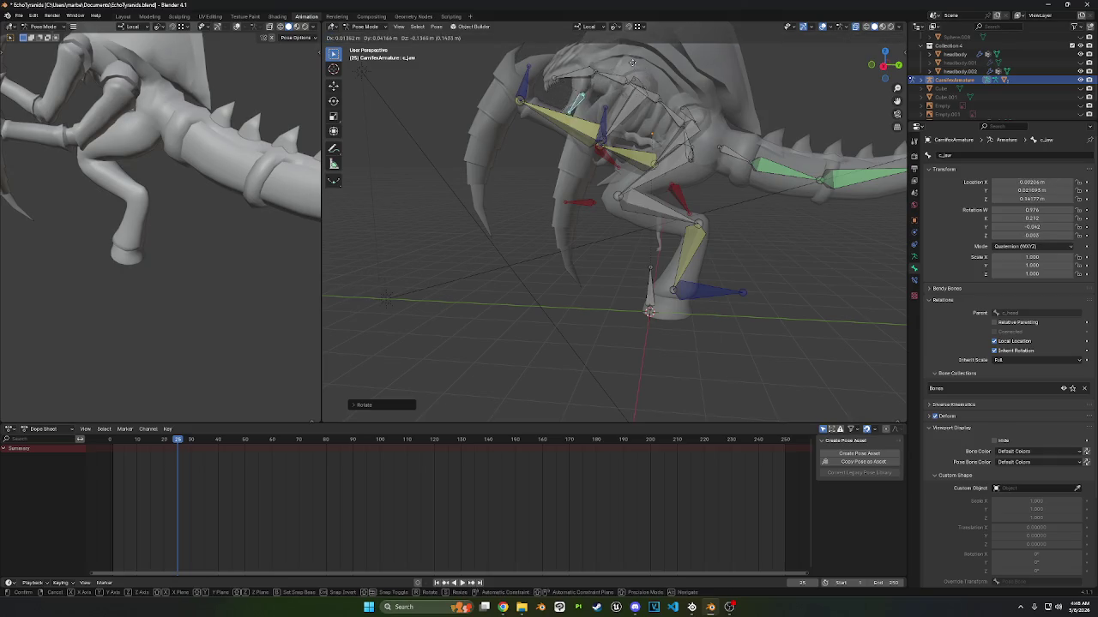
{"action": "key", "text": "Escape"}
- Select all bones and reset them to rest pose with Clear User Transforms
{"action": "key", "text": "a"}
{"action": "right_click", "coordinate": [626, 188]}
{"action": "left_click", "coordinate": [626, 188]}
{"action": "mouse_move", "coordinate": [626, 188]}
{"action": "middle_mouse_down"}
{"action": "mouse_move", "coordinate": [602, 196]}
{"action": "mouse_move", "coordinate": [625, 193]}
{"action": "middle_mouse_up"}
- Inspect the c_tail.1, c_tail.4, c_pelvis and c_hip.l bones
{"action": "left_click", "coordinate": [624, 193]}
{"action": "key", "text": "r"}
{"action": "key", "text": "Escape"}
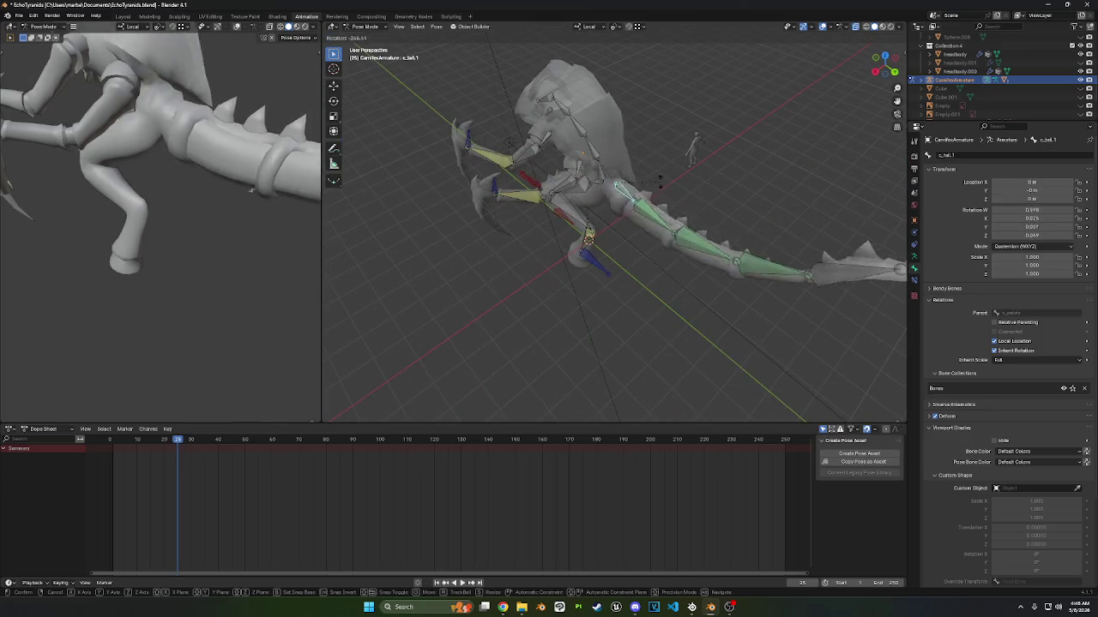
{"action": "left_click", "coordinate": [739, 277]}
{"action": "middle_click_drag", "start_coordinate": [739, 277], "coordinate": [841, 227]}
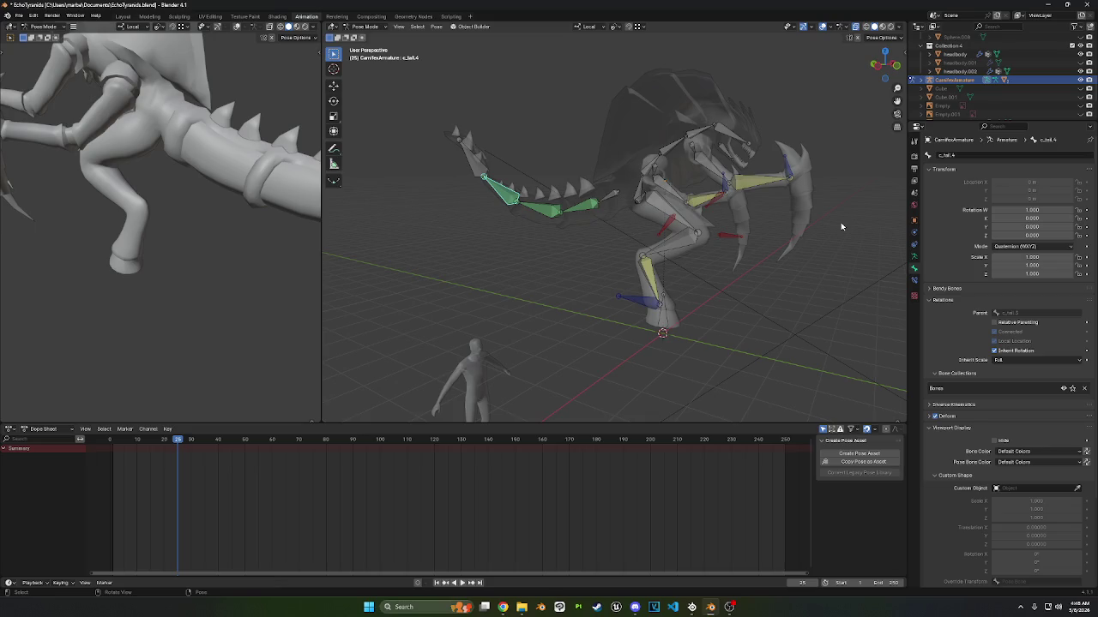
{"action": "left_click", "coordinate": [636, 199]}
{"action": "mouse_move", "coordinate": [637, 199]}
{"action": "middle_mouse_down"}
{"action": "mouse_move", "coordinate": [690, 180]}
{"action": "mouse_move", "coordinate": [614, 195]}
{"action": "middle_mouse_up"}
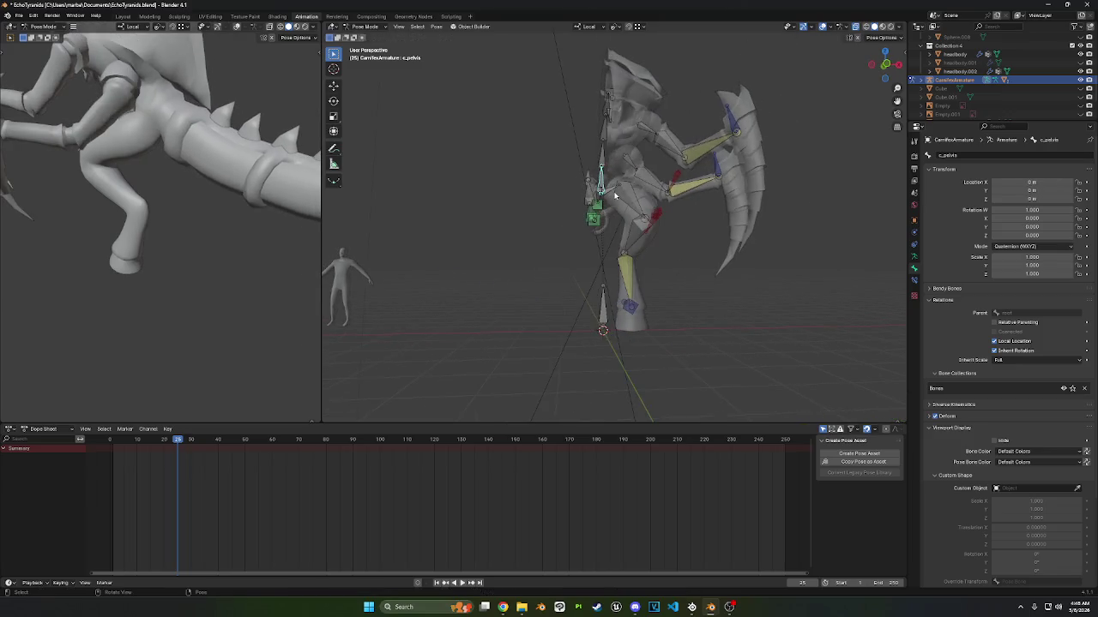
{"action": "left_click", "coordinate": [612, 192]}
{"action": "left_click", "coordinate": [357, 26]}
- In Edit Mode, set the c_hip.l bone's parent to c_pelvis
{"action": "left_click", "coordinate": [362, 41]}
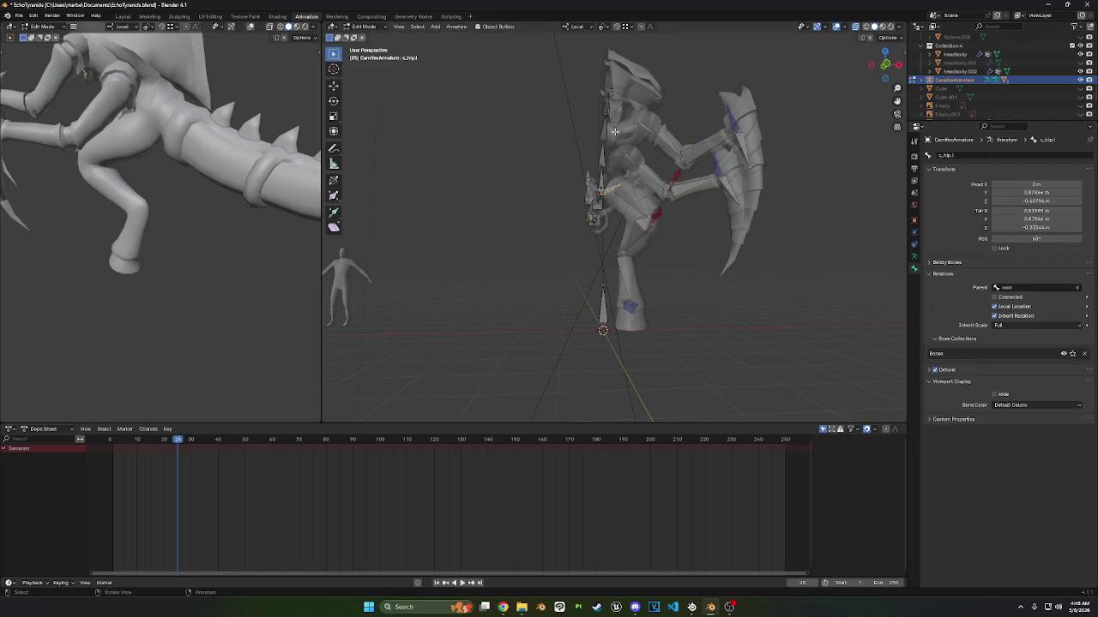
{"action": "left_click", "coordinate": [1041, 288]}
{"action": "type", "text": "pelvis"}
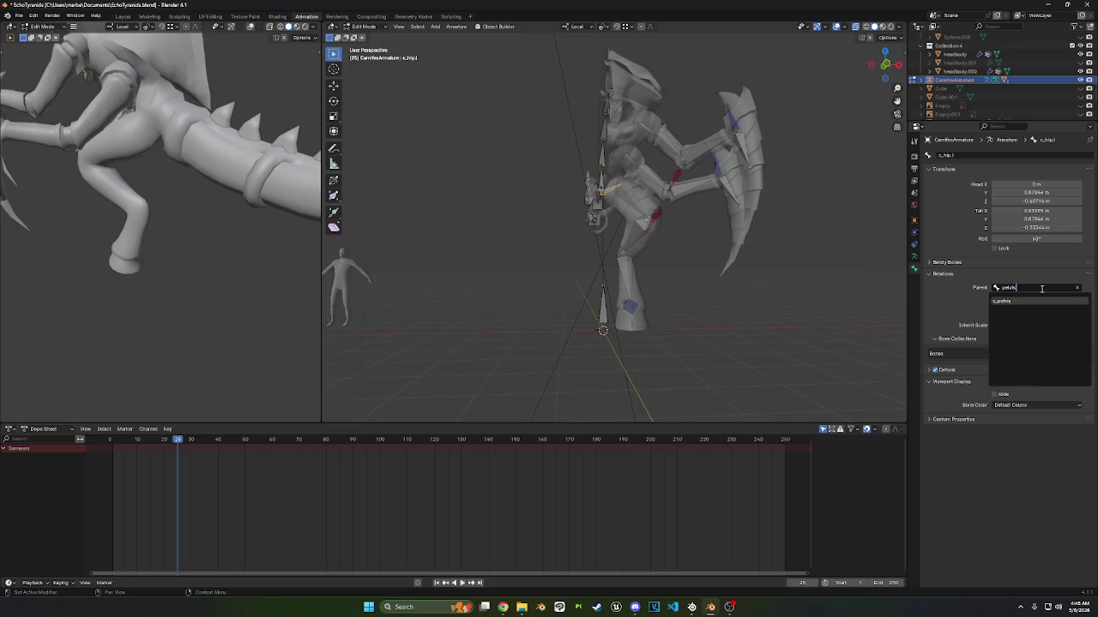
{"action": "key", "text": "Return"}
- Back in Pose Mode, select c_pelvis and test-move it, then cancel the move
{"action": "middle_click_drag", "start_coordinate": [623, 182], "coordinate": [541, 123]}
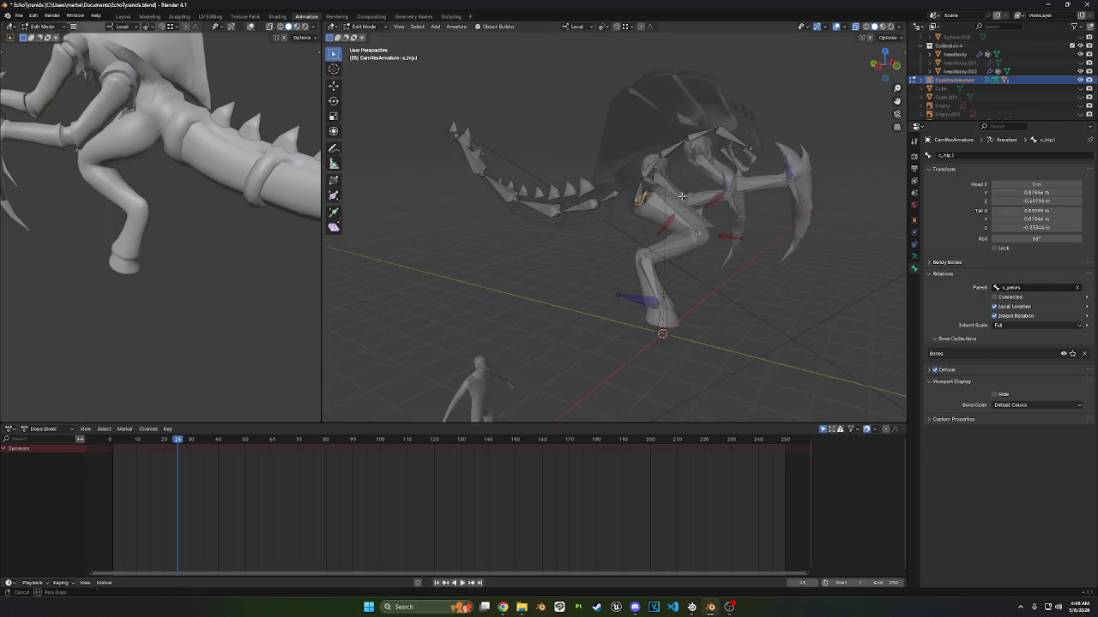
{"action": "left_click", "coordinate": [381, 28]}
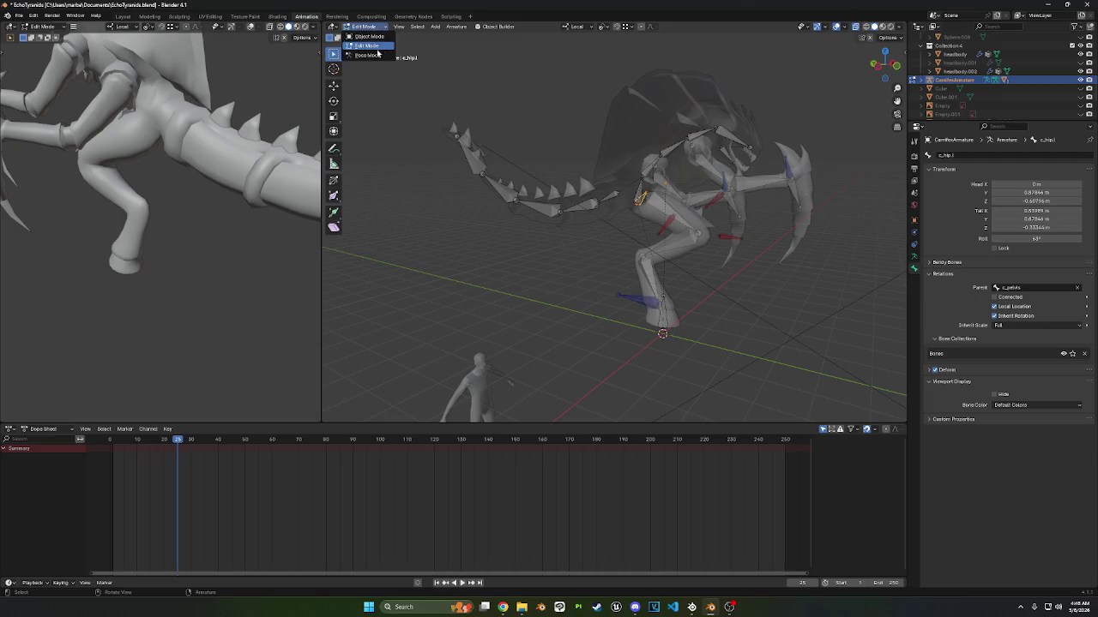
{"action": "left_click", "coordinate": [382, 54]}
{"action": "left_click", "coordinate": [641, 191]}
{"action": "middle_click_drag", "start_coordinate": [641, 190], "coordinate": [672, 204]}
{"action": "key", "text": "g"}
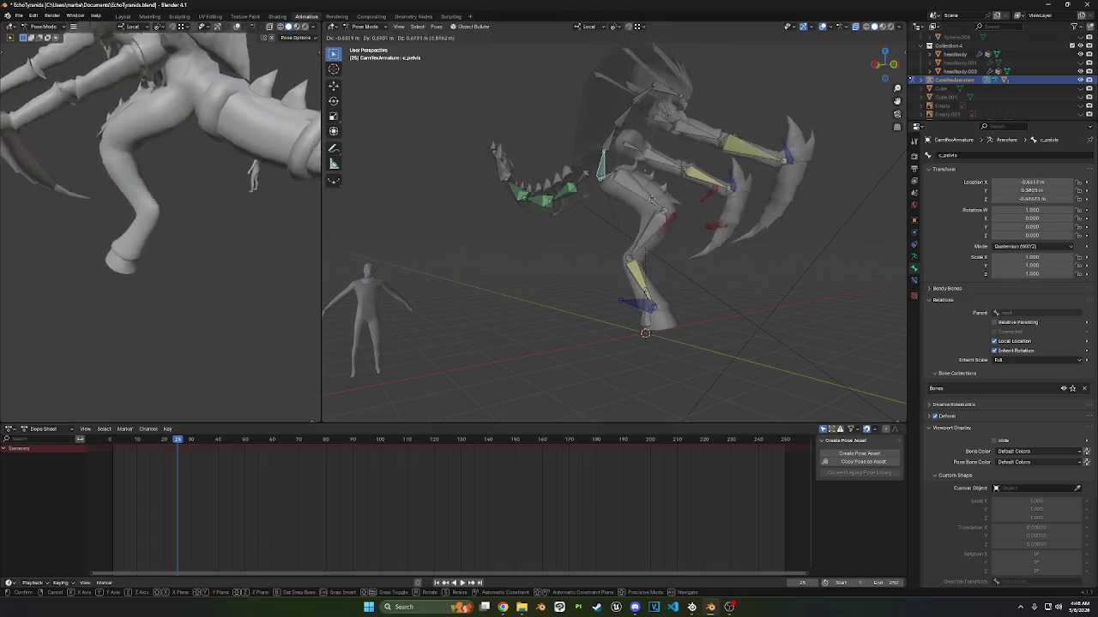
{"action": "key", "text": "Escape"}
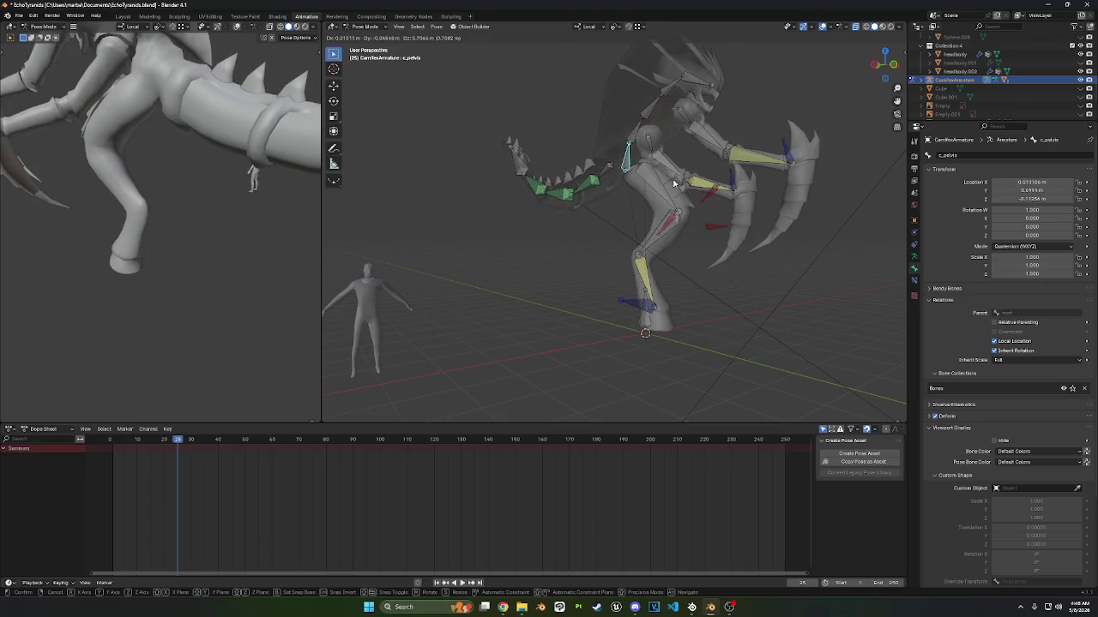
- Reset all bones to the rest pose, then test-move the root bone and cancel
{"action": "key", "text": "a"}
{"action": "right_click", "coordinate": [674, 186]}
{"action": "left_click", "coordinate": [670, 197]}
{"action": "left_click", "coordinate": [623, 324]}
{"action": "key", "text": "g"}
{"action": "key", "text": "Escape"}
{"action": "mouse_move", "coordinate": [681, 314]}
{"action": "middle_mouse_down"}
{"action": "mouse_move", "coordinate": [662, 306]}
{"action": "mouse_move", "coordinate": [749, 294]}
{"action": "mouse_move", "coordinate": [771, 275]}
{"action": "middle_mouse_up"}
{"action": "key", "text": "a"}
{"action": "key", "text": "alt+a"}
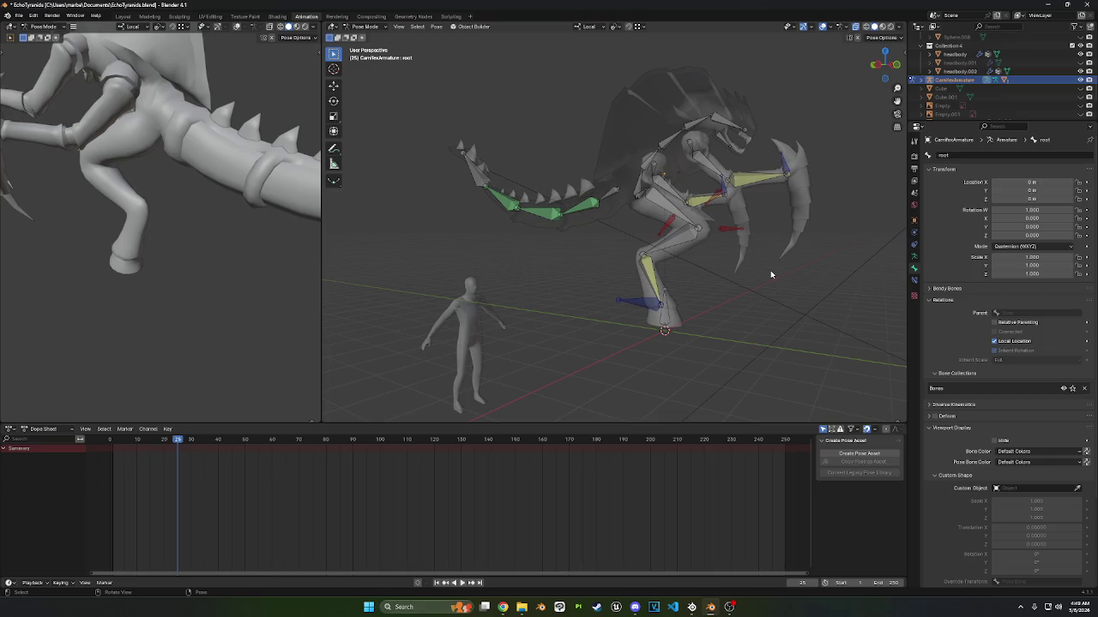
- Select all bones again, then pick the bone at the base of the leg
{"action": "middle_click_drag", "start_coordinate": [770, 275], "coordinate": [678, 233]}
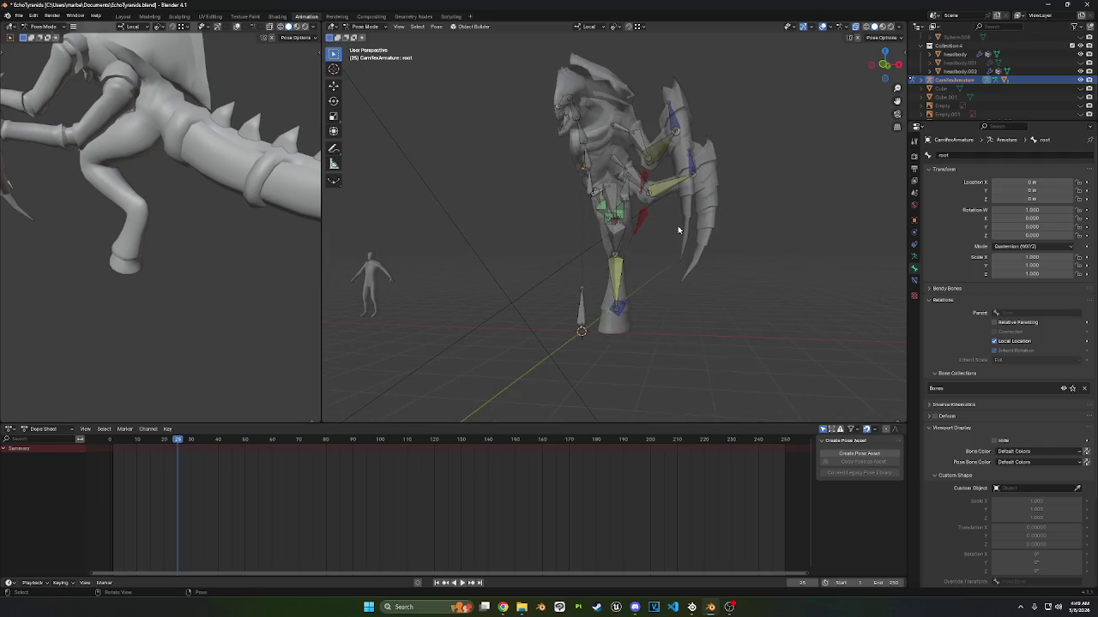
{"action": "middle_click_drag", "start_coordinate": [552, 201], "coordinate": [638, 197]}
{"action": "key", "text": "a"}
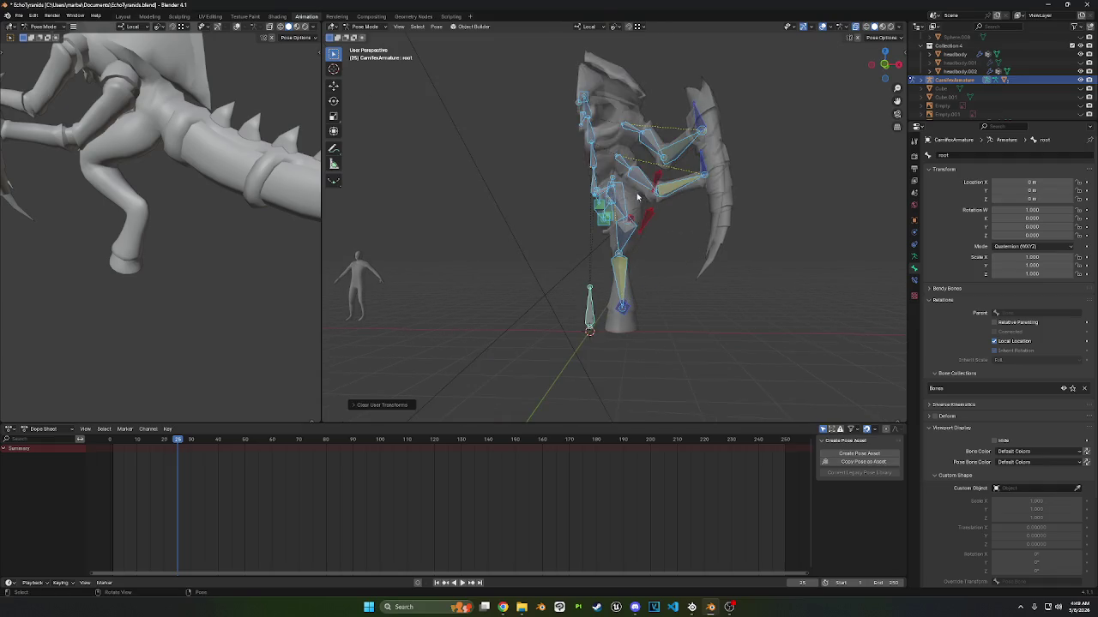
{"action": "scroll", "coordinate": [637, 197], "scroll_direction": "up", "scroll_amount": 5}
{"action": "mouse_move", "coordinate": [619, 242]}
{"action": "middle_mouse_down"}
{"action": "mouse_move", "coordinate": [652, 241]}
{"action": "mouse_move", "coordinate": [570, 309]}
{"action": "mouse_move", "coordinate": [712, 288]}
{"action": "mouse_move", "coordinate": [674, 282]}
{"action": "mouse_move", "coordinate": [433, 76]}
{"action": "middle_mouse_up"}
{"action": "left_click", "coordinate": [570, 308]}
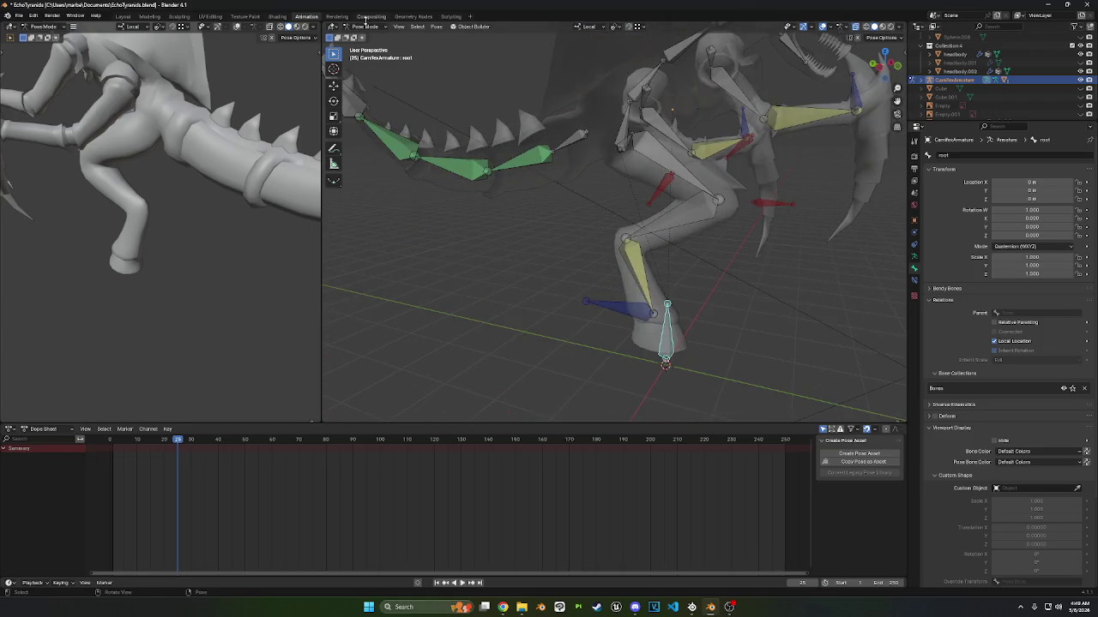
- In Edit Mode, select the root bone at the base of the leg
{"action": "left_click", "coordinate": [360, 26]}
{"action": "left_click", "coordinate": [377, 45]}
{"action": "left_click", "coordinate": [622, 128]}
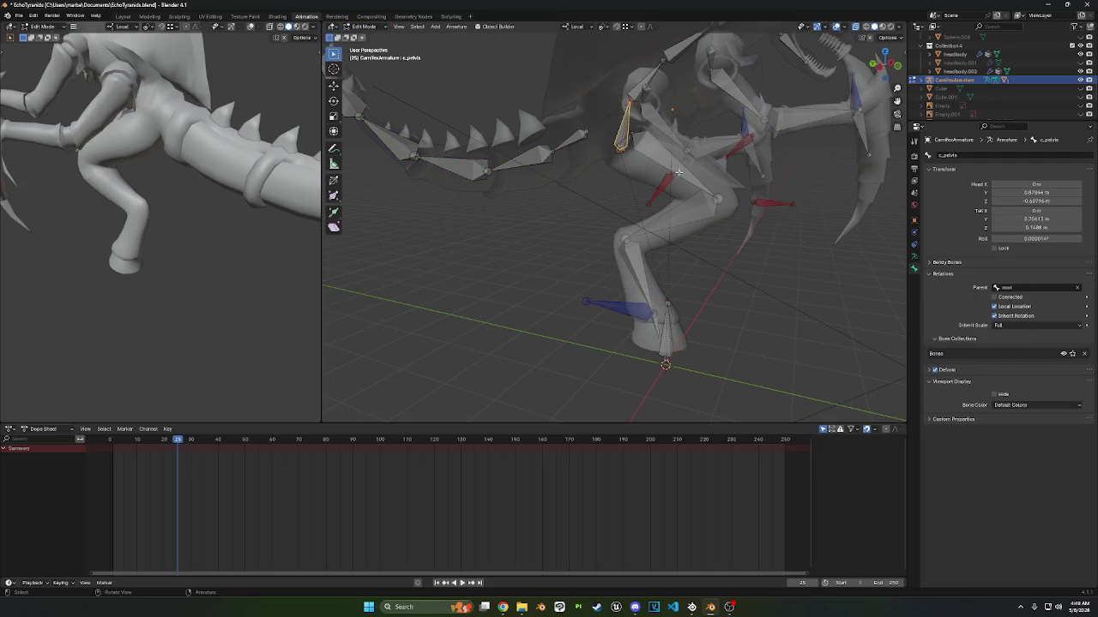
{"action": "left_click", "coordinate": [1076, 289]}
{"action": "middle_click_drag", "start_coordinate": [652, 275], "coordinate": [540, 257]}
{"action": "left_click", "coordinate": [528, 309]}
{"action": "middle_click_drag", "start_coordinate": [528, 309], "coordinate": [516, 237]}
{"action": "left_click", "coordinate": [364, 26]}
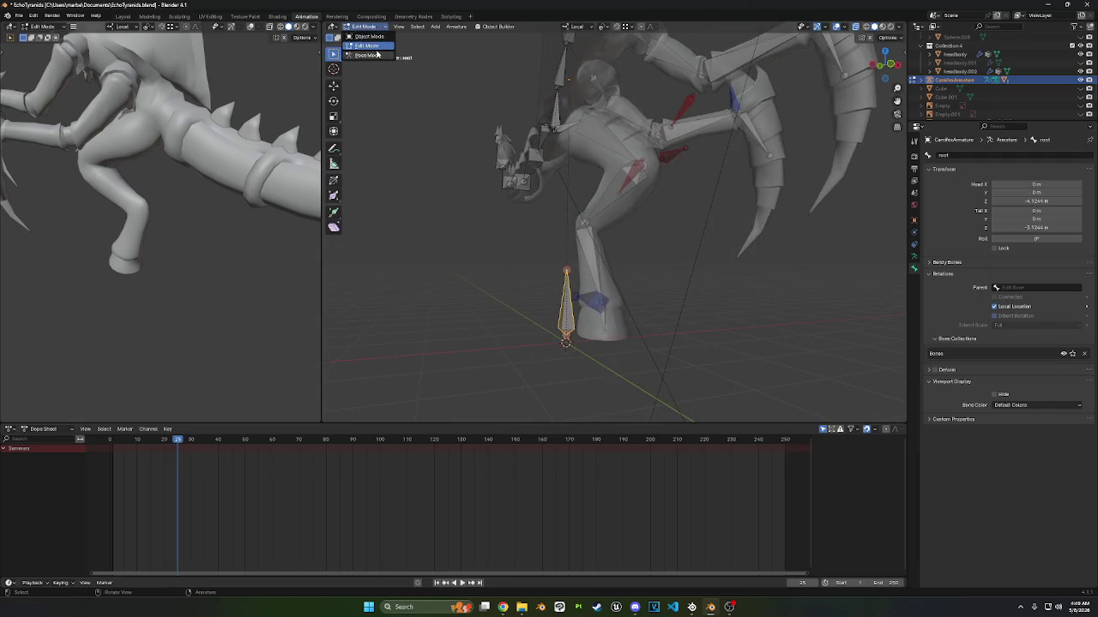
{"action": "left_click", "coordinate": [368, 56]}
{"action": "left_click", "coordinate": [364, 27]}
{"action": "left_click", "coordinate": [369, 46]}
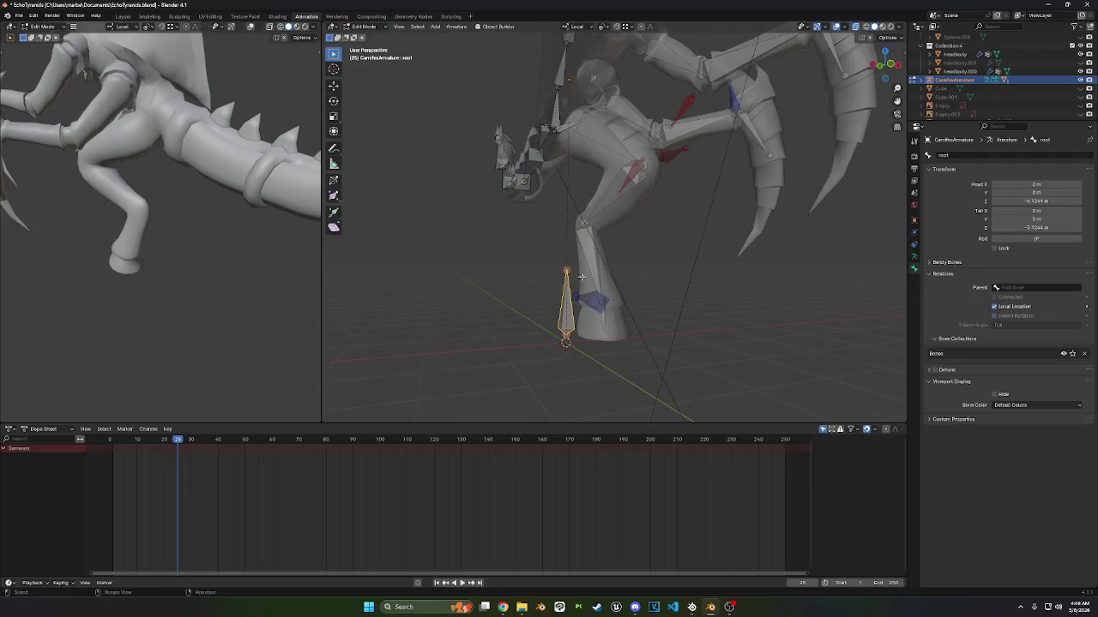
- Rename the root bone to groundContact
{"action": "key", "text": "F2"}
{"action": "type", "text": "ground"}
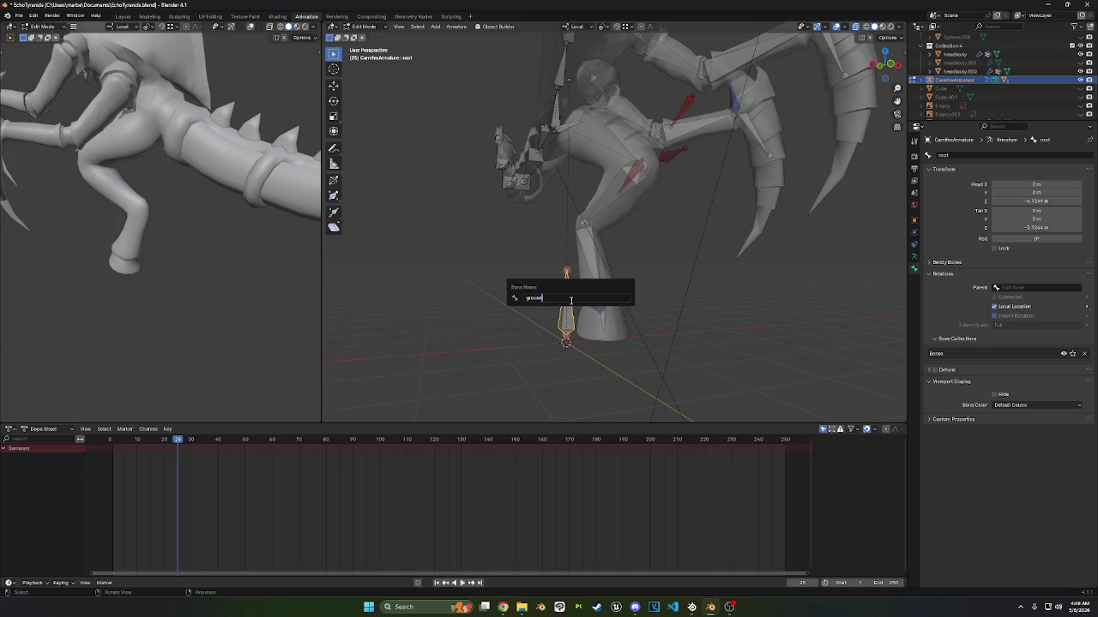
{"action": "type", "text": "Contact"}
{"action": "key", "text": "Return"}
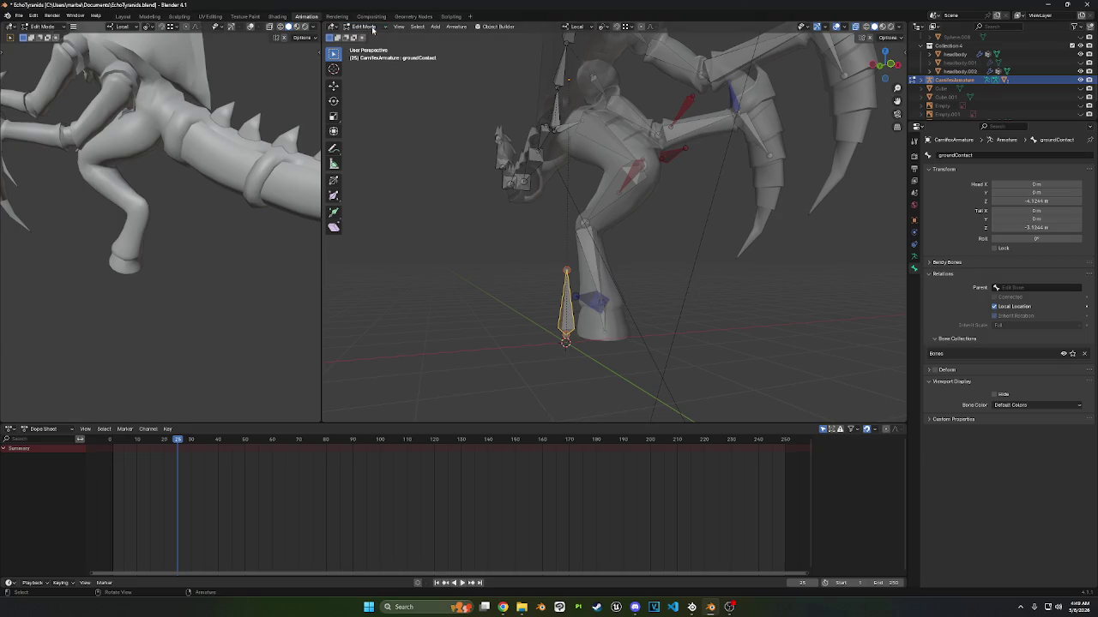
{"action": "middle_click_drag", "start_coordinate": [390, 33], "coordinate": [443, 77]}
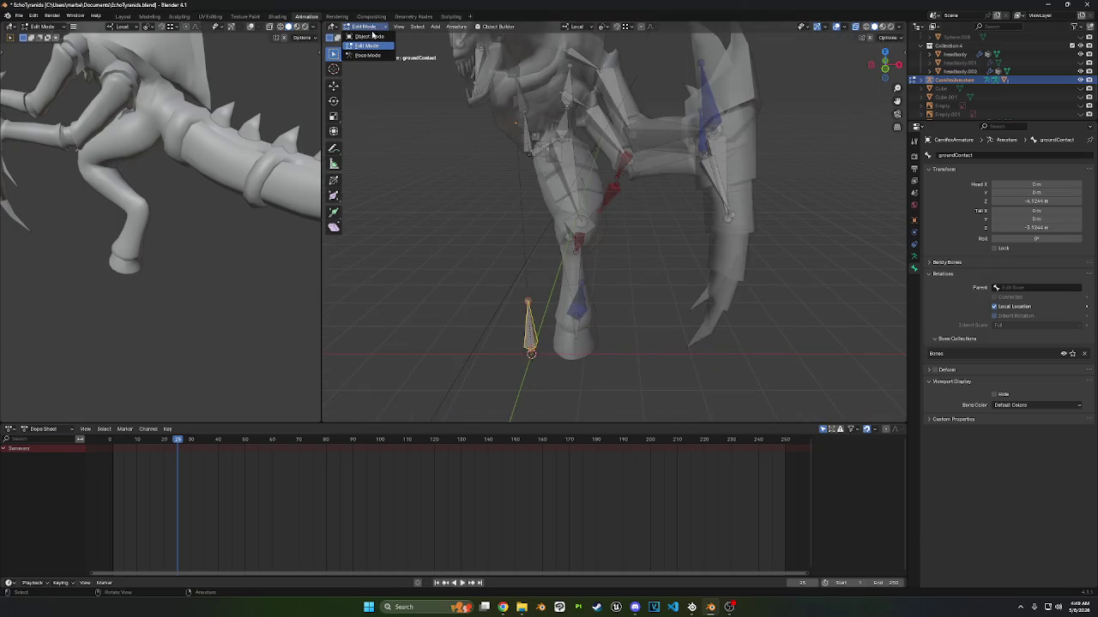
- In Pose Mode, reset all bones to their rest pose
{"action": "key", "text": "Tab"}
{"action": "left_click", "coordinate": [366, 26]}
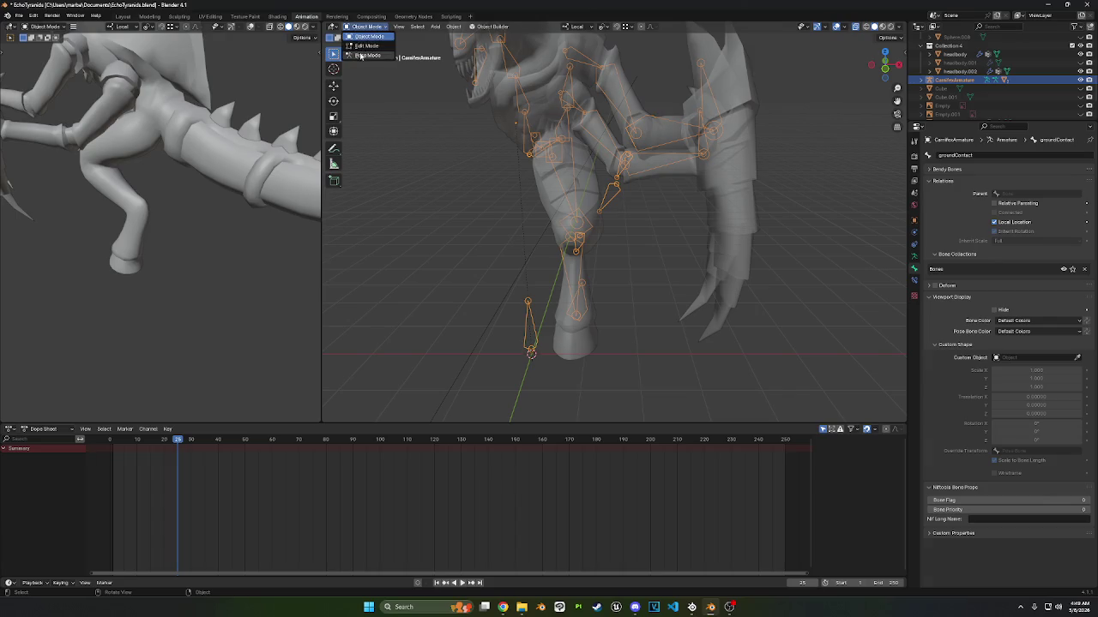
{"action": "left_click", "coordinate": [363, 55]}
{"action": "right_click", "coordinate": [362, 55]}
{"action": "left_click", "coordinate": [370, 189]}
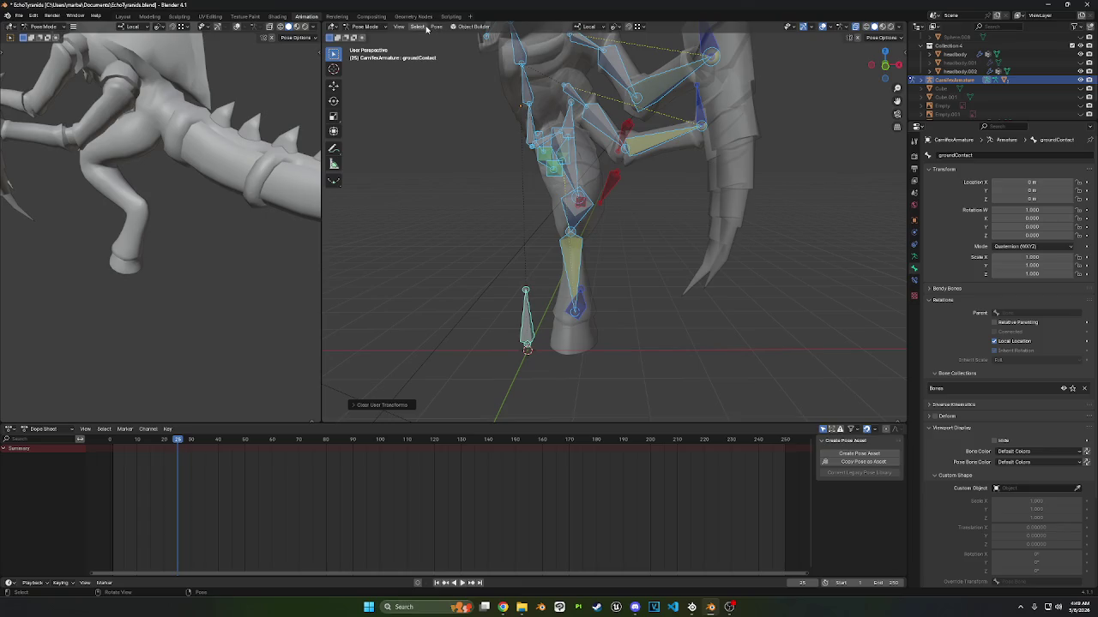
- Return the armature to Edit Mode and frame the whole rig
{"action": "left_click", "coordinate": [363, 27]}
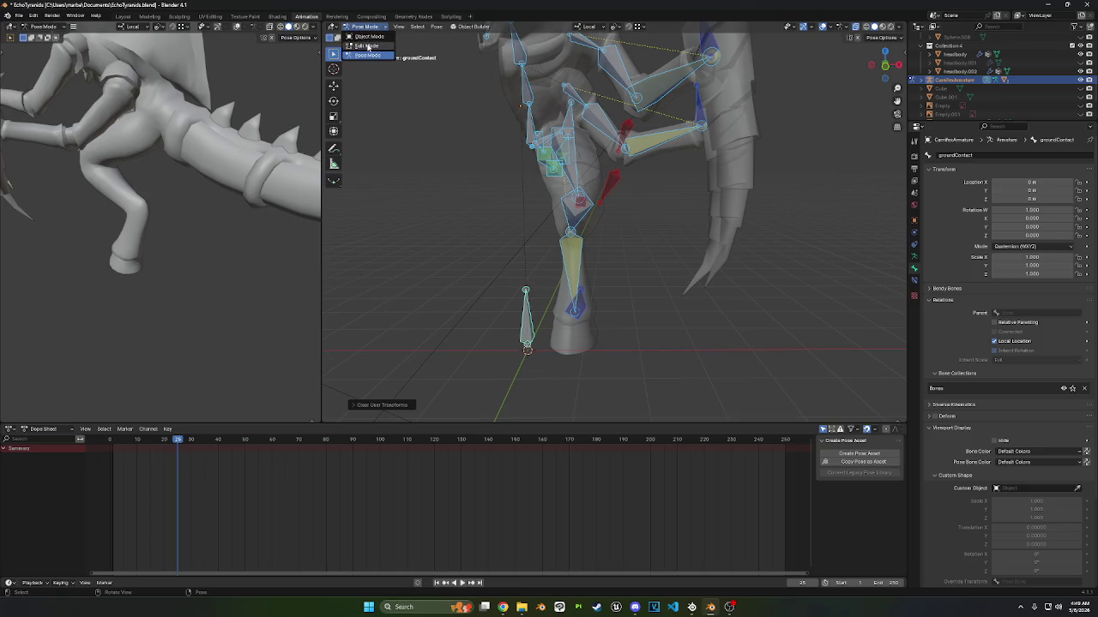
{"action": "left_click", "coordinate": [365, 47]}
{"action": "scroll", "coordinate": [424, 102], "scroll_direction": "down", "scroll_amount": 3}
{"action": "middle_click_drag", "start_coordinate": [424, 103], "coordinate": [441, 82]}
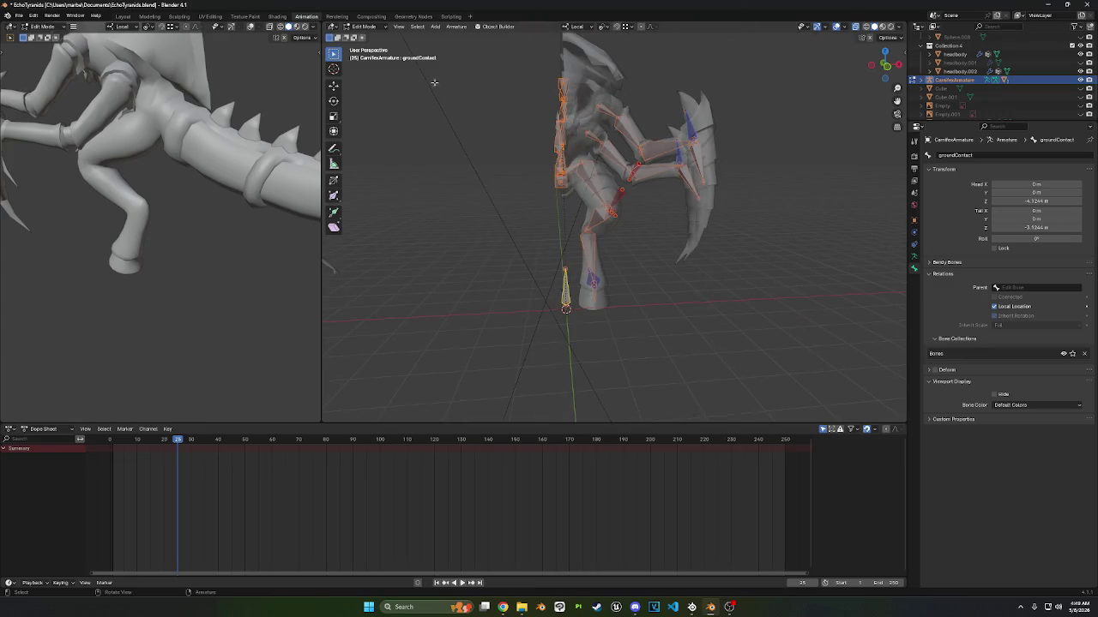
{"action": "left_click", "coordinate": [455, 27]}
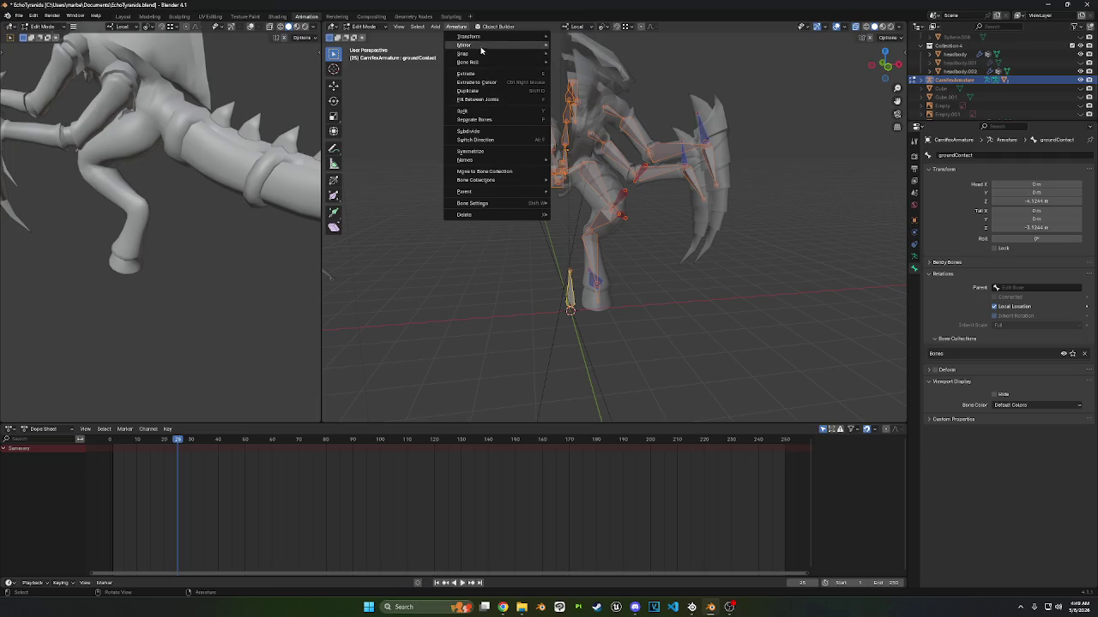
{"action": "mouse_move", "coordinate": [464, 44]}
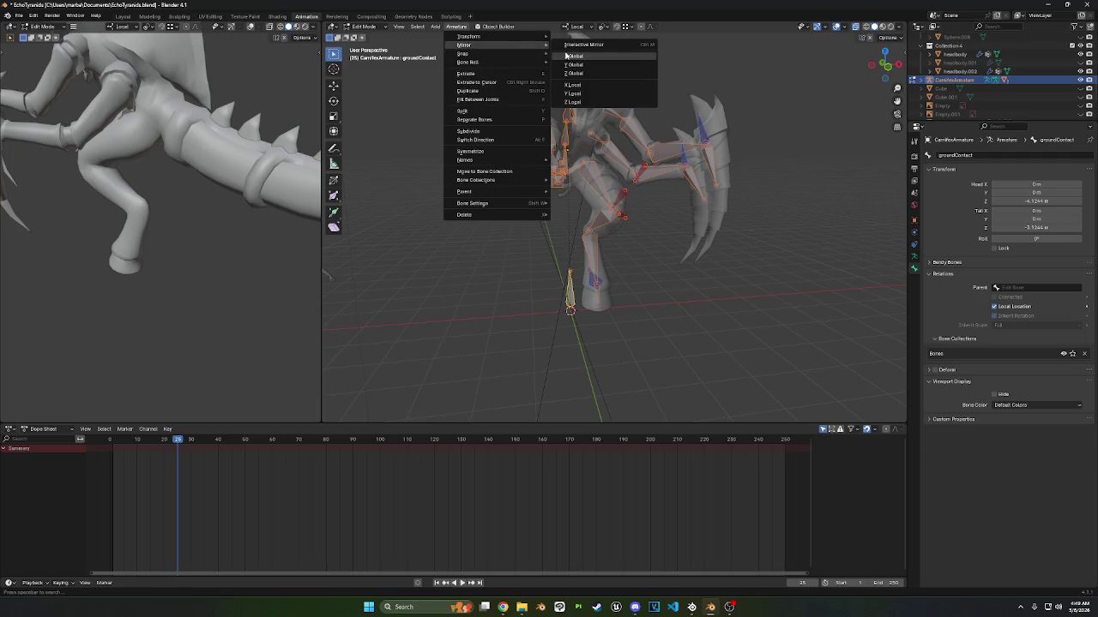
- Try Armature Mirror on the selected bones, cancelling the resulting transform
{"action": "left_click", "coordinate": [573, 57]}
{"action": "mouse_move", "coordinate": [585, 109]}
{"action": "middle_mouse_down"}
{"action": "mouse_move", "coordinate": [610, 112]}
{"action": "mouse_move", "coordinate": [573, 106]}
{"action": "middle_mouse_up"}
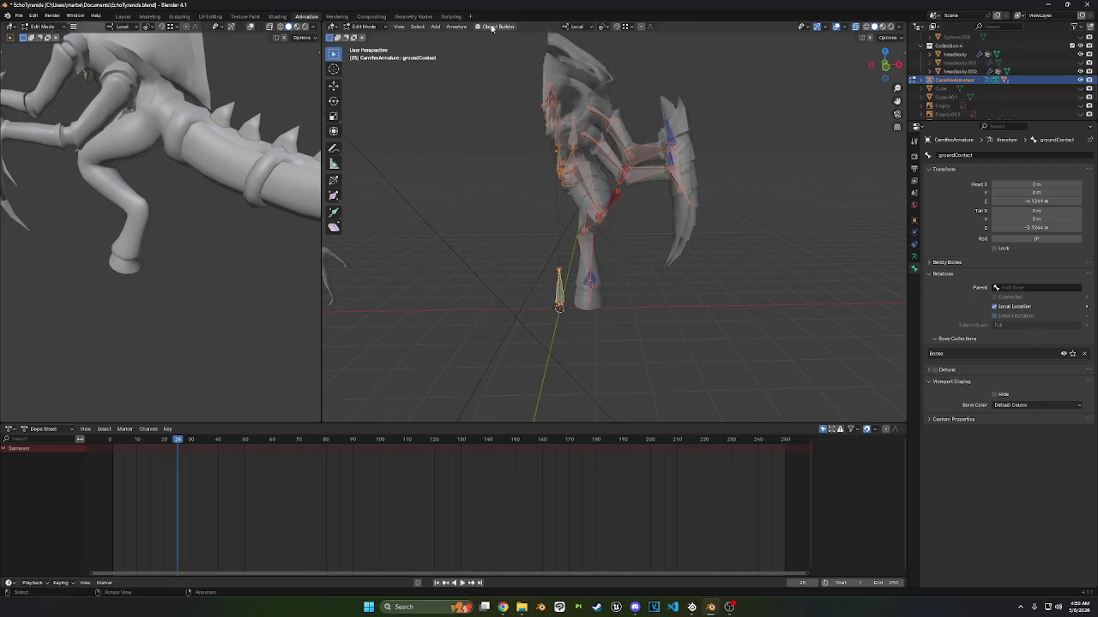
{"action": "left_click", "coordinate": [458, 26]}
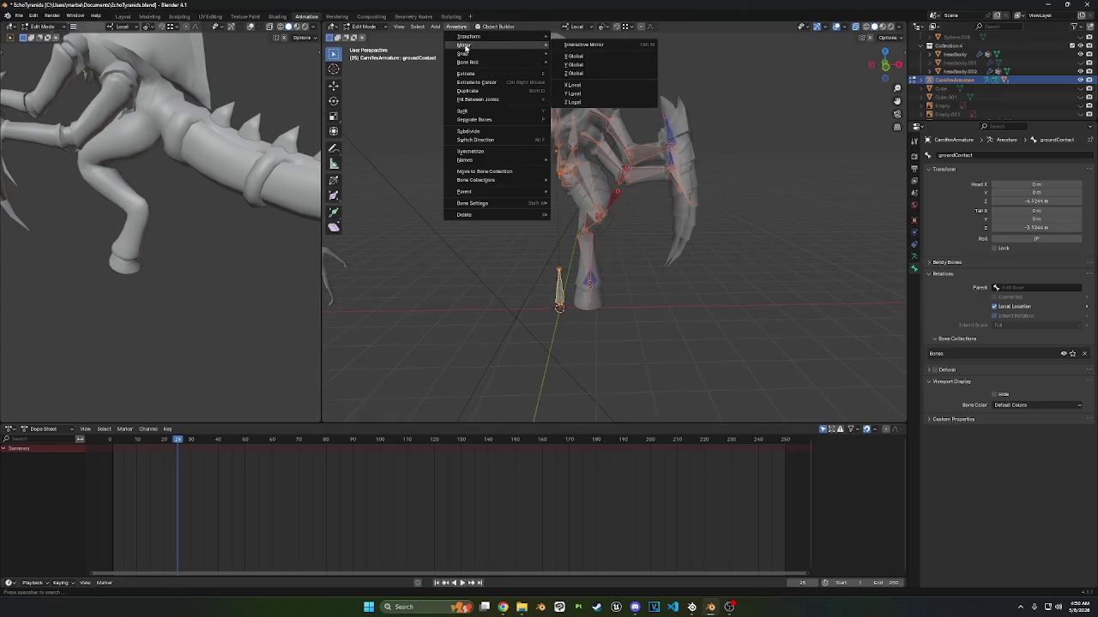
{"action": "left_click", "coordinate": [577, 90]}
{"action": "key", "text": "s"}
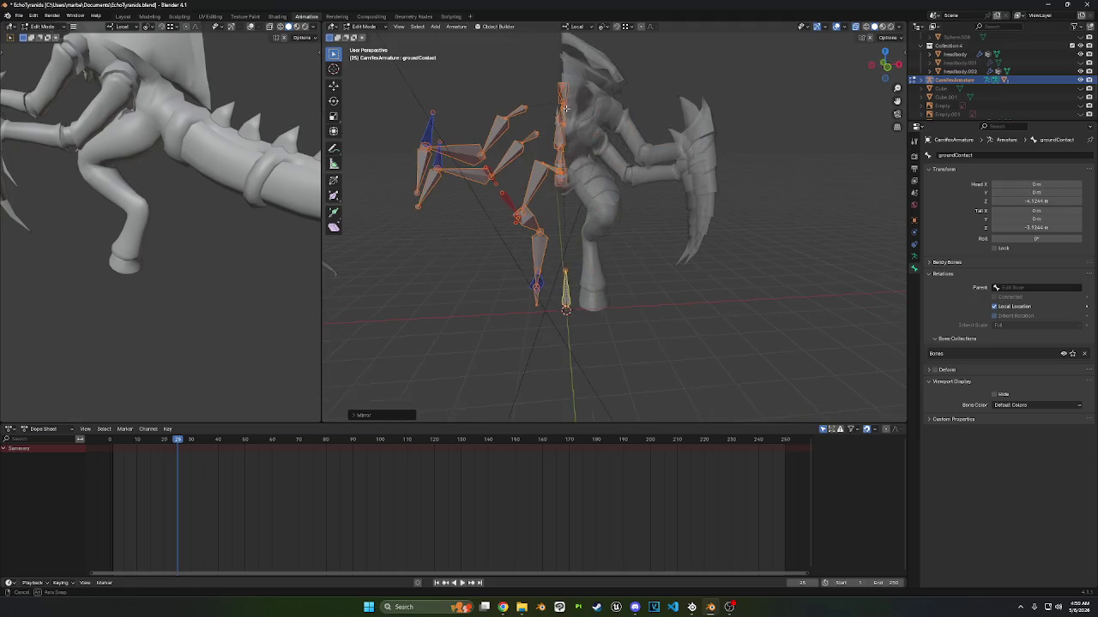
{"action": "key", "text": "Return"}
- Symmetrize the bones, then compare c_upperarmelbow_ik.r with its left-side counterpart
{"action": "left_click", "coordinate": [456, 27]}
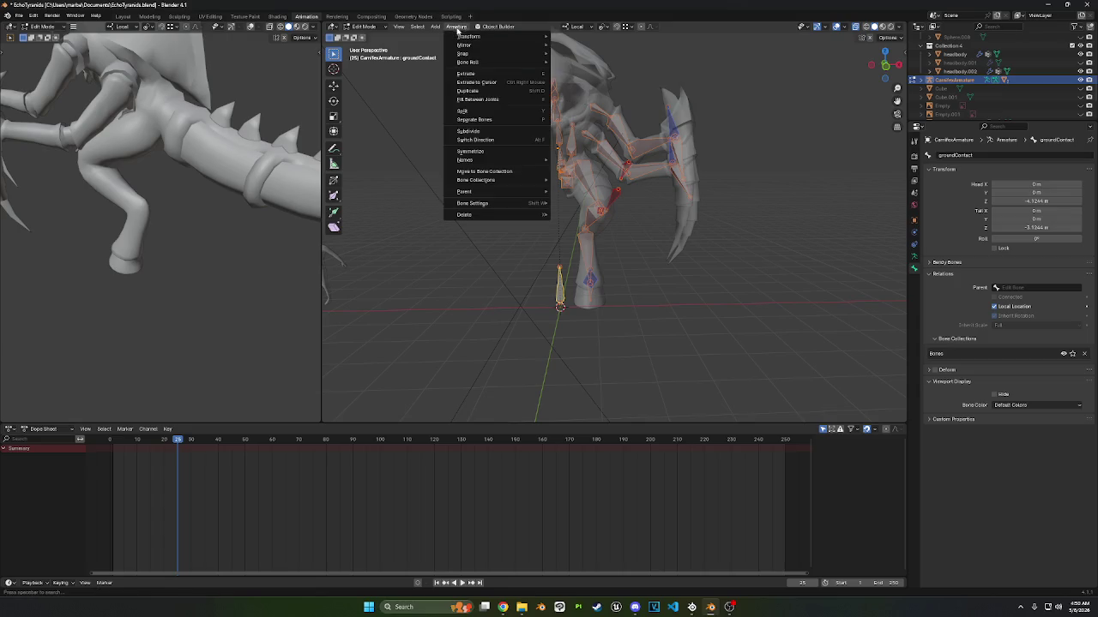
{"action": "left_click", "coordinate": [477, 153]}
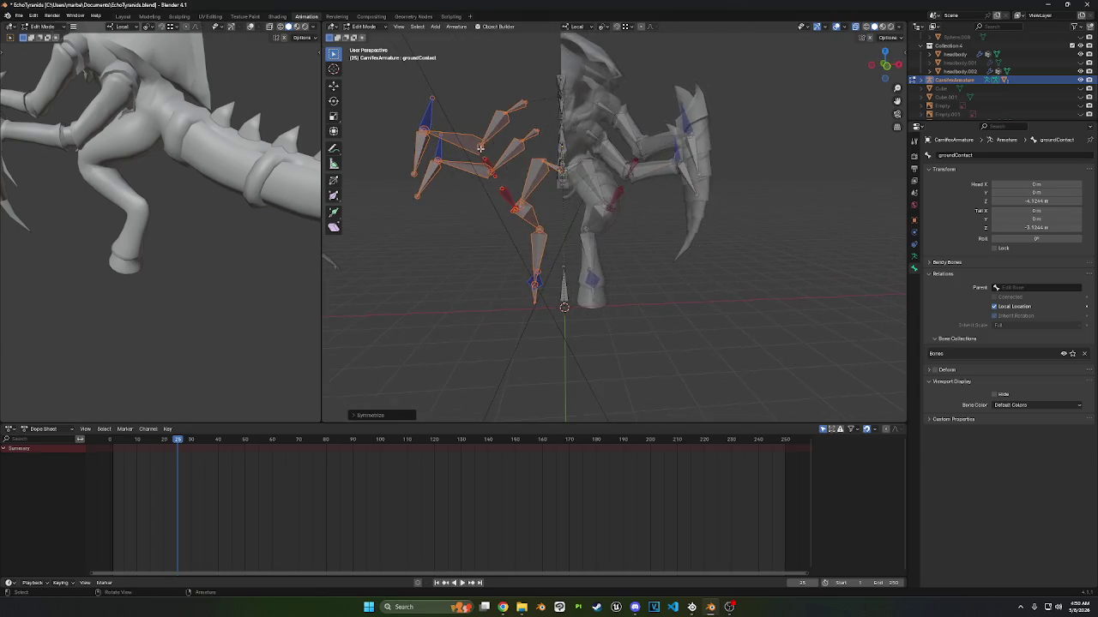
{"action": "mouse_move", "coordinate": [477, 153]}
{"action": "middle_mouse_down"}
{"action": "mouse_move", "coordinate": [439, 190]}
{"action": "mouse_move", "coordinate": [667, 198]}
{"action": "mouse_move", "coordinate": [636, 188]}
{"action": "mouse_move", "coordinate": [635, 176]}
{"action": "middle_mouse_up"}
{"action": "left_click", "coordinate": [709, 191]}
{"action": "left_click", "coordinate": [659, 175]}
{"action": "left_click", "coordinate": [364, 26]}
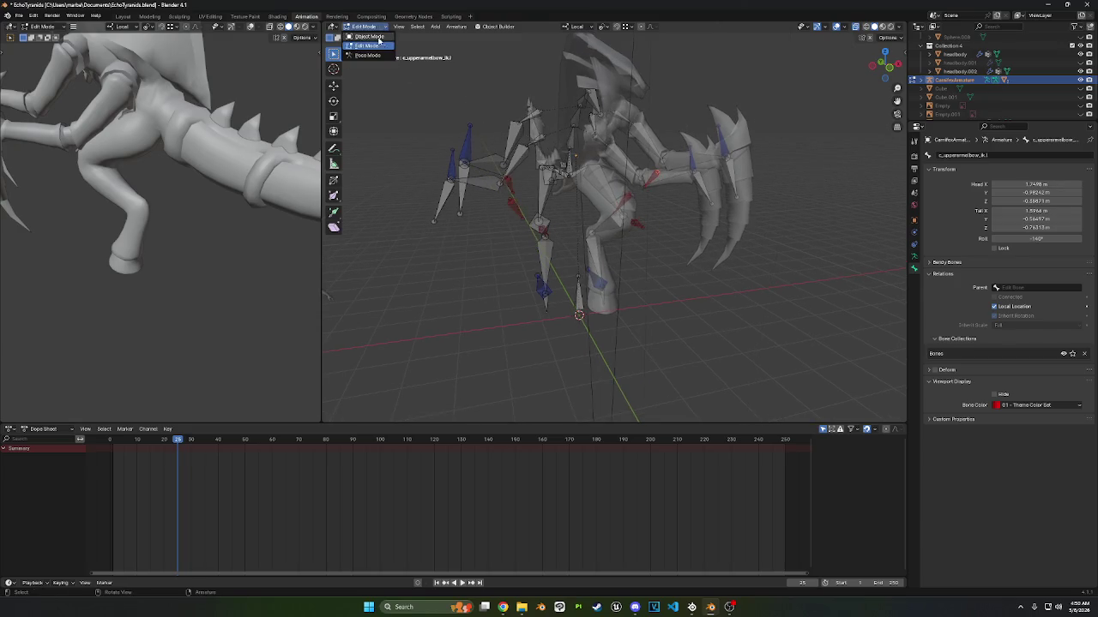
- In Object Mode, select the headbody mesh and show its modifier stack
{"action": "left_click", "coordinate": [369, 36]}
{"action": "left_click", "coordinate": [712, 180]}
{"action": "left_click", "coordinate": [914, 234]}
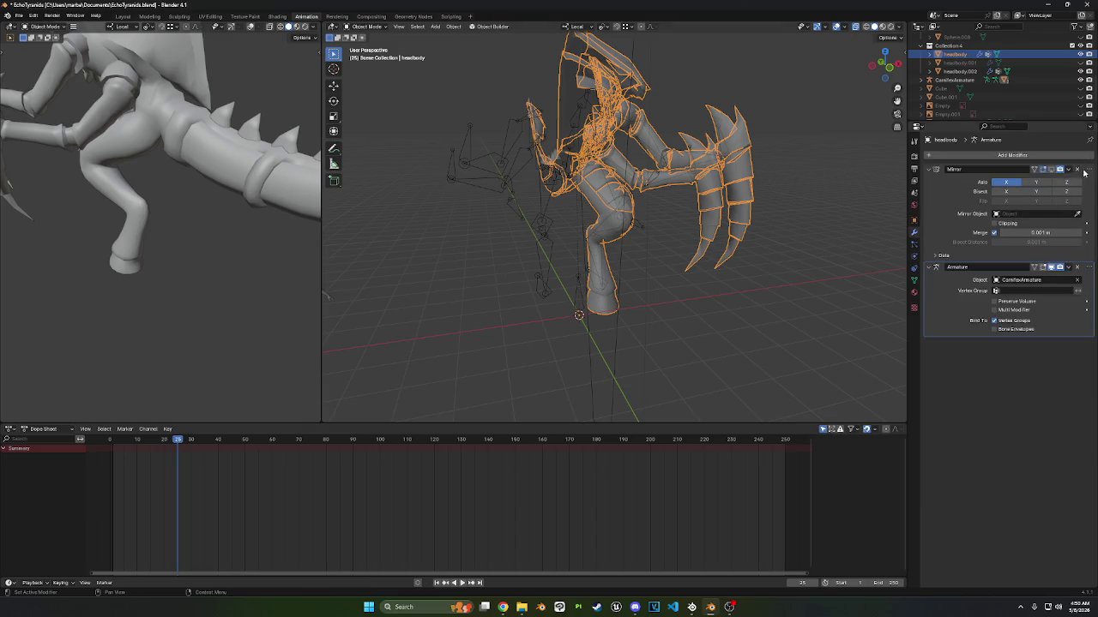
{"action": "mouse_move", "coordinate": [652, 172]}
{"action": "middle_mouse_down"}
{"action": "mouse_move", "coordinate": [514, 154]}
{"action": "mouse_move", "coordinate": [401, 79]}
{"action": "middle_mouse_up"}
- Toggle the armature through Pose Mode and back, then reselect headbody
{"action": "left_click", "coordinate": [366, 25]}
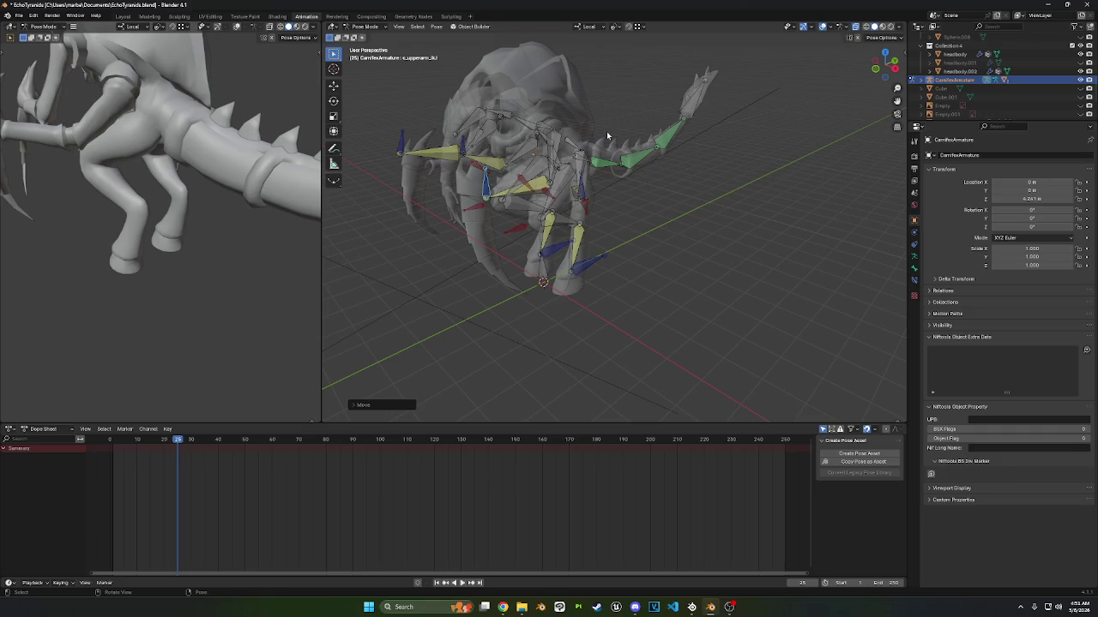
{"action": "mouse_move", "coordinate": [607, 135]}
{"action": "middle_mouse_down"}
{"action": "mouse_move", "coordinate": [612, 159]}
{"action": "mouse_move", "coordinate": [663, 144]}
{"action": "middle_mouse_up"}
{"action": "left_click", "coordinate": [369, 27]}
{"action": "left_click", "coordinate": [365, 40]}
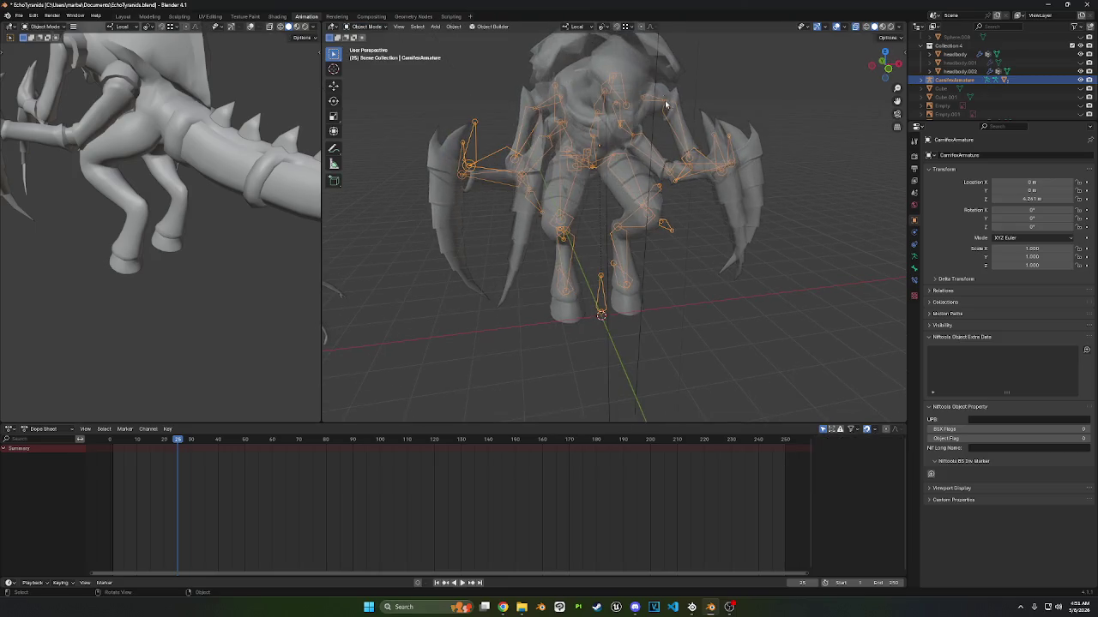
{"action": "left_click", "coordinate": [666, 96]}
{"action": "left_click", "coordinate": [636, 75]}
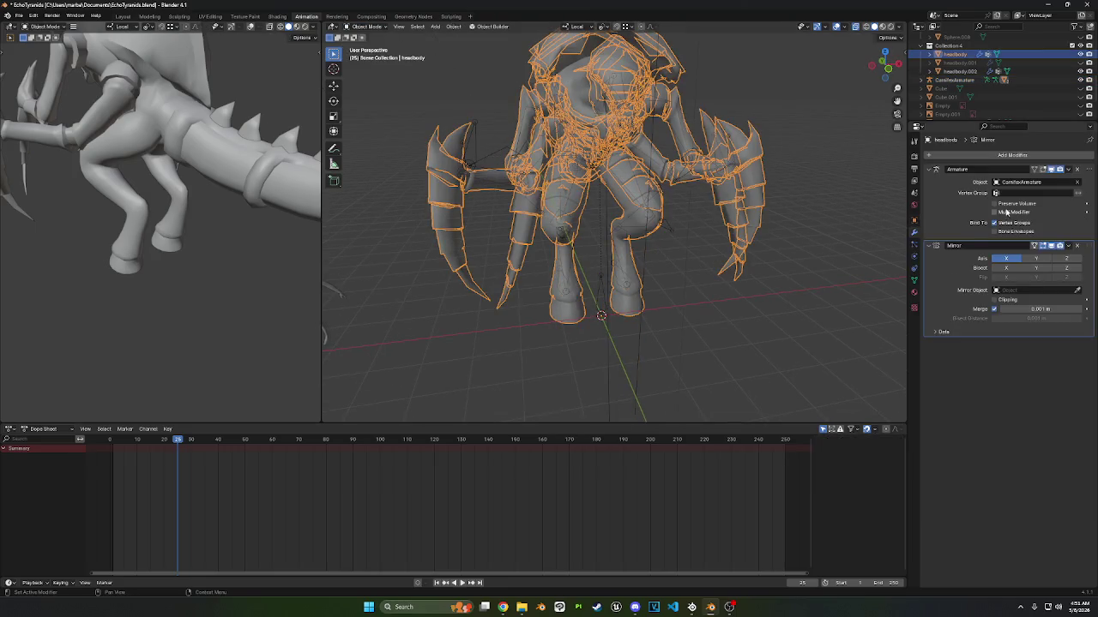
- Try reordering the headbody modifiers, then delete the Mirror modifier
{"action": "left_click_drag", "start_coordinate": [1088, 174], "coordinate": [1070, 289]}
{"action": "mouse_move", "coordinate": [685, 216]}
{"action": "middle_mouse_down"}
{"action": "mouse_move", "coordinate": [643, 208]}
{"action": "mouse_move", "coordinate": [620, 245]}
{"action": "mouse_move", "coordinate": [649, 215]}
{"action": "mouse_move", "coordinate": [632, 216]}
{"action": "mouse_move", "coordinate": [659, 216]}
{"action": "middle_mouse_up"}
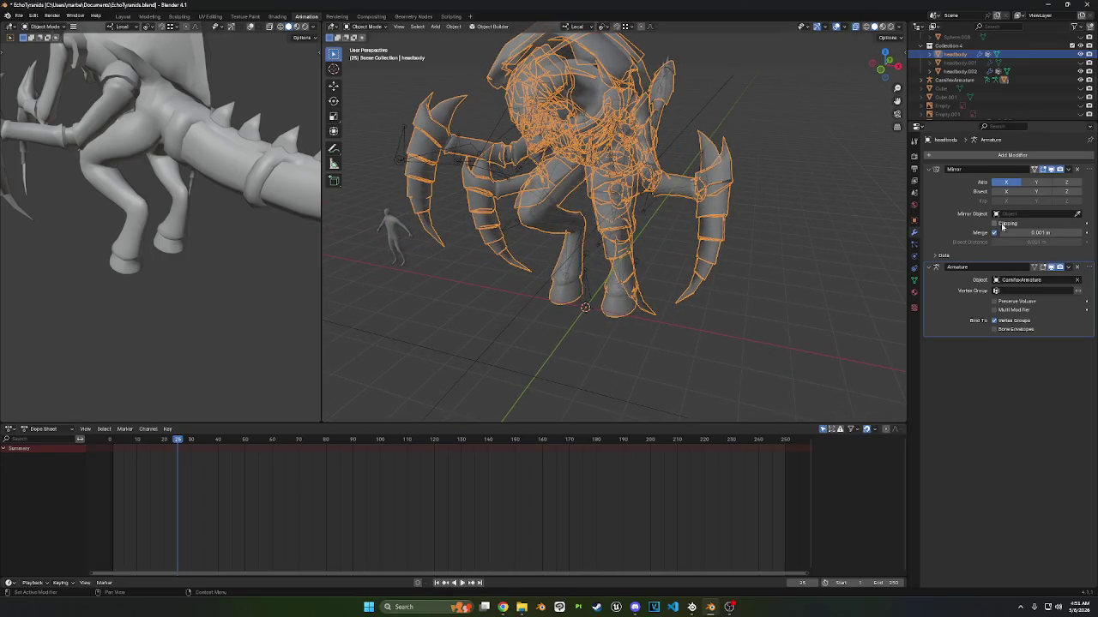
{"action": "left_click_drag", "start_coordinate": [1086, 174], "coordinate": [1063, 273]}
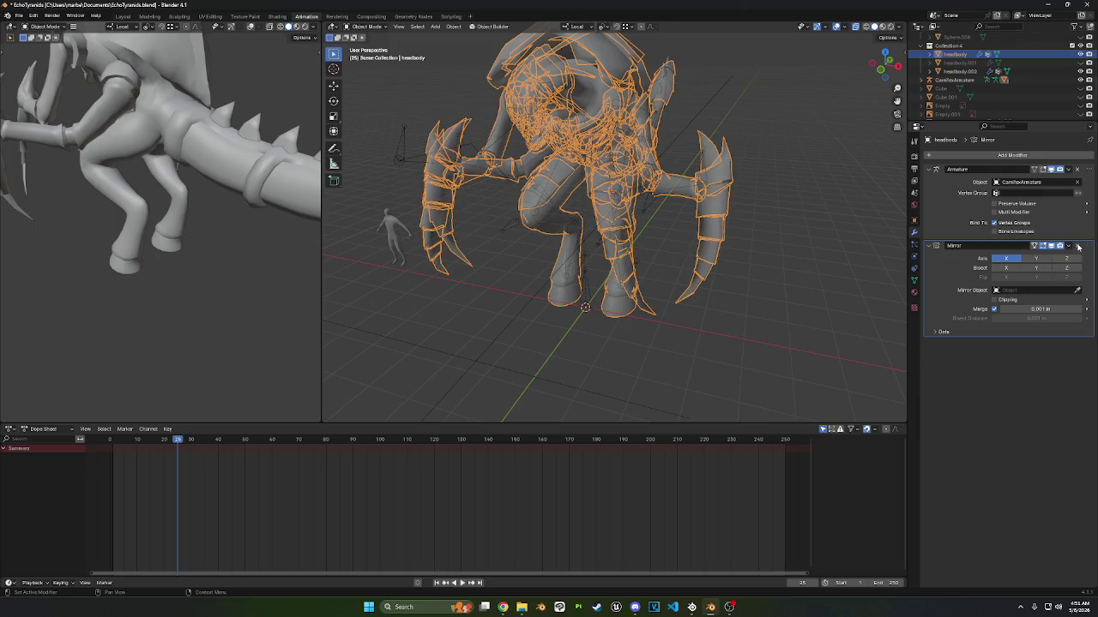
{"action": "left_click", "coordinate": [1077, 246]}
{"action": "middle_click_drag", "start_coordinate": [789, 205], "coordinate": [842, 193]}
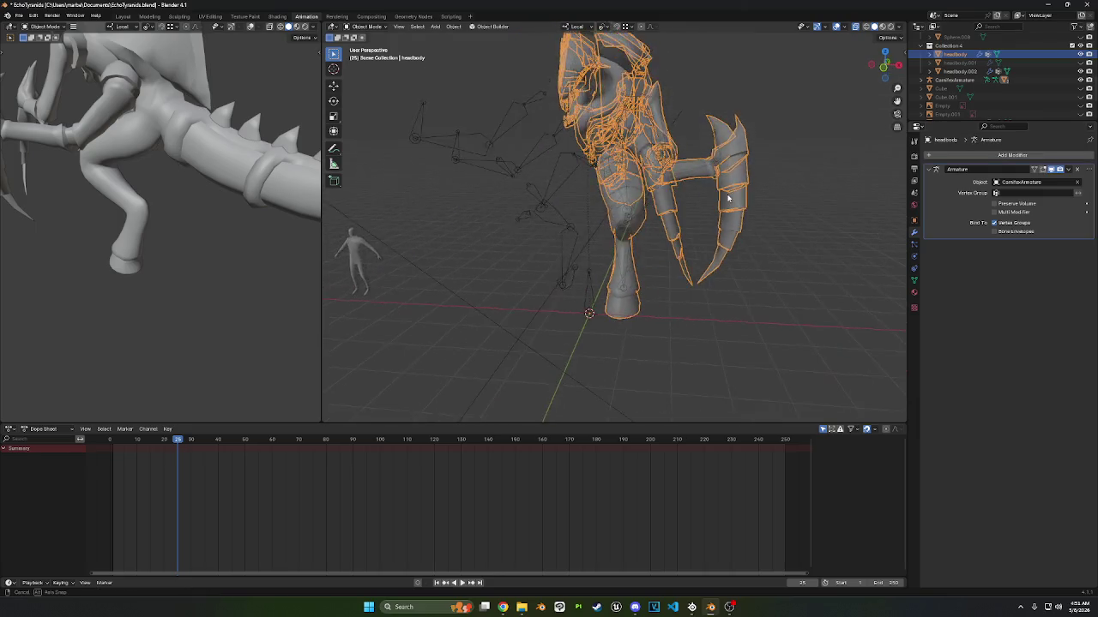
- Add a new Mirror modifier and place it above the Armature modifier
{"action": "left_click", "coordinate": [1009, 158]}
{"action": "left_click", "coordinate": [957, 179]}
{"action": "middle_click_drag", "start_coordinate": [673, 195], "coordinate": [636, 196]}
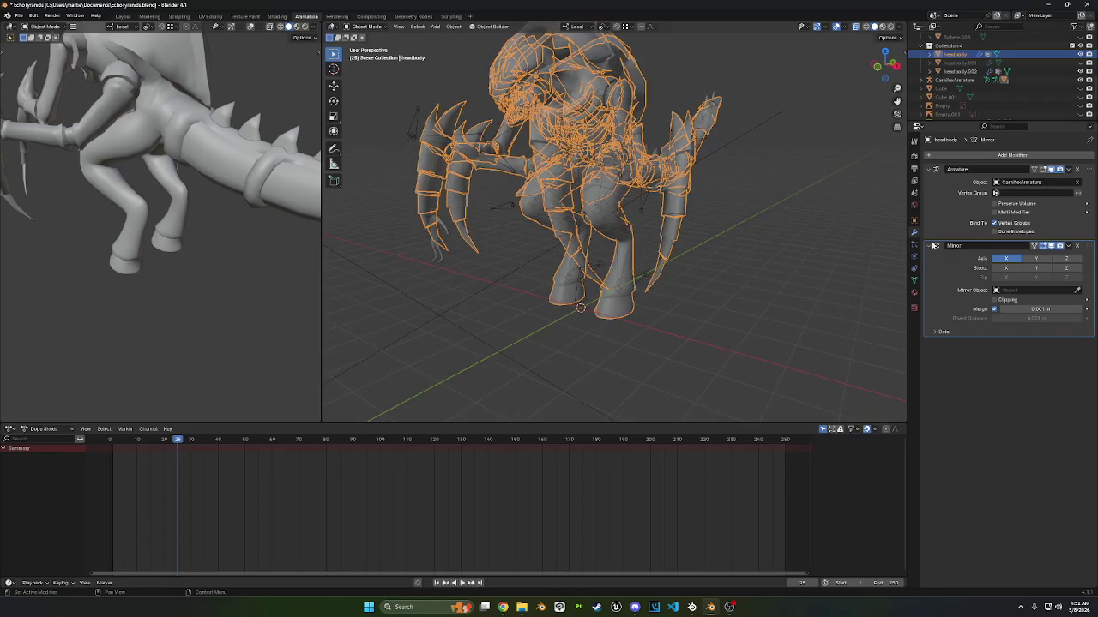
{"action": "left_click_drag", "start_coordinate": [1089, 172], "coordinate": [1089, 283]}
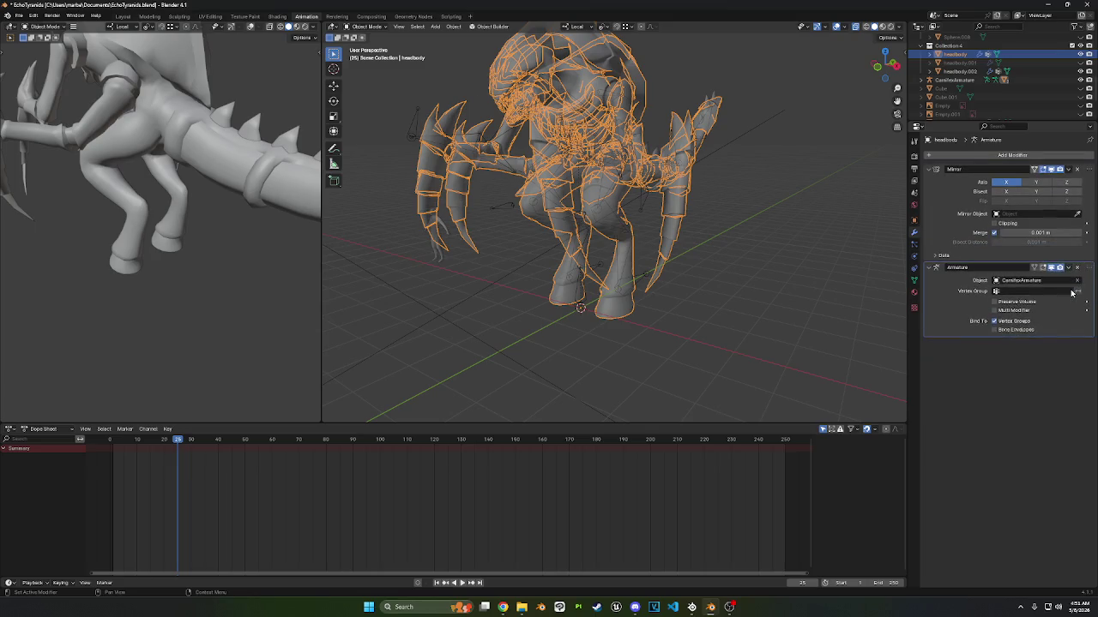
{"action": "mouse_move", "coordinate": [652, 197]}
{"action": "middle_mouse_down"}
{"action": "mouse_move", "coordinate": [728, 193]}
{"action": "mouse_move", "coordinate": [718, 191]}
{"action": "middle_mouse_up"}
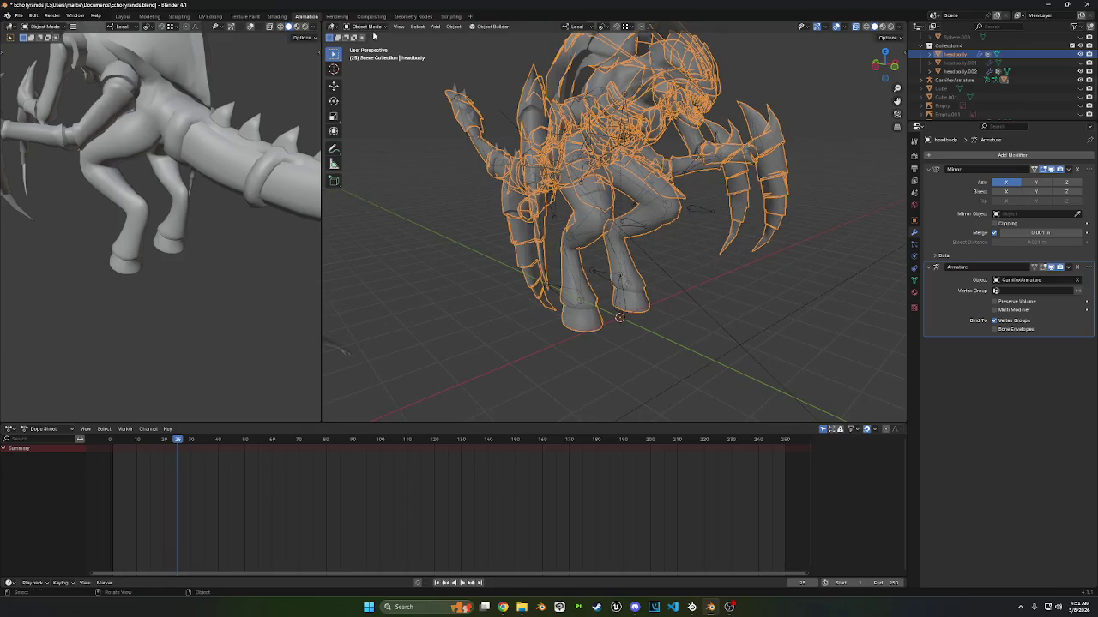
- Select the creature armature and put it in Pose Mode
{"action": "left_click", "coordinate": [622, 125]}
{"action": "left_click", "coordinate": [366, 26]}
{"action": "left_click", "coordinate": [364, 55]}
- Move a bone as a test, then drag headbody's Mirror modifier below Armature
{"action": "middle_click_drag", "start_coordinate": [549, 171], "coordinate": [633, 130]}
{"action": "key", "text": "g"}
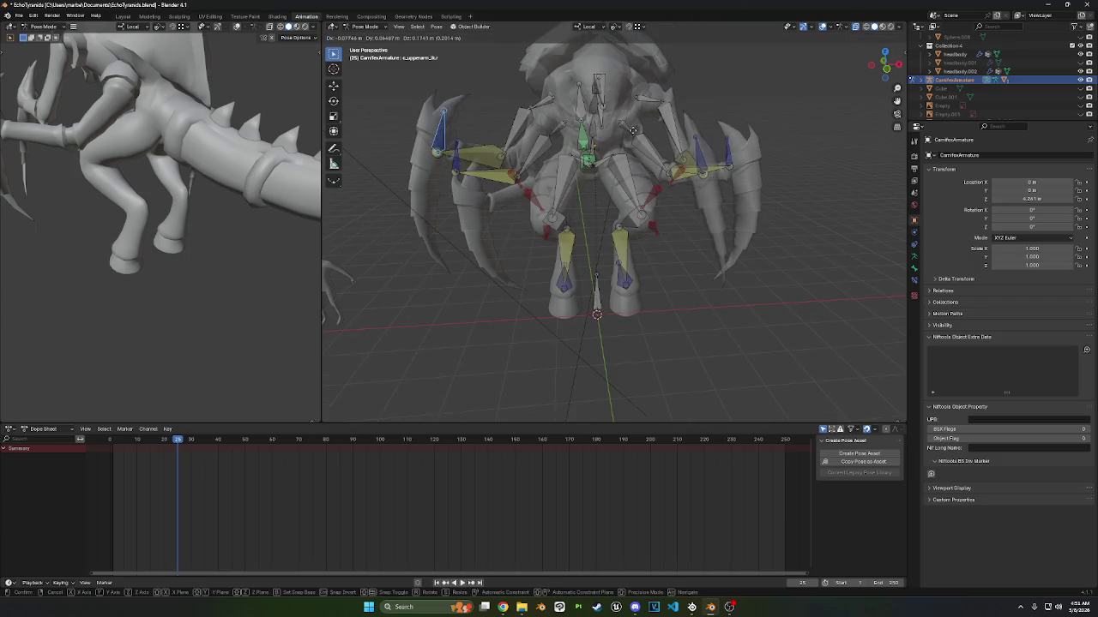
{"action": "left_click", "coordinate": [639, 135]}
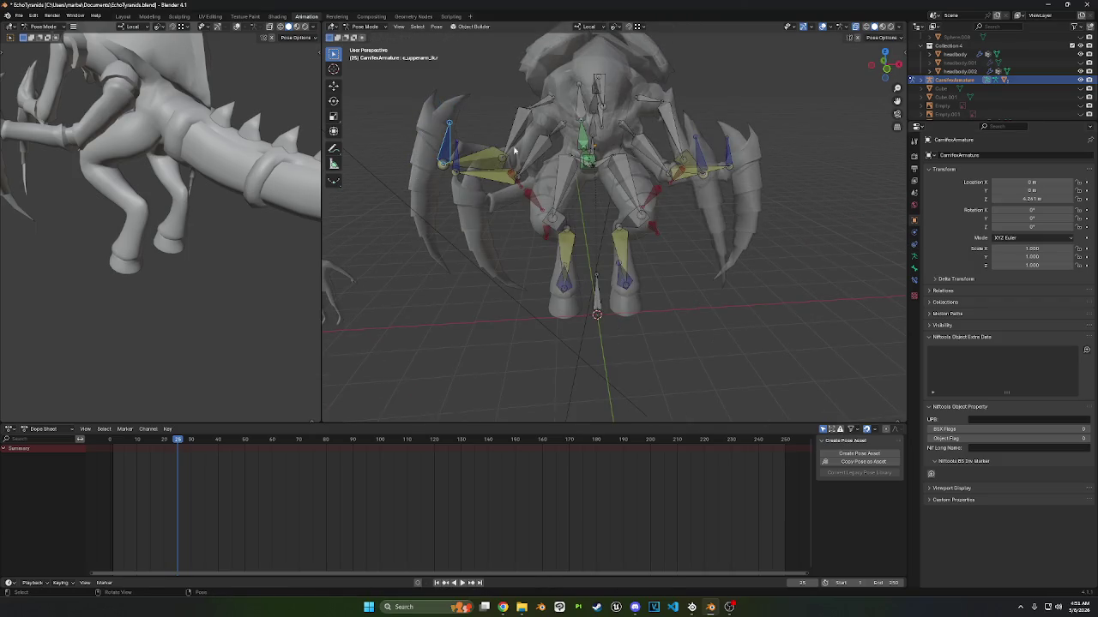
{"action": "key", "text": "ctrl+Tab"}
{"action": "left_click", "coordinate": [553, 89]}
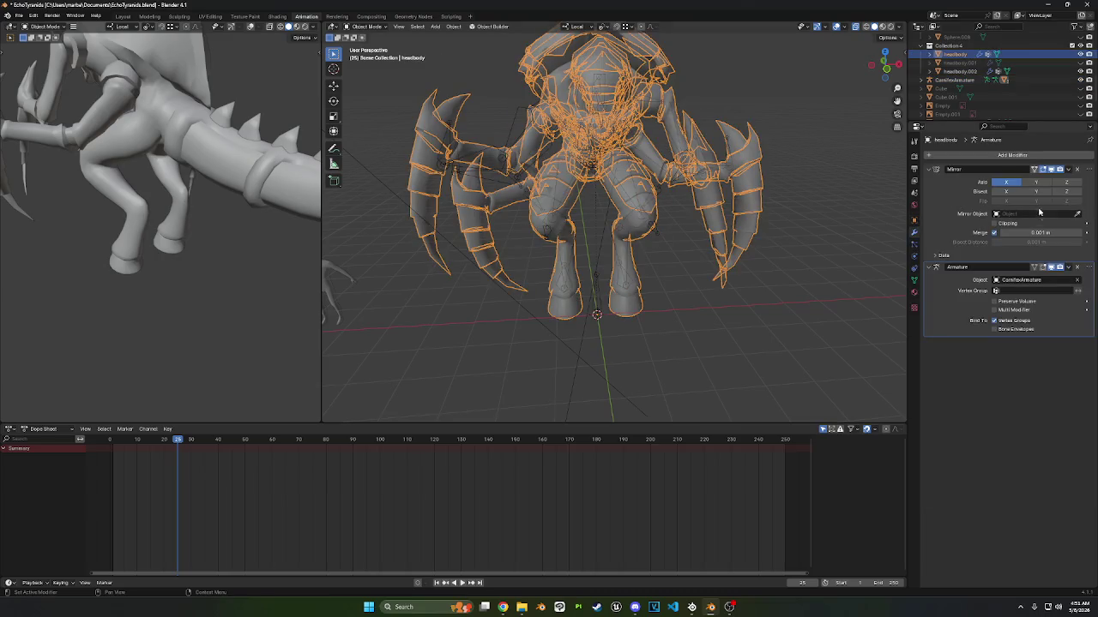
{"action": "left_click_drag", "start_coordinate": [1082, 169], "coordinate": [1082, 257]}
- Put the armature back in Pose Mode and test-move an arm bone, cancelling
{"action": "left_click", "coordinate": [369, 26]}
{"action": "left_click", "coordinate": [448, 136]}
{"action": "left_click", "coordinate": [369, 26]}
{"action": "left_click", "coordinate": [368, 53]}
{"action": "key", "text": "g"}
{"action": "right_click", "coordinate": [463, 137]}
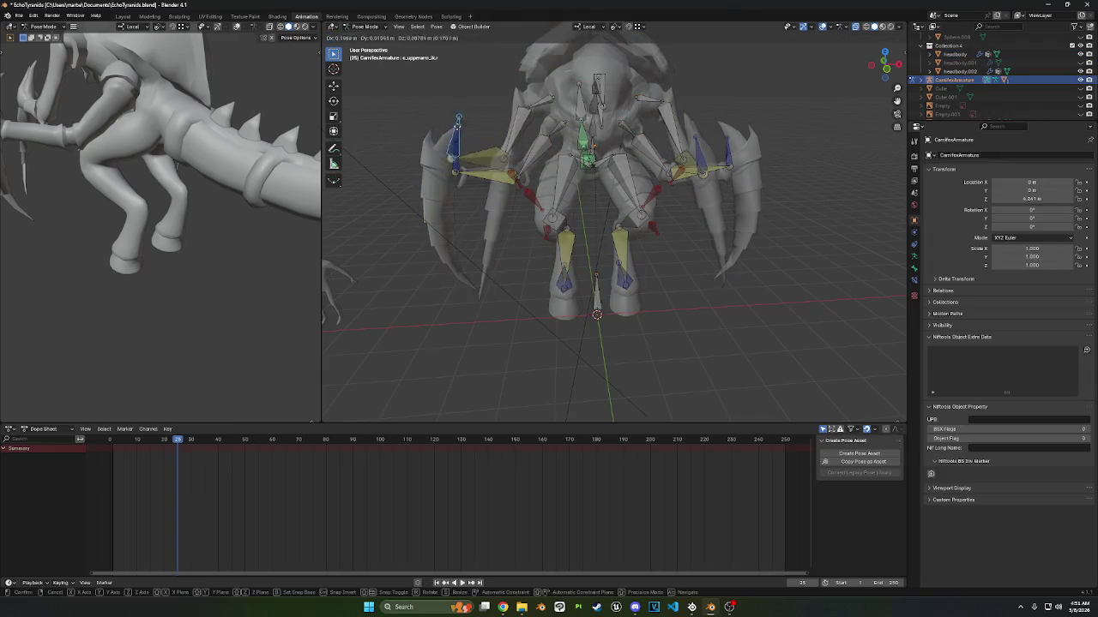
- Select all bones and clear their user transforms back to rest pose
{"action": "middle_click_drag", "start_coordinate": [481, 137], "coordinate": [607, 156]}
{"action": "key", "text": "a"}
{"action": "right_click", "coordinate": [618, 155]}
{"action": "left_click", "coordinate": [591, 198]}
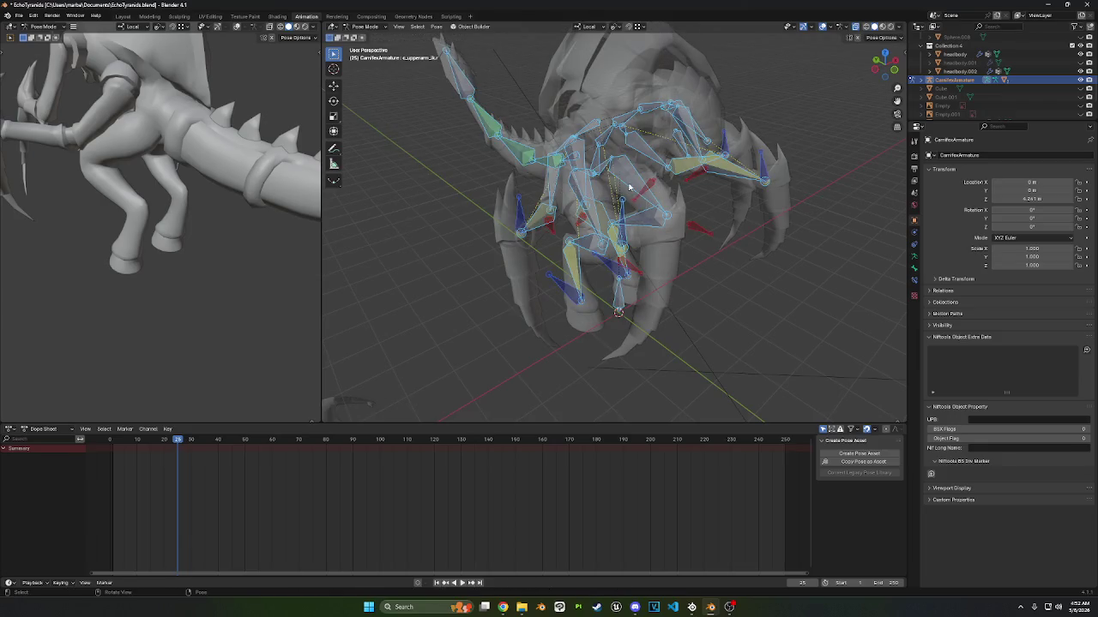
{"action": "middle_click_drag", "start_coordinate": [631, 192], "coordinate": [551, 197]}
{"action": "right_click", "coordinate": [551, 196]}
{"action": "left_click", "coordinate": [551, 187]}
{"action": "mouse_move", "coordinate": [483, 94]}
{"action": "middle_mouse_down"}
{"action": "mouse_move", "coordinate": [532, 75]}
{"action": "mouse_move", "coordinate": [752, 174]}
{"action": "middle_mouse_up"}
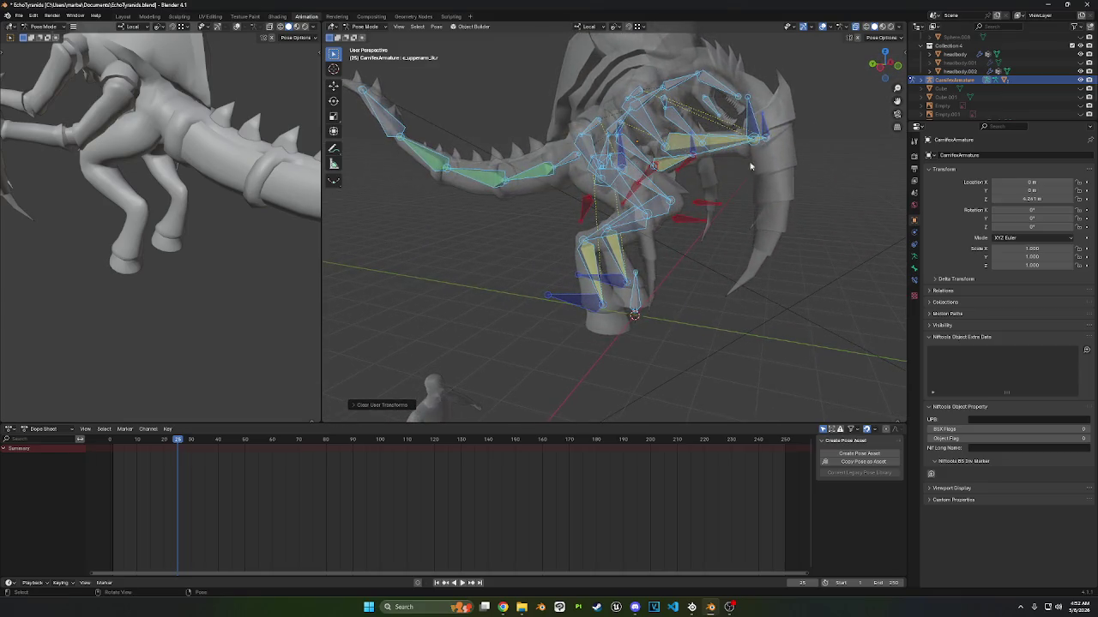
- Select the headbody mesh, show its vertex groups, and enter Weight Paint mode
{"action": "left_click", "coordinate": [364, 25]}
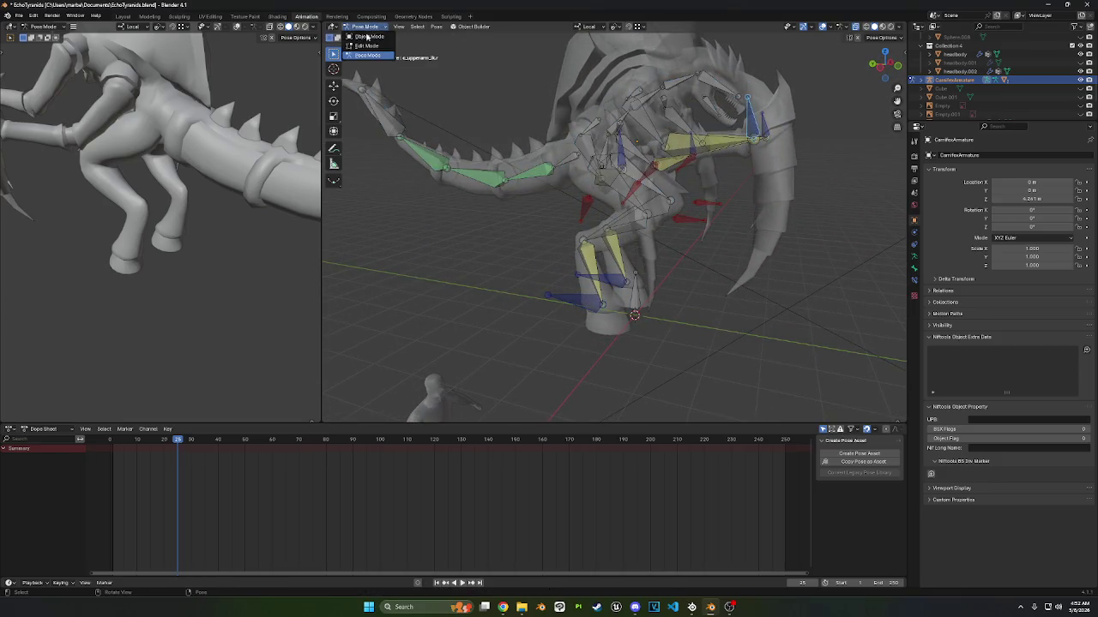
{"action": "left_click", "coordinate": [361, 36]}
{"action": "middle_click_drag", "start_coordinate": [733, 150], "coordinate": [689, 211]}
{"action": "left_click", "coordinate": [689, 211]}
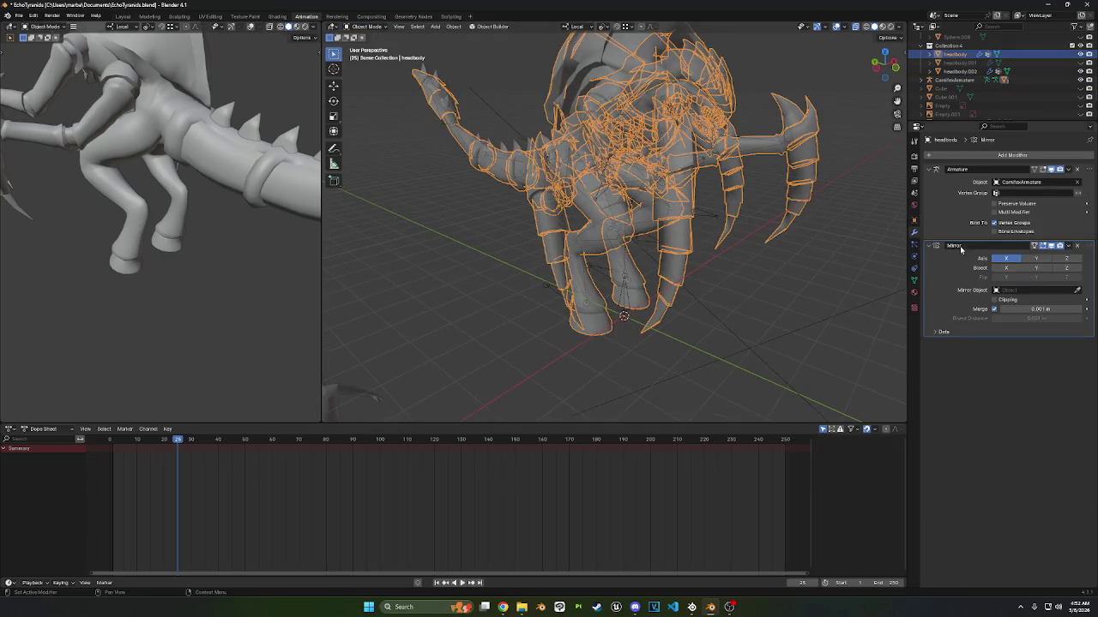
{"action": "middle_click_drag", "start_coordinate": [832, 226], "coordinate": [875, 257]}
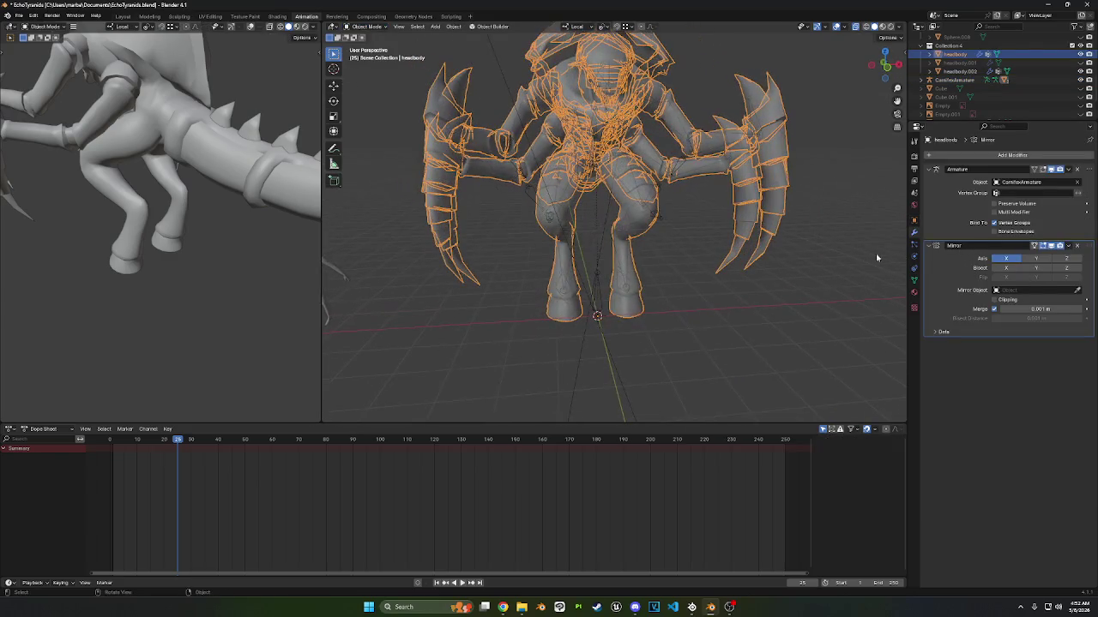
{"action": "left_click", "coordinate": [913, 279]}
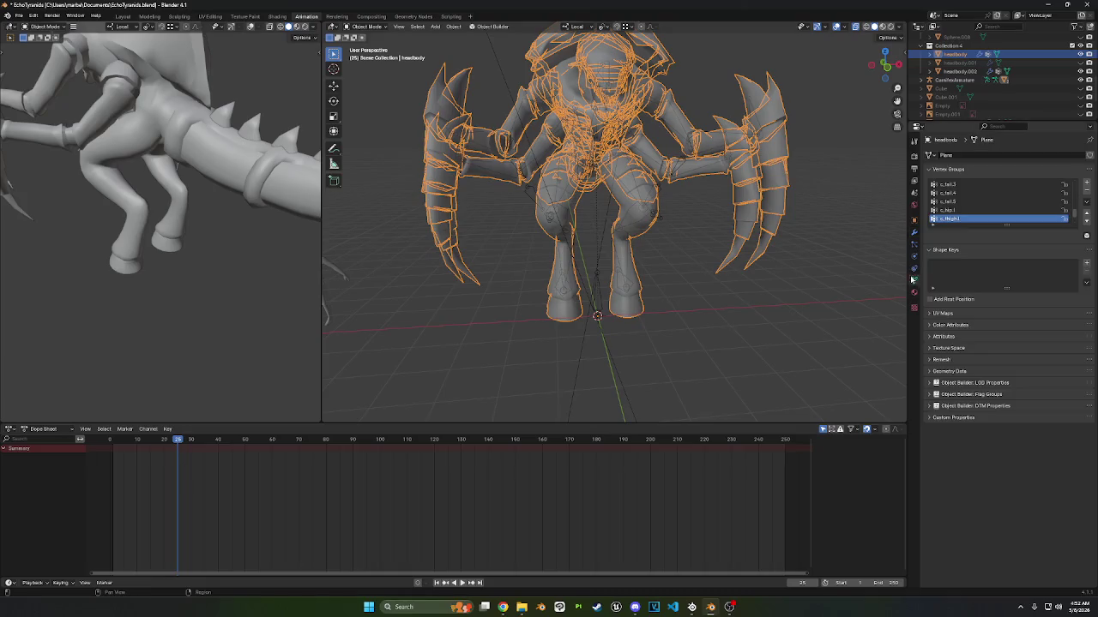
{"action": "left_click", "coordinate": [369, 27]}
{"action": "left_click", "coordinate": [363, 76]}
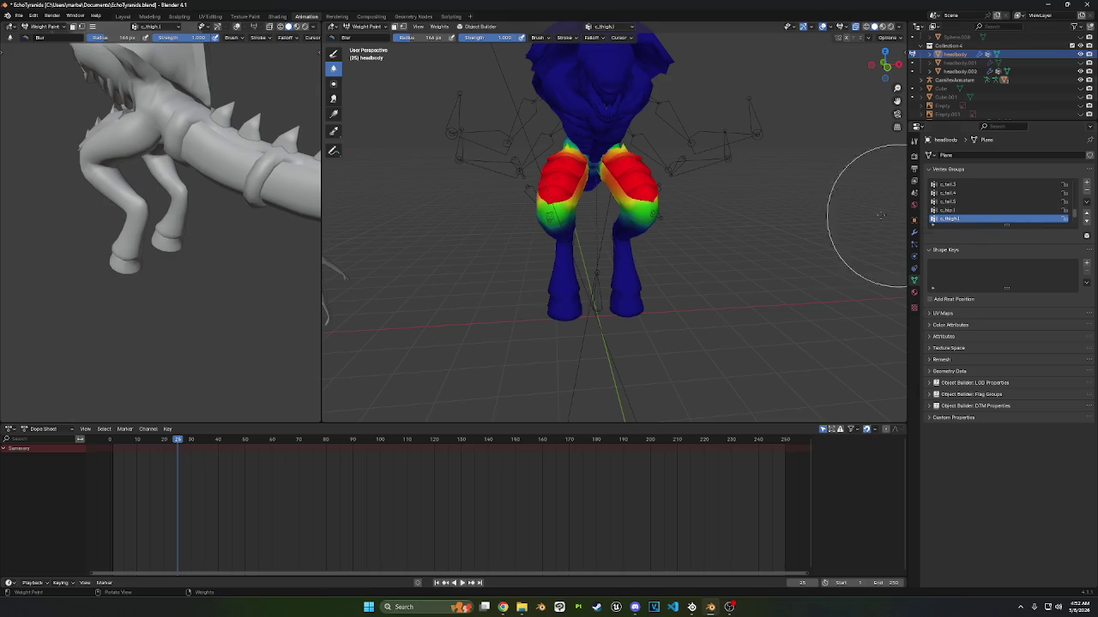
- Zoom and orbit around the mesh to inspect the c_thigh.l weights
{"action": "mouse_move", "coordinate": [752, 203]}
{"action": "middle_mouse_down"}
{"action": "mouse_move", "coordinate": [723, 214]}
{"action": "mouse_move", "coordinate": [683, 185]}
{"action": "mouse_move", "coordinate": [699, 157]}
{"action": "middle_mouse_up"}
{"action": "scroll", "coordinate": [705, 201], "scroll_direction": "up", "scroll_amount": 3}
{"action": "scroll", "coordinate": [1008, 201], "scroll_direction": "down", "scroll_amount": 2}
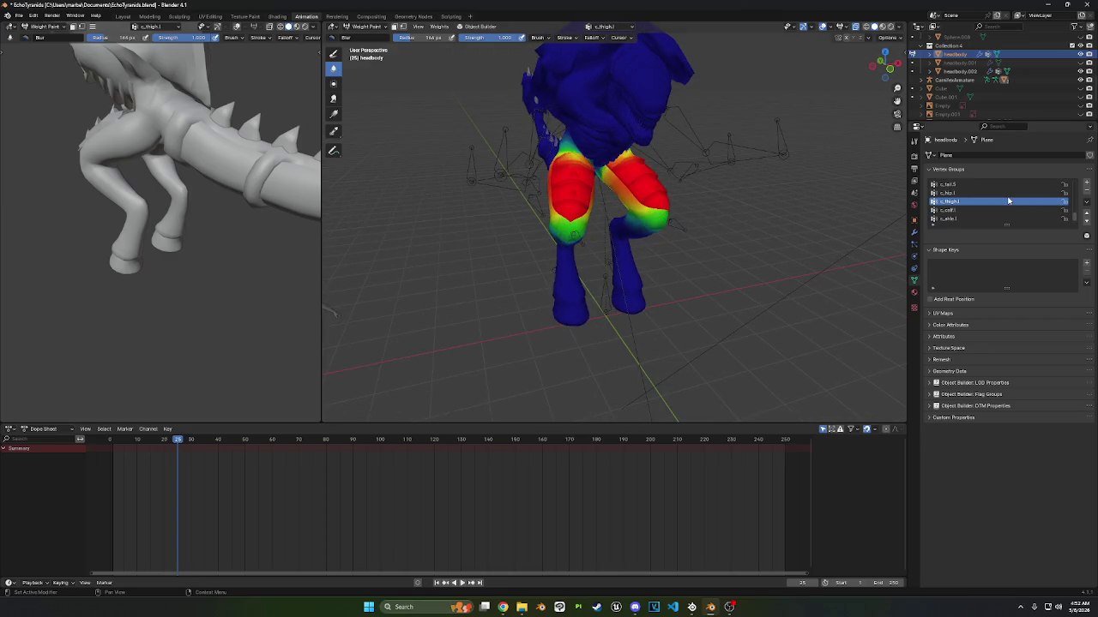
{"action": "scroll", "coordinate": [1003, 195], "scroll_direction": "up", "scroll_amount": 2}
{"action": "scroll", "coordinate": [1003, 193], "scroll_direction": "up", "scroll_amount": 2}
{"action": "scroll", "coordinate": [1003, 191], "scroll_direction": "up", "scroll_amount": 2}
{"action": "scroll", "coordinate": [1003, 190], "scroll_direction": "up", "scroll_amount": 2}
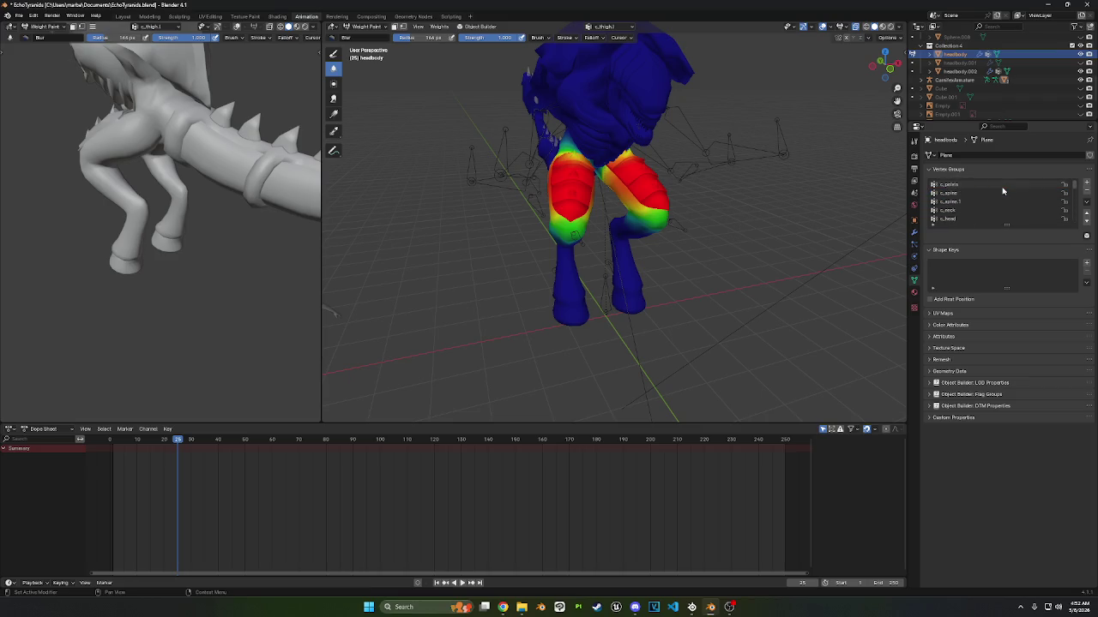
{"action": "scroll", "coordinate": [930, 199], "scroll_direction": "down", "scroll_amount": 5}
{"action": "middle_click_drag", "start_coordinate": [784, 204], "coordinate": [382, 65]}
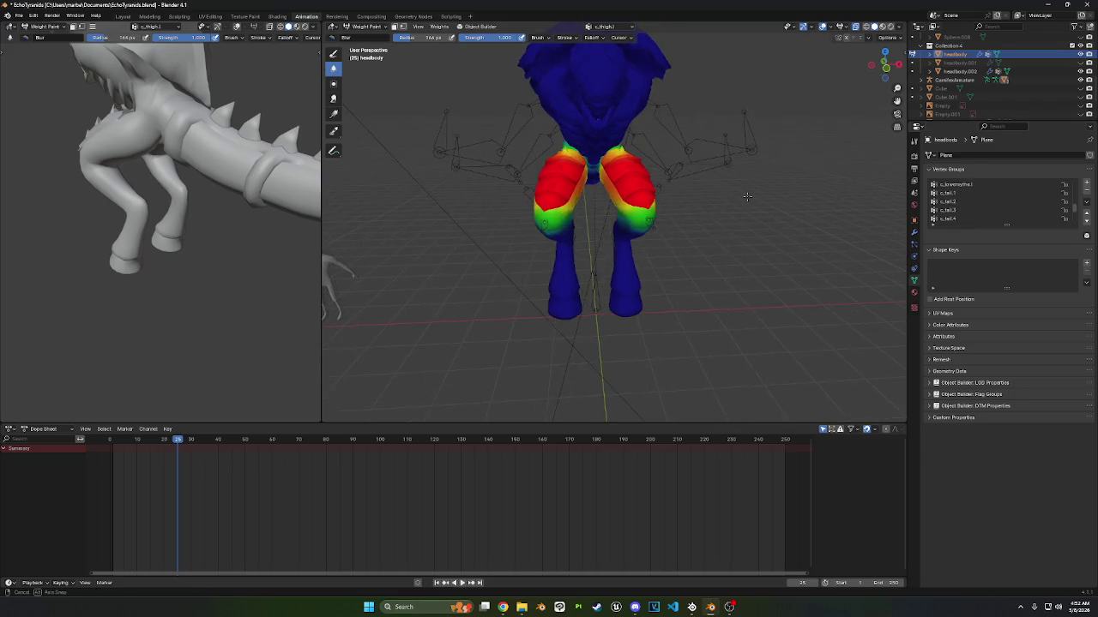
- Return the mesh to Object Mode, select the armature, then add headbody to the selection
{"action": "left_click", "coordinate": [367, 27]}
{"action": "left_click", "coordinate": [365, 30]}
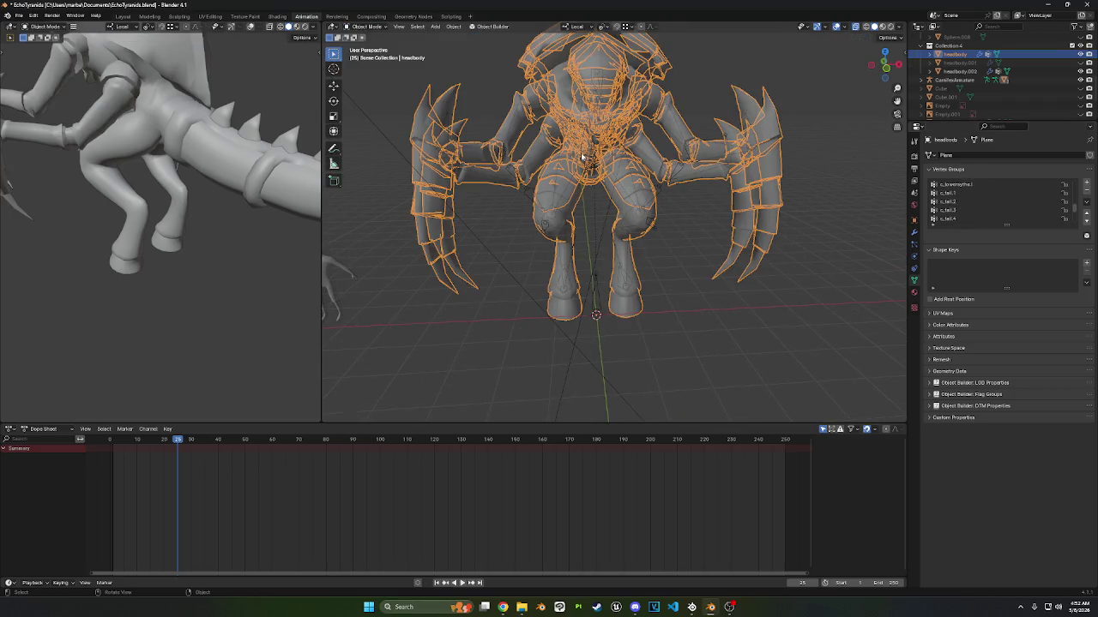
{"action": "left_click", "coordinate": [660, 189]}
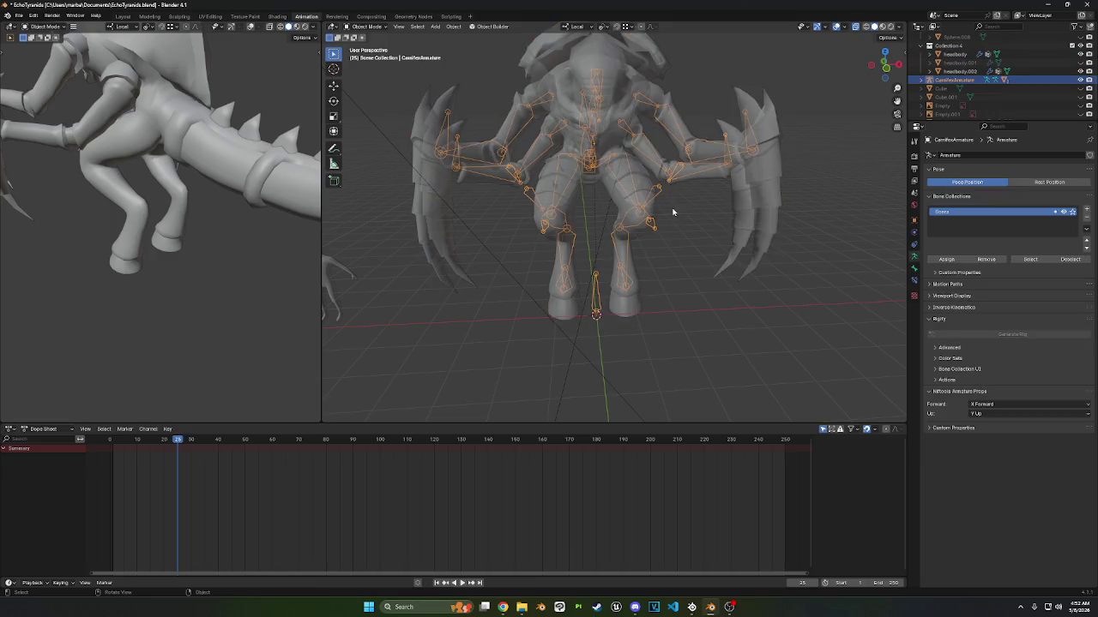
{"action": "scroll", "coordinate": [673, 238], "scroll_direction": "up", "scroll_amount": 1}
{"action": "scroll", "coordinate": [665, 225], "scroll_direction": "up", "scroll_amount": 1}
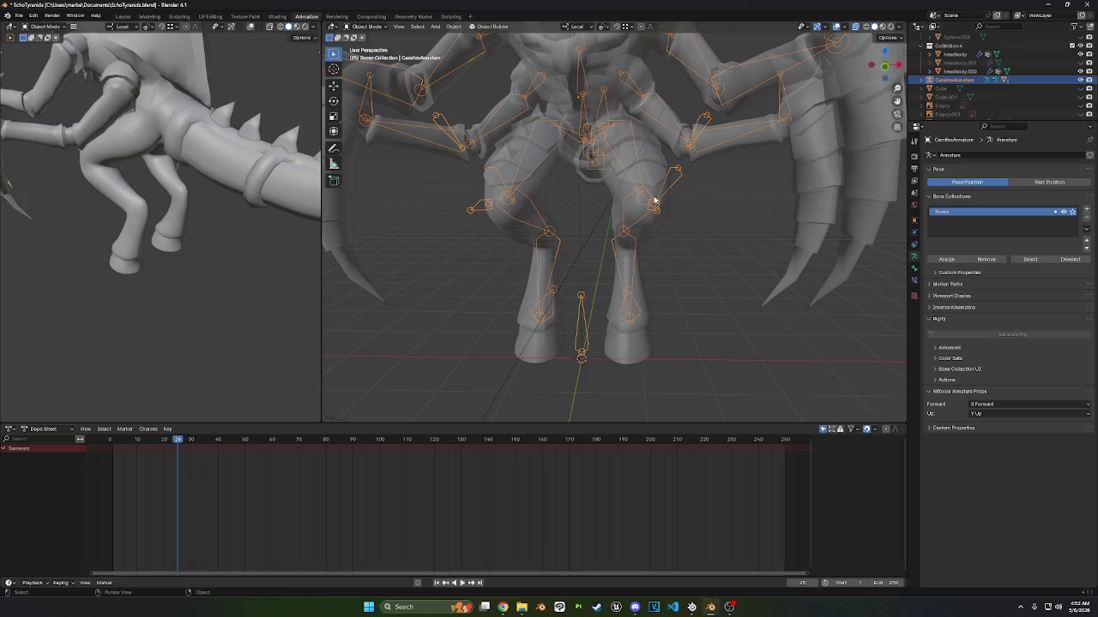
{"action": "left_click", "coordinate": [614, 185], "text": "shift"}
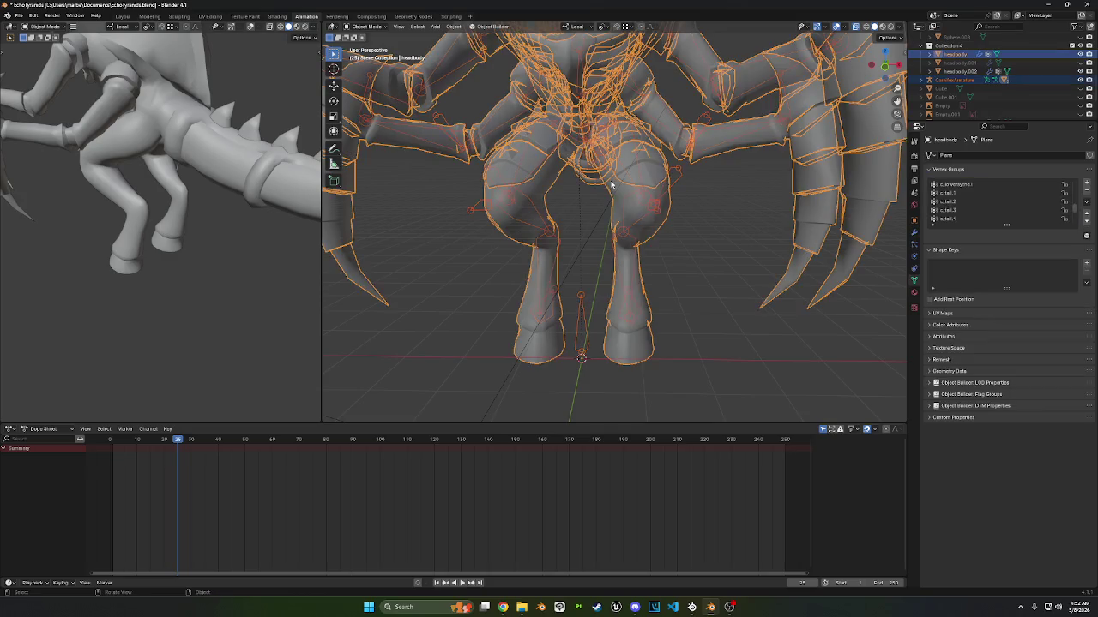
{"action": "key", "text": "ctrl+p"}
{"action": "left_click", "coordinate": [612, 183]}
{"action": "left_click", "coordinate": [643, 196], "text": "shift"}
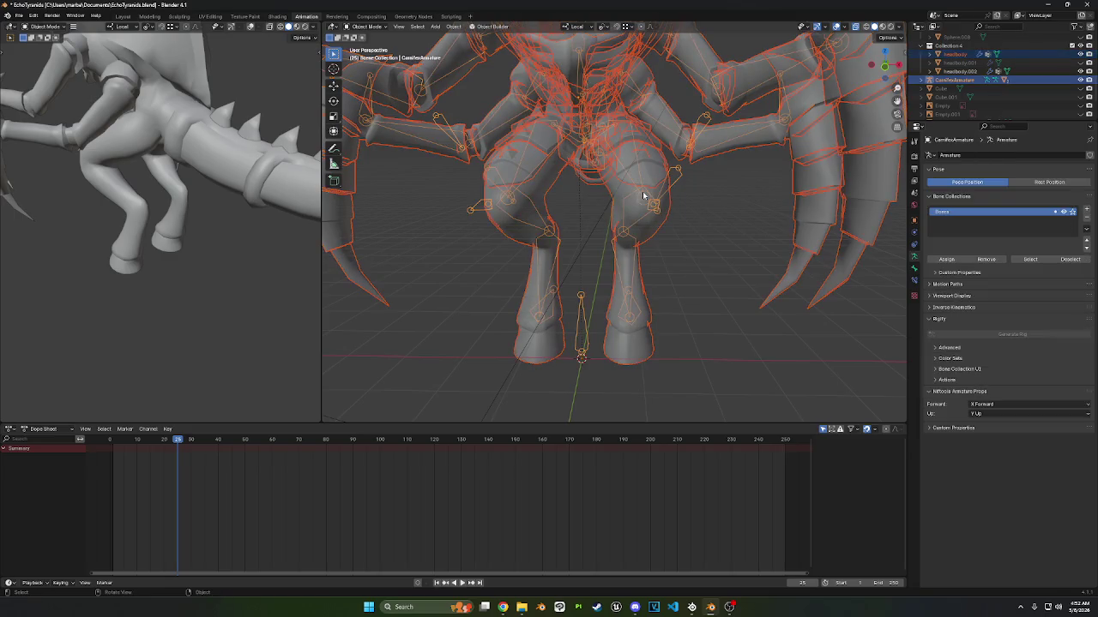
{"action": "key", "text": "ctrl+p"}
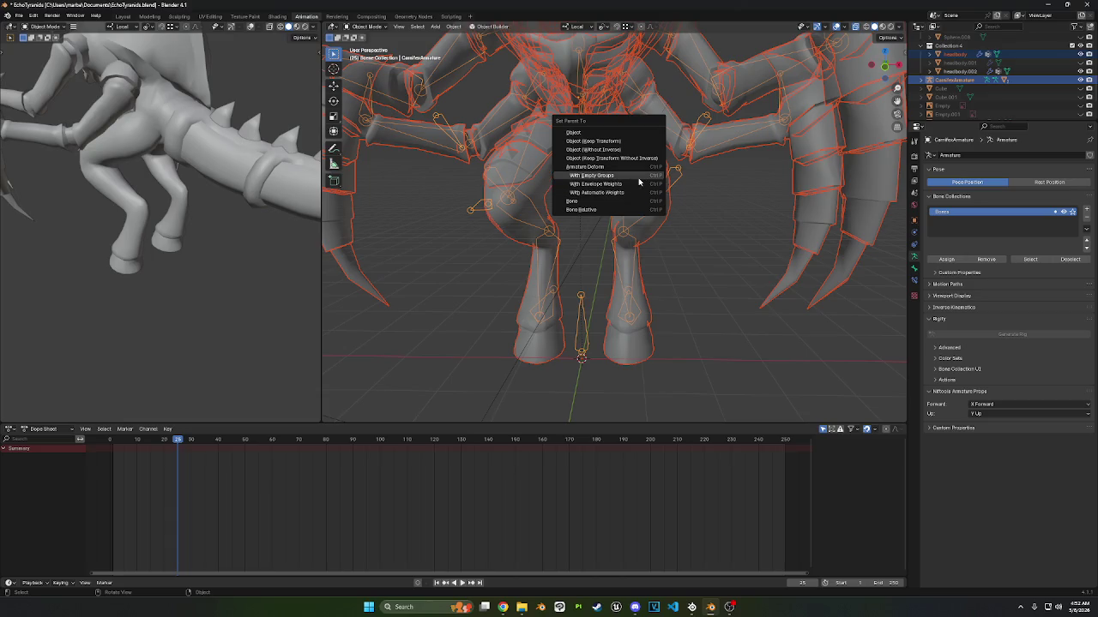
{"action": "left_click", "coordinate": [636, 175]}
{"action": "scroll", "coordinate": [615, 188], "scroll_direction": "down", "scroll_amount": 2}
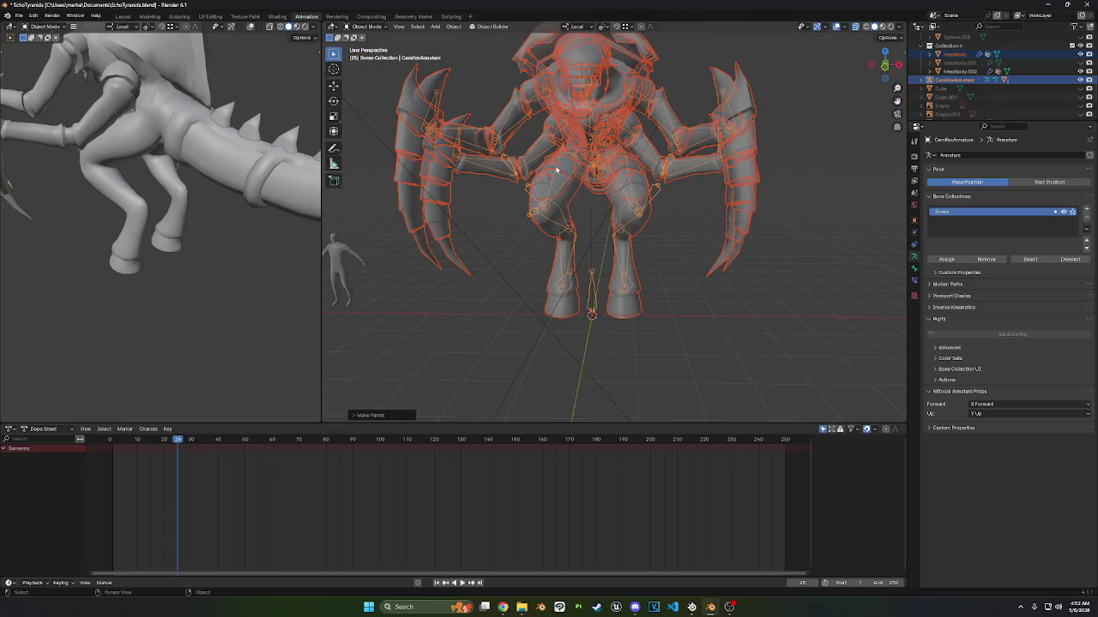
{"action": "left_click", "coordinate": [376, 29]}
{"action": "left_click", "coordinate": [374, 43]}
{"action": "key", "text": "ctrl+z"}
{"action": "left_click", "coordinate": [367, 27]}
{"action": "left_click", "coordinate": [369, 74]}
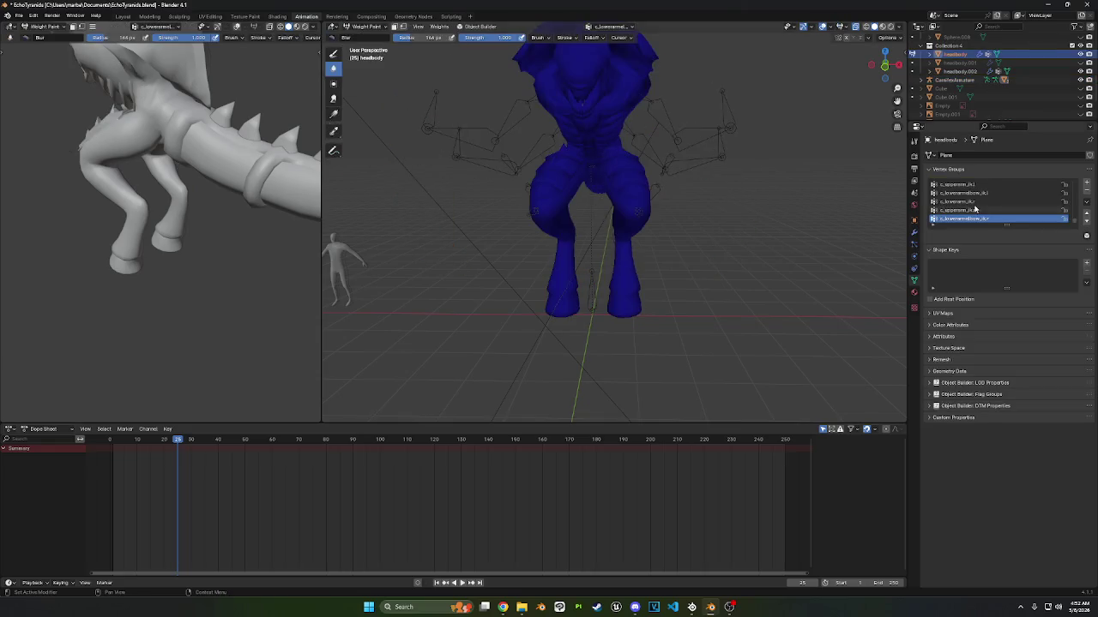
{"action": "scroll", "coordinate": [1018, 219], "scroll_direction": "up", "scroll_amount": 3, "text": "ctrl"}
{"action": "scroll", "coordinate": [1018, 218], "scroll_direction": "up", "scroll_amount": 2, "text": "ctrl"}
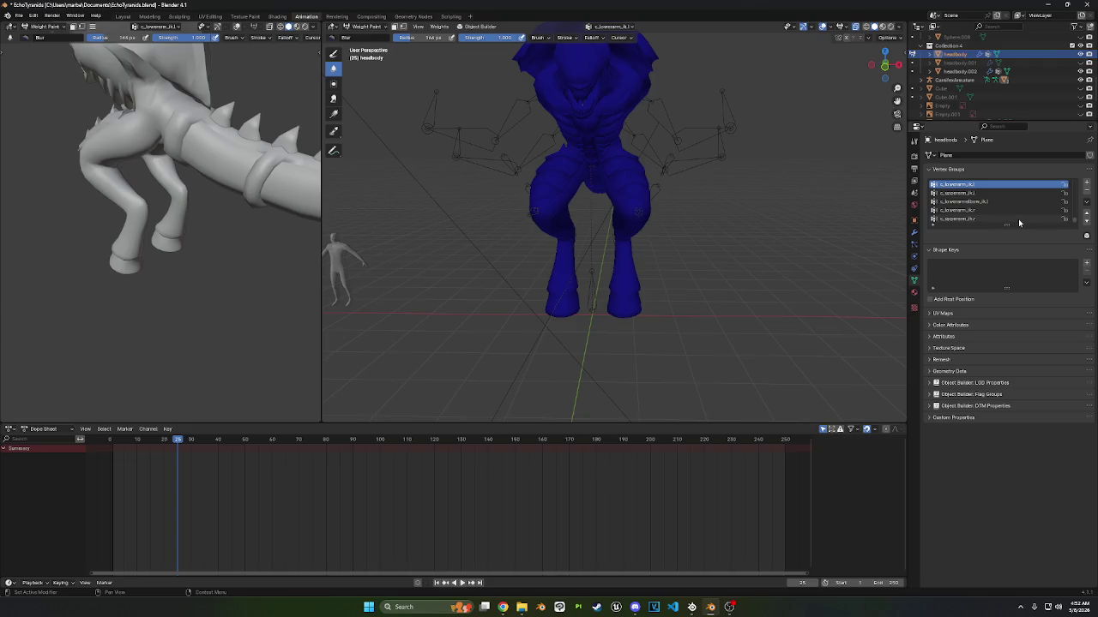
{"action": "scroll", "coordinate": [1018, 219], "scroll_direction": "up", "scroll_amount": 2, "text": "ctrl"}
{"action": "scroll", "coordinate": [1018, 219], "scroll_direction": "up", "scroll_amount": 2, "text": "ctrl"}
{"action": "scroll", "coordinate": [1018, 219], "scroll_direction": "up", "scroll_amount": 1, "text": "ctrl"}
{"action": "scroll", "coordinate": [1018, 218], "scroll_direction": "up", "scroll_amount": 1, "text": "ctrl"}
{"action": "scroll", "coordinate": [1018, 221], "scroll_direction": "up", "scroll_amount": 1, "text": "ctrl"}
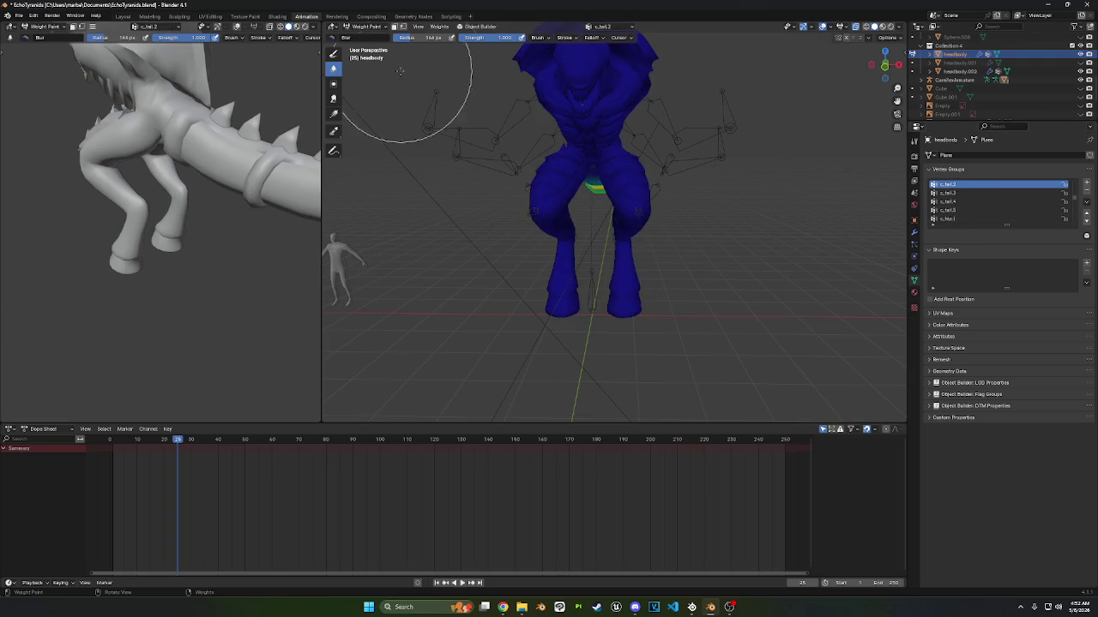
{"action": "left_click", "coordinate": [373, 33]}
{"action": "left_click", "coordinate": [370, 45]}
{"action": "left_click", "coordinate": [369, 29]}
{"action": "left_click", "coordinate": [368, 43]}
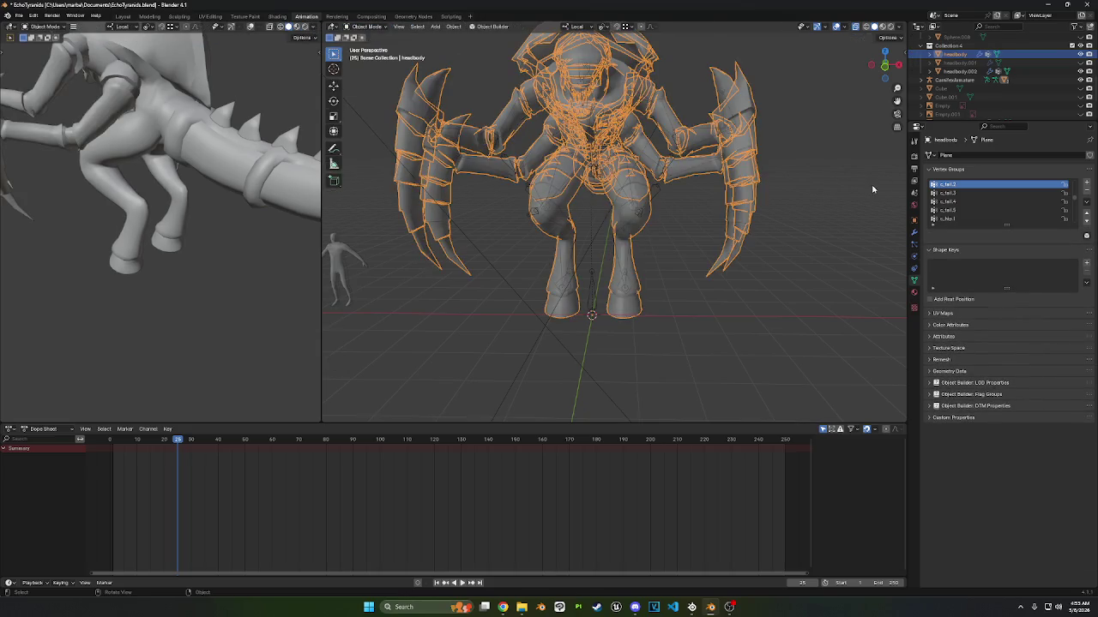
{"action": "middle_click_drag", "start_coordinate": [630, 167], "coordinate": [690, 144]}
- Put the armature in Pose Mode to inspect the rig, then return it to Object Mode
{"action": "left_click", "coordinate": [690, 141]}
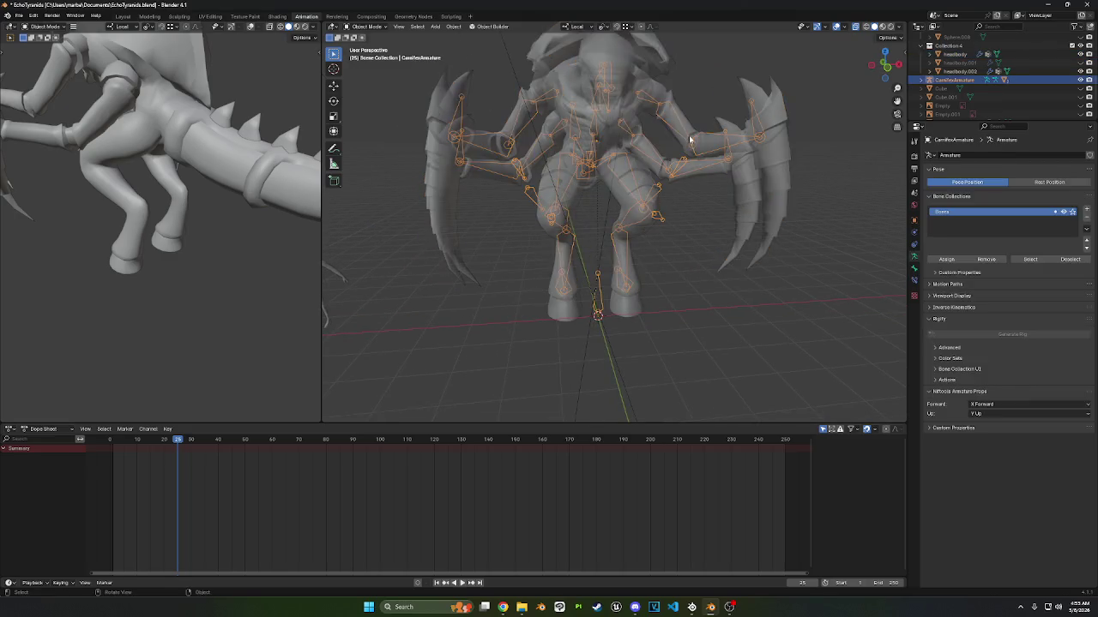
{"action": "left_click", "coordinate": [369, 26]}
{"action": "left_click", "coordinate": [369, 53]}
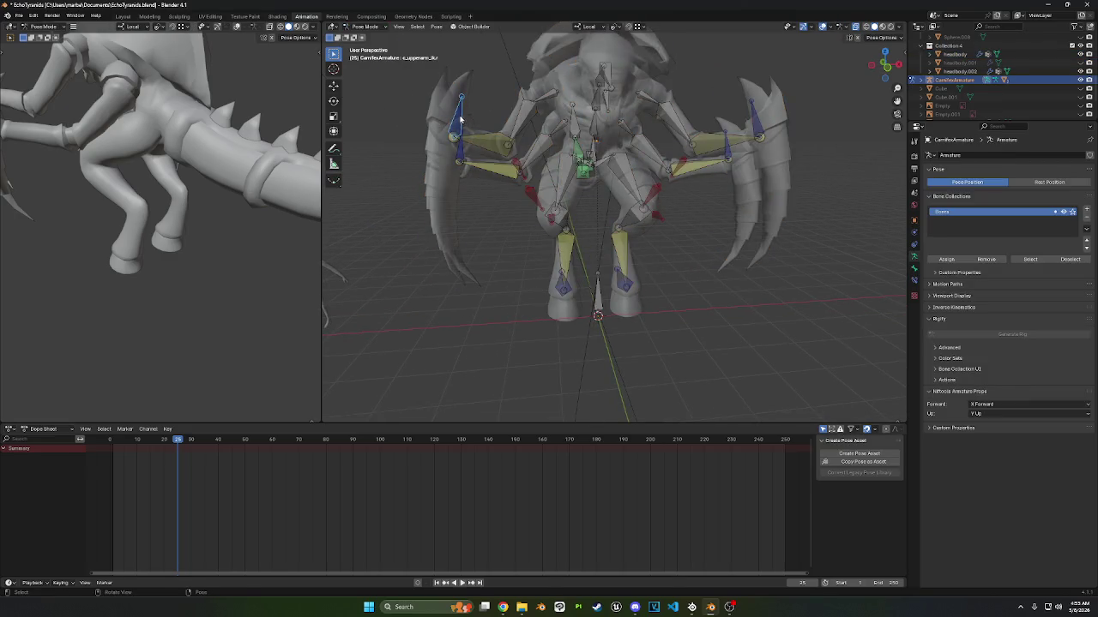
{"action": "middle_click_drag", "start_coordinate": [741, 104], "coordinate": [475, 99]}
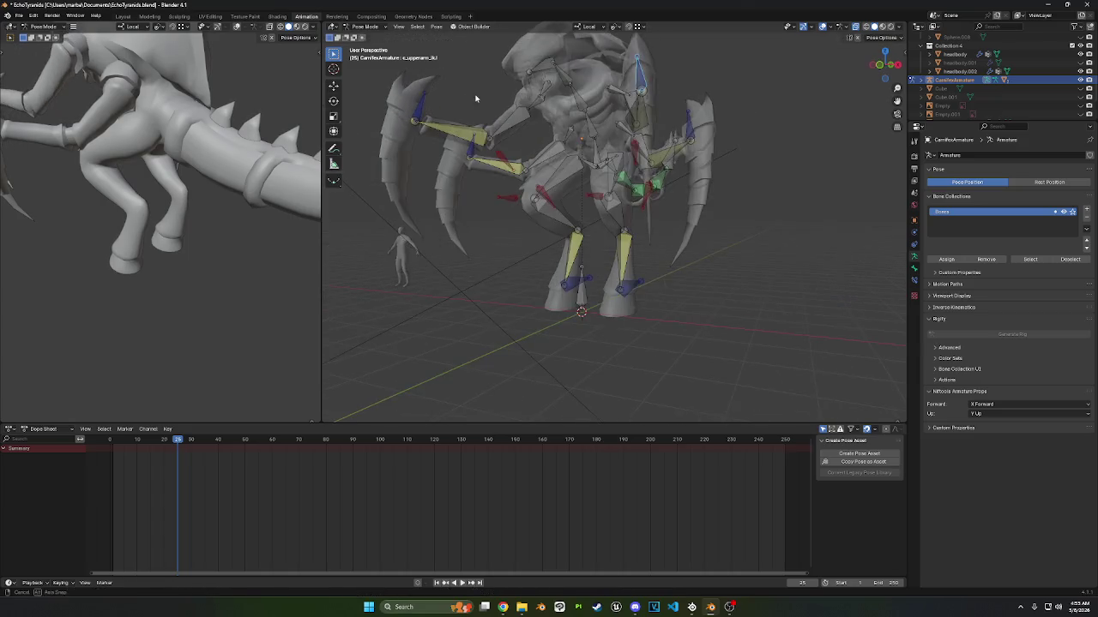
{"action": "left_click", "coordinate": [374, 28]}
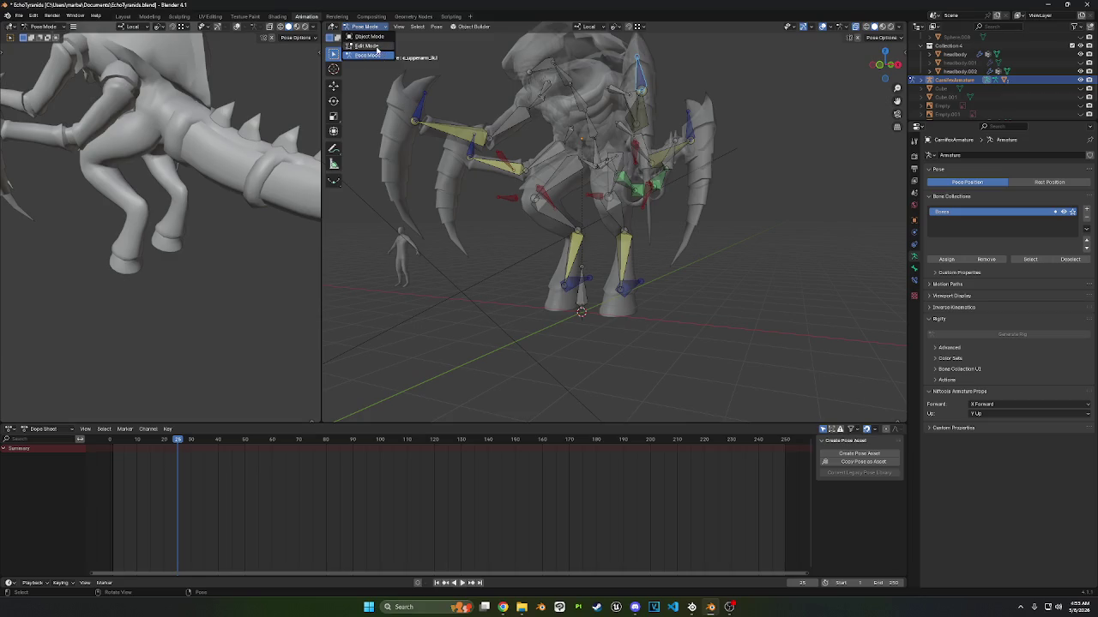
{"action": "middle_click_drag", "start_coordinate": [509, 112], "coordinate": [547, 129]}
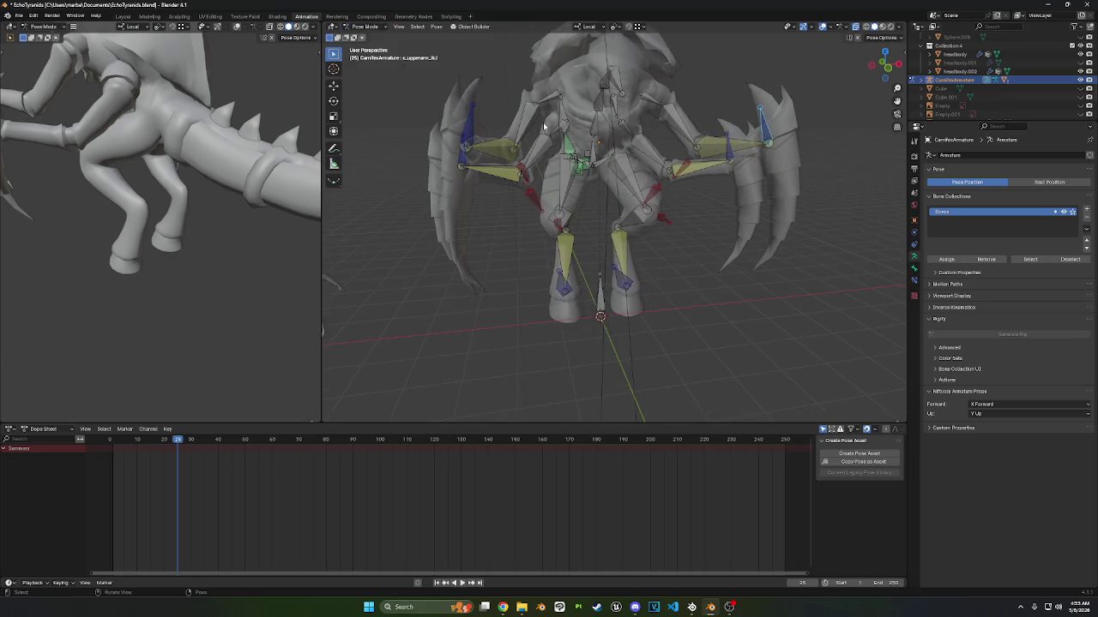
{"action": "left_click", "coordinate": [364, 26]}
{"action": "left_click", "coordinate": [365, 41]}
- Delete all vertex groups from the headbody mesh, then add the armature to the selection as active
{"action": "left_click", "coordinate": [606, 120]}
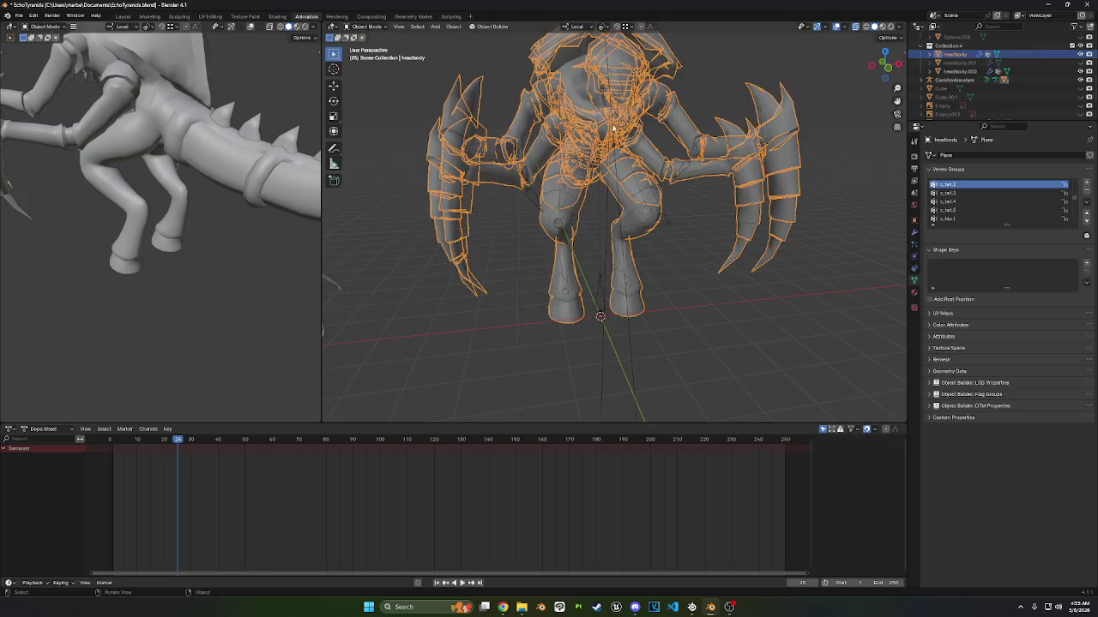
{"action": "middle_click_drag", "start_coordinate": [692, 179], "coordinate": [892, 200]}
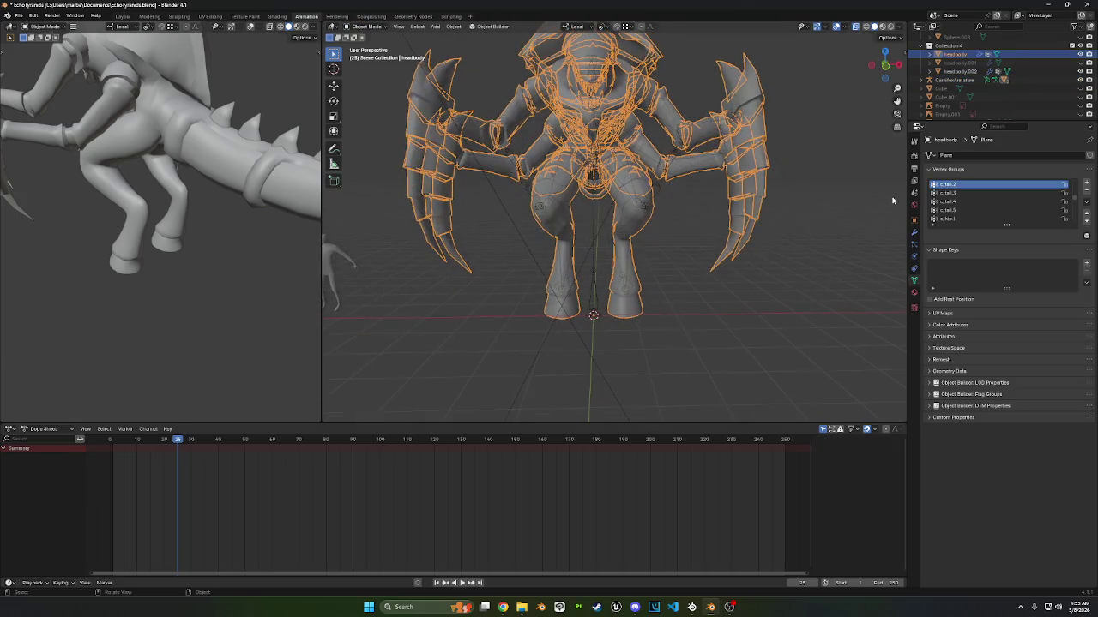
{"action": "left_click", "coordinate": [1086, 202]}
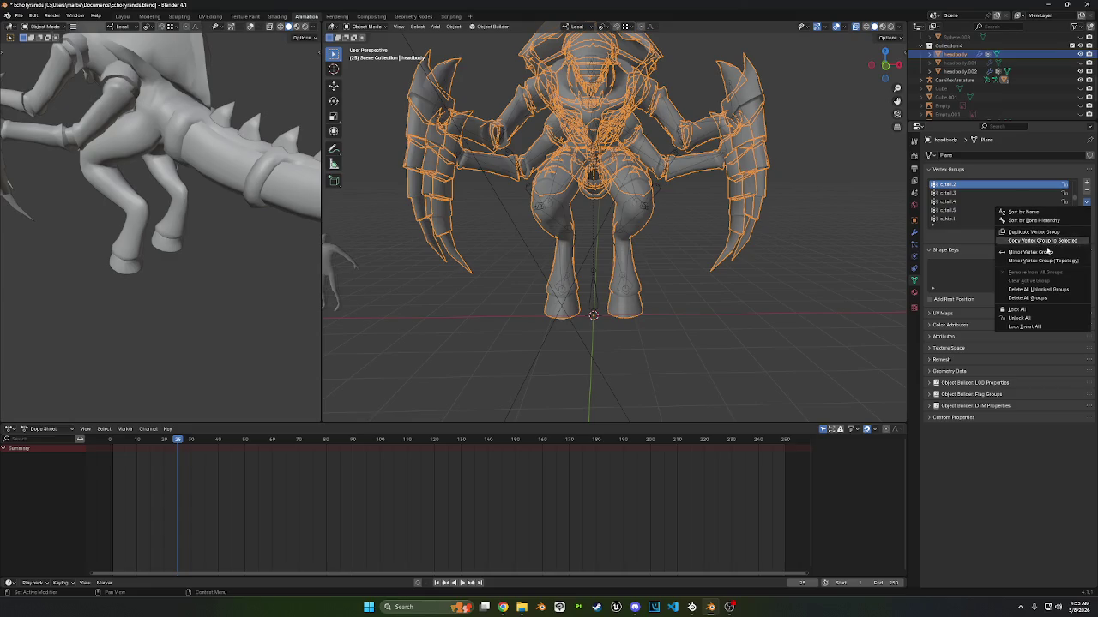
{"action": "left_click", "coordinate": [1034, 298]}
{"action": "mouse_move", "coordinate": [591, 214]}
{"action": "middle_mouse_down"}
{"action": "mouse_move", "coordinate": [629, 247]}
{"action": "mouse_move", "coordinate": [790, 183]}
{"action": "mouse_move", "coordinate": [693, 214]}
{"action": "middle_mouse_up"}
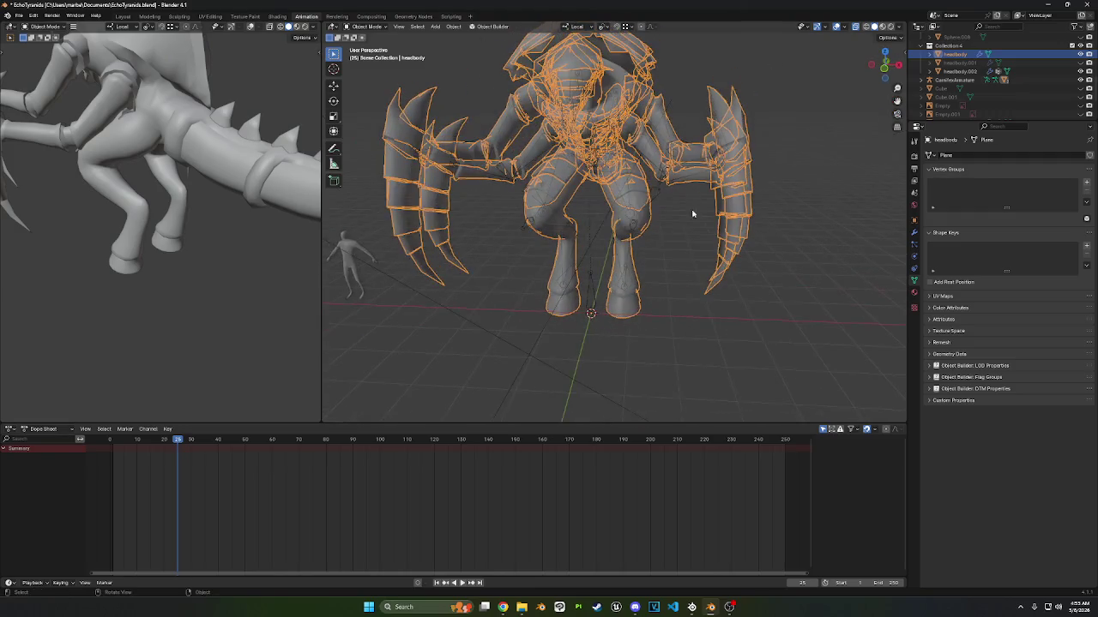
{"action": "left_click", "coordinate": [662, 196], "text": "shift"}
- Parent the headbody mesh to CarnifexArmature with empty bone-named vertex groups
{"action": "key", "text": "ctrl+p"}
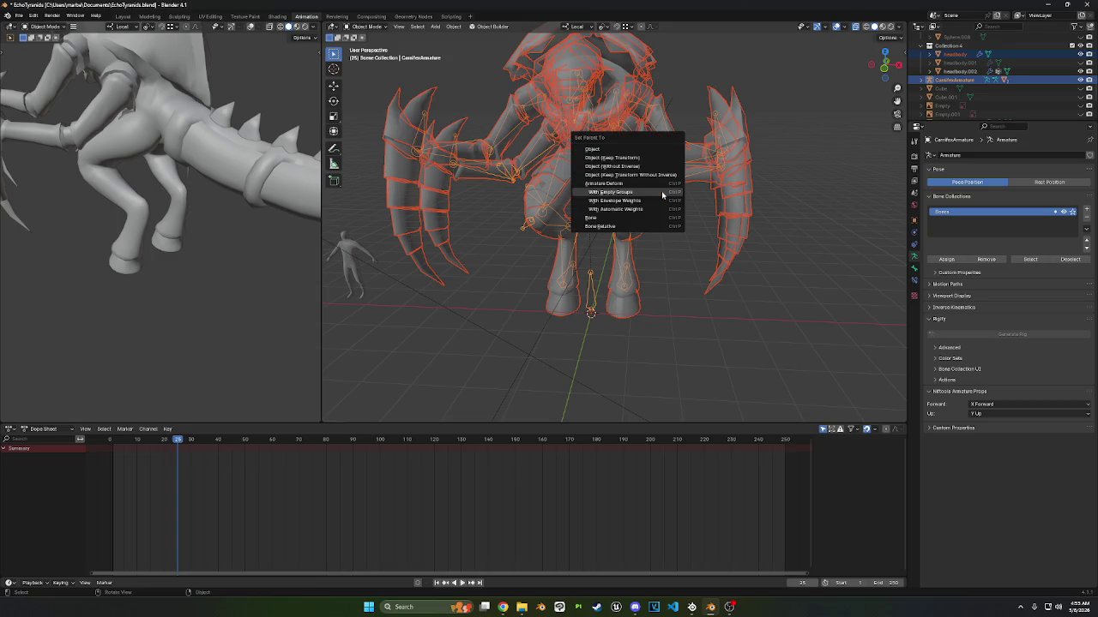
{"action": "left_click", "coordinate": [643, 208]}
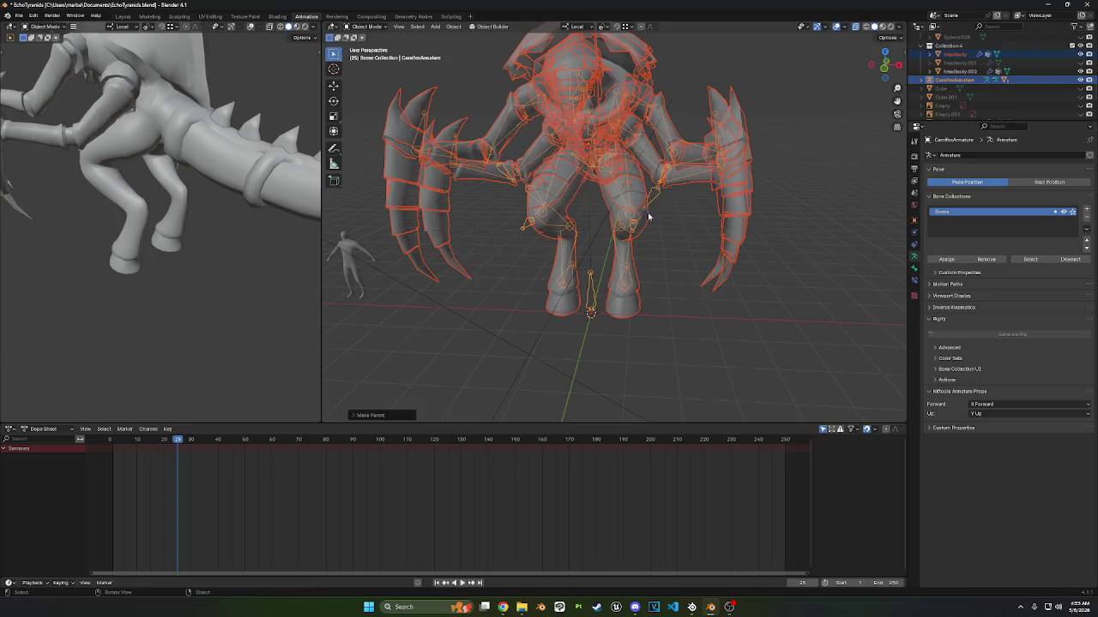
{"action": "middle_click_drag", "start_coordinate": [645, 208], "coordinate": [678, 207]}
{"action": "left_click", "coordinate": [367, 26]}
{"action": "mouse_move", "coordinate": [473, 96]}
{"action": "middle_mouse_down"}
{"action": "mouse_move", "coordinate": [616, 224]}
{"action": "mouse_move", "coordinate": [622, 189]}
{"action": "mouse_move", "coordinate": [590, 218]}
{"action": "middle_mouse_up"}
{"action": "scroll", "coordinate": [590, 218], "scroll_direction": "up", "scroll_amount": 4}
- Reselect the headbody mesh and show its modifier stack with the new Armature modifier
{"action": "left_click", "coordinate": [691, 141]}
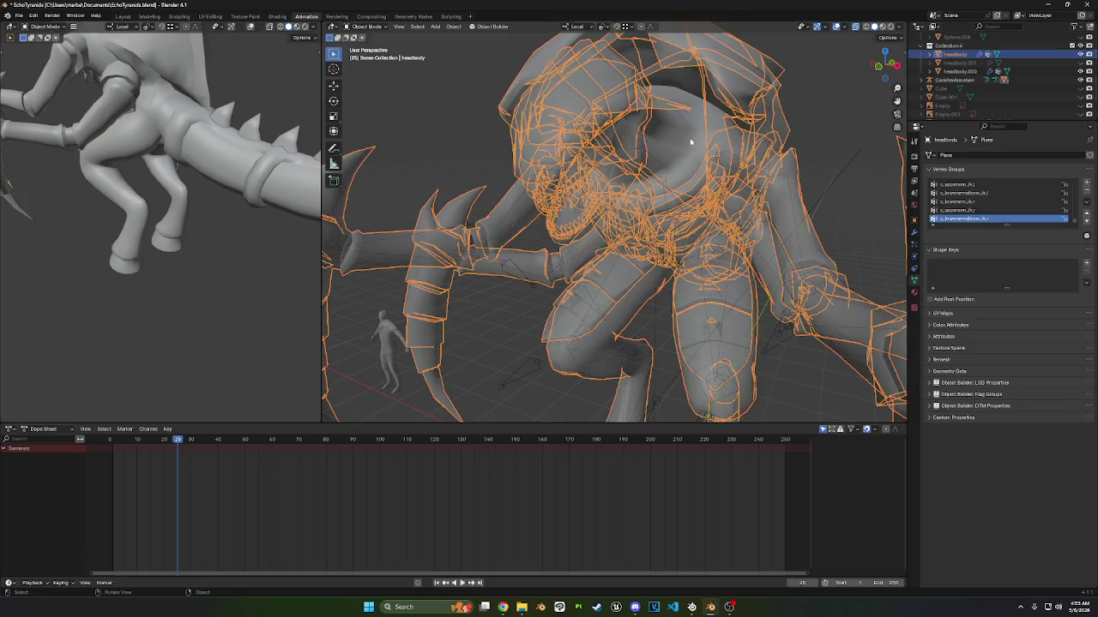
{"action": "scroll", "coordinate": [598, 234], "scroll_direction": "down", "scroll_amount": 4}
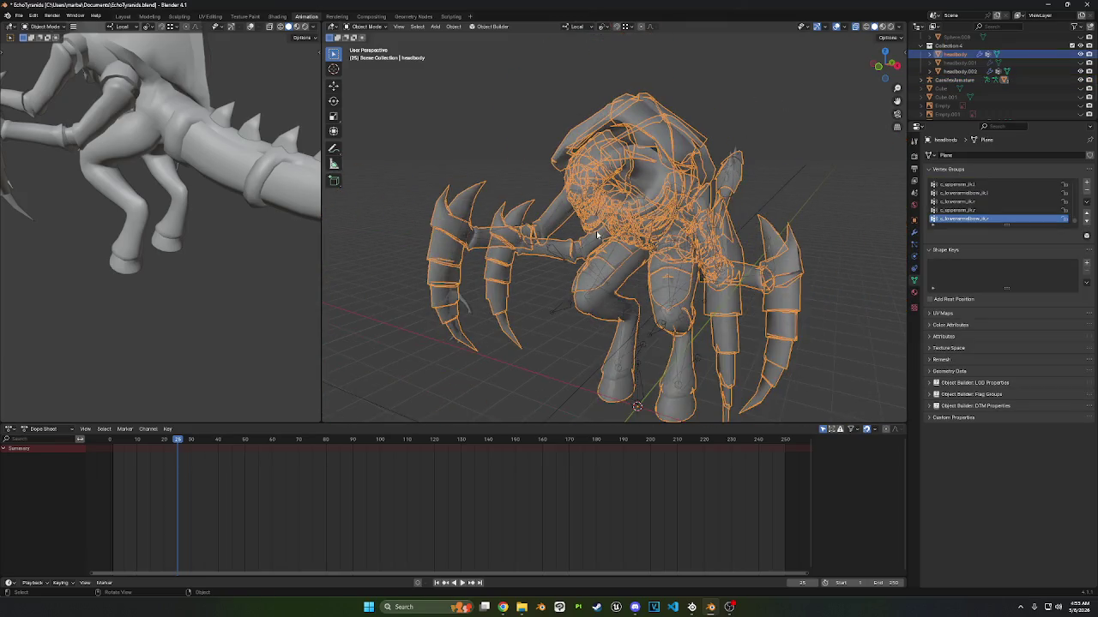
{"action": "left_click", "coordinate": [371, 28]}
{"action": "left_click", "coordinate": [596, 296]}
{"action": "left_click", "coordinate": [638, 159]}
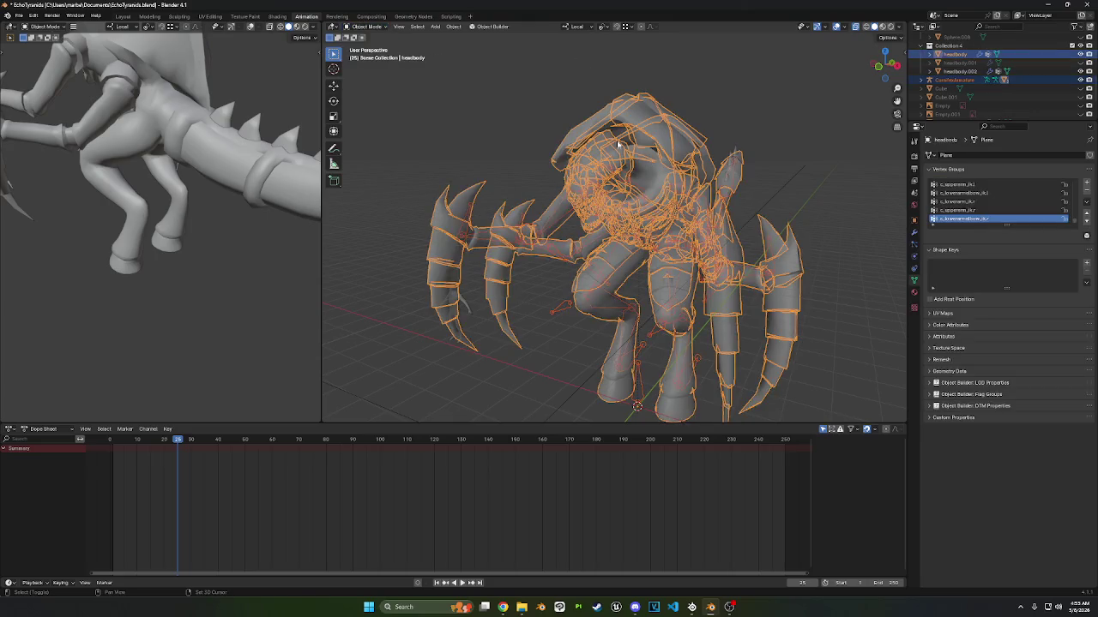
{"action": "middle_click_drag", "start_coordinate": [569, 143], "coordinate": [605, 143]}
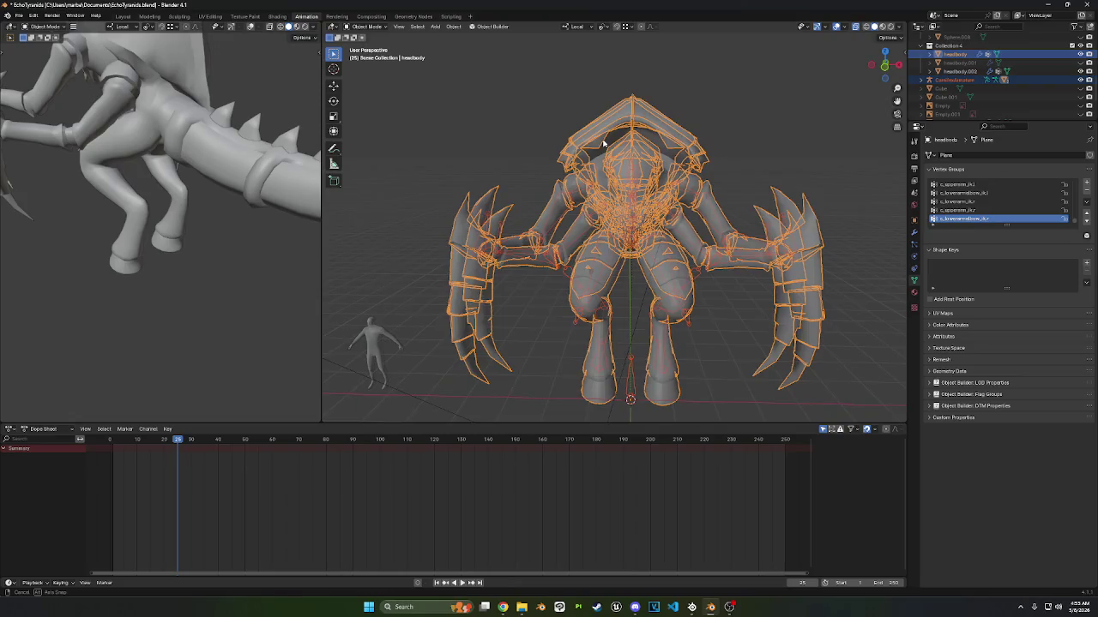
{"action": "scroll", "coordinate": [891, 234], "scroll_direction": "up", "scroll_amount": 2}
{"action": "left_click", "coordinate": [914, 233]}
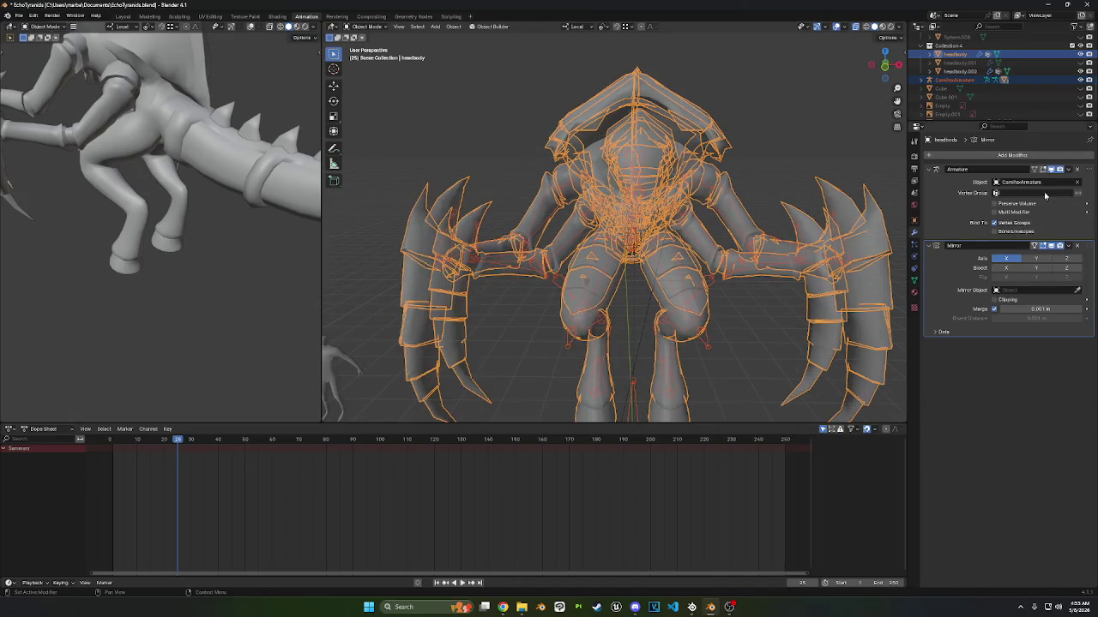
- Check the creature with Mirror above Armature in the stack, and turn X-ray off
{"action": "middle_click_drag", "start_coordinate": [821, 234], "coordinate": [692, 213]}
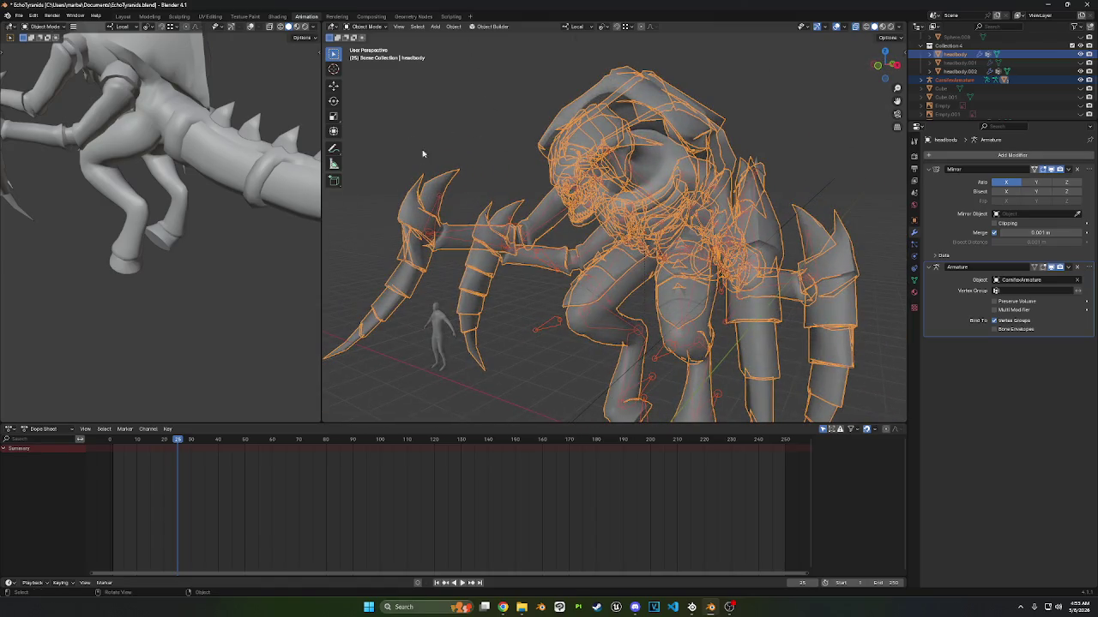
{"action": "left_click", "coordinate": [367, 26]}
{"action": "mouse_move", "coordinate": [449, 178]}
{"action": "middle_mouse_down"}
{"action": "mouse_move", "coordinate": [600, 175]}
{"action": "mouse_move", "coordinate": [649, 192]}
{"action": "mouse_move", "coordinate": [592, 191]}
{"action": "middle_mouse_up"}
{"action": "mouse_move", "coordinate": [853, 232]}
{"action": "middle_mouse_down"}
{"action": "mouse_move", "coordinate": [708, 149]}
{"action": "mouse_move", "coordinate": [730, 181]}
{"action": "mouse_move", "coordinate": [806, 47]}
{"action": "middle_mouse_up"}
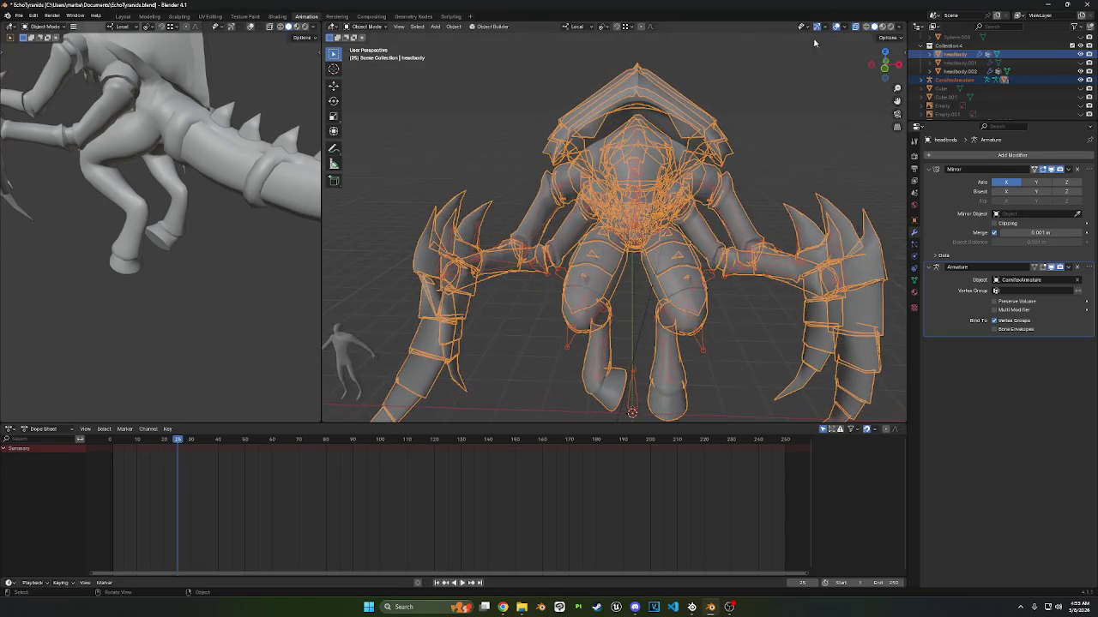
{"action": "left_click", "coordinate": [860, 28]}
{"action": "mouse_move", "coordinate": [792, 94]}
{"action": "middle_mouse_down"}
{"action": "mouse_move", "coordinate": [692, 152]}
{"action": "mouse_move", "coordinate": [660, 145]}
{"action": "mouse_move", "coordinate": [784, 73]}
{"action": "middle_mouse_up"}
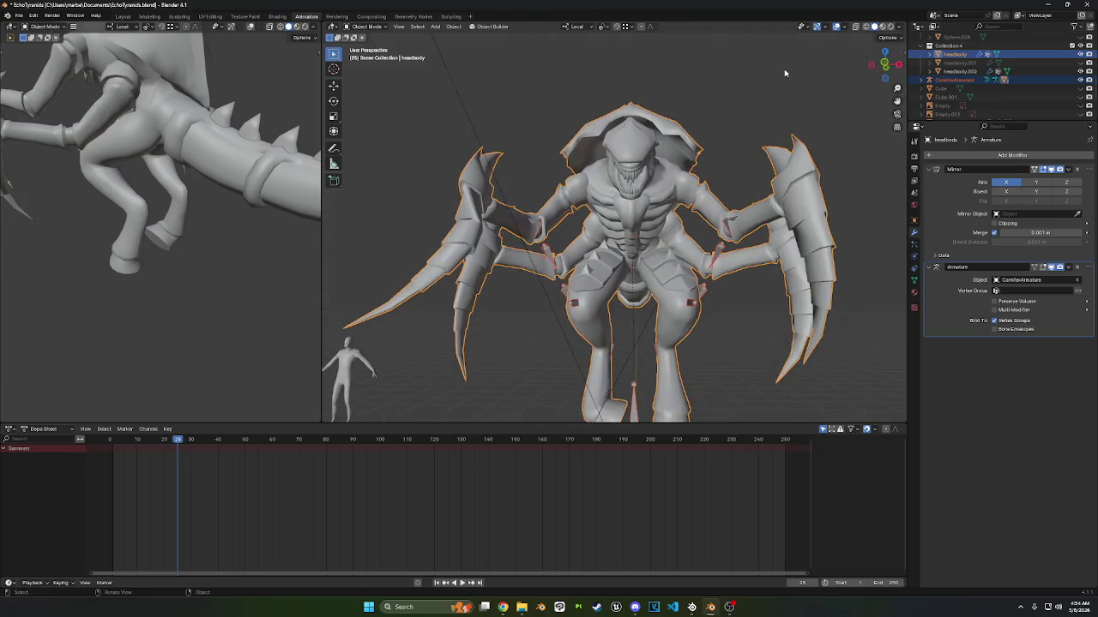
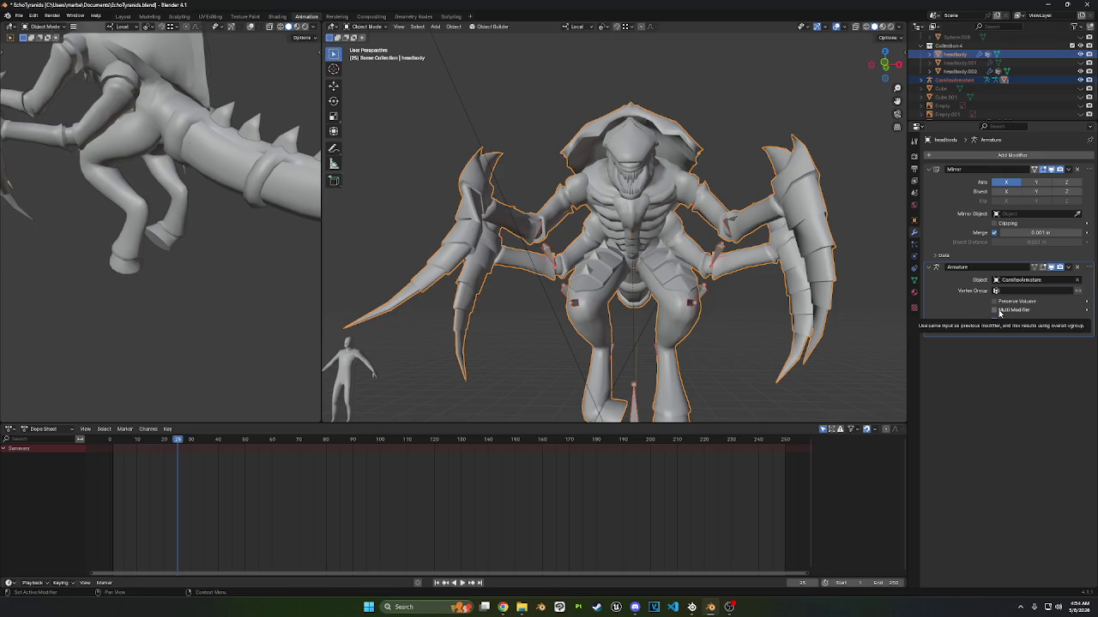
- Enable Bisect X with 0.002 m merge on the Mirror modifier, then put the armature in Pose Mode
{"action": "left_click", "coordinate": [1006, 191]}
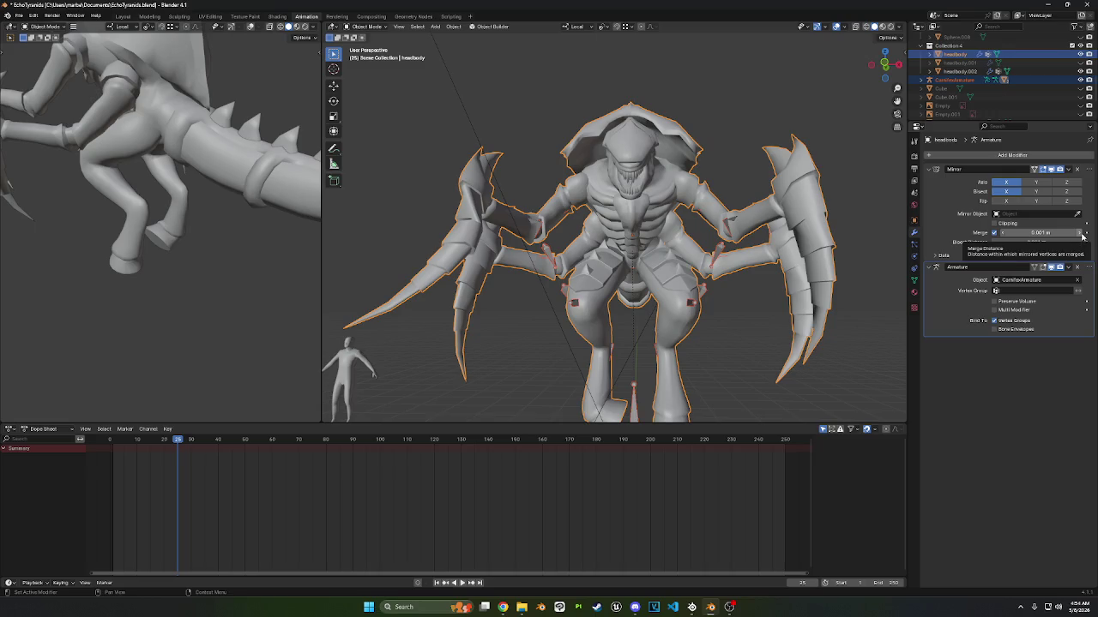
{"action": "left_click", "coordinate": [1081, 233]}
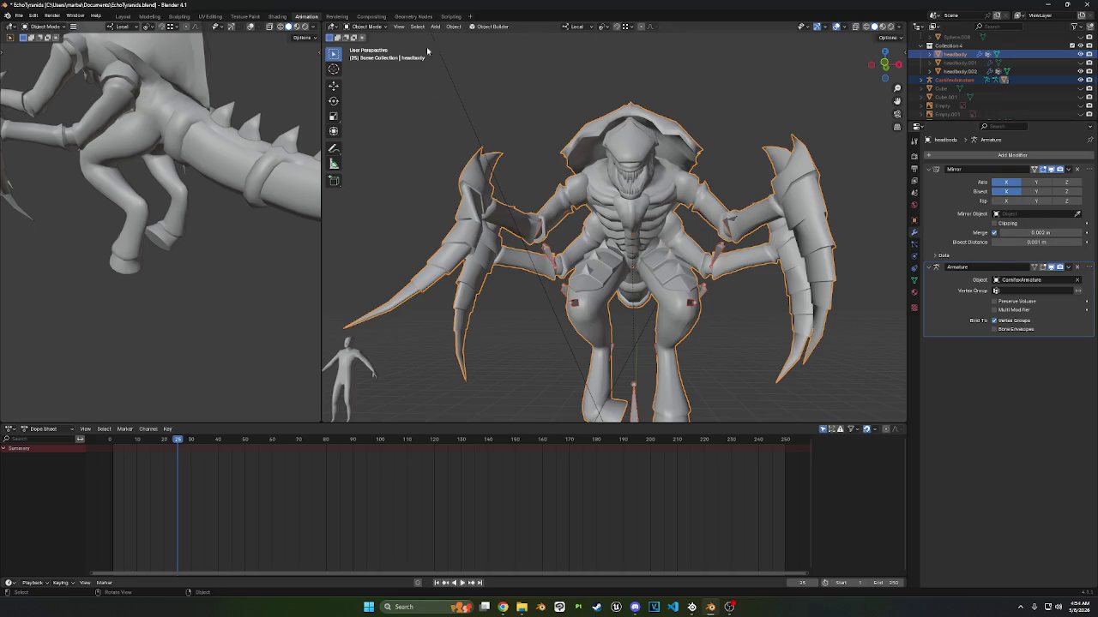
{"action": "left_click", "coordinate": [366, 27]}
{"action": "left_click", "coordinate": [450, 86]}
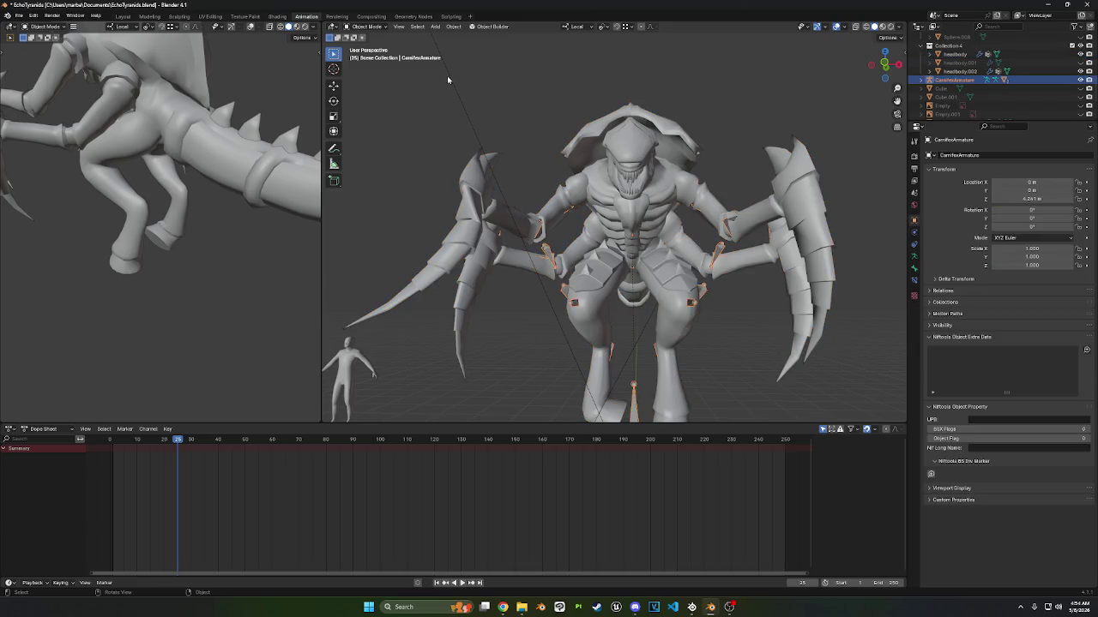
{"action": "left_click", "coordinate": [380, 31]}
{"action": "left_click", "coordinate": [369, 58]}
- Test-move the wing bone and the right upper-arm IK control c_upperarm_ik.r
{"action": "key", "text": "g"}
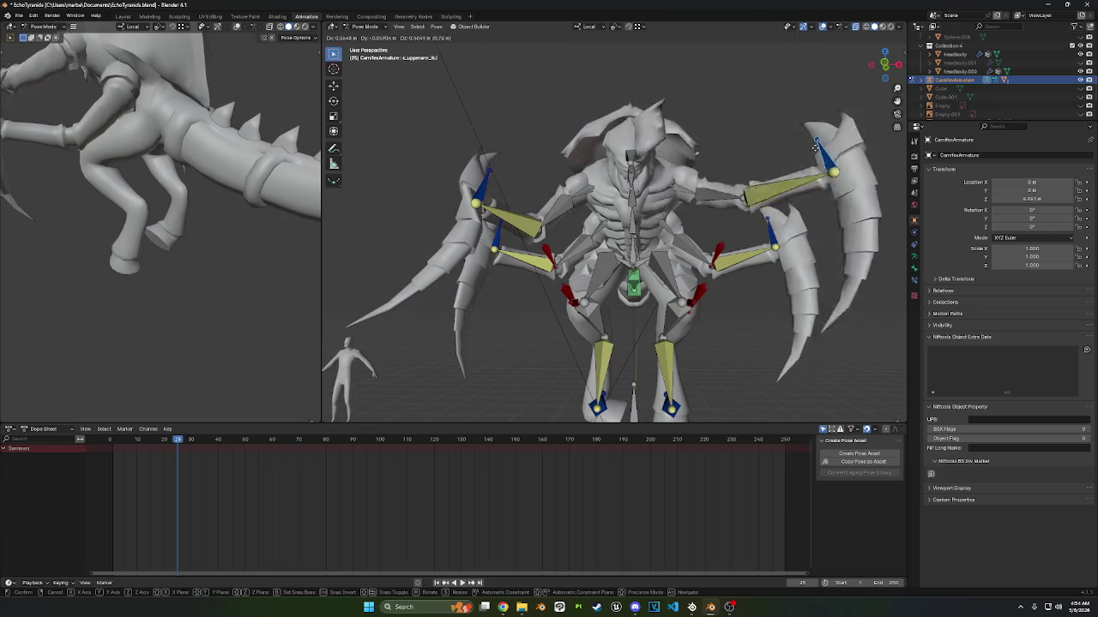
{"action": "left_click", "coordinate": [802, 214]}
{"action": "middle_click_drag", "start_coordinate": [802, 215], "coordinate": [750, 207]}
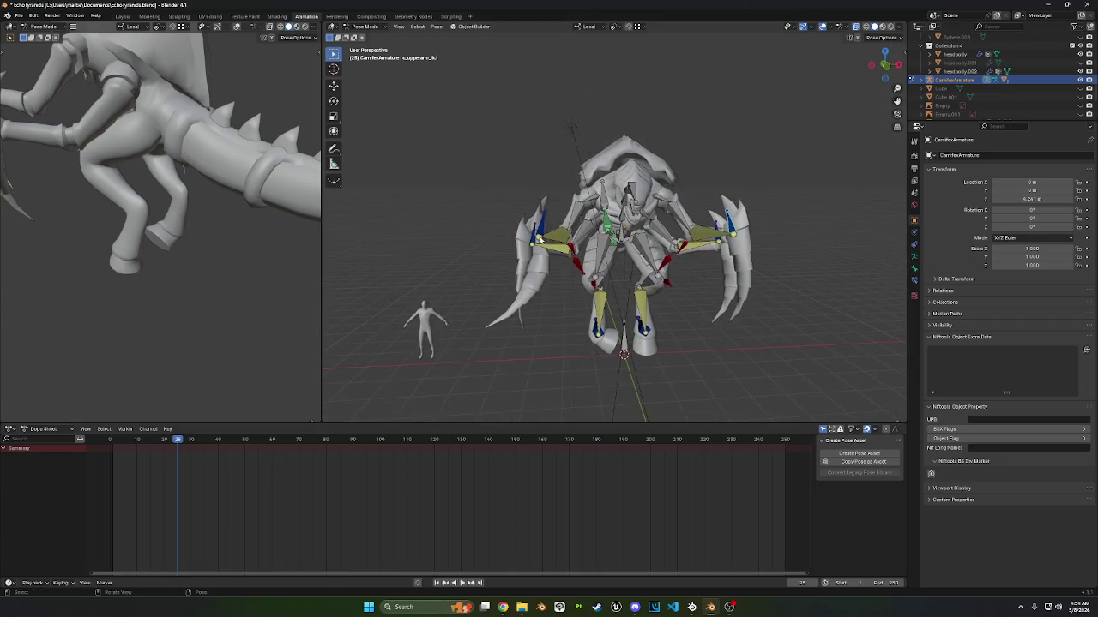
{"action": "left_click", "coordinate": [540, 231]}
{"action": "key", "text": "g"}
{"action": "left_click", "coordinate": [576, 230]}
{"action": "scroll", "coordinate": [577, 230], "scroll_direction": "up", "scroll_amount": 2}
{"action": "scroll", "coordinate": [700, 206], "scroll_direction": "up", "scroll_amount": 2}
{"action": "scroll", "coordinate": [700, 206], "scroll_direction": "down", "scroll_amount": 2}
{"action": "scroll", "coordinate": [701, 205], "scroll_direction": "down", "scroll_amount": 2}
{"action": "middle_click_drag", "start_coordinate": [701, 206], "coordinate": [738, 244]}
{"action": "scroll", "coordinate": [738, 243], "scroll_direction": "up", "scroll_amount": 3}
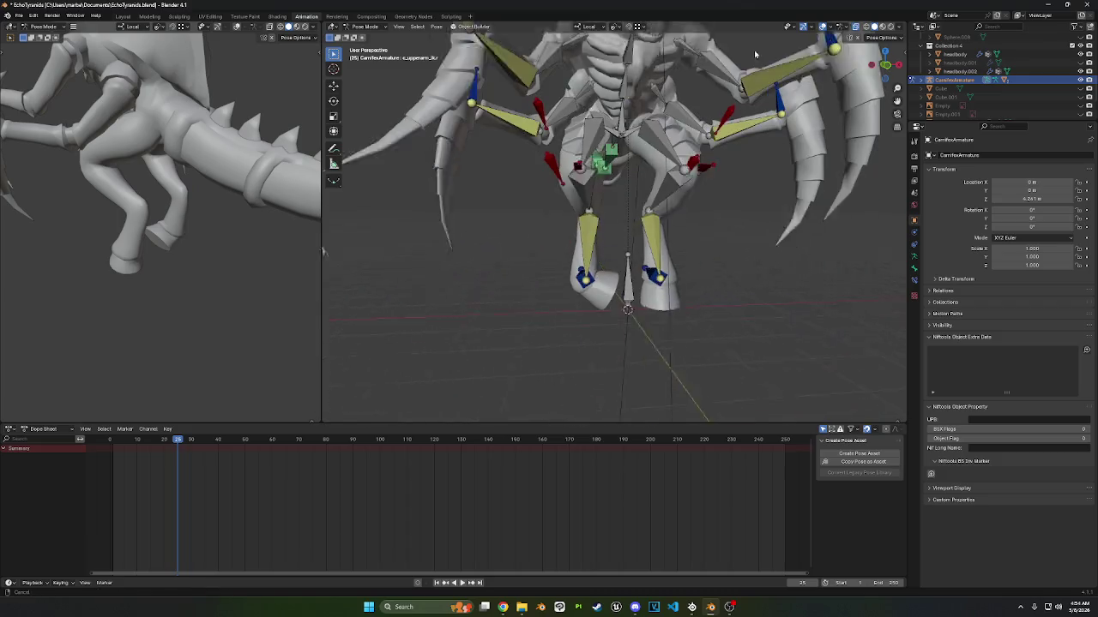
- Toggle between Object, Pose and Weight Paint modes to check the body weights
{"action": "key", "text": "ctrl+Tab"}
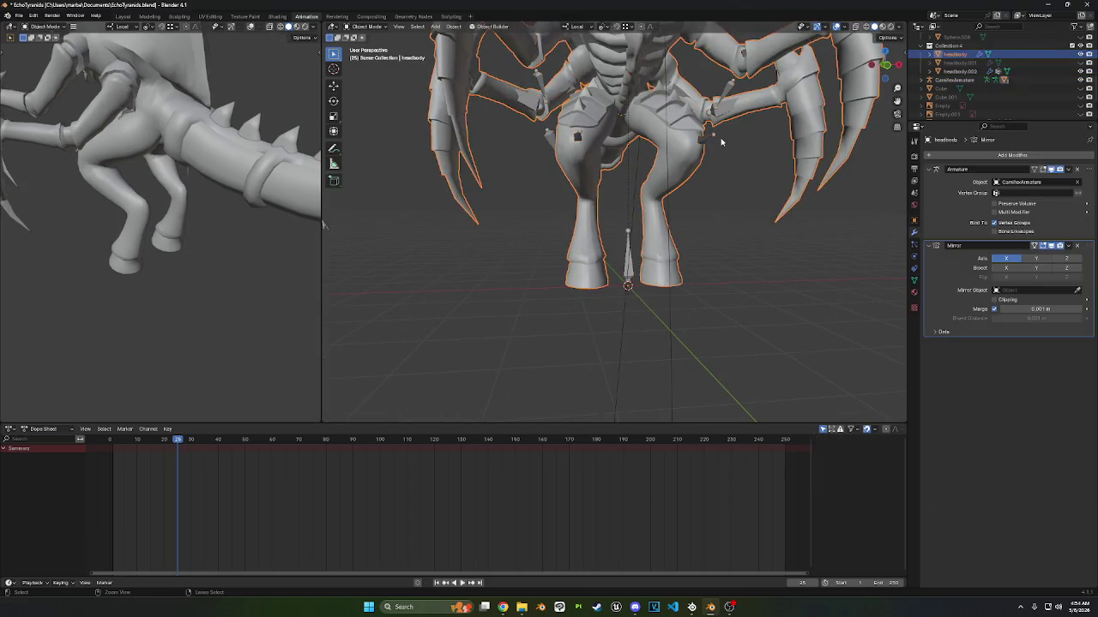
{"action": "key", "text": "ctrl+Tab"}
{"action": "key", "text": "ctrl+Tab"}
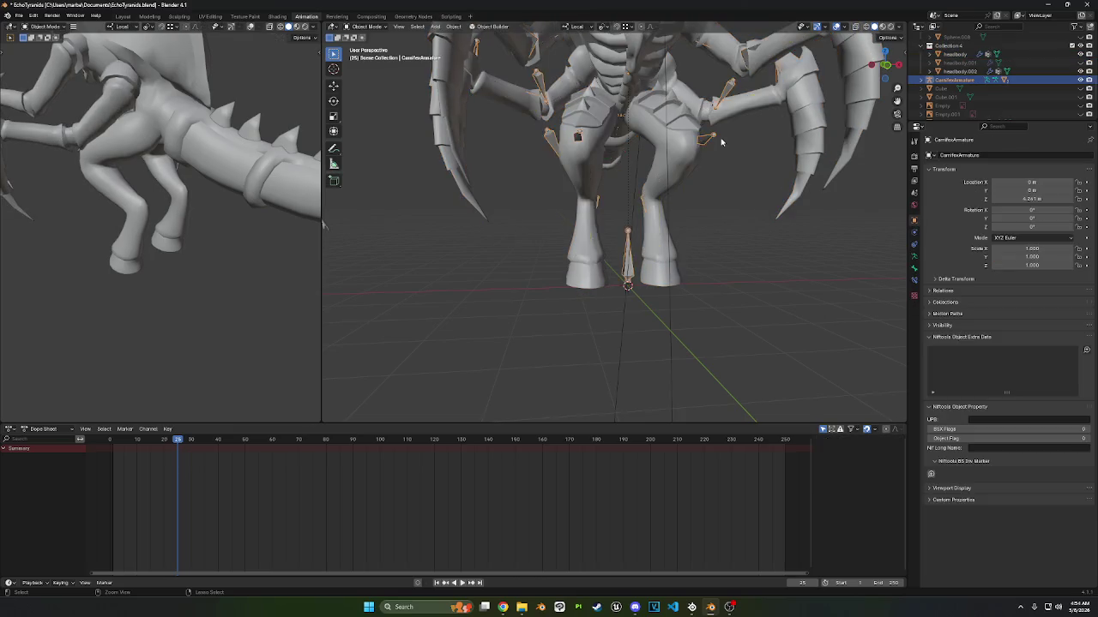
{"action": "left_click", "coordinate": [718, 137], "text": "shift"}
{"action": "key", "text": "ctrl+Tab"}
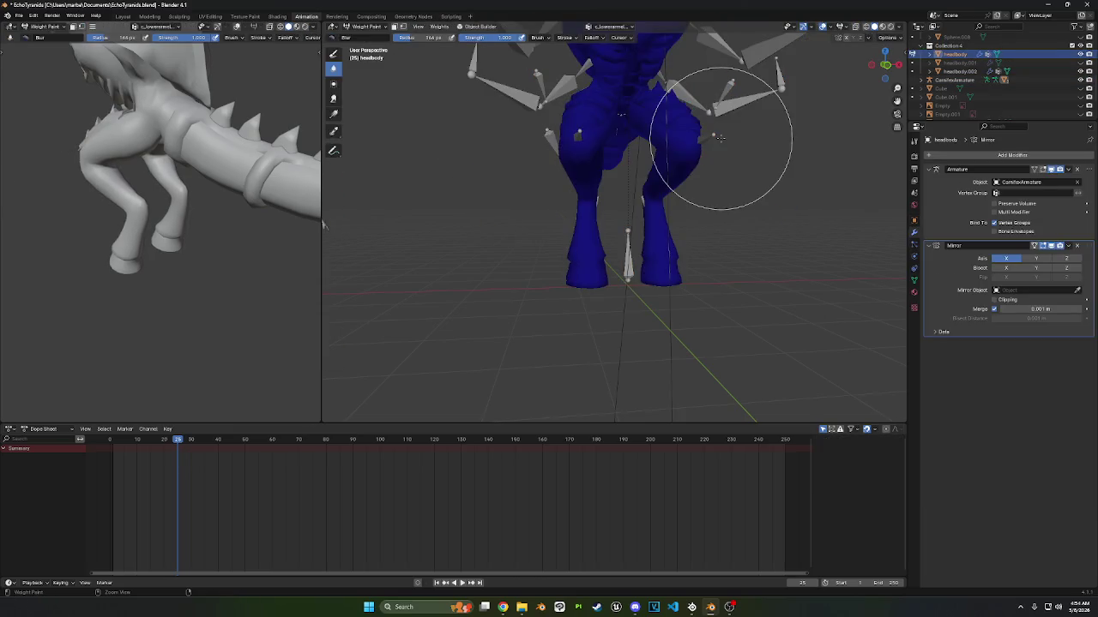
{"action": "key", "text": "ctrl+Tab"}
{"action": "left_click", "coordinate": [377, 27]}
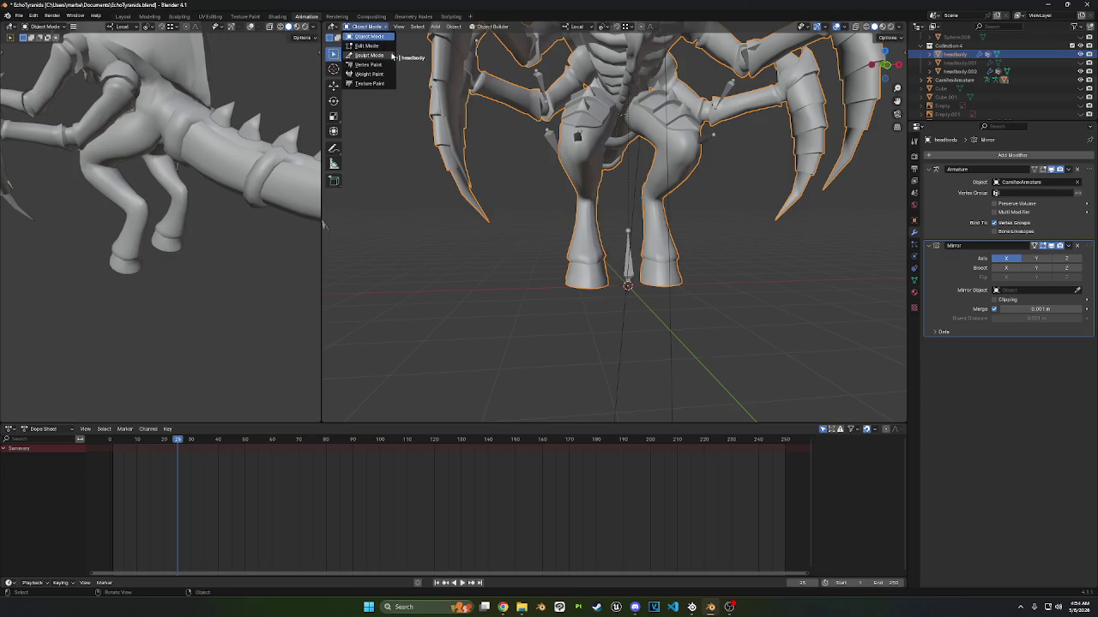
{"action": "middle_click_drag", "start_coordinate": [600, 103], "coordinate": [636, 187]}
- Put the CarnifexArmature in Pose Mode and select the right arm IK control
{"action": "left_click", "coordinate": [693, 135]}
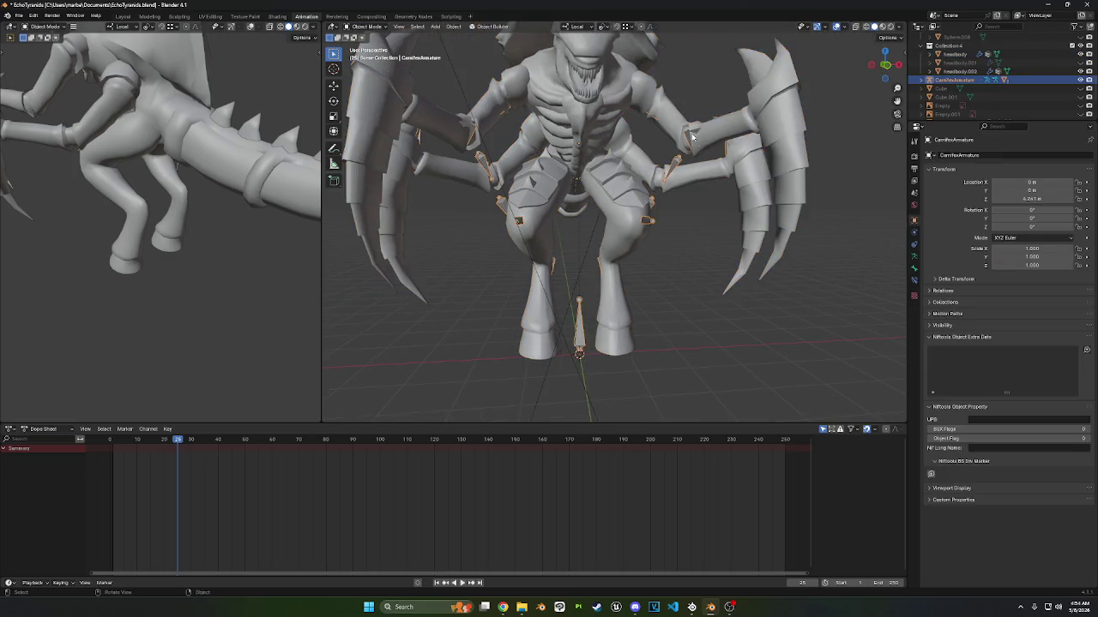
{"action": "left_click", "coordinate": [376, 28]}
{"action": "left_click", "coordinate": [369, 53]}
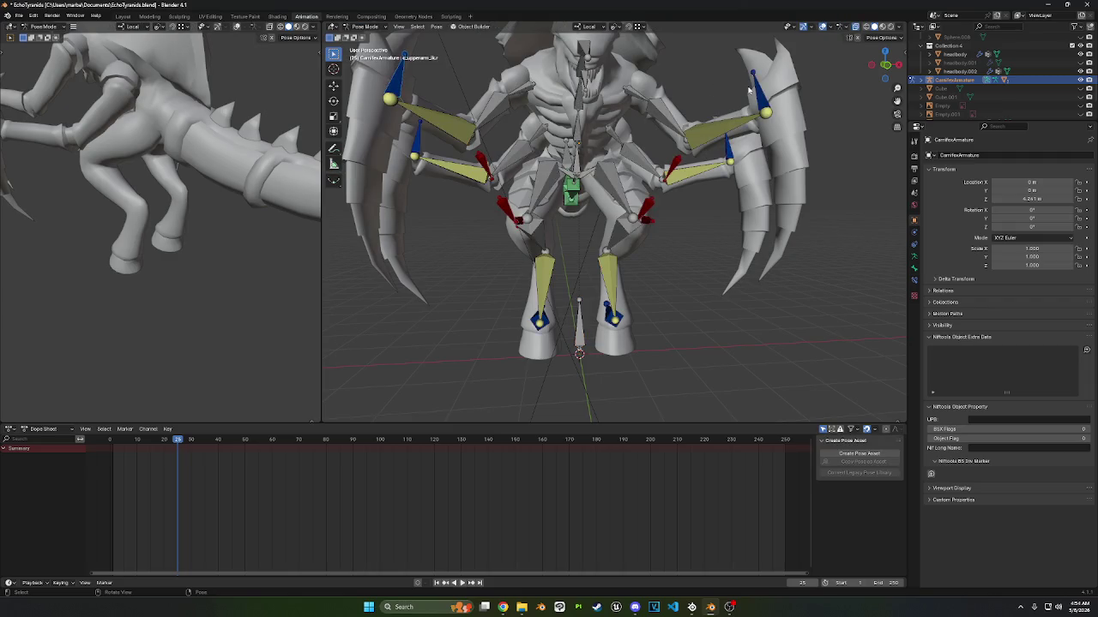
{"action": "left_click", "coordinate": [755, 86]}
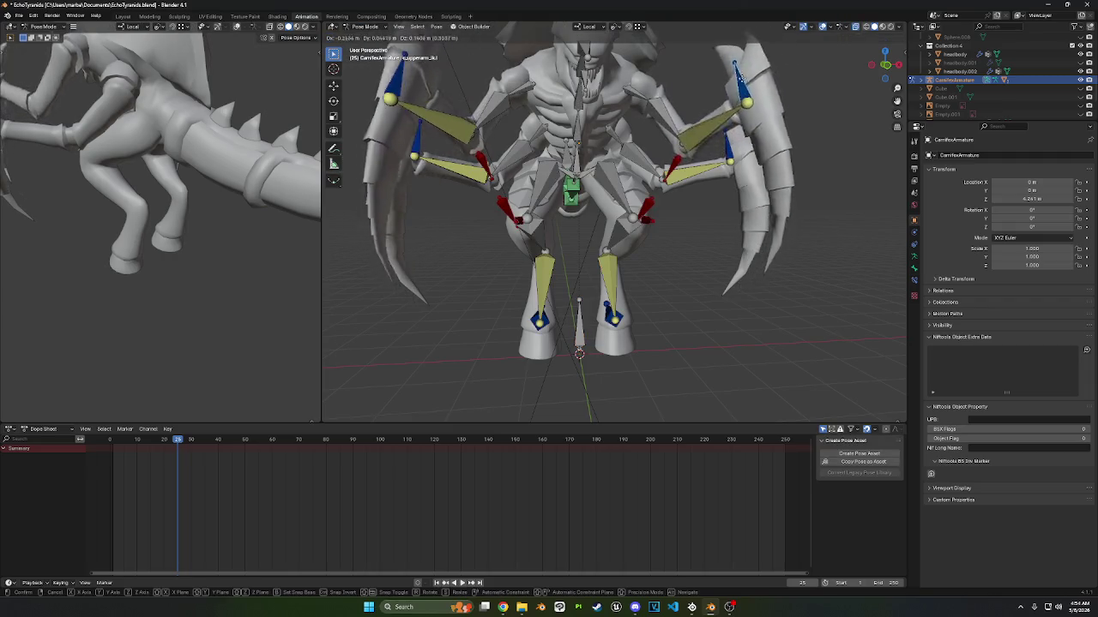
{"action": "middle_click_drag", "start_coordinate": [571, 127], "coordinate": [757, 193]}
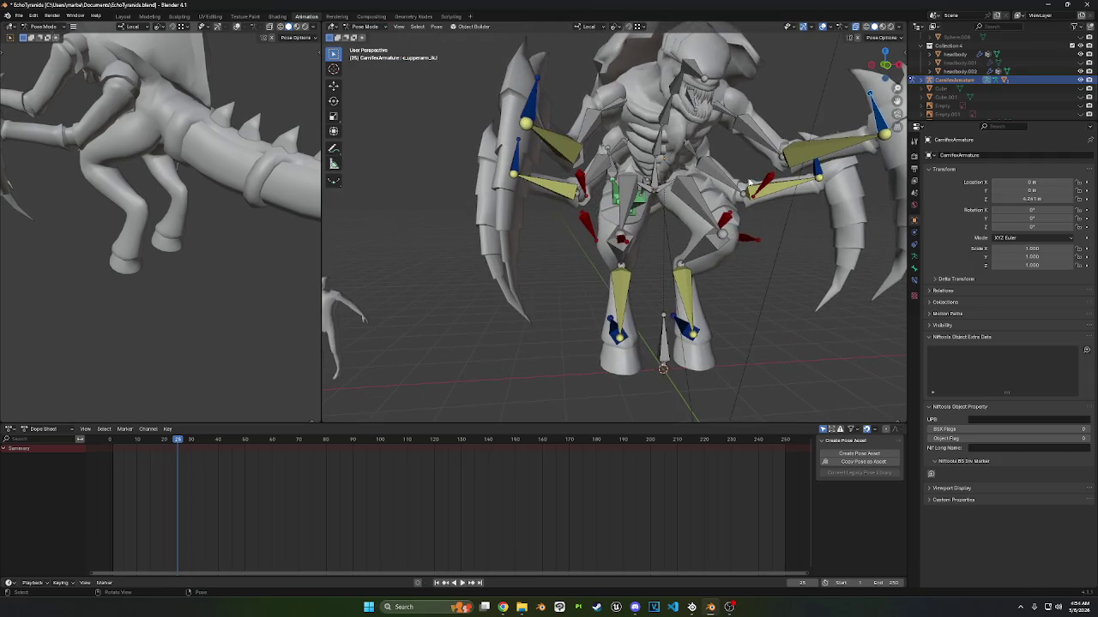
{"action": "scroll", "coordinate": [749, 182], "scroll_direction": "down", "scroll_amount": 3}
{"action": "middle_click_drag", "start_coordinate": [748, 183], "coordinate": [716, 196]}
- Return the armature to Object Mode and snap to the front orthographic view
{"action": "left_click", "coordinate": [365, 26]}
{"action": "left_click", "coordinate": [364, 40]}
{"action": "scroll", "coordinate": [582, 179], "scroll_direction": "up", "scroll_amount": 2}
{"action": "scroll", "coordinate": [583, 179], "scroll_direction": "up", "scroll_amount": 2}
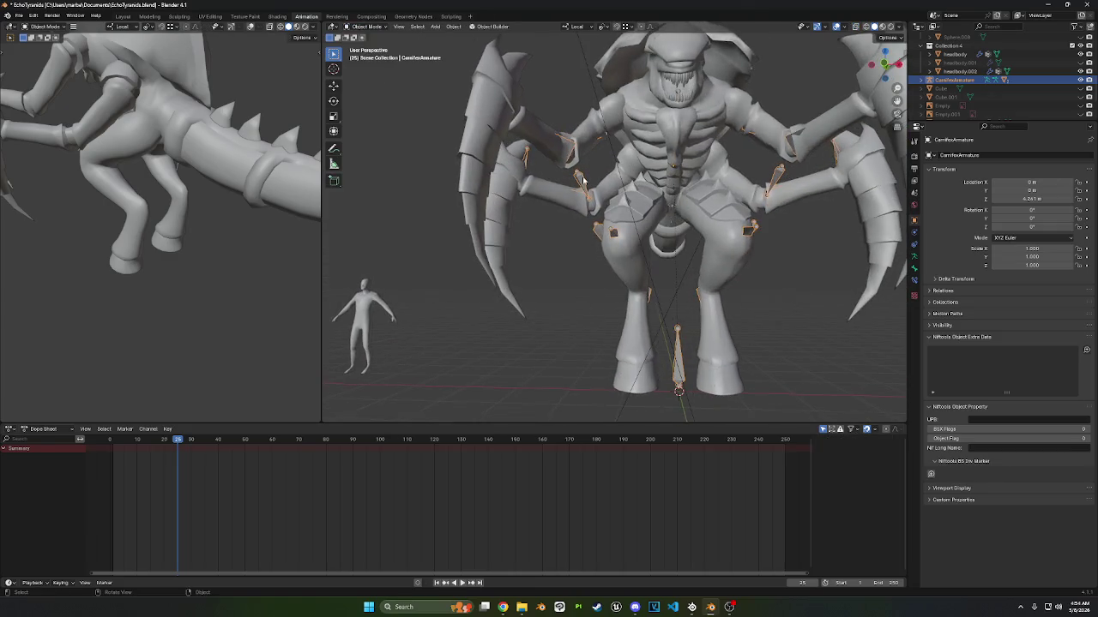
{"action": "scroll", "coordinate": [589, 183], "scroll_direction": "down", "scroll_amount": 2}
{"action": "middle_click_drag", "start_coordinate": [589, 183], "coordinate": [589, 187]}
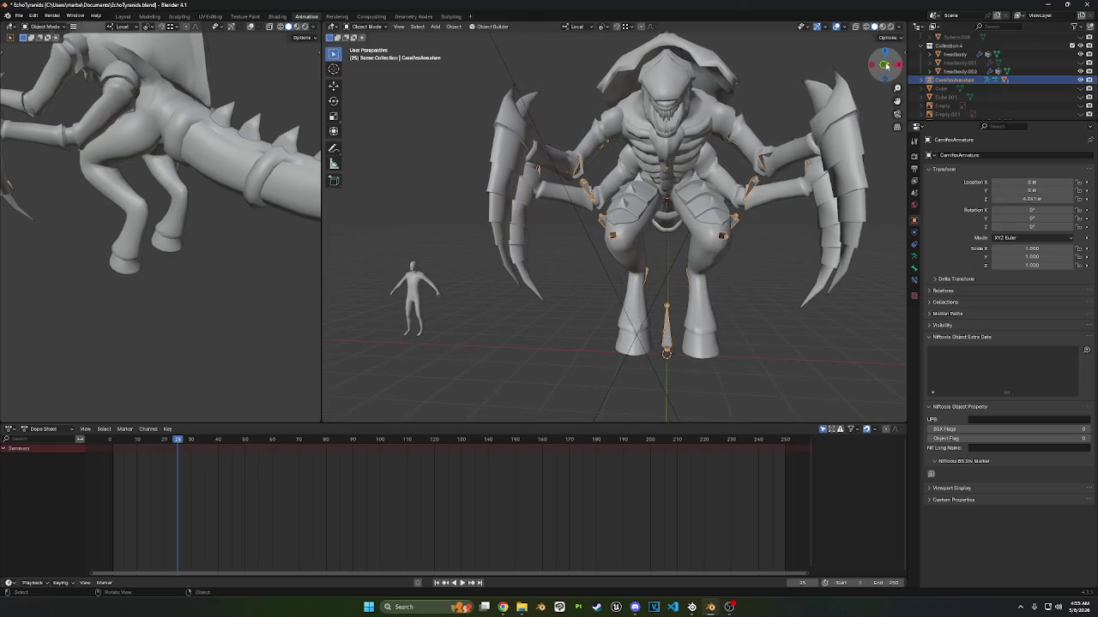
{"action": "left_click", "coordinate": [885, 67]}
{"action": "scroll", "coordinate": [777, 111], "scroll_direction": "up", "scroll_amount": 2}
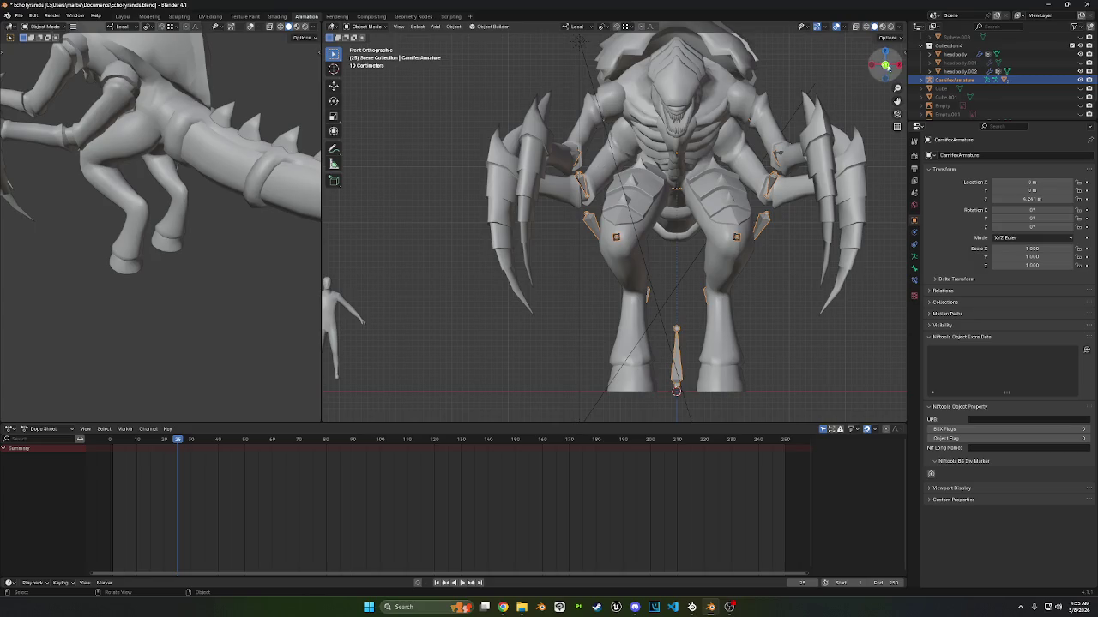
- Set the CarnifexArmature's Viewport Display to In Front, with bones drawn as Stick
{"action": "left_click", "coordinate": [914, 272]}
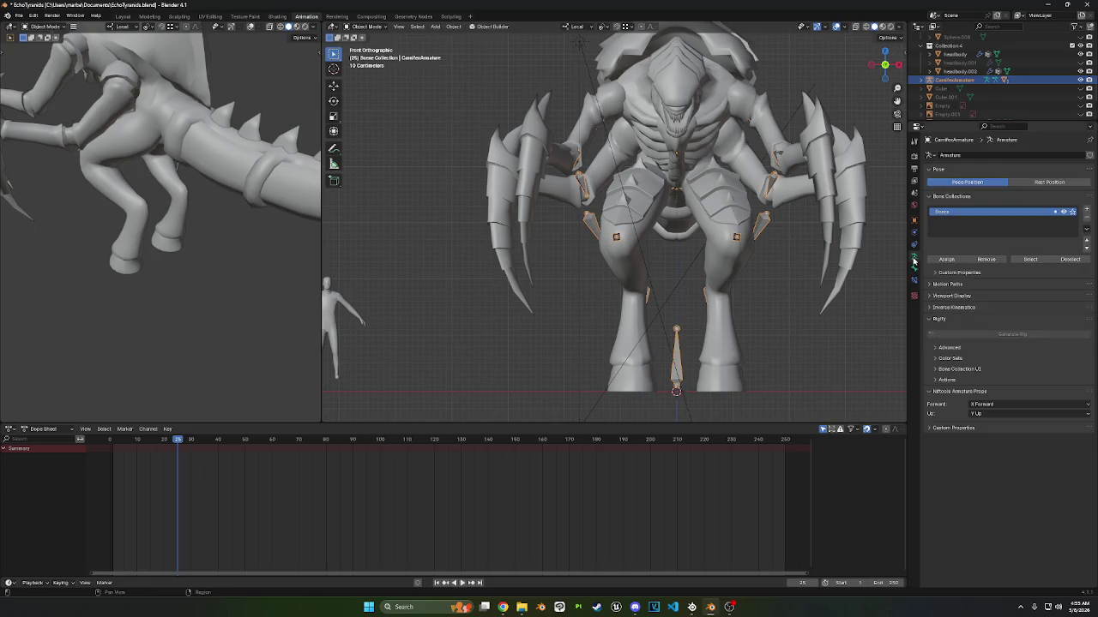
{"action": "left_click", "coordinate": [914, 269]}
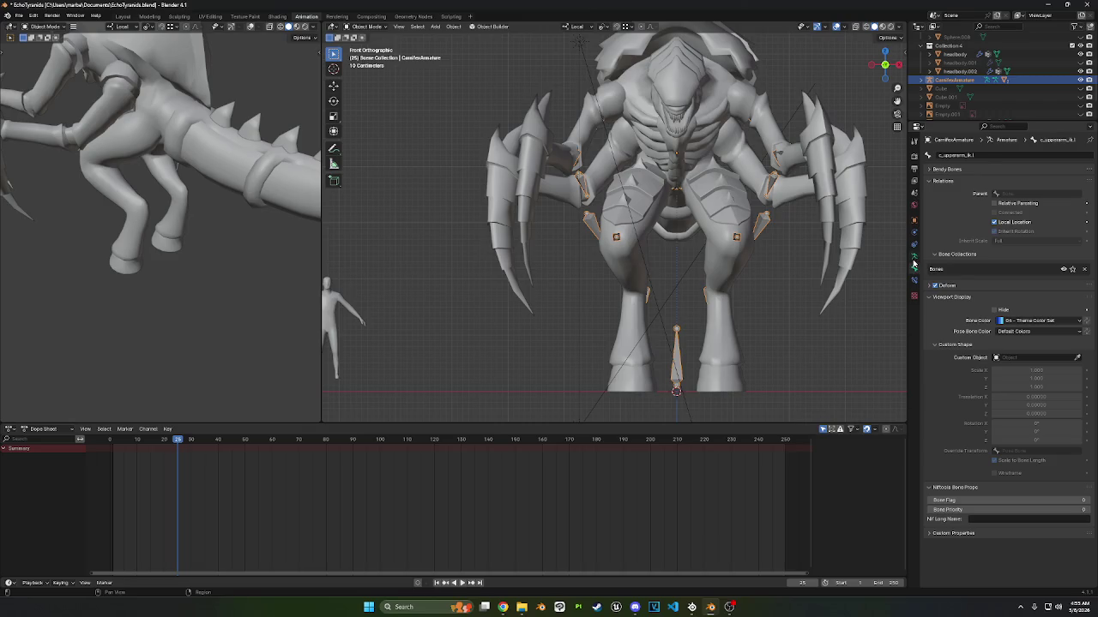
{"action": "left_click", "coordinate": [914, 257]}
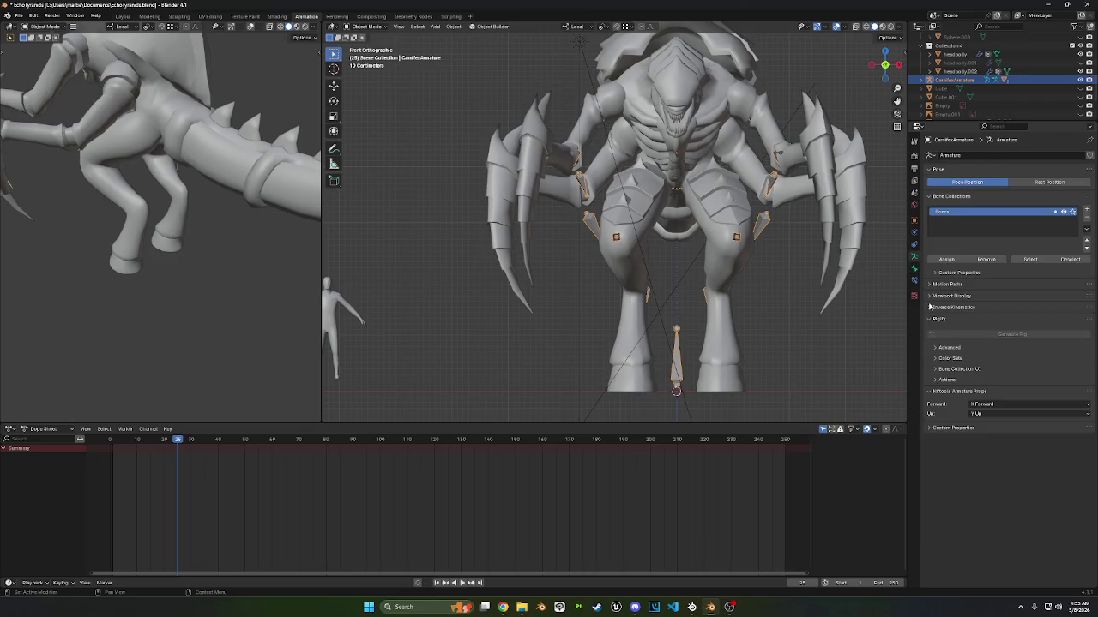
{"action": "left_click", "coordinate": [930, 296]}
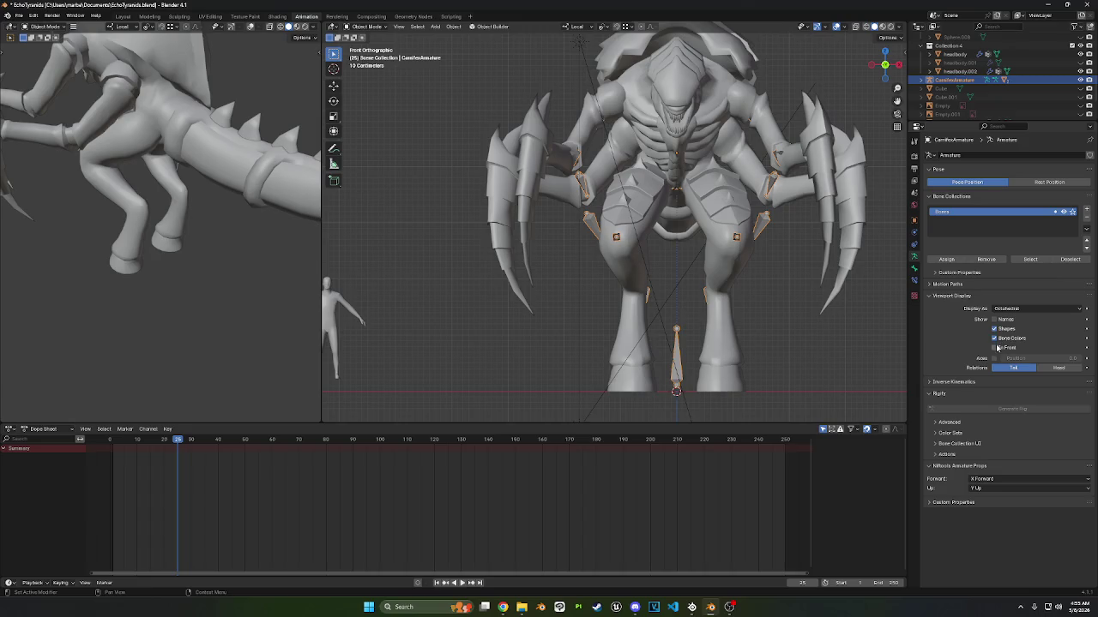
{"action": "left_click", "coordinate": [996, 347]}
{"action": "left_click", "coordinate": [1005, 309]}
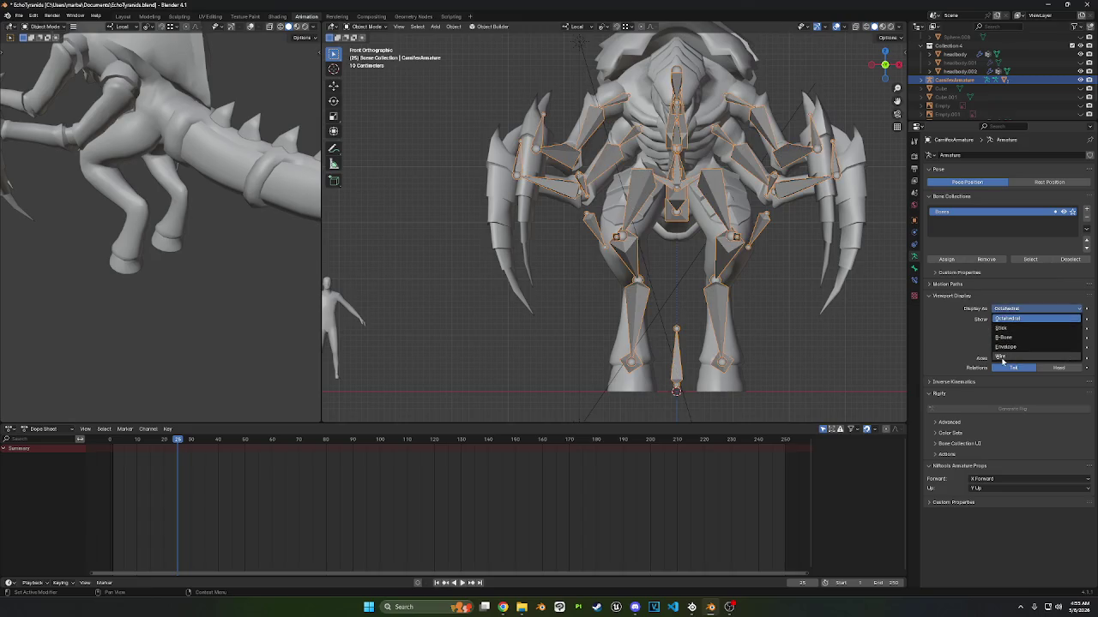
{"action": "left_click", "coordinate": [1001, 328]}
{"action": "mouse_move", "coordinate": [857, 283]}
{"action": "middle_mouse_down"}
{"action": "mouse_move", "coordinate": [621, 295]}
{"action": "mouse_move", "coordinate": [481, 283]}
{"action": "middle_mouse_up"}
{"action": "left_click", "coordinate": [621, 296]}
{"action": "left_click", "coordinate": [367, 27]}
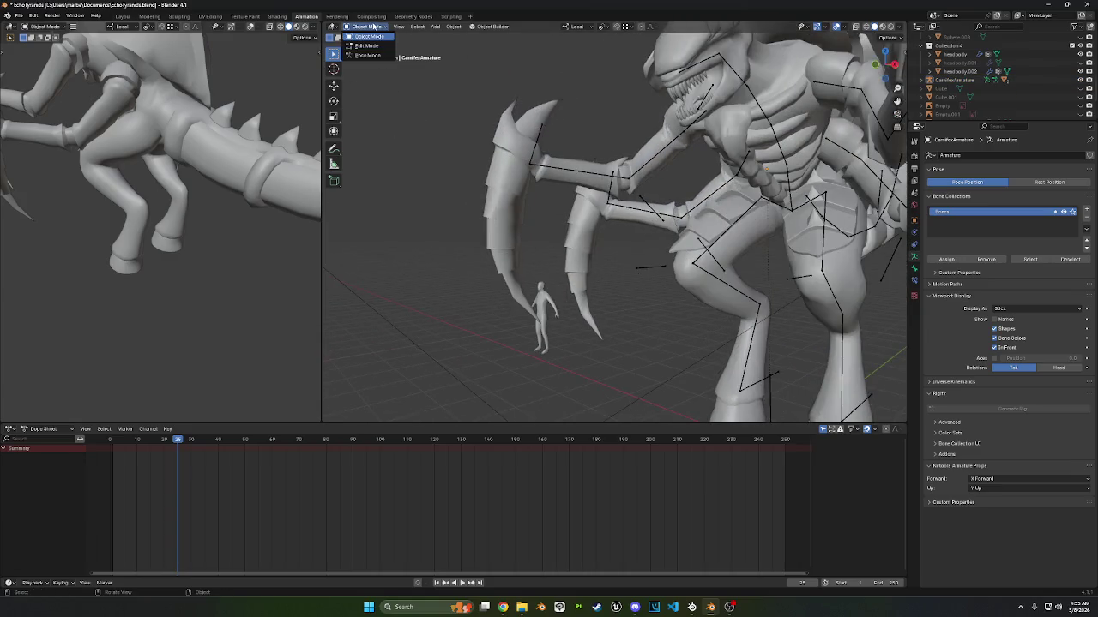
- Put the headbody mesh in Weight Paint mode and view its modifiers
{"action": "left_click", "coordinate": [556, 160]}
{"action": "left_click", "coordinate": [367, 26]}
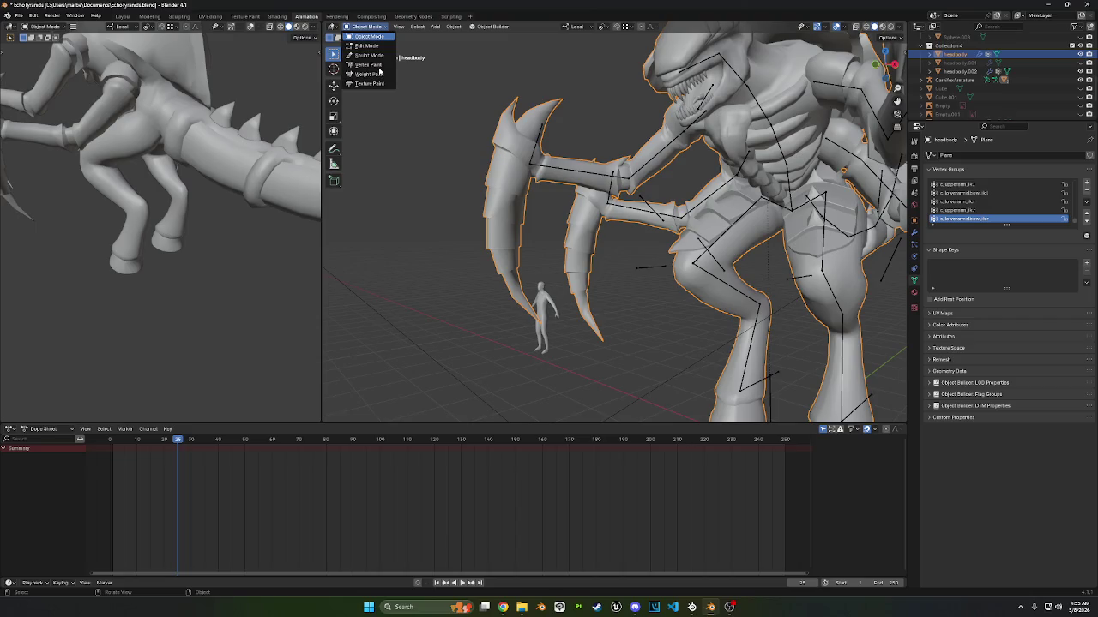
{"action": "left_click", "coordinate": [378, 75]}
{"action": "middle_click_drag", "start_coordinate": [453, 134], "coordinate": [504, 122]}
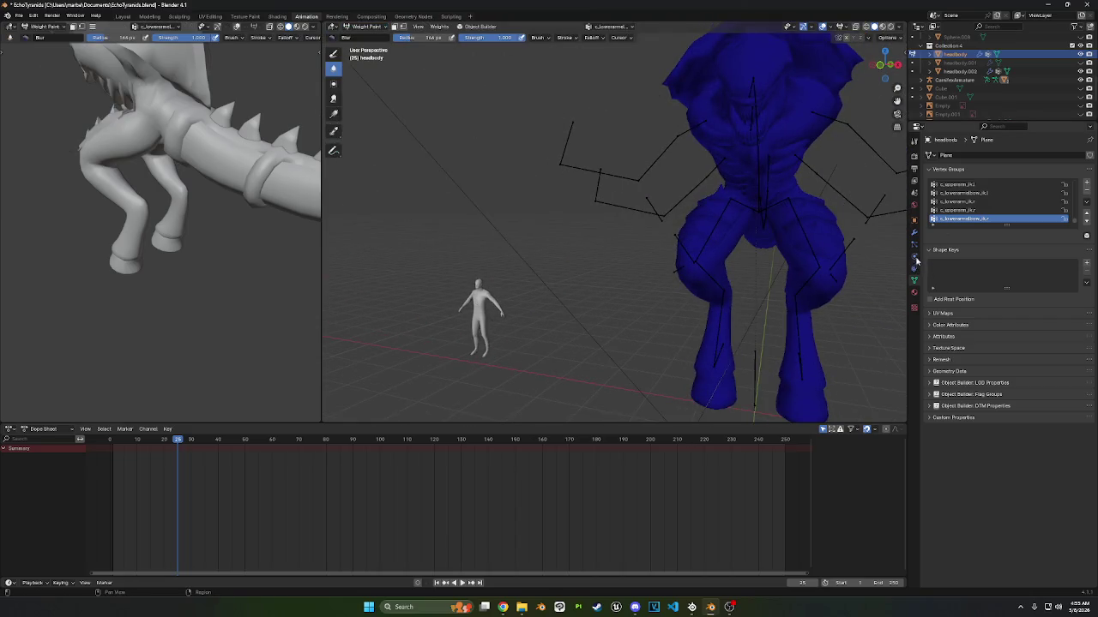
{"action": "left_click", "coordinate": [913, 233]}
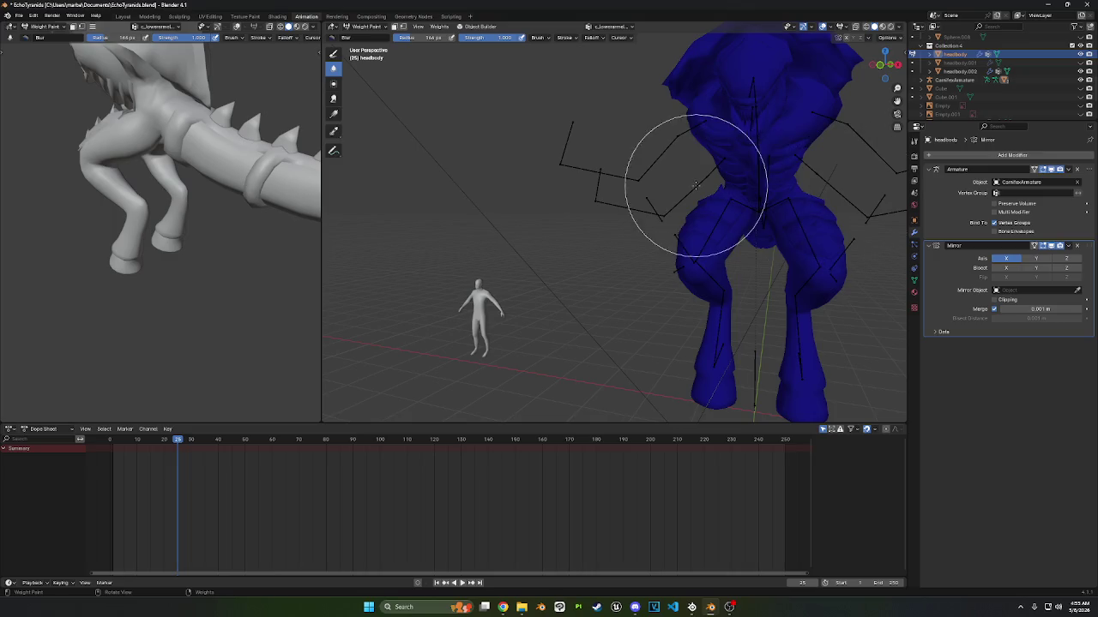
{"action": "middle_click_drag", "start_coordinate": [760, 232], "coordinate": [606, 189]}
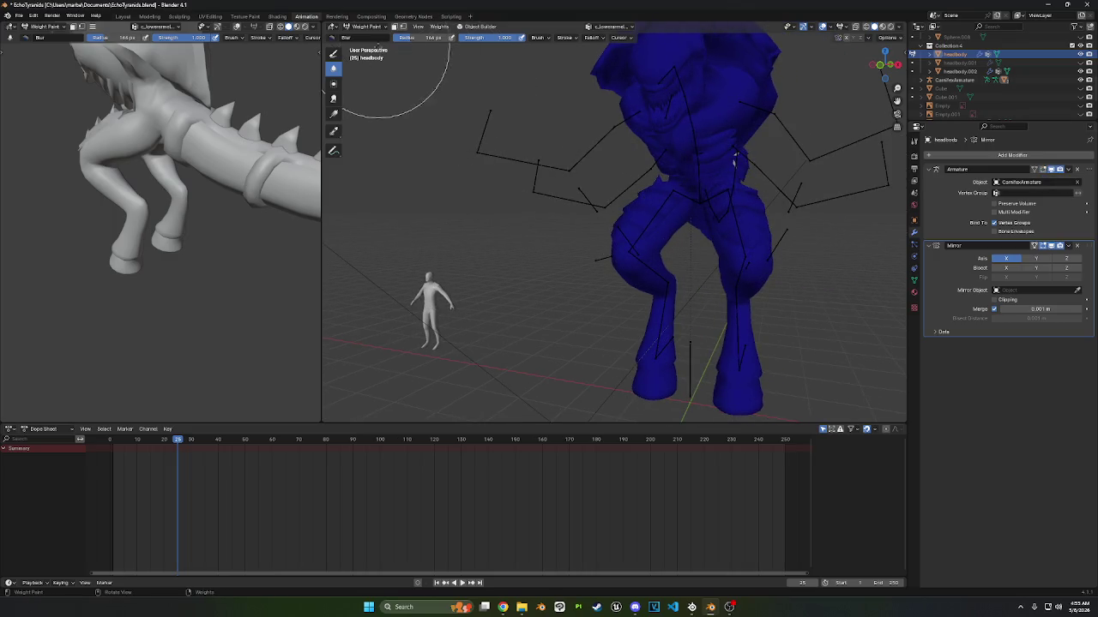
- Reveal the hidden claw and arm geometry in Edit Mode, then return to Object Mode
{"action": "left_click", "coordinate": [369, 27]}
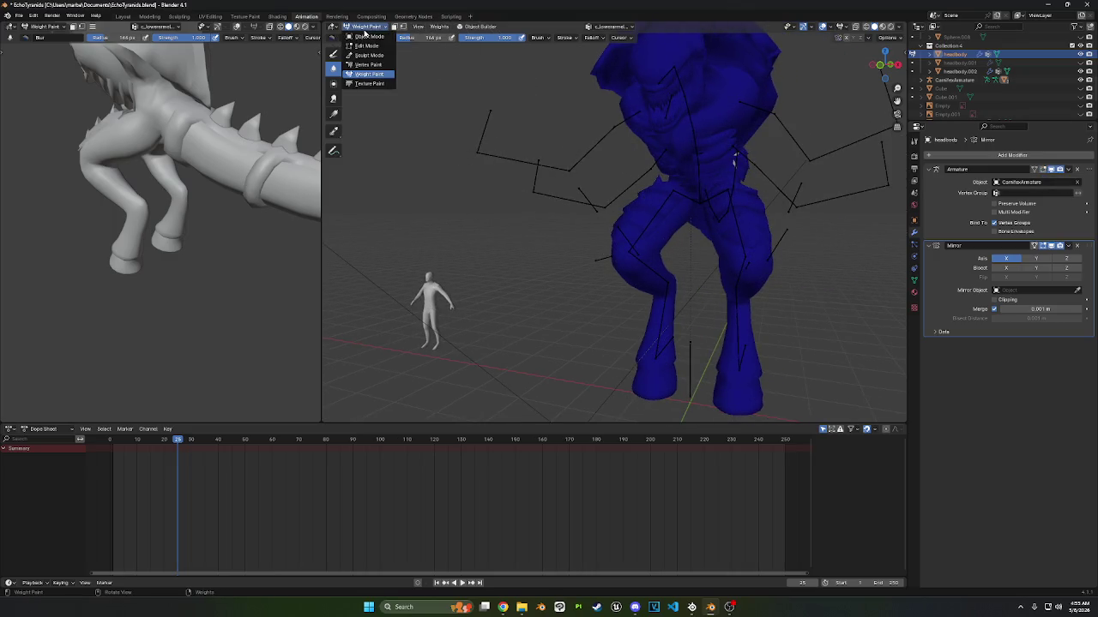
{"action": "left_click", "coordinate": [368, 46]}
{"action": "left_click", "coordinate": [490, 30]}
{"action": "mouse_move", "coordinate": [498, 229]}
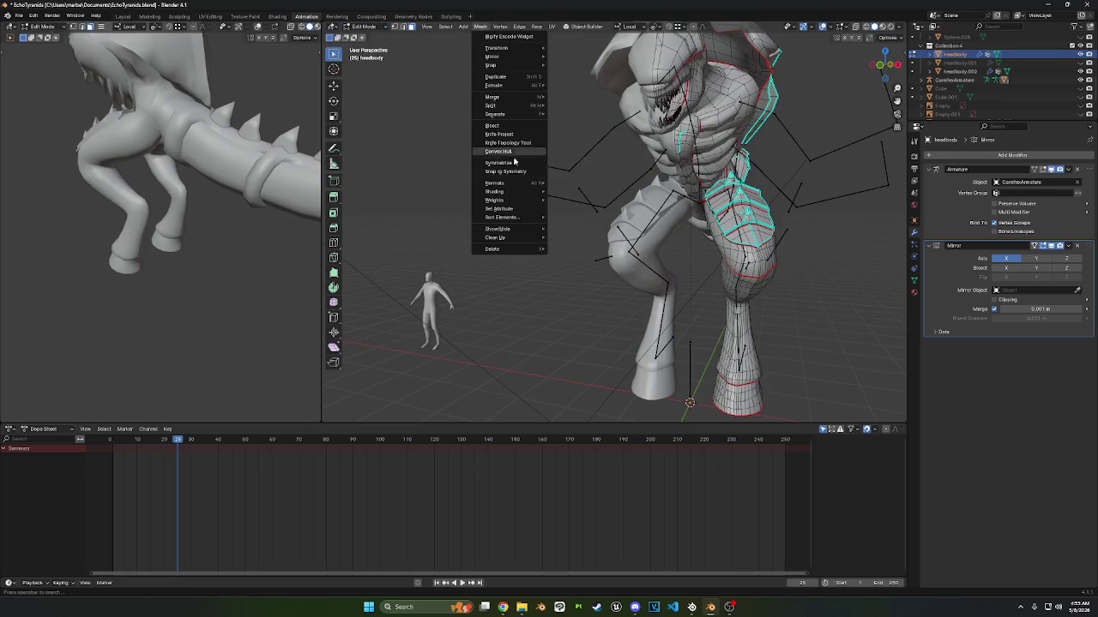
{"action": "left_click", "coordinate": [576, 227]}
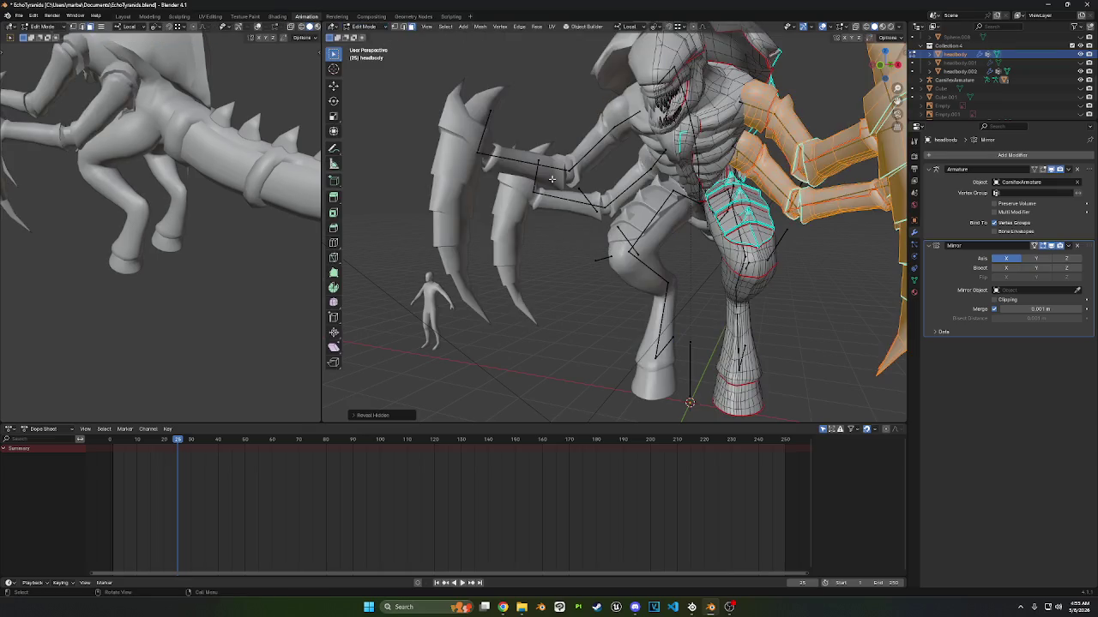
{"action": "left_click", "coordinate": [366, 28]}
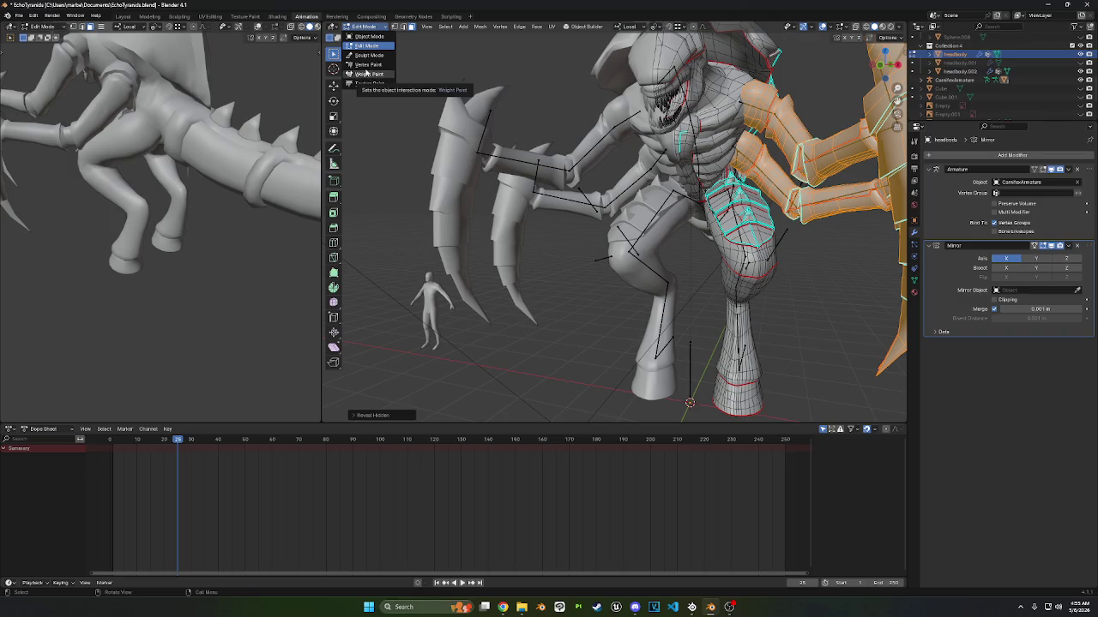
{"action": "left_click", "coordinate": [369, 36]}
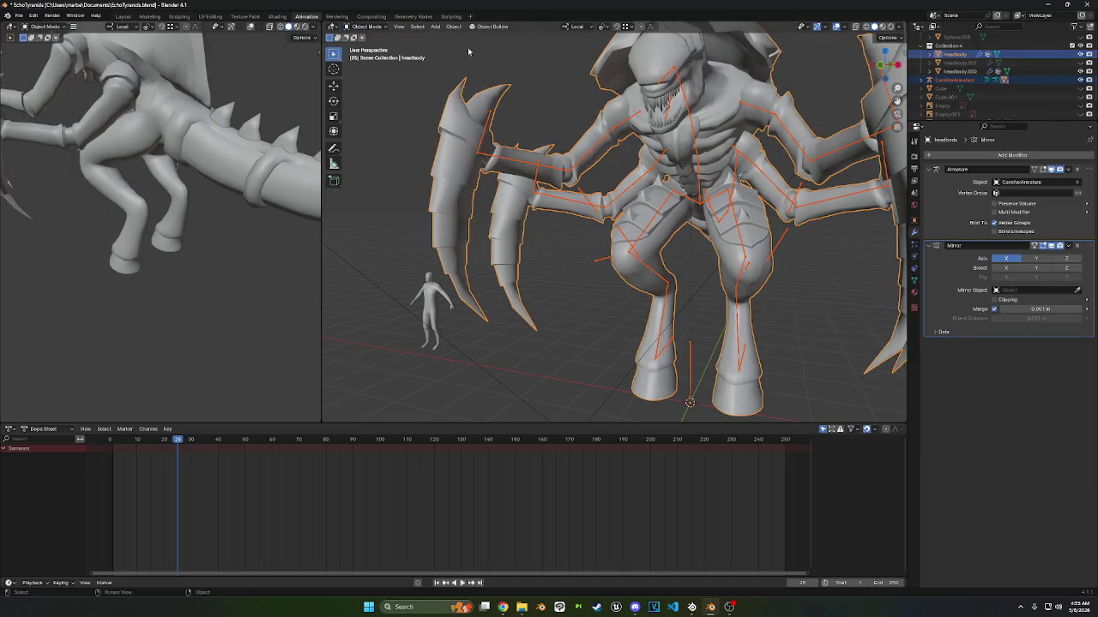
- Re-enter Weight Paint mode and select the c_upperarm_ik.r bone
{"action": "left_click", "coordinate": [366, 26]}
{"action": "left_click", "coordinate": [365, 74]}
{"action": "mouse_move", "coordinate": [587, 155]}
{"action": "middle_mouse_down"}
{"action": "mouse_move", "coordinate": [540, 135]}
{"action": "mouse_move", "coordinate": [502, 154]}
{"action": "mouse_move", "coordinate": [327, 75]}
{"action": "middle_mouse_up"}
{"action": "left_click", "coordinate": [334, 229]}
{"action": "left_click", "coordinate": [541, 137]}
- Try weight gradients and the Draw brush on the arm, then return to Object Mode
{"action": "left_click", "coordinate": [334, 112]}
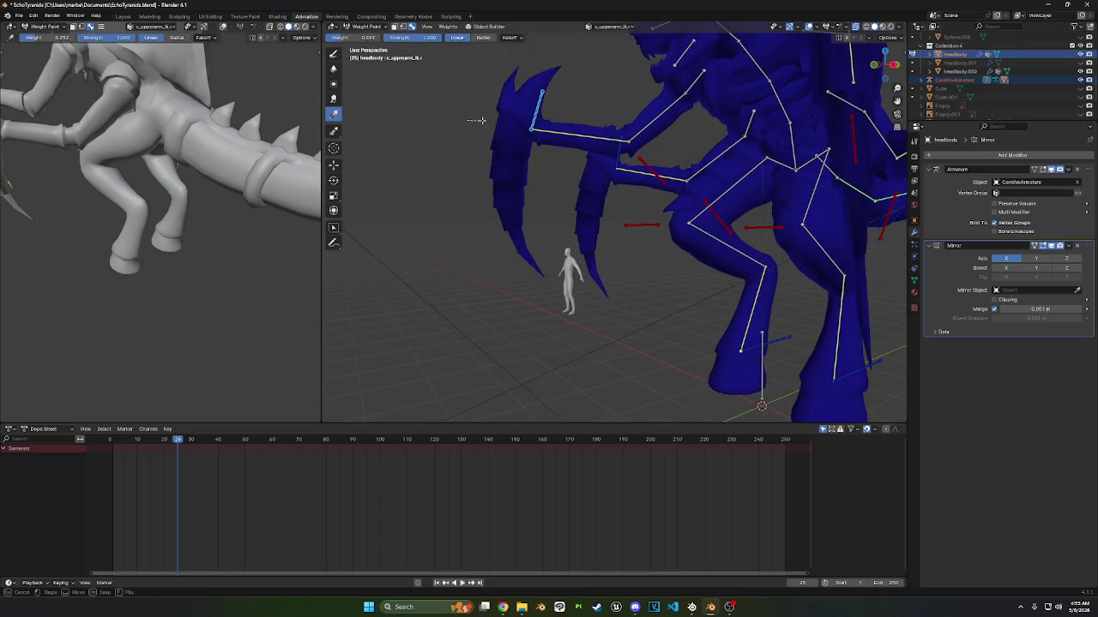
{"action": "left_click_drag", "start_coordinate": [512, 121], "coordinate": [514, 120]}
{"action": "left_click", "coordinate": [333, 53]}
{"action": "left_click", "coordinate": [343, 38]}
{"action": "left_click", "coordinate": [334, 114]}
{"action": "left_click_drag", "start_coordinate": [450, 112], "coordinate": [553, 123]}
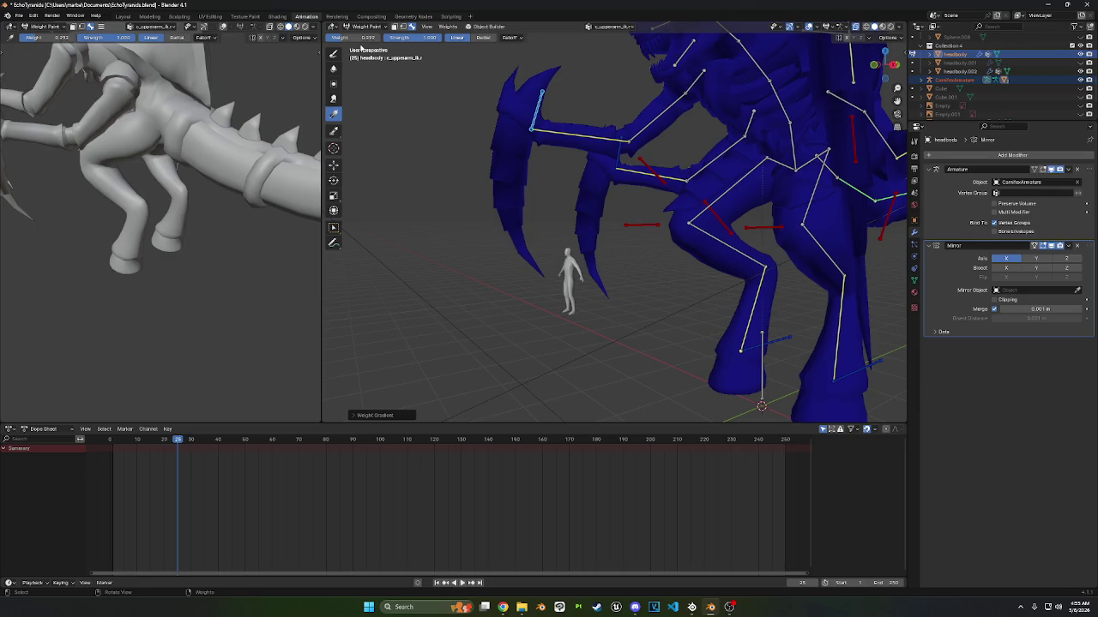
{"action": "left_click", "coordinate": [333, 53]}
{"action": "mouse_move", "coordinate": [429, 127]}
{"action": "middle_mouse_down"}
{"action": "mouse_move", "coordinate": [581, 147]}
{"action": "mouse_move", "coordinate": [459, 168]}
{"action": "middle_mouse_up"}
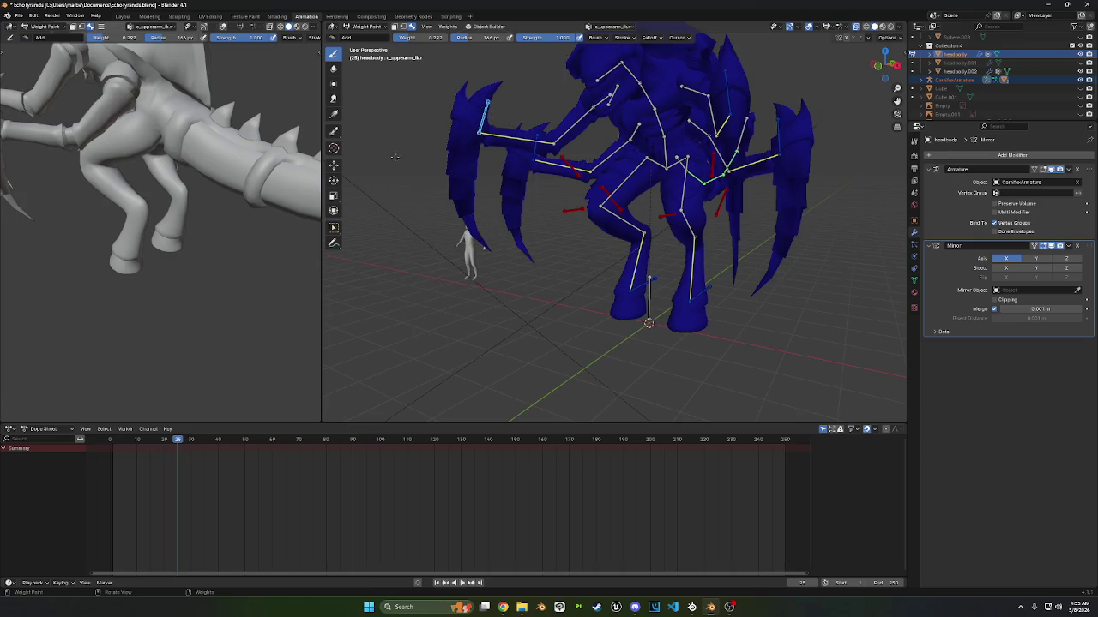
{"action": "left_click", "coordinate": [361, 26]}
{"action": "left_click", "coordinate": [369, 39]}
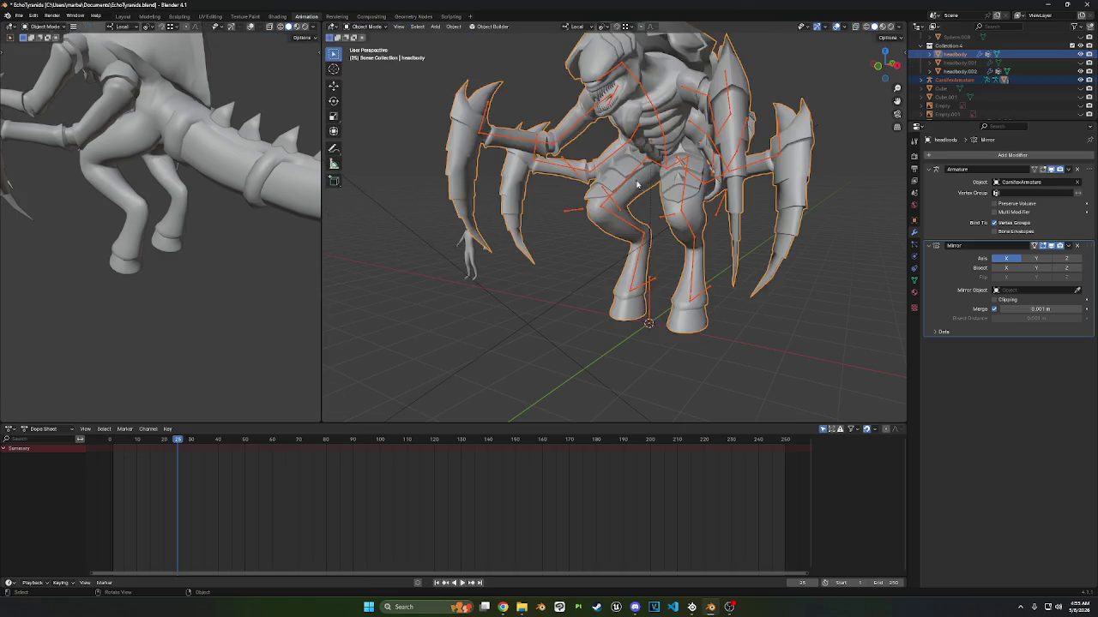
- Delete all of headbody's vertex groups, then undo the deletion
{"action": "middle_click_drag", "start_coordinate": [652, 180], "coordinate": [794, 175]}
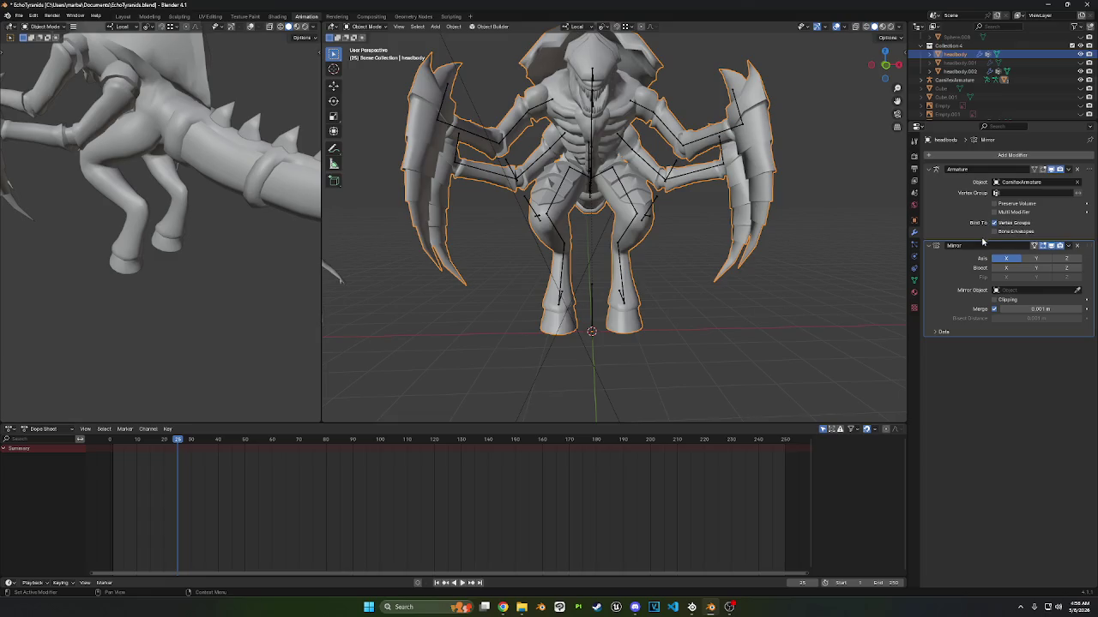
{"action": "left_click", "coordinate": [914, 279]}
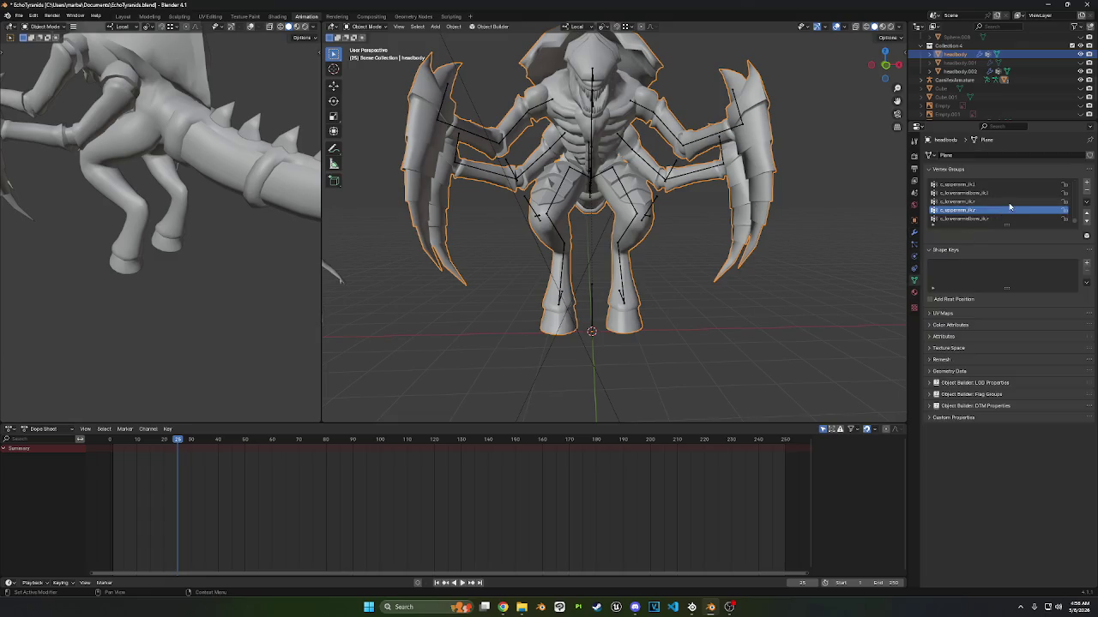
{"action": "scroll", "coordinate": [982, 218], "scroll_direction": "down", "scroll_amount": 2}
{"action": "scroll", "coordinate": [983, 216], "scroll_direction": "down", "scroll_amount": 2}
{"action": "scroll", "coordinate": [983, 213], "scroll_direction": "down", "scroll_amount": 2}
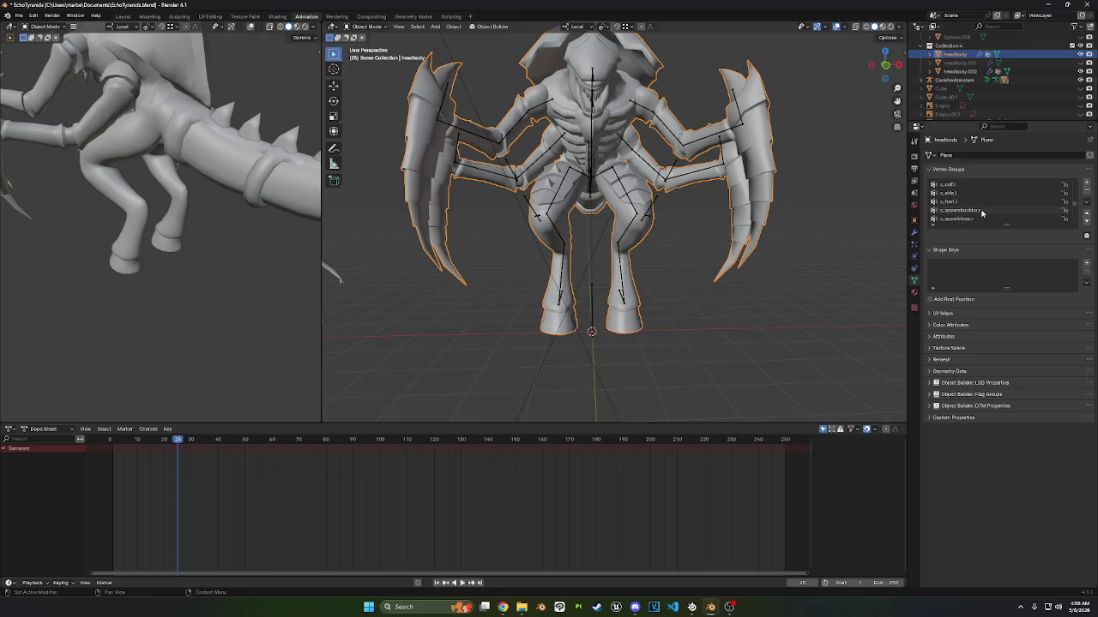
{"action": "scroll", "coordinate": [982, 212], "scroll_direction": "down", "scroll_amount": 1}
{"action": "scroll", "coordinate": [983, 212], "scroll_direction": "down", "scroll_amount": 1}
{"action": "left_click", "coordinate": [1086, 204]}
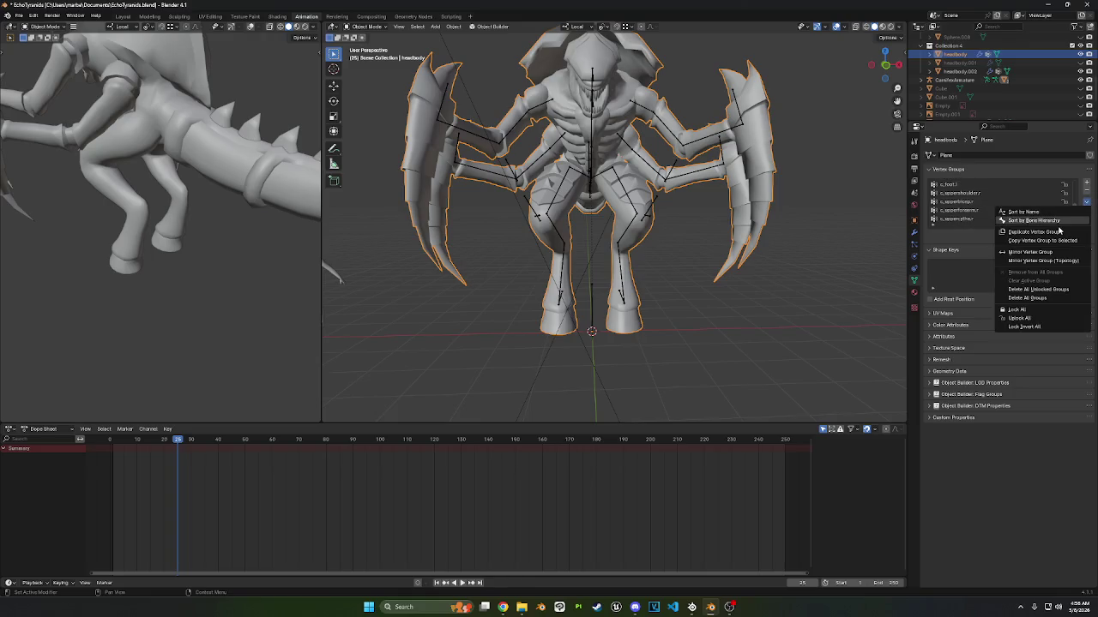
{"action": "left_click", "coordinate": [1031, 298]}
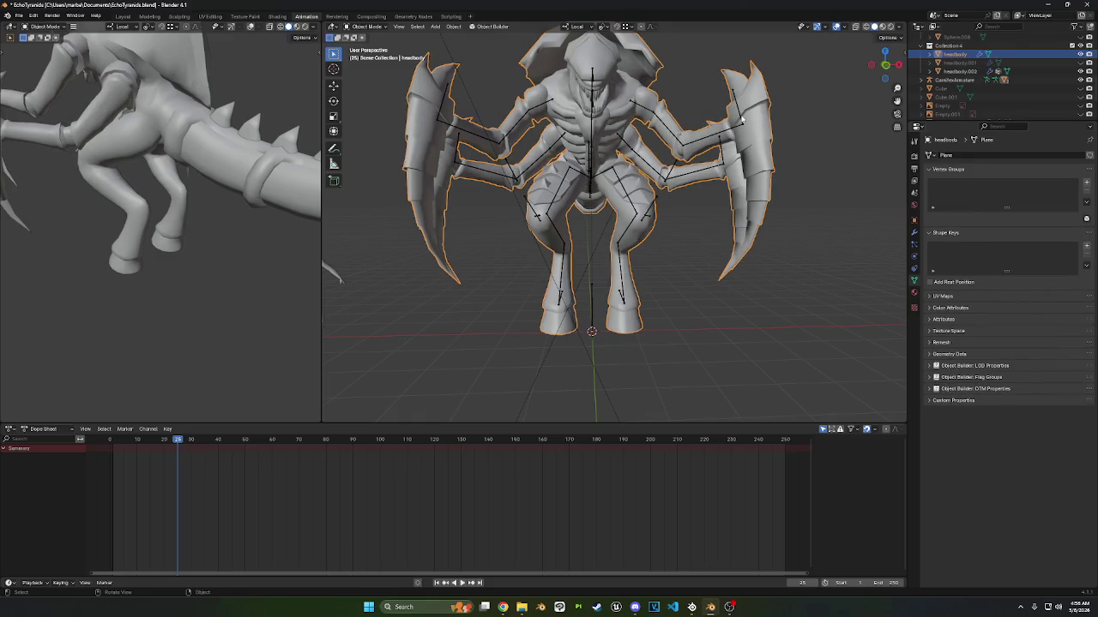
{"action": "left_click", "coordinate": [741, 120]}
{"action": "key", "text": "ctrl+z"}
{"action": "key", "text": "ctrl+z"}
{"action": "key", "text": "ctrl+z"}
{"action": "key", "text": "ctrl+z"}
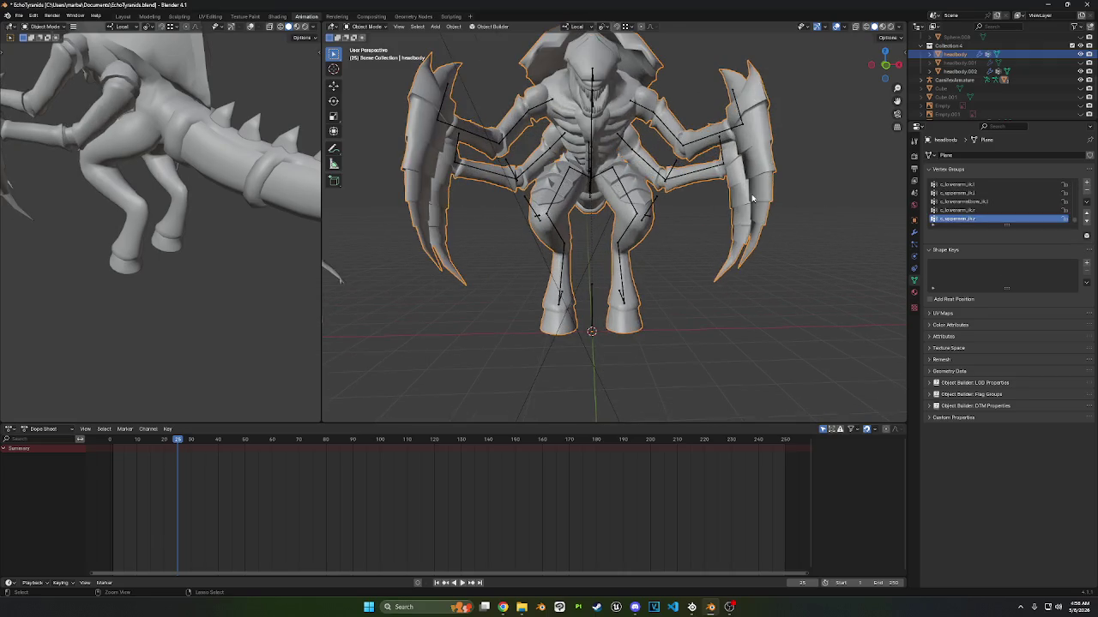
- Switch the headbody mesh to Weight Paint mode on its c_upperarm_ik.r group
{"action": "scroll", "coordinate": [728, 196], "scroll_direction": "up", "scroll_amount": 3}
{"action": "mouse_move", "coordinate": [728, 196]}
{"action": "middle_mouse_down"}
{"action": "mouse_move", "coordinate": [782, 200]}
{"action": "mouse_move", "coordinate": [772, 196]}
{"action": "middle_mouse_up"}
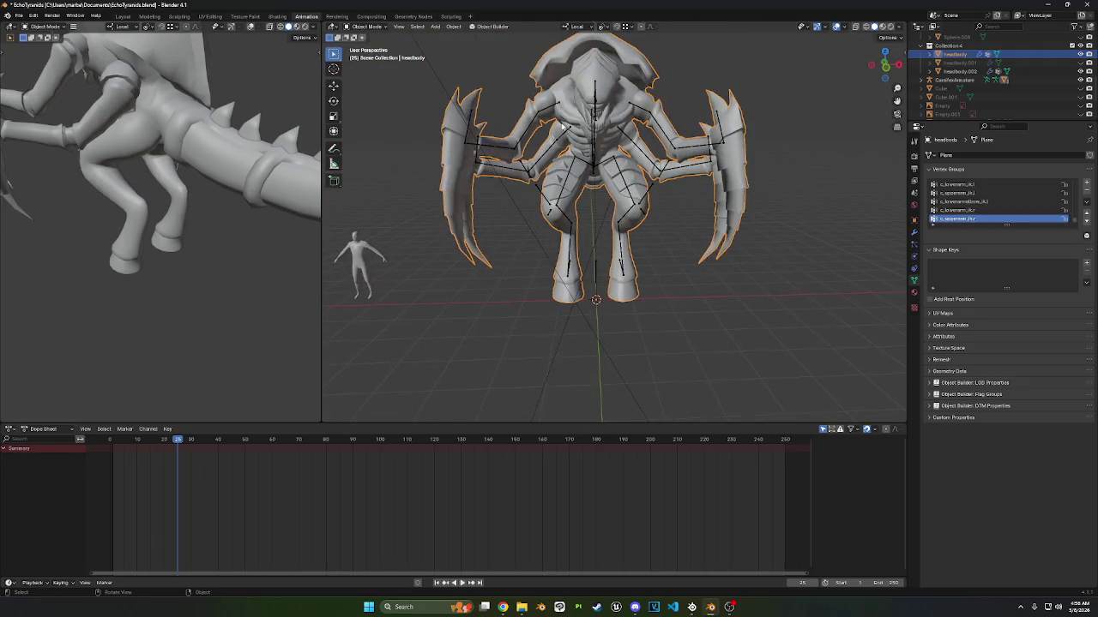
{"action": "left_click", "coordinate": [367, 26]}
{"action": "left_click", "coordinate": [367, 76]}
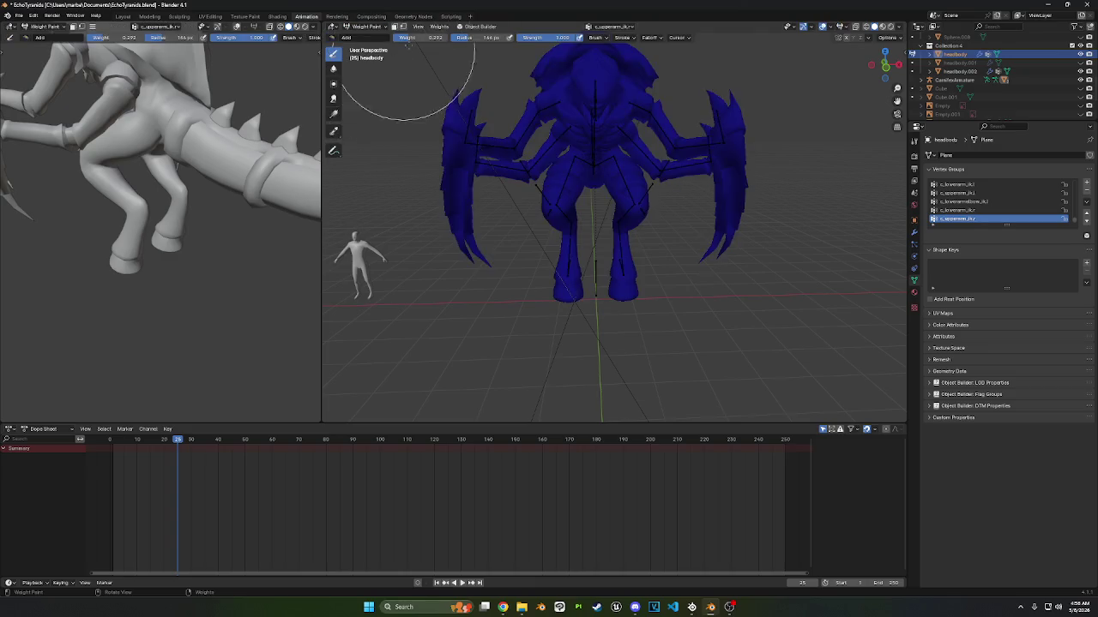
- Mirror the vertex group weights with All Groups enabled
{"action": "left_click", "coordinate": [437, 26]}
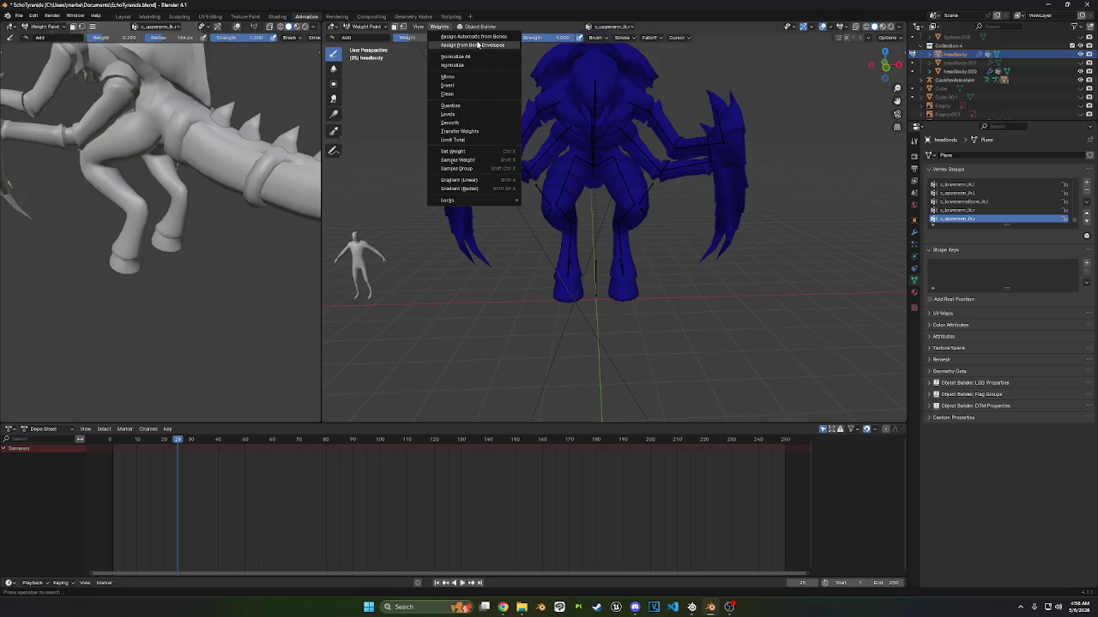
{"action": "left_click", "coordinate": [472, 77]}
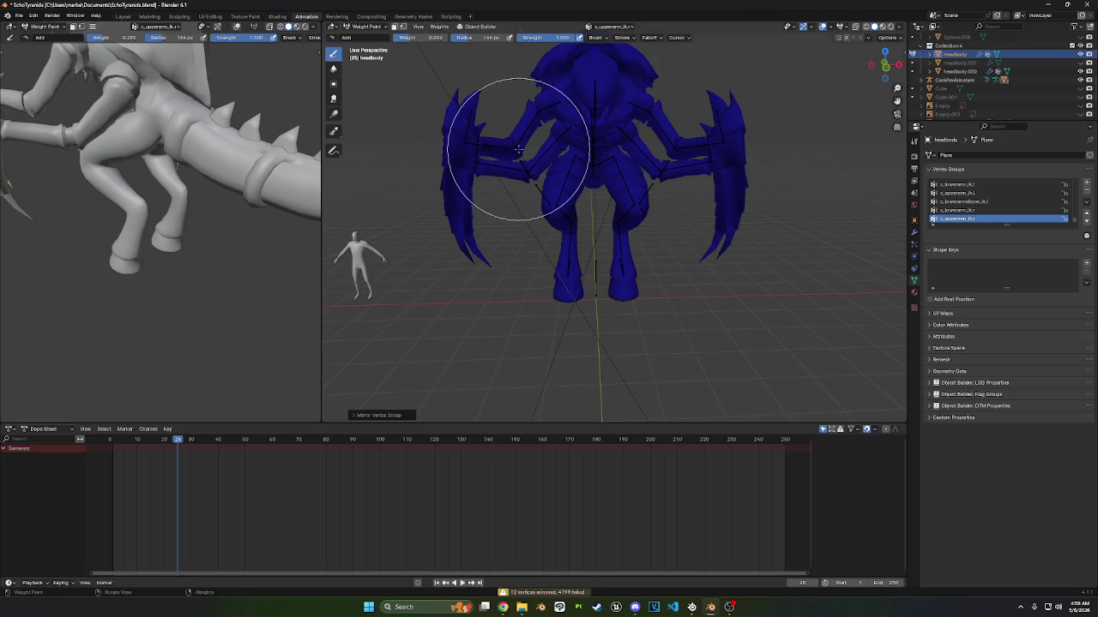
{"action": "middle_click_drag", "start_coordinate": [536, 174], "coordinate": [514, 258]}
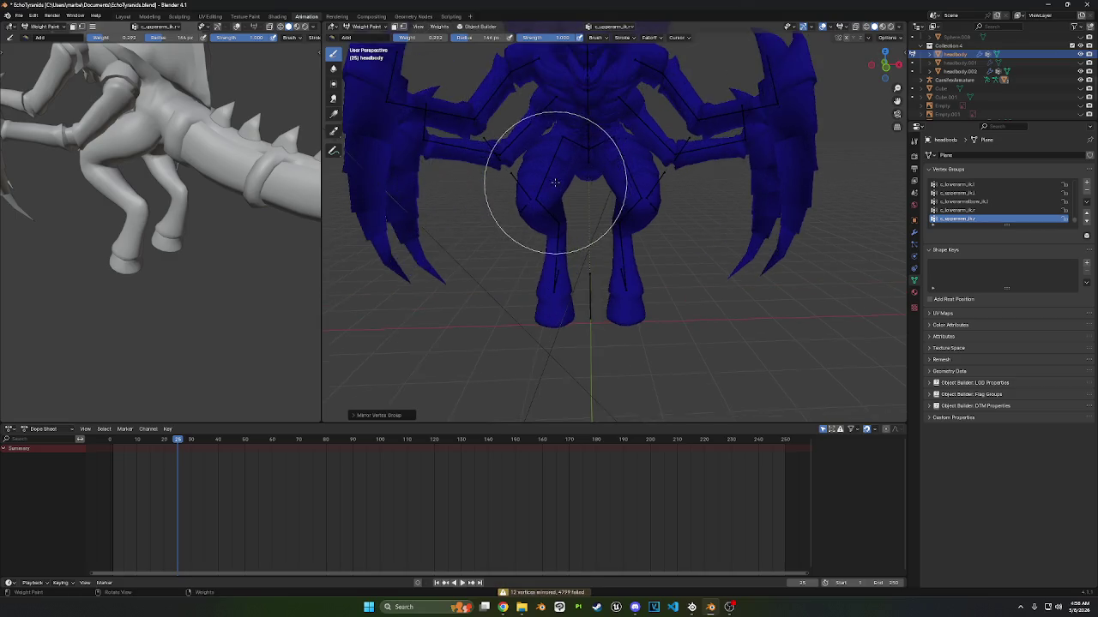
{"action": "left_click", "coordinate": [377, 415]}
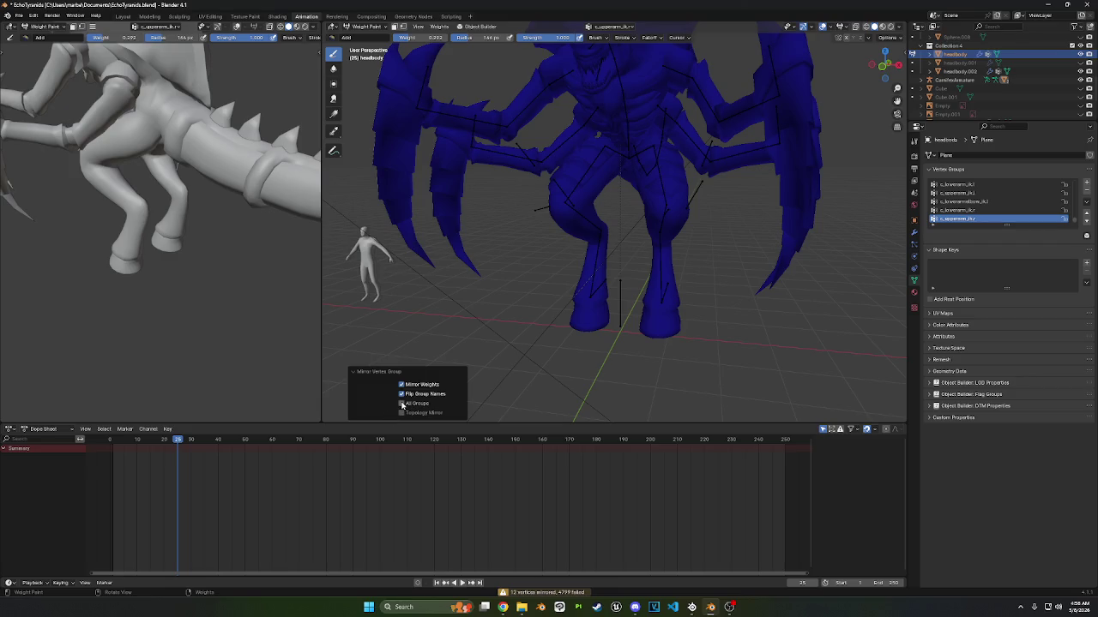
{"action": "left_click", "coordinate": [401, 404]}
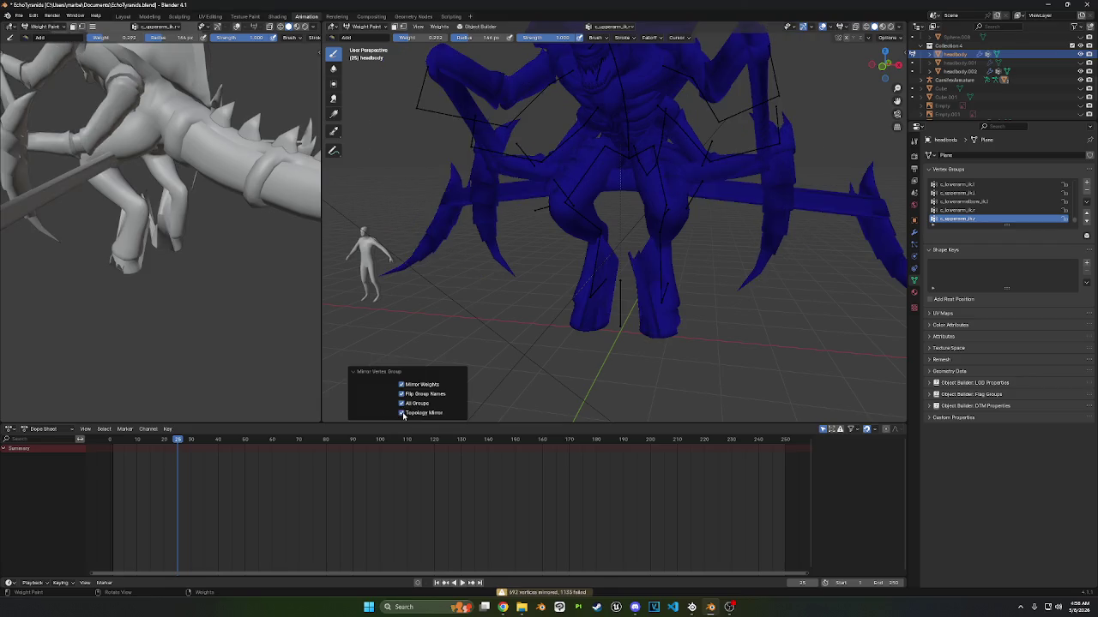
{"action": "scroll", "coordinate": [538, 257], "scroll_direction": "down", "scroll_amount": 5}
- Return to Object Mode and select the armature
{"action": "left_click", "coordinate": [366, 26]}
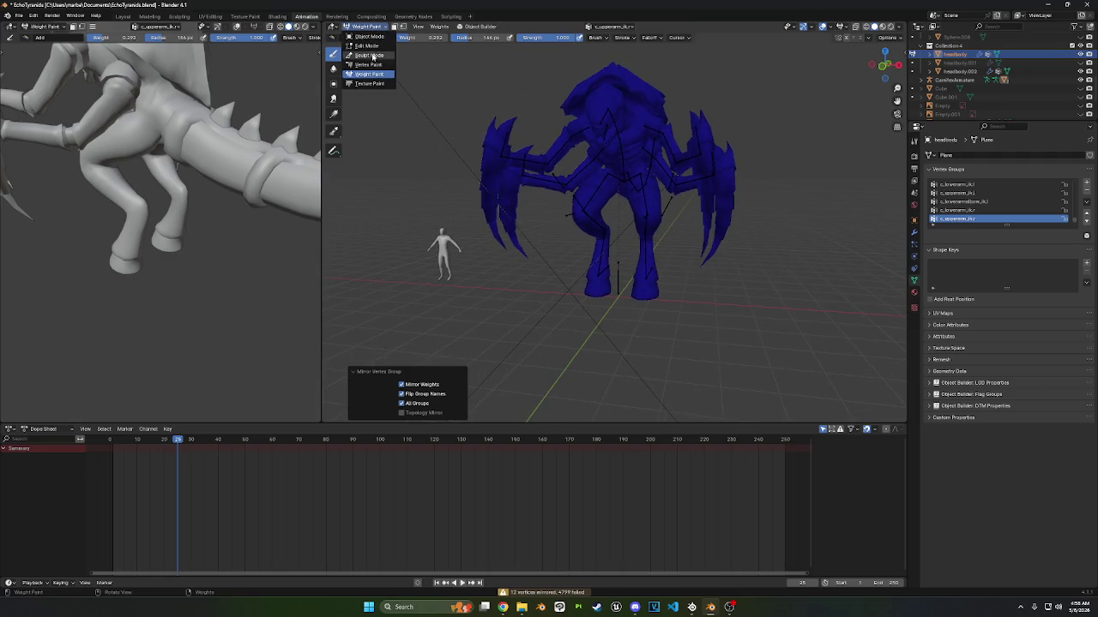
{"action": "left_click", "coordinate": [369, 36]}
{"action": "left_click", "coordinate": [504, 144]}
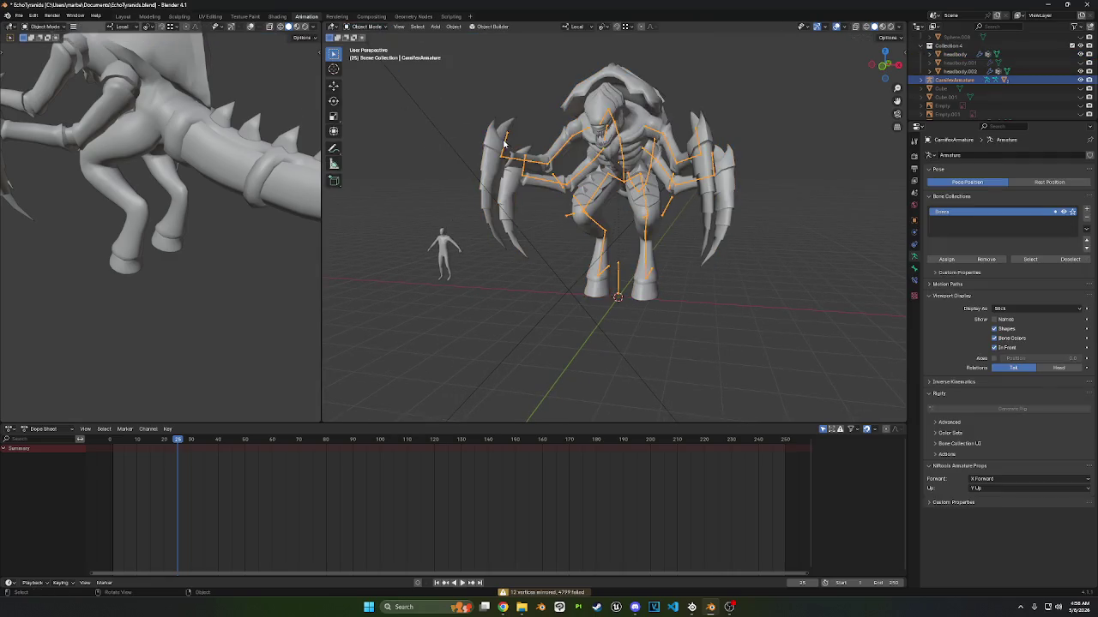
- Check an arm bone in Pose Mode, then return the armature to Object Mode
{"action": "left_click", "coordinate": [367, 27]}
{"action": "left_click", "coordinate": [367, 56]}
{"action": "left_click", "coordinate": [494, 138]}
{"action": "key", "text": "ctrl+Tab"}
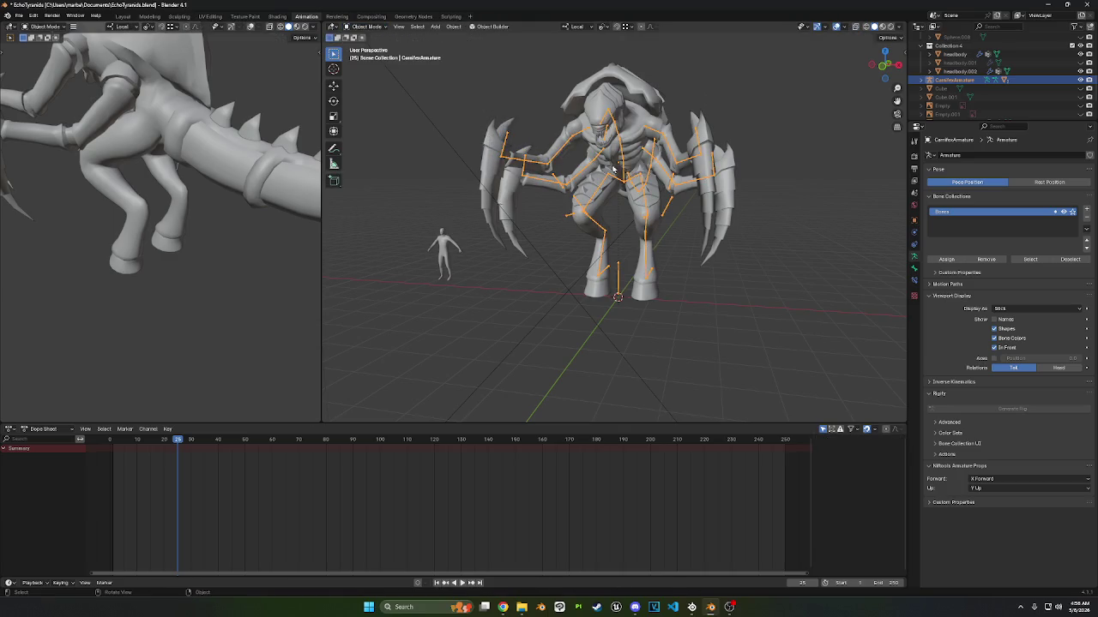
- Select headbody, enter Edit Mode, then switch it to Weight Paint mode
{"action": "left_click", "coordinate": [616, 120]}
{"action": "key", "text": "Tab"}
{"action": "scroll", "coordinate": [616, 117], "scroll_direction": "up", "scroll_amount": 4}
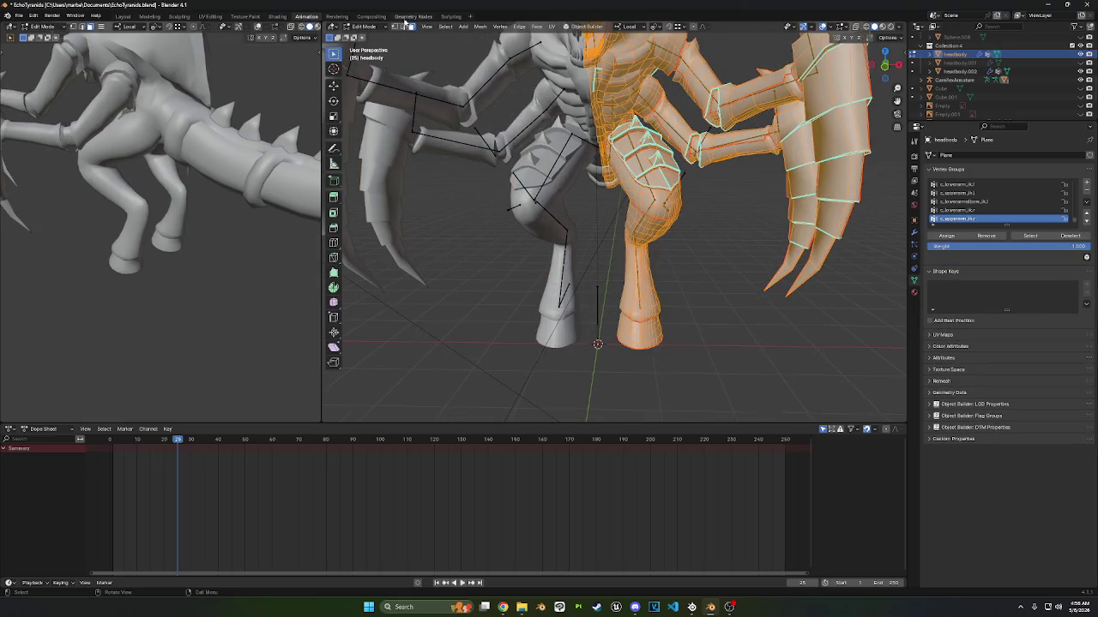
{"action": "left_click", "coordinate": [363, 27]}
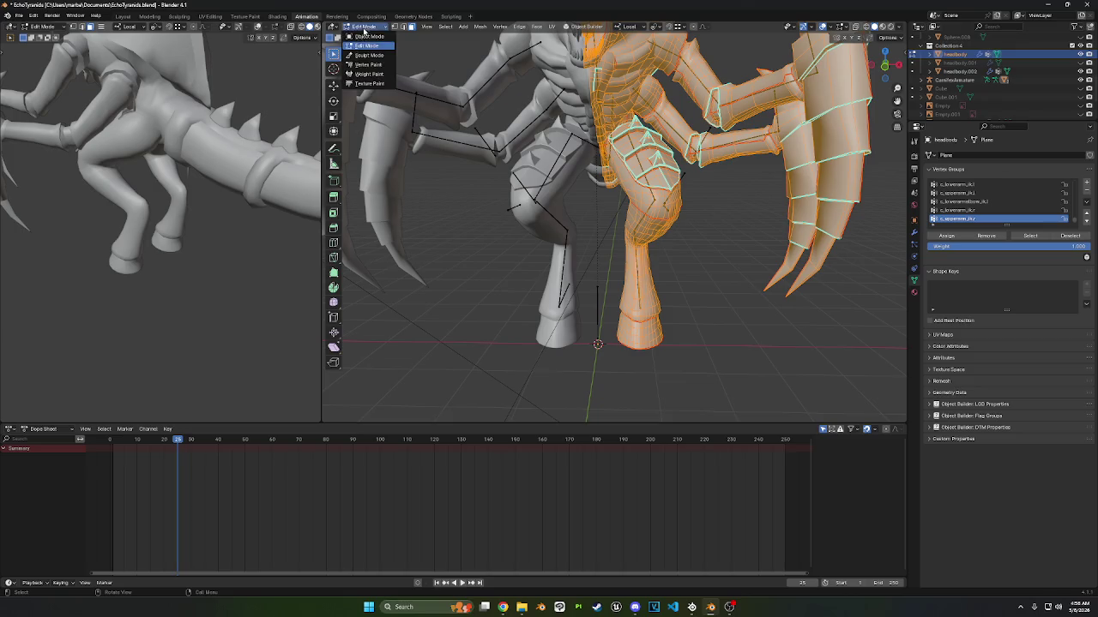
{"action": "left_click", "coordinate": [365, 79]}
{"action": "mouse_move", "coordinate": [435, 114]}
{"action": "middle_mouse_down"}
{"action": "mouse_move", "coordinate": [540, 87]}
{"action": "mouse_move", "coordinate": [476, 35]}
{"action": "middle_mouse_up"}
{"action": "left_click", "coordinate": [438, 26]}
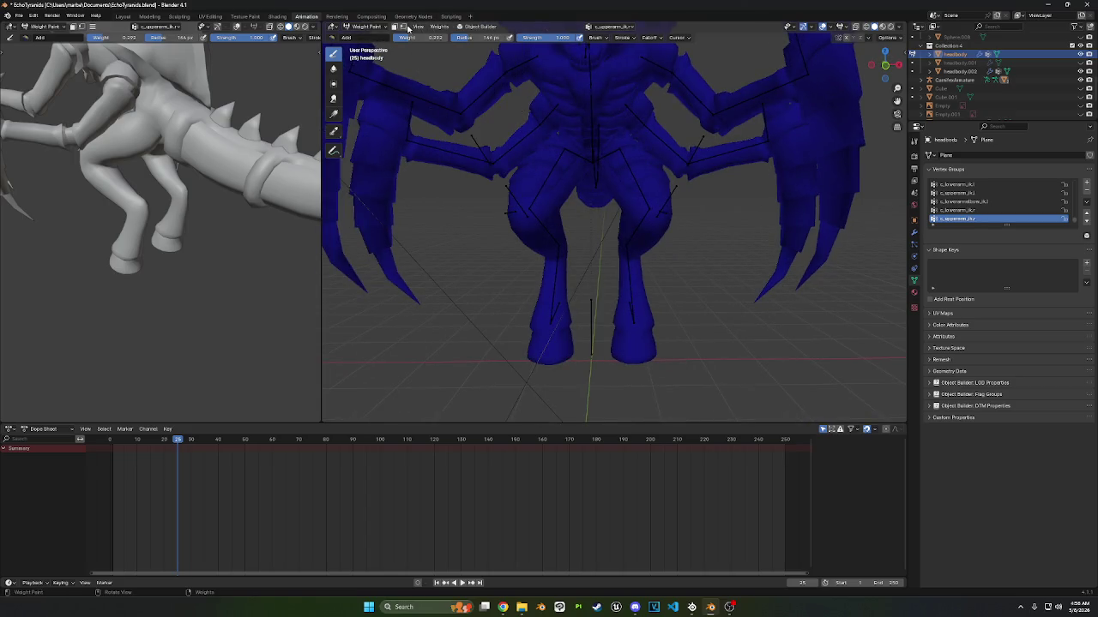
- With vertex masking on, mirror the weights again with Flip Group Names unticked
{"action": "left_click", "coordinate": [406, 26]}
{"action": "left_click", "coordinate": [459, 27]}
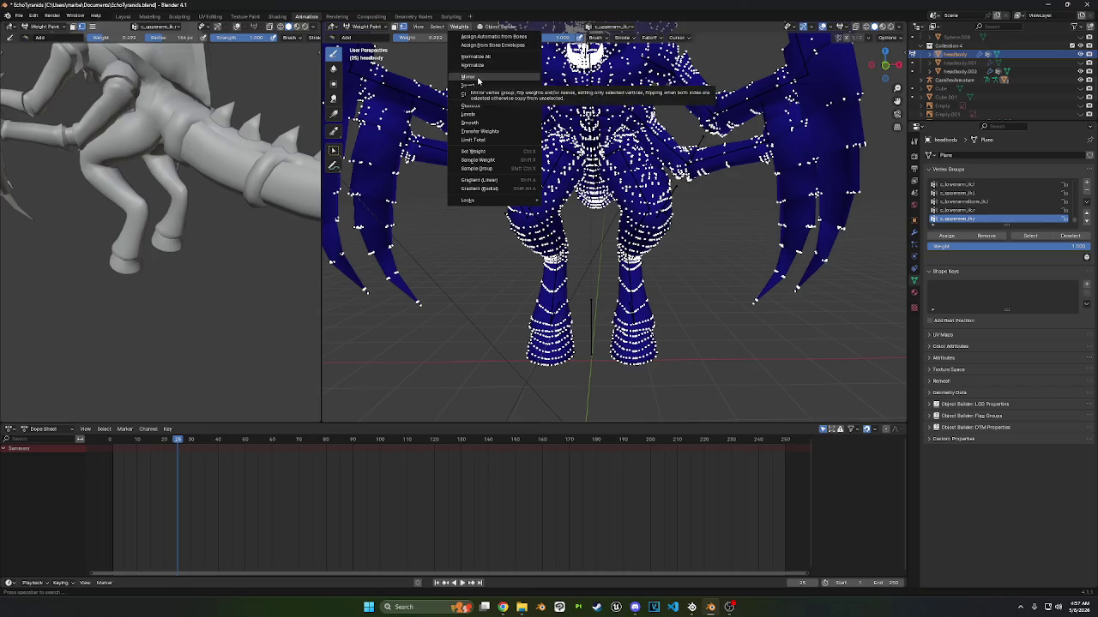
{"action": "left_click", "coordinate": [467, 76]}
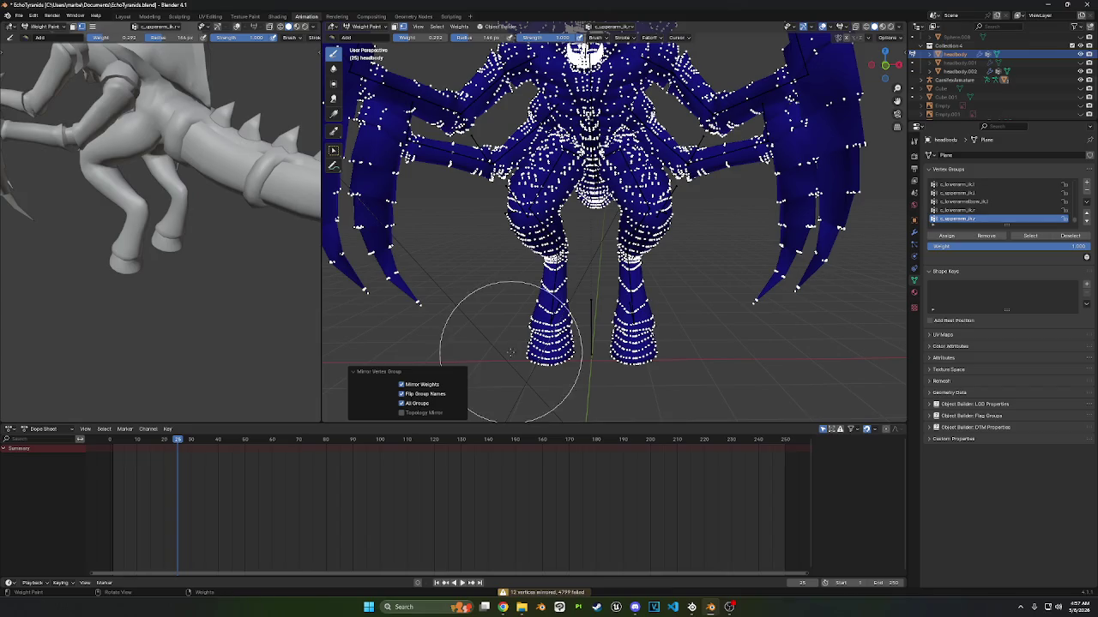
{"action": "left_click", "coordinate": [406, 395]}
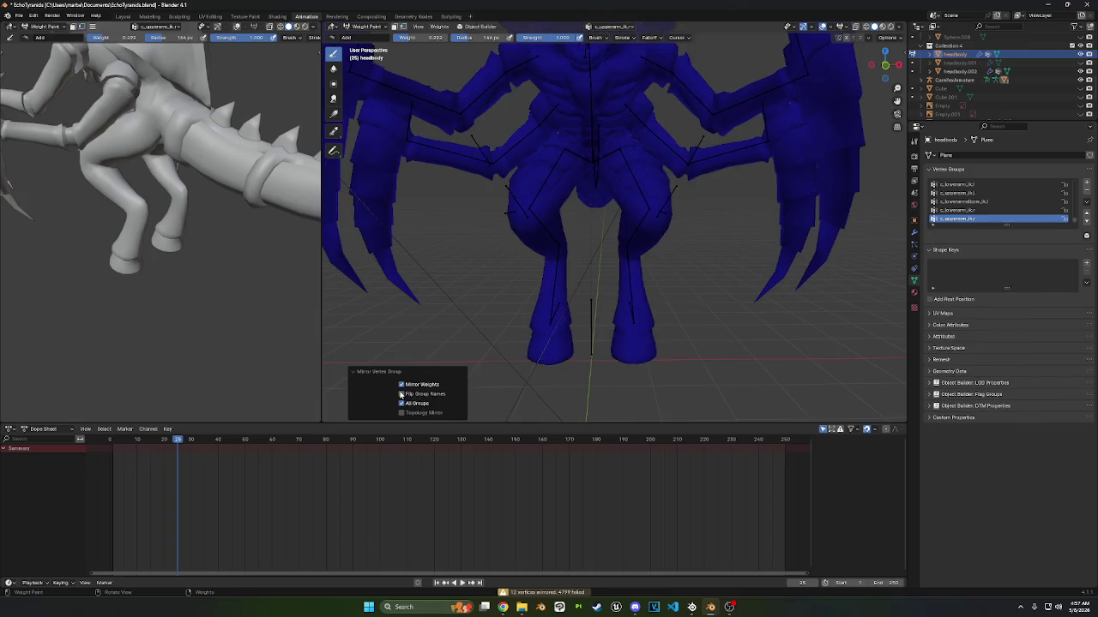
{"action": "middle_click_drag", "start_coordinate": [526, 135], "coordinate": [526, 147]}
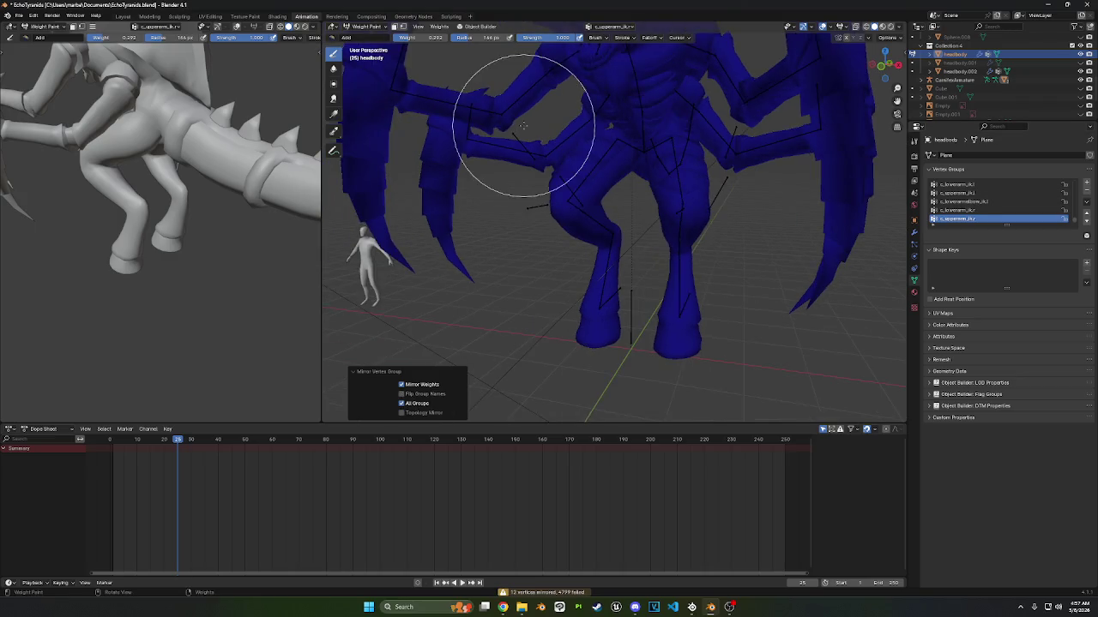
{"action": "scroll", "coordinate": [983, 215], "scroll_direction": "down", "scroll_amount": 2, "text": "ctrl"}
{"action": "scroll", "coordinate": [984, 216], "scroll_direction": "down", "scroll_amount": 1, "text": "ctrl"}
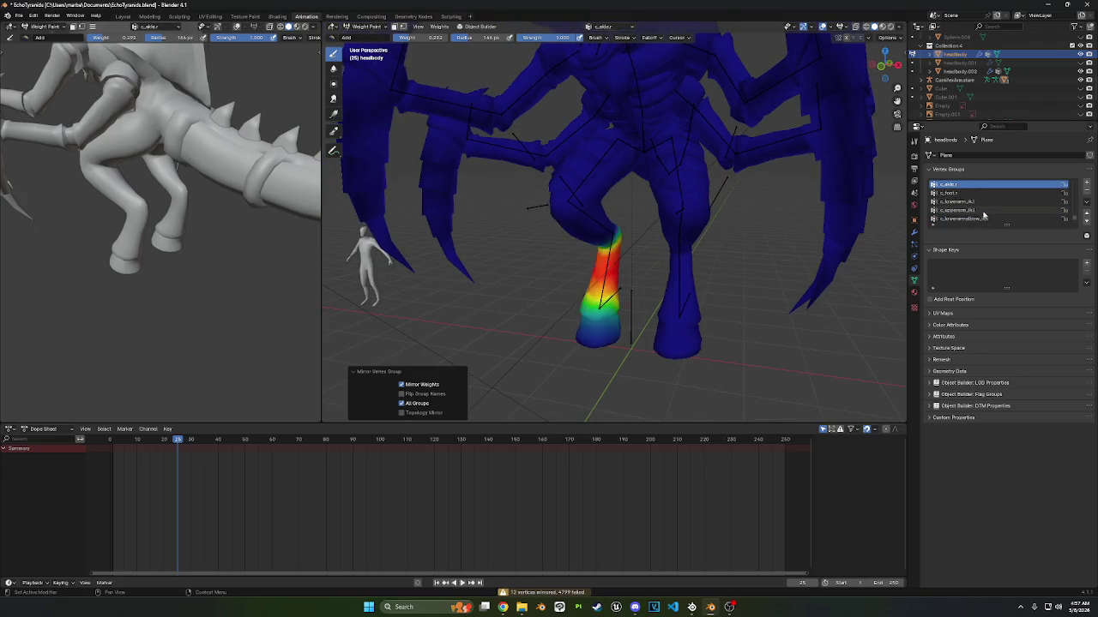
{"action": "scroll", "coordinate": [984, 216], "scroll_direction": "down", "scroll_amount": 1, "text": "ctrl"}
{"action": "scroll", "coordinate": [983, 216], "scroll_direction": "down", "scroll_amount": 1, "text": "ctrl"}
{"action": "scroll", "coordinate": [983, 216], "scroll_direction": "down", "scroll_amount": 1, "text": "ctrl"}
{"action": "scroll", "coordinate": [984, 215], "scroll_direction": "down", "scroll_amount": 1, "text": "ctrl"}
{"action": "scroll", "coordinate": [984, 215], "scroll_direction": "down", "scroll_amount": 1, "text": "ctrl"}
{"action": "scroll", "coordinate": [984, 215], "scroll_direction": "down", "scroll_amount": 1, "text": "ctrl"}
{"action": "scroll", "coordinate": [984, 215], "scroll_direction": "up", "scroll_amount": 2, "text": "ctrl"}
{"action": "scroll", "coordinate": [984, 215], "scroll_direction": "up", "scroll_amount": 1, "text": "ctrl"}
{"action": "scroll", "coordinate": [984, 215], "scroll_direction": "up", "scroll_amount": 1, "text": "ctrl"}
{"action": "scroll", "coordinate": [984, 215], "scroll_direction": "up", "scroll_amount": 1, "text": "ctrl"}
{"action": "scroll", "coordinate": [984, 215], "scroll_direction": "up", "scroll_amount": 2, "text": "ctrl"}
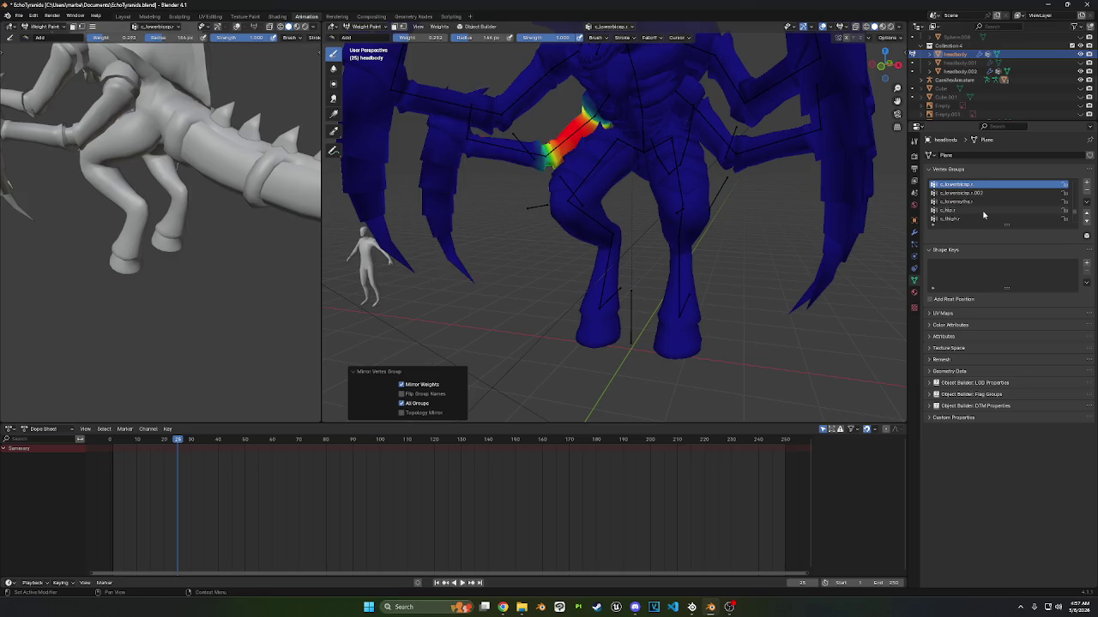
{"action": "scroll", "coordinate": [984, 215], "scroll_direction": "up", "scroll_amount": 2, "text": "ctrl"}
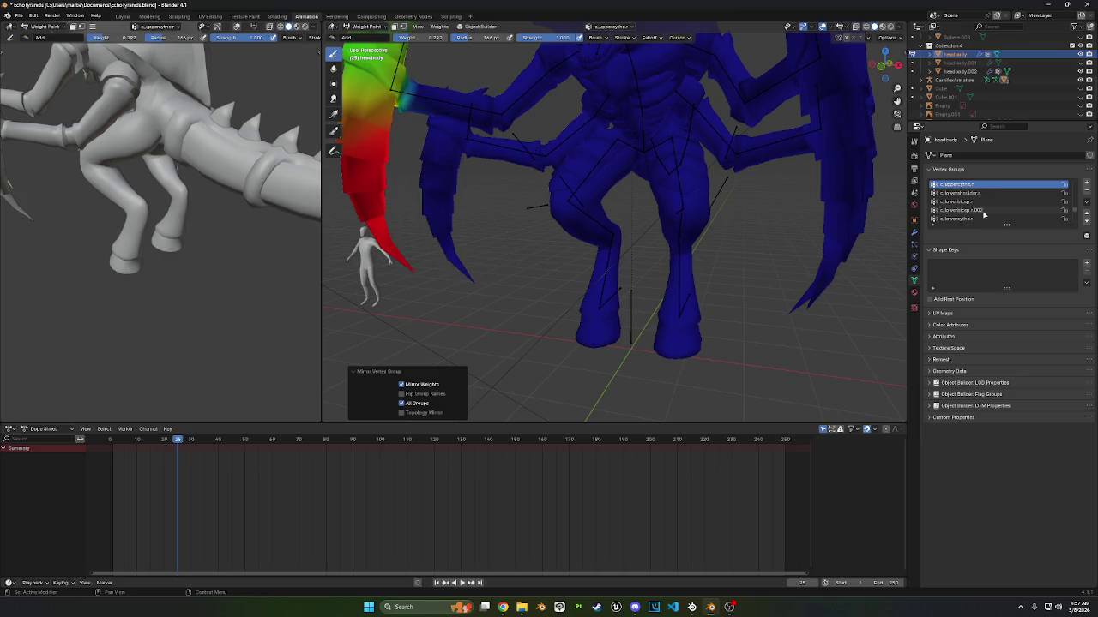
{"action": "scroll", "coordinate": [984, 216], "scroll_direction": "down", "scroll_amount": 2, "text": "ctrl"}
{"action": "scroll", "coordinate": [983, 215], "scroll_direction": "down", "scroll_amount": 1, "text": "ctrl"}
{"action": "scroll", "coordinate": [983, 215], "scroll_direction": "down", "scroll_amount": 2, "text": "ctrl"}
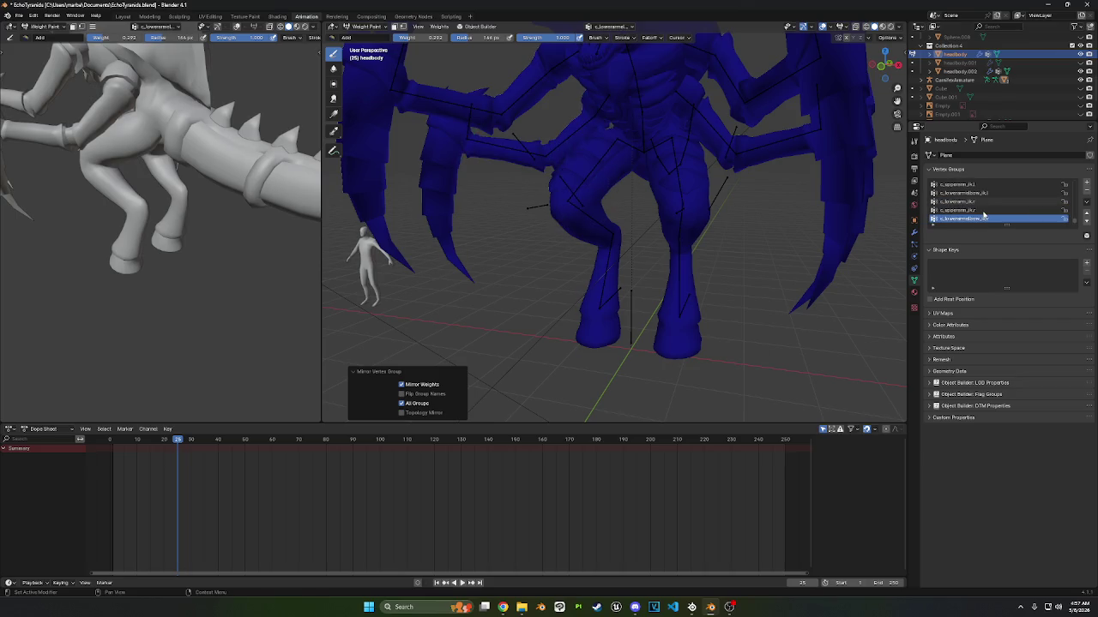
{"action": "scroll", "coordinate": [984, 216], "scroll_direction": "up", "scroll_amount": 1, "text": "ctrl"}
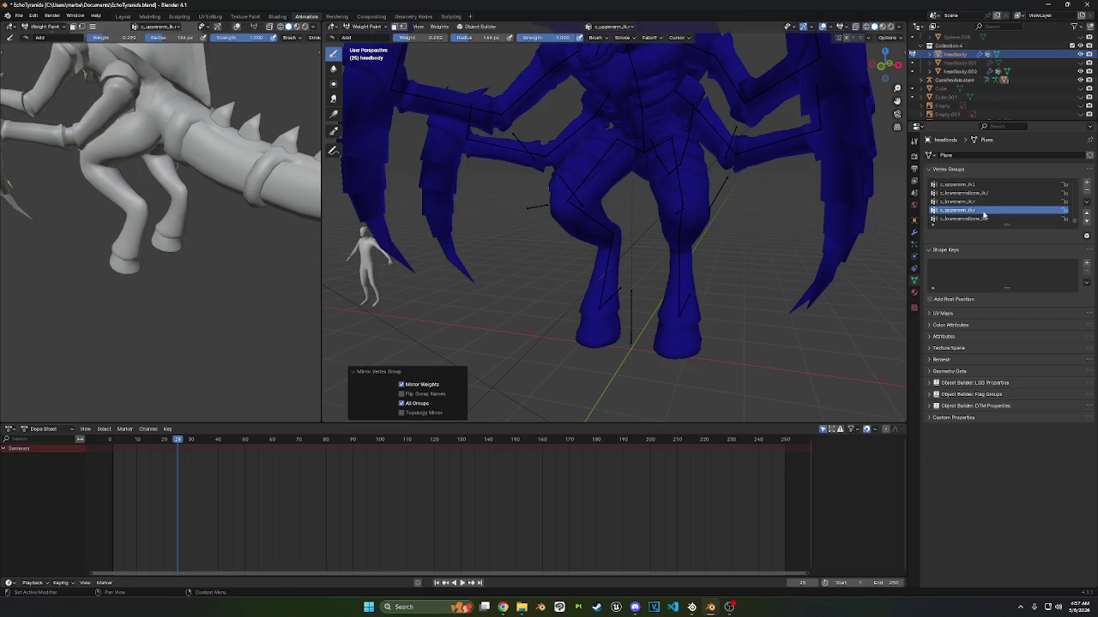
{"action": "scroll", "coordinate": [983, 215], "scroll_direction": "up", "scroll_amount": 1, "text": "ctrl"}
{"action": "scroll", "coordinate": [983, 215], "scroll_direction": "up", "scroll_amount": 2, "text": "ctrl"}
{"action": "scroll", "coordinate": [983, 216], "scroll_direction": "up", "scroll_amount": 1, "text": "ctrl"}
{"action": "scroll", "coordinate": [984, 215], "scroll_direction": "up", "scroll_amount": 1, "text": "ctrl"}
{"action": "scroll", "coordinate": [983, 215], "scroll_direction": "up", "scroll_amount": 1, "text": "ctrl"}
{"action": "scroll", "coordinate": [983, 215], "scroll_direction": "up", "scroll_amount": 1, "text": "ctrl"}
{"action": "scroll", "coordinate": [984, 215], "scroll_direction": "up", "scroll_amount": 2, "text": "ctrl"}
{"action": "scroll", "coordinate": [984, 216], "scroll_direction": "up", "scroll_amount": 1, "text": "ctrl"}
{"action": "scroll", "coordinate": [984, 215], "scroll_direction": "up", "scroll_amount": 1, "text": "ctrl"}
{"action": "scroll", "coordinate": [984, 215], "scroll_direction": "up", "scroll_amount": 1, "text": "ctrl"}
{"action": "scroll", "coordinate": [983, 216], "scroll_direction": "up", "scroll_amount": 1, "text": "ctrl"}
{"action": "scroll", "coordinate": [984, 216], "scroll_direction": "up", "scroll_amount": 1, "text": "ctrl"}
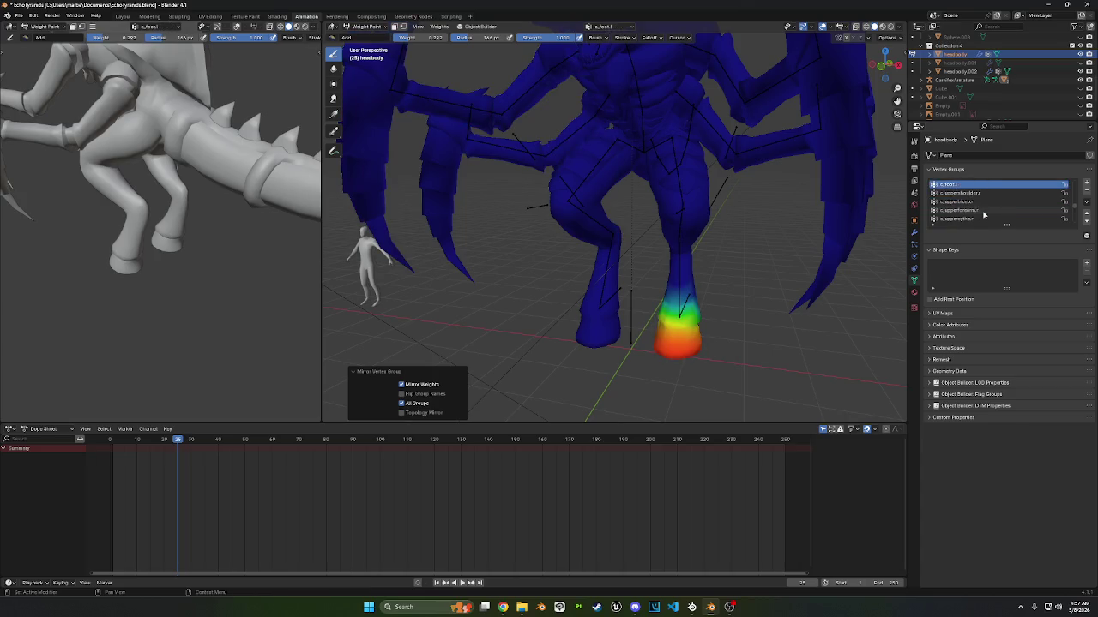
{"action": "scroll", "coordinate": [984, 216], "scroll_direction": "up", "scroll_amount": 3, "text": "ctrl"}
{"action": "scroll", "coordinate": [984, 216], "scroll_direction": "up", "scroll_amount": 1, "text": "ctrl"}
{"action": "scroll", "coordinate": [597, 163], "scroll_direction": "down", "scroll_amount": 2}
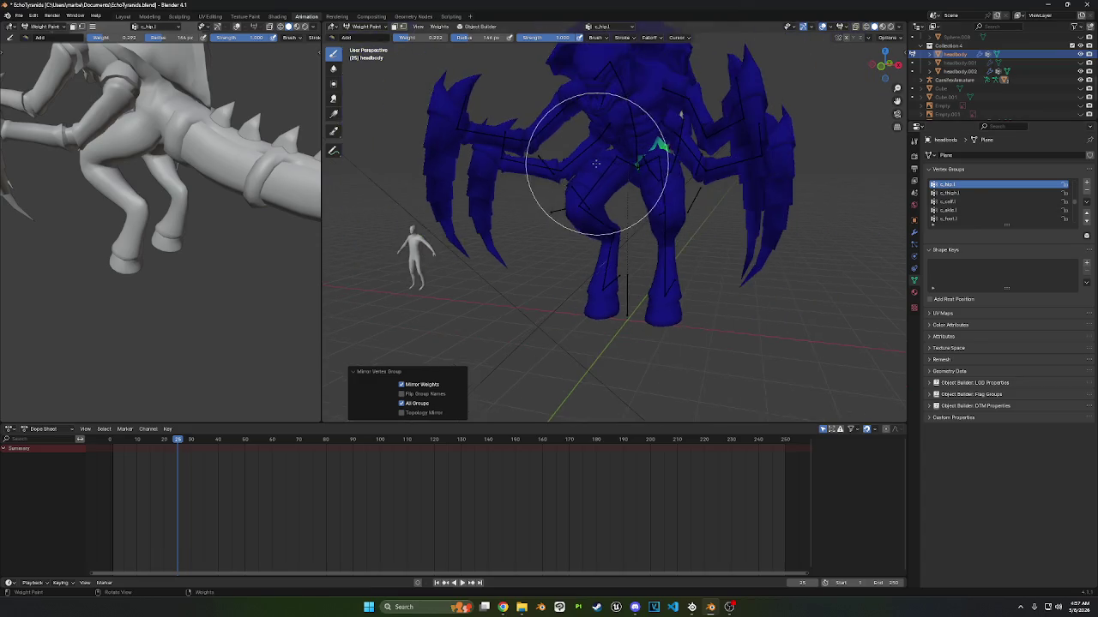
{"action": "middle_click_drag", "start_coordinate": [596, 163], "coordinate": [531, 155]}
{"action": "left_click", "coordinate": [366, 27]}
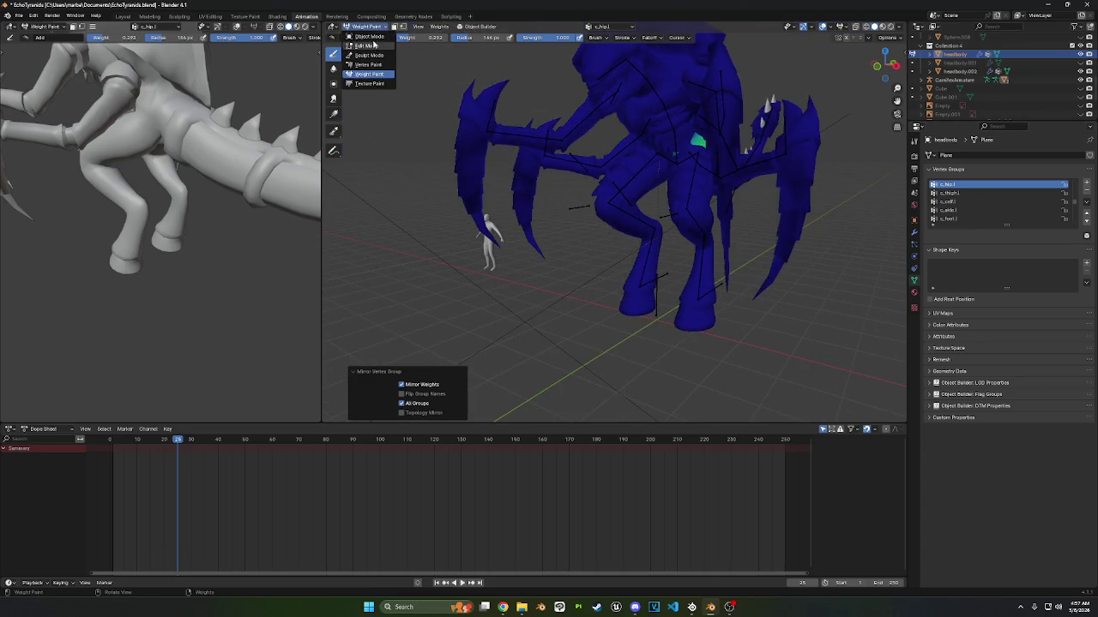
- Briefly check the armature in Pose Mode, then return to Object Mode
{"action": "left_click", "coordinate": [371, 37]}
{"action": "left_click", "coordinate": [492, 118]}
{"action": "left_click", "coordinate": [381, 31]}
{"action": "left_click", "coordinate": [367, 57]}
{"action": "mouse_move", "coordinate": [549, 112]}
{"action": "middle_mouse_down"}
{"action": "mouse_move", "coordinate": [525, 105]}
{"action": "mouse_move", "coordinate": [909, 269]}
{"action": "middle_mouse_up"}
{"action": "left_click", "coordinate": [372, 32]}
{"action": "left_click", "coordinate": [365, 39]}
- Move headbody's Armature modifier below its Mirror modifier
{"action": "left_click", "coordinate": [954, 54]}
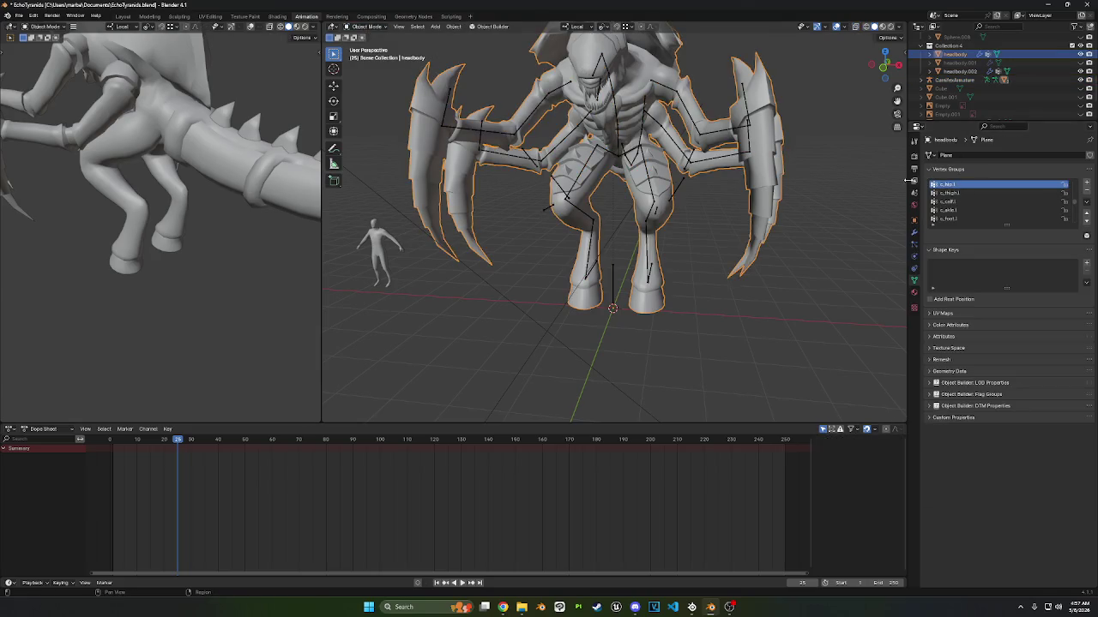
{"action": "left_click", "coordinate": [915, 232]}
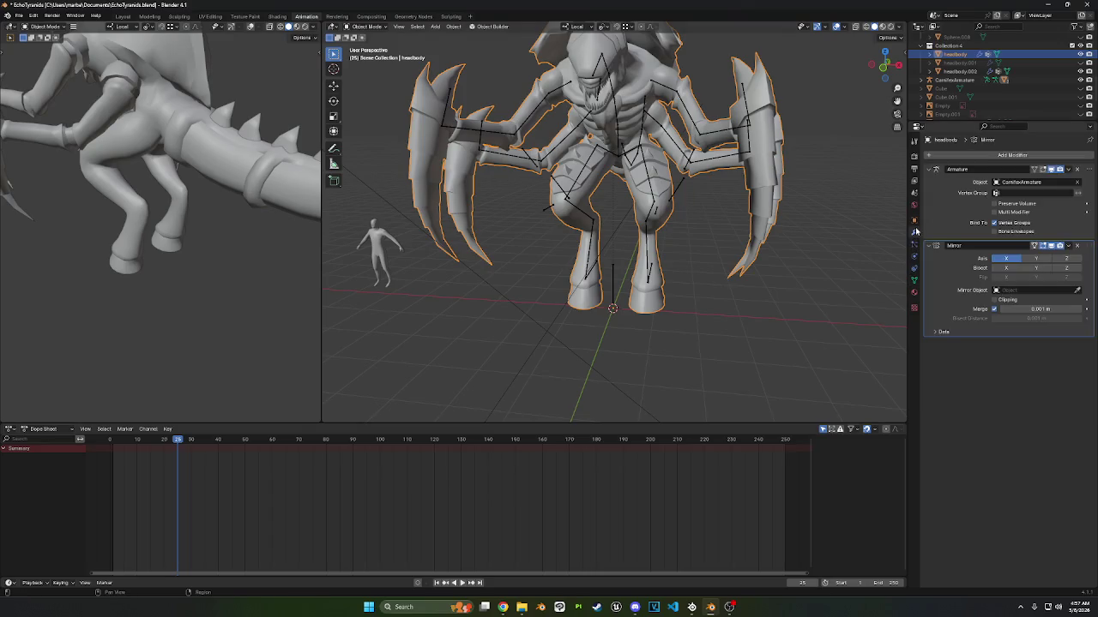
{"action": "left_click_drag", "start_coordinate": [1089, 170], "coordinate": [1087, 267]}
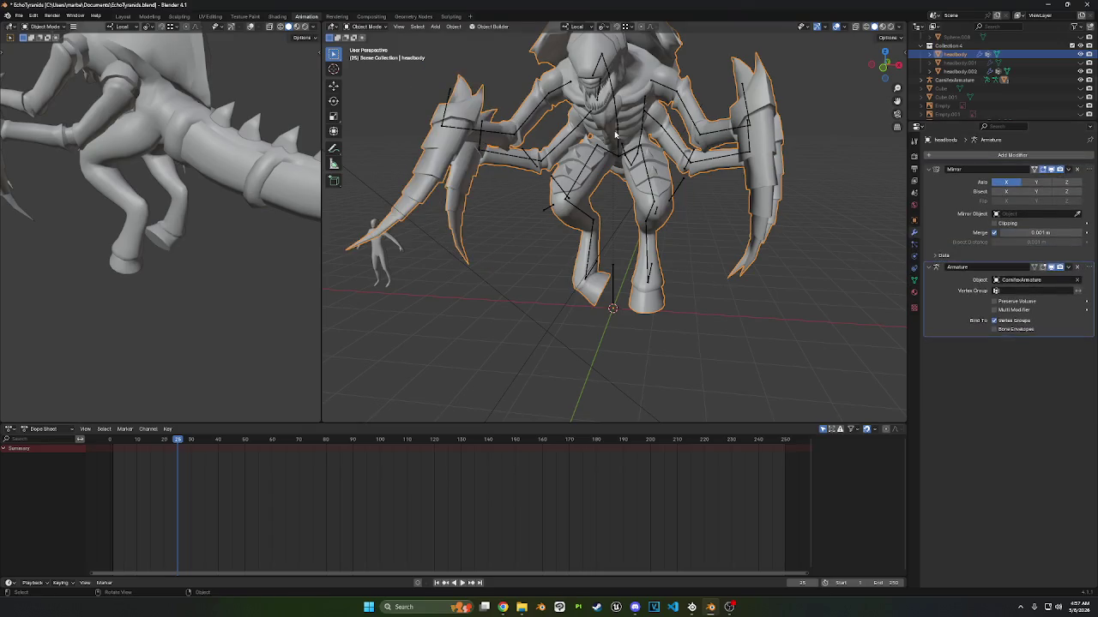
{"action": "middle_click_drag", "start_coordinate": [467, 102], "coordinate": [514, 105]}
- Select the creature's armature and put it in Pose Mode
{"action": "left_click", "coordinate": [366, 27]}
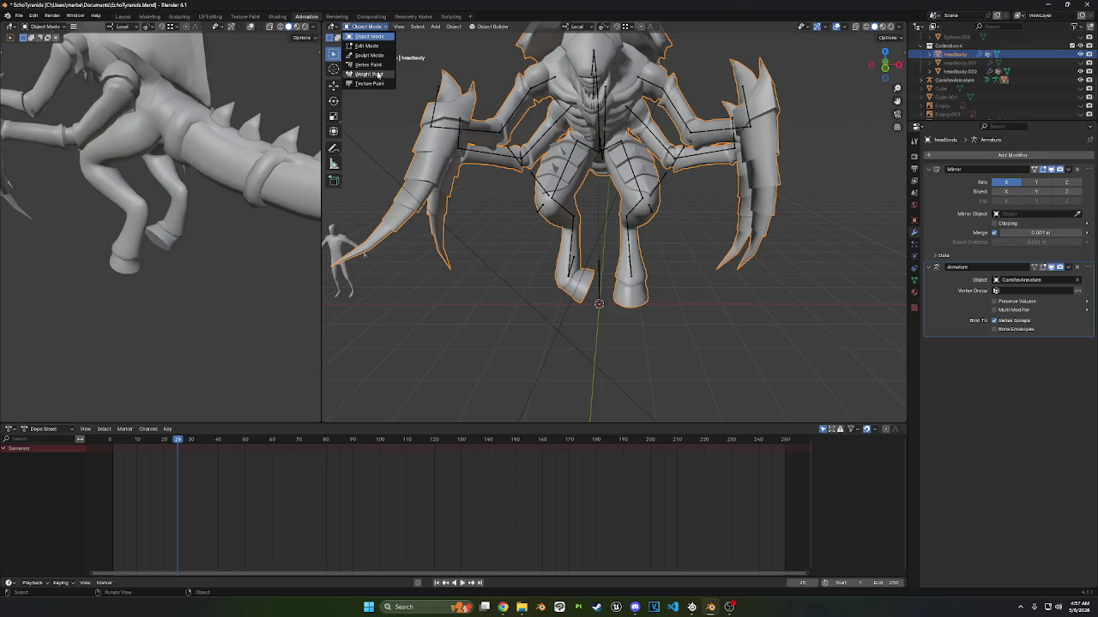
{"action": "left_click", "coordinate": [436, 97]}
{"action": "left_click", "coordinate": [367, 26]}
{"action": "left_click", "coordinate": [364, 56]}
- Test-move the selected bone with G and confirm the new position
{"action": "key", "text": "g"}
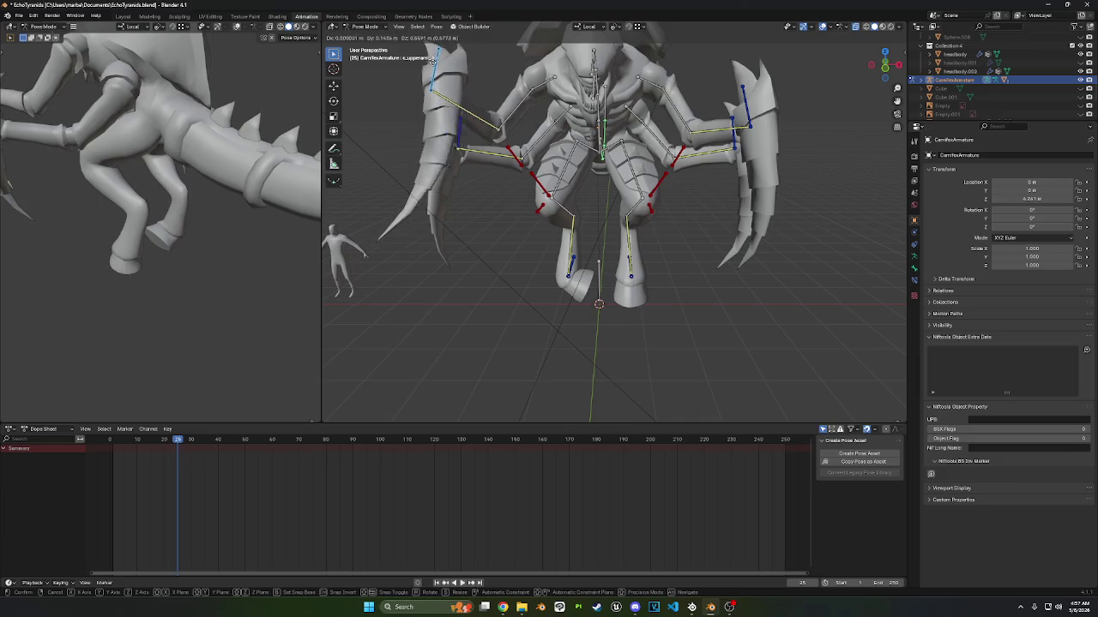
{"action": "left_click", "coordinate": [444, 81]}
{"action": "middle_click_drag", "start_coordinate": [444, 81], "coordinate": [448, 94]}
{"action": "mouse_move", "coordinate": [534, 105]}
{"action": "middle_mouse_down"}
{"action": "mouse_move", "coordinate": [772, 197]}
{"action": "mouse_move", "coordinate": [653, 192]}
{"action": "mouse_move", "coordinate": [632, 160]}
{"action": "mouse_move", "coordinate": [602, 161]}
{"action": "middle_mouse_up"}
- Clear the test transforms, then select all bones and reset them to rest
{"action": "right_click", "coordinate": [800, 193]}
{"action": "left_click", "coordinate": [801, 193]}
{"action": "key", "text": "a"}
{"action": "right_click", "coordinate": [704, 190]}
{"action": "left_click", "coordinate": [705, 190]}
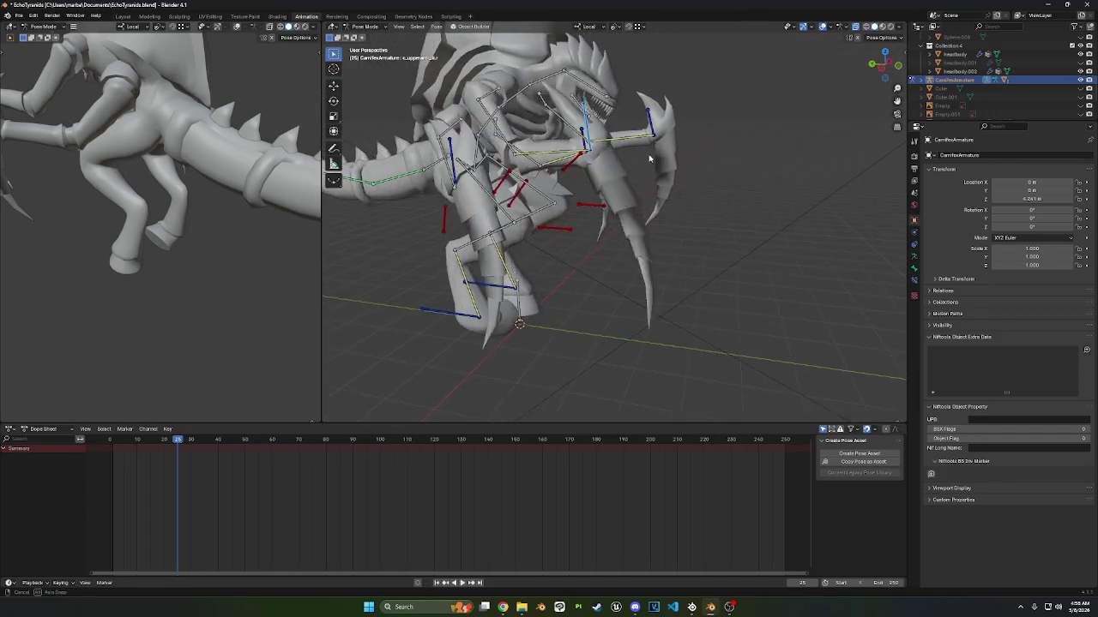
- Clear all bones' user transforms and reveal the hidden bones via Pose > Show/Hide
{"action": "key", "text": "a"}
{"action": "right_click", "coordinate": [602, 161]}
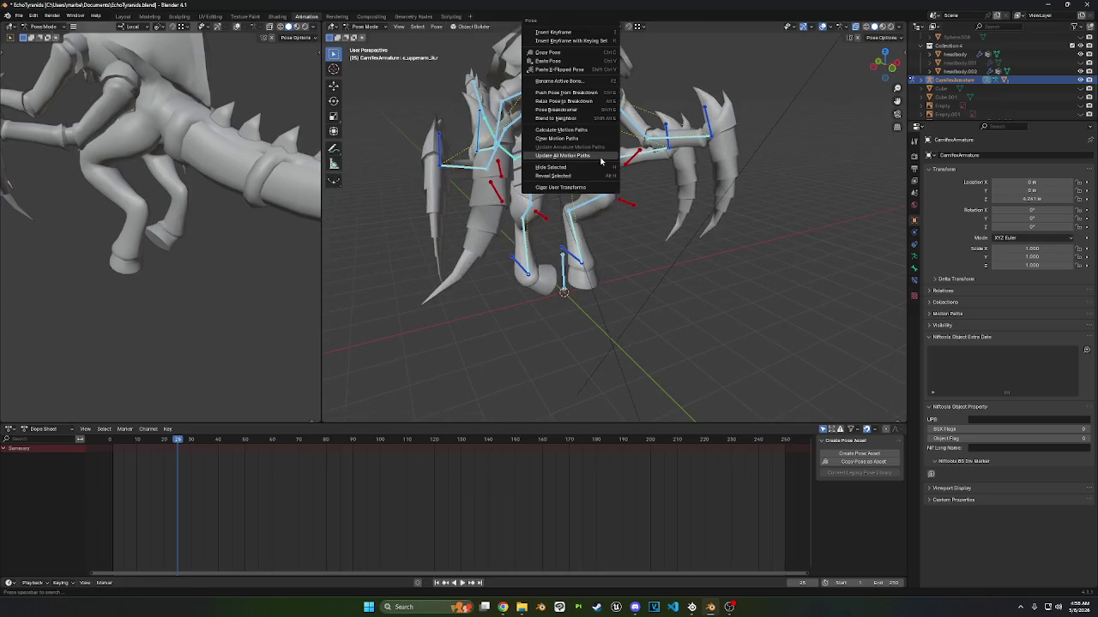
{"action": "left_click", "coordinate": [601, 185]}
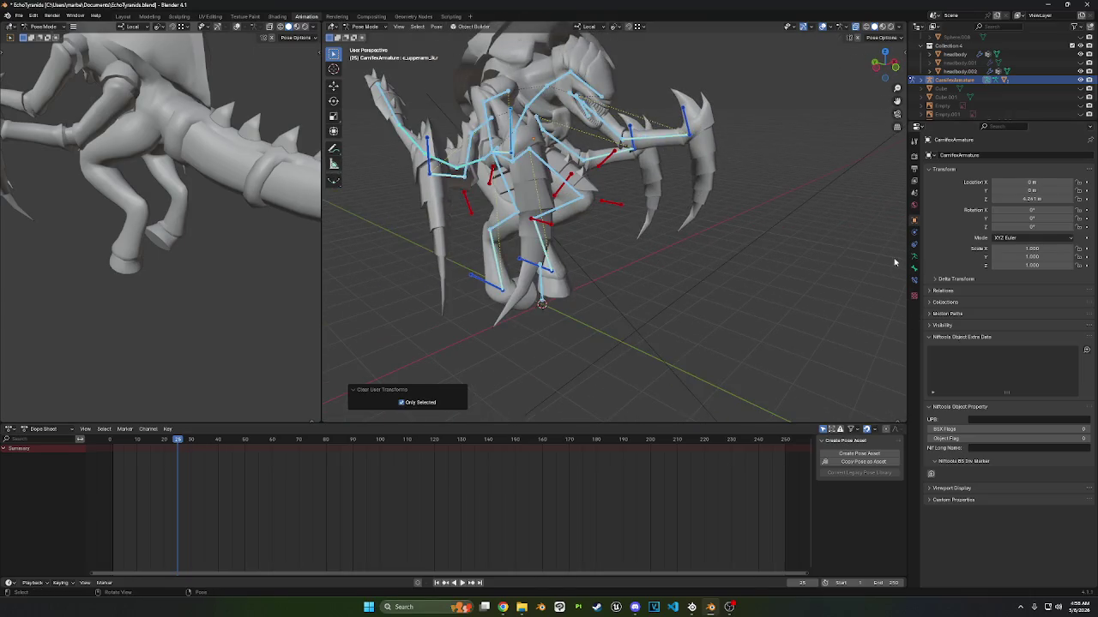
{"action": "left_click", "coordinate": [437, 28]}
{"action": "mouse_move", "coordinate": [454, 202]}
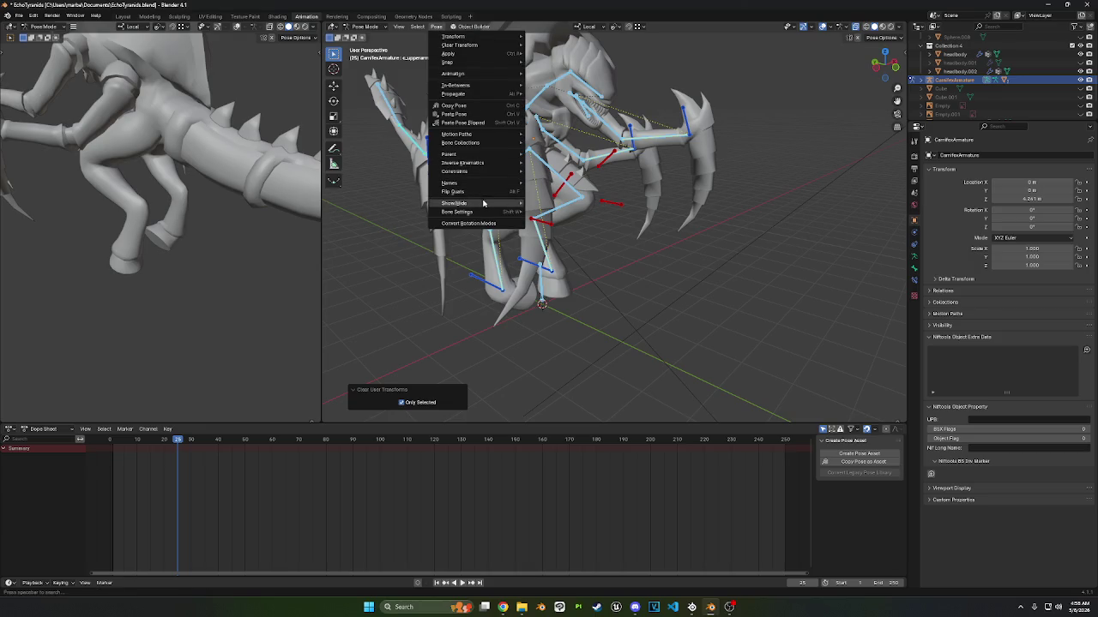
{"action": "left_click", "coordinate": [546, 202]}
{"action": "mouse_move", "coordinate": [546, 202]}
{"action": "middle_mouse_down"}
{"action": "mouse_move", "coordinate": [642, 219]}
{"action": "mouse_move", "coordinate": [895, 317]}
{"action": "middle_mouse_up"}
- Inspect the Child Of constraint on the right upper and lower scythe bones
{"action": "left_click", "coordinate": [652, 219]}
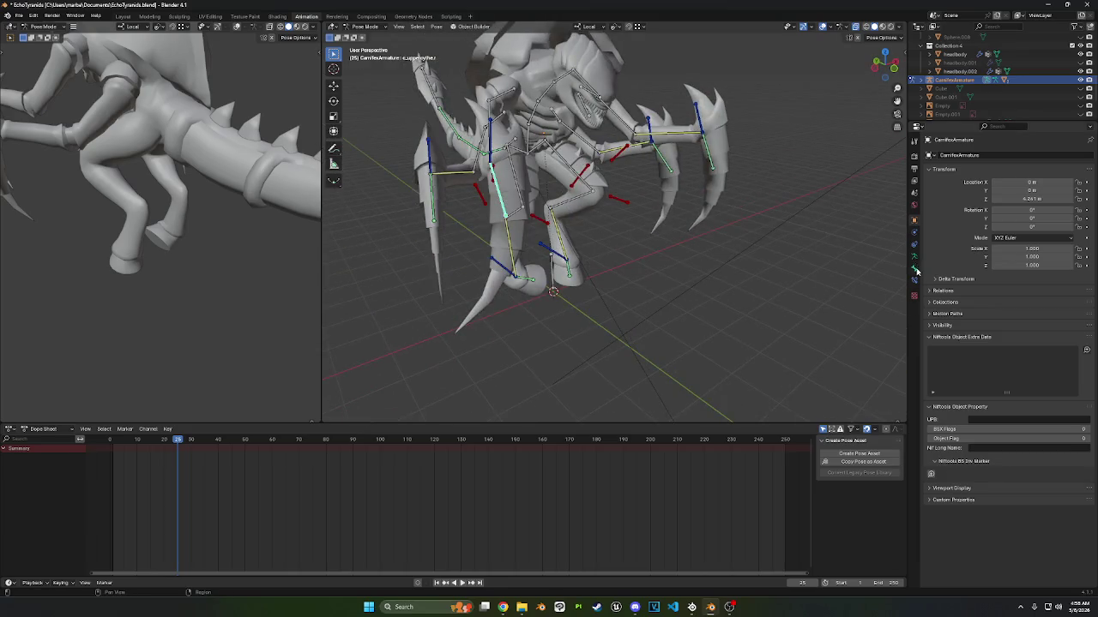
{"action": "left_click", "coordinate": [915, 281]}
{"action": "left_click", "coordinate": [966, 236]}
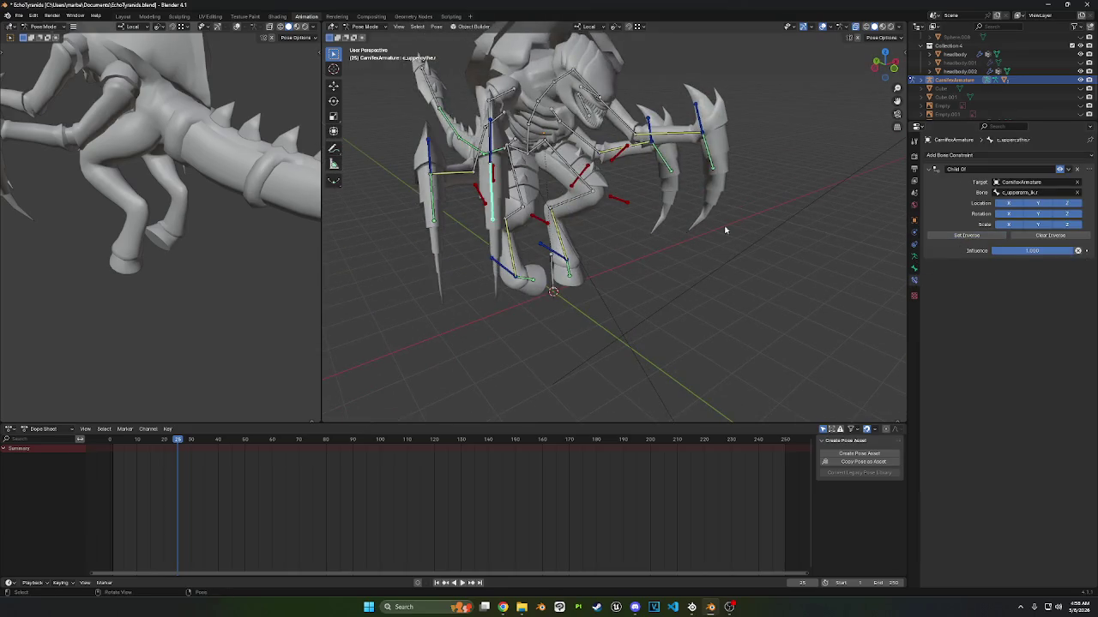
{"action": "middle_click_drag", "start_coordinate": [791, 226], "coordinate": [735, 242]}
{"action": "left_click", "coordinate": [528, 271]}
{"action": "middle_click_drag", "start_coordinate": [528, 271], "coordinate": [1001, 256]}
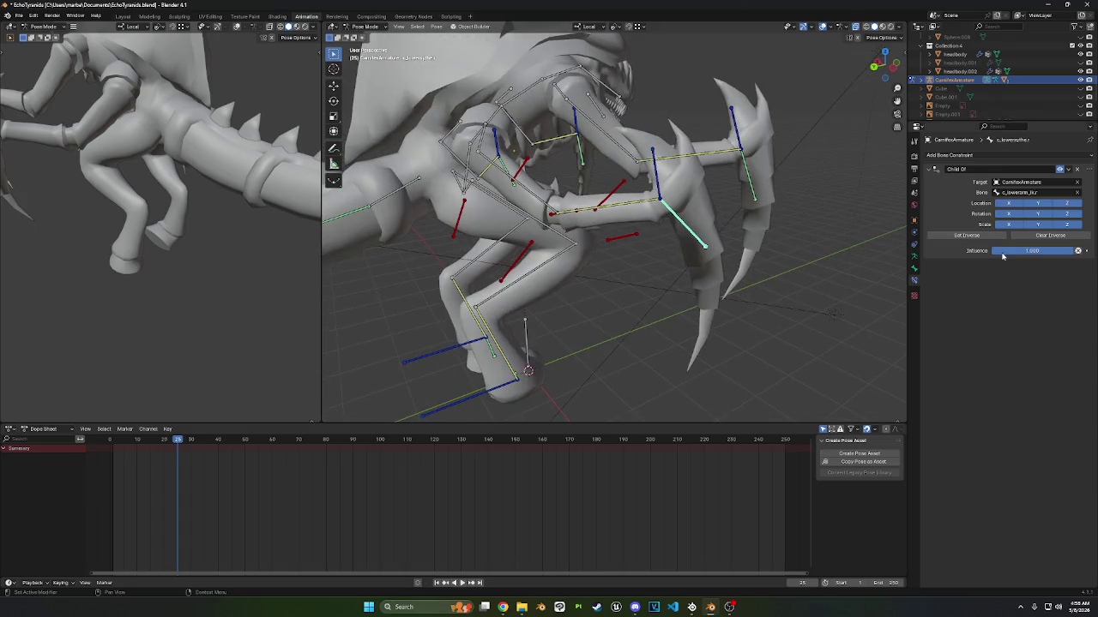
{"action": "middle_click_drag", "start_coordinate": [618, 257], "coordinate": [666, 289]}
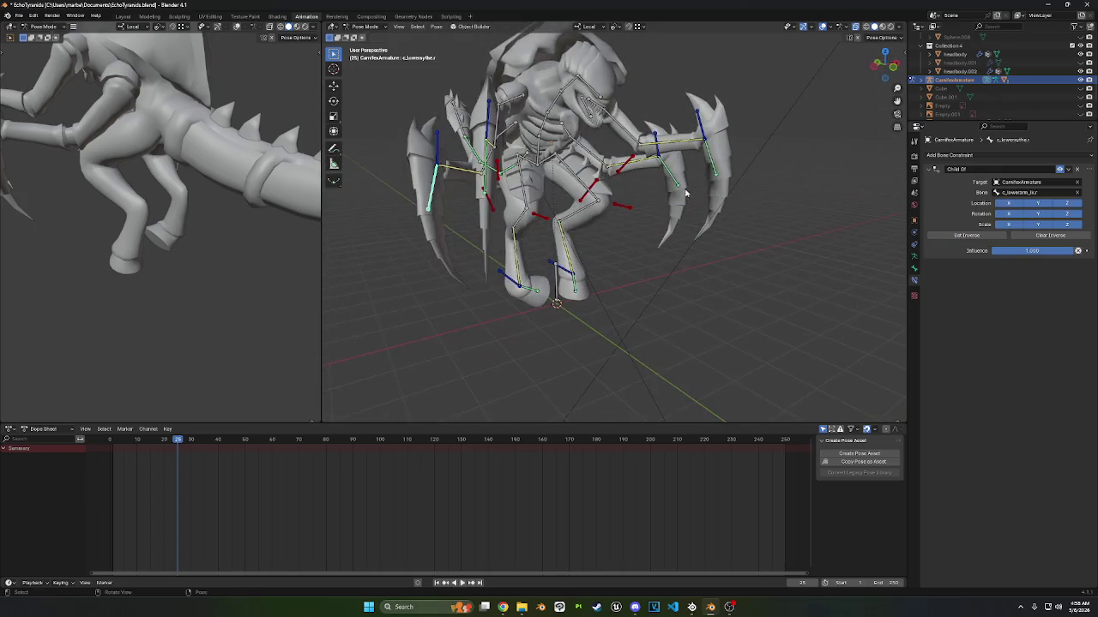
- Check the right foot IK bone, then reset all bones to rest pose
{"action": "left_click", "coordinate": [536, 290]}
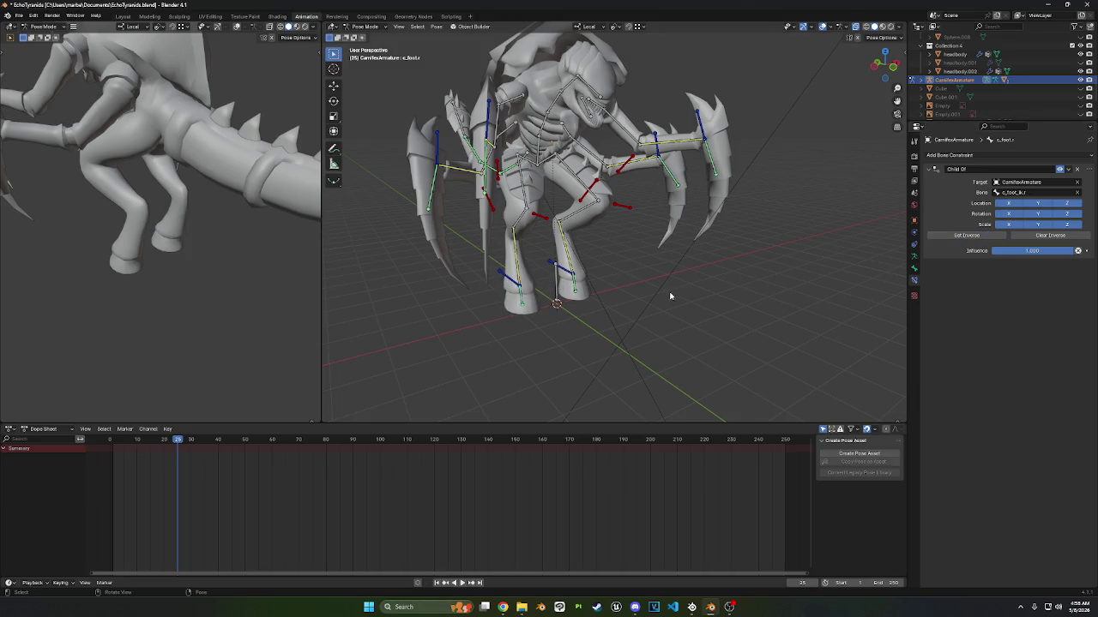
{"action": "middle_click_drag", "start_coordinate": [673, 294], "coordinate": [600, 295]}
{"action": "key", "text": "a"}
{"action": "right_click", "coordinate": [667, 262]}
{"action": "left_click", "coordinate": [650, 256]}
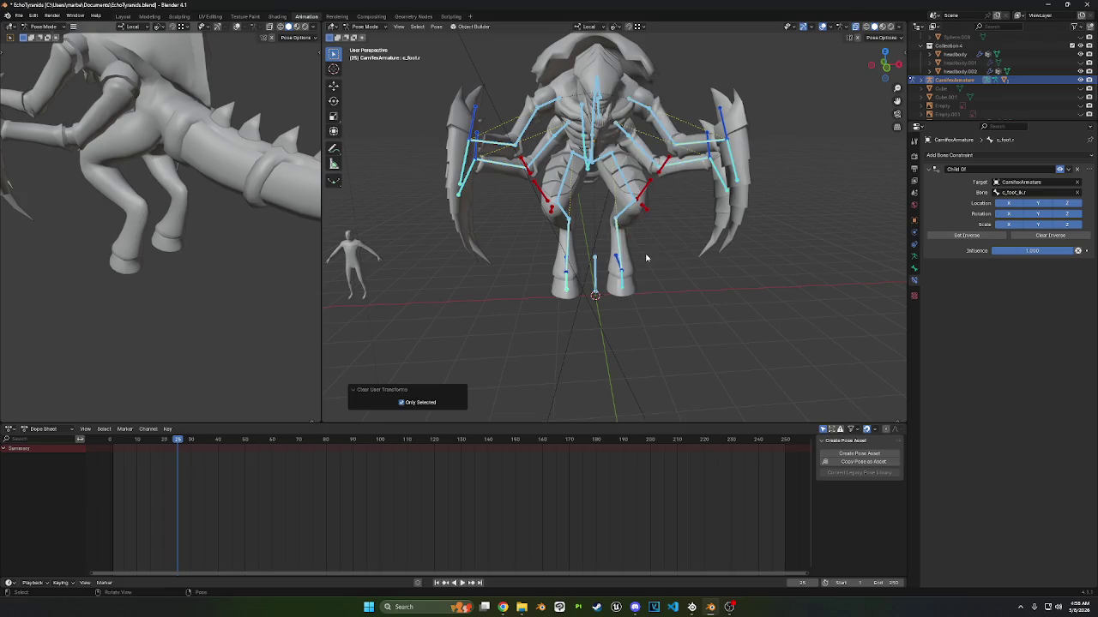
- Undo the pose reset, then clear user transforms back to rest pose again
{"action": "middle_click_drag", "start_coordinate": [649, 257], "coordinate": [683, 255]}
{"action": "key", "text": "ctrl+z"}
{"action": "middle_click_drag", "start_coordinate": [492, 284], "coordinate": [543, 271]}
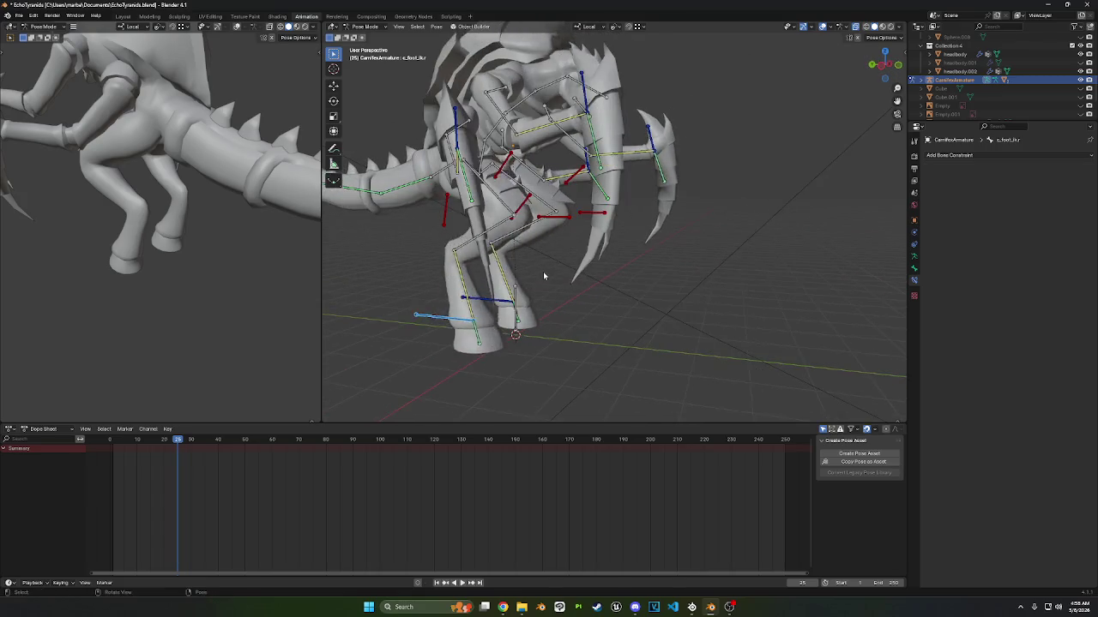
{"action": "mouse_move", "coordinate": [690, 227]}
{"action": "middle_mouse_down"}
{"action": "mouse_move", "coordinate": [635, 234]}
{"action": "mouse_move", "coordinate": [656, 237]}
{"action": "mouse_move", "coordinate": [650, 122]}
{"action": "mouse_move", "coordinate": [573, 131]}
{"action": "middle_mouse_up"}
{"action": "right_click", "coordinate": [634, 235]}
{"action": "left_click", "coordinate": [633, 231]}
- Save the file EchoTyranids.blend with Ctrl+S
{"action": "scroll", "coordinate": [656, 238], "scroll_direction": "up", "scroll_amount": 2}
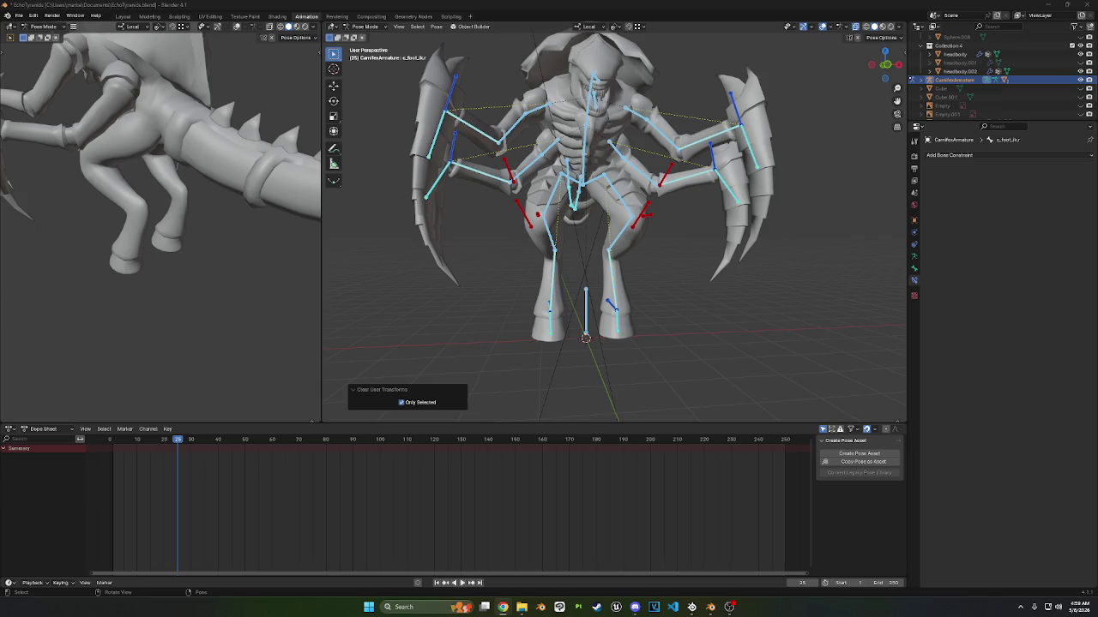
{"action": "scroll", "coordinate": [613, 214], "scroll_direction": "down", "scroll_amount": 3}
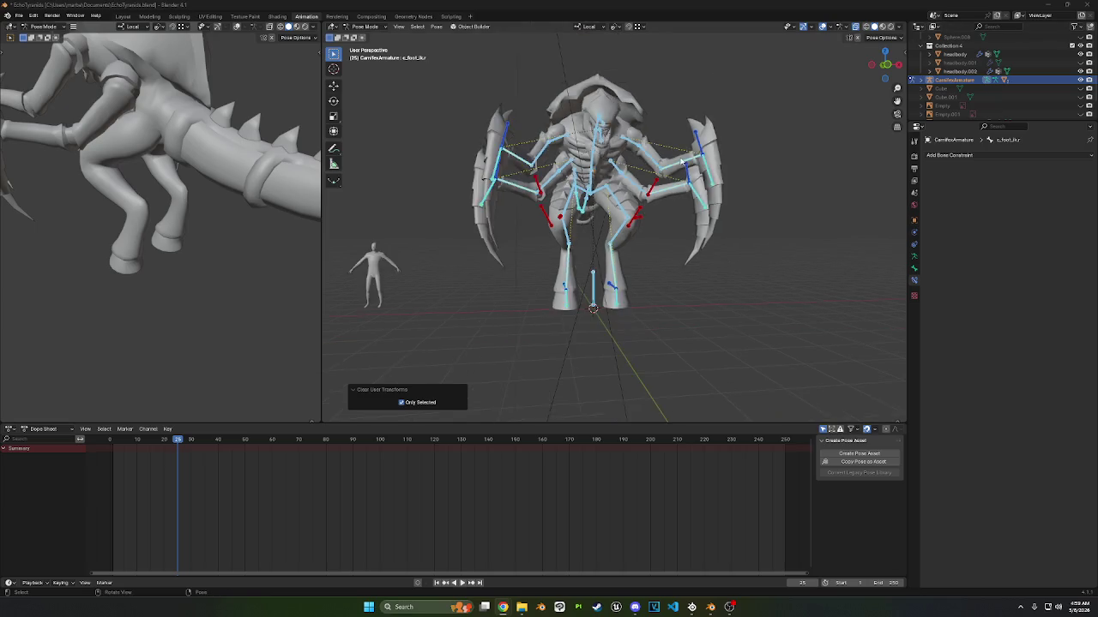
{"action": "middle_click_drag", "start_coordinate": [652, 171], "coordinate": [766, 104]}
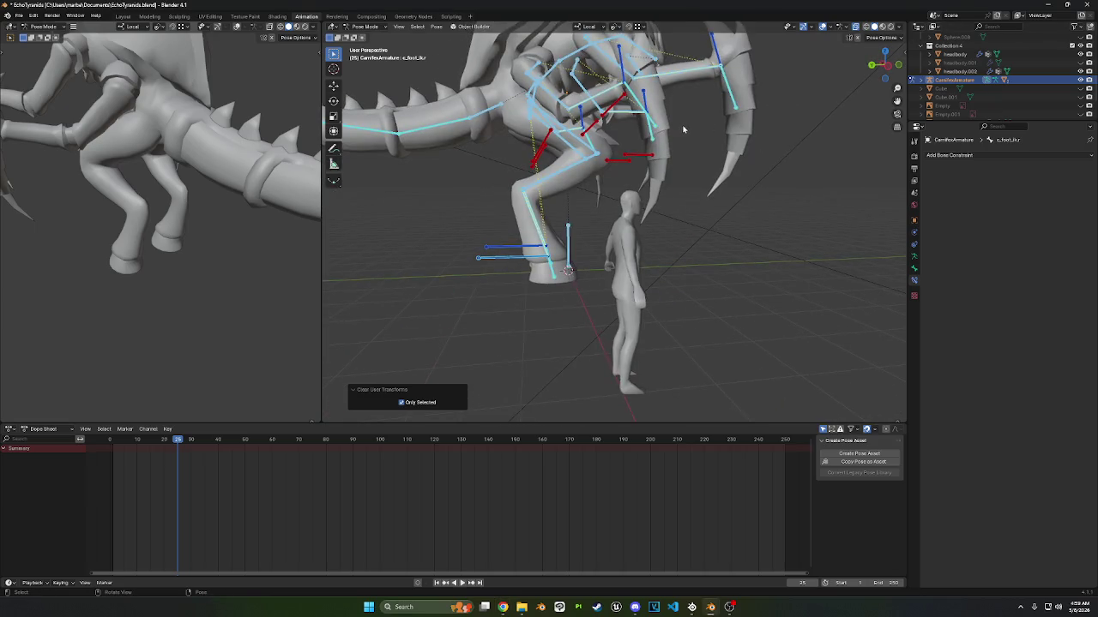
{"action": "key", "text": "ctrl+s"}
{"action": "scroll", "coordinate": [697, 207], "scroll_direction": "down", "scroll_amount": 3}
{"action": "middle_click_drag", "start_coordinate": [697, 206], "coordinate": [672, 218]}
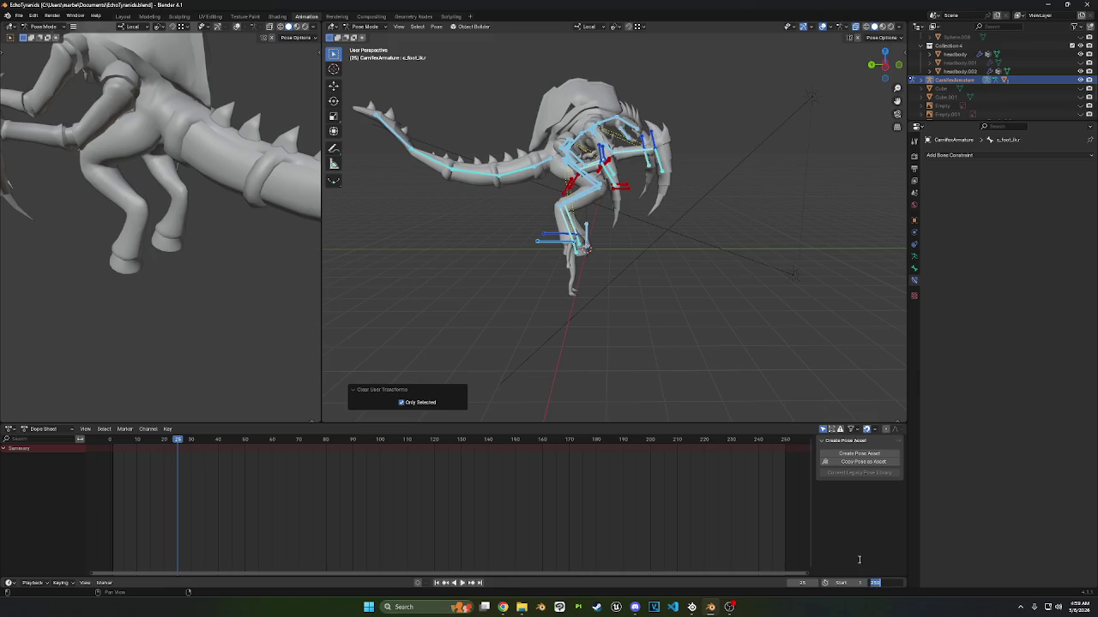
{"action": "type", "text": "30"}
- Set the End frame to 30, snap to Right Ortho, and move the playhead to frame 0
{"action": "key", "text": "Return"}
{"action": "middle_click_drag", "start_coordinate": [615, 299], "coordinate": [853, 66]}
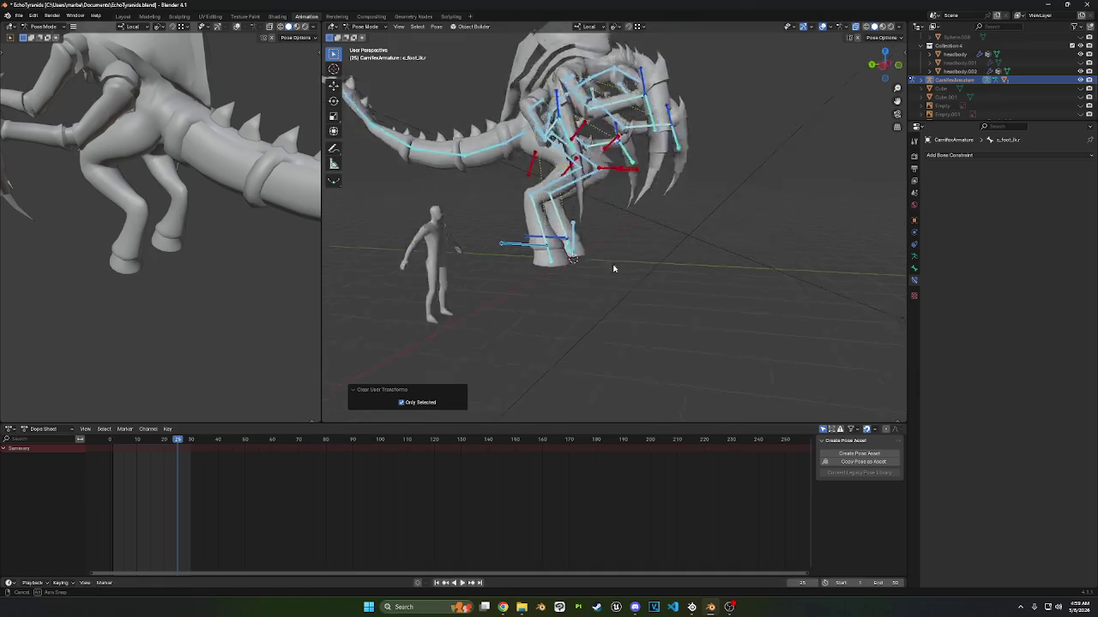
{"action": "left_click", "coordinate": [888, 67]}
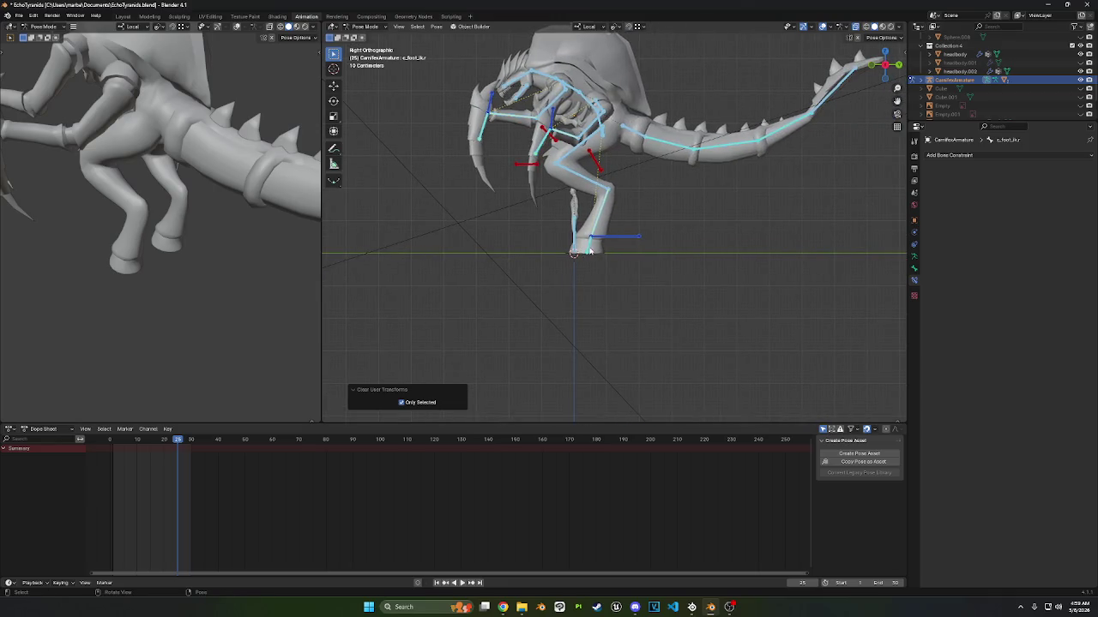
{"action": "left_click_drag", "start_coordinate": [180, 447], "coordinate": [110, 447]}
{"action": "middle_click_drag", "start_coordinate": [651, 220], "coordinate": [676, 260]}
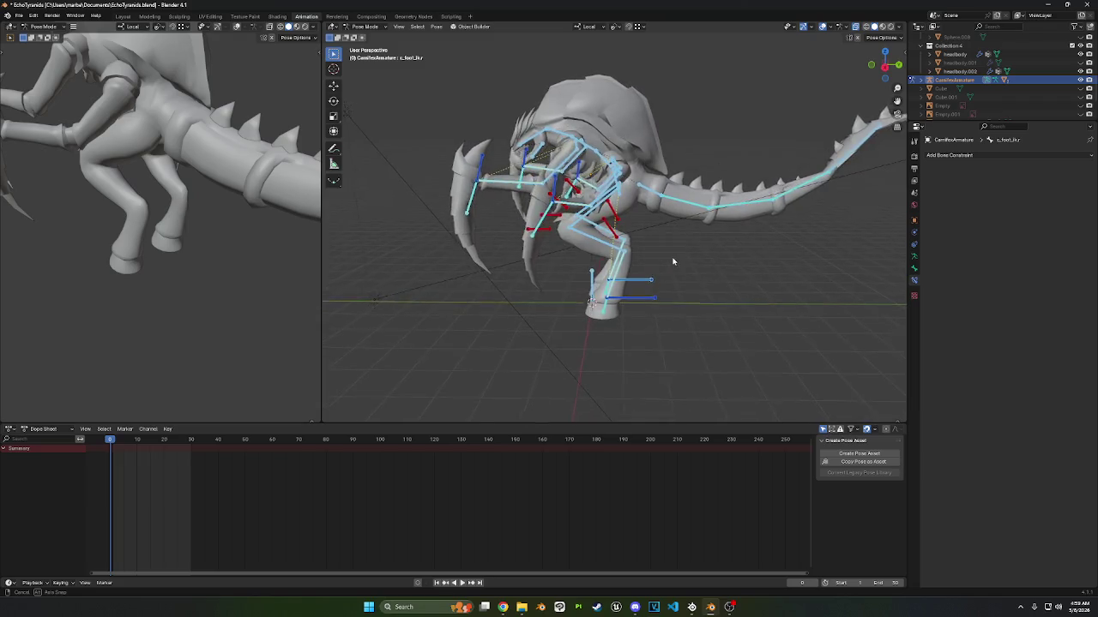
- Snap to the right orthographic view, play the animation, and rewind to frame 0
{"action": "key", "text": "KP_3"}
{"action": "middle_click_drag", "start_coordinate": [717, 221], "coordinate": [709, 196], "text": "shift"}
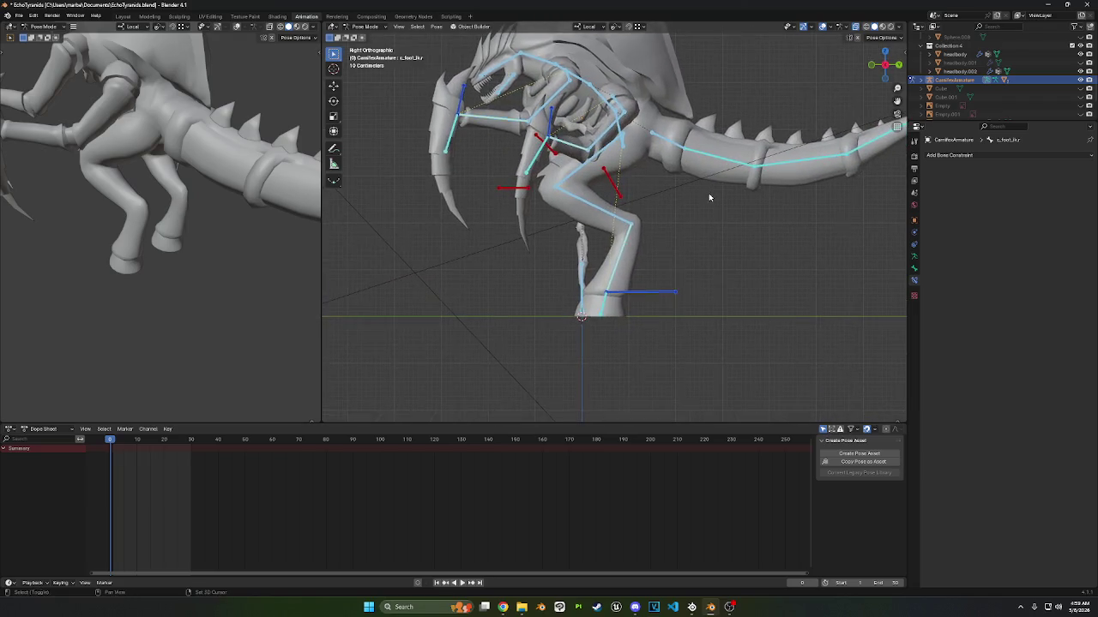
{"action": "key", "text": "space"}
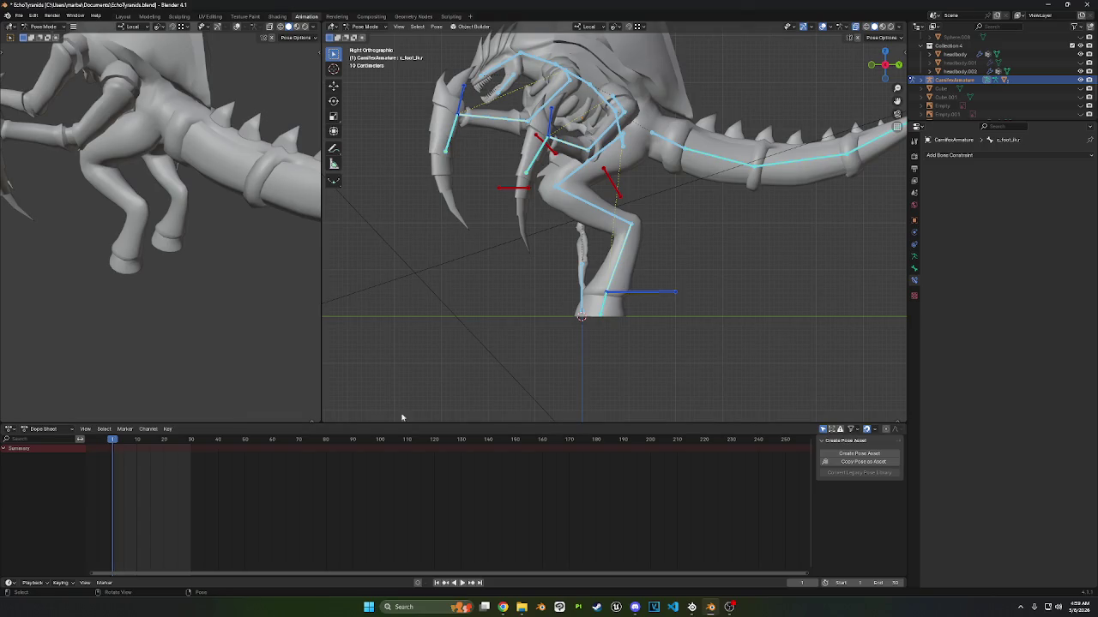
{"action": "left_click_drag", "start_coordinate": [112, 441], "coordinate": [111, 443]}
- Select the c_pelvis control and shift it slightly with G
{"action": "key", "text": "i"}
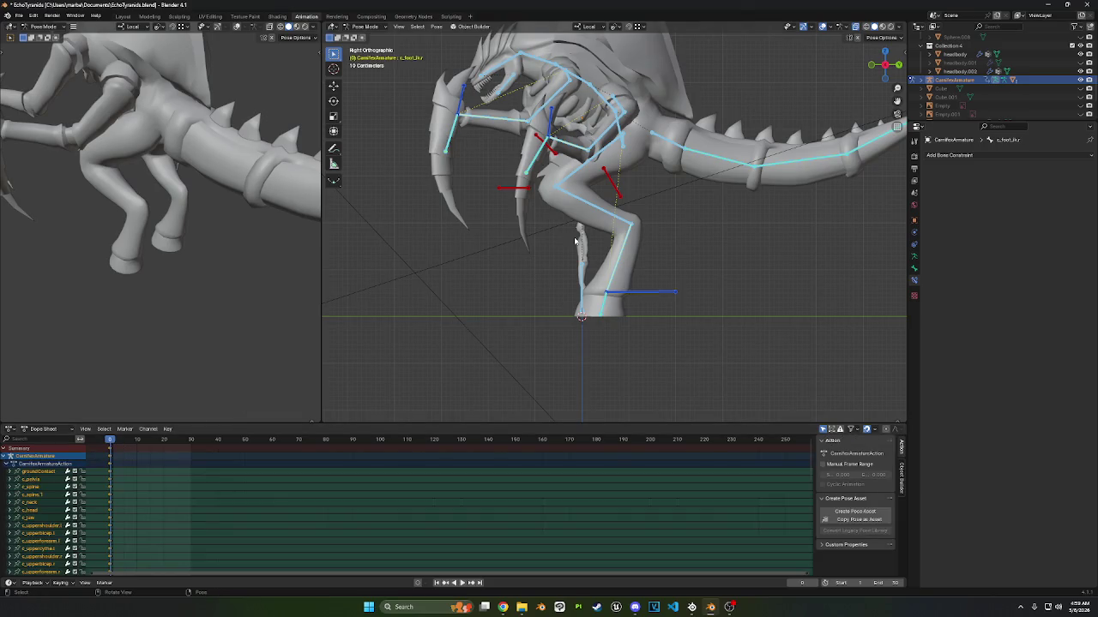
{"action": "middle_click_drag", "start_coordinate": [568, 274], "coordinate": [590, 205], "text": "shift"}
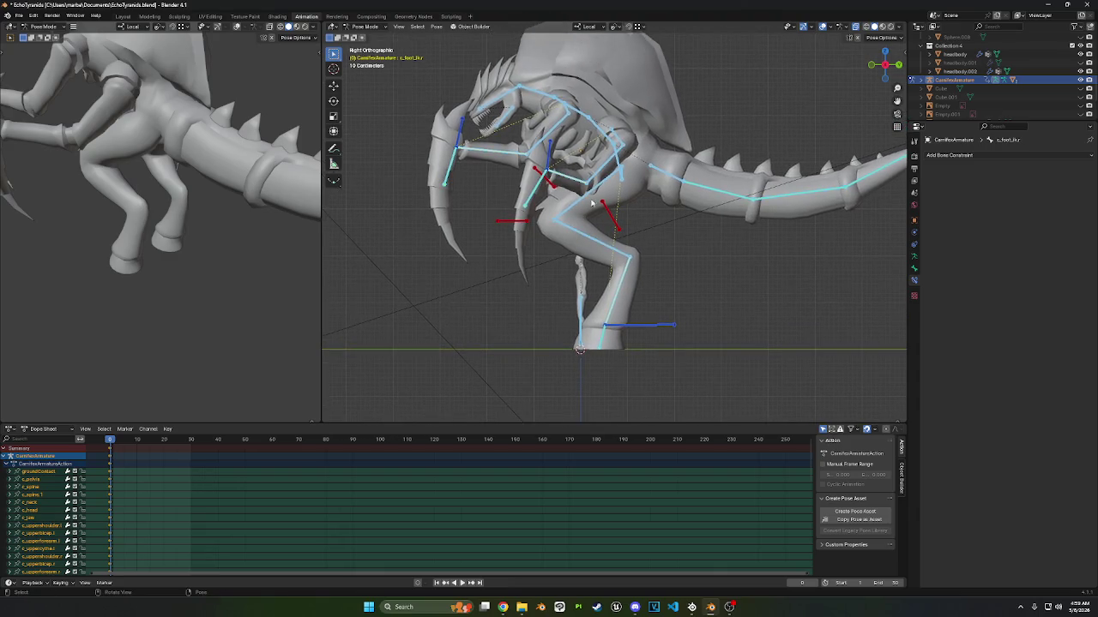
{"action": "left_click", "coordinate": [620, 163]}
{"action": "key", "text": "g"}
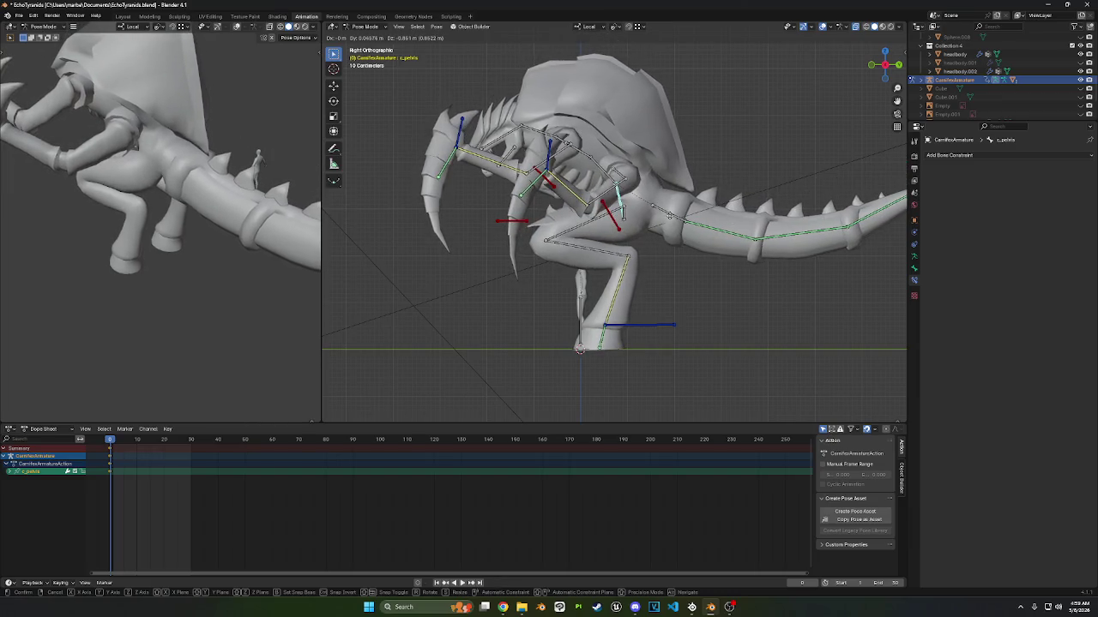
{"action": "left_click", "coordinate": [672, 220]}
- Inspect the c_foot.l bone's Bone properties, then reselect c_pelvis
{"action": "left_click", "coordinate": [601, 344]}
{"action": "middle_click_drag", "start_coordinate": [600, 344], "coordinate": [817, 292]}
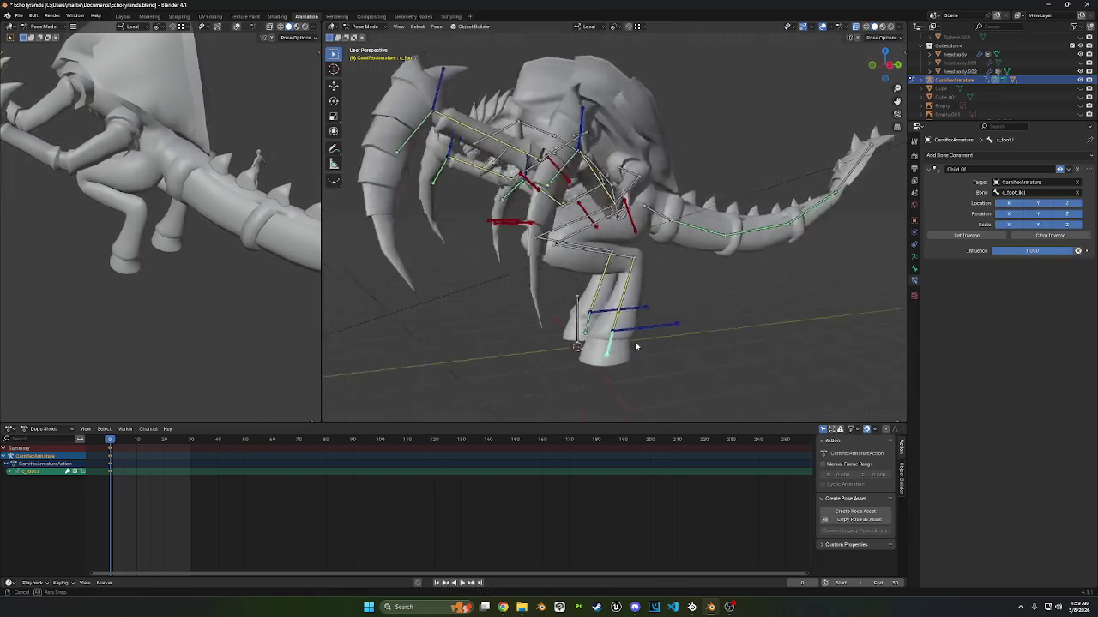
{"action": "left_click", "coordinate": [627, 350]}
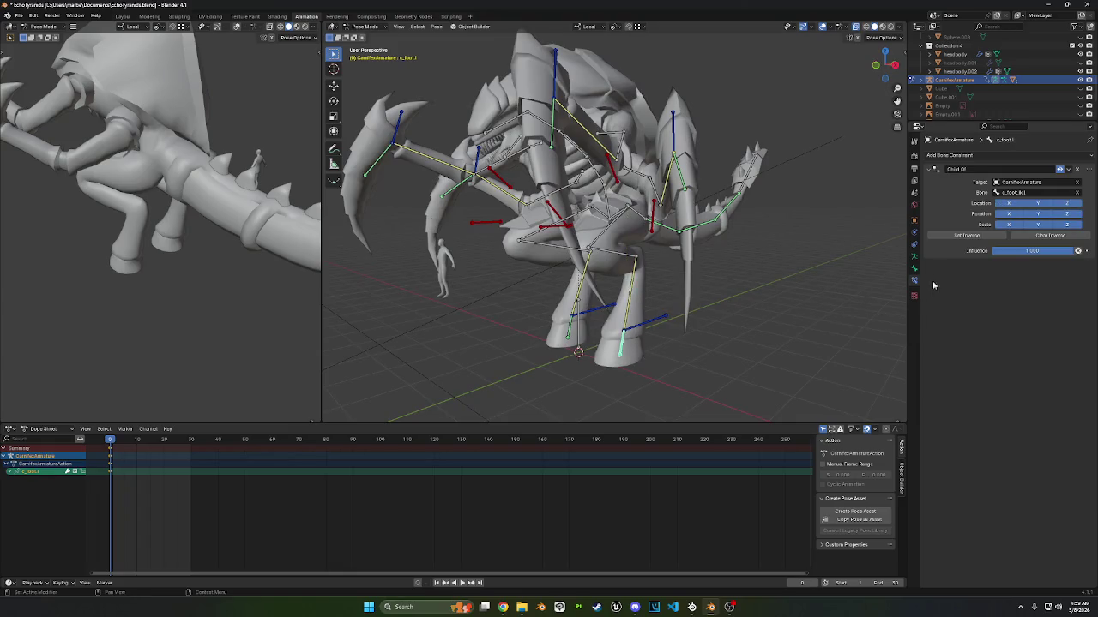
{"action": "left_click", "coordinate": [914, 270]}
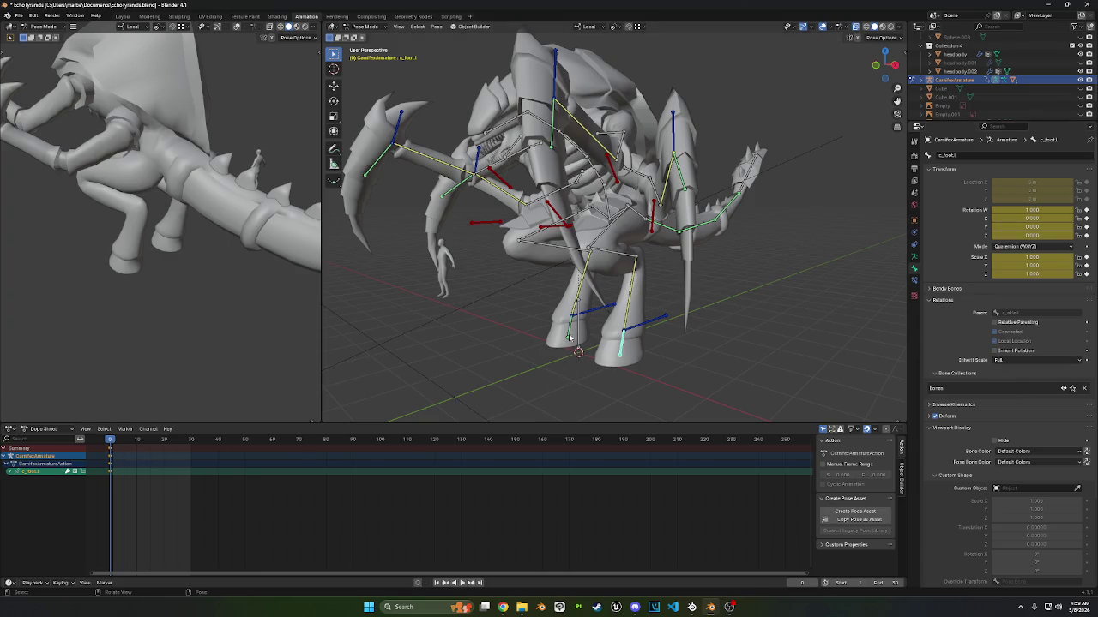
{"action": "middle_click_drag", "start_coordinate": [696, 347], "coordinate": [645, 262]}
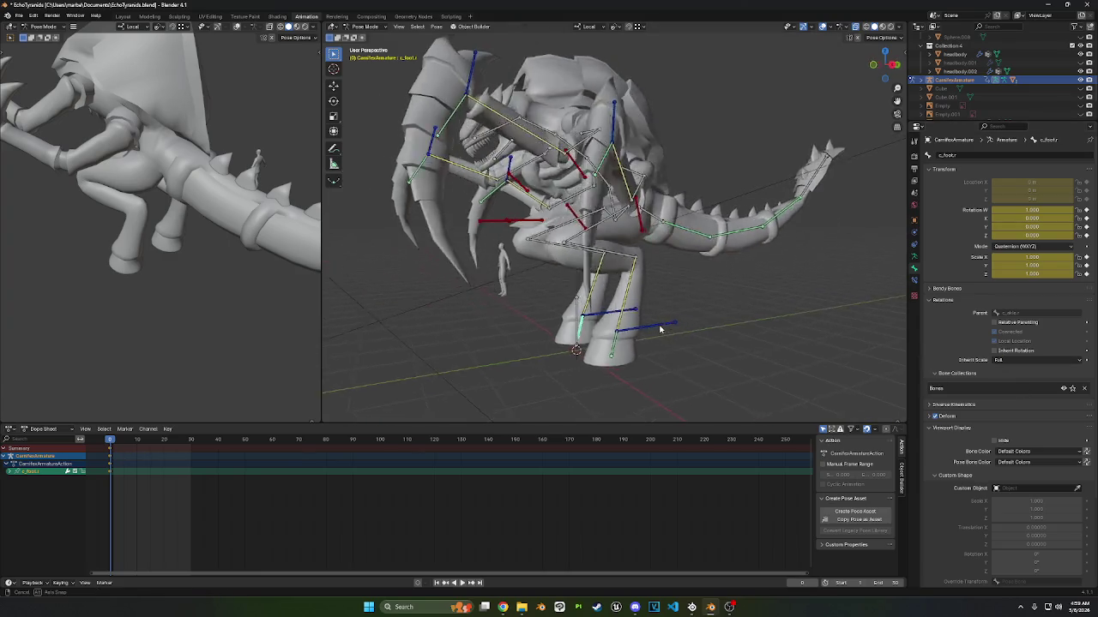
{"action": "left_click", "coordinate": [614, 196]}
- Nudge c_pelvis and tilt it by -3.77° in the right orthographic view
{"action": "key", "text": "g"}
{"action": "left_click", "coordinate": [615, 199]}
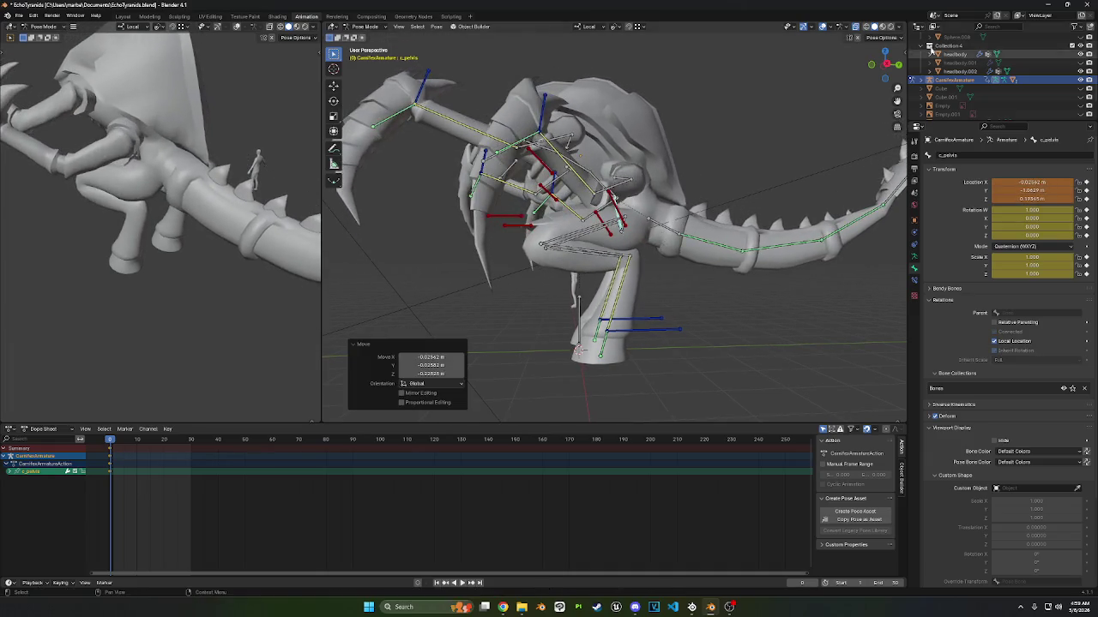
{"action": "left_click", "coordinate": [885, 67]}
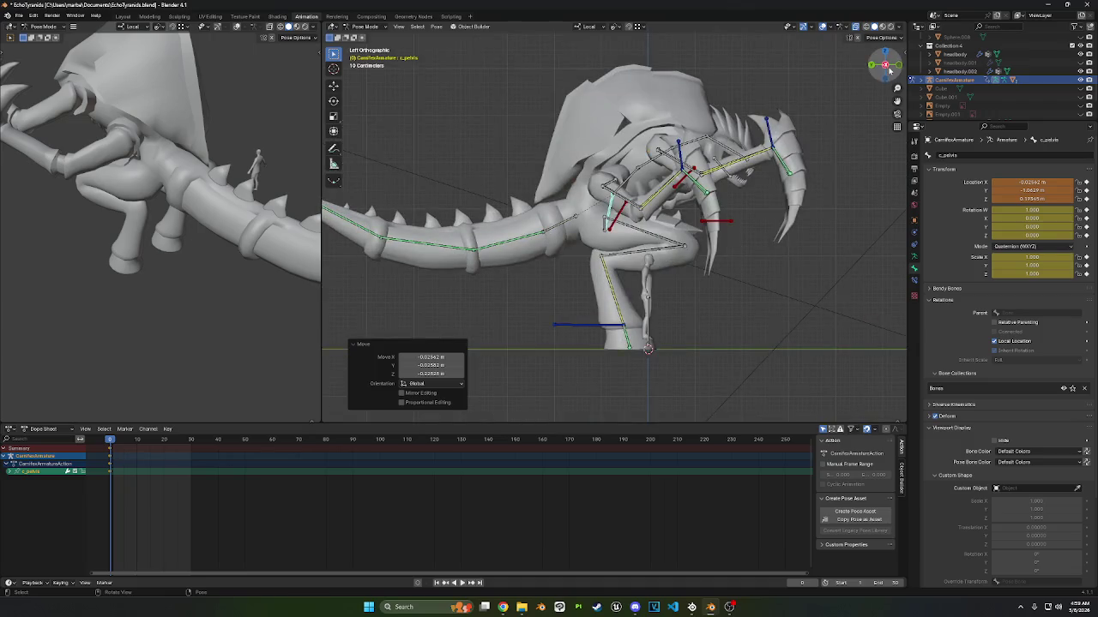
{"action": "left_click", "coordinate": [885, 67]}
{"action": "key", "text": "g"}
{"action": "key", "text": "r"}
{"action": "left_click", "coordinate": [636, 208]}
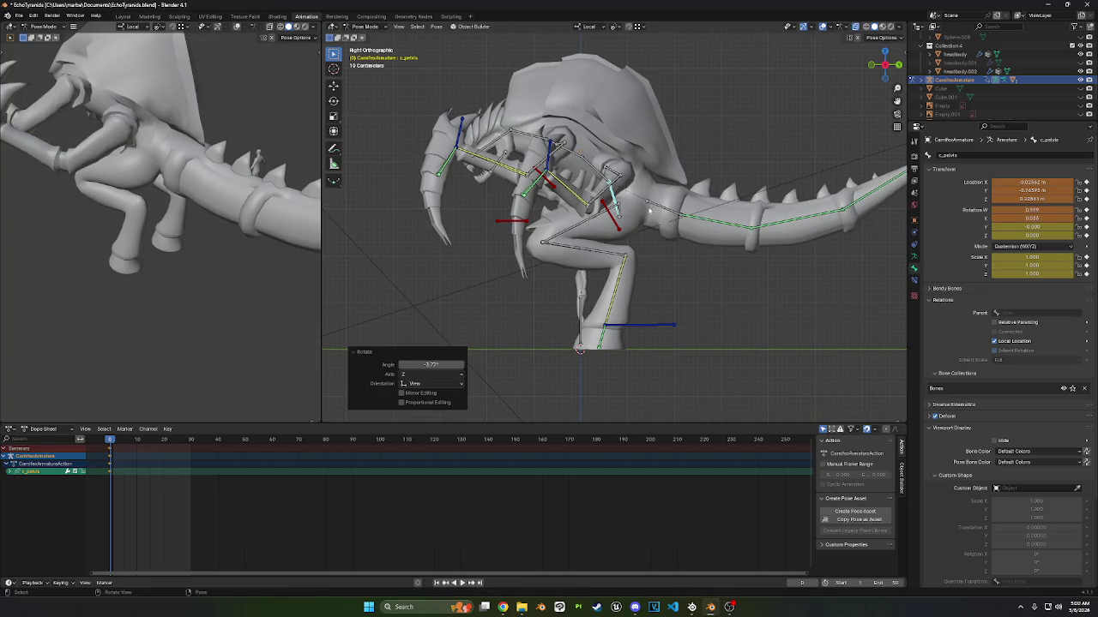
- Move the left arm IK control to a new position
{"action": "middle_click_drag", "start_coordinate": [832, 215], "coordinate": [713, 241], "text": "shift"}
{"action": "left_click", "coordinate": [761, 214]}
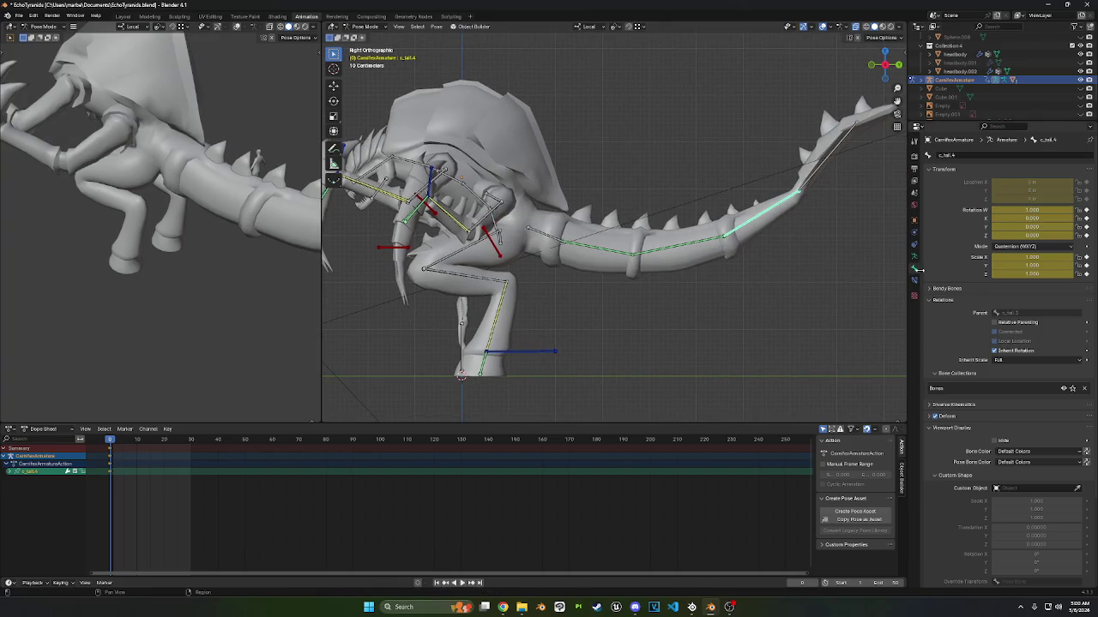
{"action": "middle_click_drag", "start_coordinate": [600, 249], "coordinate": [673, 243]}
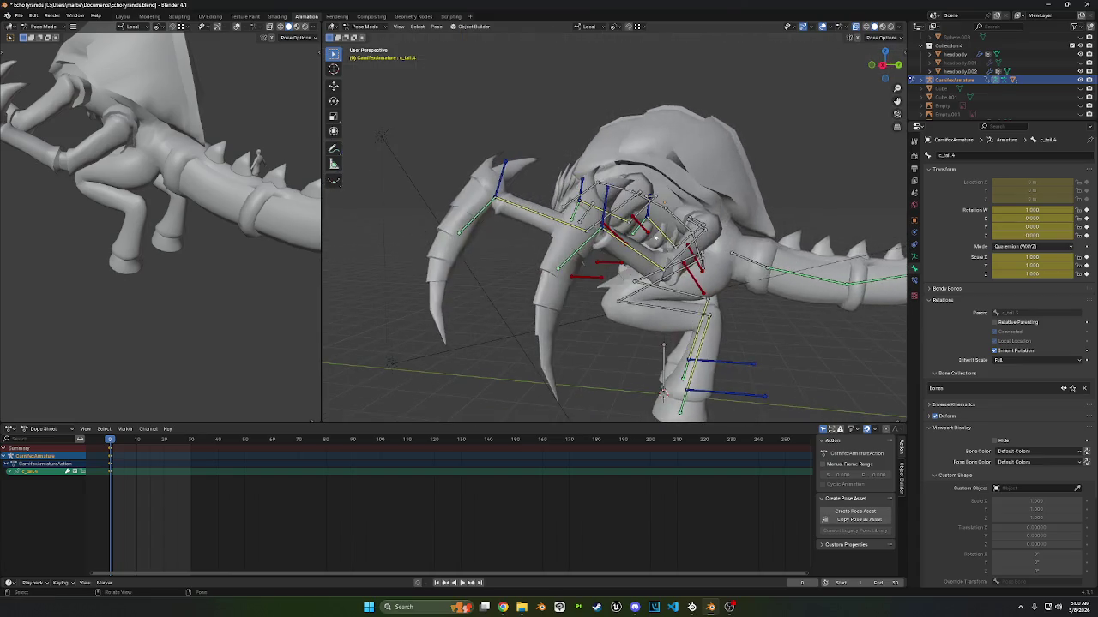
{"action": "left_click", "coordinate": [609, 218]}
{"action": "mouse_move", "coordinate": [609, 217]}
{"action": "middle_mouse_down"}
{"action": "mouse_move", "coordinate": [626, 221]}
{"action": "mouse_move", "coordinate": [618, 273]}
{"action": "middle_mouse_up"}
{"action": "key", "text": "g"}
{"action": "left_click", "coordinate": [648, 229]}
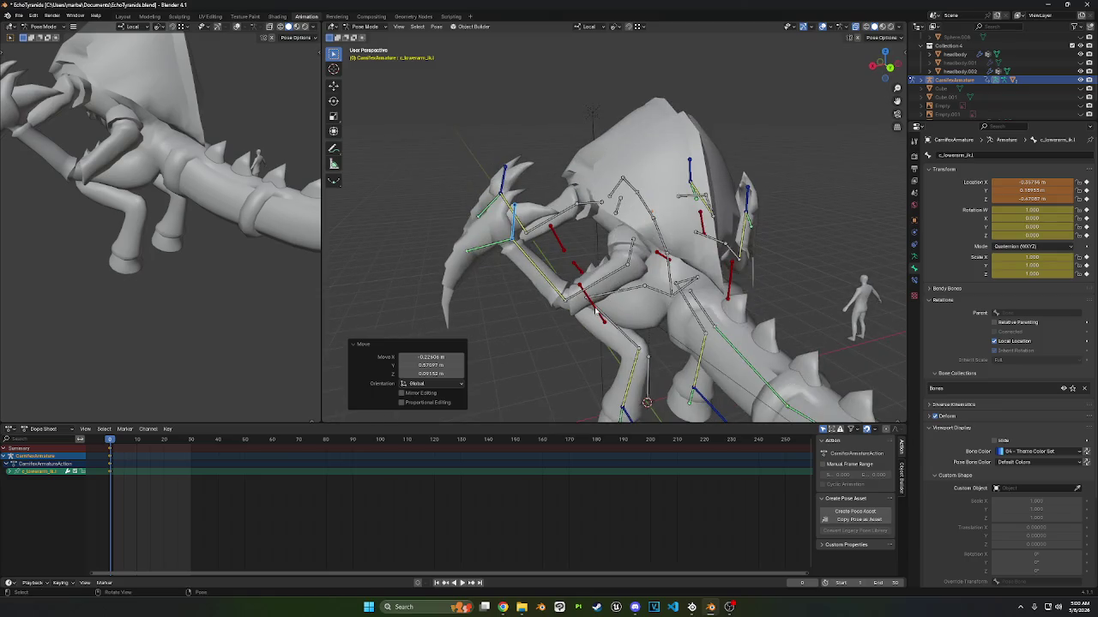
- Move the left elbow IK control, cancelling a trial rotation
{"action": "left_click", "coordinate": [596, 313]}
{"action": "middle_click_drag", "start_coordinate": [596, 313], "coordinate": [626, 343]}
{"action": "key", "text": "g"}
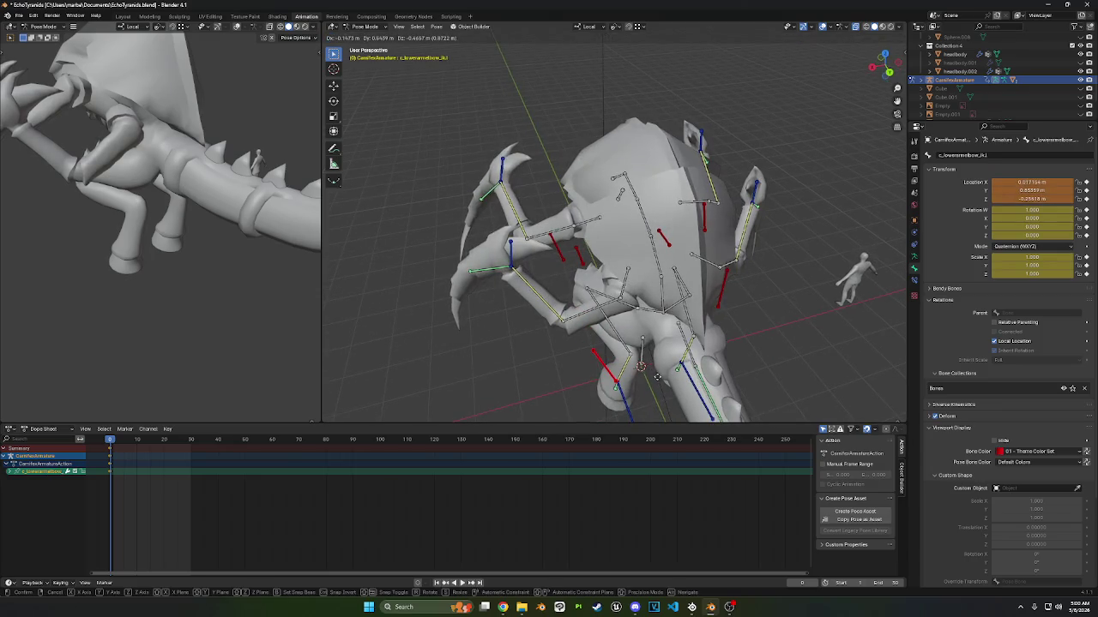
{"action": "left_click", "coordinate": [656, 377]}
{"action": "mouse_move", "coordinate": [511, 264]}
{"action": "middle_mouse_down"}
{"action": "mouse_move", "coordinate": [549, 249]}
{"action": "mouse_move", "coordinate": [635, 161]}
{"action": "mouse_move", "coordinate": [694, 181]}
{"action": "mouse_move", "coordinate": [772, 154]}
{"action": "middle_mouse_up"}
{"action": "key", "text": "r"}
{"action": "key", "text": "Escape"}
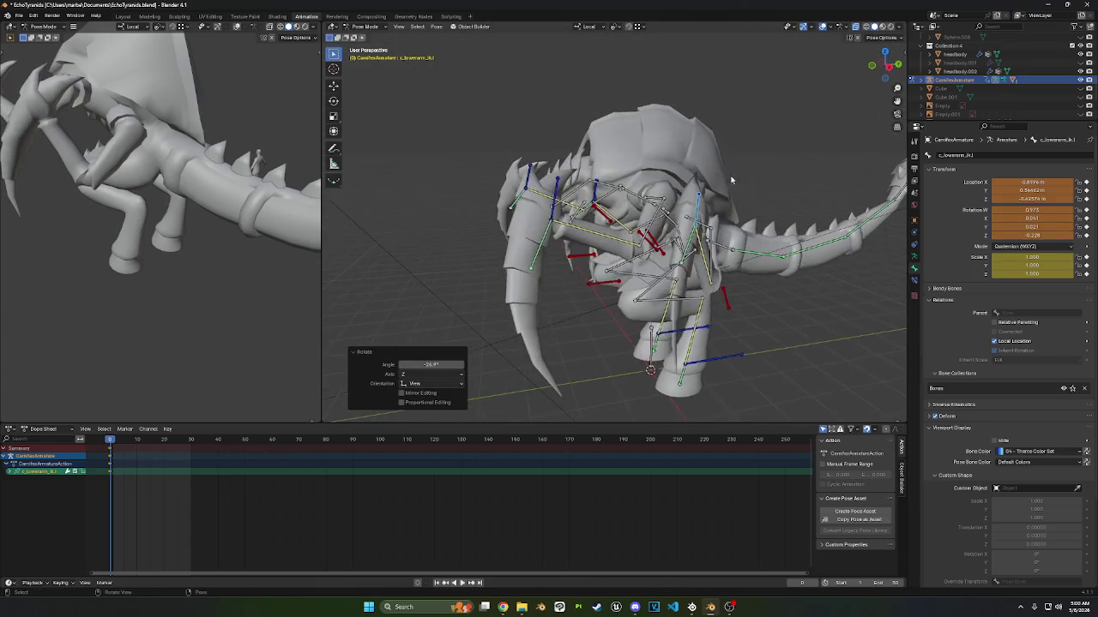
- With the N sidebar shown, rotate the arm control 22.6° on X and -28° on local Z
{"action": "left_click", "coordinate": [900, 53]}
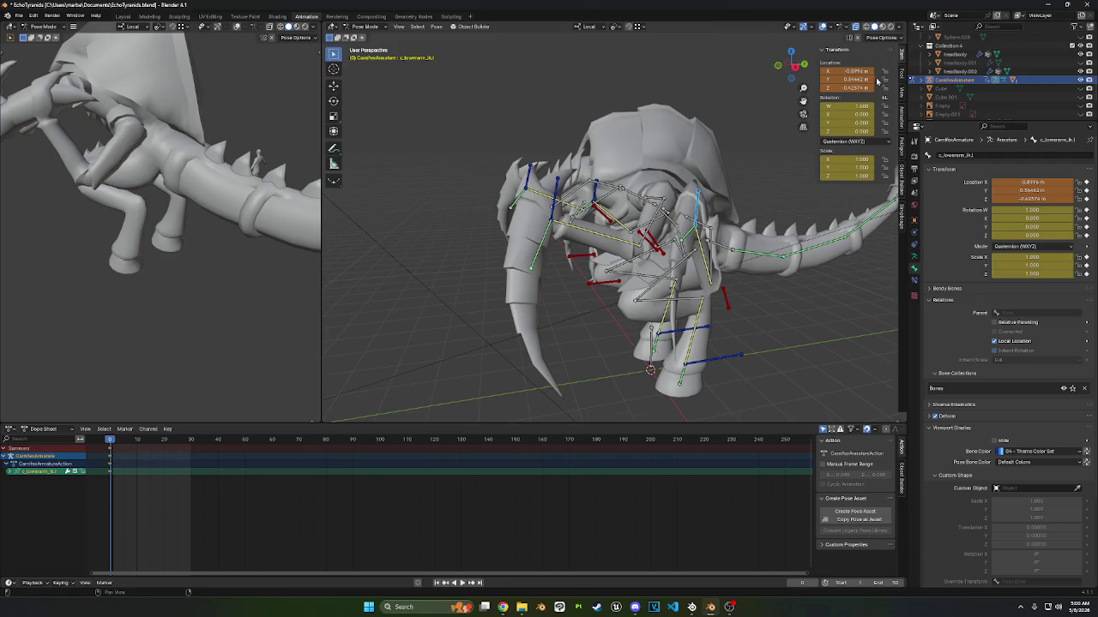
{"action": "middle_click_drag", "start_coordinate": [691, 225], "coordinate": [652, 193]}
{"action": "key", "text": "r"}
{"action": "key", "text": "x"}
{"action": "left_click", "coordinate": [682, 217]}
{"action": "key", "text": "r"}
{"action": "key", "text": "x"}
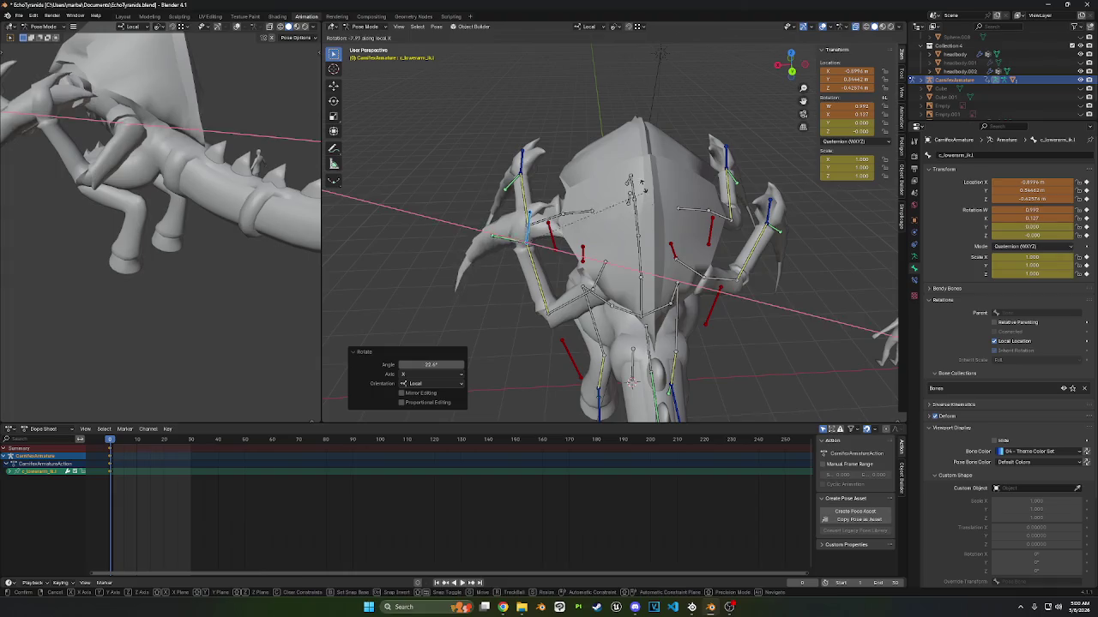
{"action": "key", "text": "x"}
{"action": "key", "text": "z"}
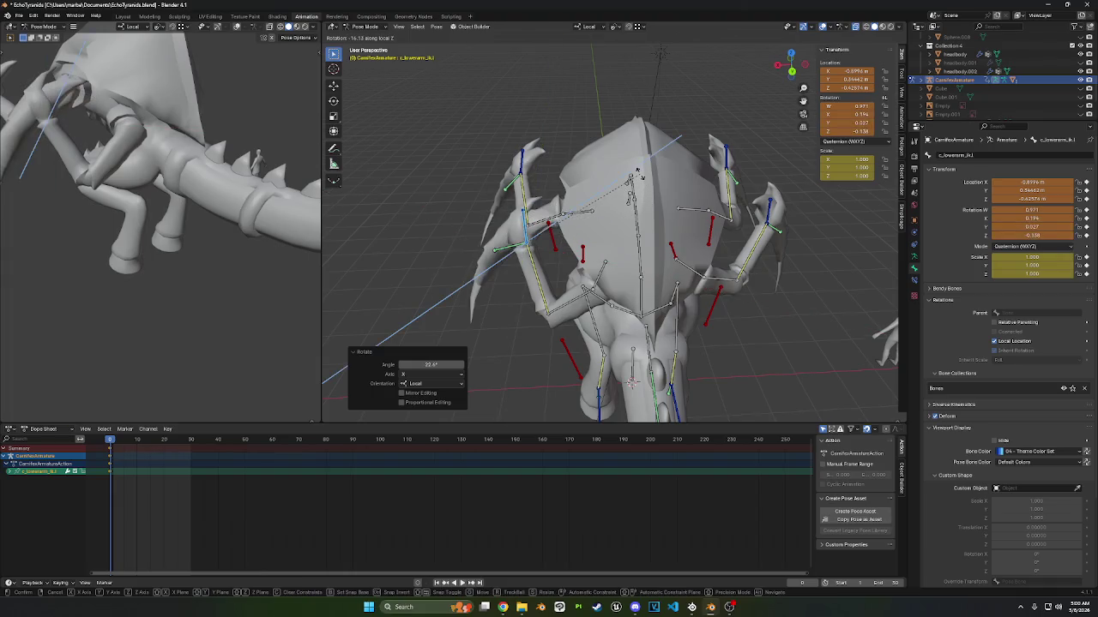
{"action": "left_click", "coordinate": [637, 144]}
- Rotate the arm control -37.7° and the left upper arm IK bone -32.3° on Z
{"action": "middle_click_drag", "start_coordinate": [637, 144], "coordinate": [849, 128]}
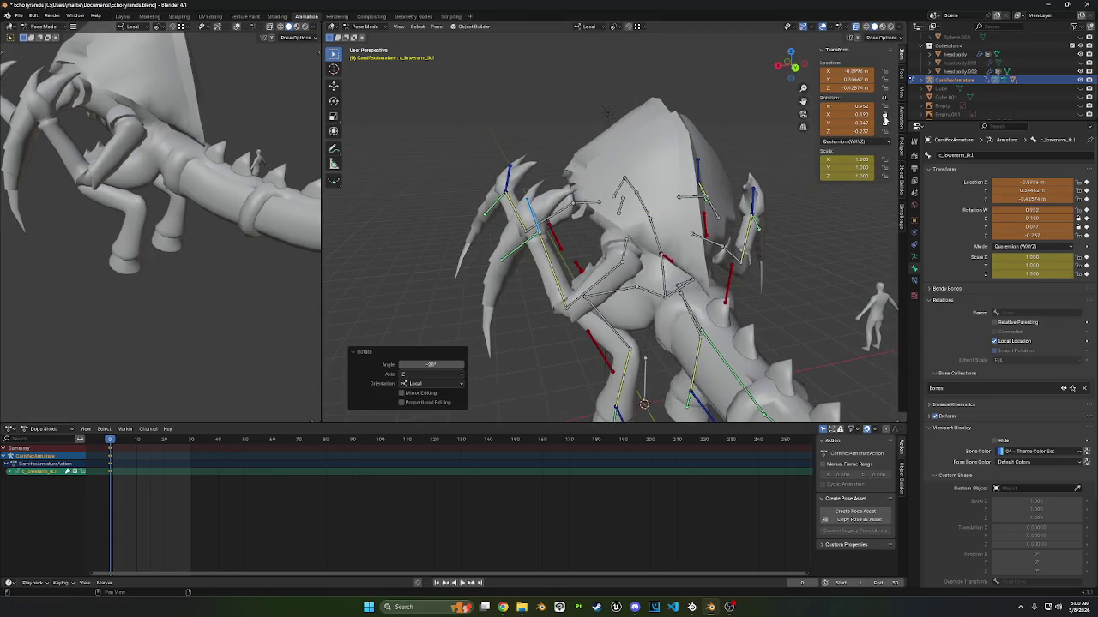
{"action": "key", "text": "r"}
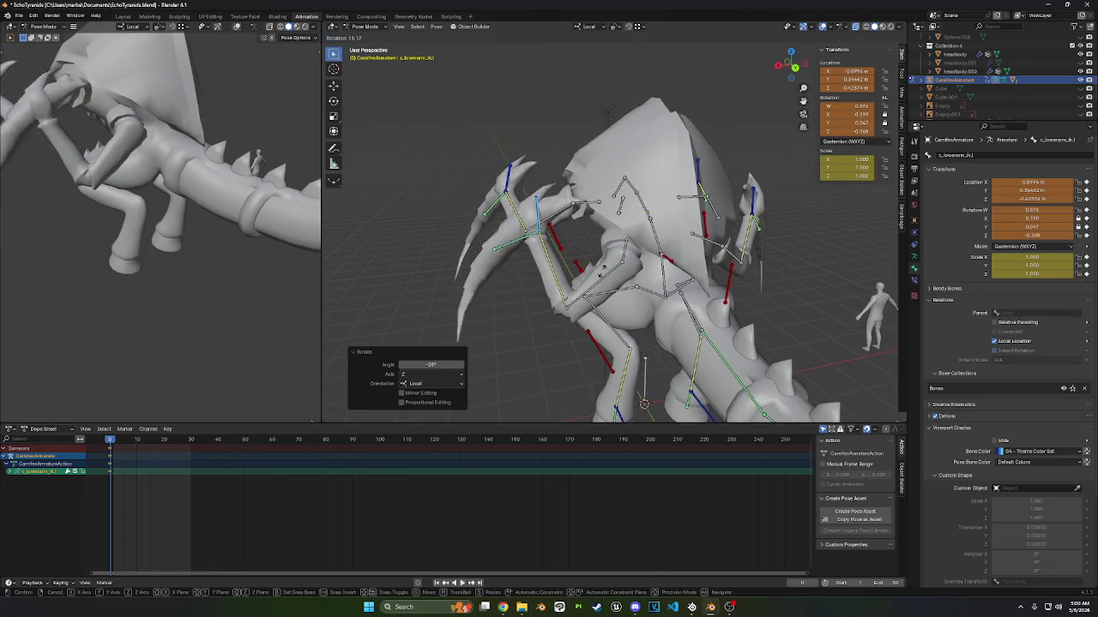
{"action": "left_click", "coordinate": [606, 112]}
{"action": "mouse_move", "coordinate": [606, 112]}
{"action": "middle_mouse_down"}
{"action": "mouse_move", "coordinate": [650, 213]}
{"action": "mouse_move", "coordinate": [700, 199]}
{"action": "mouse_move", "coordinate": [542, 196]}
{"action": "mouse_move", "coordinate": [547, 179]}
{"action": "mouse_move", "coordinate": [528, 175]}
{"action": "middle_mouse_up"}
{"action": "left_click", "coordinate": [505, 189]}
{"action": "key", "text": "r"}
{"action": "key", "text": "z"}
{"action": "key", "text": "z"}
{"action": "left_click", "coordinate": [523, 184]}
- Try another upper arm rotation on various axes, cancel it, and clear user transforms
{"action": "key", "text": "r"}
{"action": "key", "text": "z"}
{"action": "key", "text": "x"}
{"action": "key", "text": "y"}
{"action": "key", "text": "y"}
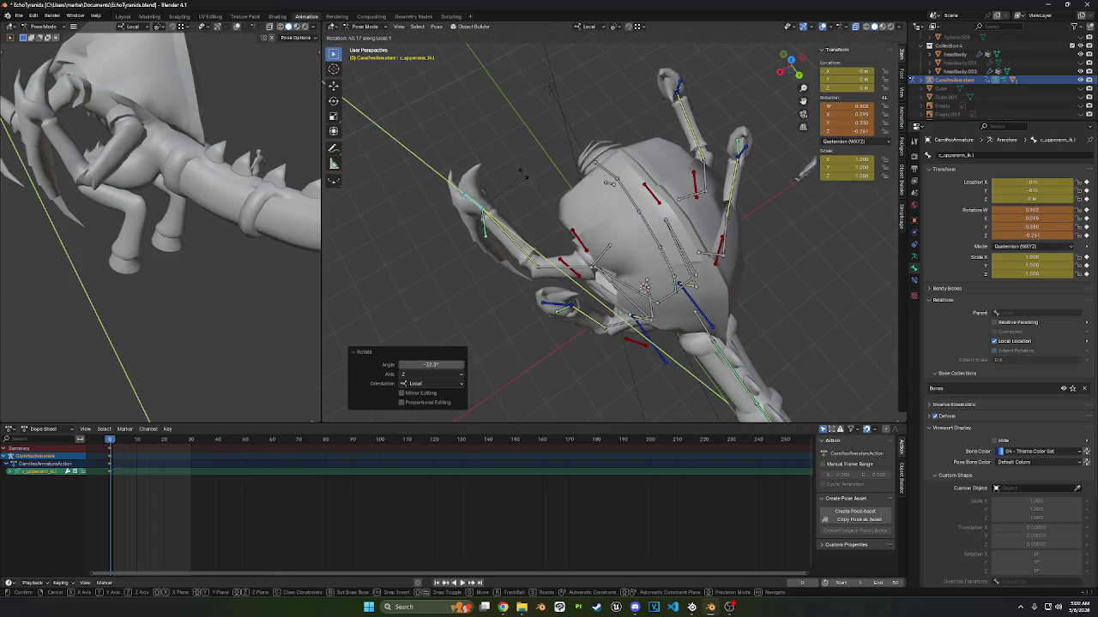
{"action": "key", "text": "z"}
{"action": "key", "text": "Escape"}
{"action": "middle_click_drag", "start_coordinate": [517, 147], "coordinate": [485, 101]}
{"action": "right_click", "coordinate": [537, 100]}
{"action": "left_click", "coordinate": [537, 100]}
- Rotate the wing bone -67.4° on Z, then by -46° and 34.1°
{"action": "middle_click_drag", "start_coordinate": [537, 99], "coordinate": [562, 178]}
{"action": "key", "text": "r"}
{"action": "key", "text": "z"}
{"action": "left_click", "coordinate": [562, 137]}
{"action": "mouse_move", "coordinate": [562, 137]}
{"action": "middle_mouse_down"}
{"action": "mouse_move", "coordinate": [601, 90]}
{"action": "mouse_move", "coordinate": [723, 71]}
{"action": "mouse_move", "coordinate": [721, 85]}
{"action": "mouse_move", "coordinate": [837, 192]}
{"action": "middle_mouse_up"}
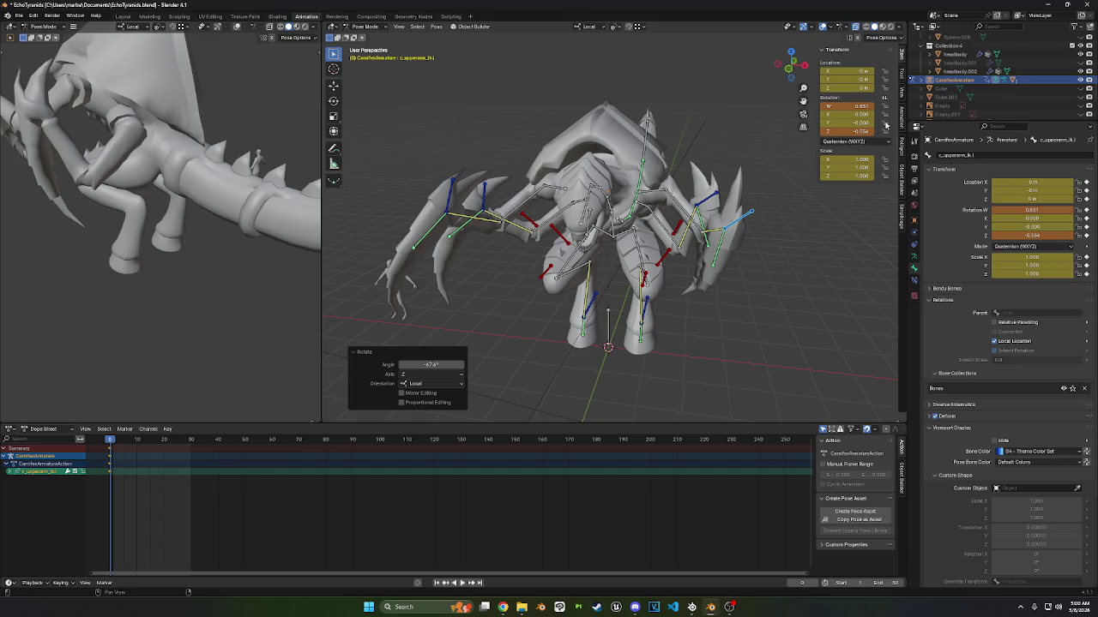
{"action": "middle_click_drag", "start_coordinate": [885, 120], "coordinate": [857, 128]}
{"action": "key", "text": "r"}
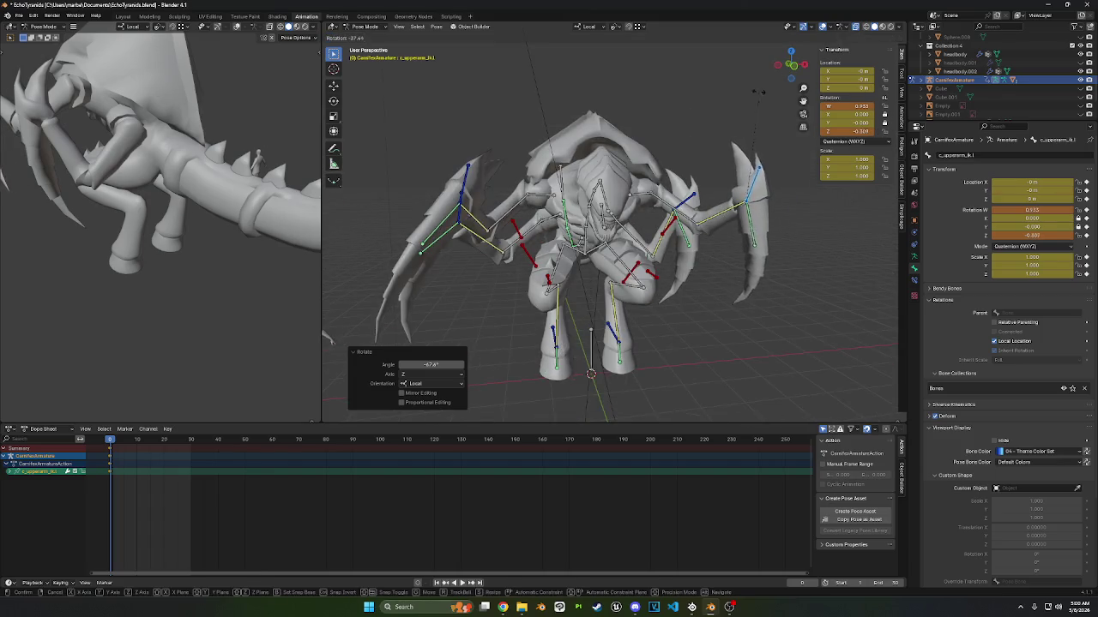
{"action": "left_click", "coordinate": [736, 97]}
{"action": "middle_click_drag", "start_coordinate": [736, 97], "coordinate": [601, 189]}
{"action": "key", "text": "r"}
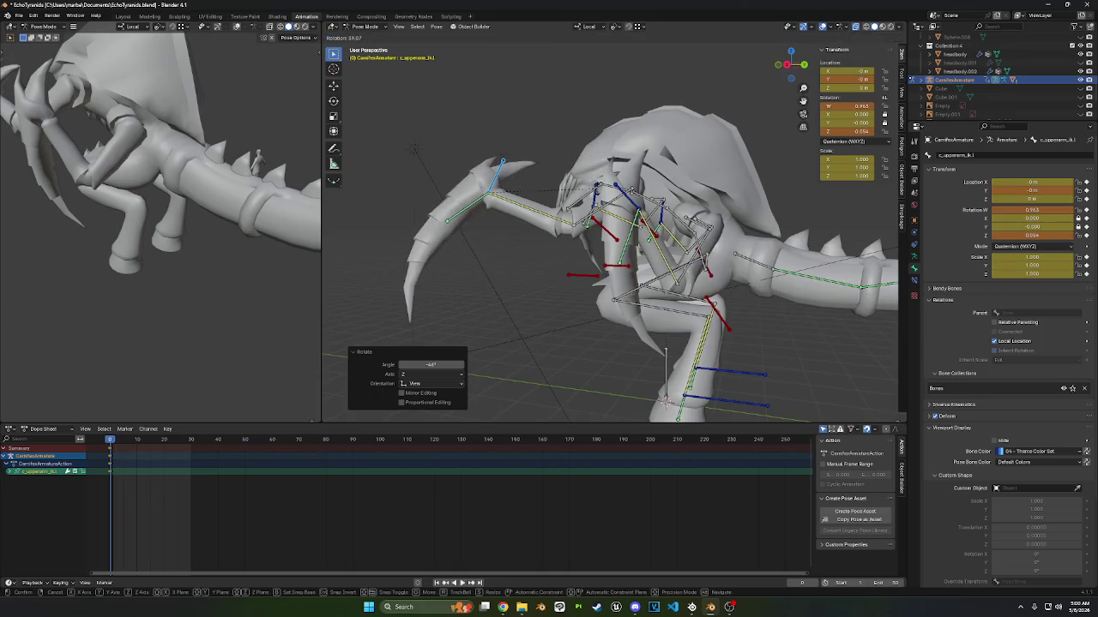
{"action": "left_click", "coordinate": [577, 224]}
- Rotate the top claw bone, then select all bones and dismiss the K popup
{"action": "middle_click_drag", "start_coordinate": [577, 224], "coordinate": [498, 287]}
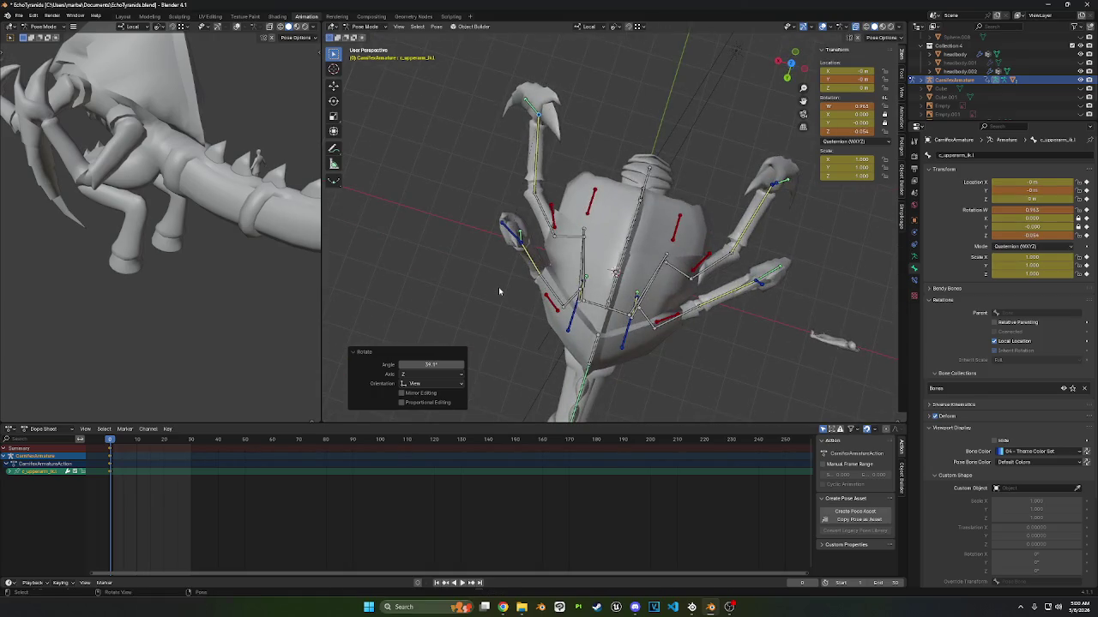
{"action": "key", "text": "r"}
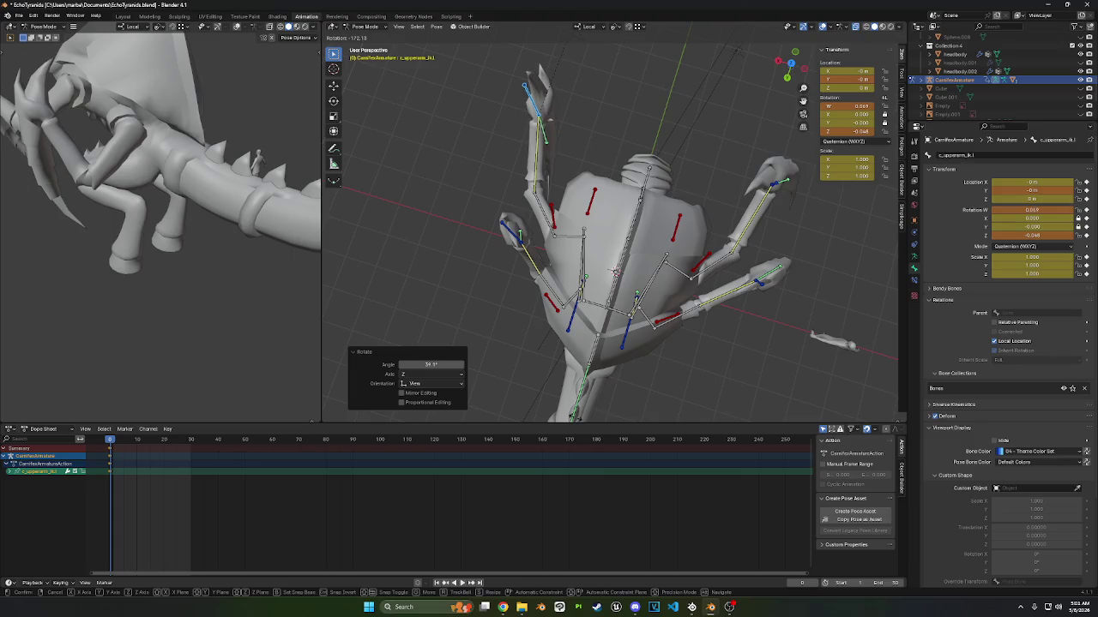
{"action": "left_click", "coordinate": [578, 438]}
{"action": "key", "text": "a"}
{"action": "key", "text": "k"}
{"action": "left_click", "coordinate": [588, 178]}
- Clear all user transforms, enter Edit Mode, and rotate the left upper arm bone 8.59°
{"action": "right_click", "coordinate": [588, 177]}
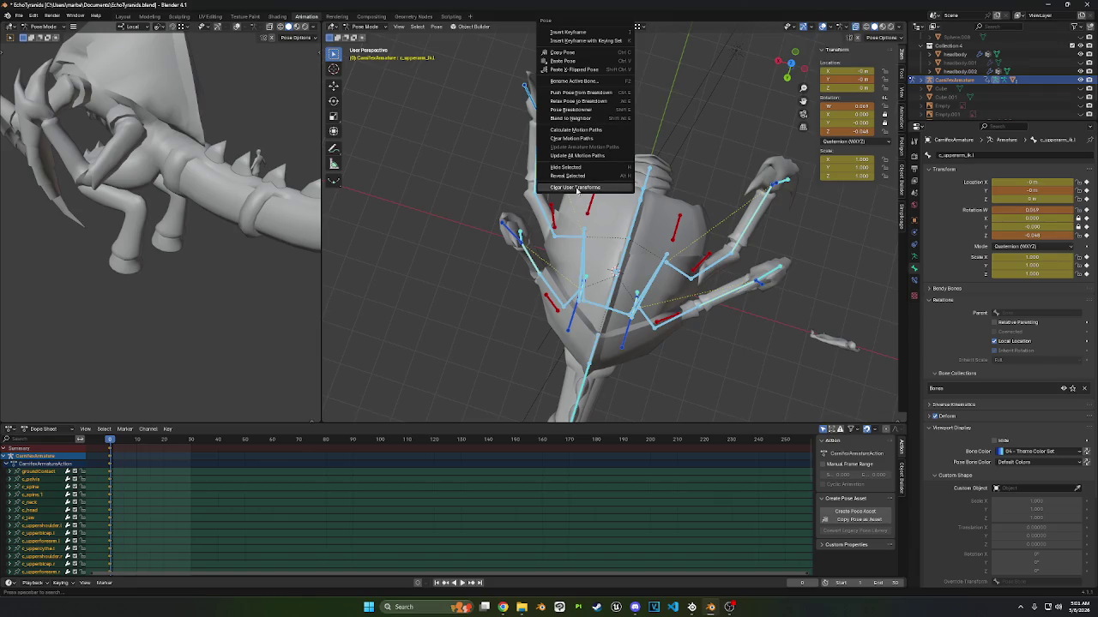
{"action": "left_click", "coordinate": [576, 190]}
{"action": "mouse_move", "coordinate": [577, 189]}
{"action": "middle_mouse_down"}
{"action": "mouse_move", "coordinate": [644, 79]}
{"action": "mouse_move", "coordinate": [385, 31]}
{"action": "middle_mouse_up"}
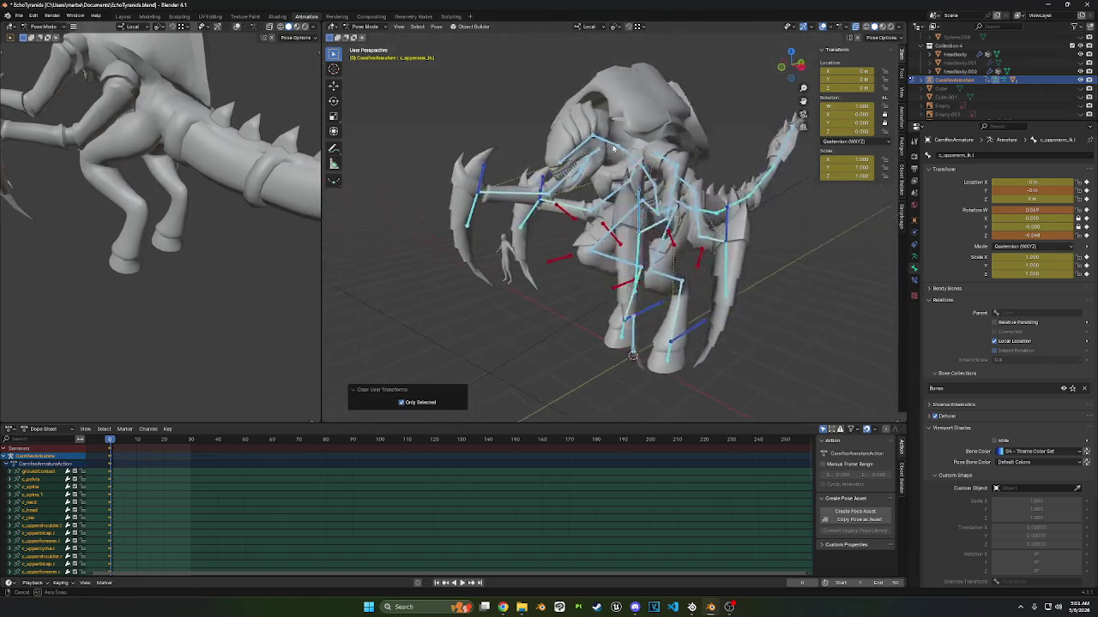
{"action": "left_click", "coordinate": [377, 26]}
{"action": "left_click", "coordinate": [364, 50]}
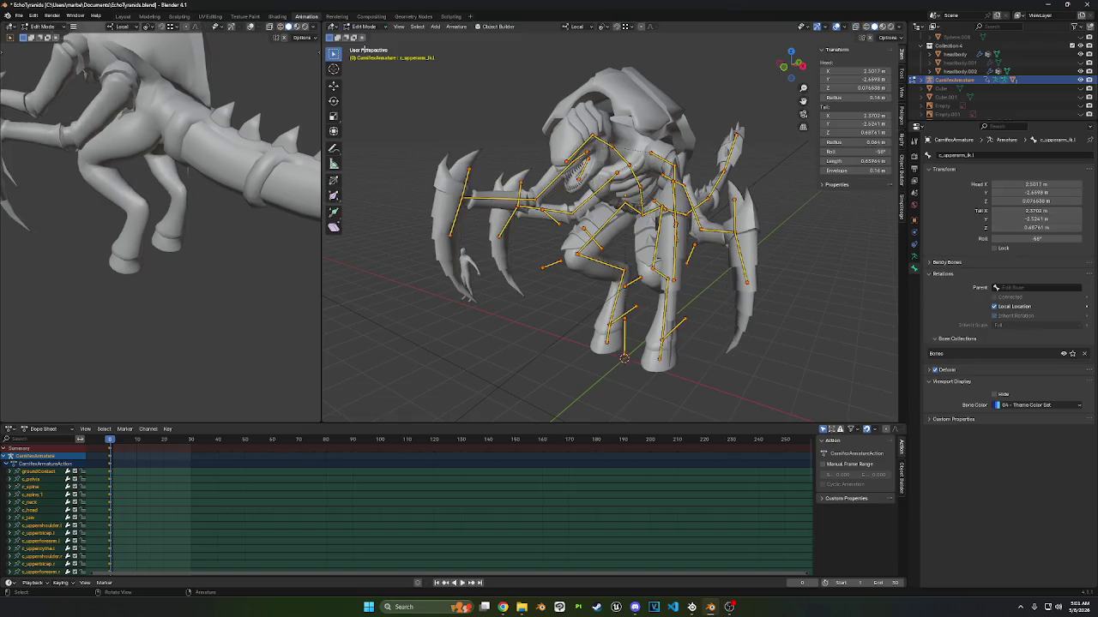
{"action": "left_click", "coordinate": [686, 210]}
{"action": "key", "text": "r"}
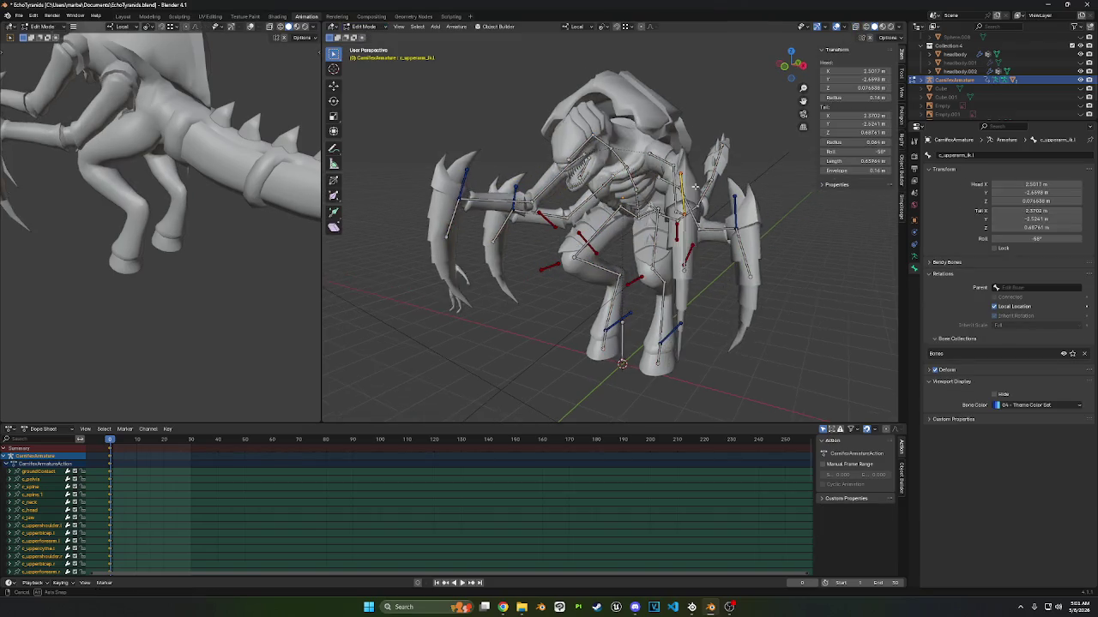
{"action": "left_click", "coordinate": [745, 164]}
- From Top view, rotate the left upper-arm IK bone by about -4.74°
{"action": "key", "text": "g"}
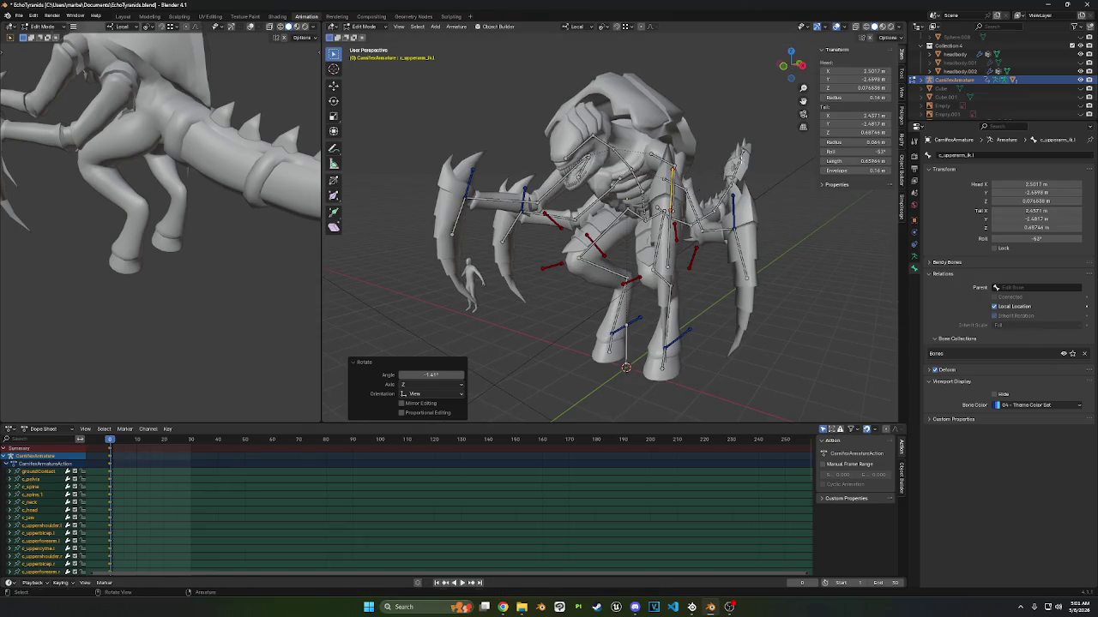
{"action": "middle_click_drag", "start_coordinate": [739, 155], "coordinate": [736, 211]}
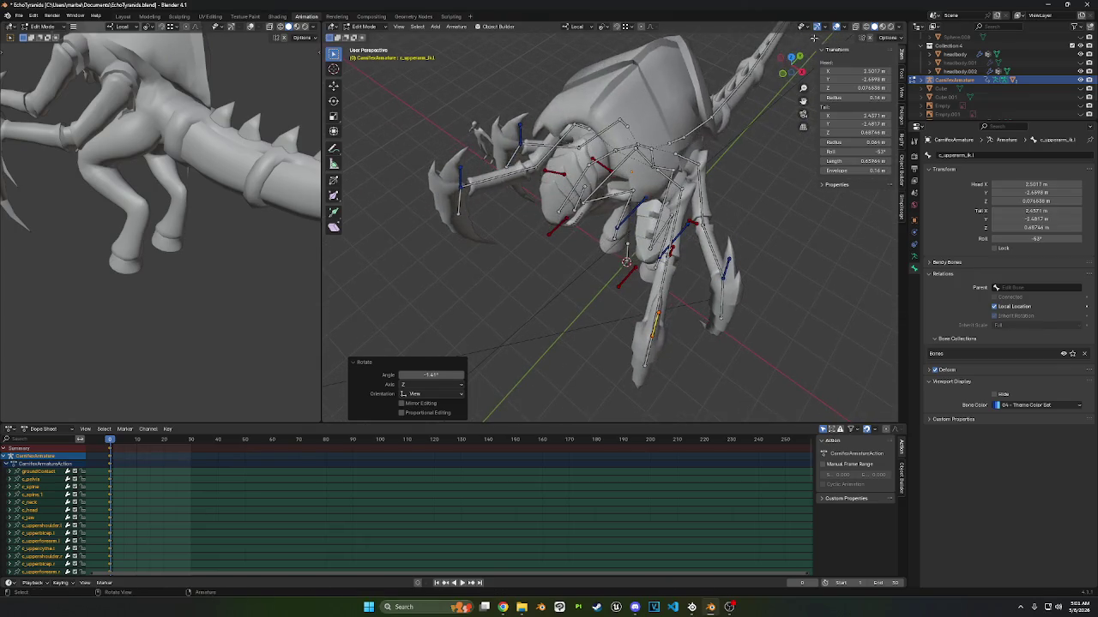
{"action": "left_click", "coordinate": [792, 58]}
{"action": "scroll", "coordinate": [755, 266], "scroll_direction": "up", "scroll_amount": 2}
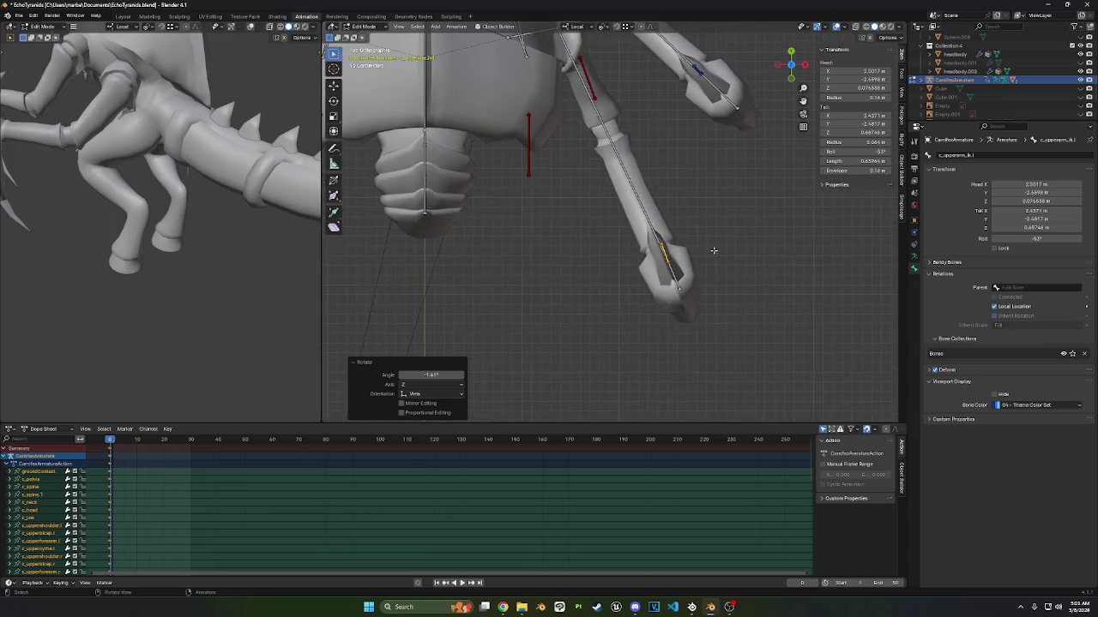
{"action": "scroll", "coordinate": [733, 247], "scroll_direction": "up", "scroll_amount": 3}
{"action": "key", "text": "r"}
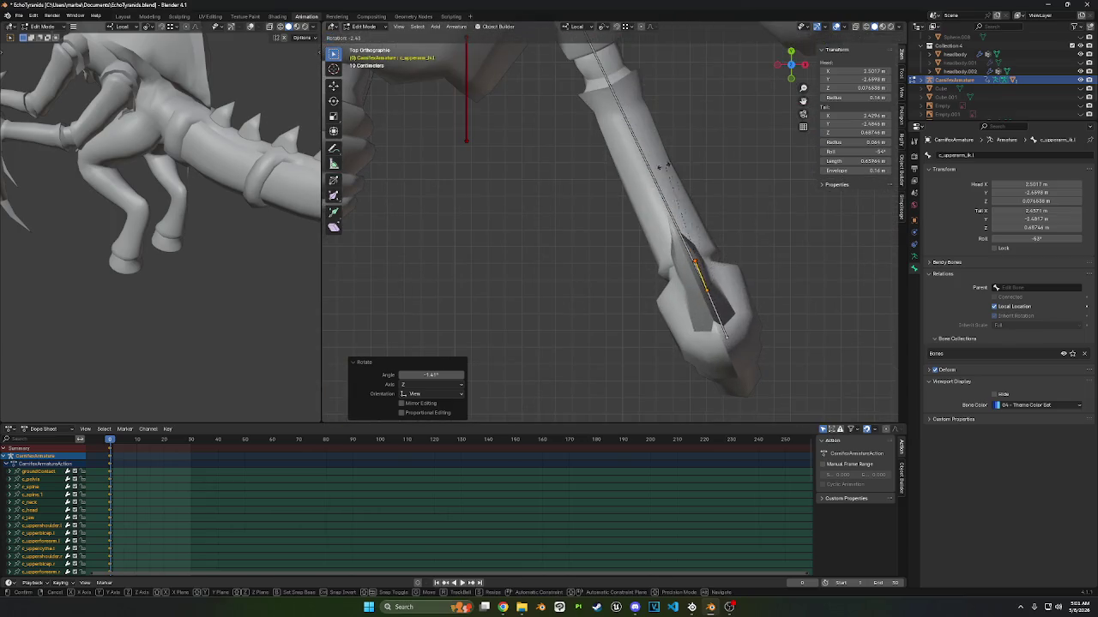
{"action": "left_click", "coordinate": [361, 250]}
- Orbit back to perspective and switch the armature to Pose Mode
{"action": "mouse_move", "coordinate": [578, 262]}
{"action": "middle_mouse_down"}
{"action": "mouse_move", "coordinate": [559, 140]}
{"action": "mouse_move", "coordinate": [600, 128]}
{"action": "middle_mouse_up"}
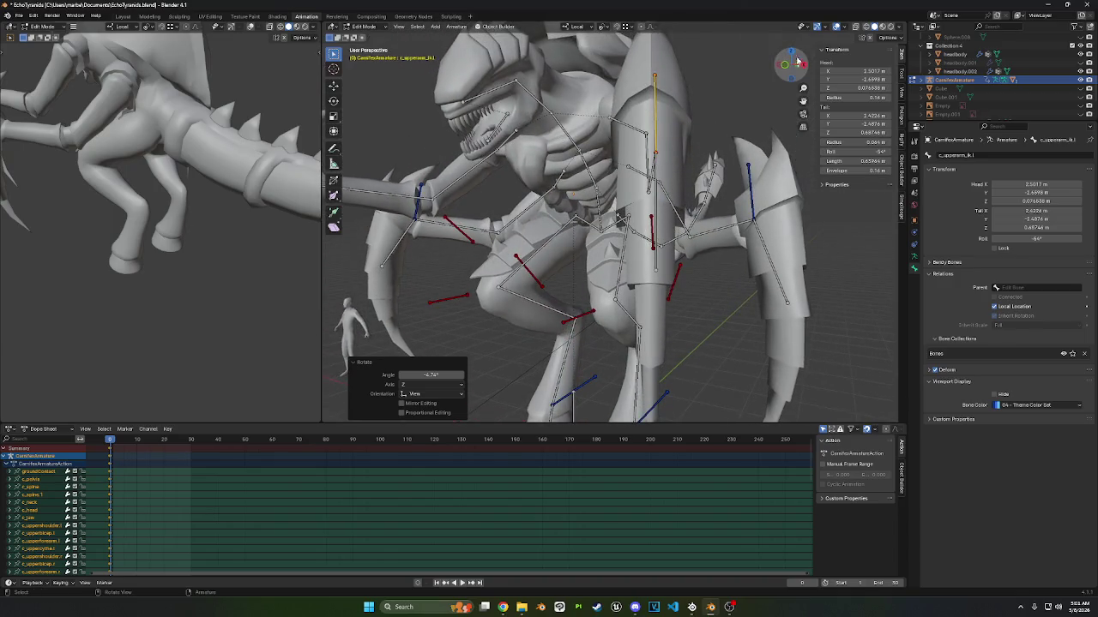
{"action": "mouse_move", "coordinate": [695, 123]}
{"action": "middle_mouse_down"}
{"action": "mouse_move", "coordinate": [697, 203]}
{"action": "mouse_move", "coordinate": [616, 138]}
{"action": "middle_mouse_up"}
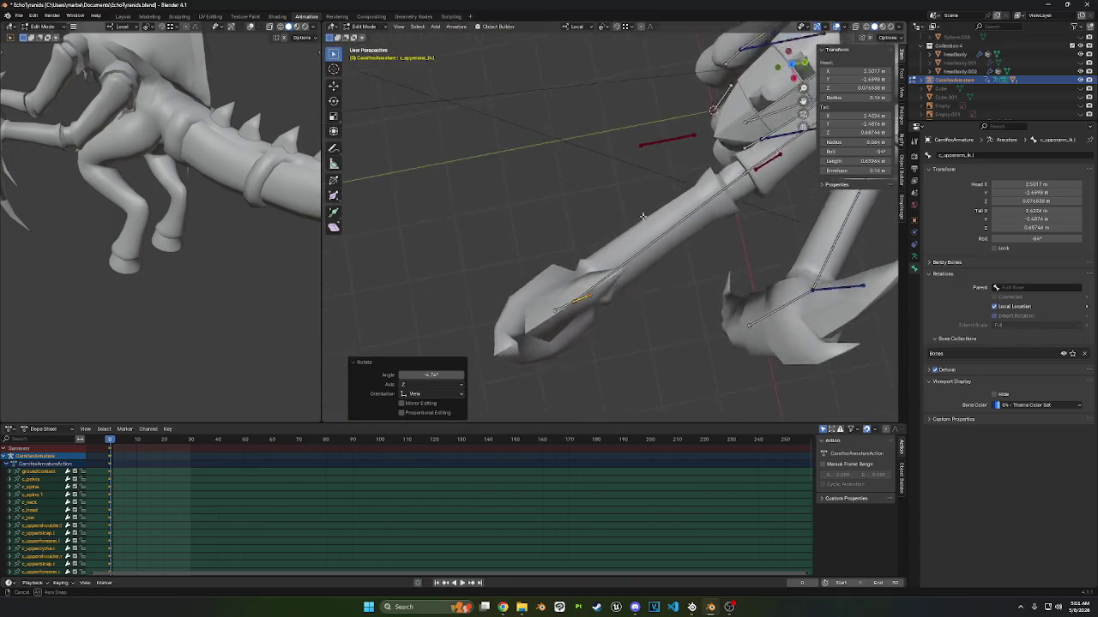
{"action": "left_click", "coordinate": [381, 29]}
{"action": "left_click", "coordinate": [375, 56]}
{"action": "middle_click_drag", "start_coordinate": [480, 103], "coordinate": [584, 163]}
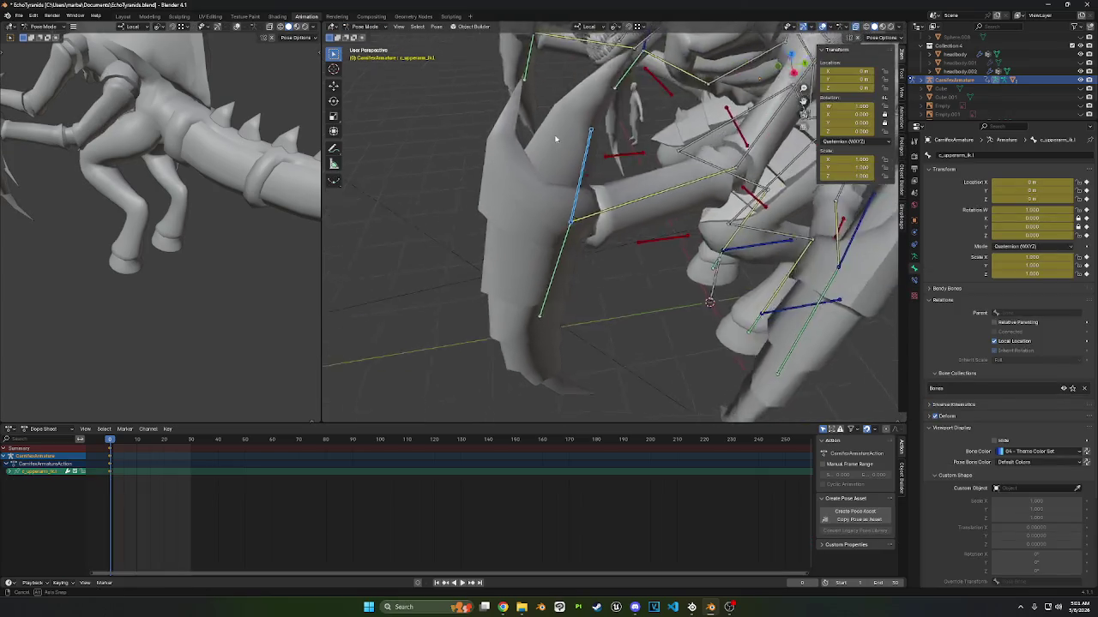
- Test-rotate the upper-arm IK bone -61.9° about its local Z axis
{"action": "middle_click_drag", "start_coordinate": [677, 171], "coordinate": [705, 111]}
{"action": "key", "text": "r"}
{"action": "key", "text": "z"}
{"action": "left_click", "coordinate": [693, 127]}
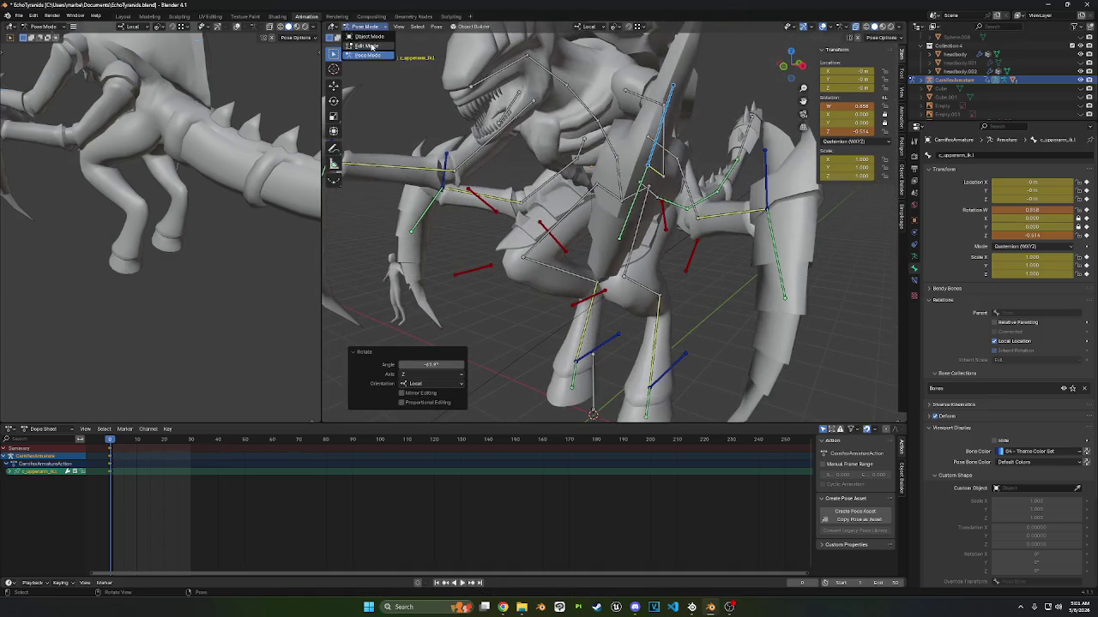
- In Edit Mode, try moving the bone along local Y, then Z
{"action": "key", "text": "Tab"}
{"action": "middle_click_drag", "start_coordinate": [675, 150], "coordinate": [722, 177]}
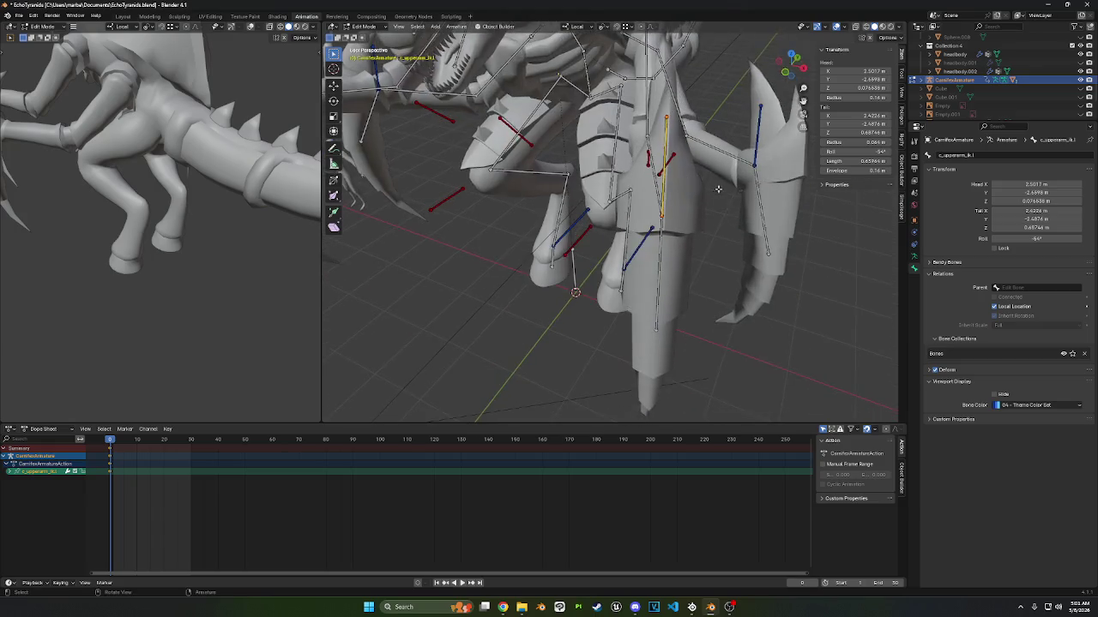
{"action": "key", "text": "g"}
{"action": "key", "text": "y"}
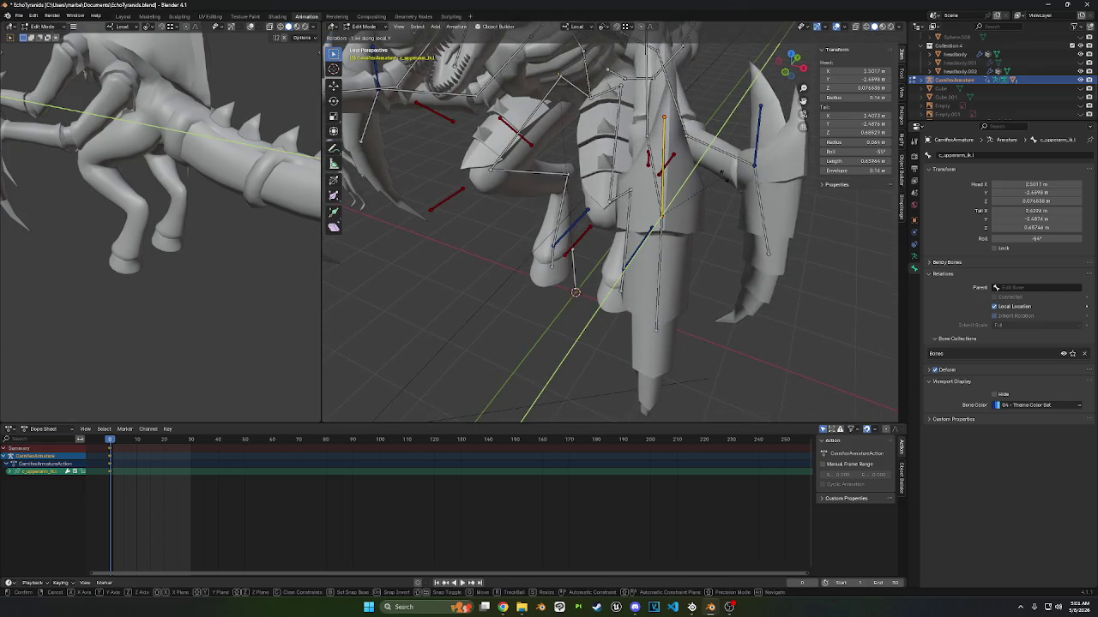
{"action": "key", "text": "z"}
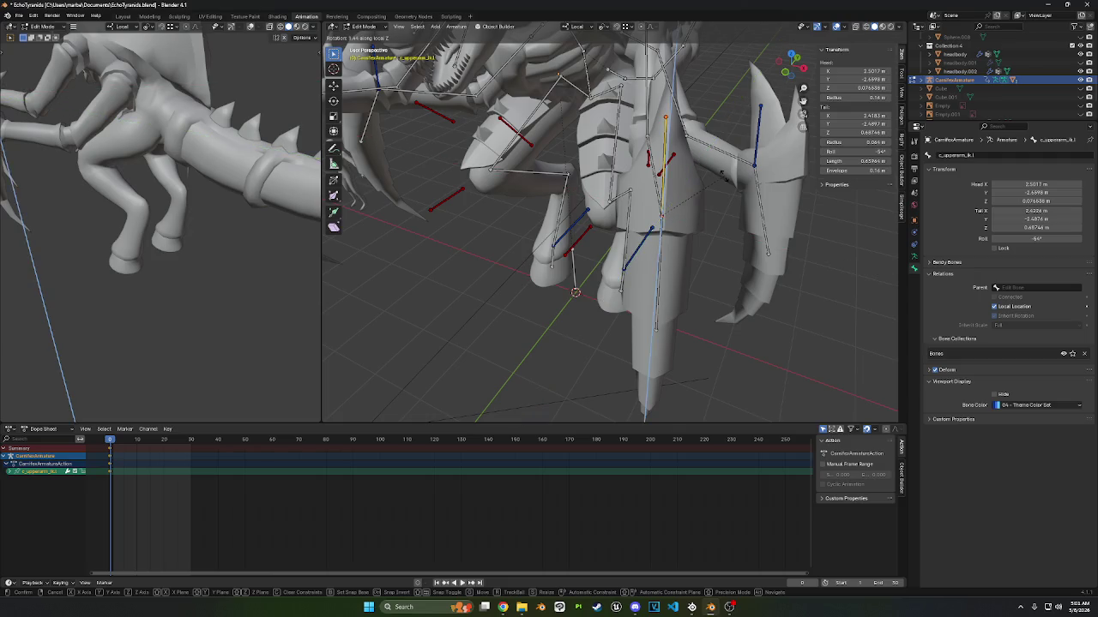
{"action": "left_click", "coordinate": [726, 163]}
- Set the bone's roll to 0° and return to Pose Mode
{"action": "mouse_move", "coordinate": [726, 163]}
{"action": "middle_mouse_down"}
{"action": "mouse_move", "coordinate": [668, 178]}
{"action": "mouse_move", "coordinate": [661, 163]}
{"action": "middle_mouse_up"}
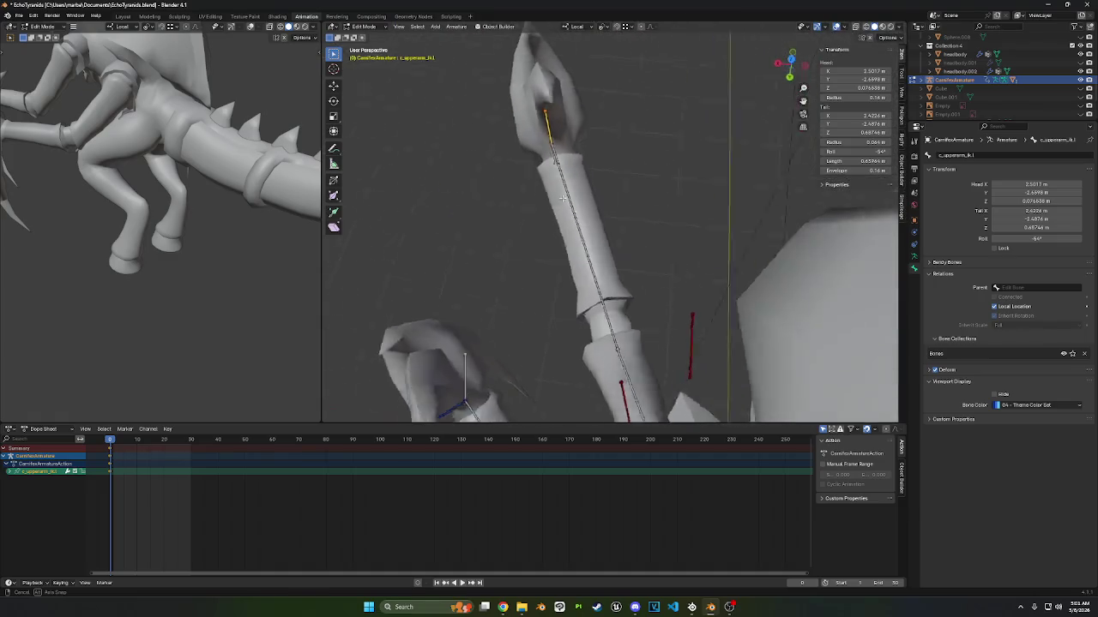
{"action": "left_click_drag", "start_coordinate": [862, 153], "coordinate": [883, 151]}
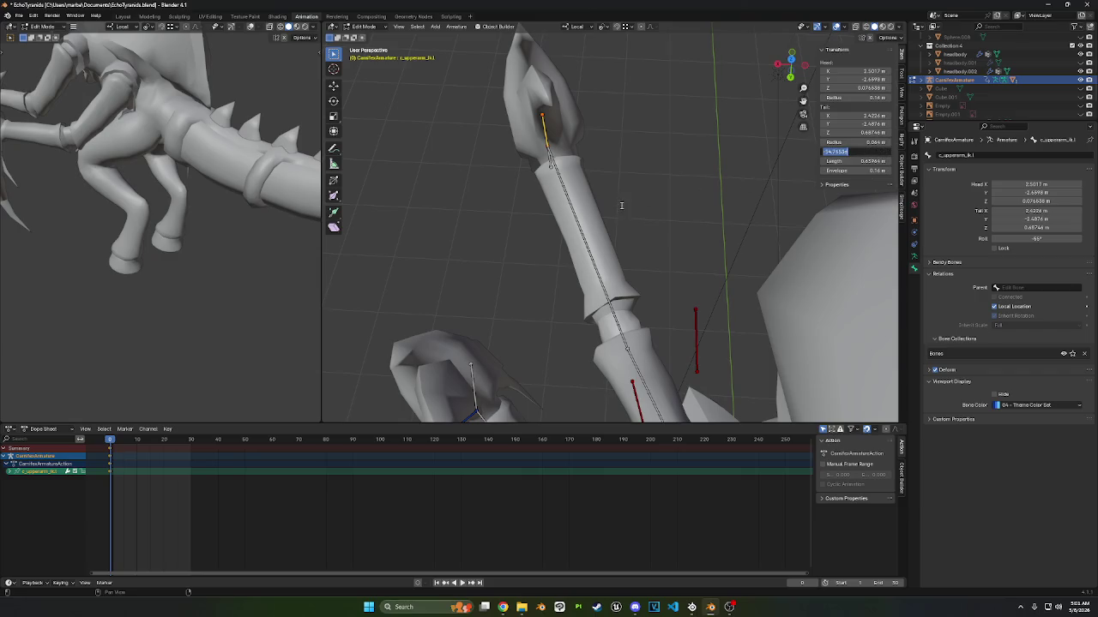
{"action": "mouse_move", "coordinate": [604, 199]}
{"action": "middle_mouse_down"}
{"action": "mouse_move", "coordinate": [597, 153]}
{"action": "mouse_move", "coordinate": [420, 75]}
{"action": "middle_mouse_up"}
{"action": "left_click", "coordinate": [368, 27]}
{"action": "left_click", "coordinate": [364, 54]}
{"action": "middle_click_drag", "start_coordinate": [520, 205], "coordinate": [632, 185]}
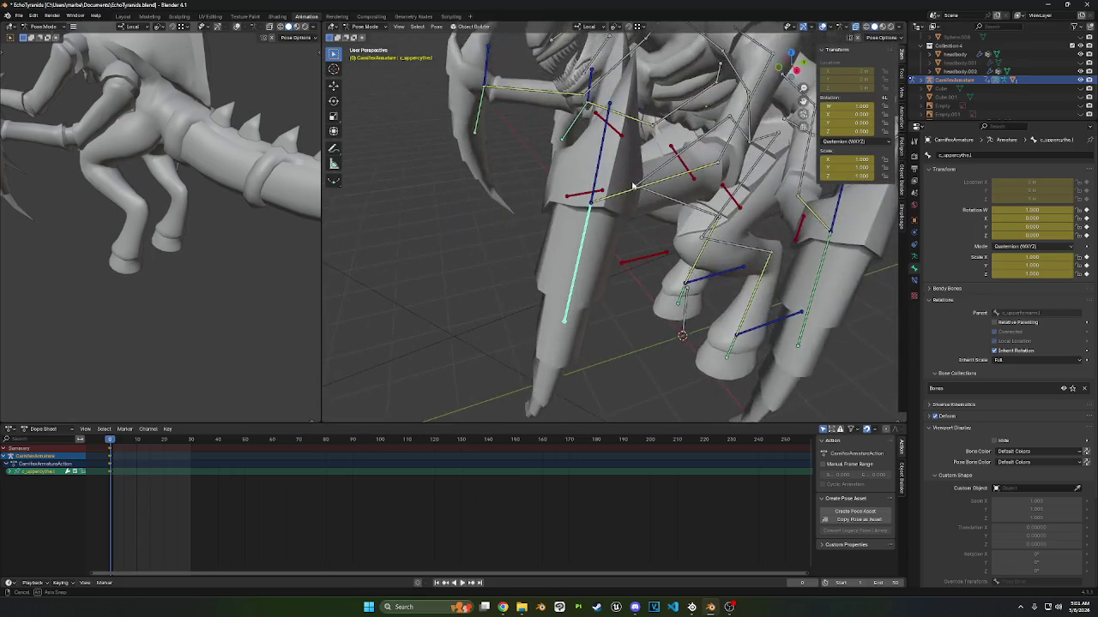
- Select c_upperarm_ik.l and rotate it -44.4° about its local Z axis
{"action": "left_click", "coordinate": [607, 181]}
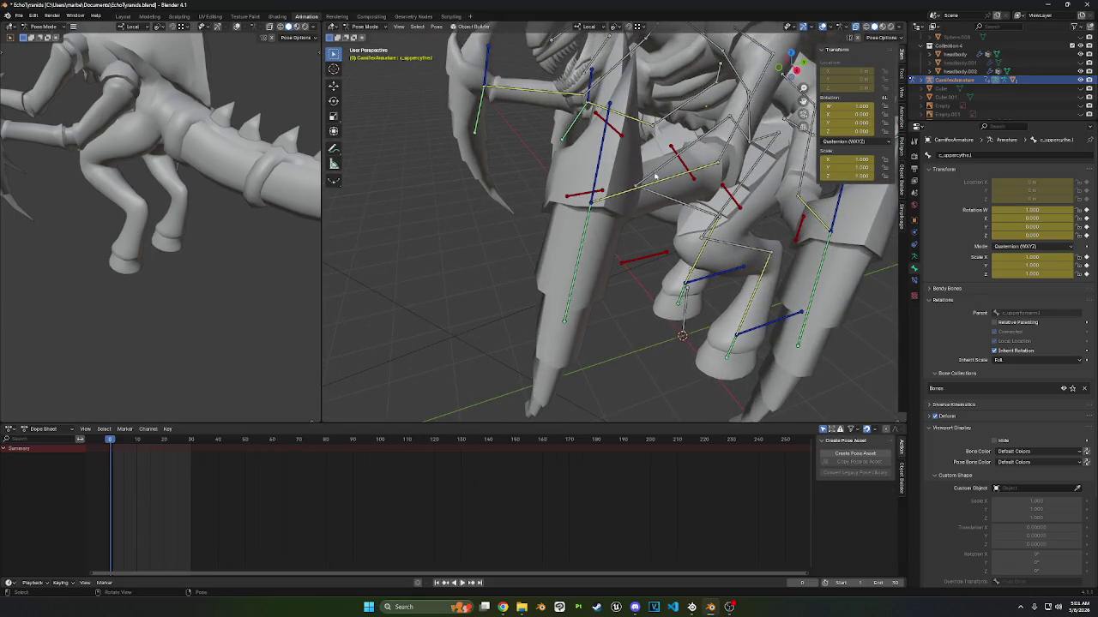
{"action": "middle_click_drag", "start_coordinate": [607, 181], "coordinate": [623, 144]}
{"action": "key", "text": "r"}
{"action": "key", "text": "z"}
{"action": "key", "text": "z"}
{"action": "key", "text": "x"}
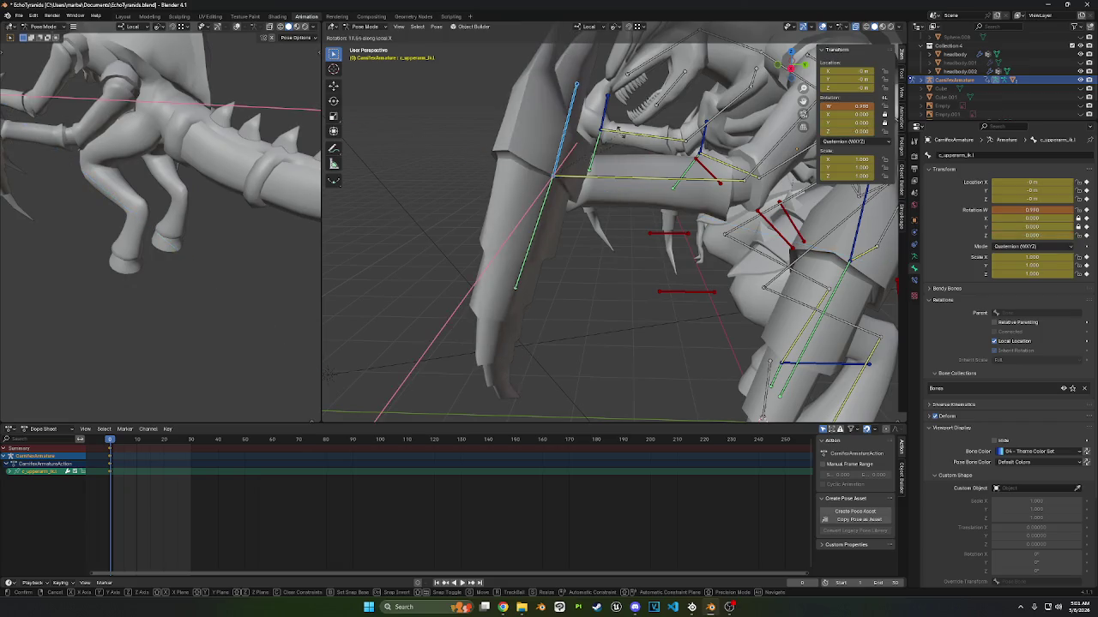
{"action": "key", "text": "z"}
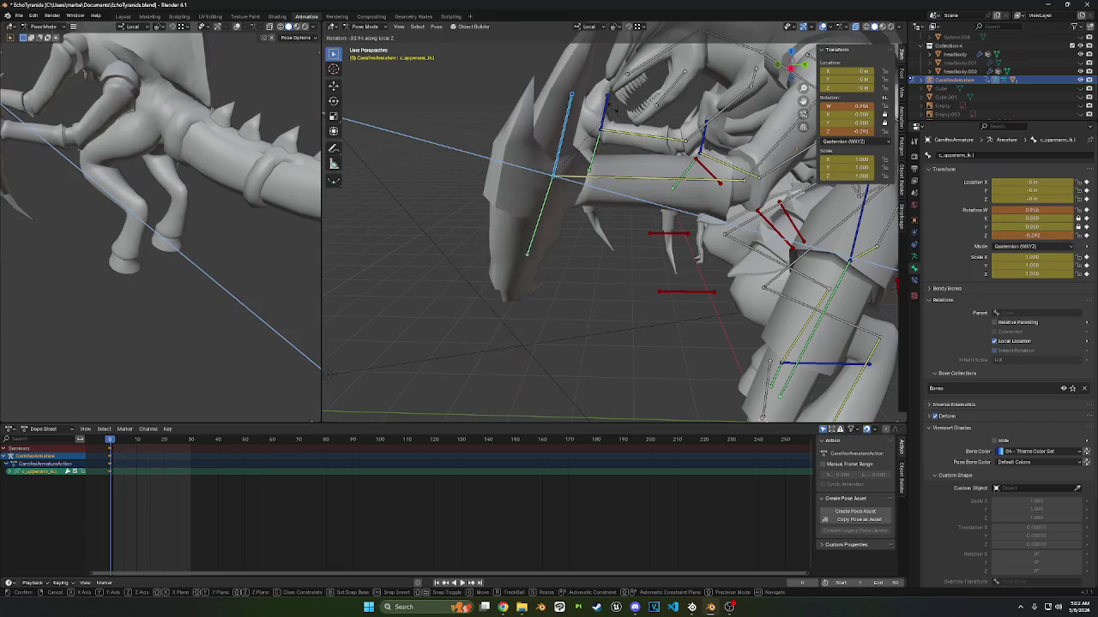
{"action": "left_click", "coordinate": [604, 118]}
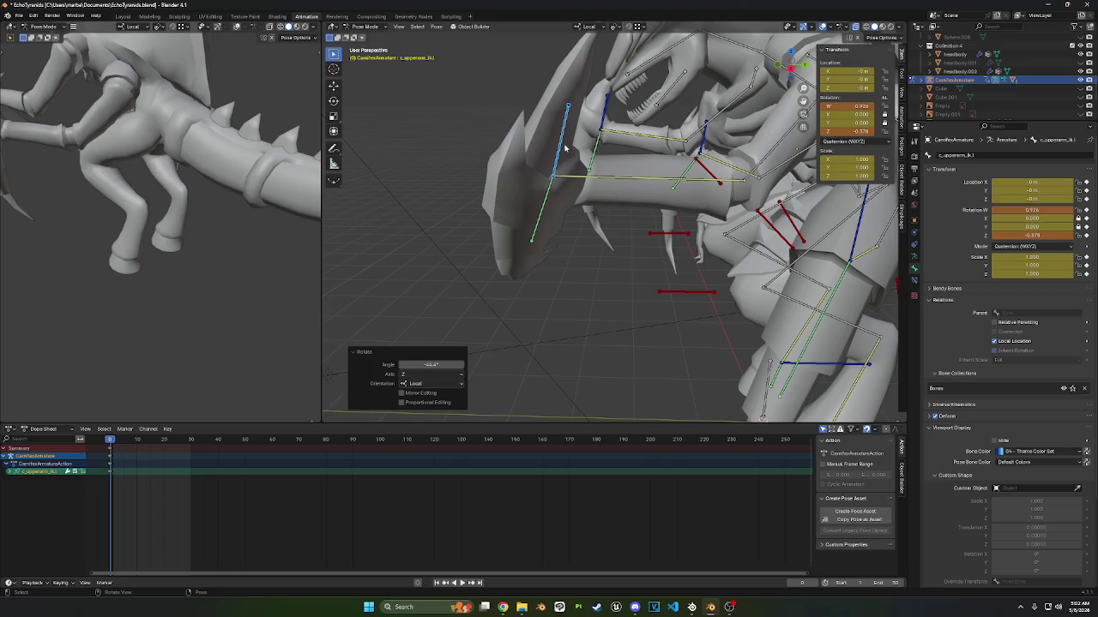
- Select the blade bone, reselect the upper-arm IK control, and enter Edit Mode
{"action": "left_click", "coordinate": [548, 196]}
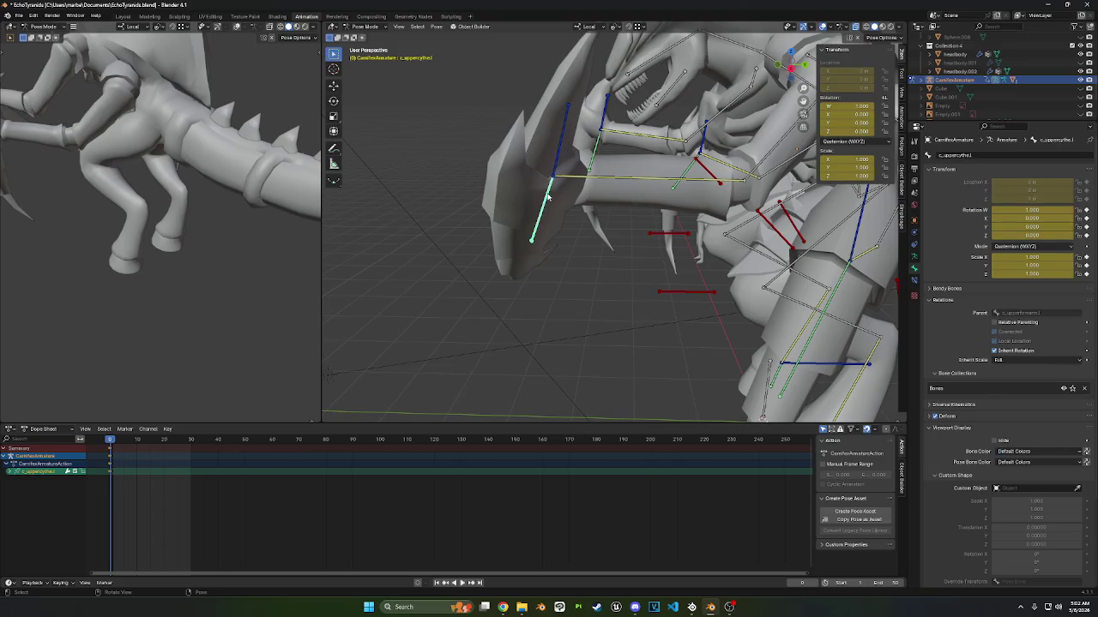
{"action": "middle_click_drag", "start_coordinate": [493, 135], "coordinate": [505, 149]}
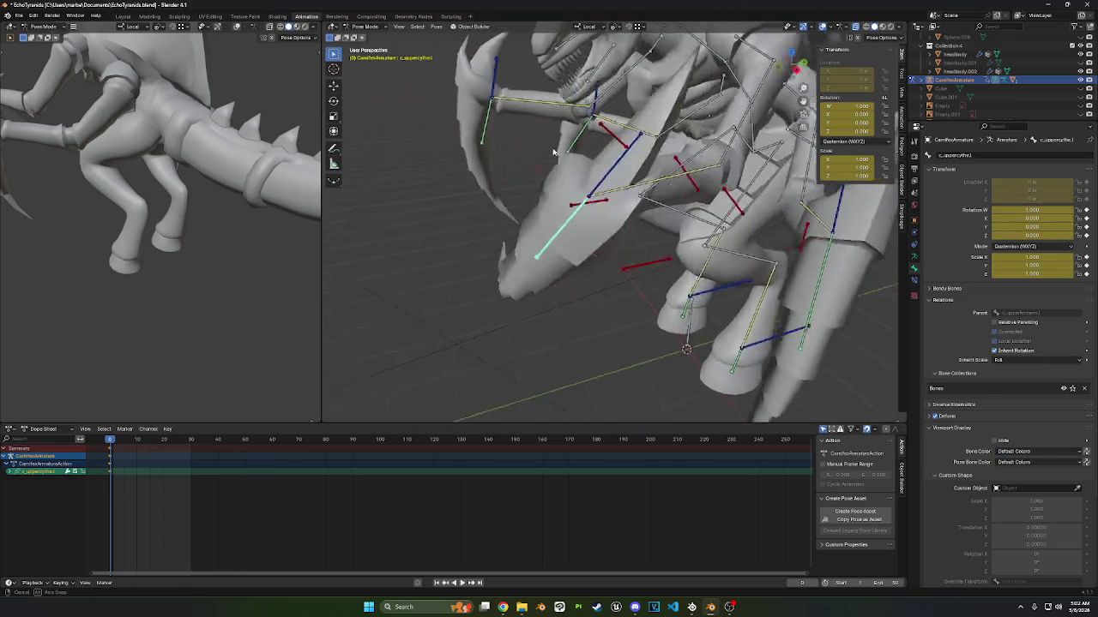
{"action": "left_click", "coordinate": [523, 137]}
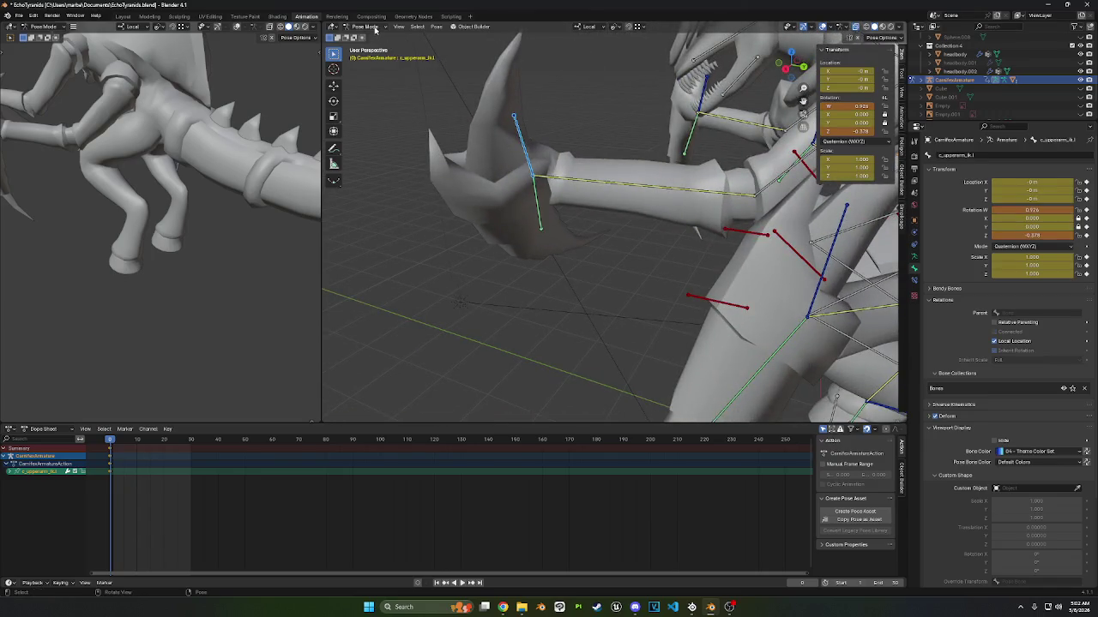
{"action": "left_click", "coordinate": [375, 28]}
{"action": "left_click", "coordinate": [375, 47]}
{"action": "middle_click_drag", "start_coordinate": [497, 129], "coordinate": [528, 144]}
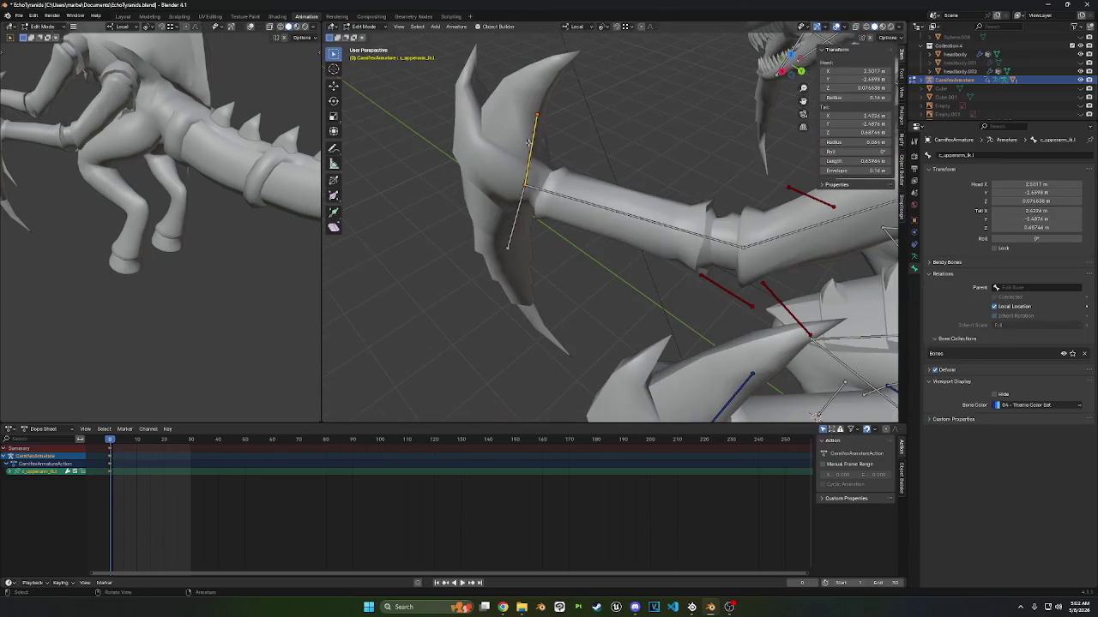
- Nudge the IK bone's roll to 2.9° and switch the viewport gizmo from Rotate to Move
{"action": "left_click_drag", "start_coordinate": [864, 148], "coordinate": [864, 151]}
{"action": "left_click", "coordinate": [826, 28]}
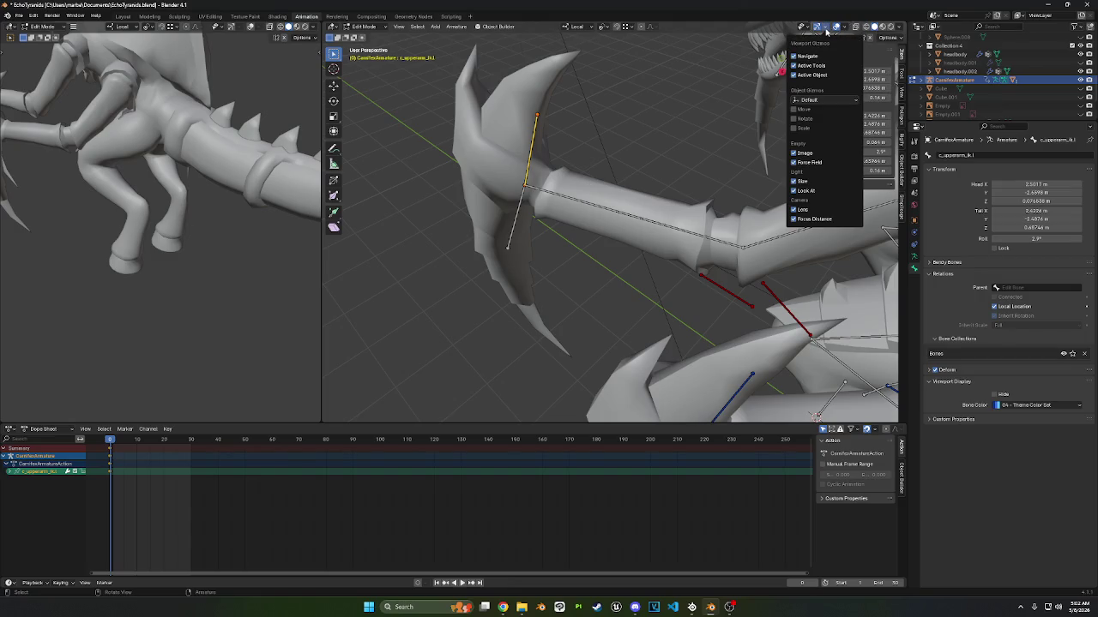
{"action": "left_click", "coordinate": [794, 118]}
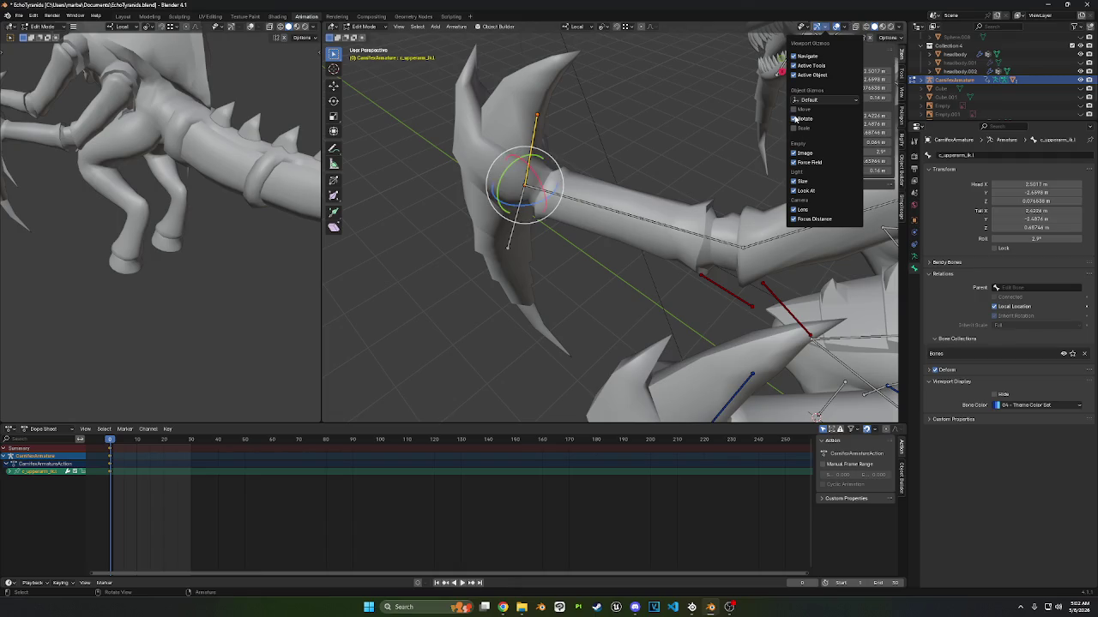
{"action": "left_click", "coordinate": [795, 119]}
{"action": "left_click", "coordinate": [794, 110]}
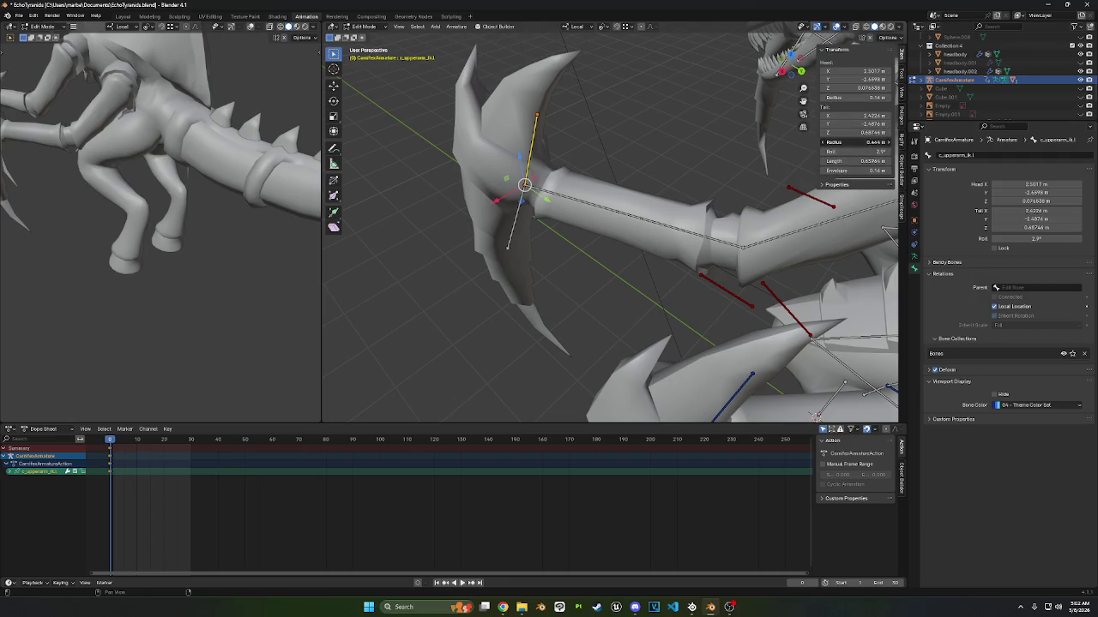
{"action": "left_click", "coordinate": [589, 26]}
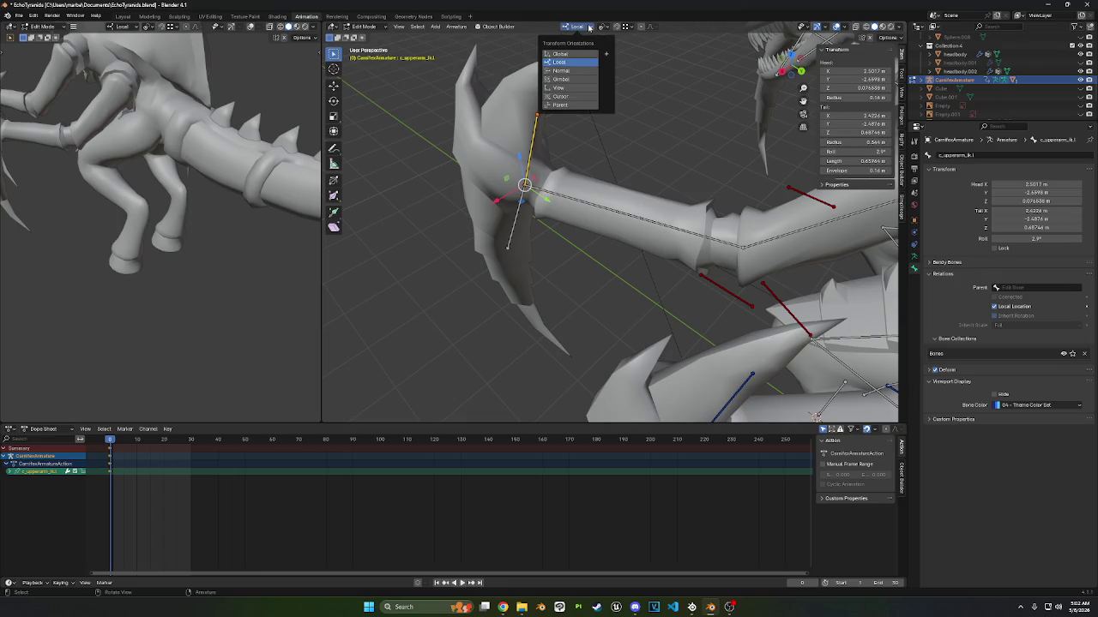
- Set transform orientation to Normal and reset the bone's roll to 0°
{"action": "left_click", "coordinate": [580, 71]}
{"action": "left_click", "coordinate": [867, 151]}
{"action": "type", "text": "0"}
{"action": "key", "text": "Return"}
- Raise the bone's roll to about 17°, checking the arm from Top view
{"action": "mouse_move", "coordinate": [713, 166]}
{"action": "middle_mouse_down"}
{"action": "mouse_move", "coordinate": [519, 197]}
{"action": "mouse_move", "coordinate": [536, 190]}
{"action": "middle_mouse_up"}
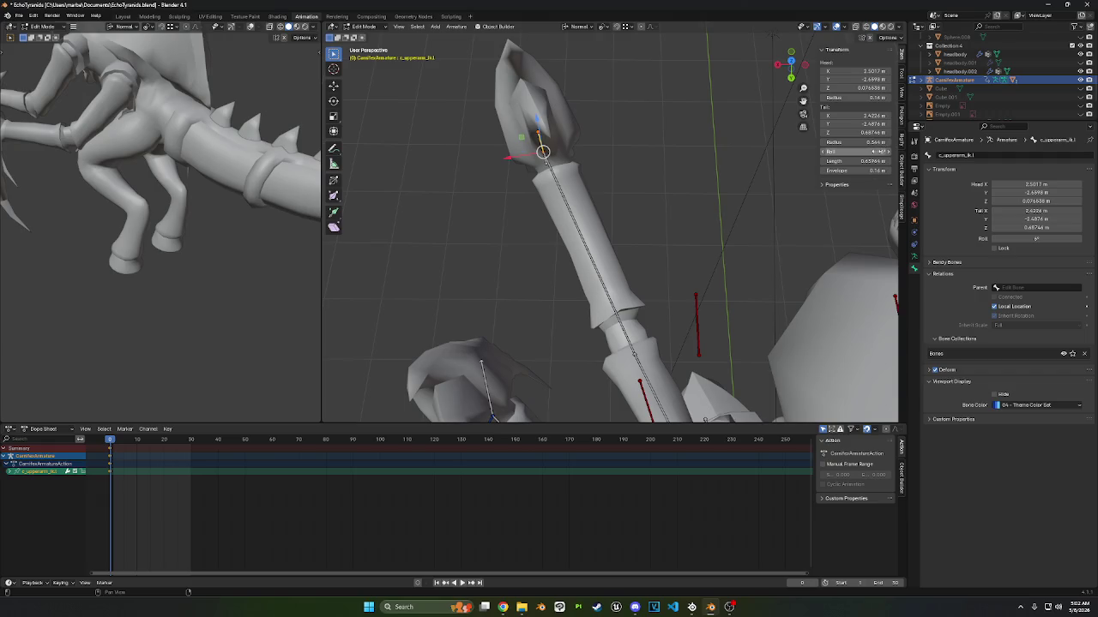
{"action": "left_click_drag", "start_coordinate": [879, 151], "coordinate": [887, 152]}
{"action": "mouse_move", "coordinate": [600, 171]}
{"action": "middle_mouse_down"}
{"action": "mouse_move", "coordinate": [590, 141]}
{"action": "mouse_move", "coordinate": [651, 163]}
{"action": "middle_mouse_up"}
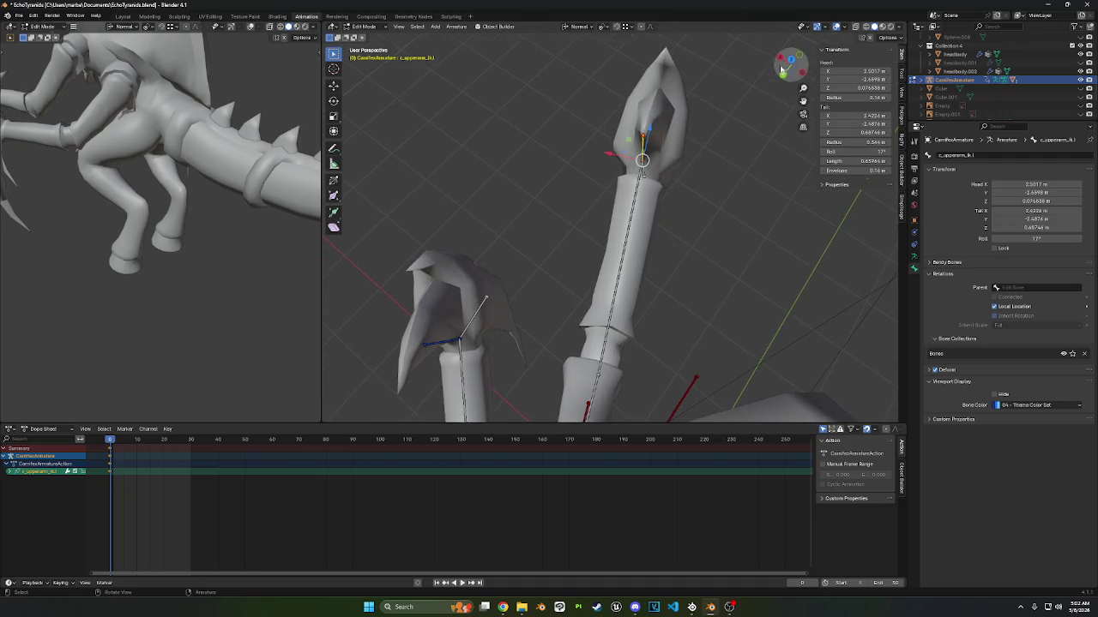
{"action": "left_click_drag", "start_coordinate": [789, 62], "coordinate": [794, 64]}
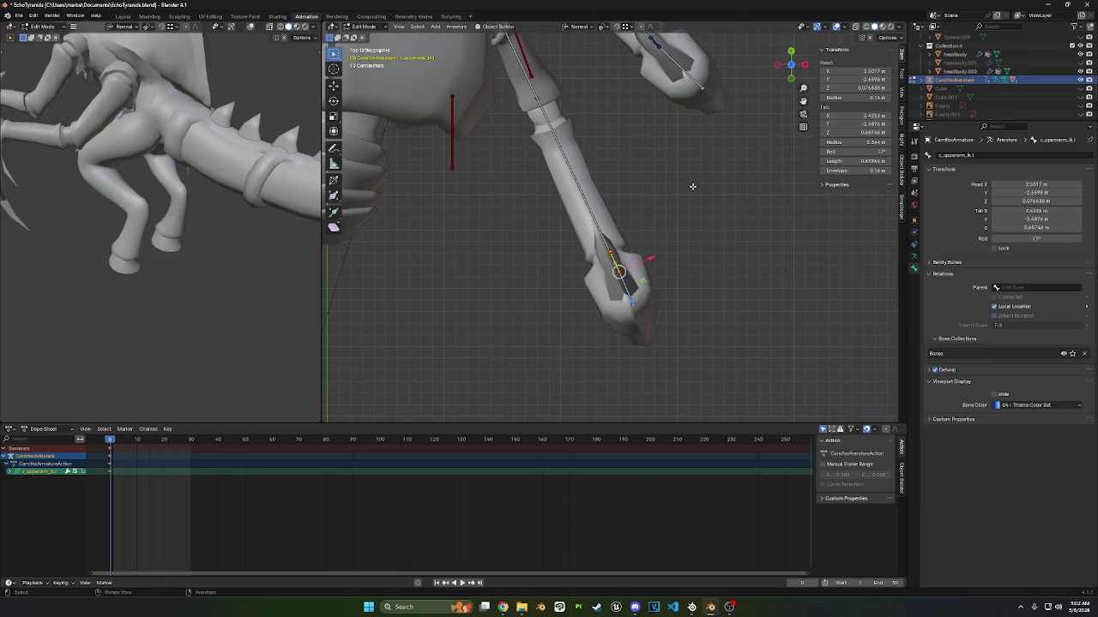
{"action": "left_click", "coordinate": [791, 63]}
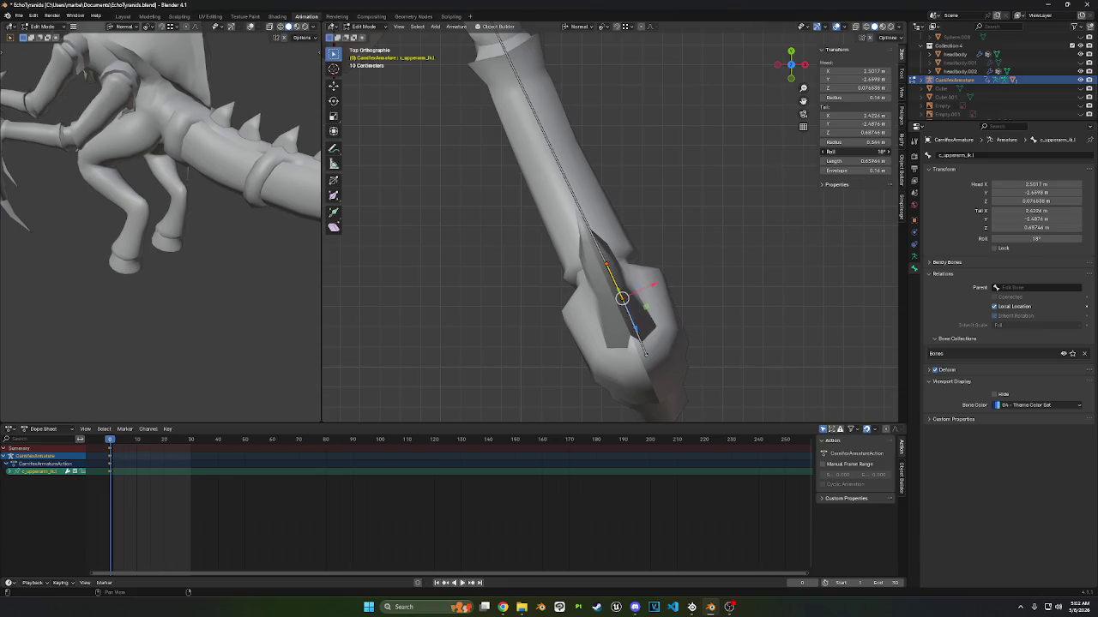
{"action": "middle_click_drag", "start_coordinate": [729, 172], "coordinate": [421, 37]}
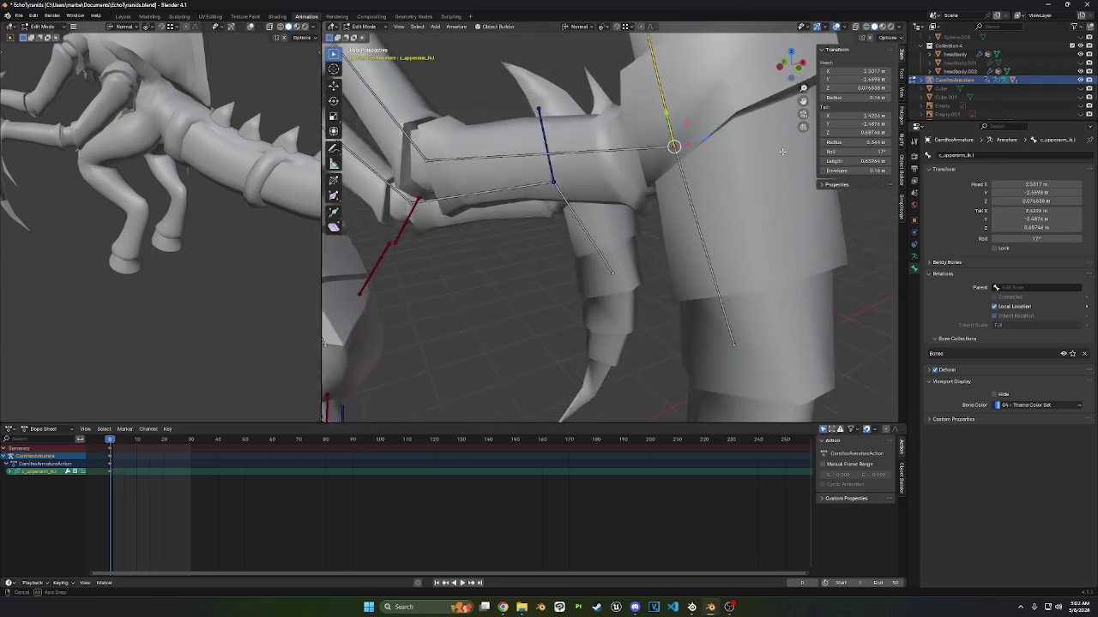
{"action": "left_click", "coordinate": [364, 27]}
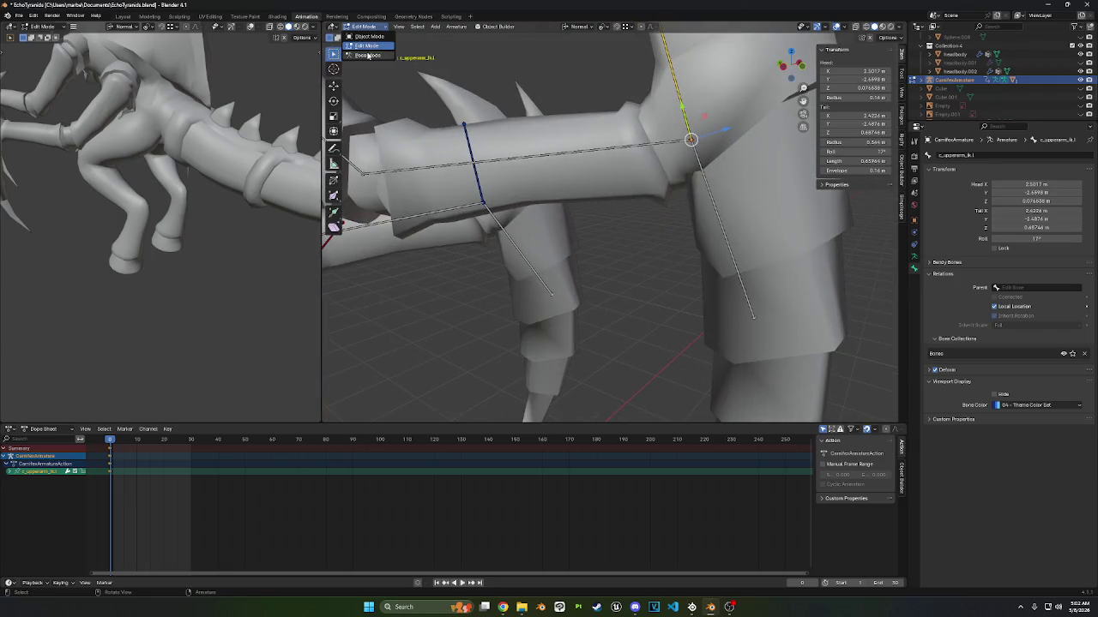
- In Pose Mode, test-rotate the left arm IK bone about X
{"action": "left_click", "coordinate": [368, 54]}
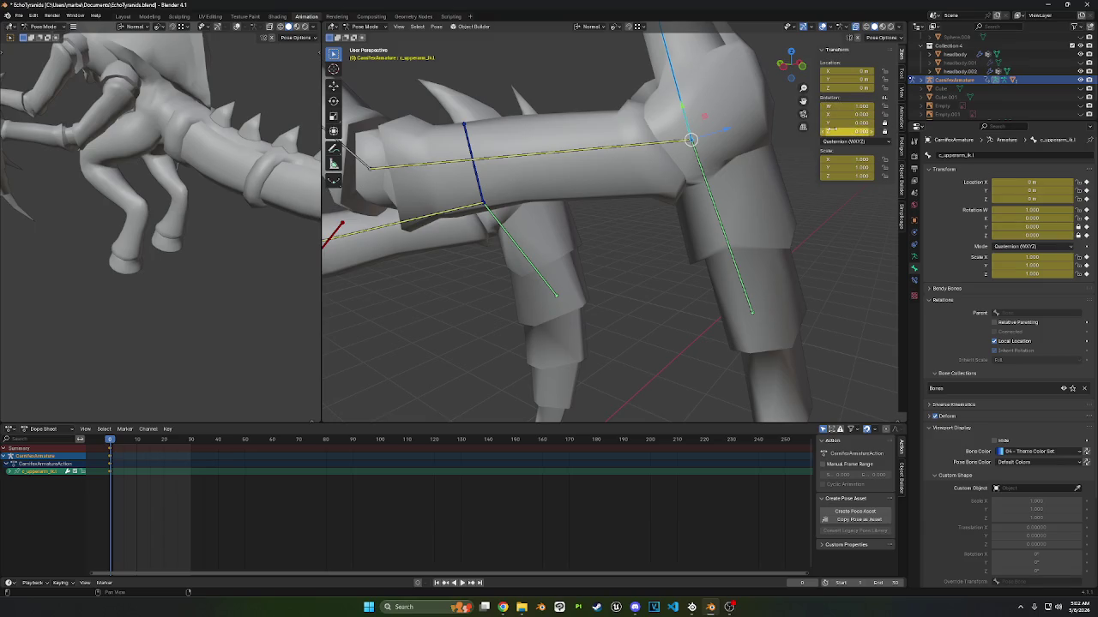
{"action": "key", "text": "r"}
{"action": "key", "text": "x"}
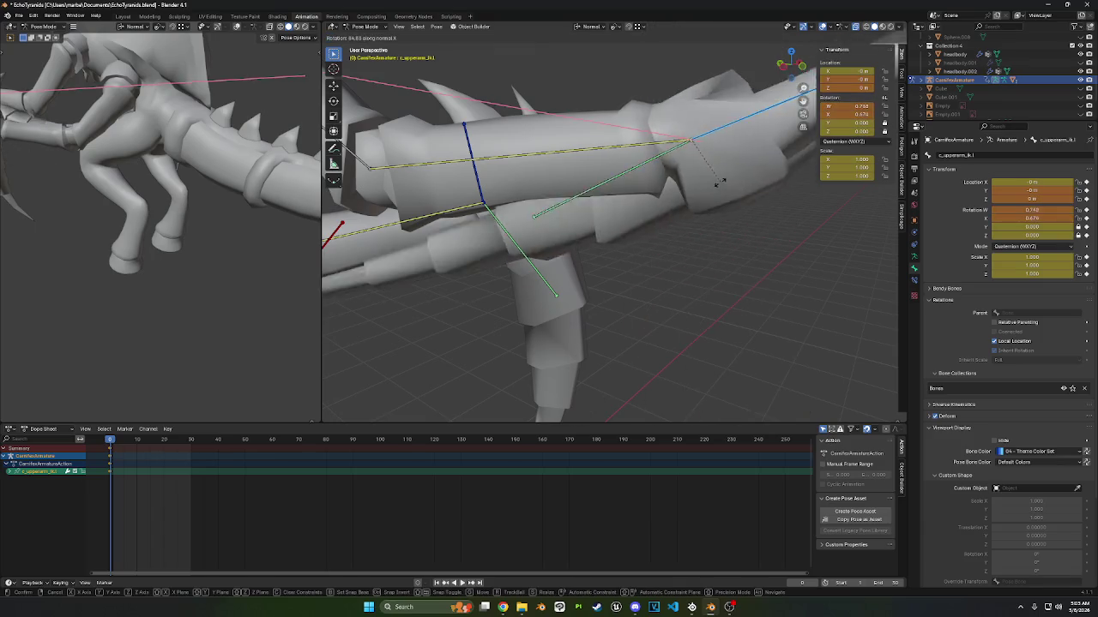
{"action": "left_click", "coordinate": [797, 91]}
{"action": "mouse_move", "coordinate": [796, 91]}
{"action": "middle_mouse_down"}
{"action": "mouse_move", "coordinate": [635, 173]}
{"action": "mouse_move", "coordinate": [686, 195]}
{"action": "middle_mouse_up"}
{"action": "scroll", "coordinate": [635, 173], "scroll_direction": "down", "scroll_amount": 5}
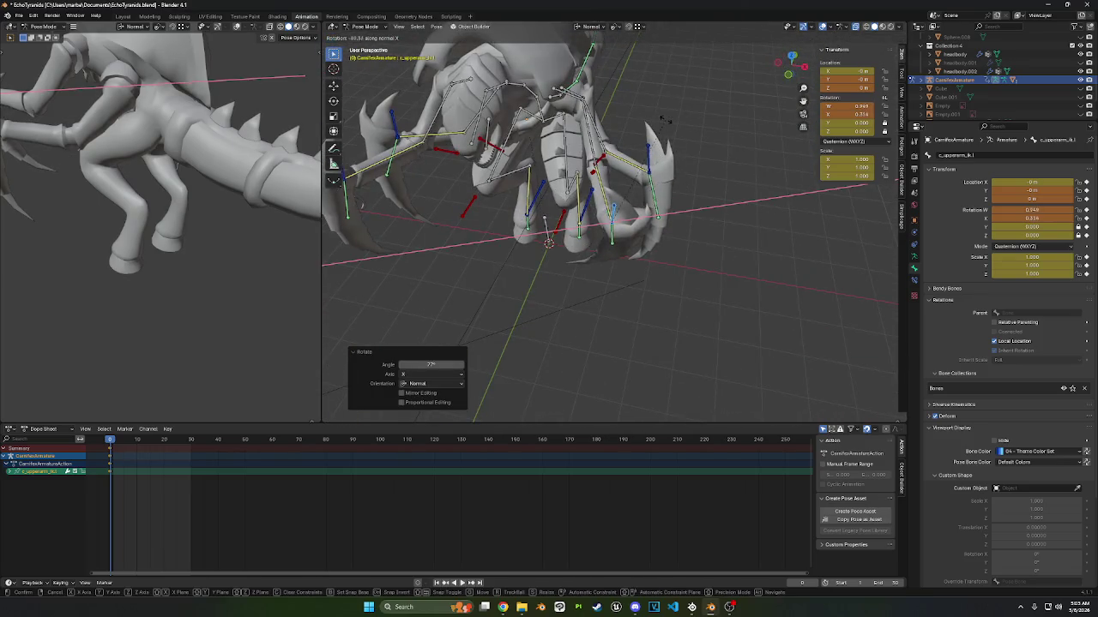
- Check another arm bone's Child Of constraint and test-rotate the claw bone about X
{"action": "left_click", "coordinate": [612, 226]}
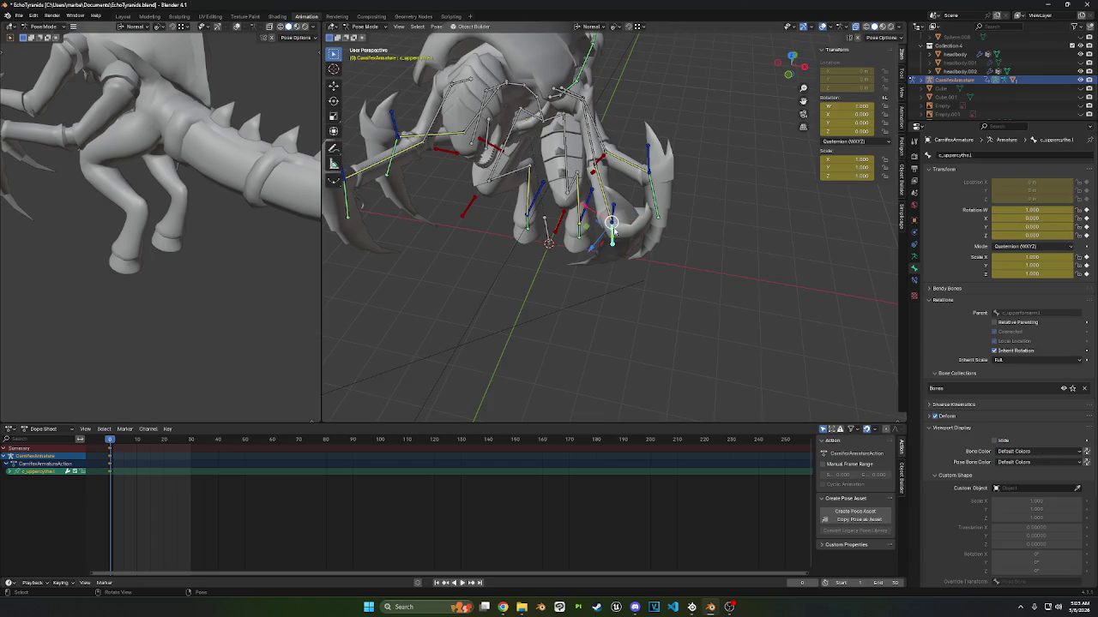
{"action": "left_click", "coordinate": [913, 280]}
{"action": "left_click", "coordinate": [967, 236]}
{"action": "mouse_move", "coordinate": [708, 218]}
{"action": "middle_mouse_down"}
{"action": "mouse_move", "coordinate": [705, 180]}
{"action": "mouse_move", "coordinate": [686, 201]}
{"action": "middle_mouse_up"}
{"action": "key", "text": "ctrl+z"}
{"action": "key", "text": "r"}
{"action": "key", "text": "x"}
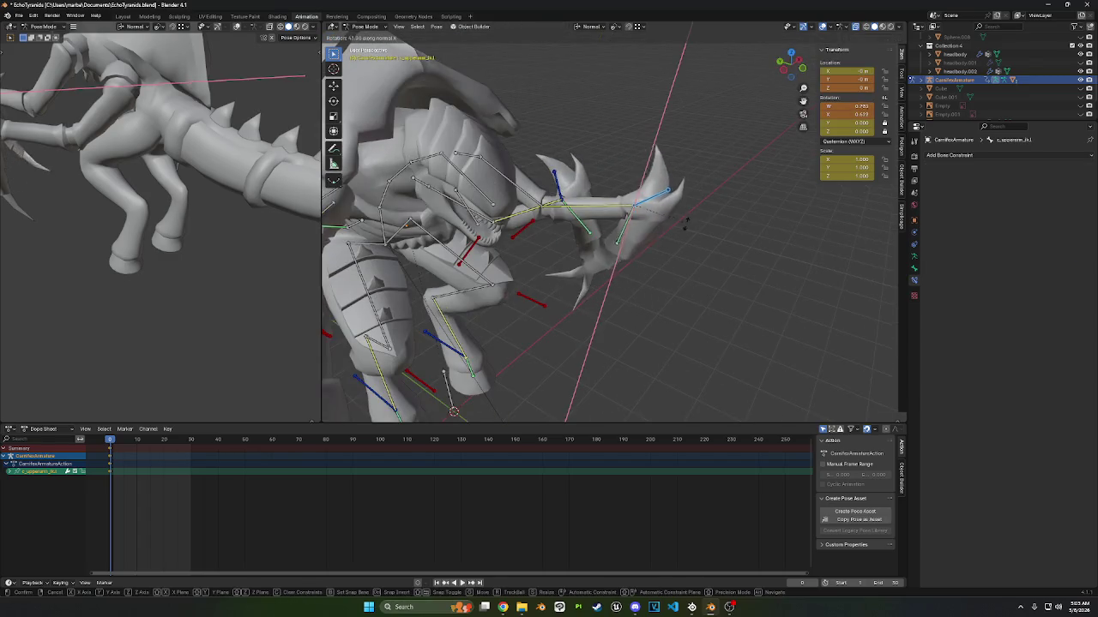
{"action": "left_click", "coordinate": [662, 244]}
- Rotate the bone -47.5° about X, then select c_lowerarm_ik.l
{"action": "middle_click_drag", "start_coordinate": [662, 244], "coordinate": [691, 199]}
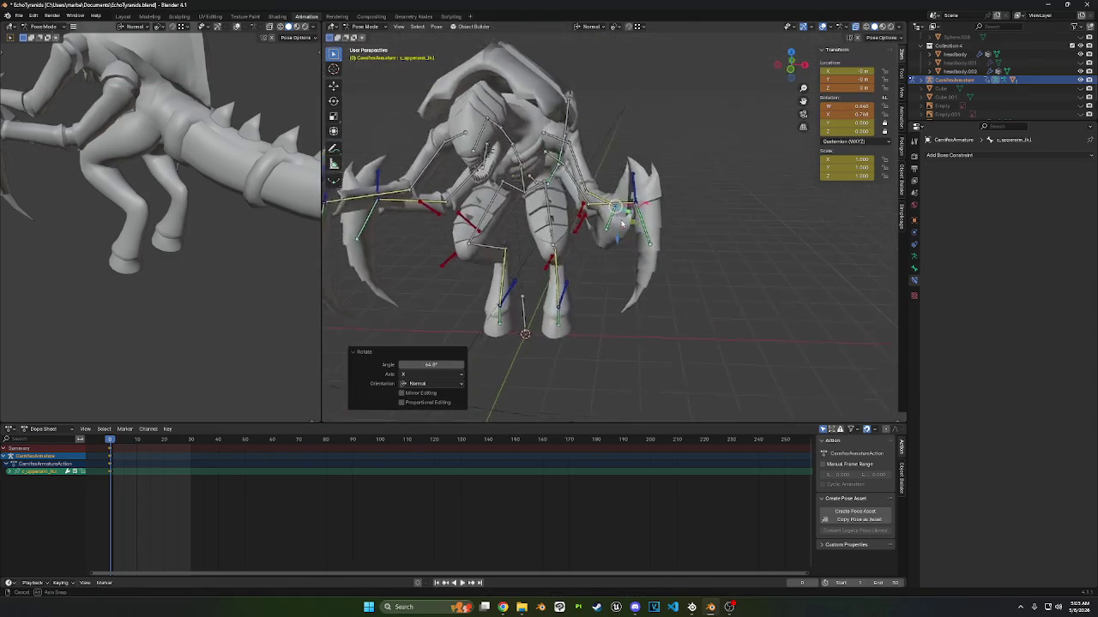
{"action": "key", "text": "r"}
{"action": "key", "text": "x"}
{"action": "left_click", "coordinate": [673, 163]}
{"action": "mouse_move", "coordinate": [673, 163]}
{"action": "middle_mouse_down"}
{"action": "mouse_move", "coordinate": [710, 175]}
{"action": "mouse_move", "coordinate": [629, 157]}
{"action": "mouse_move", "coordinate": [611, 193]}
{"action": "middle_mouse_up"}
{"action": "left_click", "coordinate": [710, 175]}
{"action": "scroll", "coordinate": [720, 177], "scroll_direction": "up", "scroll_amount": 5}
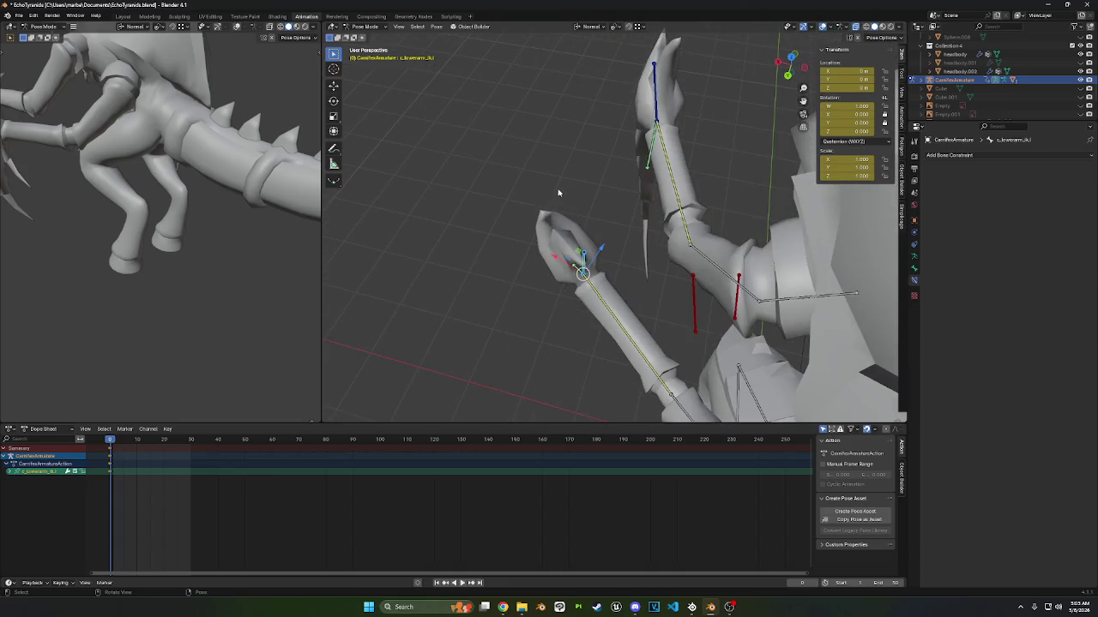
- Select all bones and clear user transforms back to the rest pose
{"action": "key", "text": "a"}
{"action": "right_click", "coordinate": [480, 106]}
{"action": "right_click", "coordinate": [465, 190]}
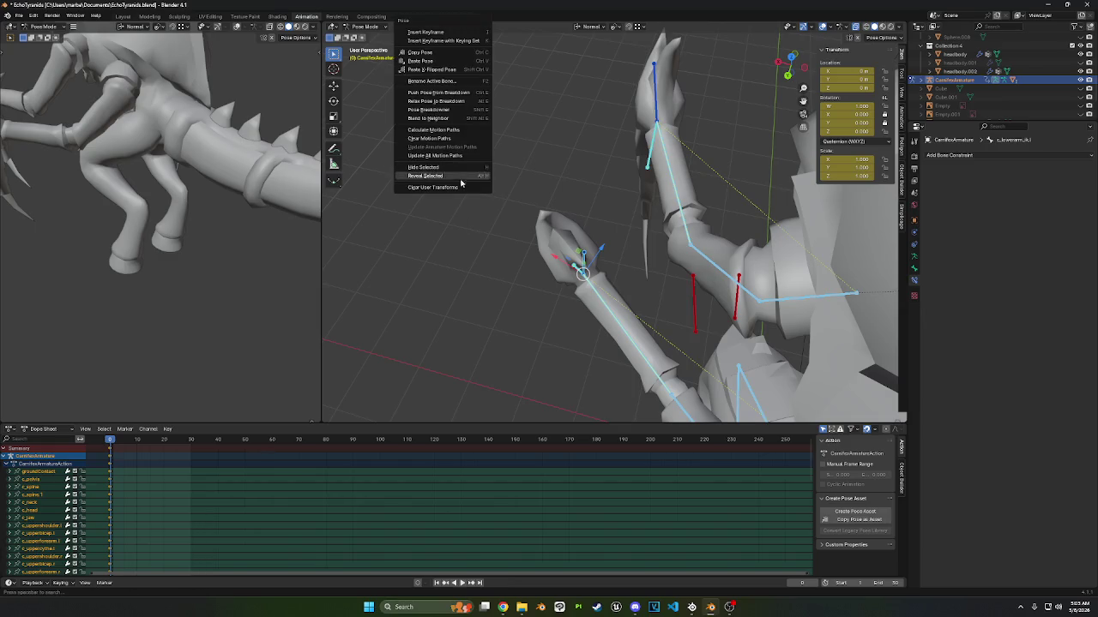
{"action": "left_click", "coordinate": [465, 181]}
{"action": "middle_click_drag", "start_coordinate": [488, 204], "coordinate": [412, 102]}
- In Edit Mode, select the hand bone and change its roll to -32°
{"action": "left_click", "coordinate": [379, 27]}
{"action": "left_click", "coordinate": [367, 46]}
{"action": "mouse_move", "coordinate": [651, 174]}
{"action": "middle_mouse_down"}
{"action": "mouse_move", "coordinate": [585, 200]}
{"action": "mouse_move", "coordinate": [740, 185]}
{"action": "middle_mouse_up"}
{"action": "left_click", "coordinate": [585, 199]}
{"action": "middle_click_drag", "start_coordinate": [617, 202], "coordinate": [611, 219]}
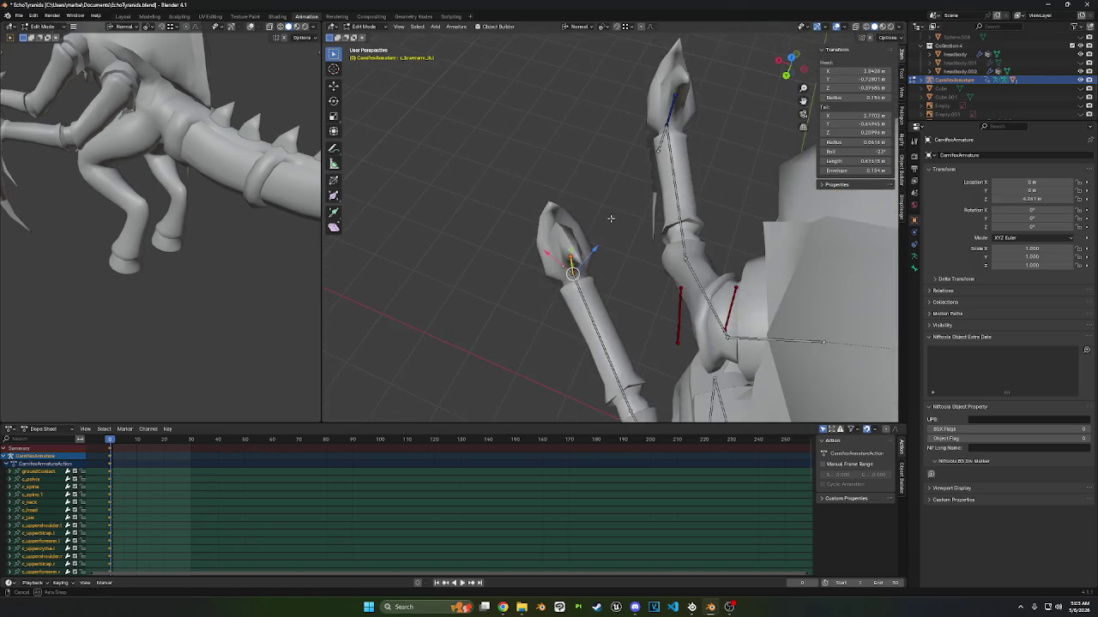
{"action": "left_click_drag", "start_coordinate": [856, 151], "coordinate": [845, 152]}
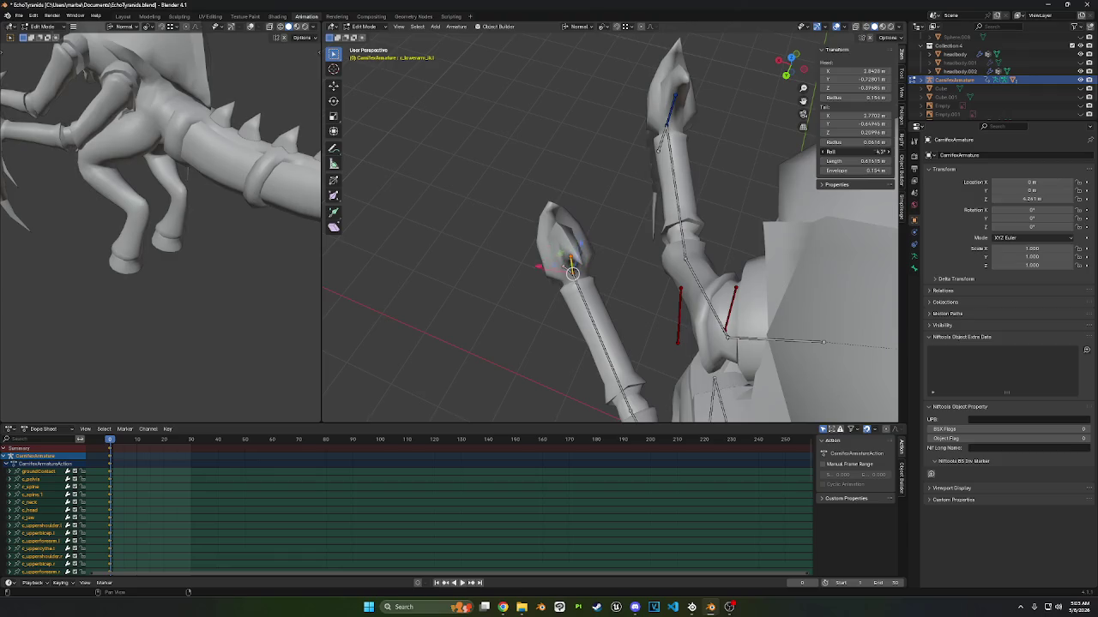
- From Top view, set the hand bone's roll to 45°, then about 82°
{"action": "middle_click_drag", "start_coordinate": [569, 262], "coordinate": [652, 231]}
{"action": "left_click", "coordinate": [796, 63]}
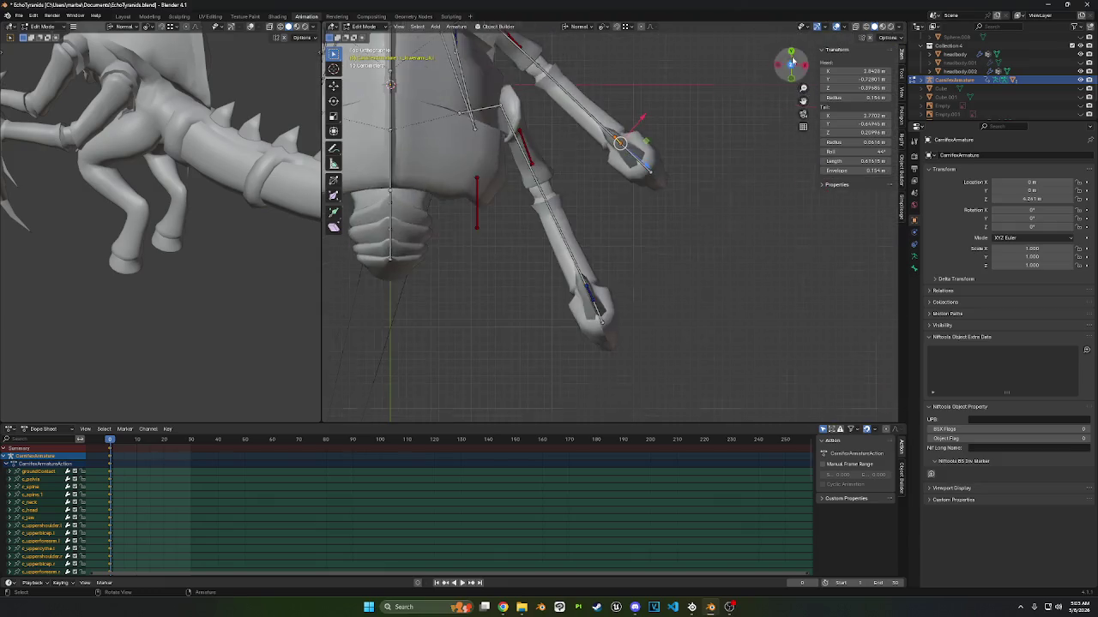
{"action": "scroll", "coordinate": [693, 119], "scroll_direction": "up", "scroll_amount": 2}
{"action": "middle_click_drag", "start_coordinate": [693, 119], "coordinate": [778, 177], "text": "shift"}
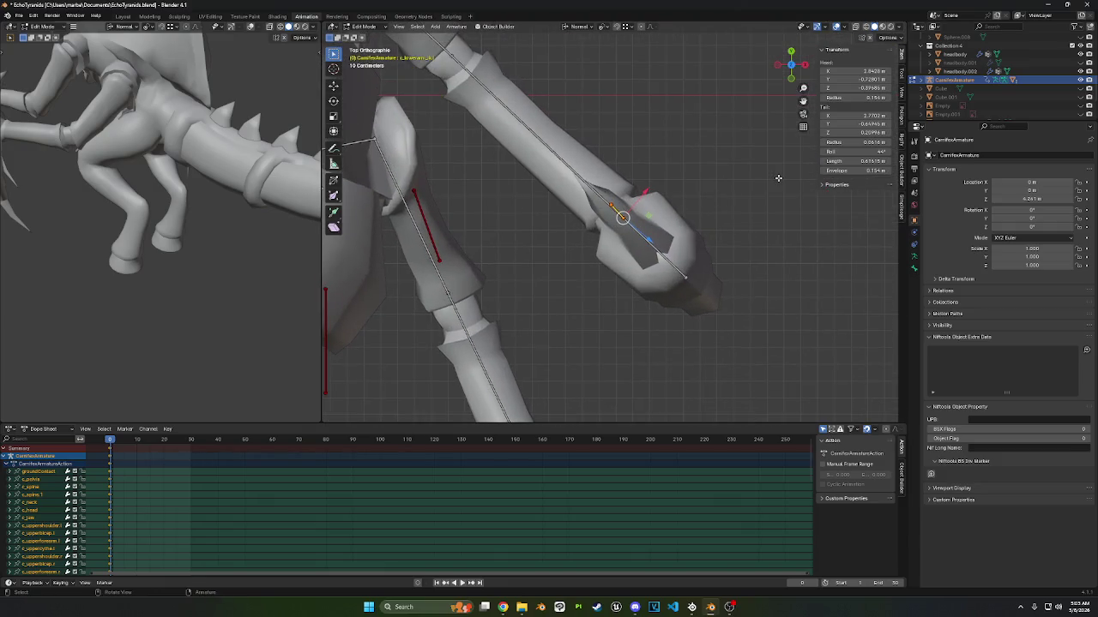
{"action": "left_click_drag", "start_coordinate": [857, 151], "coordinate": [862, 151]}
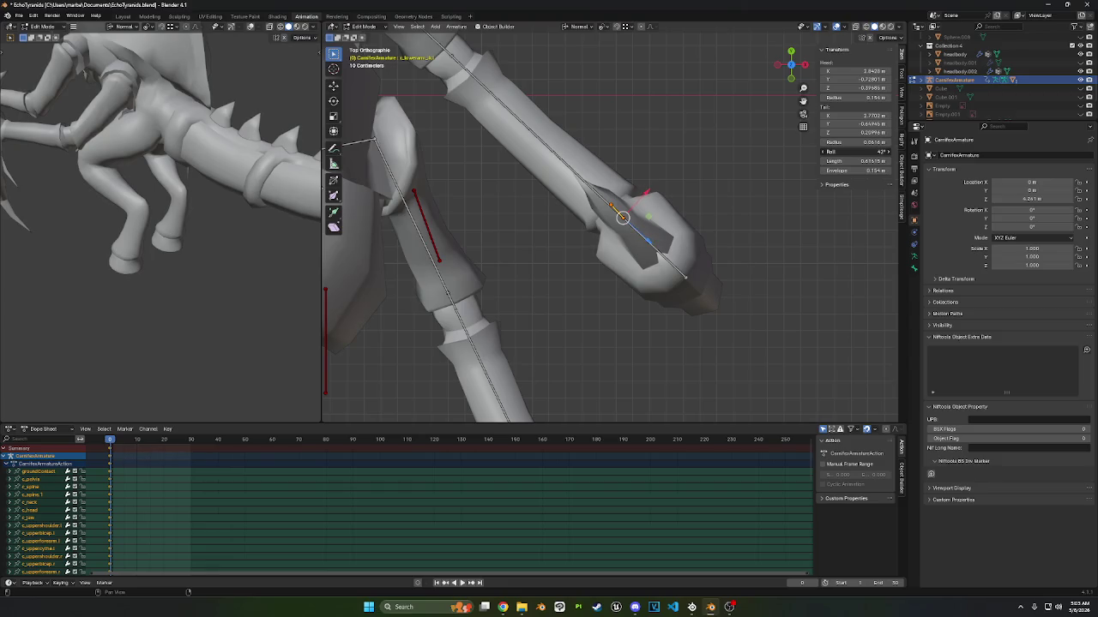
{"action": "mouse_move", "coordinate": [729, 215]}
{"action": "middle_mouse_down"}
{"action": "mouse_move", "coordinate": [773, 225]}
{"action": "mouse_move", "coordinate": [674, 217]}
{"action": "middle_mouse_up"}
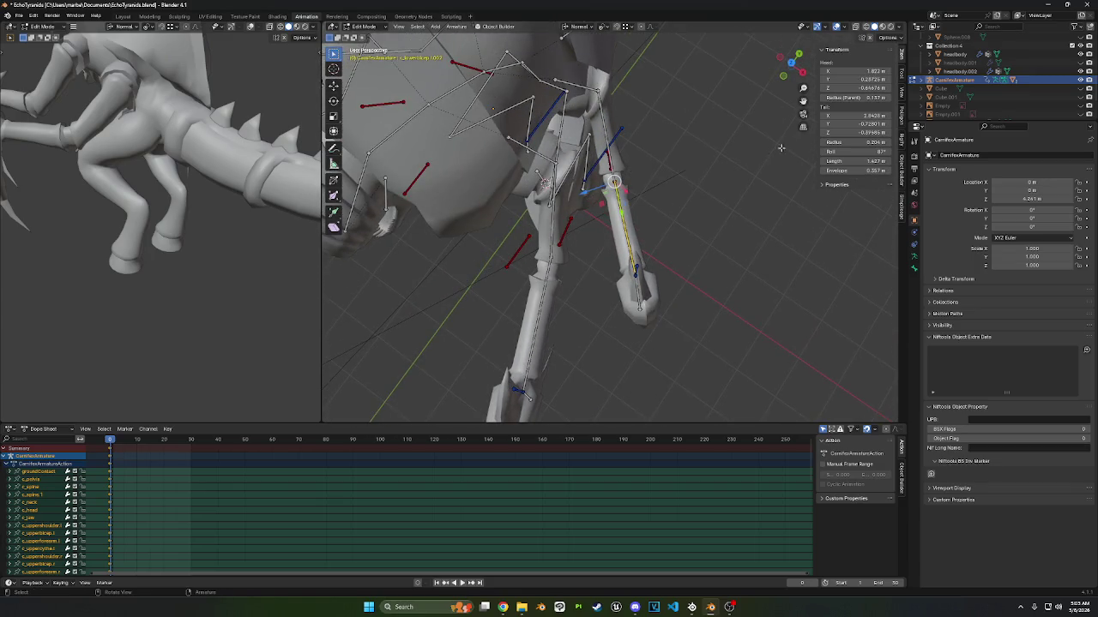
{"action": "left_click_drag", "start_coordinate": [857, 152], "coordinate": [849, 152]}
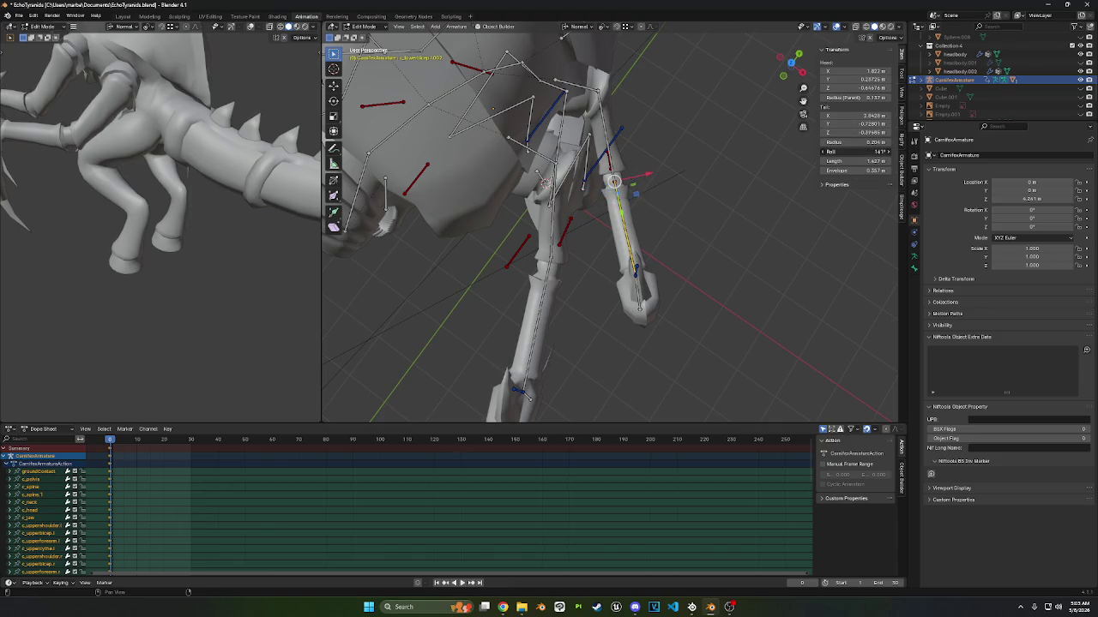
- Select the next bones down the left arm and check them from top view
{"action": "mouse_move", "coordinate": [689, 195]}
{"action": "middle_mouse_down"}
{"action": "mouse_move", "coordinate": [634, 172]}
{"action": "mouse_move", "coordinate": [630, 157]}
{"action": "mouse_move", "coordinate": [662, 132]}
{"action": "middle_mouse_up"}
{"action": "left_click", "coordinate": [610, 166]}
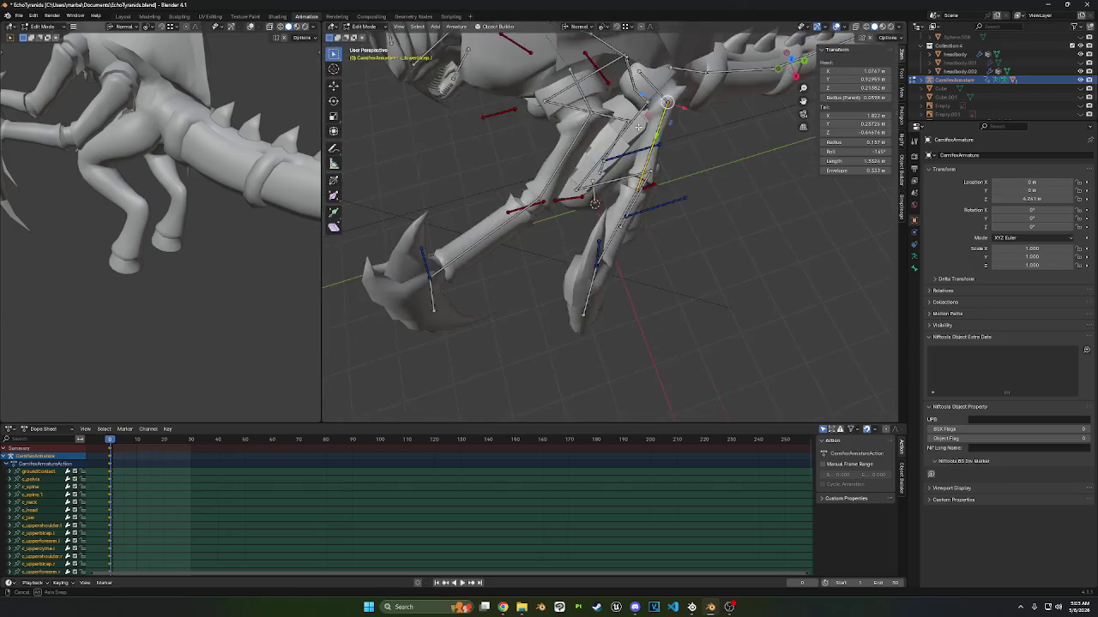
{"action": "scroll", "coordinate": [663, 132], "scroll_direction": "up", "scroll_amount": 3}
{"action": "mouse_move", "coordinate": [663, 132]}
{"action": "middle_mouse_down"}
{"action": "mouse_move", "coordinate": [661, 162]}
{"action": "mouse_move", "coordinate": [711, 150]}
{"action": "middle_mouse_up"}
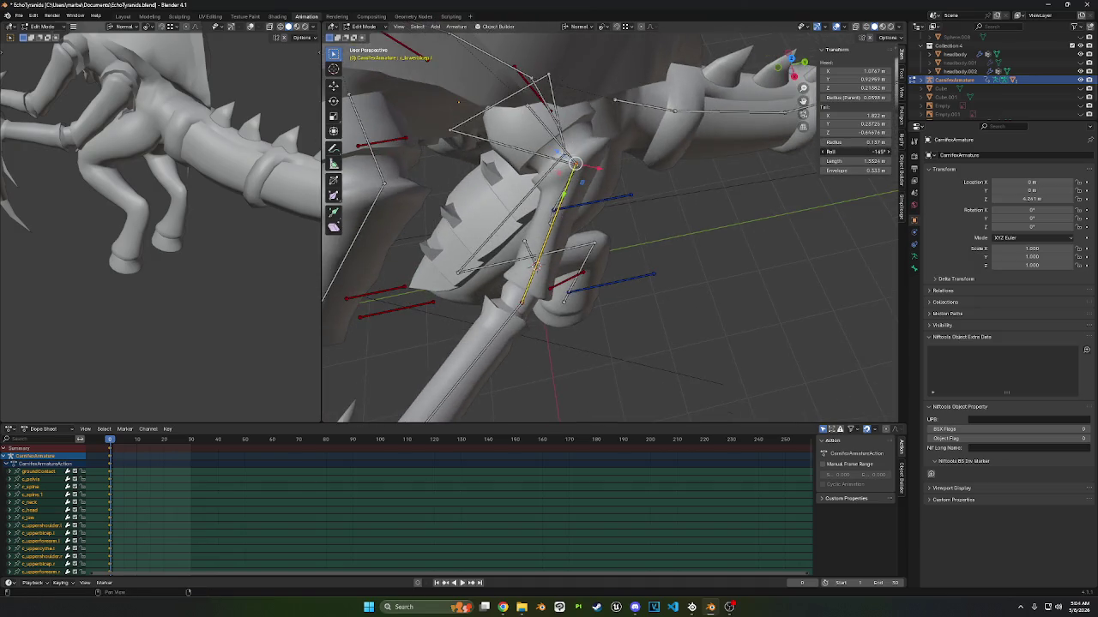
{"action": "middle_click_drag", "start_coordinate": [831, 151], "coordinate": [624, 179]}
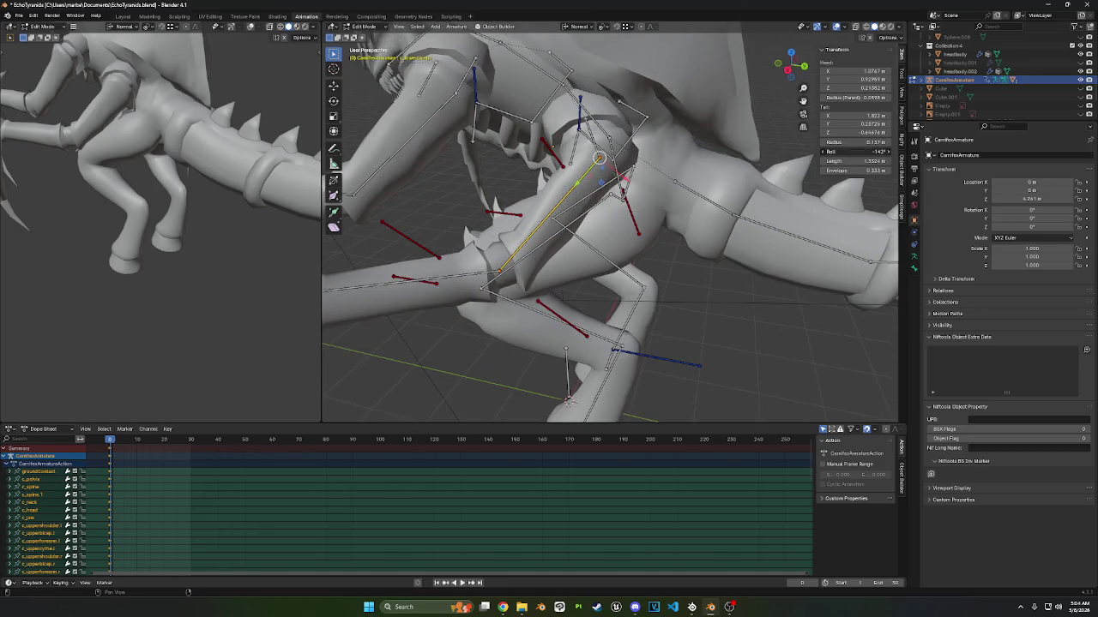
{"action": "middle_click_drag", "start_coordinate": [806, 155], "coordinate": [548, 249]}
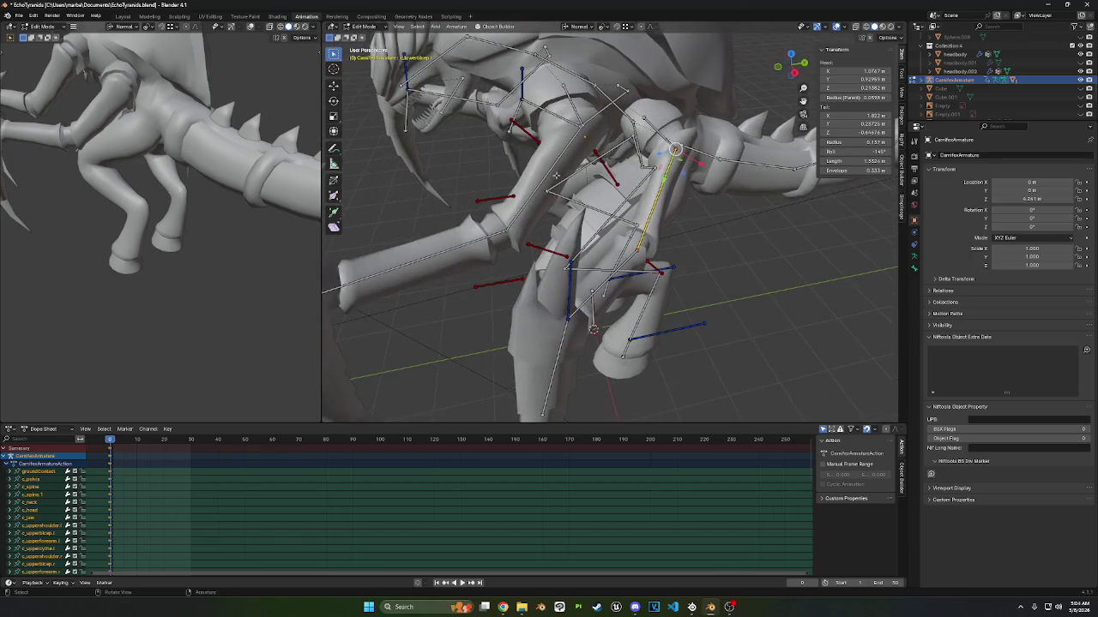
{"action": "left_click", "coordinate": [554, 295]}
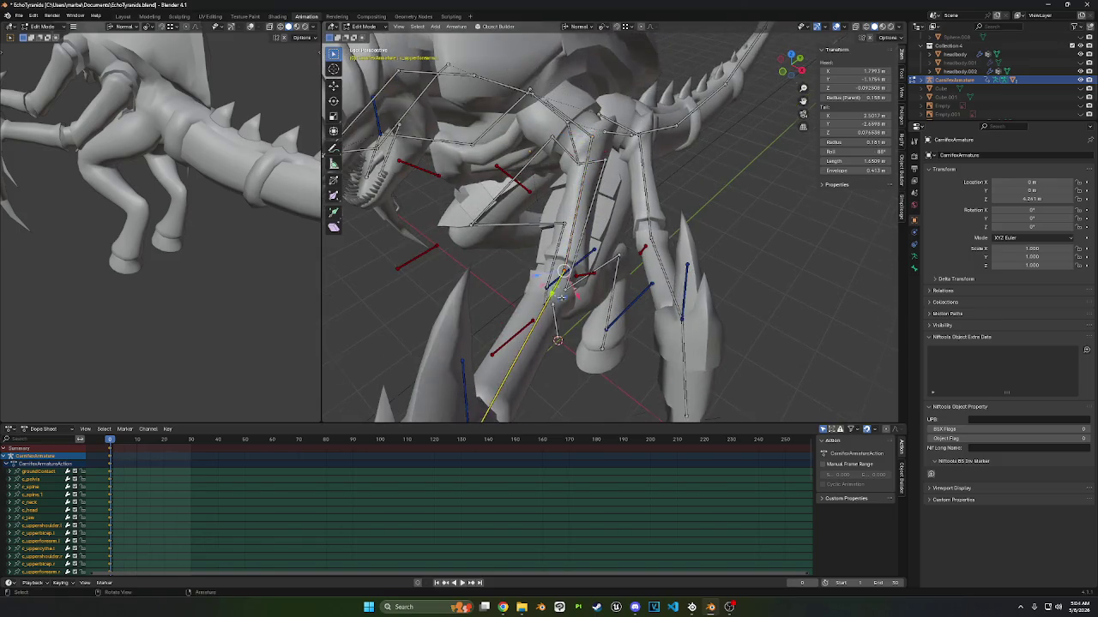
{"action": "middle_click_drag", "start_coordinate": [554, 295], "coordinate": [843, 118]}
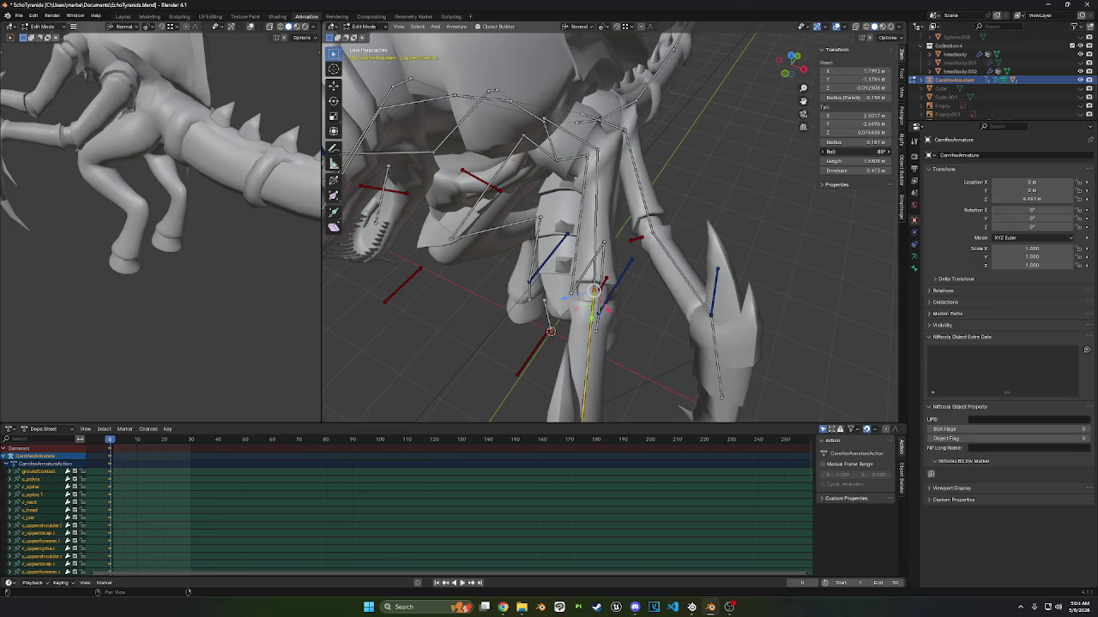
{"action": "left_click_drag", "start_coordinate": [791, 59], "coordinate": [794, 64]}
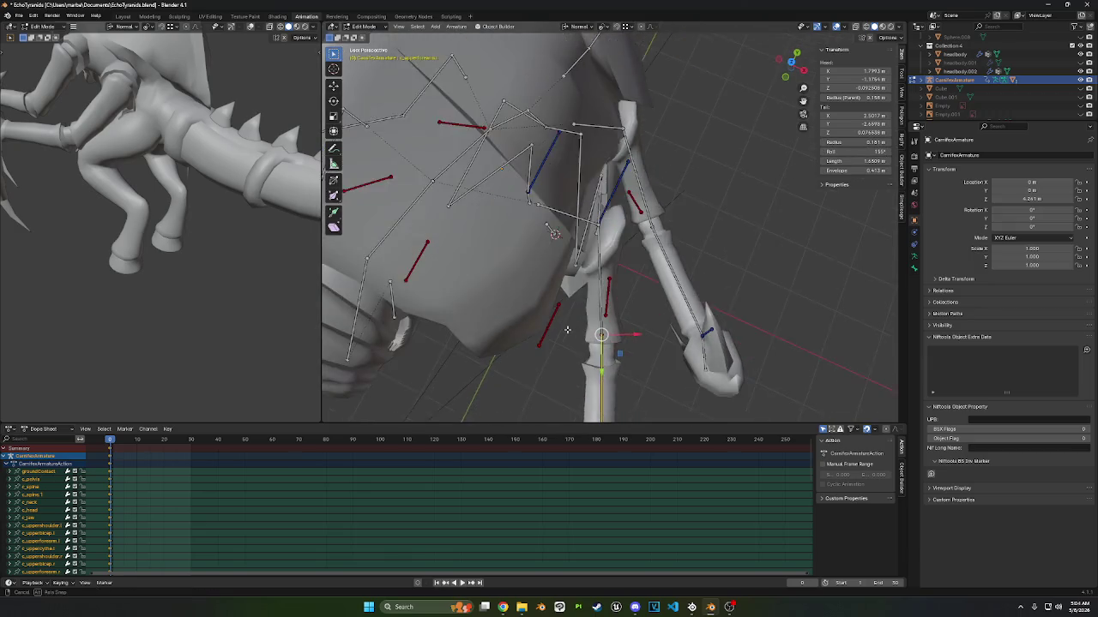
{"action": "left_click", "coordinate": [794, 63]}
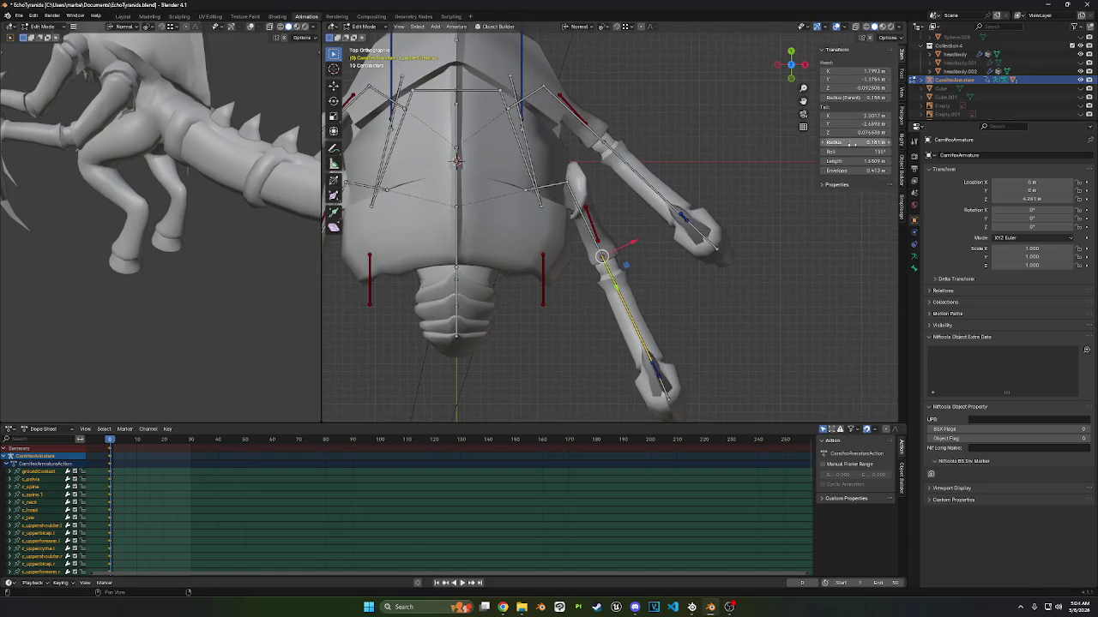
- Adjust the upper-arm bone's roll and turn the view toward the creature's front
{"action": "mouse_move", "coordinate": [703, 215]}
{"action": "middle_mouse_down"}
{"action": "mouse_move", "coordinate": [651, 218]}
{"action": "mouse_move", "coordinate": [737, 206]}
{"action": "middle_mouse_up"}
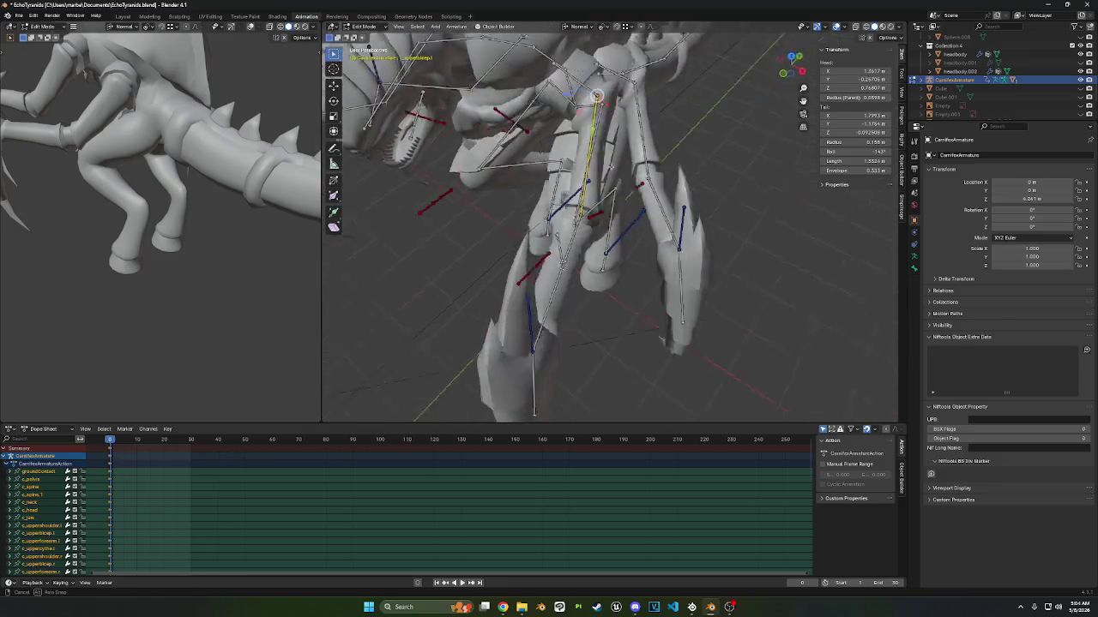
{"action": "left_click_drag", "start_coordinate": [857, 151], "coordinate": [858, 151]}
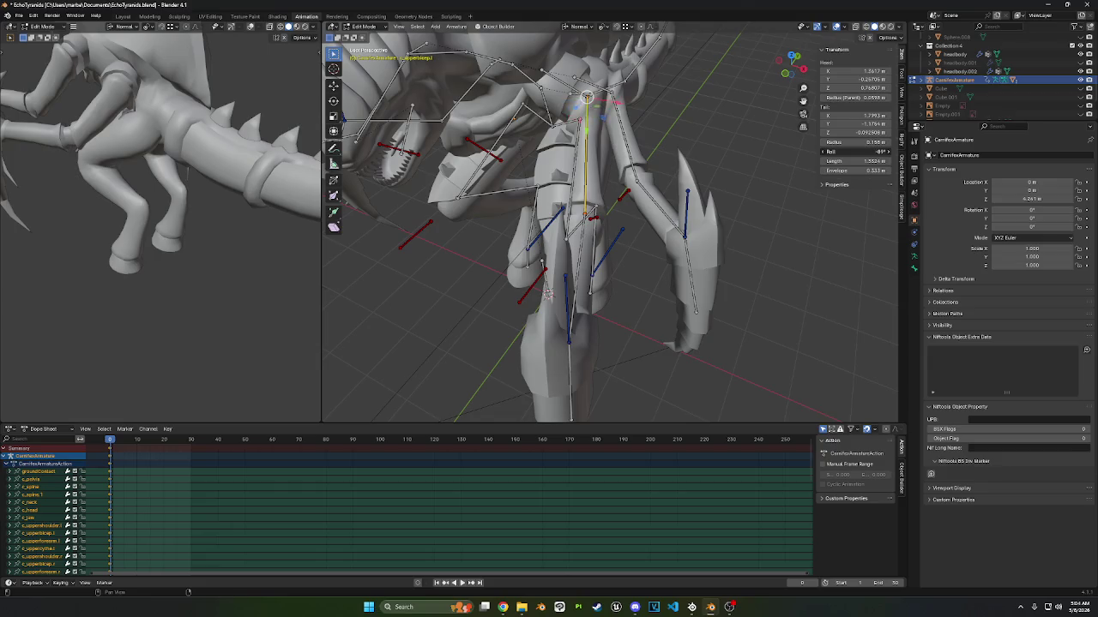
{"action": "middle_click_drag", "start_coordinate": [651, 197], "coordinate": [627, 165]}
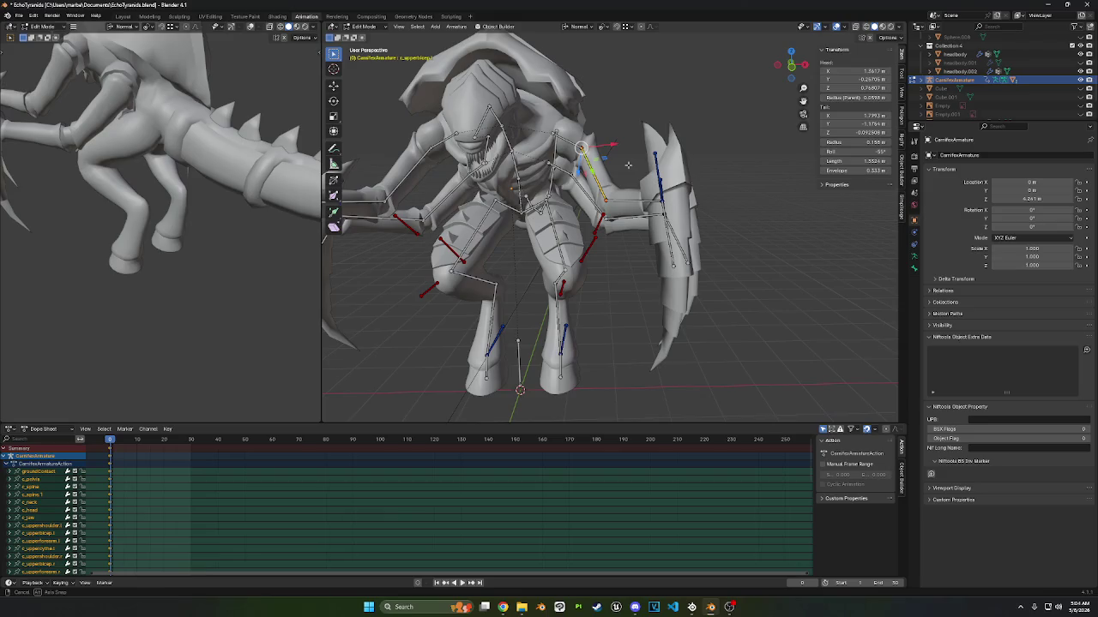
{"action": "middle_click_drag", "start_coordinate": [627, 165], "coordinate": [624, 155]}
{"action": "scroll", "coordinate": [625, 159], "scroll_direction": "down", "scroll_amount": 2}
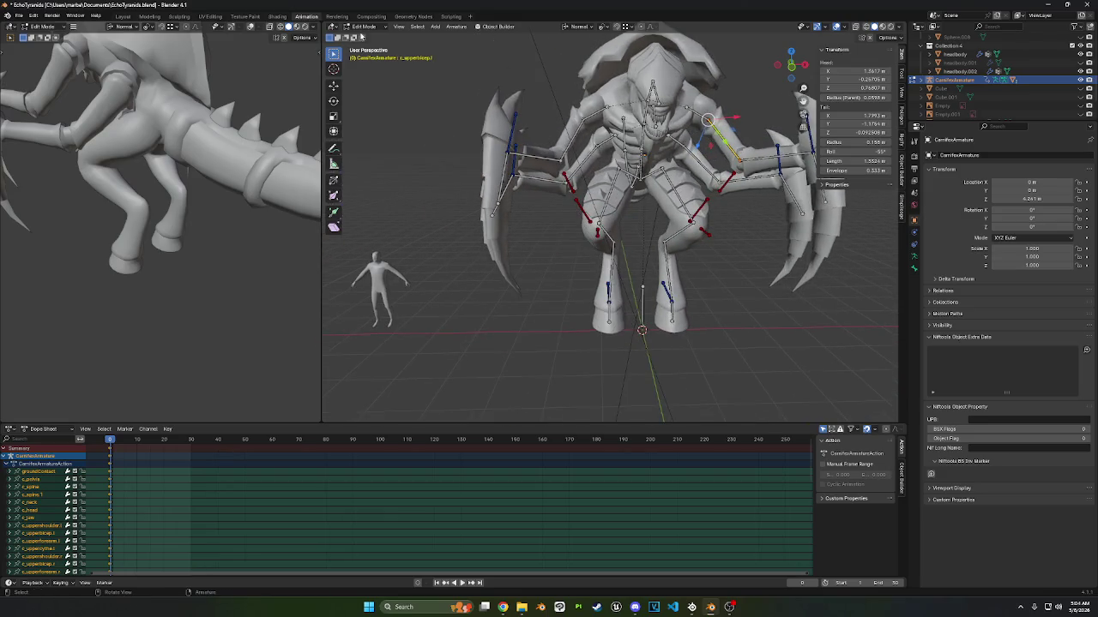
{"action": "scroll", "coordinate": [510, 160], "scroll_direction": "down", "scroll_amount": 2}
{"action": "middle_click_drag", "start_coordinate": [509, 160], "coordinate": [762, 94]}
{"action": "left_click", "coordinate": [791, 67]}
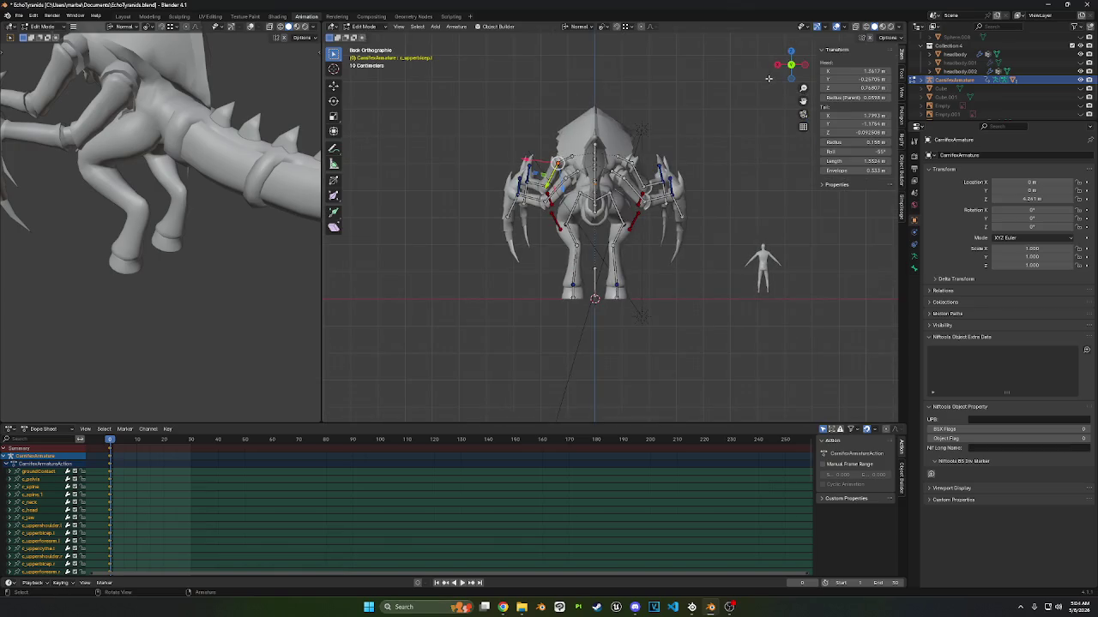
{"action": "left_click_drag", "start_coordinate": [775, 73], "coordinate": [771, 71]}
- In front ortho view, box-select the screen-left arm's bones and delete them
{"action": "key", "text": "KP_1"}
{"action": "left_click_drag", "start_coordinate": [621, 329], "coordinate": [509, 139]}
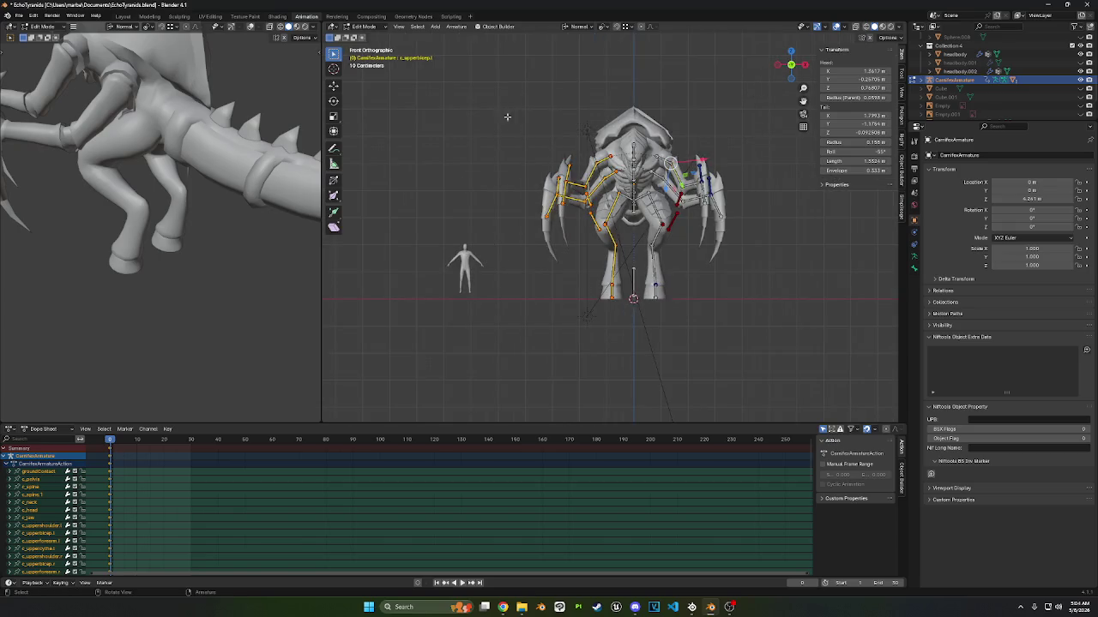
{"action": "left_click", "coordinate": [677, 167], "text": "shift"}
{"action": "right_click", "coordinate": [673, 161]}
{"action": "right_click", "coordinate": [639, 182]}
{"action": "left_click", "coordinate": [638, 182]}
{"action": "left_click", "coordinate": [658, 184]}
- Select a chest bone and frame it in top orthographic view
{"action": "left_click", "coordinate": [697, 189]}
{"action": "key", "text": "KP_7"}
{"action": "key", "text": "KP_Decimal"}
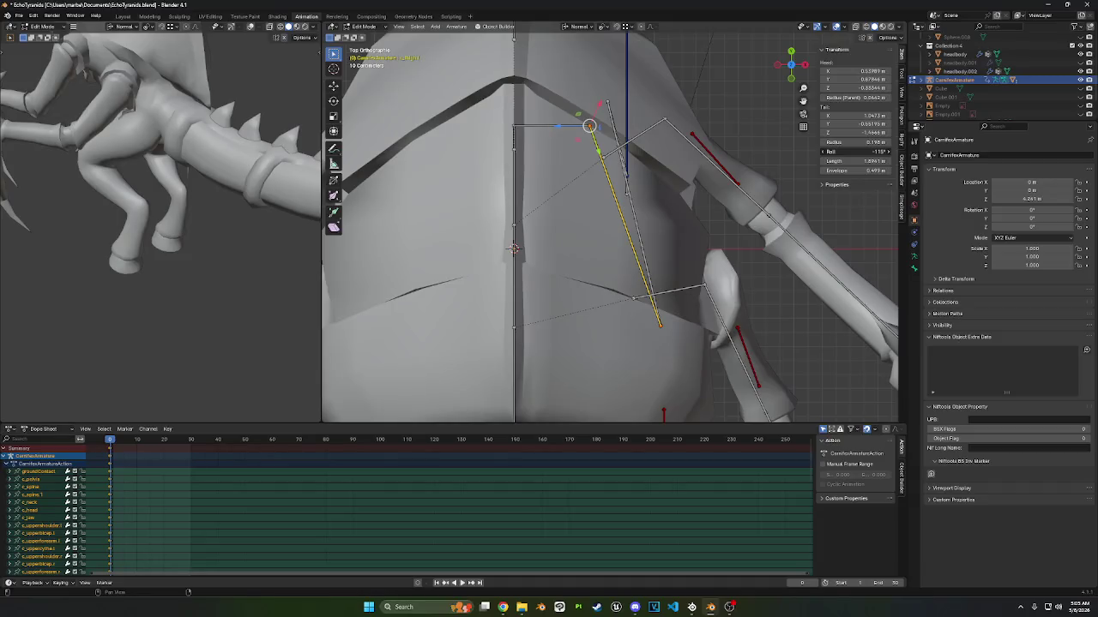
{"action": "mouse_move", "coordinate": [617, 208]}
{"action": "middle_mouse_down"}
{"action": "mouse_move", "coordinate": [614, 119]}
{"action": "mouse_move", "coordinate": [618, 129]}
{"action": "middle_mouse_up"}
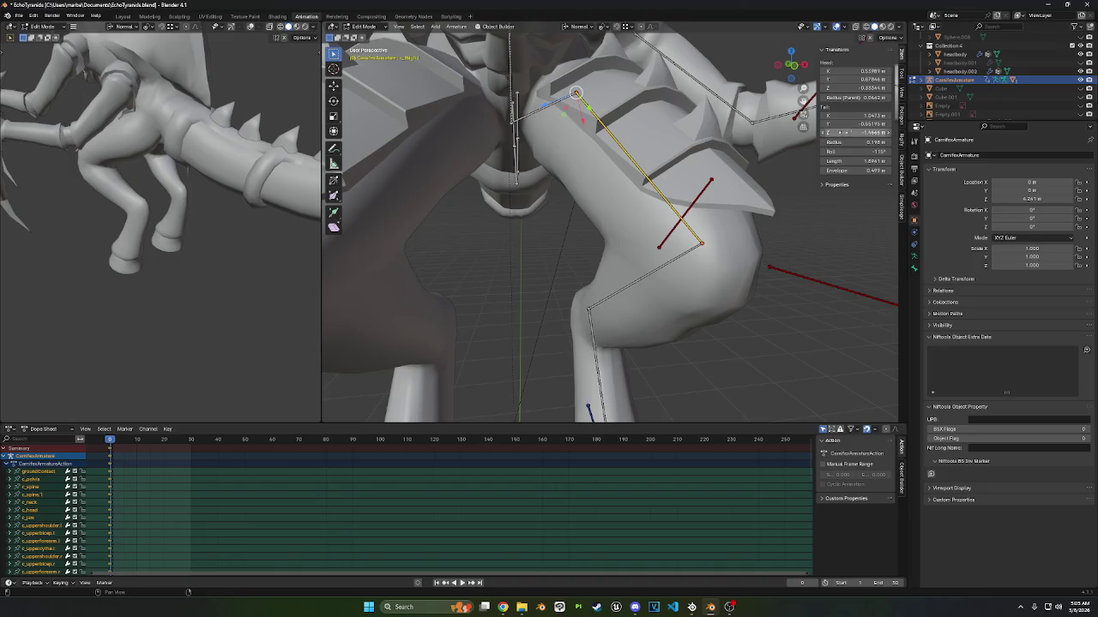
{"action": "mouse_move", "coordinate": [709, 155]}
{"action": "middle_mouse_down"}
{"action": "mouse_move", "coordinate": [670, 151]}
{"action": "mouse_move", "coordinate": [695, 130]}
{"action": "mouse_move", "coordinate": [581, 146]}
{"action": "middle_mouse_up"}
{"action": "scroll", "coordinate": [622, 146], "scroll_direction": "down", "scroll_amount": 3}
{"action": "left_click", "coordinate": [588, 155]}
{"action": "left_click", "coordinate": [588, 157]}
{"action": "left_click", "coordinate": [589, 131]}
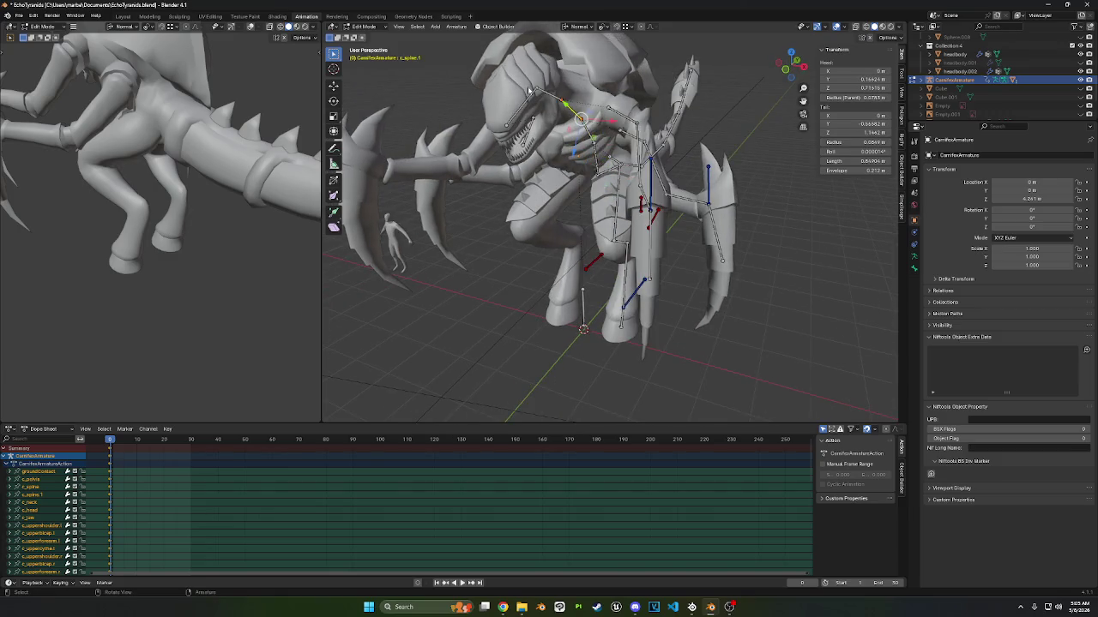
{"action": "left_click", "coordinate": [541, 94]}
{"action": "left_click", "coordinate": [538, 124]}
{"action": "mouse_move", "coordinate": [537, 125]}
{"action": "middle_mouse_down"}
{"action": "mouse_move", "coordinate": [596, 189]}
{"action": "mouse_move", "coordinate": [590, 171]}
{"action": "mouse_move", "coordinate": [646, 202]}
{"action": "middle_mouse_up"}
{"action": "left_click", "coordinate": [590, 171]}
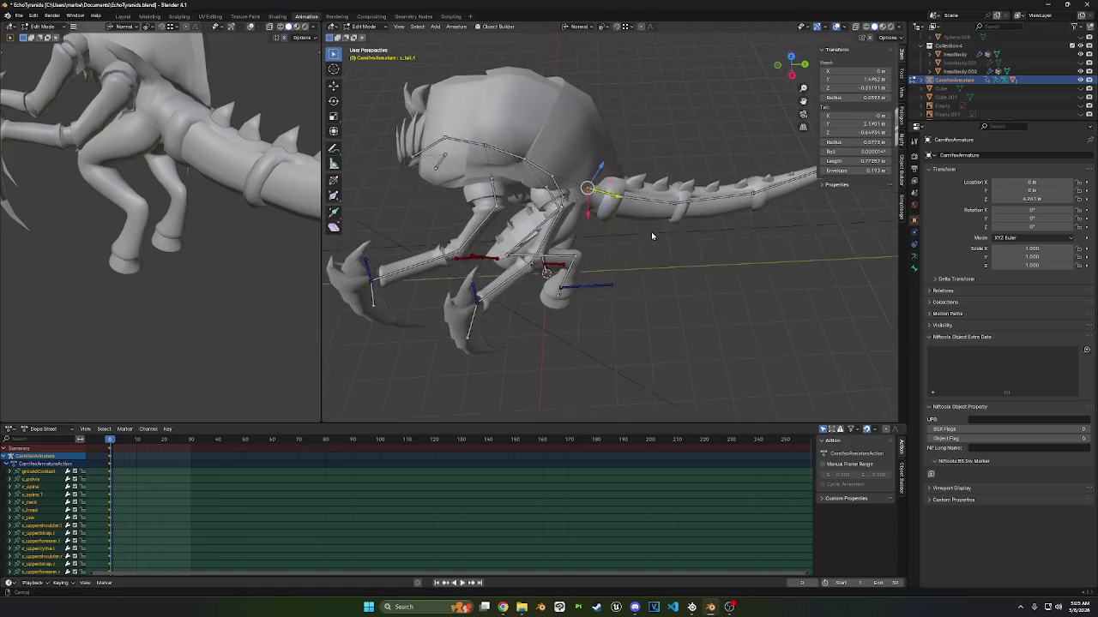
{"action": "left_click", "coordinate": [698, 208]}
{"action": "left_click", "coordinate": [546, 203]}
{"action": "mouse_move", "coordinate": [546, 202]}
{"action": "middle_mouse_down"}
{"action": "mouse_move", "coordinate": [556, 250]}
{"action": "mouse_move", "coordinate": [570, 233]}
{"action": "mouse_move", "coordinate": [544, 333]}
{"action": "mouse_move", "coordinate": [576, 314]}
{"action": "middle_mouse_up"}
{"action": "left_click", "coordinate": [551, 240]}
{"action": "left_click", "coordinate": [556, 249]}
{"action": "left_click", "coordinate": [542, 317]}
{"action": "left_click", "coordinate": [545, 333]}
{"action": "left_click", "coordinate": [510, 361]}
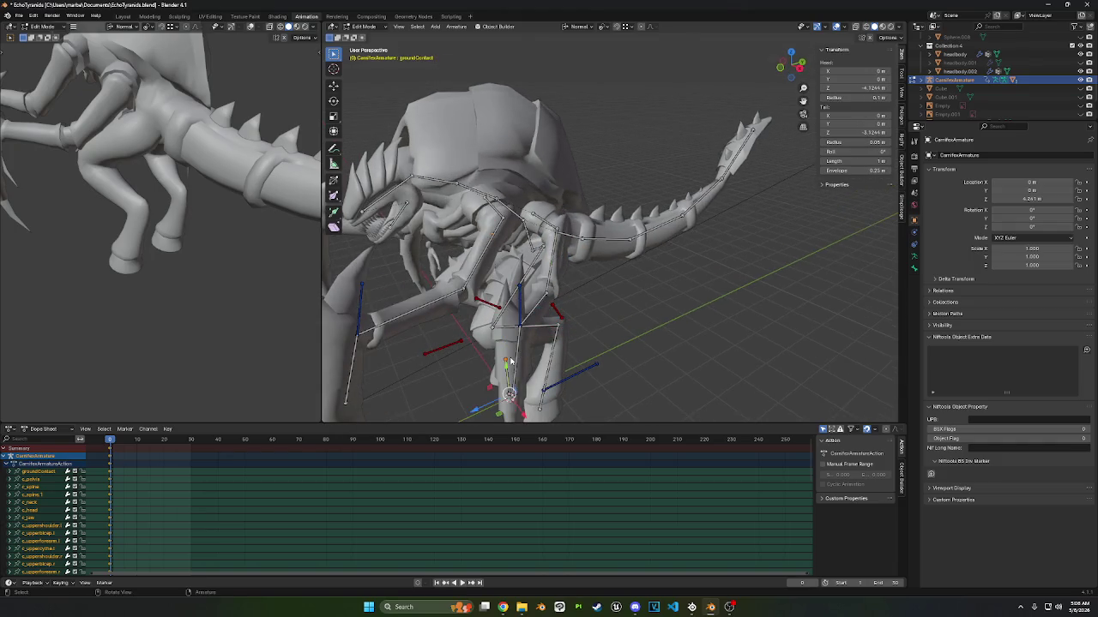
{"action": "left_click", "coordinate": [512, 356]}
{"action": "middle_click_drag", "start_coordinate": [512, 363], "coordinate": [497, 378]}
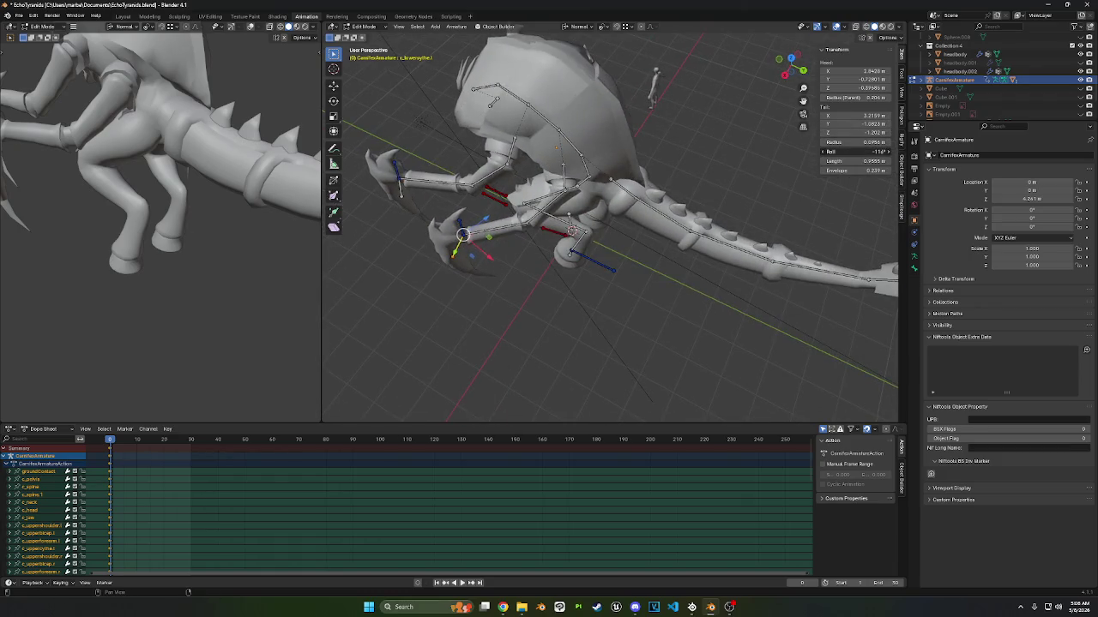
{"action": "left_click", "coordinate": [791, 56]}
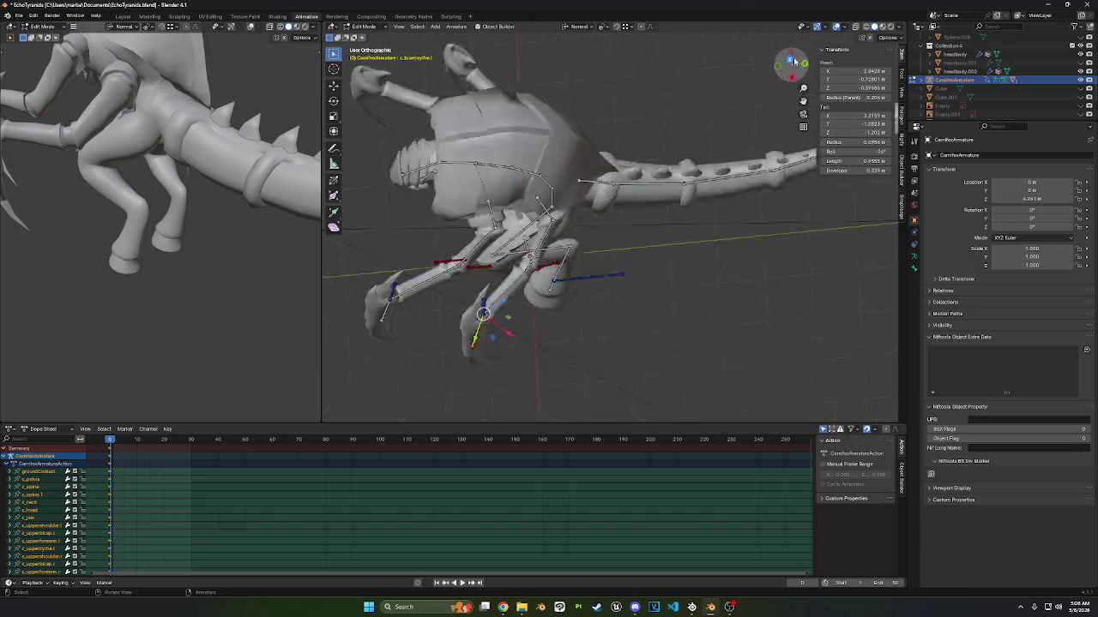
{"action": "mouse_move", "coordinate": [684, 272]}
{"action": "middle_mouse_down", "text": "shift"}
{"action": "mouse_move", "coordinate": [611, 141]}
{"action": "mouse_move", "coordinate": [636, 194]}
{"action": "middle_mouse_up", "text": "shift"}
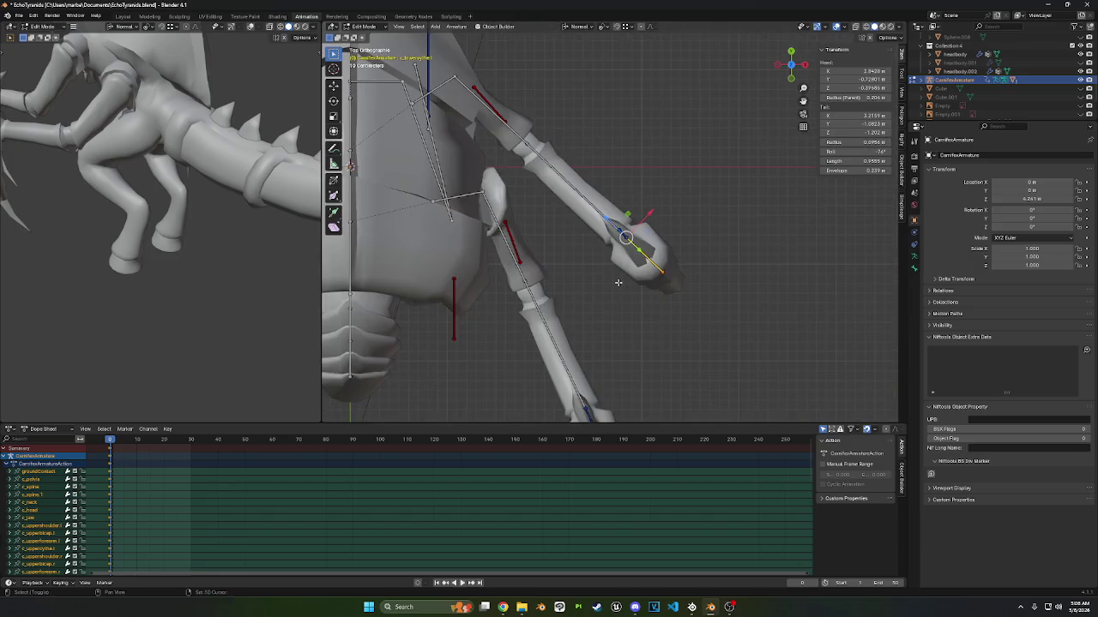
{"action": "middle_click_drag", "start_coordinate": [620, 286], "coordinate": [581, 378], "text": "shift"}
{"action": "left_click", "coordinate": [587, 372]}
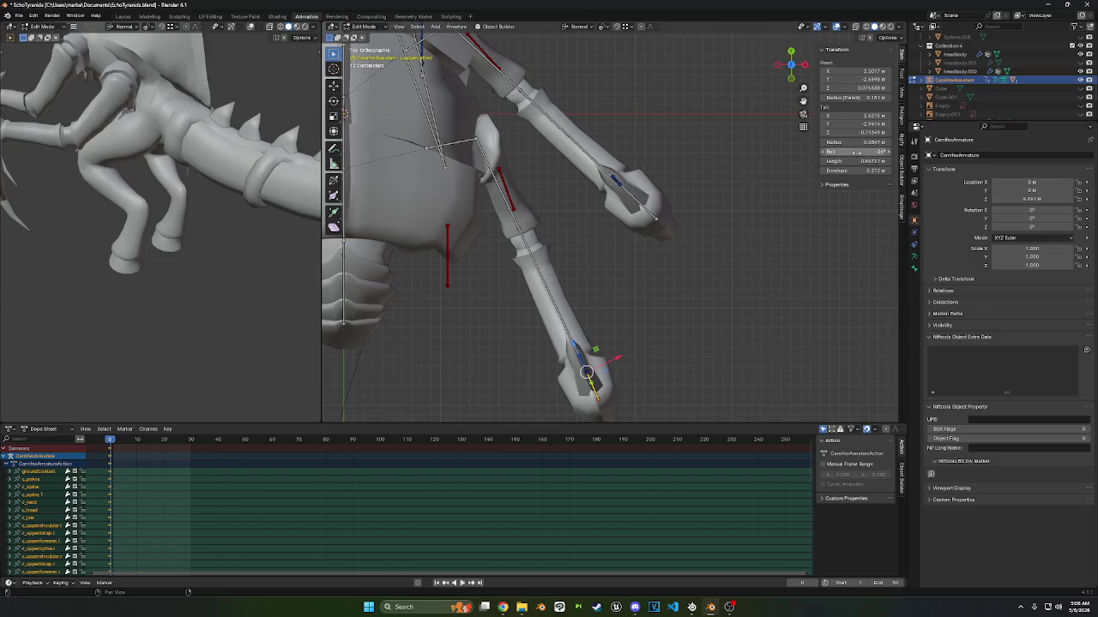
{"action": "left_click", "coordinate": [534, 249]}
{"action": "left_click", "coordinate": [512, 215]}
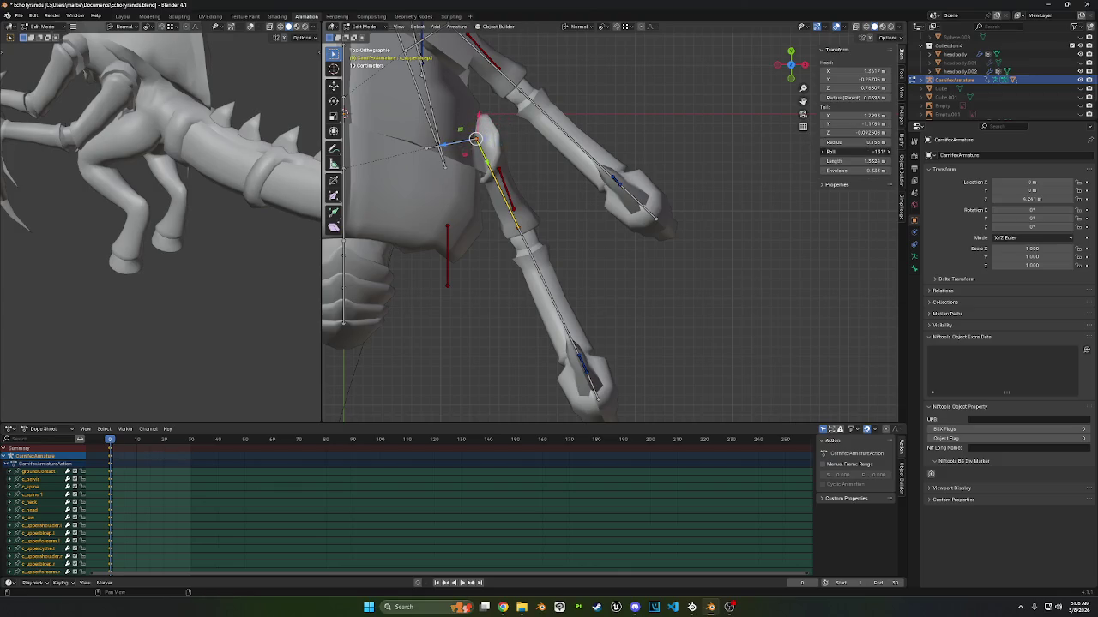
{"action": "mouse_move", "coordinate": [723, 176]}
{"action": "middle_mouse_down"}
{"action": "mouse_move", "coordinate": [702, 138]}
{"action": "mouse_move", "coordinate": [647, 138]}
{"action": "middle_mouse_up"}
{"action": "middle_click_drag", "start_coordinate": [688, 179], "coordinate": [652, 176]}
- Symmetrize the whole armature across the X axis
{"action": "key", "text": "a"}
{"action": "left_click", "coordinate": [455, 27]}
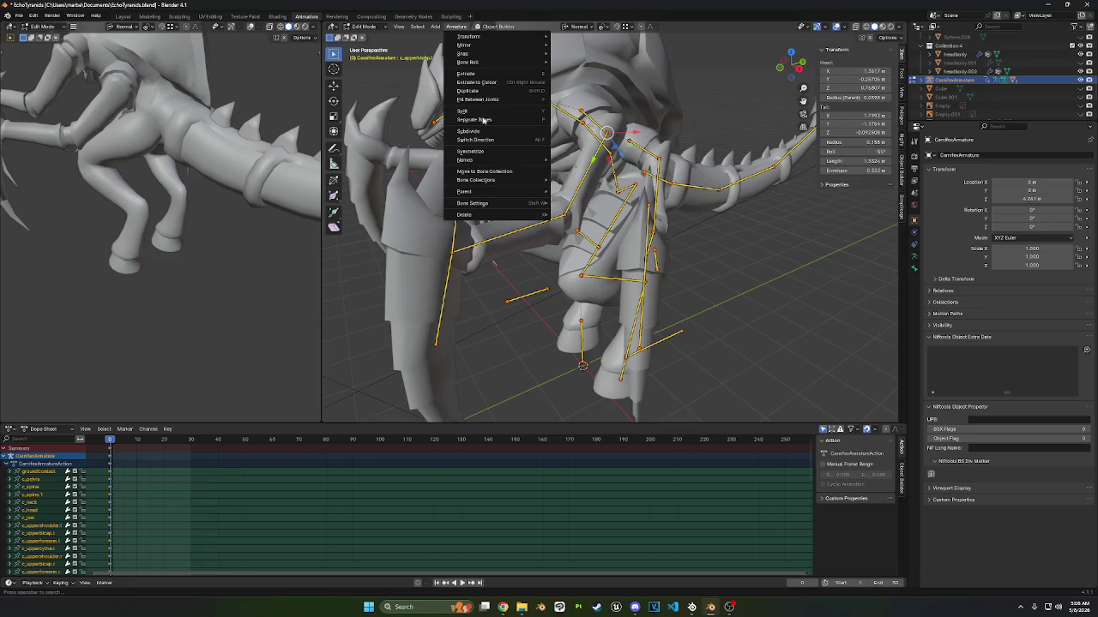
{"action": "left_click", "coordinate": [484, 152]}
{"action": "mouse_move", "coordinate": [478, 216]}
{"action": "middle_mouse_down"}
{"action": "mouse_move", "coordinate": [535, 196]}
{"action": "mouse_move", "coordinate": [403, 153]}
{"action": "middle_mouse_up"}
- Switch to Pose Mode and clear user transforms on all bones
{"action": "left_click", "coordinate": [383, 29]}
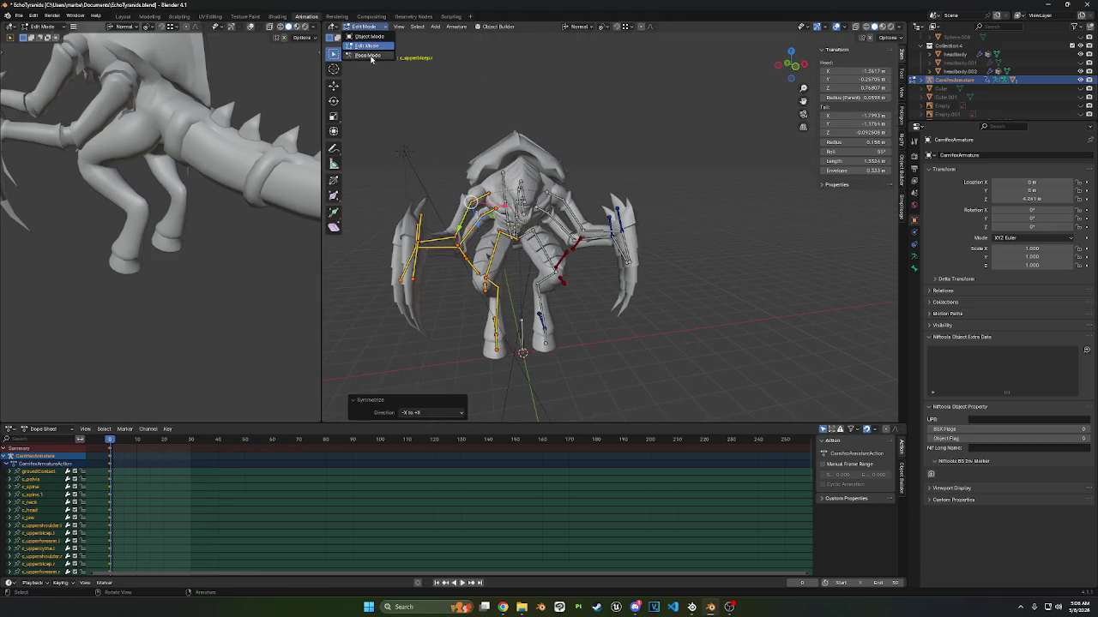
{"action": "left_click", "coordinate": [367, 58]}
{"action": "key", "text": "a"}
{"action": "right_click", "coordinate": [410, 254]}
{"action": "left_click", "coordinate": [453, 221]}
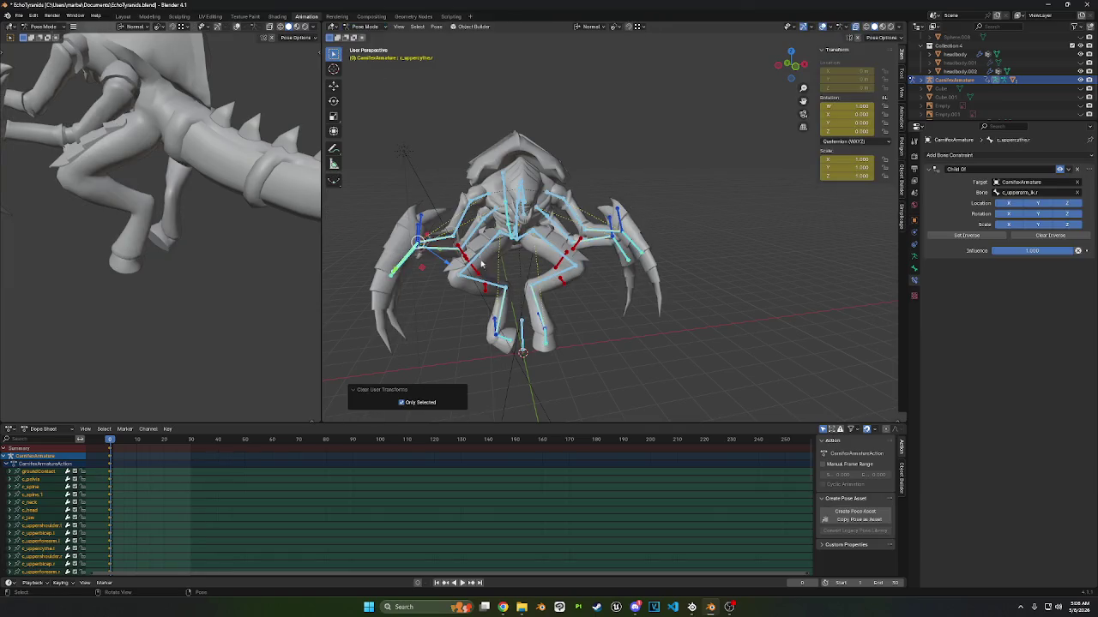
- Set the inverse on the right foot and right upper-arm Child Of constraints
{"action": "left_click", "coordinate": [506, 338]}
{"action": "left_click", "coordinate": [969, 236]}
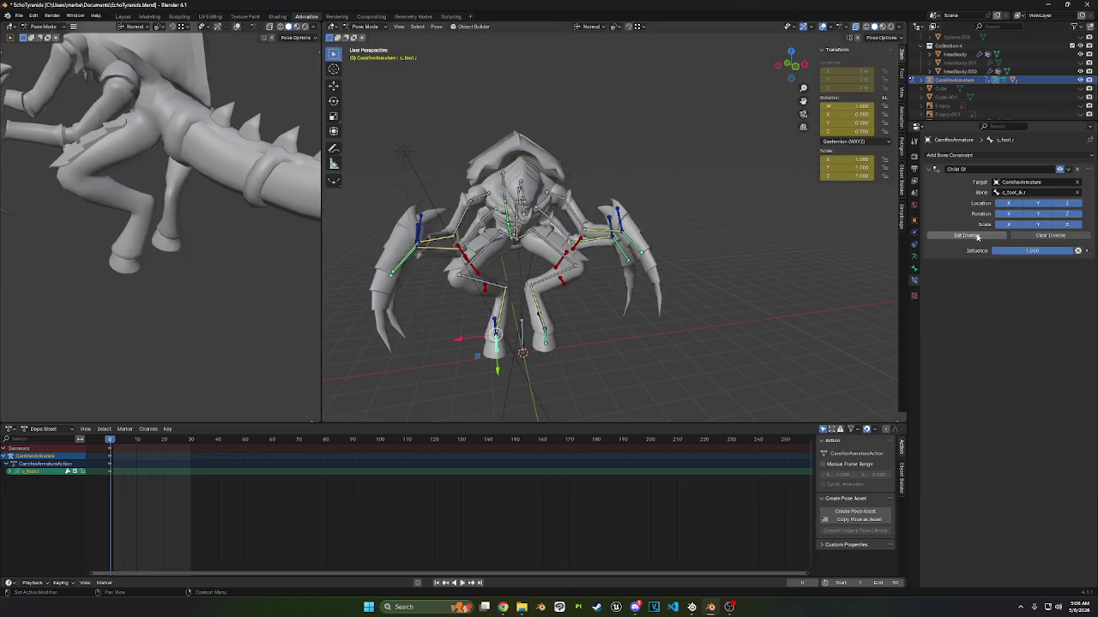
{"action": "left_click", "coordinate": [409, 252]}
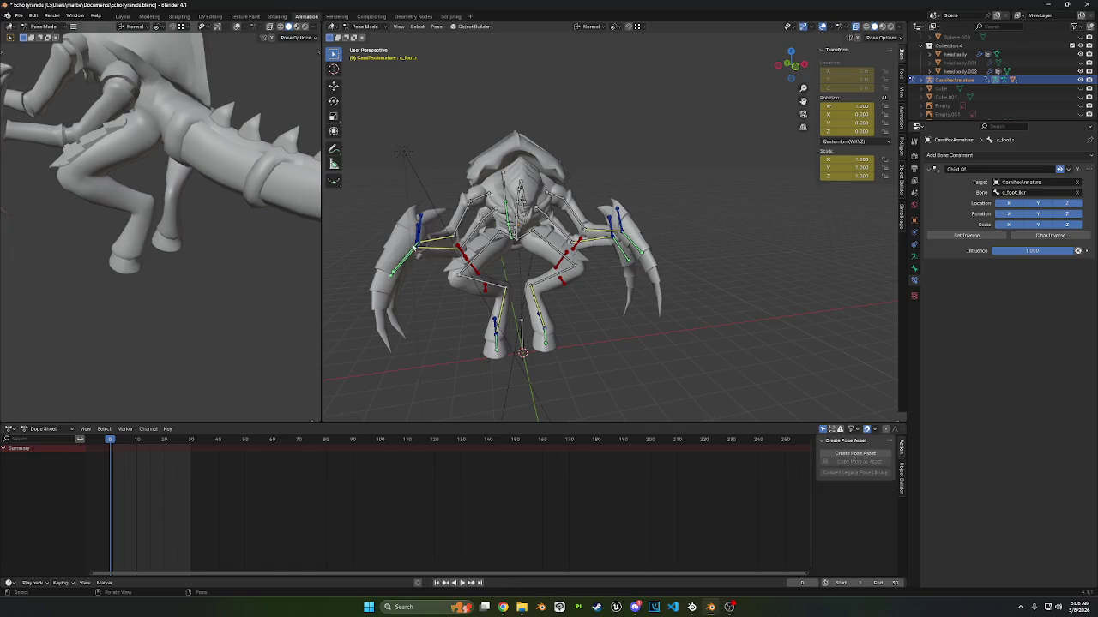
{"action": "left_click", "coordinate": [979, 236]}
{"action": "left_click", "coordinate": [400, 265]}
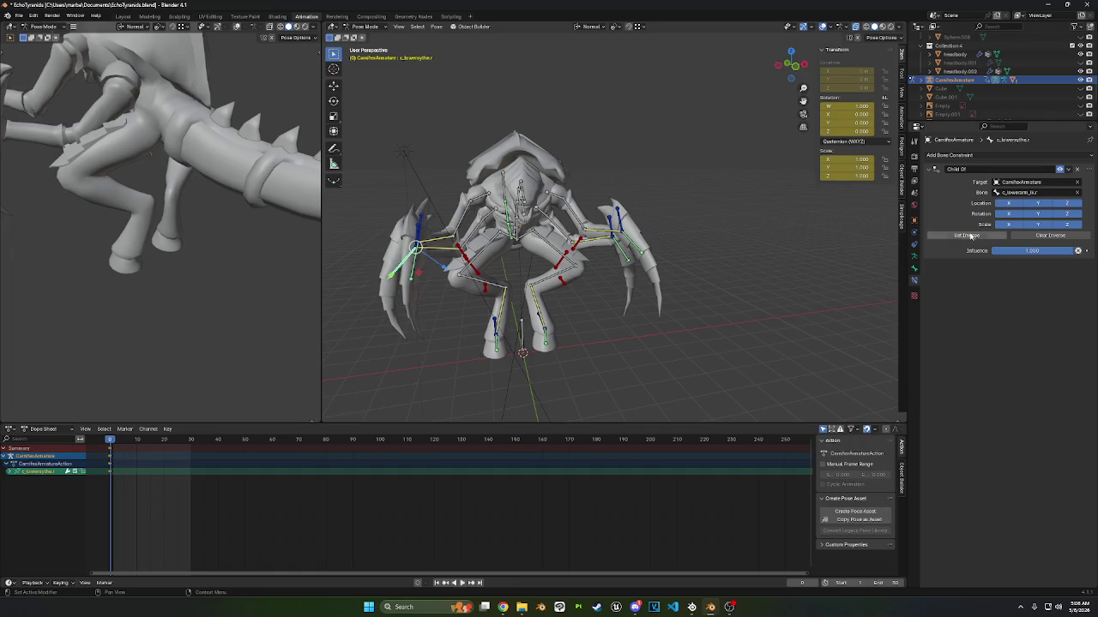
{"action": "mouse_move", "coordinate": [373, 267]}
{"action": "middle_mouse_down"}
{"action": "mouse_move", "coordinate": [415, 266]}
{"action": "mouse_move", "coordinate": [356, 139]}
{"action": "middle_mouse_up"}
{"action": "left_click", "coordinate": [367, 27]}
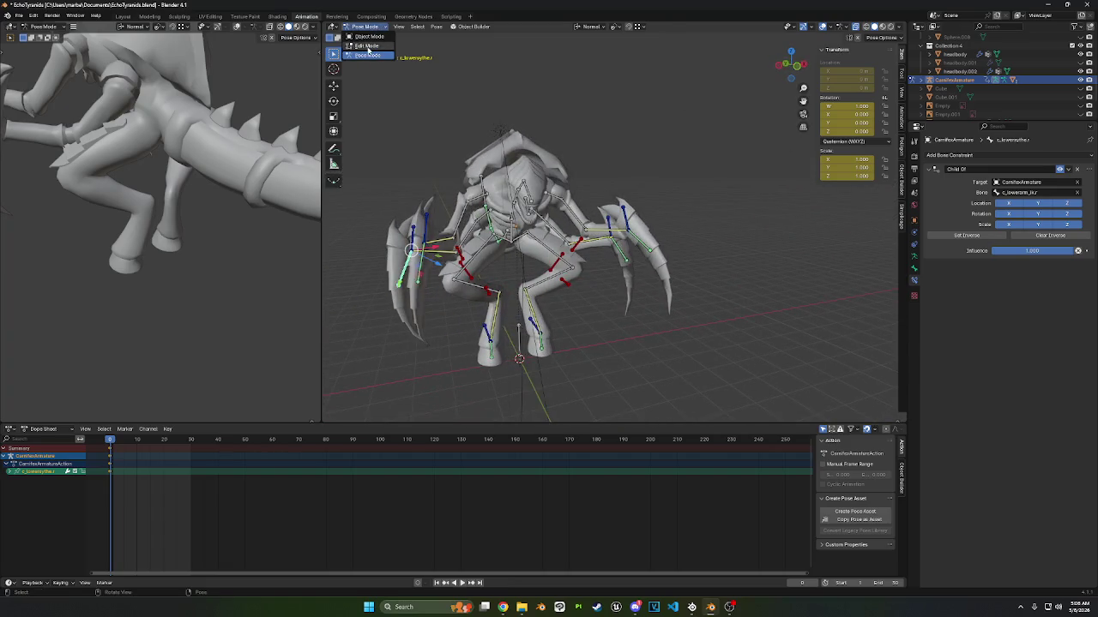
- Check the upper scythe bone in Edit Mode, then return to Pose Mode
{"action": "left_click", "coordinate": [369, 47]}
{"action": "left_click", "coordinate": [418, 269]}
{"action": "middle_click_drag", "start_coordinate": [417, 271], "coordinate": [334, 68]}
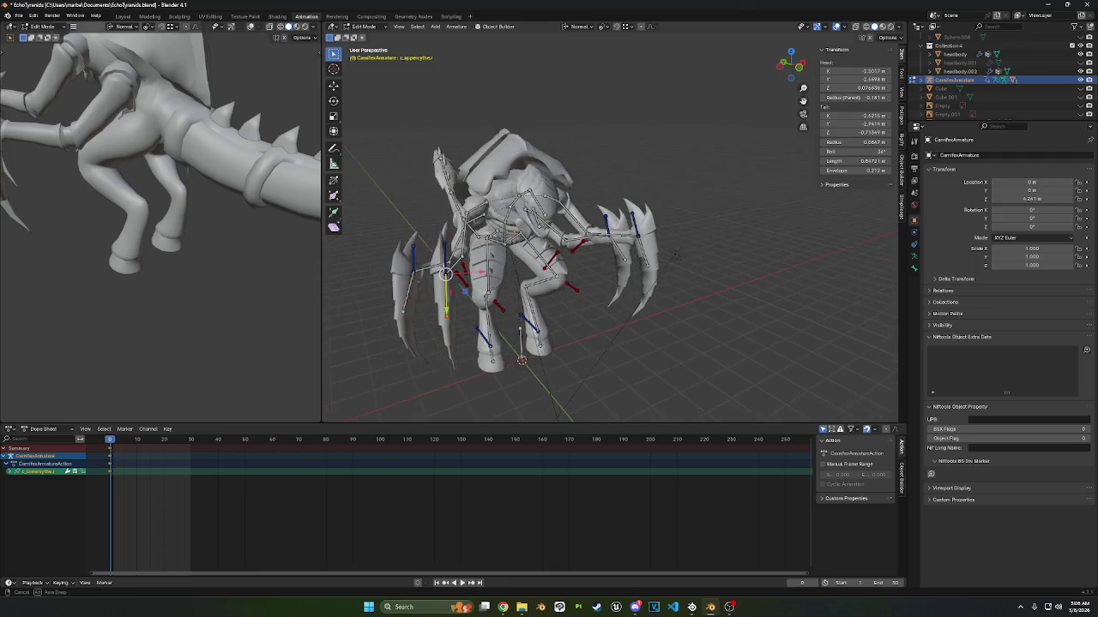
{"action": "left_click", "coordinate": [361, 26]}
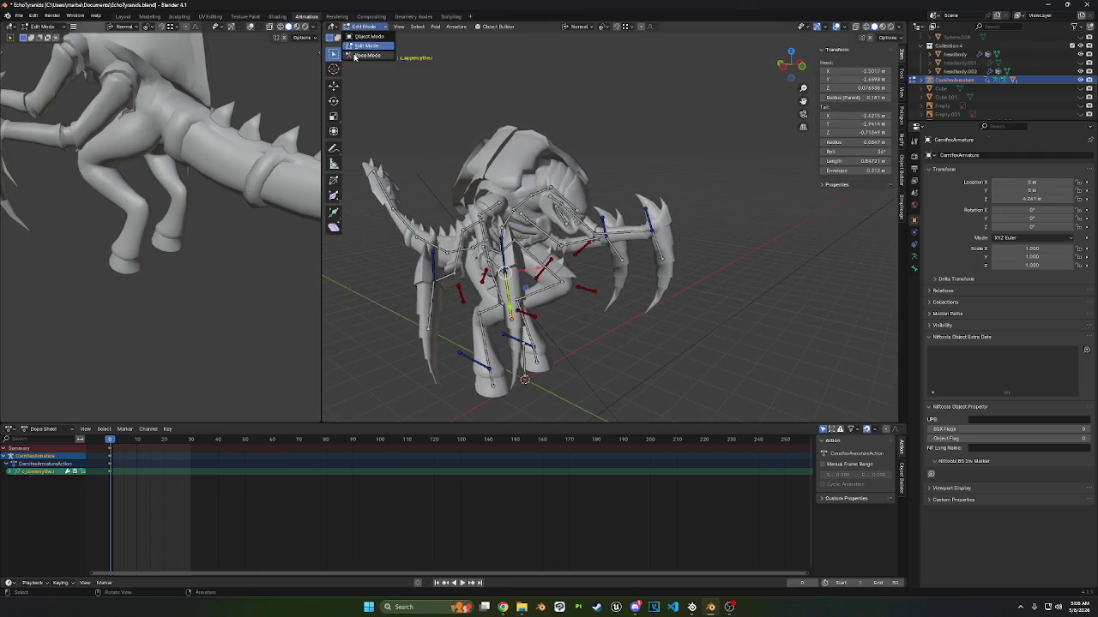
{"action": "left_click", "coordinate": [369, 57]}
- Select all bones and clear their transforms with Alt+G
{"action": "mouse_move", "coordinate": [481, 241]}
{"action": "middle_mouse_down"}
{"action": "mouse_move", "coordinate": [615, 233]}
{"action": "mouse_move", "coordinate": [598, 255]}
{"action": "mouse_move", "coordinate": [575, 221]}
{"action": "middle_mouse_up"}
{"action": "left_click", "coordinate": [615, 233]}
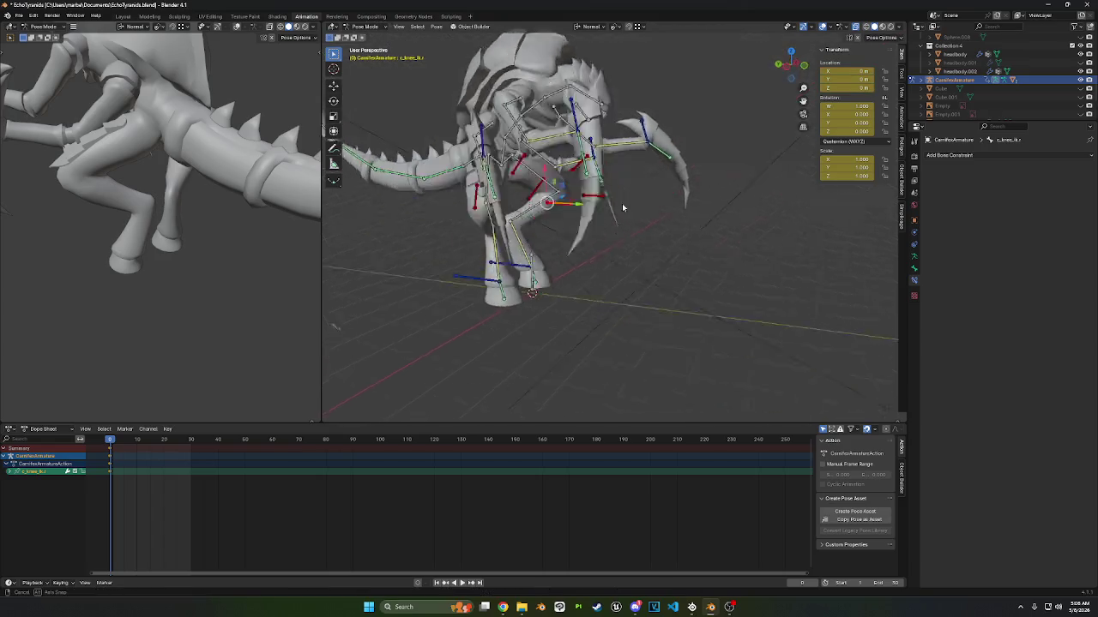
{"action": "key", "text": "a"}
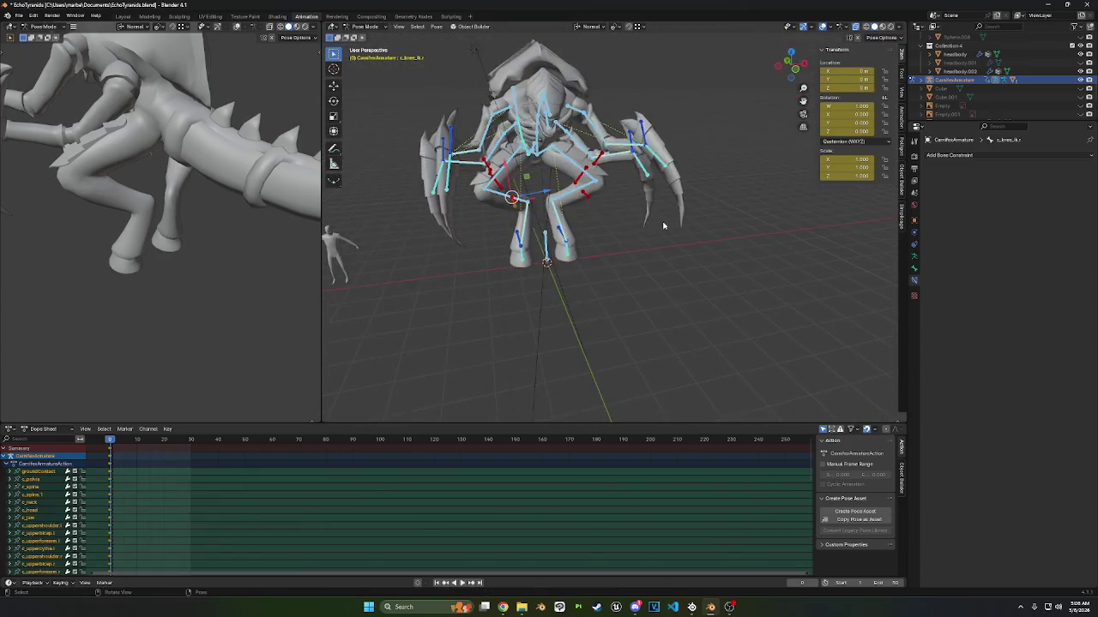
{"action": "key", "text": "alt+g"}
{"action": "mouse_move", "coordinate": [575, 221]}
{"action": "middle_mouse_down"}
{"action": "mouse_move", "coordinate": [536, 207]}
{"action": "mouse_move", "coordinate": [601, 232]}
{"action": "middle_mouse_up"}
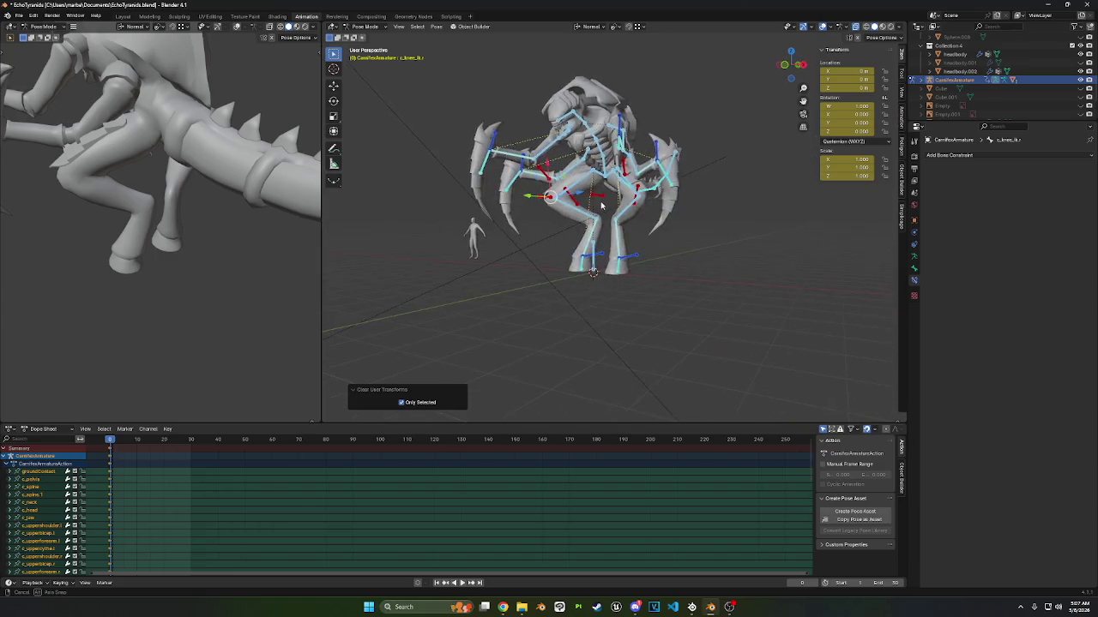
- Tune the left ankle IK pole angle from 175° down to about -147.6°
{"action": "scroll", "coordinate": [601, 231], "scroll_direction": "up", "scroll_amount": 3}
{"action": "left_click", "coordinate": [602, 233]}
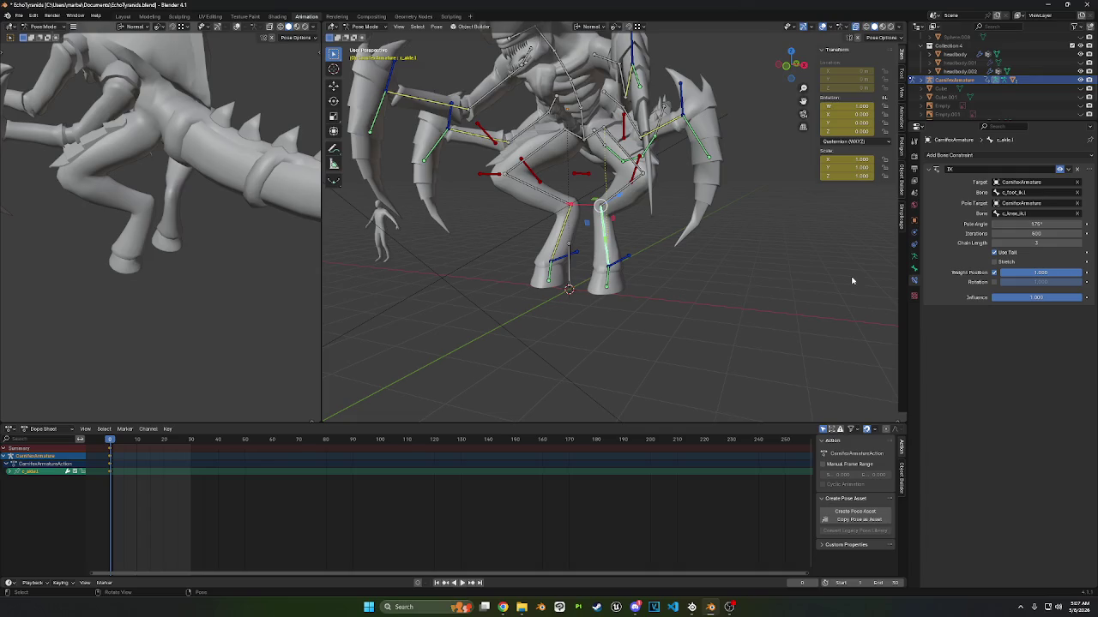
{"action": "middle_click_drag", "start_coordinate": [847, 273], "coordinate": [984, 264]}
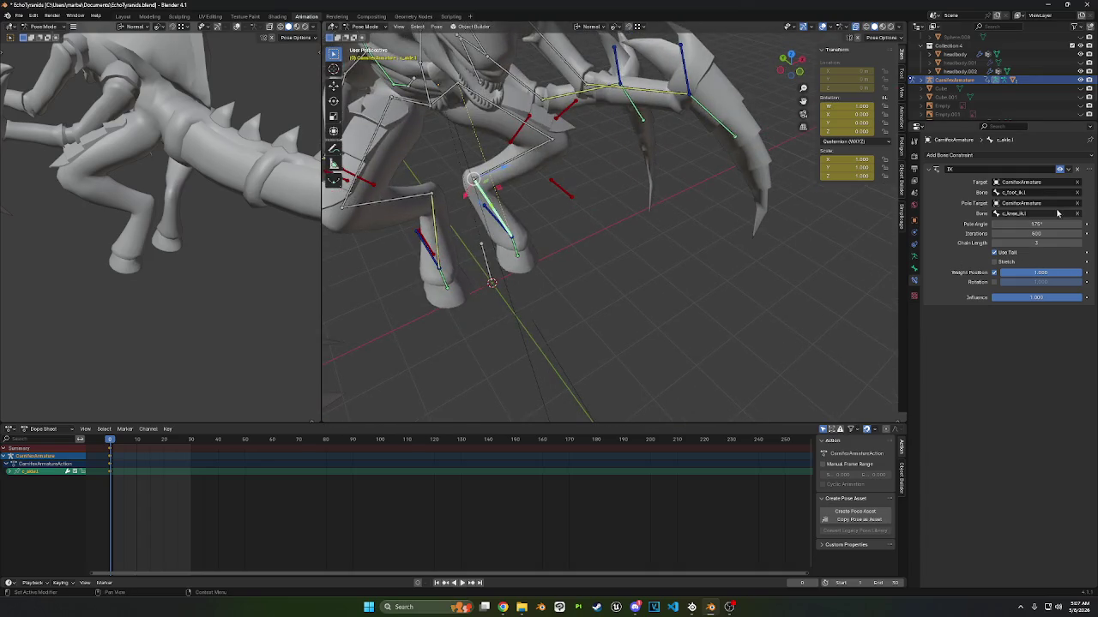
{"action": "left_click_drag", "start_coordinate": [1054, 224], "coordinate": [1063, 224]}
{"action": "middle_click_drag", "start_coordinate": [620, 211], "coordinate": [726, 182], "text": "shift"}
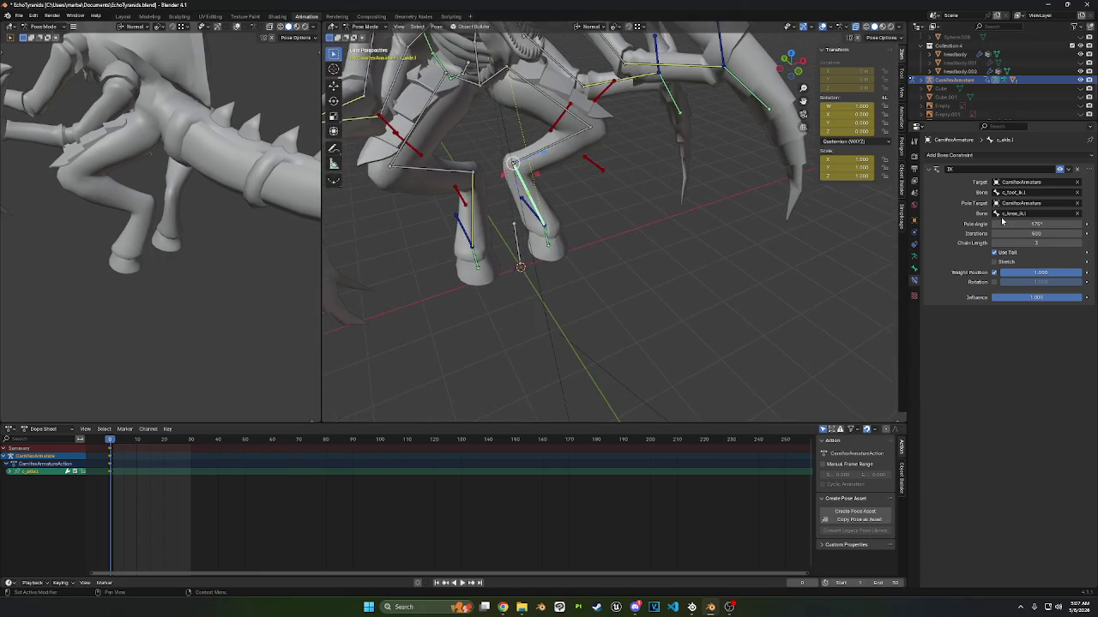
{"action": "left_click_drag", "start_coordinate": [1053, 224], "coordinate": [1067, 224]}
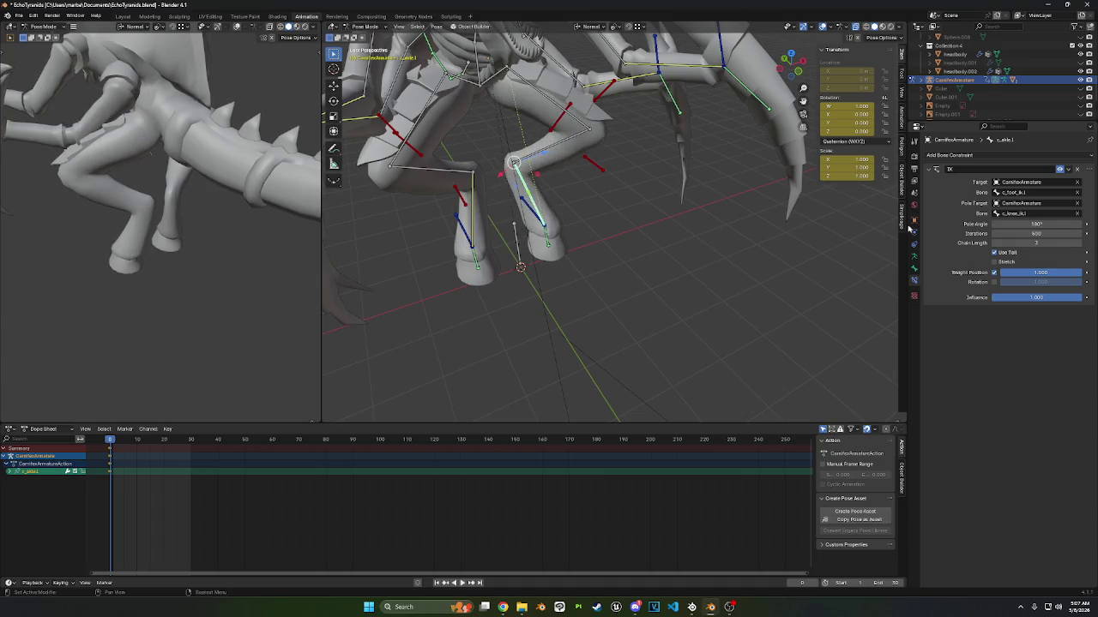
{"action": "middle_click_drag", "start_coordinate": [618, 300], "coordinate": [703, 283]}
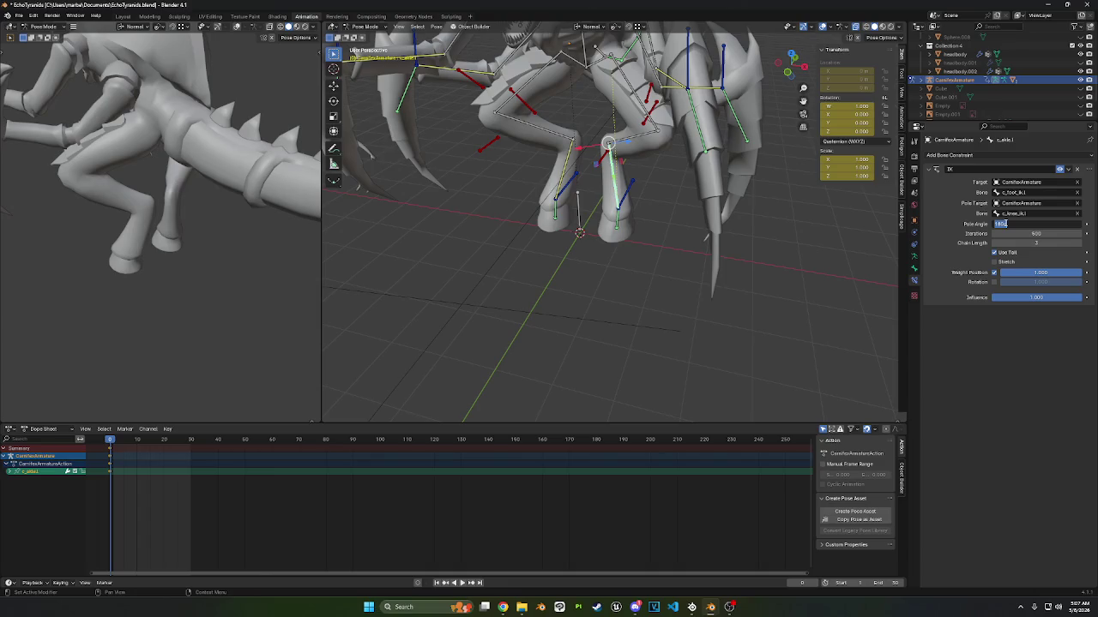
{"action": "type", "text": "-18"}
{"action": "key", "text": "Return"}
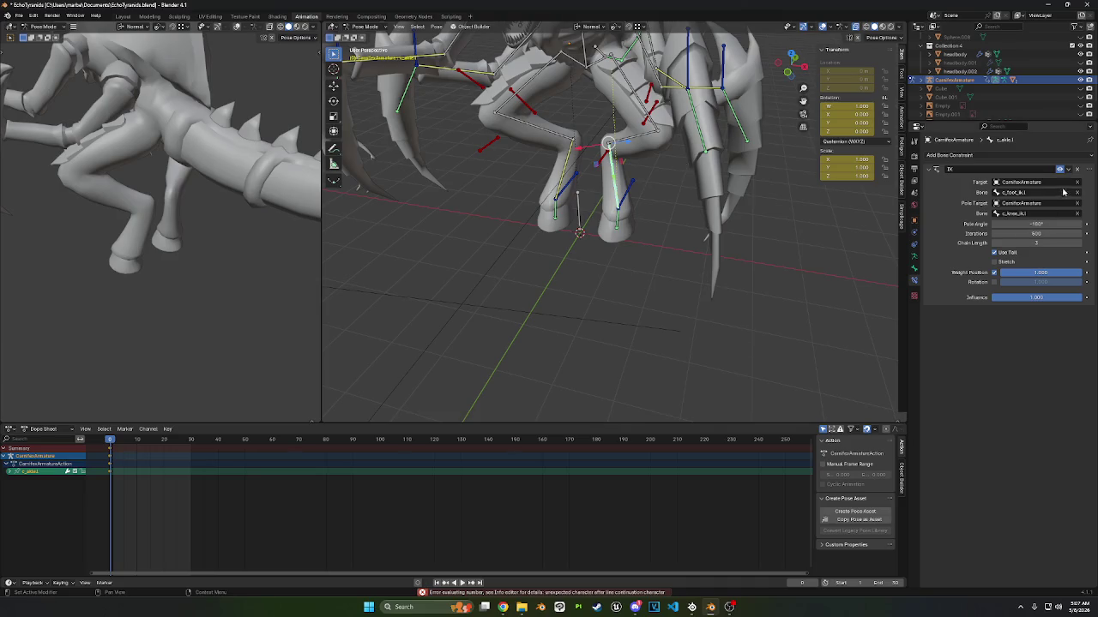
{"action": "left_click_drag", "start_coordinate": [1036, 224], "coordinate": [1054, 224]}
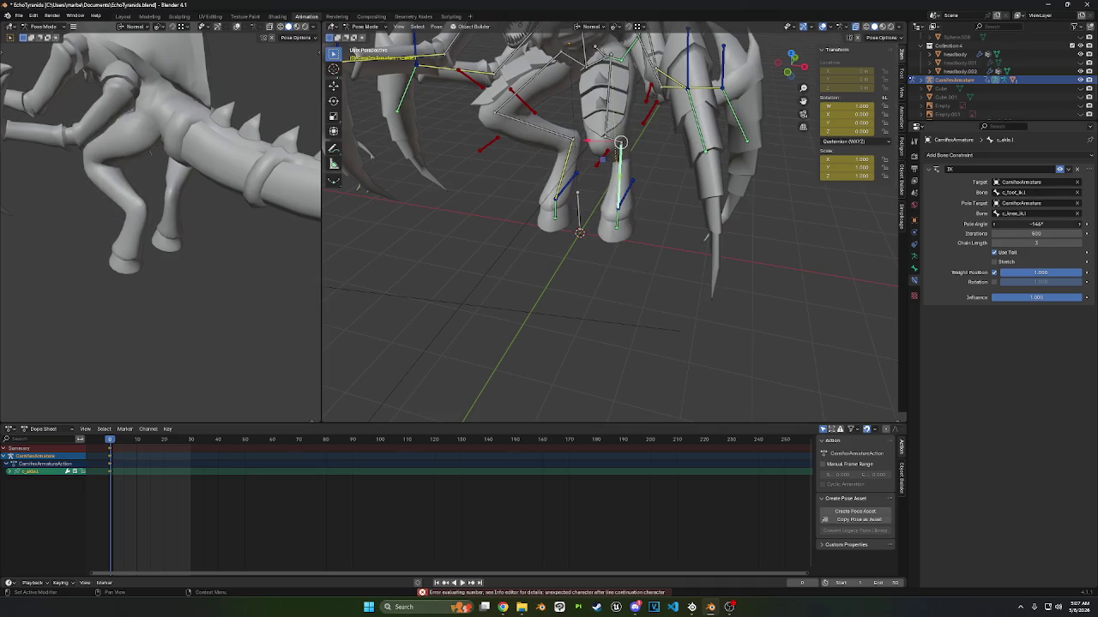
{"action": "middle_click_drag", "start_coordinate": [733, 213], "coordinate": [735, 253]}
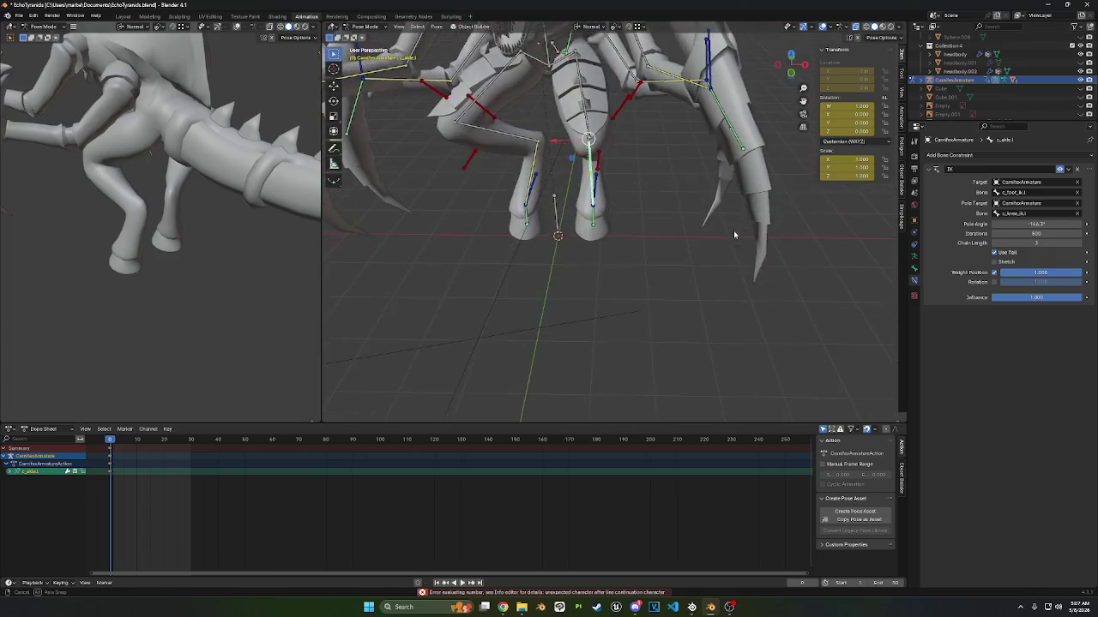
{"action": "left_click_drag", "start_coordinate": [1018, 224], "coordinate": [1012, 224]}
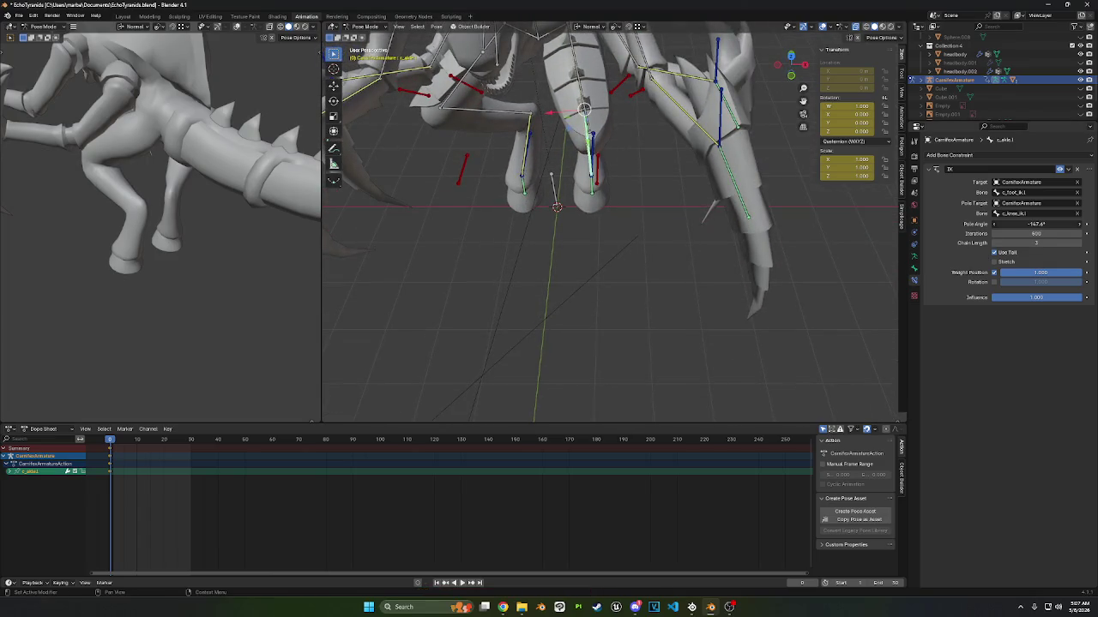
{"action": "left_click", "coordinate": [410, 97]}
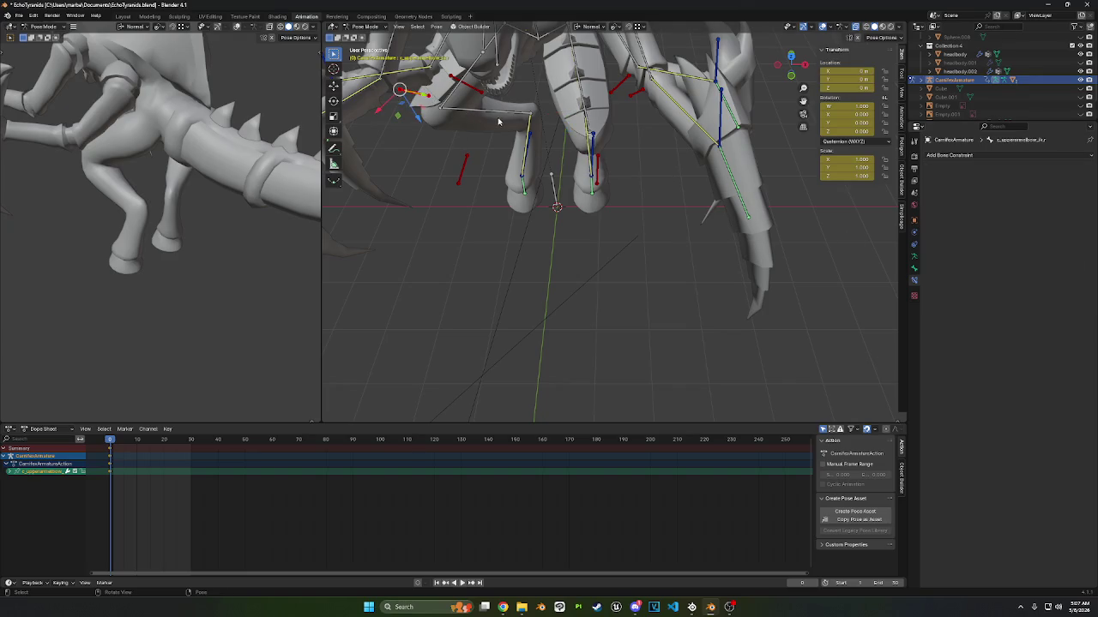
- Try several pole angles on the right ankle IK, settling on -31.4°
{"action": "left_click", "coordinate": [530, 127]}
{"action": "left_click", "coordinate": [1039, 224]}
{"action": "type", "text": "5"}
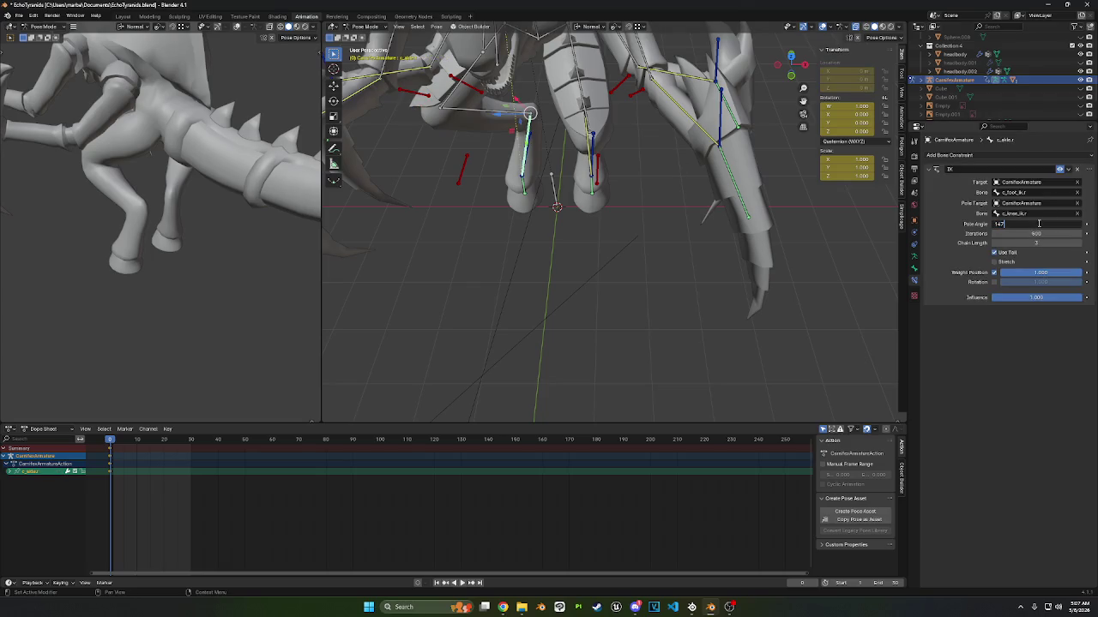
{"action": "key", "text": "Return"}
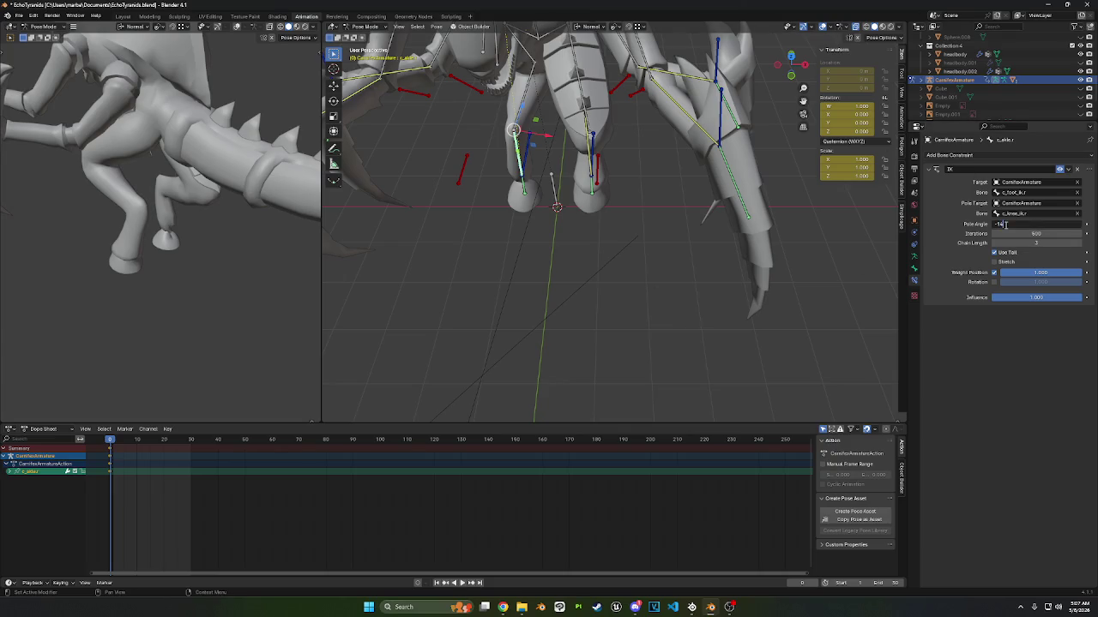
{"action": "type", "text": "7"}
{"action": "key", "text": "Return"}
{"action": "left_click_drag", "start_coordinate": [1023, 226], "coordinate": [1079, 224]}
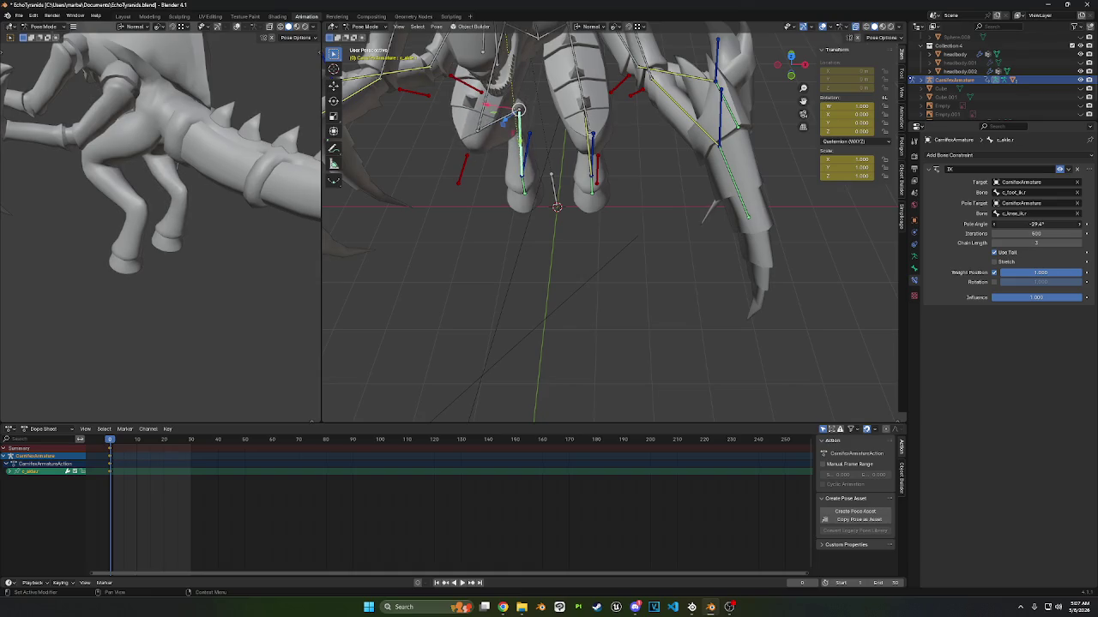
{"action": "mouse_move", "coordinate": [652, 257]}
{"action": "middle_mouse_down"}
{"action": "mouse_move", "coordinate": [675, 212]}
{"action": "mouse_move", "coordinate": [686, 228]}
{"action": "middle_mouse_up"}
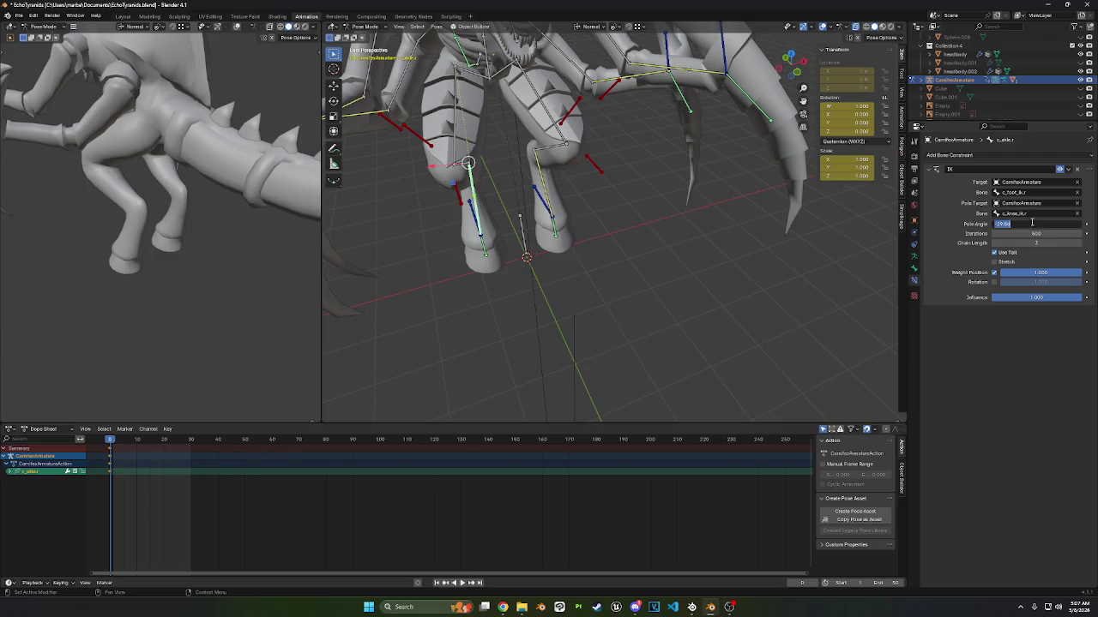
{"action": "type", "text": "-31.4"}
{"action": "key", "text": "Return"}
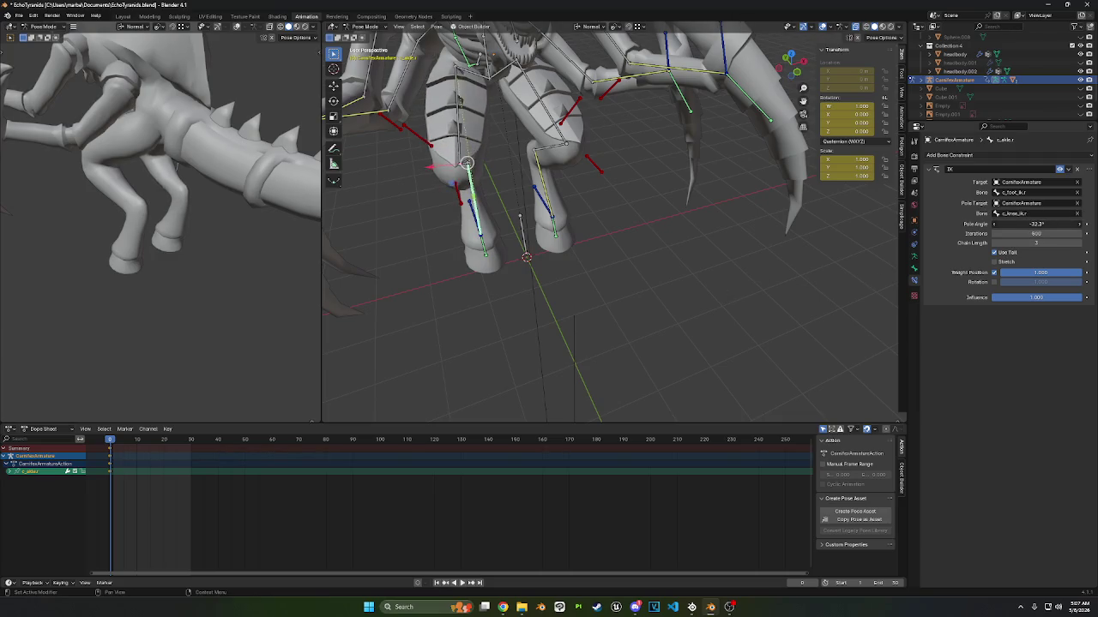
{"action": "middle_click_drag", "start_coordinate": [708, 184], "coordinate": [635, 153]}
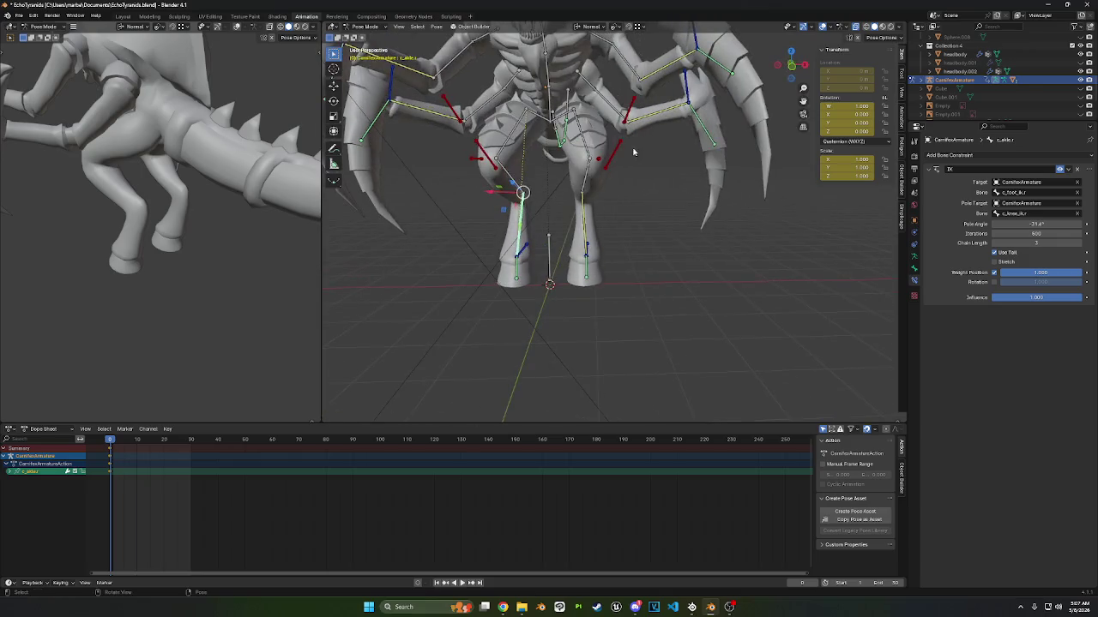
- Test-move c_lowerarm_ik.l, then clear user transforms on all bones
{"action": "left_click", "coordinate": [699, 117]}
{"action": "key", "text": "g"}
{"action": "left_click", "coordinate": [652, 129]}
{"action": "mouse_move", "coordinate": [651, 128]}
{"action": "middle_mouse_down"}
{"action": "mouse_move", "coordinate": [526, 105]}
{"action": "mouse_move", "coordinate": [549, 60]}
{"action": "middle_mouse_up"}
{"action": "key", "text": "g"}
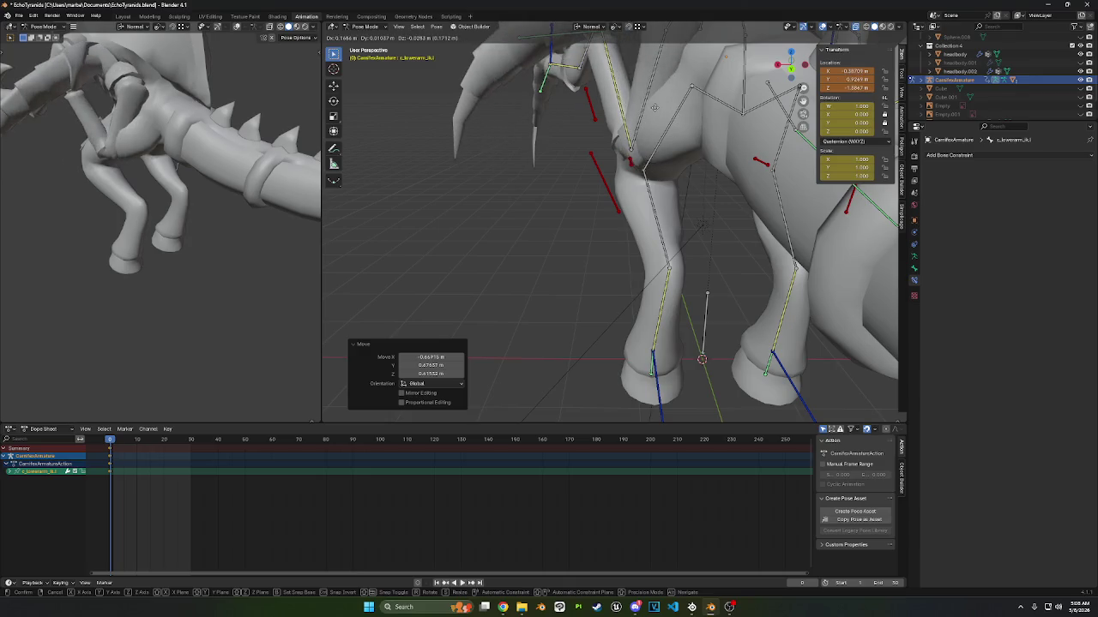
{"action": "middle_click_drag", "start_coordinate": [654, 107], "coordinate": [556, 180]}
{"action": "key", "text": "a"}
{"action": "right_click", "coordinate": [556, 180]}
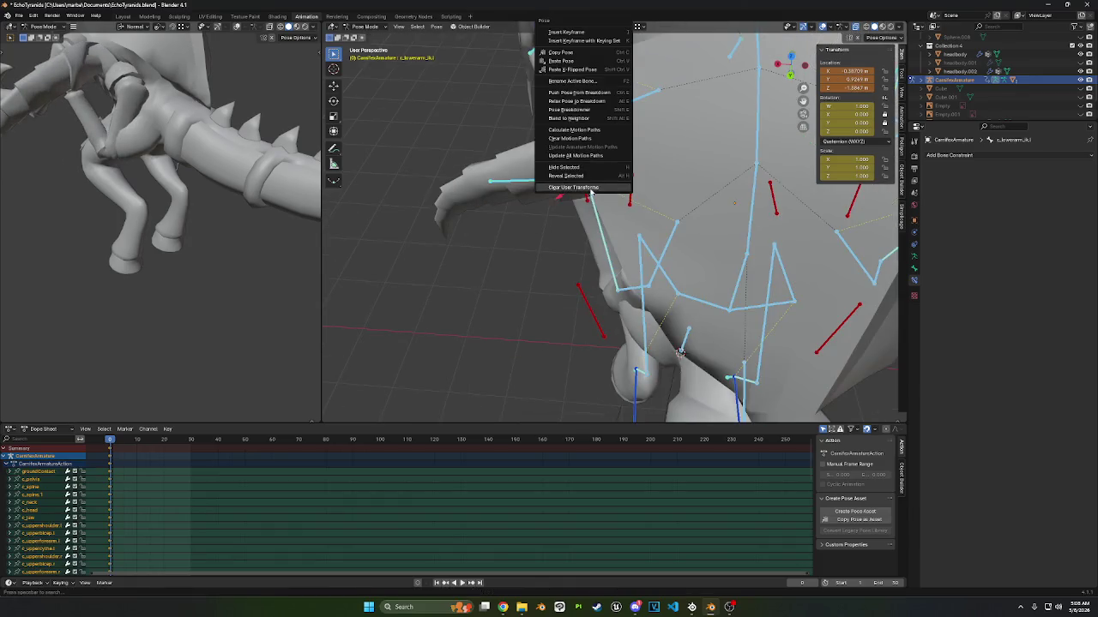
{"action": "left_click", "coordinate": [555, 180]}
- Test-move the left lower-arm IK bone again and reset all bones to rest
{"action": "left_click_drag", "start_coordinate": [482, 150], "coordinate": [514, 179]}
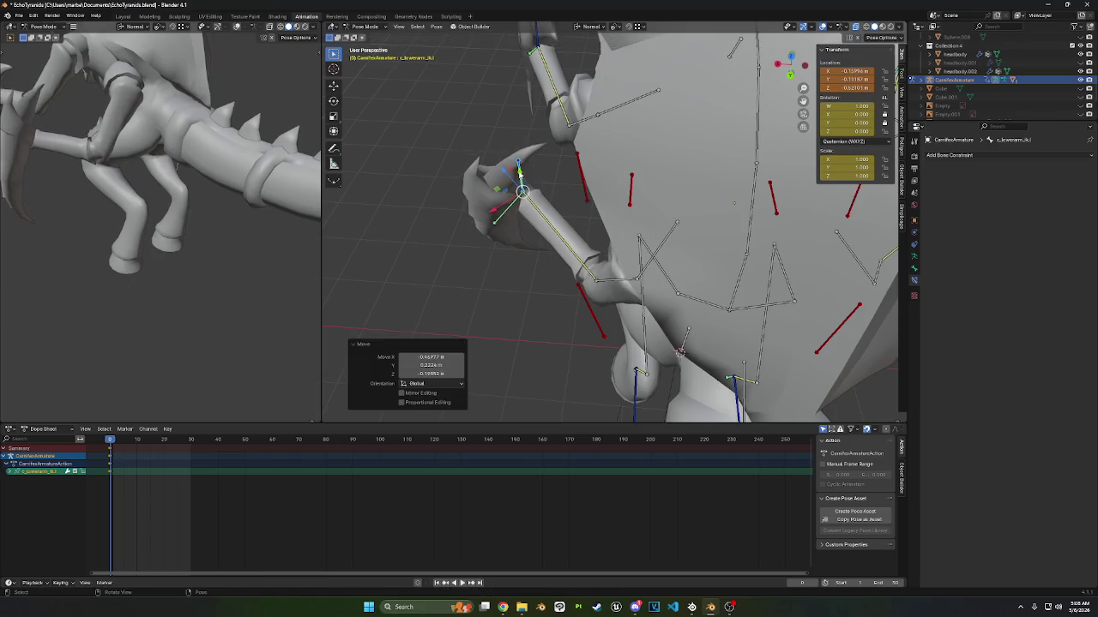
{"action": "middle_click_drag", "start_coordinate": [514, 179], "coordinate": [663, 260]}
{"action": "key", "text": "g"}
{"action": "left_click", "coordinate": [661, 152]}
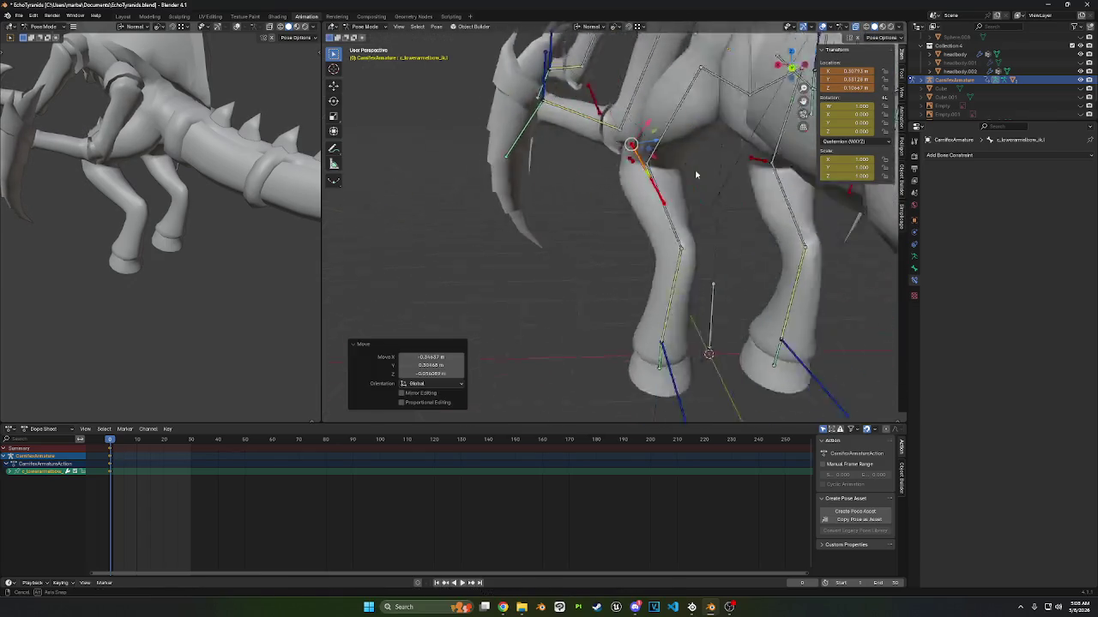
{"action": "scroll", "coordinate": [661, 152], "scroll_direction": "up", "scroll_amount": 3}
{"action": "key", "text": "g"}
{"action": "middle_click_drag", "start_coordinate": [566, 170], "coordinate": [651, 176]}
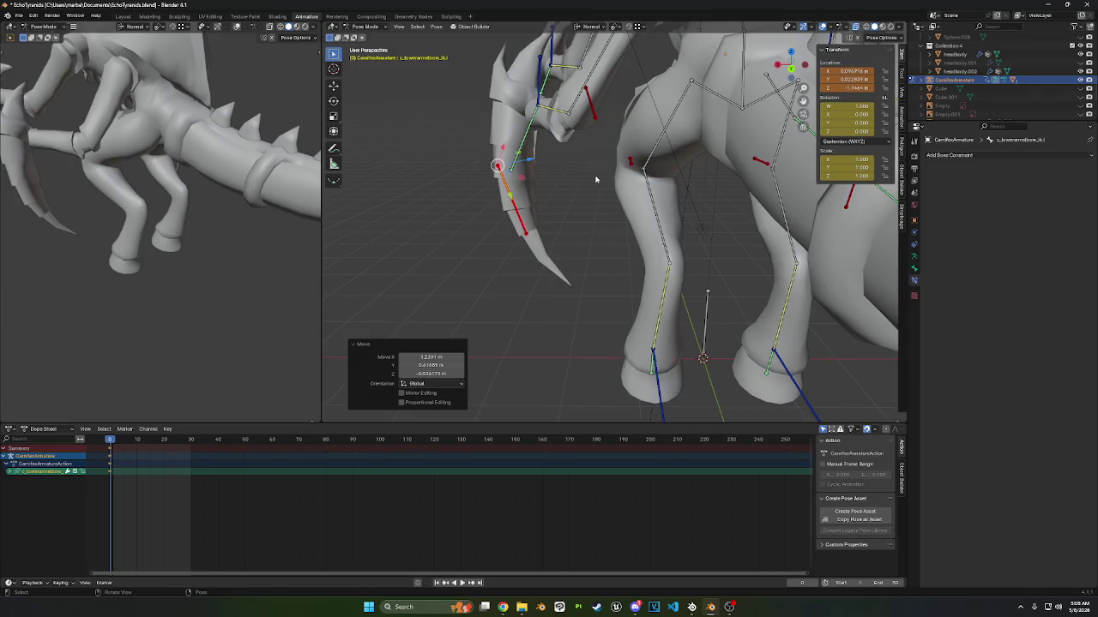
{"action": "left_click", "coordinate": [606, 172]}
{"action": "scroll", "coordinate": [458, 306], "scroll_direction": "up", "scroll_amount": 4}
{"action": "middle_click_drag", "start_coordinate": [458, 307], "coordinate": [495, 196]}
{"action": "key", "text": "a"}
{"action": "right_click", "coordinate": [552, 168]}
{"action": "left_click", "coordinate": [552, 189]}
- Set the Child Of inverse on the left lower and upper scythe bones
{"action": "middle_click_drag", "start_coordinate": [527, 179], "coordinate": [498, 193]}
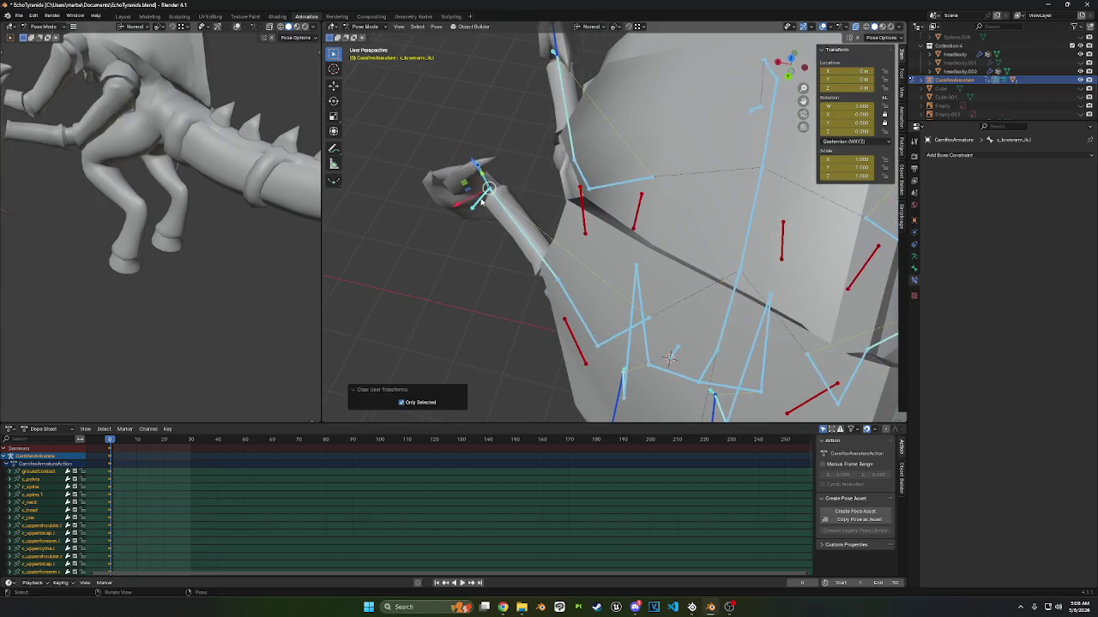
{"action": "left_click", "coordinate": [513, 225]}
{"action": "left_click", "coordinate": [970, 236]}
{"action": "middle_click_drag", "start_coordinate": [652, 257], "coordinate": [600, 214]}
{"action": "left_click", "coordinate": [519, 76]}
{"action": "left_click", "coordinate": [970, 235]}
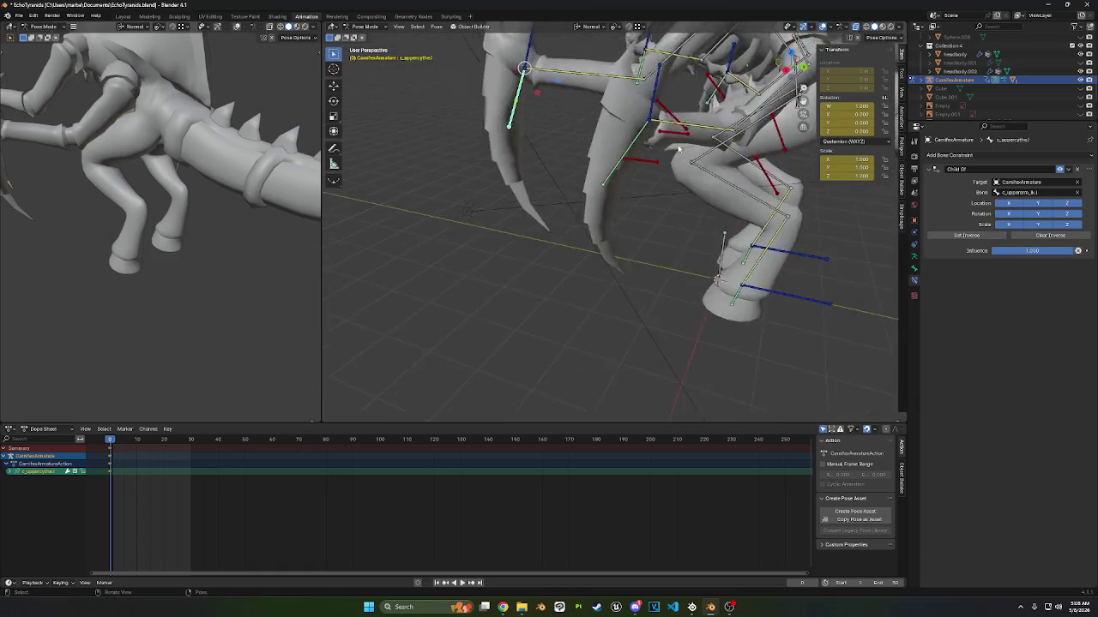
- Inspect the constraints on the right lower scythe, left foot and left lower scythe
{"action": "scroll", "coordinate": [600, 189], "scroll_direction": "down", "scroll_amount": 5}
{"action": "middle_click_drag", "start_coordinate": [583, 172], "coordinate": [544, 133]}
{"action": "left_click", "coordinate": [985, 236]}
{"action": "left_click", "coordinate": [584, 131]}
{"action": "left_click", "coordinate": [662, 237]}
{"action": "mouse_move", "coordinate": [741, 261]}
{"action": "middle_mouse_down"}
{"action": "mouse_move", "coordinate": [703, 237]}
{"action": "mouse_move", "coordinate": [735, 235]}
{"action": "mouse_move", "coordinate": [755, 241]}
{"action": "mouse_move", "coordinate": [632, 250]}
{"action": "mouse_move", "coordinate": [674, 247]}
{"action": "middle_mouse_up"}
{"action": "left_click", "coordinate": [665, 180]}
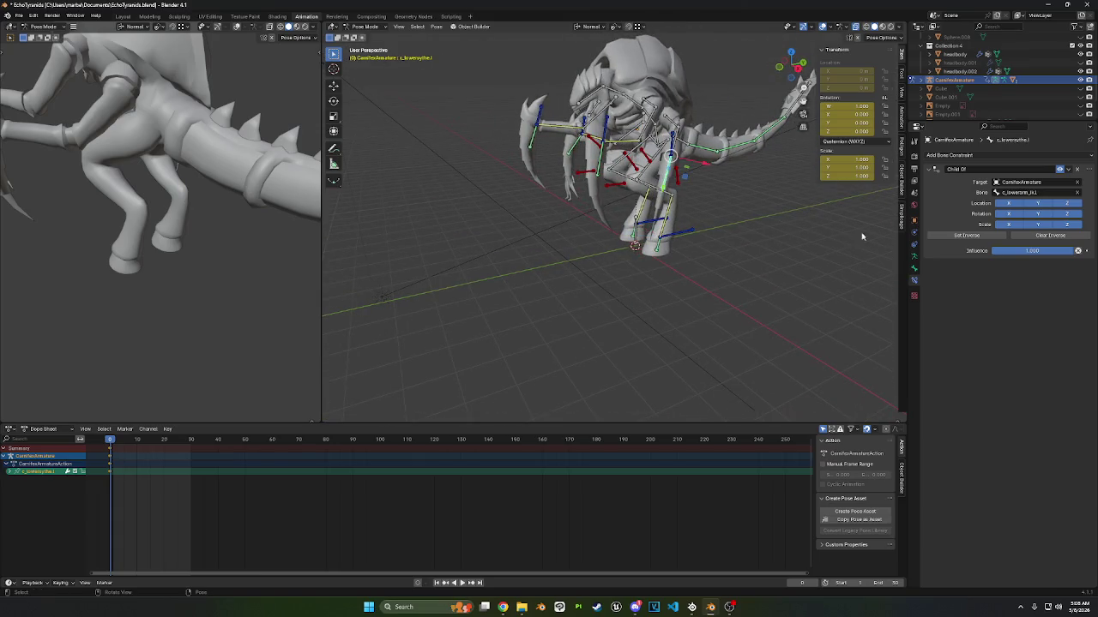
{"action": "mouse_move", "coordinate": [701, 207]}
{"action": "middle_mouse_down"}
{"action": "mouse_move", "coordinate": [681, 144]}
{"action": "mouse_move", "coordinate": [652, 146]}
{"action": "middle_mouse_up"}
- Rotate and move c_lowerarm_ik.l to test the arm IK
{"action": "left_click", "coordinate": [679, 141]}
{"action": "key", "text": "r"}
{"action": "left_click", "coordinate": [710, 158]}
{"action": "key", "text": "g"}
{"action": "left_click", "coordinate": [618, 133]}
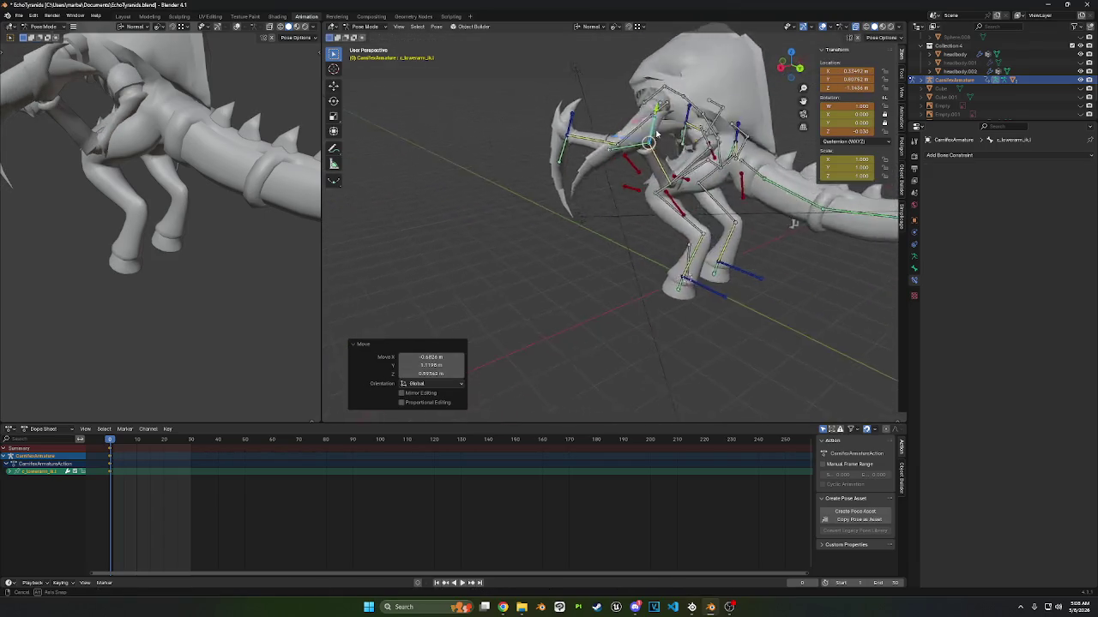
{"action": "middle_click_drag", "start_coordinate": [601, 171], "coordinate": [618, 133]}
{"action": "key", "text": "g"}
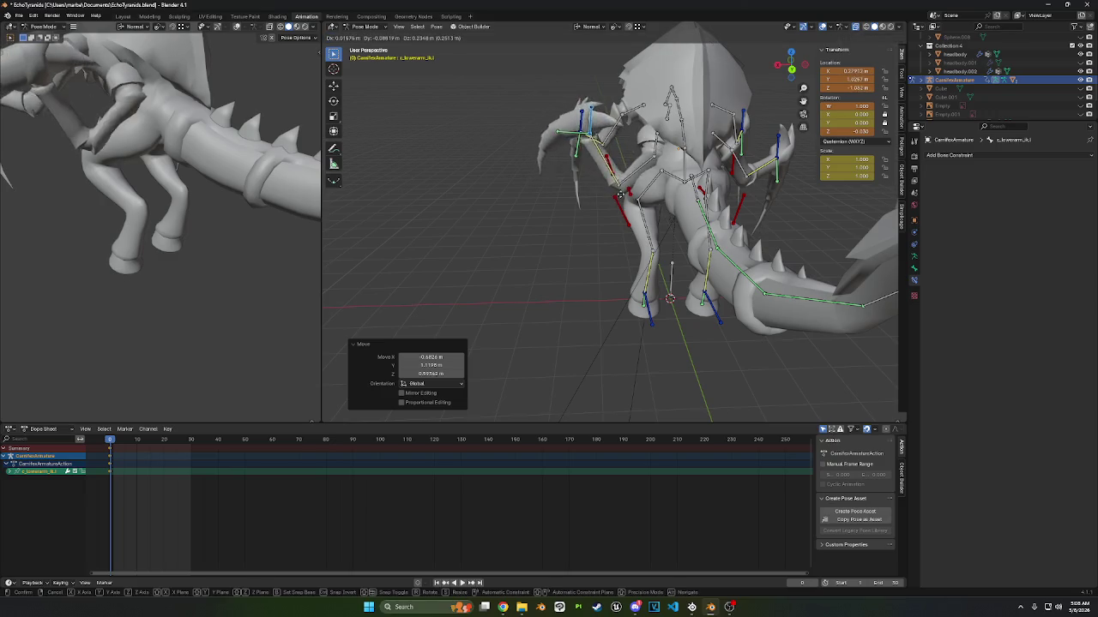
{"action": "left_click", "coordinate": [615, 175]}
- Clear user transforms on all bones to restore the rest pose
{"action": "middle_click_drag", "start_coordinate": [725, 173], "coordinate": [686, 170]}
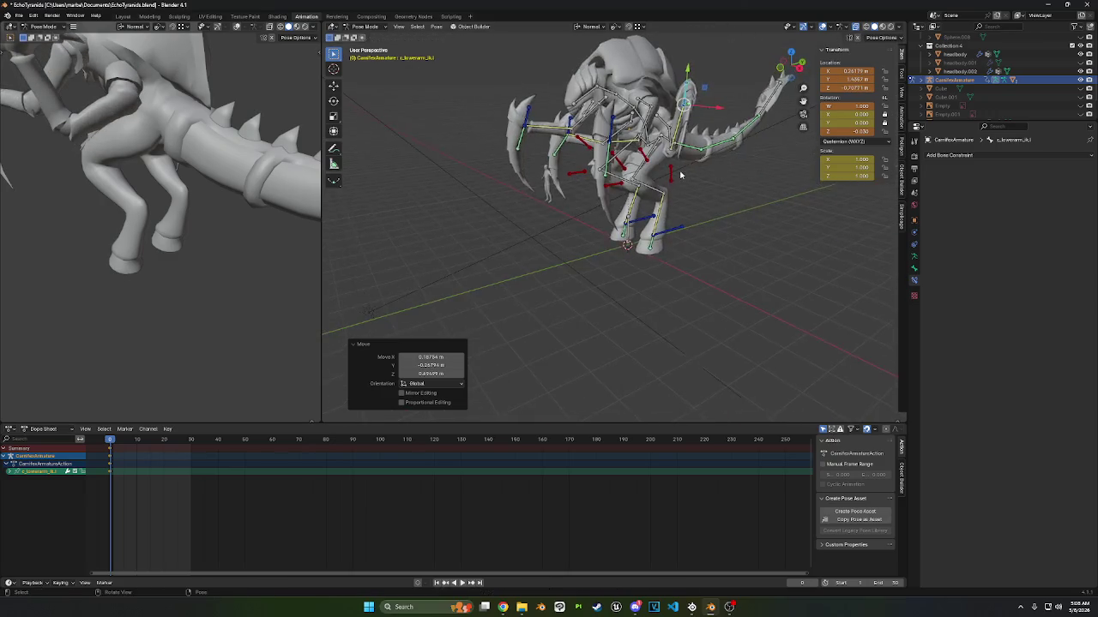
{"action": "scroll", "coordinate": [687, 170], "scroll_direction": "down", "scroll_amount": 3}
{"action": "key", "text": "a"}
{"action": "right_click", "coordinate": [695, 184]}
{"action": "left_click", "coordinate": [695, 190]}
{"action": "scroll", "coordinate": [695, 192], "scroll_direction": "up", "scroll_amount": 3}
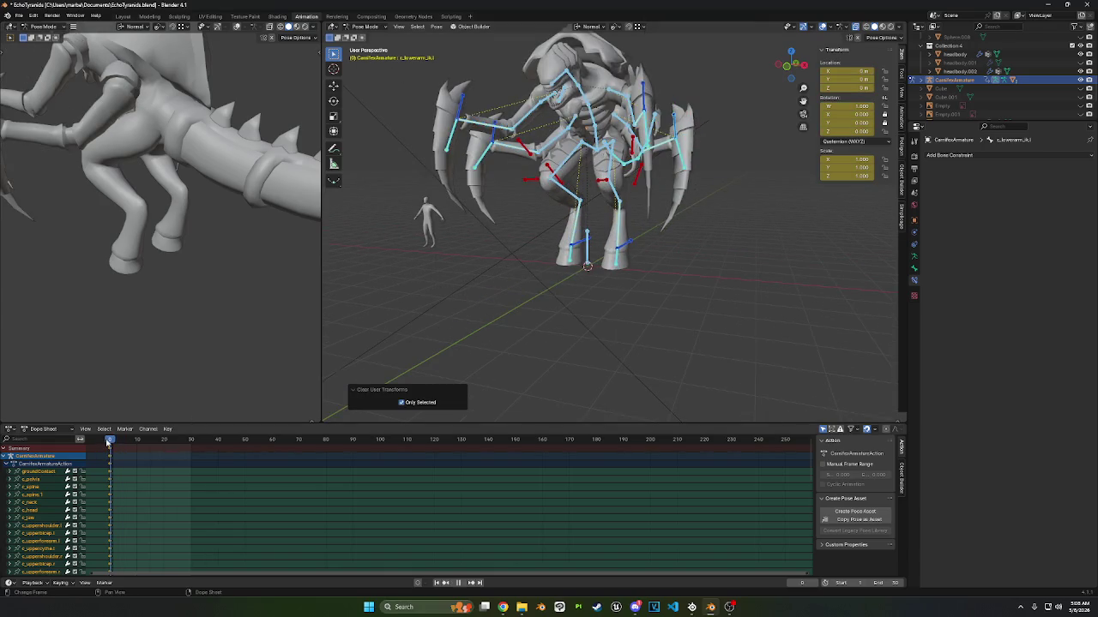
- Select c_lowerarm_ik.l and move it to a new position
{"action": "scroll", "coordinate": [531, 220], "scroll_direction": "up", "scroll_amount": 3}
{"action": "middle_click_drag", "start_coordinate": [531, 220], "coordinate": [478, 239]}
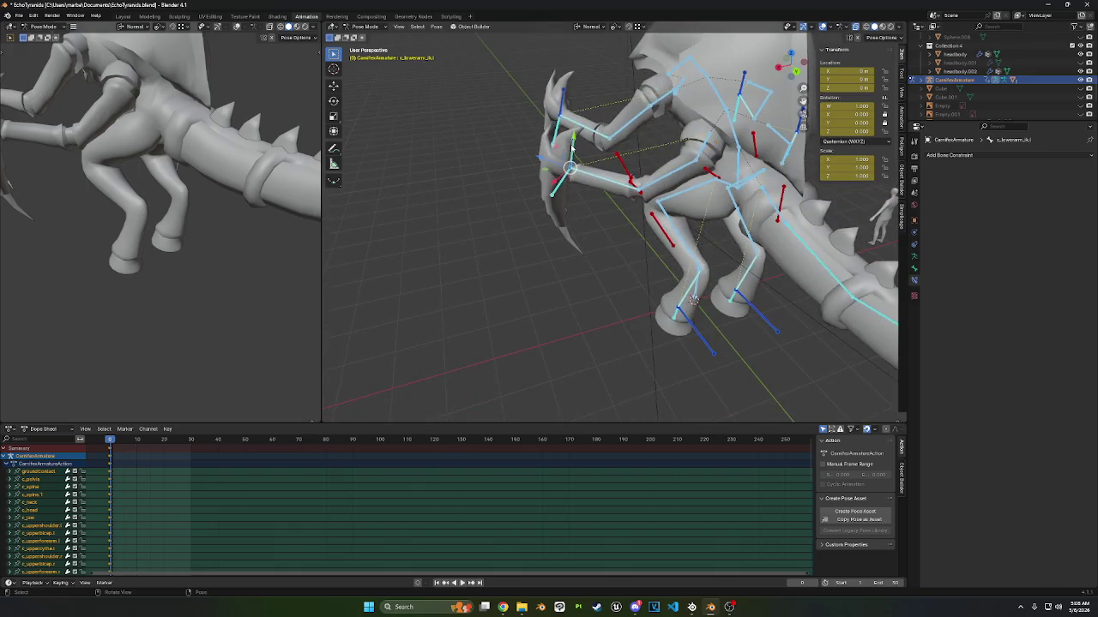
{"action": "left_click", "coordinate": [571, 147]}
{"action": "middle_click_drag", "start_coordinate": [571, 147], "coordinate": [617, 154]}
{"action": "key", "text": "g"}
{"action": "left_click", "coordinate": [618, 197]}
{"action": "mouse_move", "coordinate": [618, 197]}
{"action": "middle_mouse_down"}
{"action": "mouse_move", "coordinate": [691, 139]}
{"action": "mouse_move", "coordinate": [600, 172]}
{"action": "middle_mouse_up"}
- Rotate the lower-arm IK control about its local X axis by about 54.5°
{"action": "key", "text": "r"}
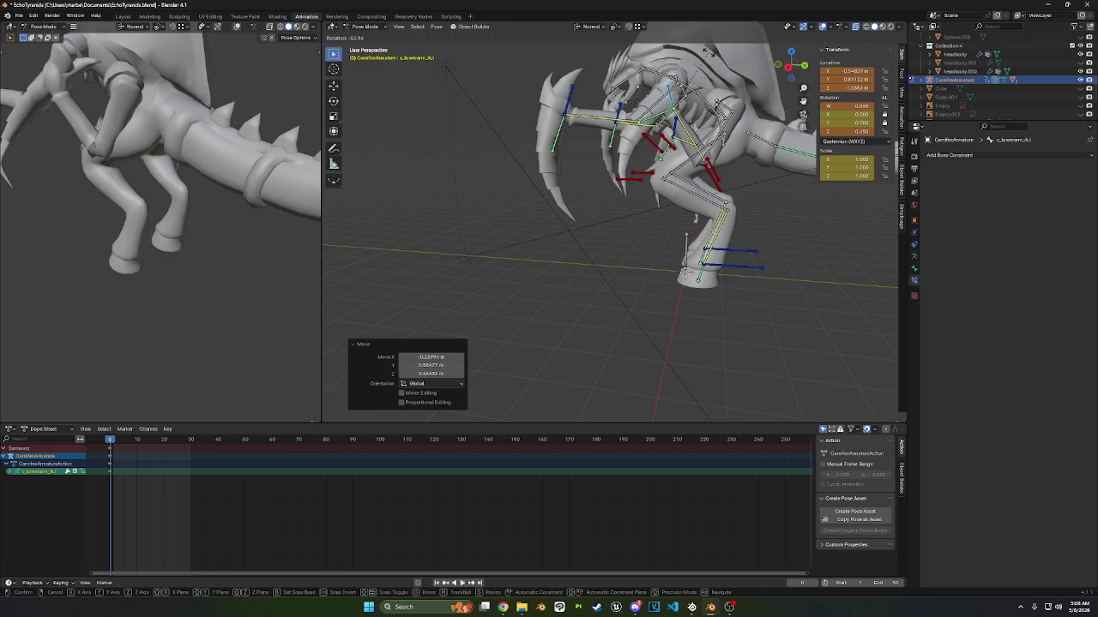
{"action": "key", "text": "x"}
{"action": "key", "text": "Escape"}
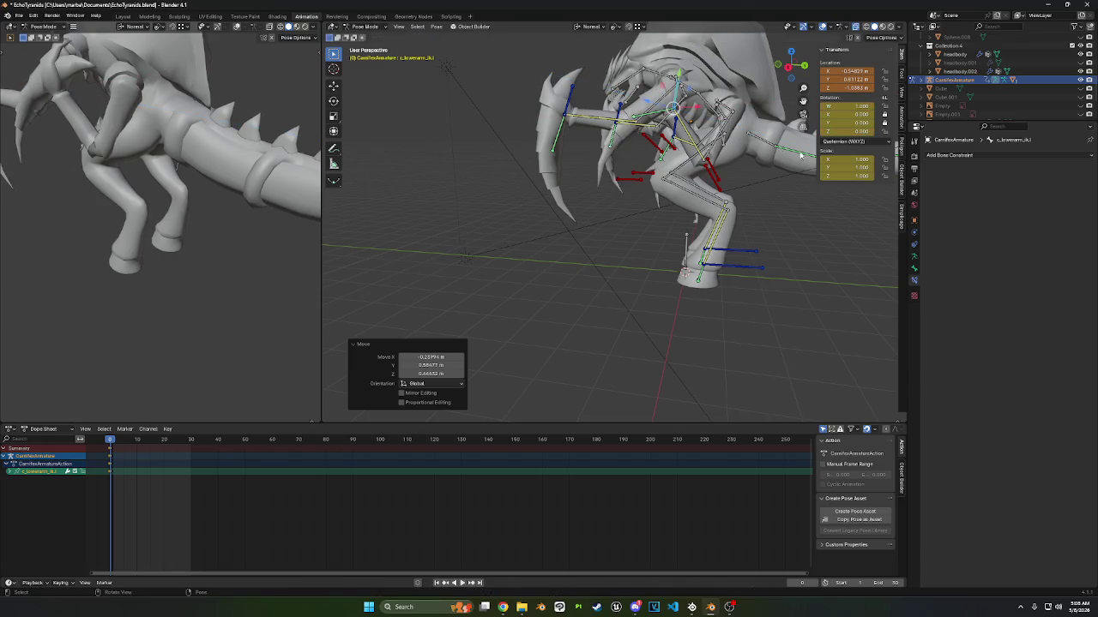
{"action": "middle_click_drag", "start_coordinate": [745, 163], "coordinate": [635, 214]}
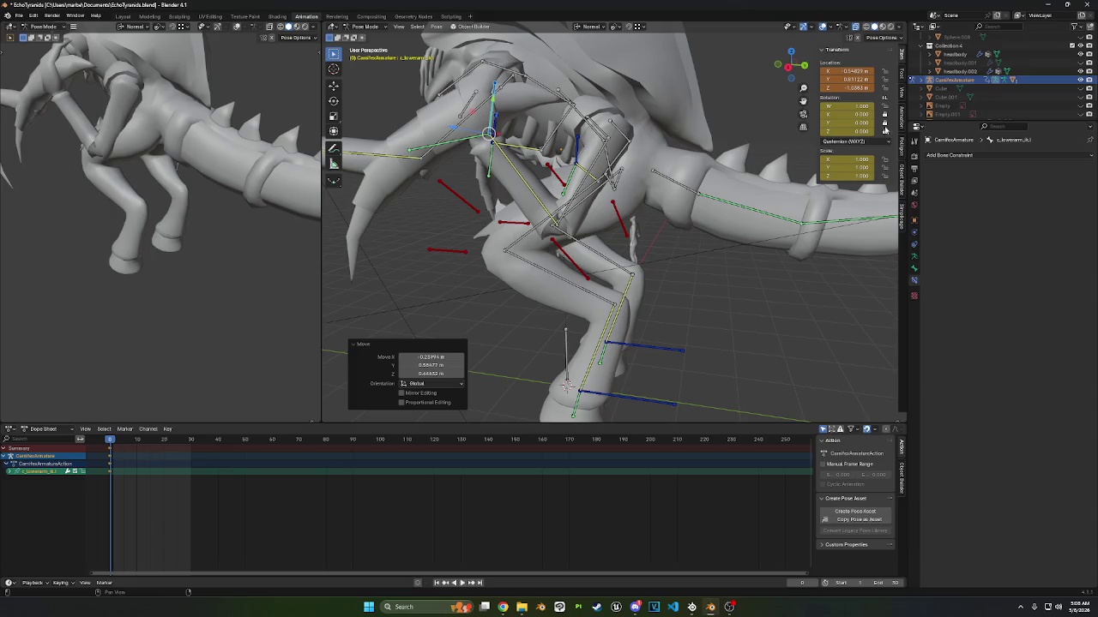
{"action": "key", "text": "r"}
{"action": "key", "text": "x"}
{"action": "key", "text": "x"}
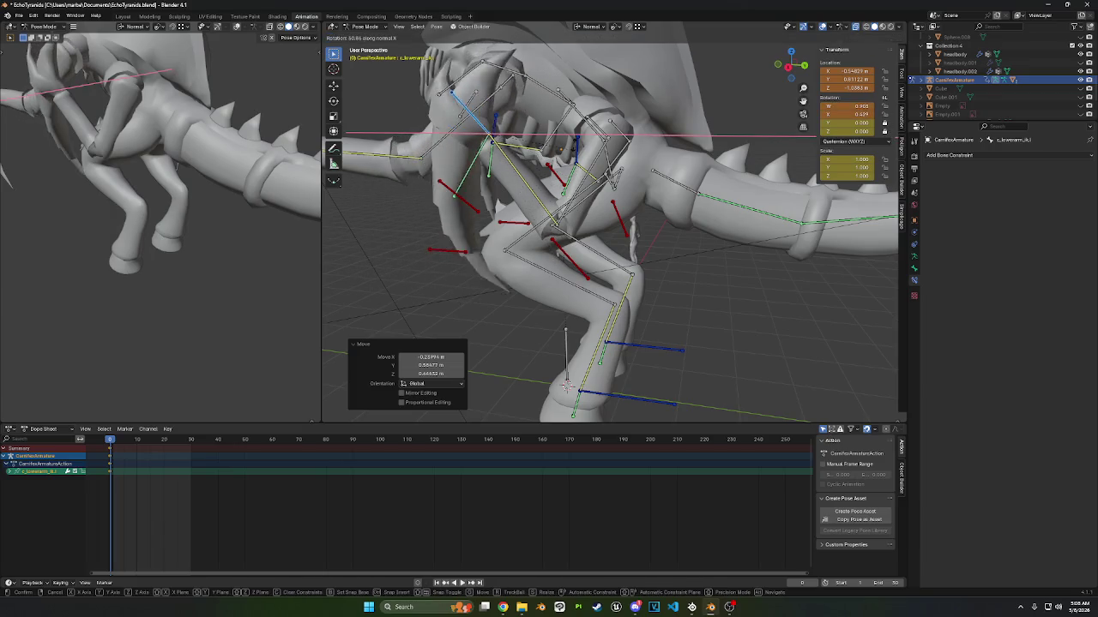
{"action": "left_click", "coordinate": [549, 258]}
{"action": "mouse_move", "coordinate": [549, 257]}
{"action": "middle_mouse_down"}
{"action": "mouse_move", "coordinate": [497, 201]}
{"action": "mouse_move", "coordinate": [612, 86]}
{"action": "middle_mouse_up"}
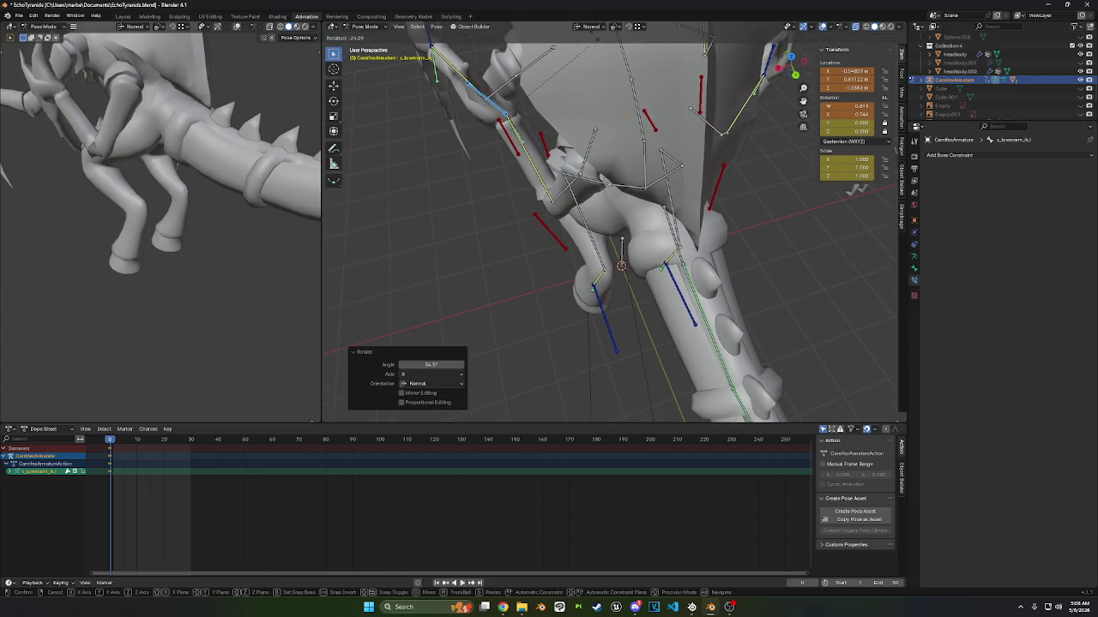
{"action": "left_click", "coordinate": [609, 72]}
{"action": "mouse_move", "coordinate": [569, 121]}
{"action": "middle_mouse_down"}
{"action": "mouse_move", "coordinate": [663, 112]}
{"action": "mouse_move", "coordinate": [610, 139]}
{"action": "middle_mouse_up"}
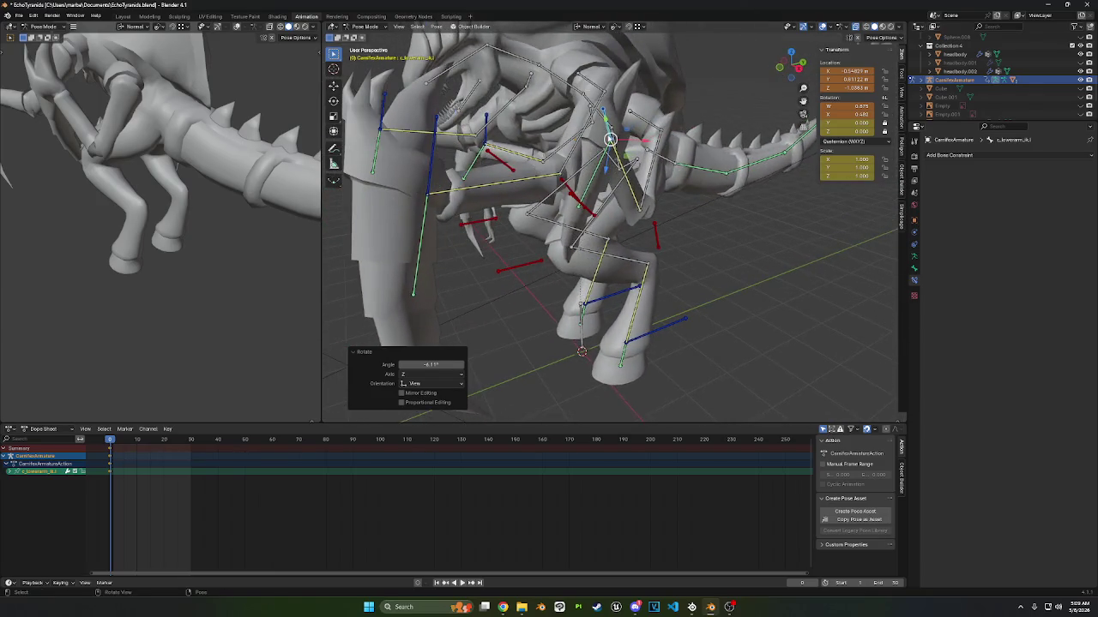
{"action": "mouse_move", "coordinate": [609, 137]}
{"action": "middle_mouse_down"}
{"action": "mouse_move", "coordinate": [619, 159]}
{"action": "mouse_move", "coordinate": [603, 36]}
{"action": "middle_mouse_up"}
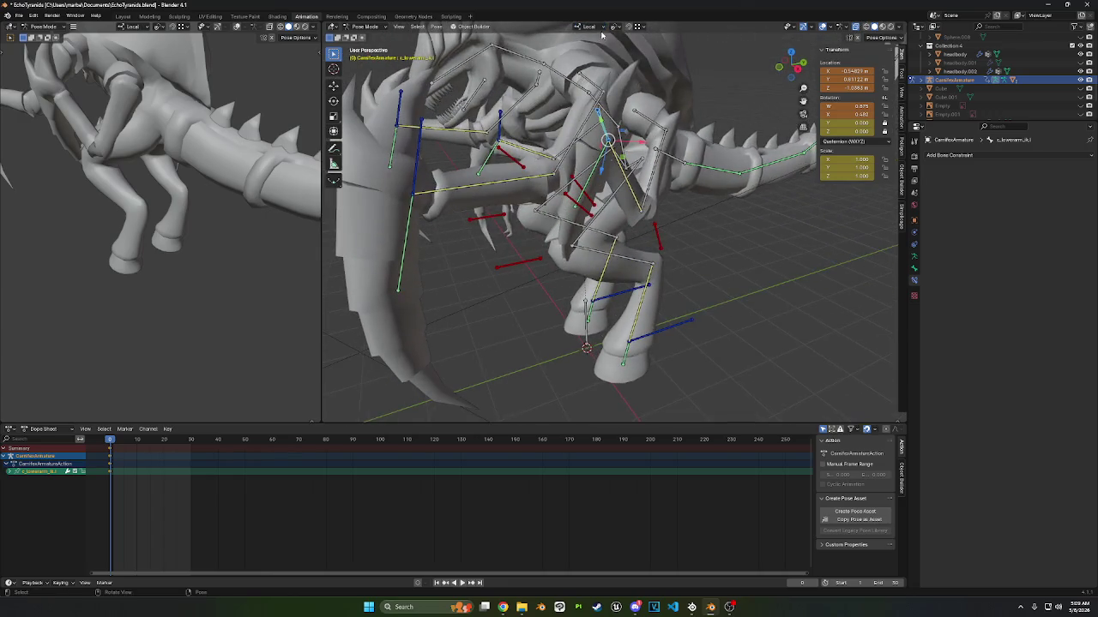
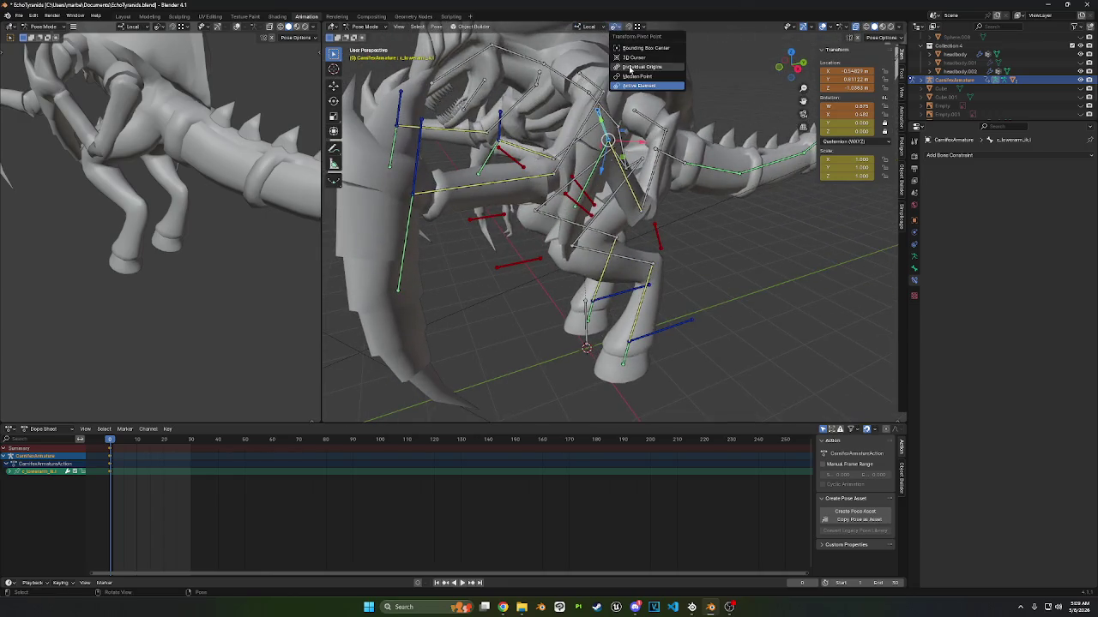
- Trial-rotate the left arm IK bone on local X and move it, then reset its location and rotation
{"action": "mouse_move", "coordinate": [691, 129]}
{"action": "middle_mouse_down"}
{"action": "mouse_move", "coordinate": [706, 162]}
{"action": "mouse_move", "coordinate": [704, 144]}
{"action": "mouse_move", "coordinate": [347, 163]}
{"action": "mouse_move", "coordinate": [399, 85]}
{"action": "middle_mouse_up"}
{"action": "left_click", "coordinate": [705, 149]}
{"action": "key", "text": "r"}
{"action": "key", "text": "x"}
{"action": "key", "text": "x"}
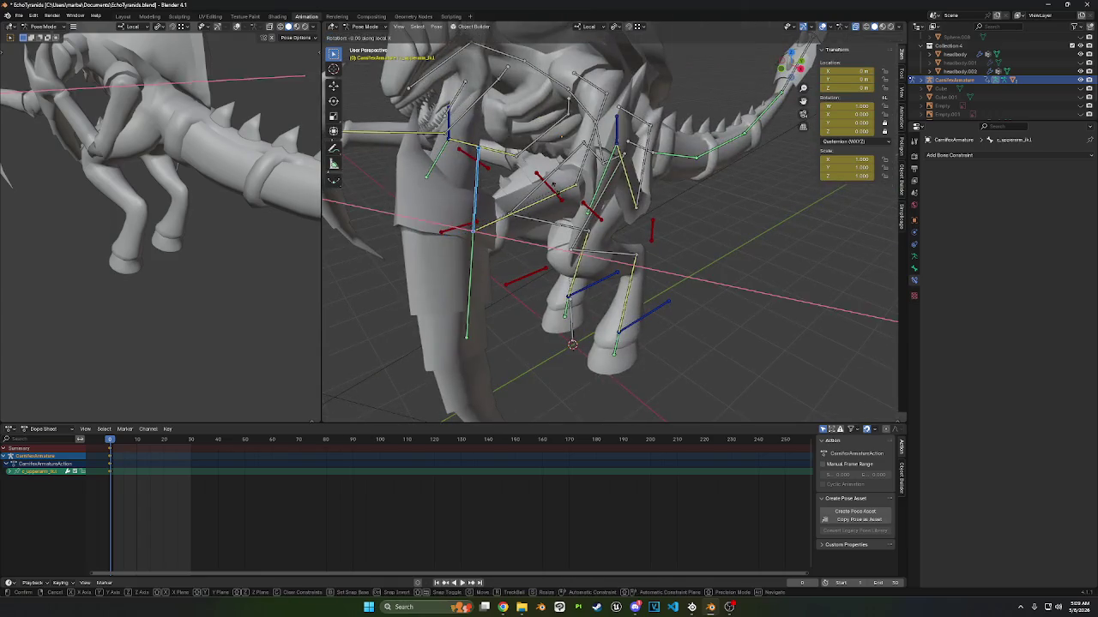
{"action": "left_click", "coordinate": [403, 62]}
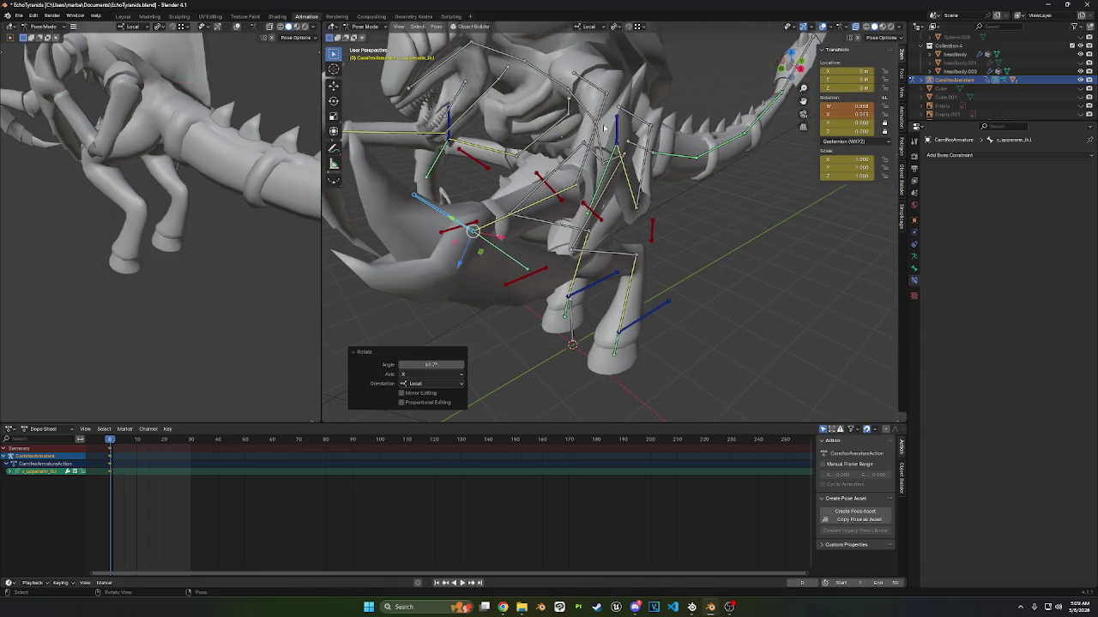
{"action": "middle_click_drag", "start_coordinate": [404, 63], "coordinate": [378, 189]}
{"action": "key", "text": "g"}
{"action": "left_click", "coordinate": [378, 189]}
{"action": "mouse_move", "coordinate": [480, 129]}
{"action": "middle_mouse_down"}
{"action": "mouse_move", "coordinate": [611, 73]}
{"action": "mouse_move", "coordinate": [498, 97]}
{"action": "mouse_move", "coordinate": [556, 168]}
{"action": "middle_mouse_up"}
{"action": "left_click", "coordinate": [497, 97]}
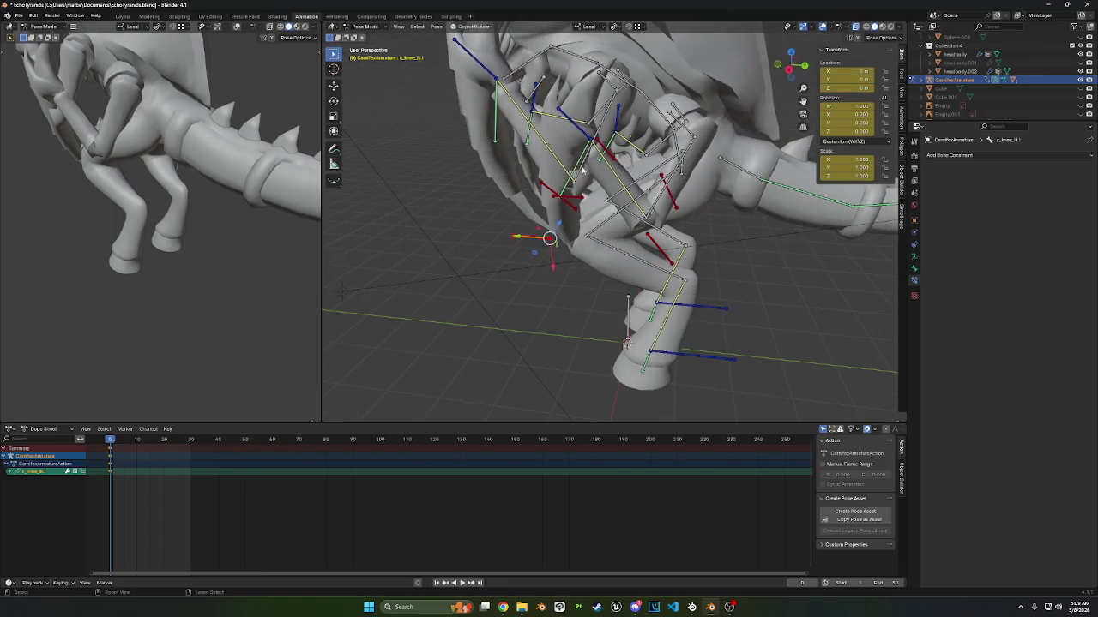
{"action": "key", "text": "alt+g"}
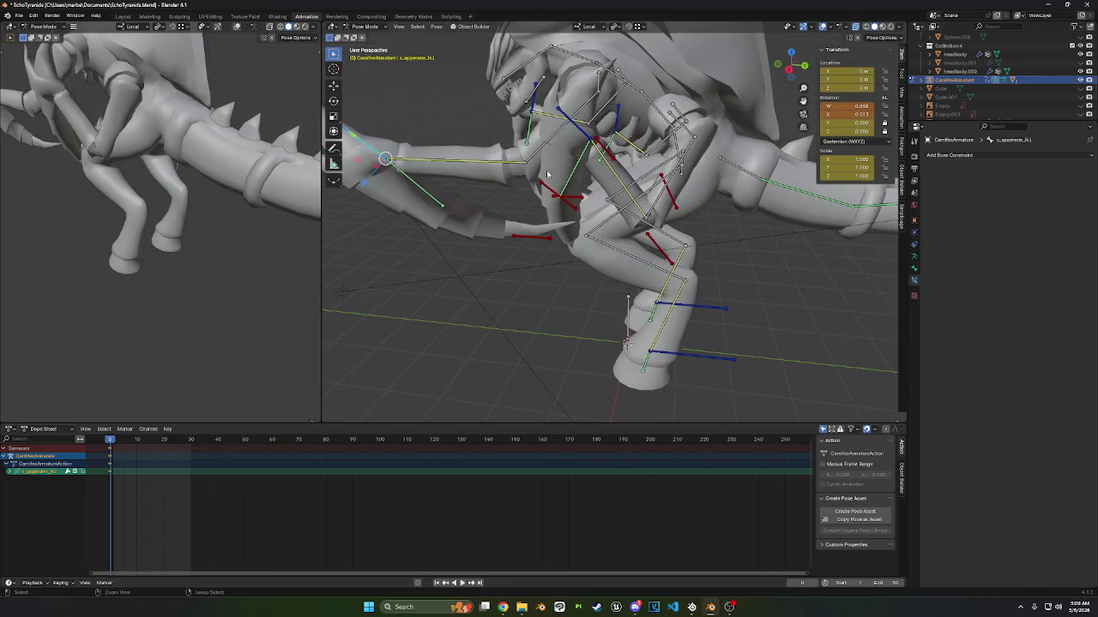
{"action": "key", "text": "alt+r"}
{"action": "mouse_move", "coordinate": [547, 174]}
{"action": "middle_mouse_down"}
{"action": "mouse_move", "coordinate": [495, 163]}
{"action": "mouse_move", "coordinate": [542, 177]}
{"action": "middle_mouse_up"}
- Move the c_upperarmelbow_ik.l bone to a new position on the scythe arm
{"action": "left_click", "coordinate": [542, 178], "text": "shift"}
{"action": "left_click", "coordinate": [407, 120]}
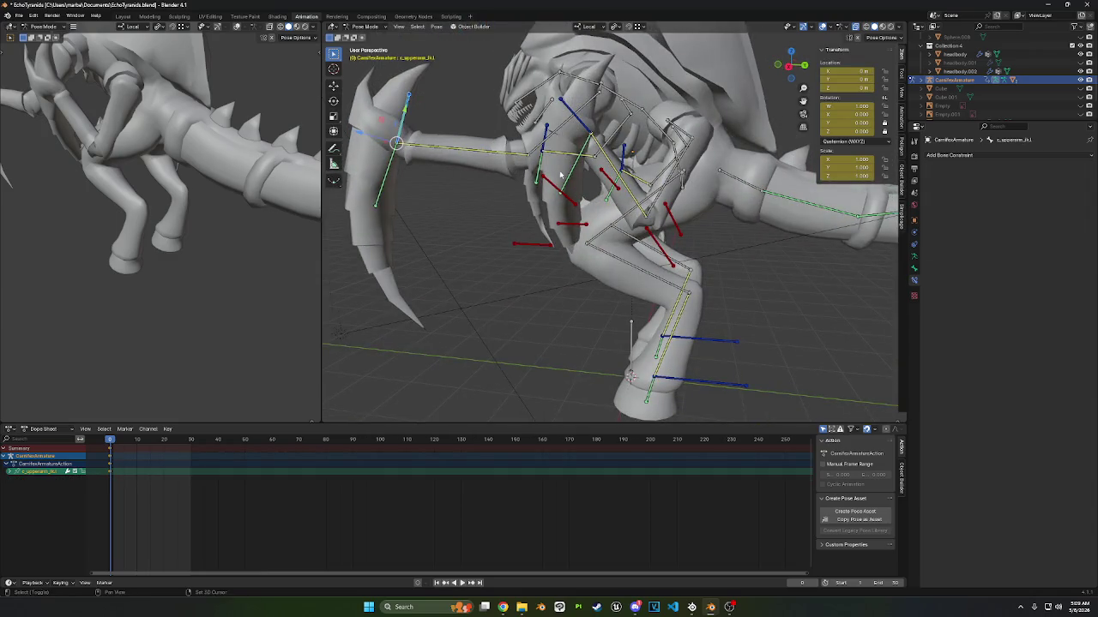
{"action": "key", "text": "g"}
{"action": "left_click", "coordinate": [645, 174]}
{"action": "key", "text": "g"}
{"action": "mouse_move", "coordinate": [645, 174]}
{"action": "middle_mouse_down"}
{"action": "mouse_move", "coordinate": [697, 169]}
{"action": "mouse_move", "coordinate": [588, 157]}
{"action": "middle_mouse_up"}
{"action": "left_click", "coordinate": [697, 169]}
- Clear the user transforms on c_lowerarm_ik.l to return it to rest pose
{"action": "left_click", "coordinate": [667, 233]}
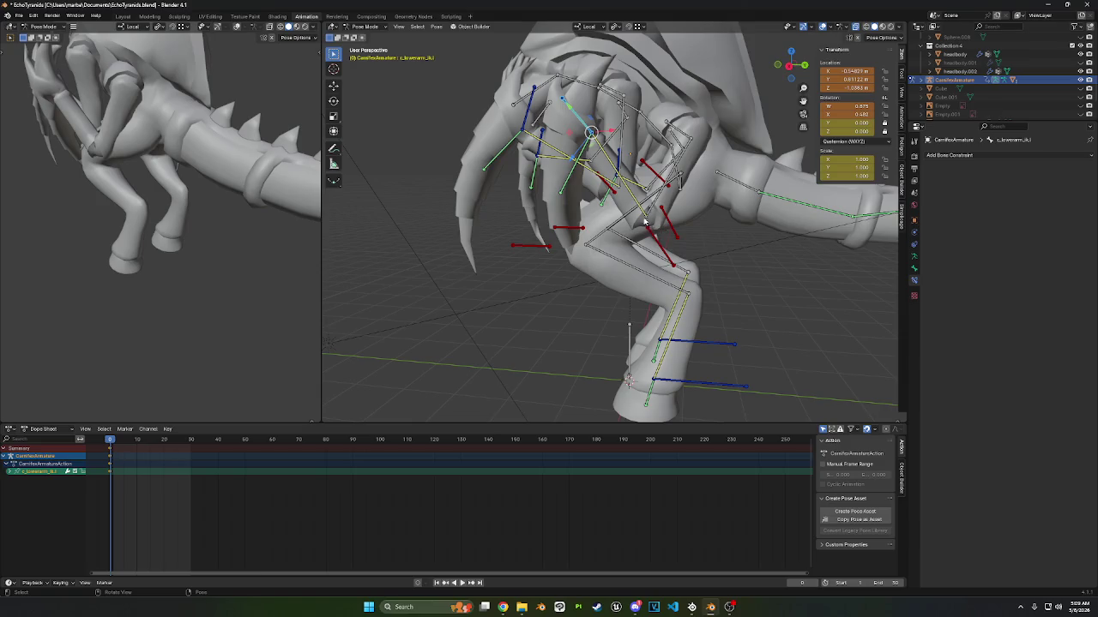
{"action": "right_click", "coordinate": [605, 216]}
{"action": "left_click", "coordinate": [601, 212]}
{"action": "middle_click_drag", "start_coordinate": [601, 212], "coordinate": [566, 221]}
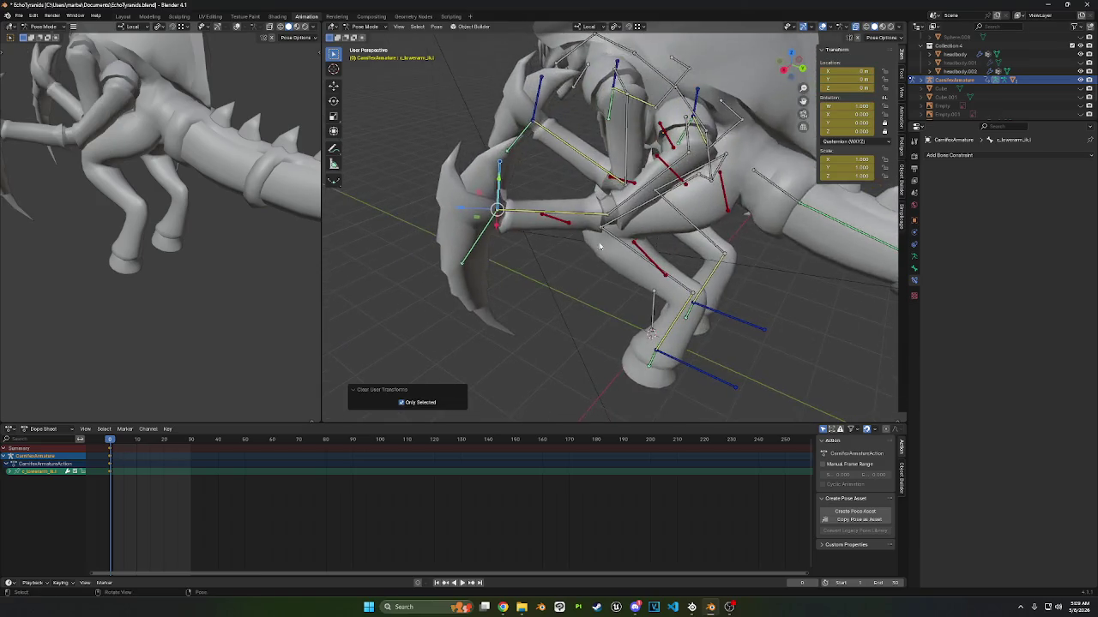
- Move the left arm IK bones inward toward the chest
{"action": "left_click", "coordinate": [566, 220], "text": "shift"}
{"action": "key", "text": "g"}
{"action": "left_click", "coordinate": [639, 172]}
{"action": "mouse_move", "coordinate": [652, 153]}
{"action": "middle_mouse_down"}
{"action": "mouse_move", "coordinate": [590, 133]}
{"action": "mouse_move", "coordinate": [796, 221]}
{"action": "middle_mouse_up"}
{"action": "key", "text": "alt+a"}
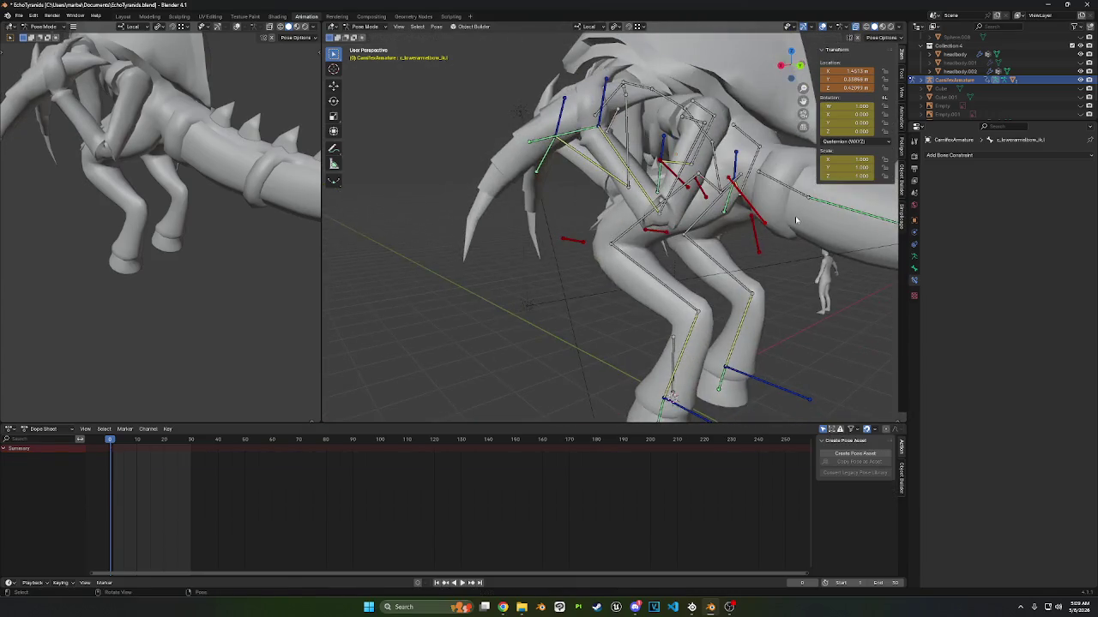
{"action": "left_click", "coordinate": [755, 208]}
{"action": "key", "text": "g"}
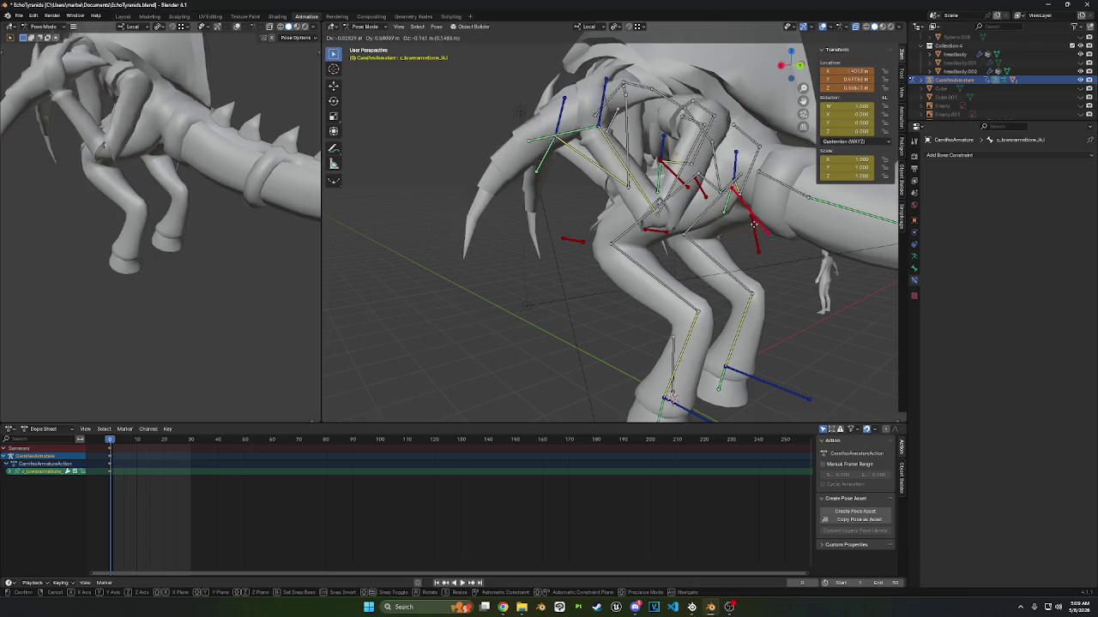
{"action": "left_click", "coordinate": [766, 191]}
{"action": "mouse_move", "coordinate": [766, 191]}
{"action": "middle_mouse_down"}
{"action": "mouse_move", "coordinate": [677, 135]}
{"action": "mouse_move", "coordinate": [707, 135]}
{"action": "middle_mouse_up"}
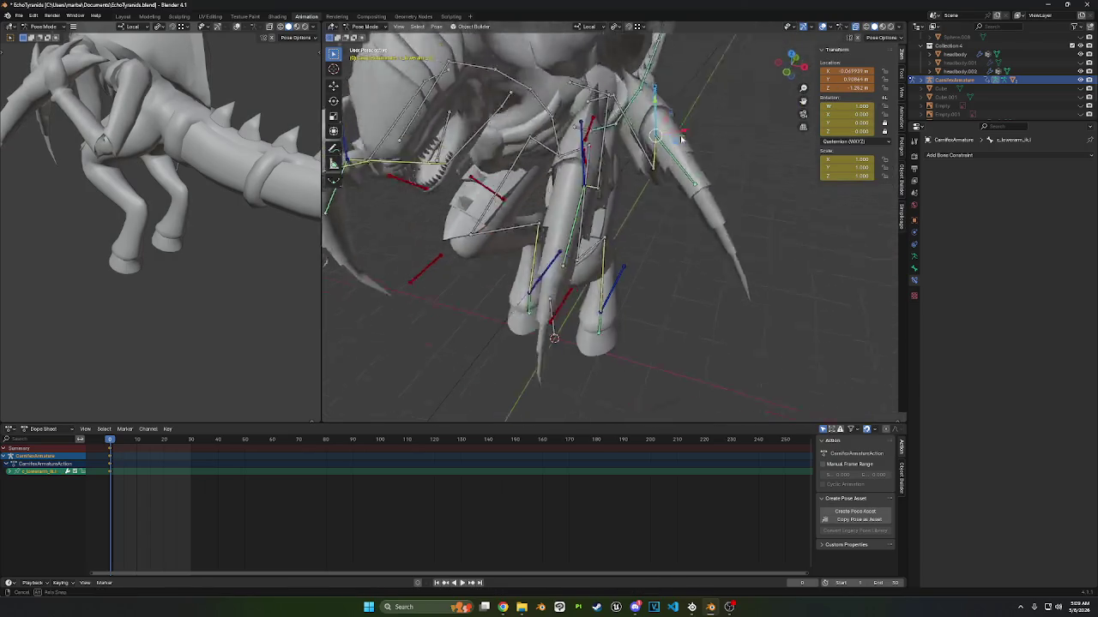
- Rotate the arm bone about 35.9° after cancelling a first attempt
{"action": "right_click", "coordinate": [708, 135]}
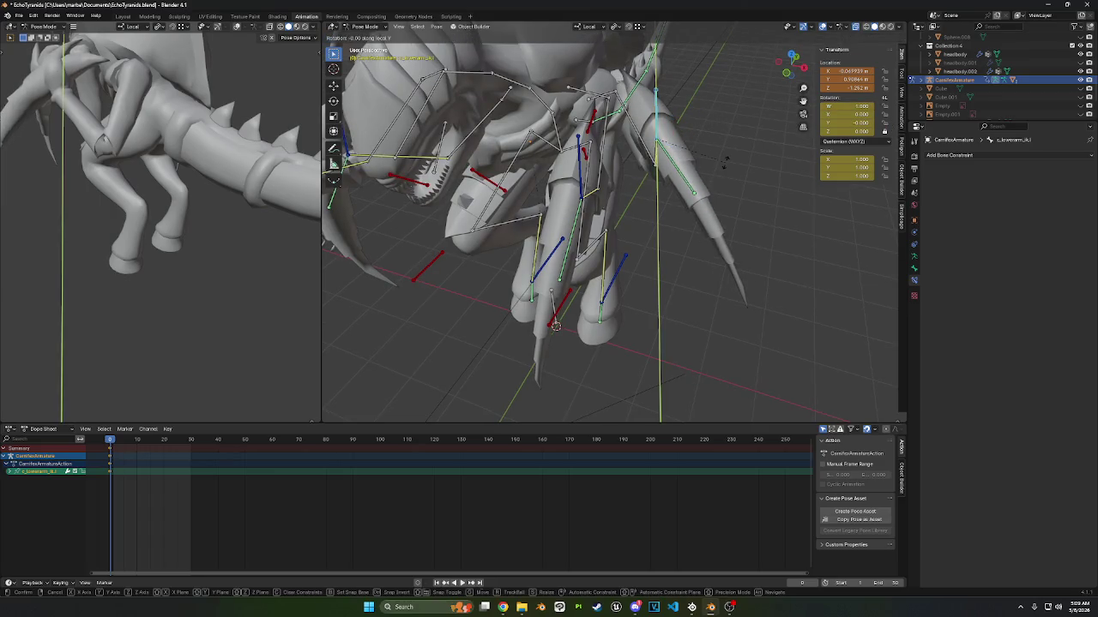
{"action": "left_click", "coordinate": [711, 144]}
{"action": "middle_click_drag", "start_coordinate": [711, 144], "coordinate": [709, 145]}
{"action": "key", "text": "r"}
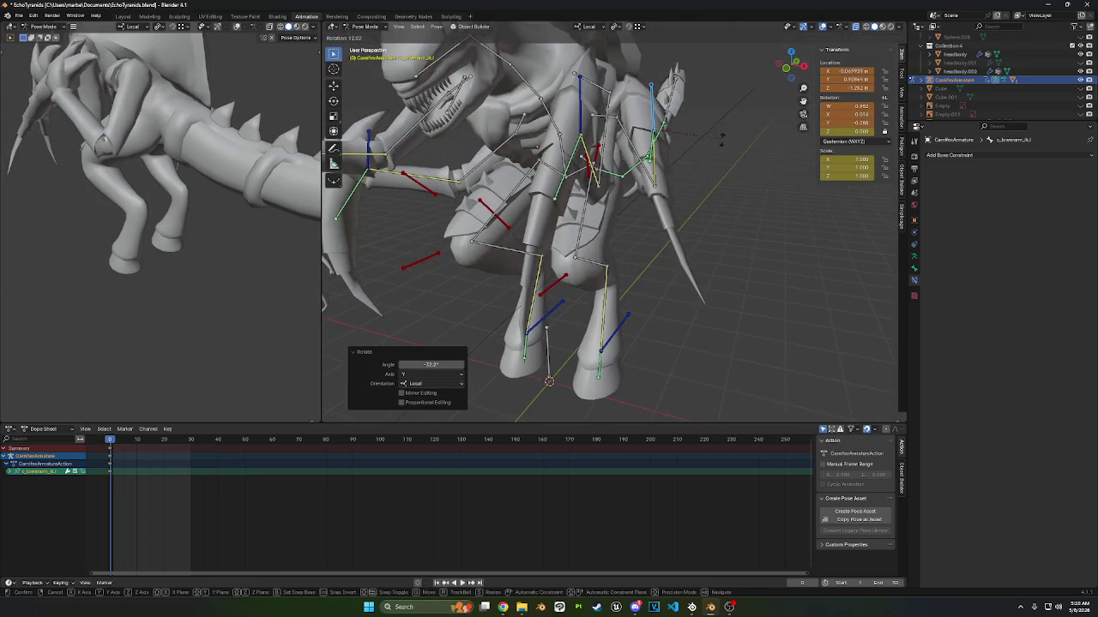
{"action": "left_click", "coordinate": [714, 153]}
{"action": "scroll", "coordinate": [652, 172], "scroll_direction": "up", "scroll_amount": 3}
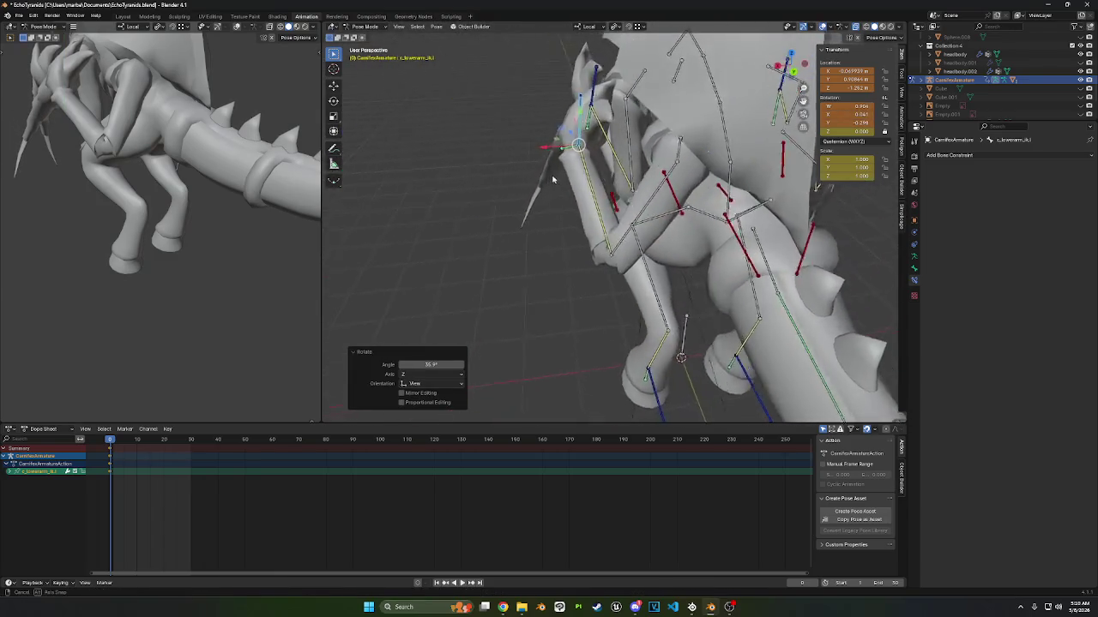
{"action": "middle_click_drag", "start_coordinate": [651, 172], "coordinate": [543, 182]}
{"action": "mouse_move", "coordinate": [572, 145]}
{"action": "middle_mouse_down"}
{"action": "mouse_move", "coordinate": [600, 175]}
{"action": "mouse_move", "coordinate": [621, 177]}
{"action": "mouse_move", "coordinate": [562, 83]}
{"action": "mouse_move", "coordinate": [461, 60]}
{"action": "middle_mouse_up"}
- Set the inverse on the c_lowerscythe.l bone's Child Of constraint
{"action": "left_click", "coordinate": [517, 69]}
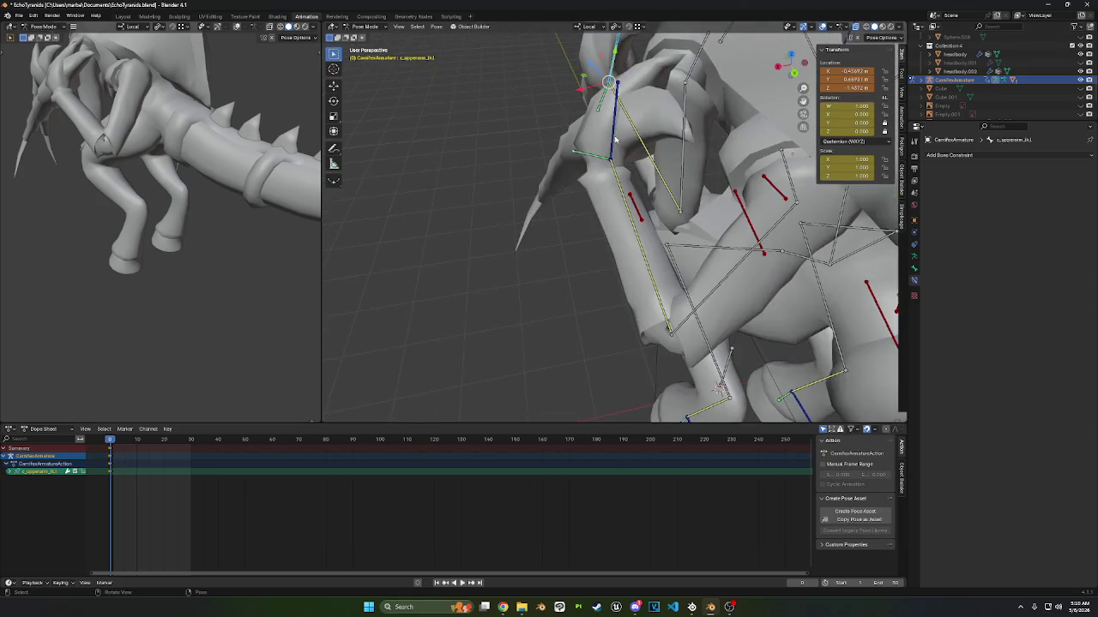
{"action": "left_click", "coordinate": [614, 137]}
{"action": "mouse_move", "coordinate": [614, 138]}
{"action": "middle_mouse_down"}
{"action": "mouse_move", "coordinate": [594, 187]}
{"action": "mouse_move", "coordinate": [584, 165]}
{"action": "mouse_move", "coordinate": [595, 183]}
{"action": "mouse_move", "coordinate": [620, 137]}
{"action": "mouse_move", "coordinate": [594, 159]}
{"action": "mouse_move", "coordinate": [660, 142]}
{"action": "mouse_move", "coordinate": [721, 186]}
{"action": "middle_mouse_up"}
{"action": "left_click", "coordinate": [583, 164]}
{"action": "left_click", "coordinate": [967, 236]}
- Rotate c_lowerarm_ik.l by -49.5°, then 24.7° on its local X axis
{"action": "left_click", "coordinate": [624, 135]}
{"action": "key", "text": "r"}
{"action": "left_click", "coordinate": [604, 154]}
{"action": "key", "text": "r"}
{"action": "key", "text": "x"}
{"action": "key", "text": "x"}
{"action": "left_click", "coordinate": [676, 140]}
{"action": "scroll", "coordinate": [675, 140], "scroll_direction": "down", "scroll_amount": 3}
- Drop a local Y rotation and move the lower-arm IK bone into place instead
{"action": "key", "text": "r"}
{"action": "key", "text": "y"}
{"action": "key", "text": "y"}
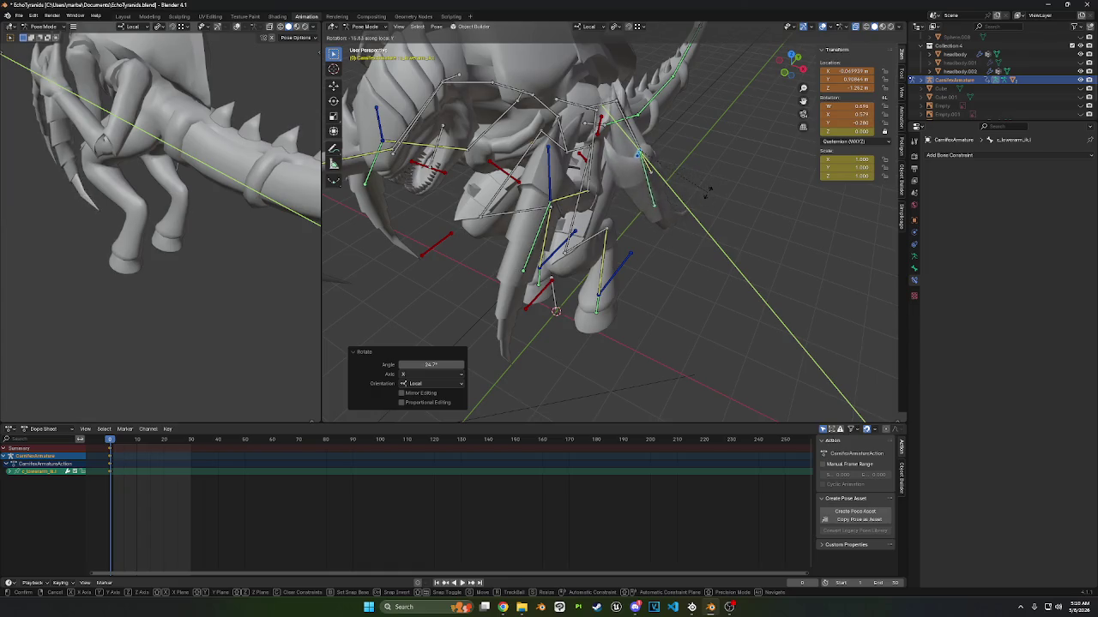
{"action": "right_click", "coordinate": [700, 188]}
{"action": "mouse_move", "coordinate": [700, 189]}
{"action": "middle_mouse_down"}
{"action": "mouse_move", "coordinate": [721, 149]}
{"action": "mouse_move", "coordinate": [600, 174]}
{"action": "middle_mouse_up"}
{"action": "key", "text": "g"}
{"action": "left_click", "coordinate": [721, 149]}
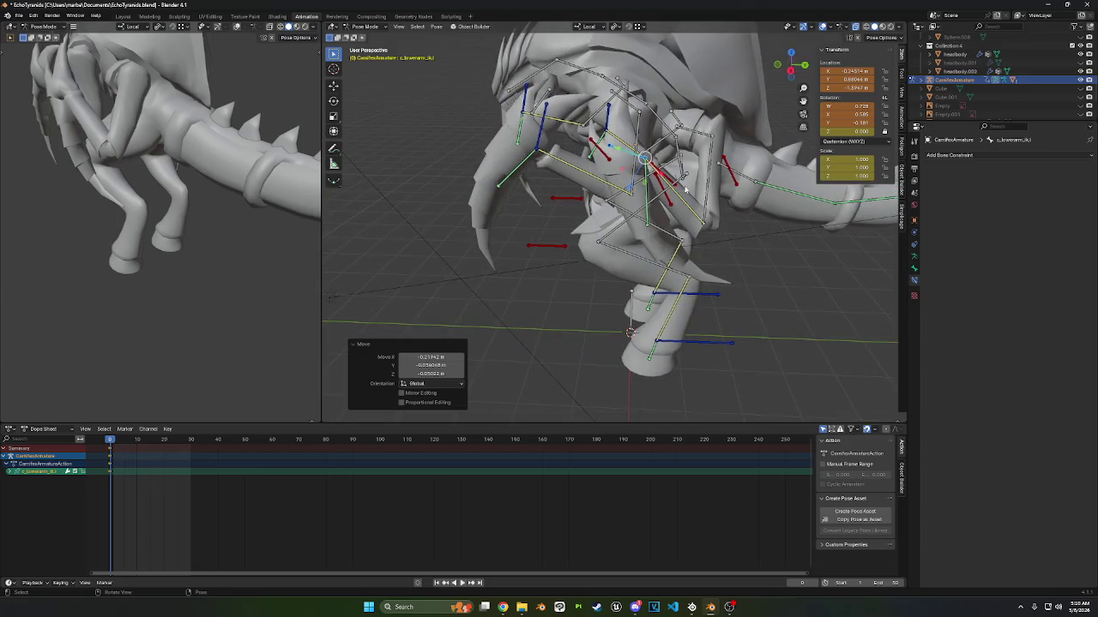
{"action": "left_click", "coordinate": [646, 207]}
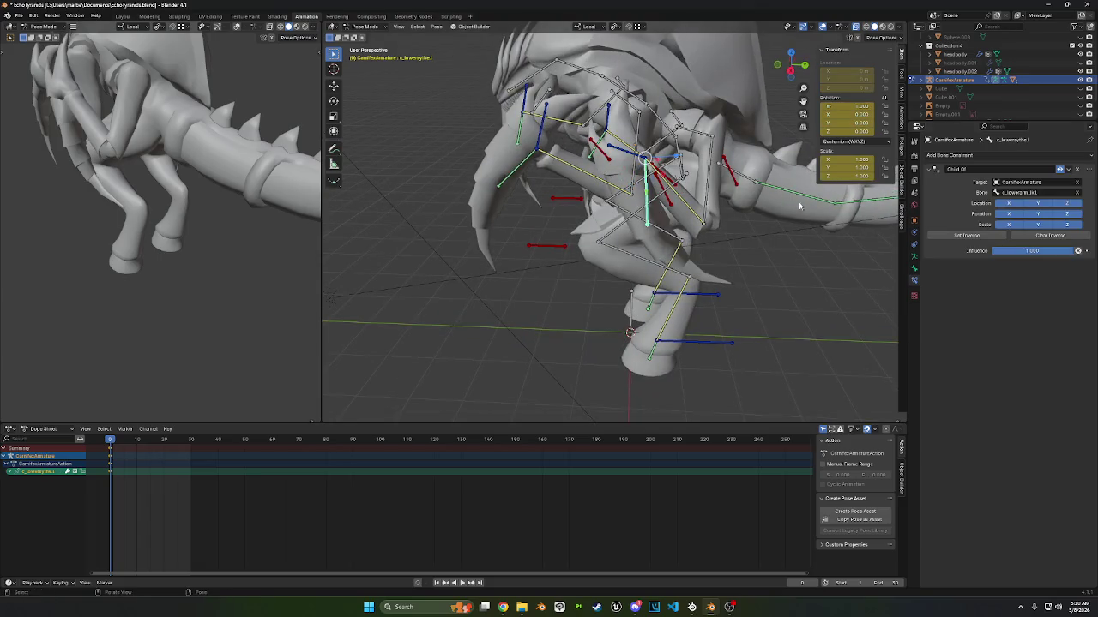
- Uncheck Inherit Rotation under Relations for the lower and upper scythe bones
{"action": "left_click", "coordinate": [914, 269]}
{"action": "left_click", "coordinate": [996, 352]}
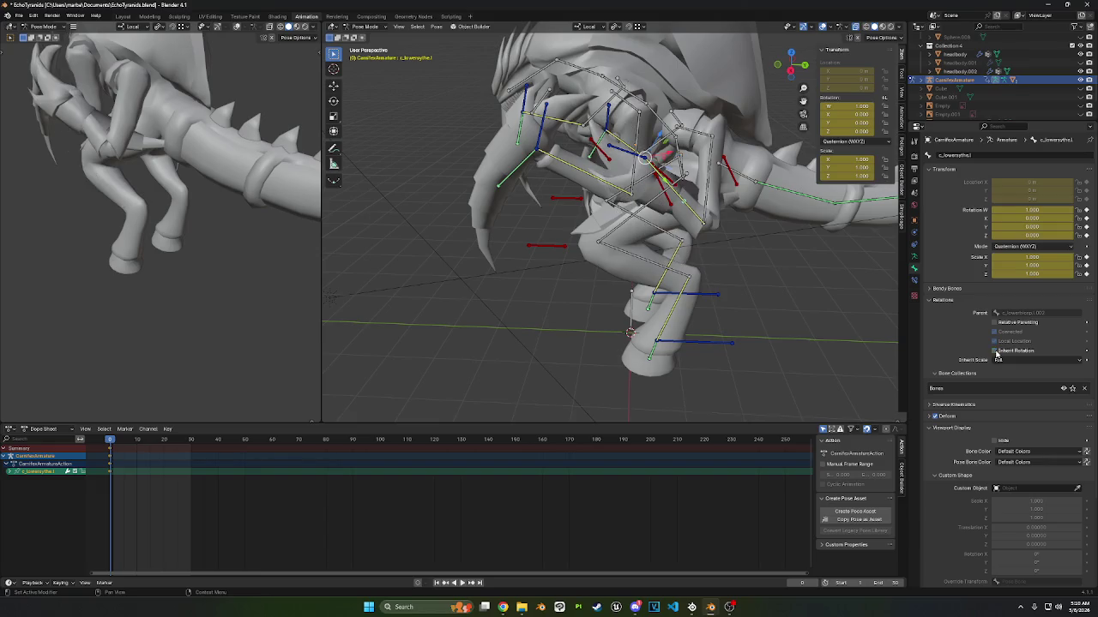
{"action": "middle_click_drag", "start_coordinate": [684, 246], "coordinate": [533, 168]}
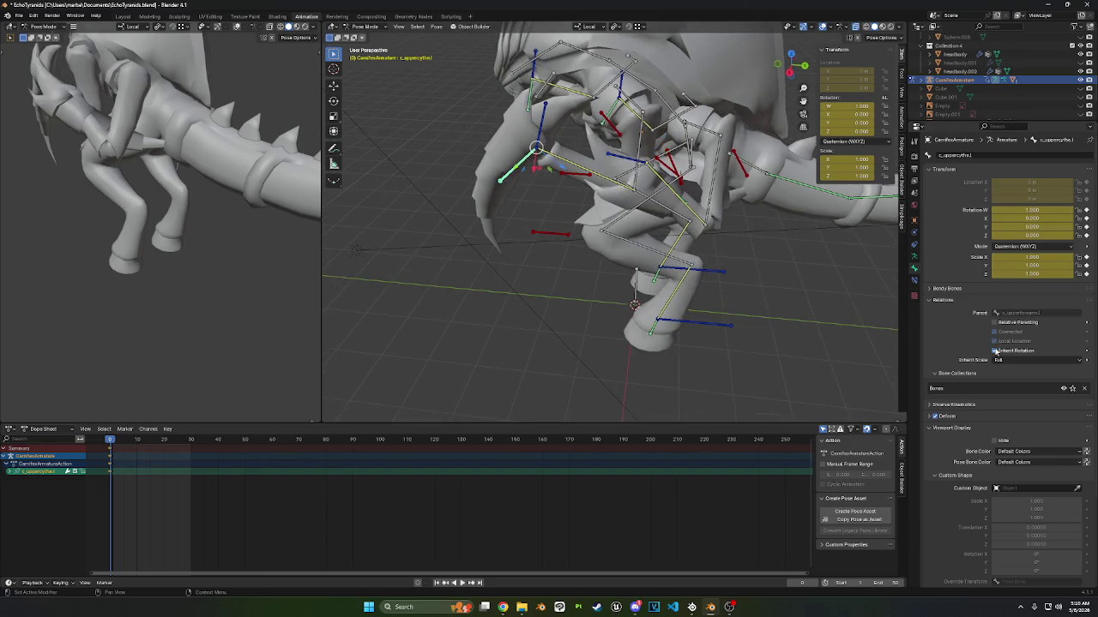
{"action": "left_click", "coordinate": [995, 351]}
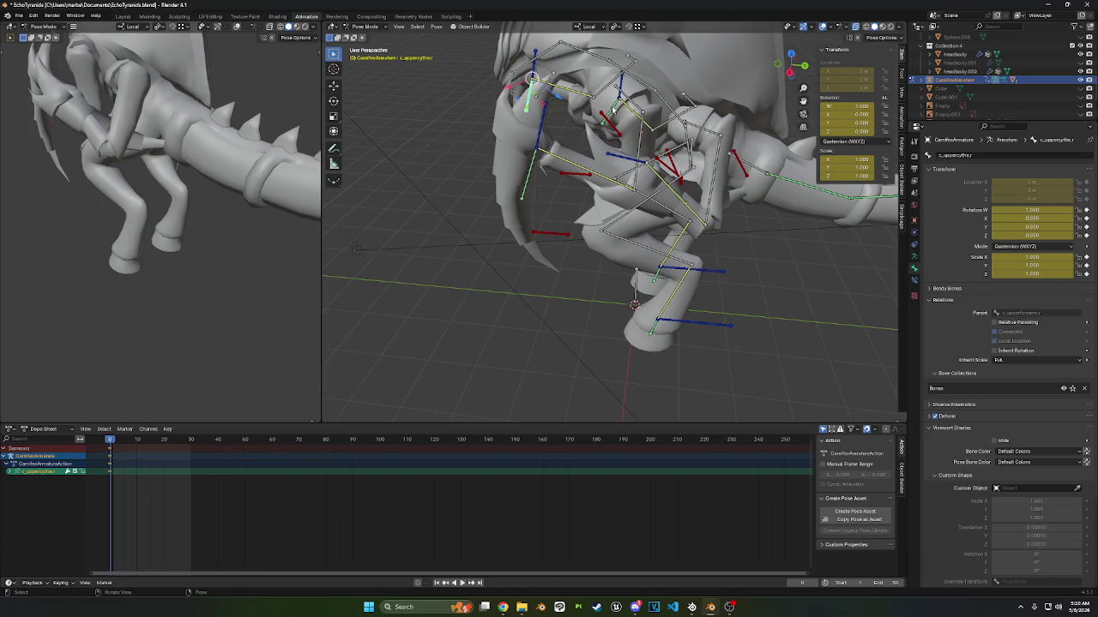
{"action": "middle_click_drag", "start_coordinate": [609, 114], "coordinate": [636, 174]}
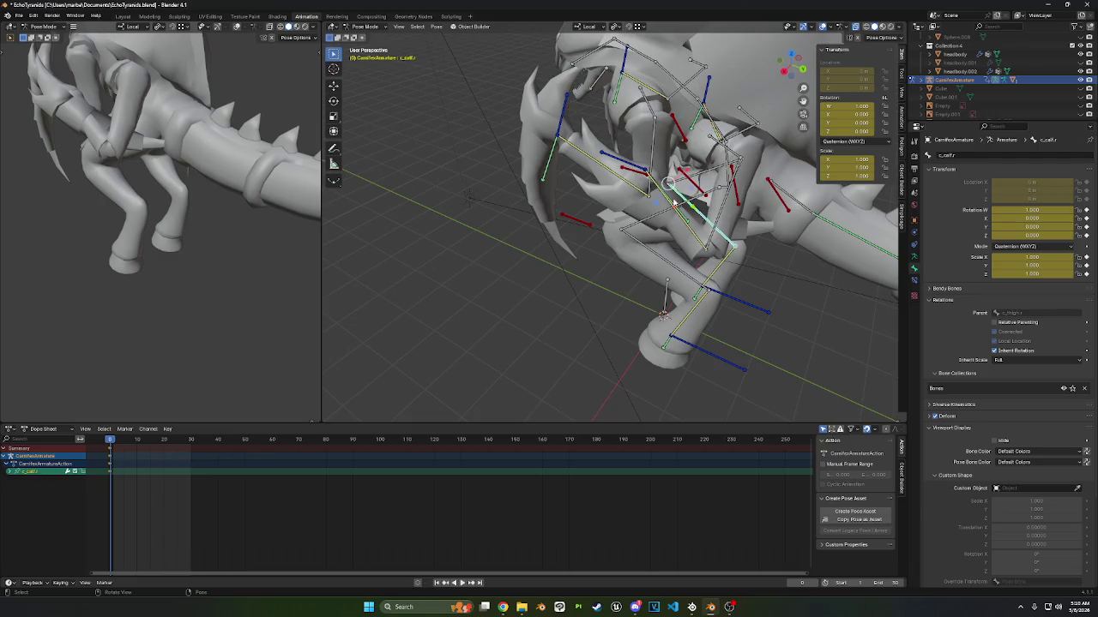
{"action": "middle_click_drag", "start_coordinate": [695, 204], "coordinate": [657, 206]}
- Rotate c_lowerarm_ik.l along its local X and then local Y axes
{"action": "left_click", "coordinate": [616, 170]}
{"action": "middle_click_drag", "start_coordinate": [615, 171], "coordinate": [652, 171]}
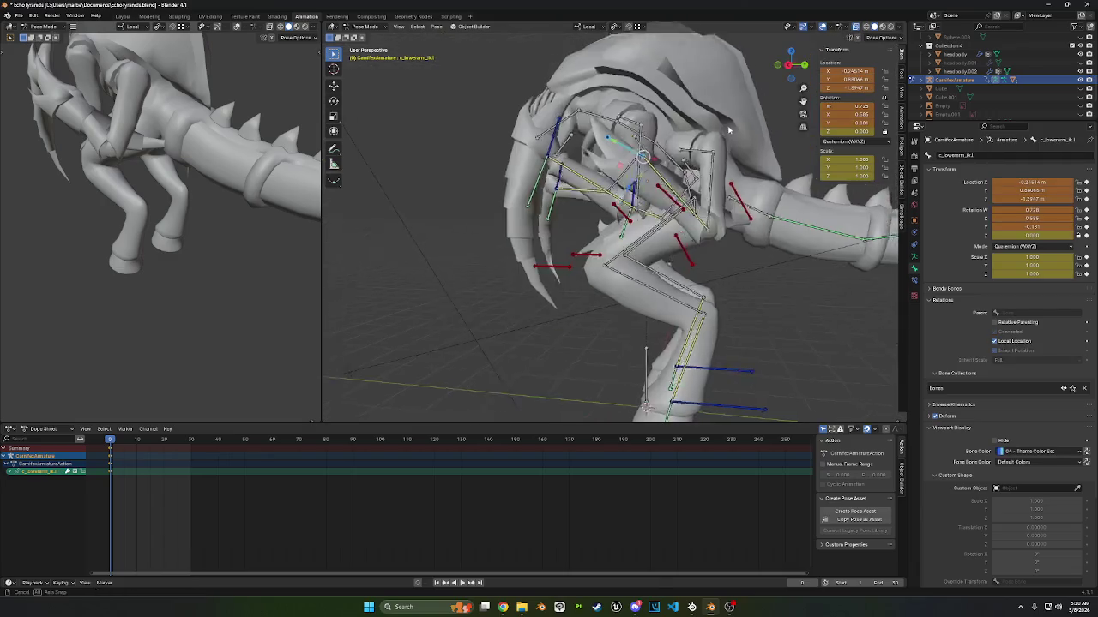
{"action": "key", "text": "r"}
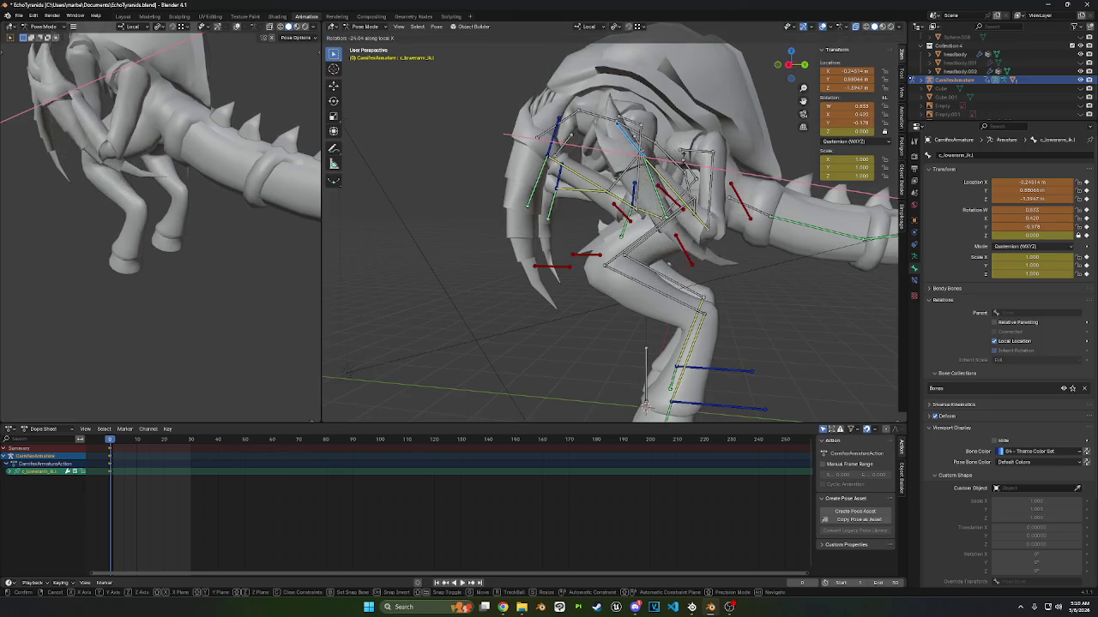
{"action": "left_click", "coordinate": [682, 171]}
{"action": "middle_click_drag", "start_coordinate": [682, 172], "coordinate": [795, 205]}
{"action": "key", "text": "r"}
{"action": "key", "text": "y"}
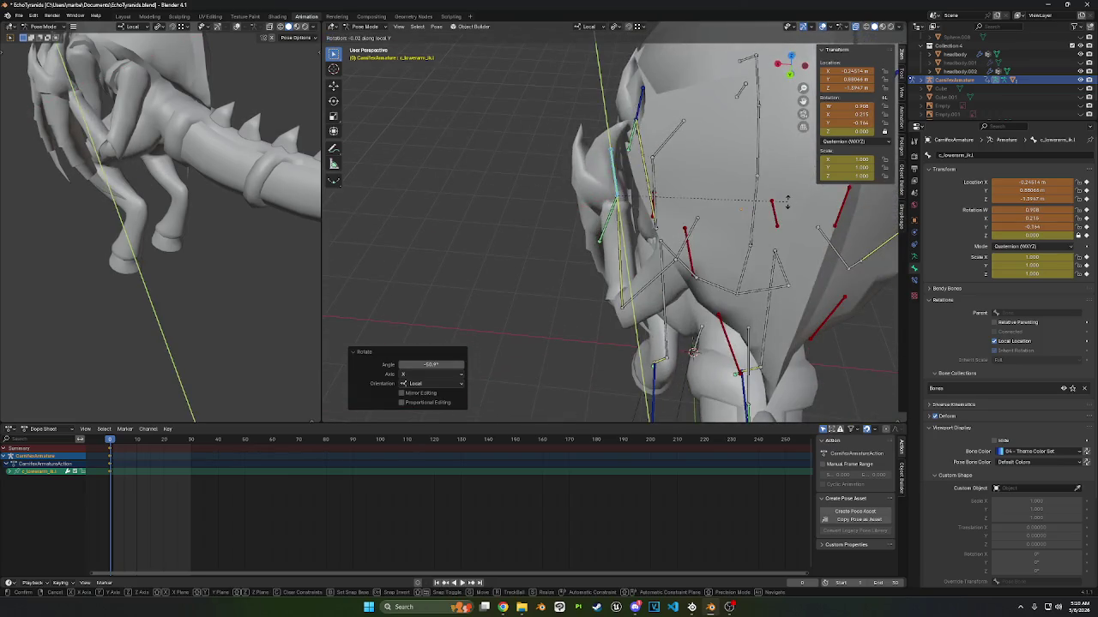
{"action": "left_click", "coordinate": [693, 351]}
{"action": "middle_click_drag", "start_coordinate": [693, 352], "coordinate": [657, 360]}
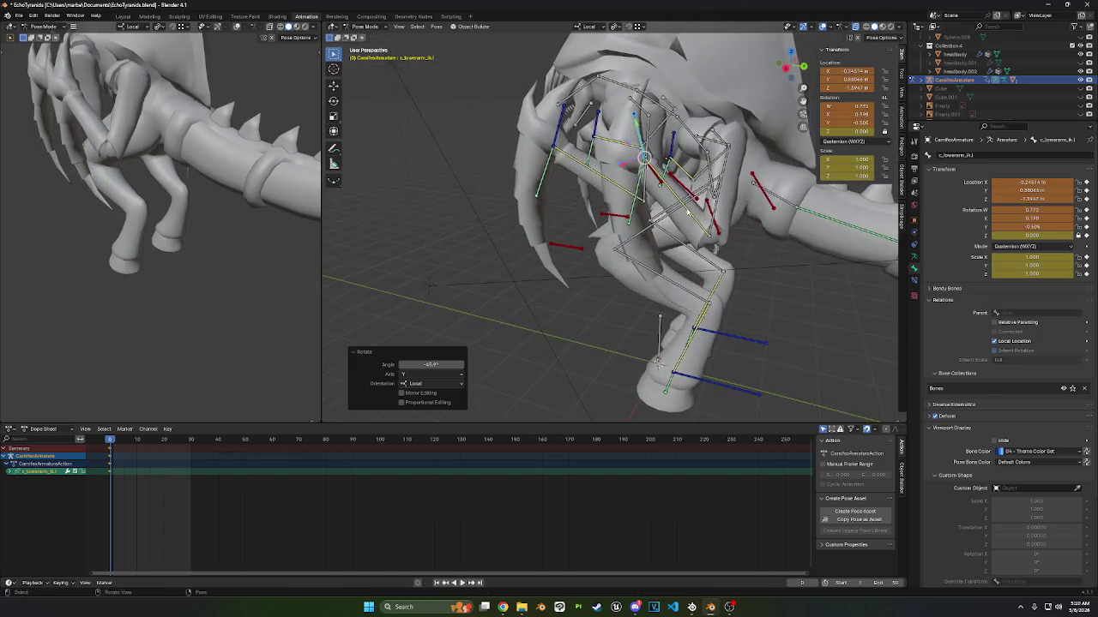
- Rotate the upper arm IK bone on local X and move it forward
{"action": "left_click", "coordinate": [550, 168]}
{"action": "middle_click_drag", "start_coordinate": [550, 167], "coordinate": [676, 165]}
{"action": "key", "text": "r"}
{"action": "left_click", "coordinate": [632, 189]}
{"action": "middle_click_drag", "start_coordinate": [632, 189], "coordinate": [518, 148]}
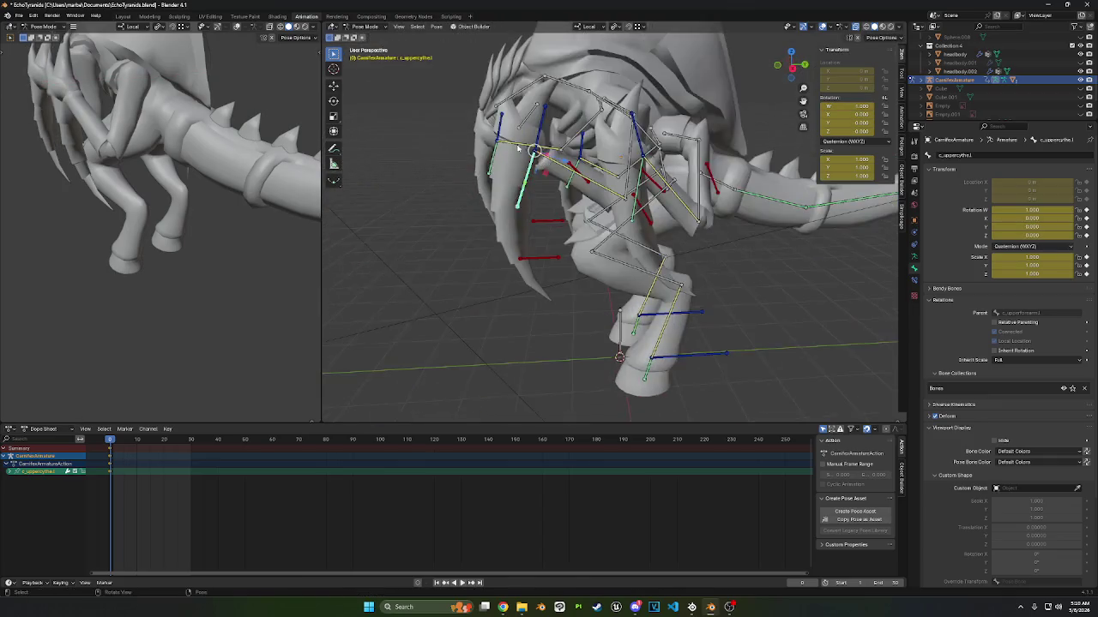
{"action": "key", "text": "x"}
{"action": "key", "text": "x"}
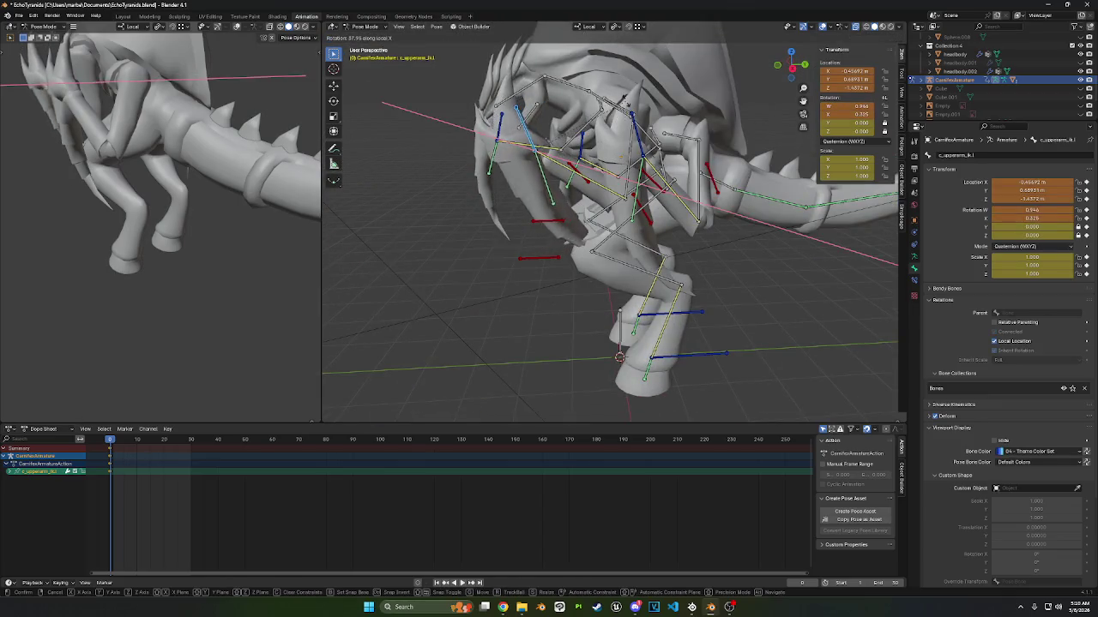
{"action": "key", "text": "Return"}
{"action": "mouse_move", "coordinate": [600, 258]}
{"action": "middle_mouse_down"}
{"action": "mouse_move", "coordinate": [731, 121]}
{"action": "mouse_move", "coordinate": [624, 73]}
{"action": "mouse_move", "coordinate": [605, 94]}
{"action": "mouse_move", "coordinate": [669, 99]}
{"action": "mouse_move", "coordinate": [670, 142]}
{"action": "middle_mouse_up"}
{"action": "key", "text": "g"}
{"action": "left_click", "coordinate": [732, 120]}
- Rotate the upper arm -29.4° on local X, reposition it, and retry a local Y rotation
{"action": "key", "text": "r"}
{"action": "key", "text": "x"}
{"action": "key", "text": "x"}
{"action": "key", "text": "Return"}
{"action": "key", "text": "g"}
{"action": "left_click", "coordinate": [605, 94]}
{"action": "key", "text": "g"}
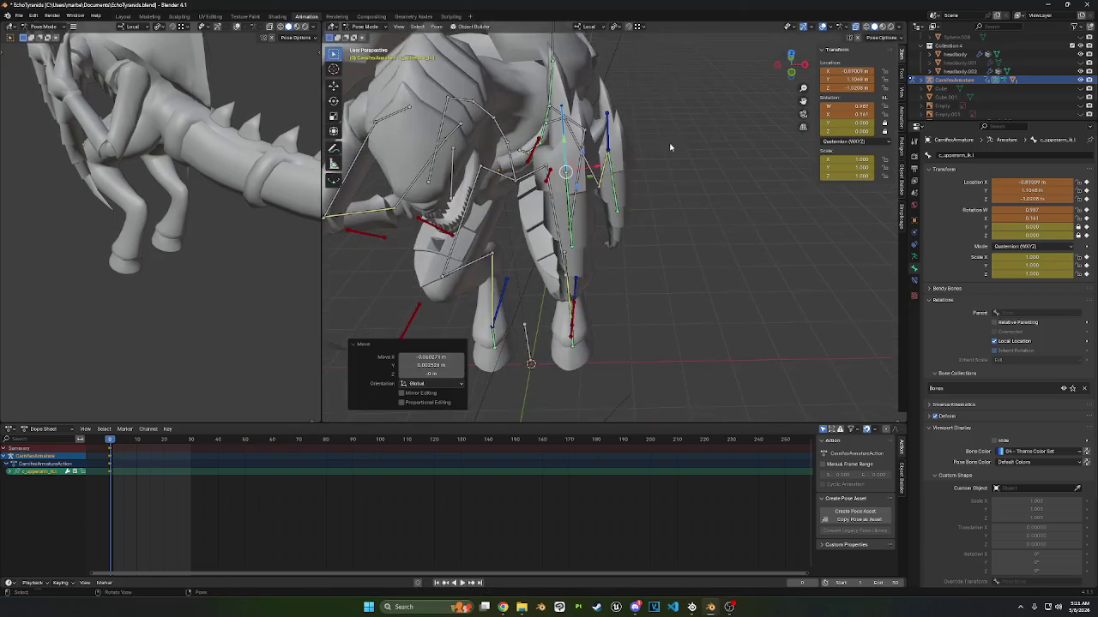
{"action": "key", "text": "r"}
{"action": "key", "text": "y"}
{"action": "key", "text": "y"}
{"action": "key", "text": "Escape"}
{"action": "key", "text": "r"}
{"action": "key", "text": "y"}
{"action": "key", "text": "y"}
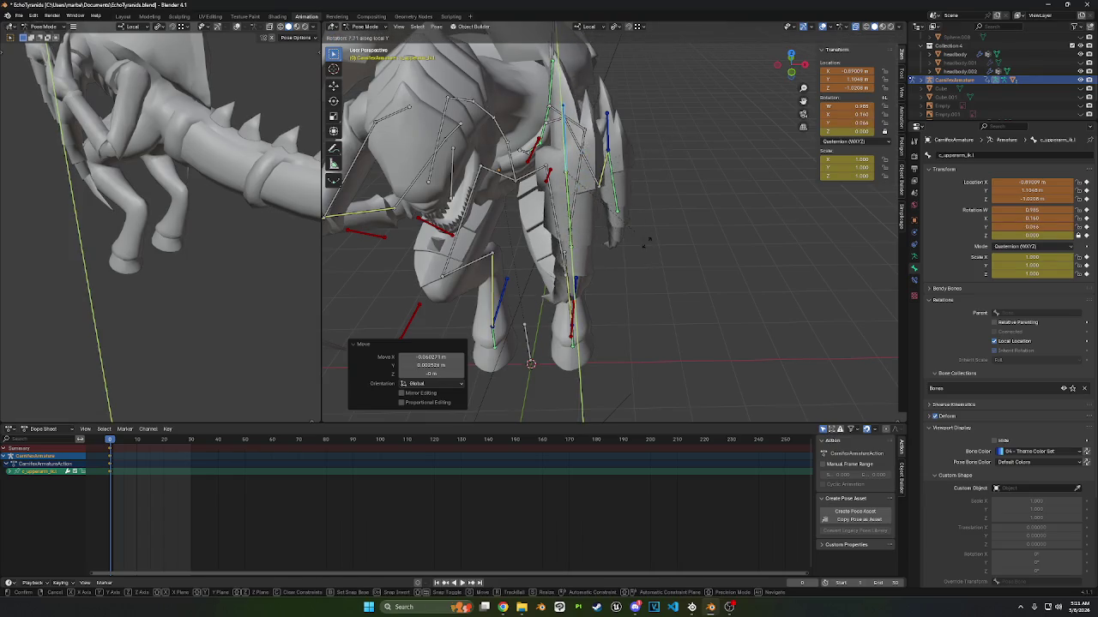
{"action": "middle_click_drag", "start_coordinate": [614, 307], "coordinate": [682, 160]}
- Move the upper arm bone, rotate it -13.9° on local X, and adjust c_lowerarm_ik.l
{"action": "key", "text": "g"}
{"action": "left_click", "coordinate": [683, 160]}
{"action": "key", "text": "r"}
{"action": "key", "text": "x"}
{"action": "key", "text": "Return"}
{"action": "mouse_move", "coordinate": [617, 274]}
{"action": "middle_mouse_down"}
{"action": "mouse_move", "coordinate": [506, 234]}
{"action": "mouse_move", "coordinate": [580, 217]}
{"action": "mouse_move", "coordinate": [765, 232]}
{"action": "mouse_move", "coordinate": [694, 218]}
{"action": "mouse_move", "coordinate": [645, 182]}
{"action": "mouse_move", "coordinate": [798, 184]}
{"action": "mouse_move", "coordinate": [699, 261]}
{"action": "middle_mouse_up"}
{"action": "key", "text": "g"}
{"action": "left_click", "coordinate": [711, 183]}
{"action": "left_click", "coordinate": [623, 178]}
{"action": "left_click", "coordinate": [661, 181]}
- Move and turn the right elbow IK bone c_lowerarmelbow_ik.r on its local axis
{"action": "middle_click_drag", "start_coordinate": [601, 184], "coordinate": [566, 360]}
{"action": "left_click", "coordinate": [566, 360]}
{"action": "key", "text": "g"}
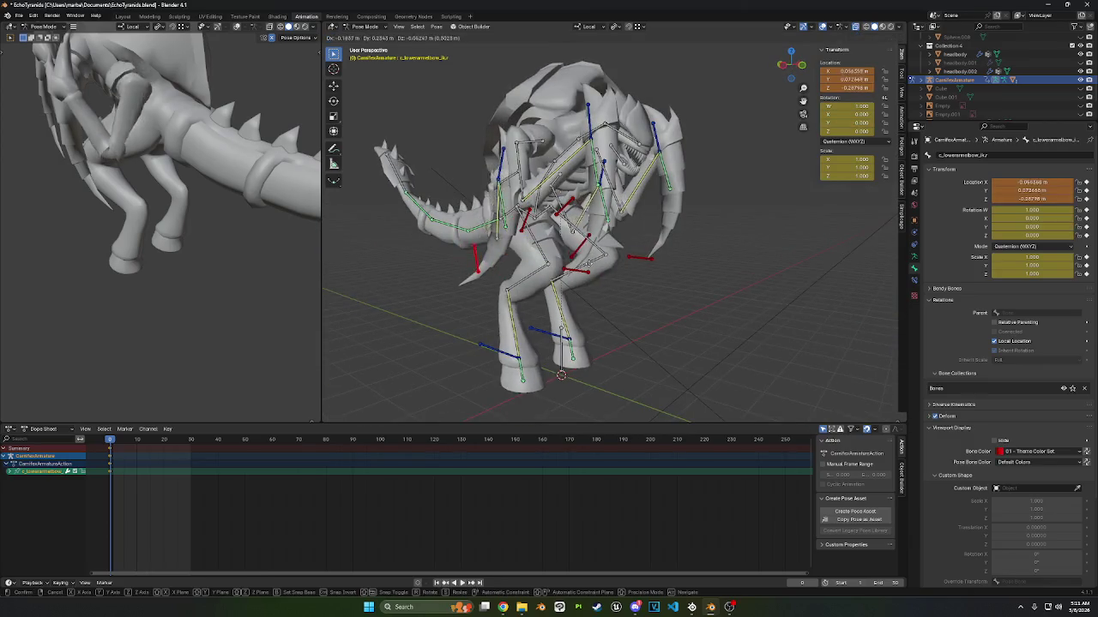
{"action": "left_click", "coordinate": [699, 261]}
{"action": "middle_click_drag", "start_coordinate": [699, 262], "coordinate": [792, 333]}
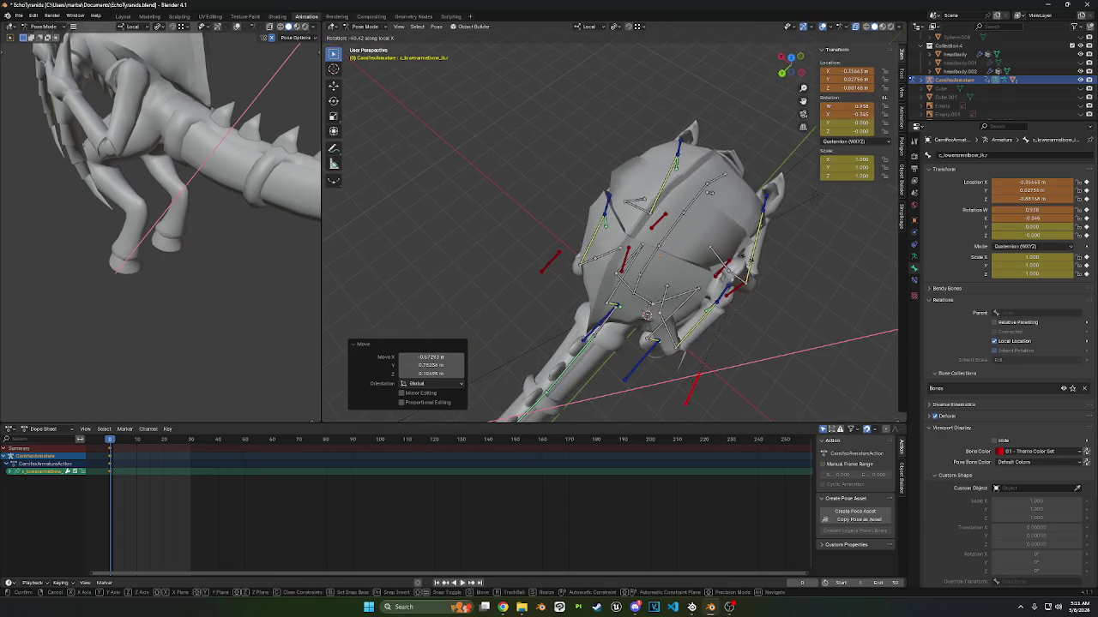
{"action": "key", "text": "Return"}
{"action": "middle_click_drag", "start_coordinate": [480, 360], "coordinate": [328, 307]}
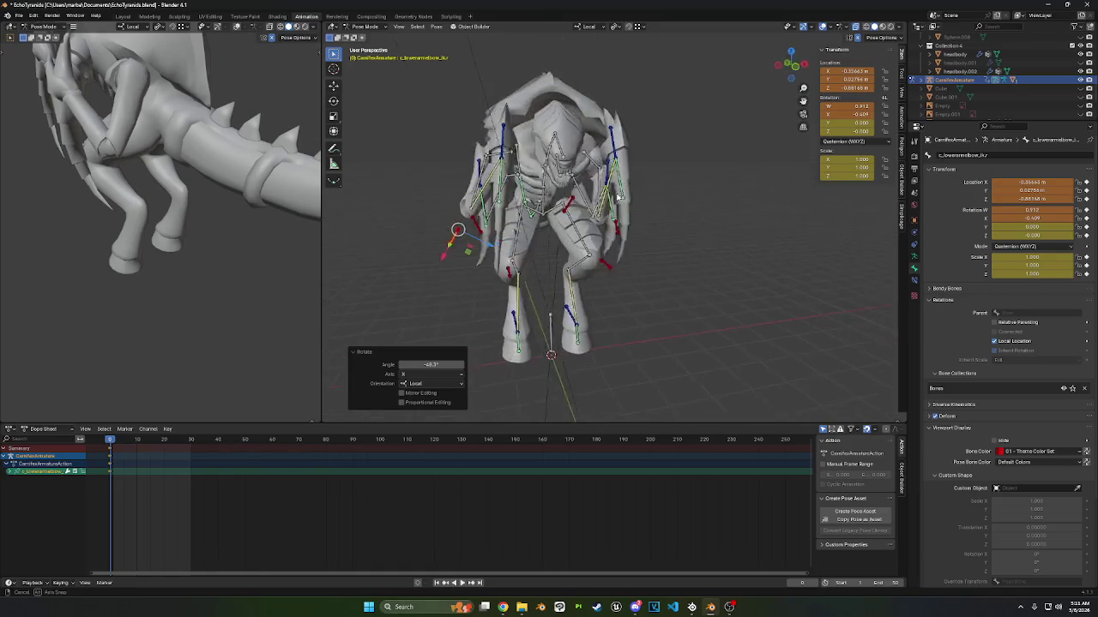
- Adjust the right upper elbow IK bone, then select and deselect all bones
{"action": "mouse_move", "coordinate": [608, 204]}
{"action": "middle_mouse_down"}
{"action": "mouse_move", "coordinate": [594, 195]}
{"action": "mouse_move", "coordinate": [528, 226]}
{"action": "mouse_move", "coordinate": [523, 242]}
{"action": "mouse_move", "coordinate": [489, 244]}
{"action": "mouse_move", "coordinate": [556, 231]}
{"action": "middle_mouse_up"}
{"action": "left_click", "coordinate": [528, 226]}
{"action": "key", "text": "Return"}
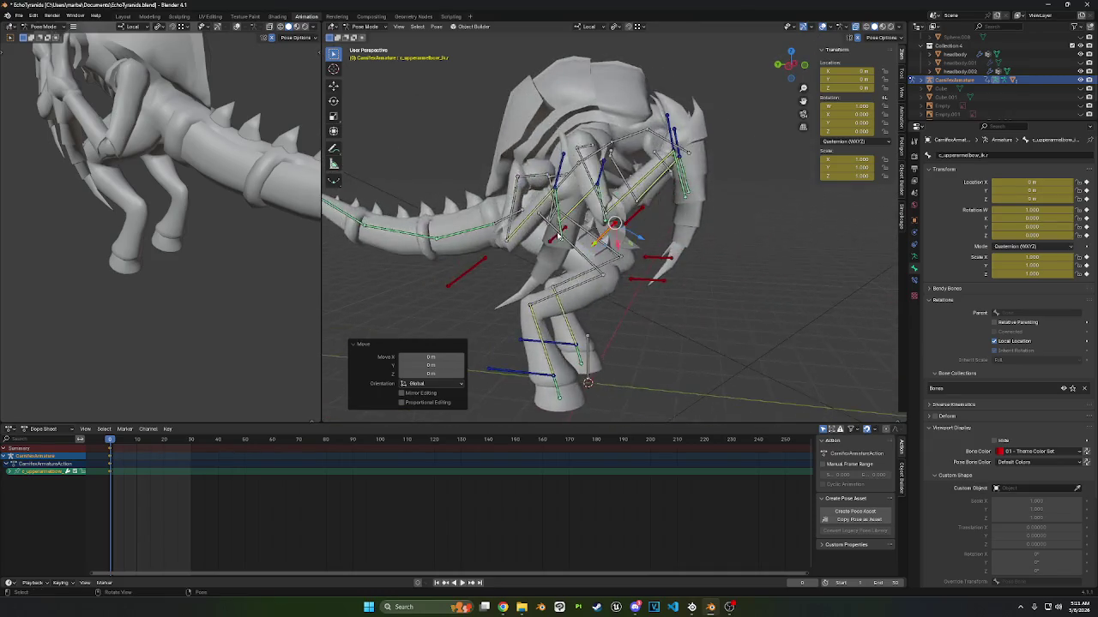
{"action": "key", "text": "a"}
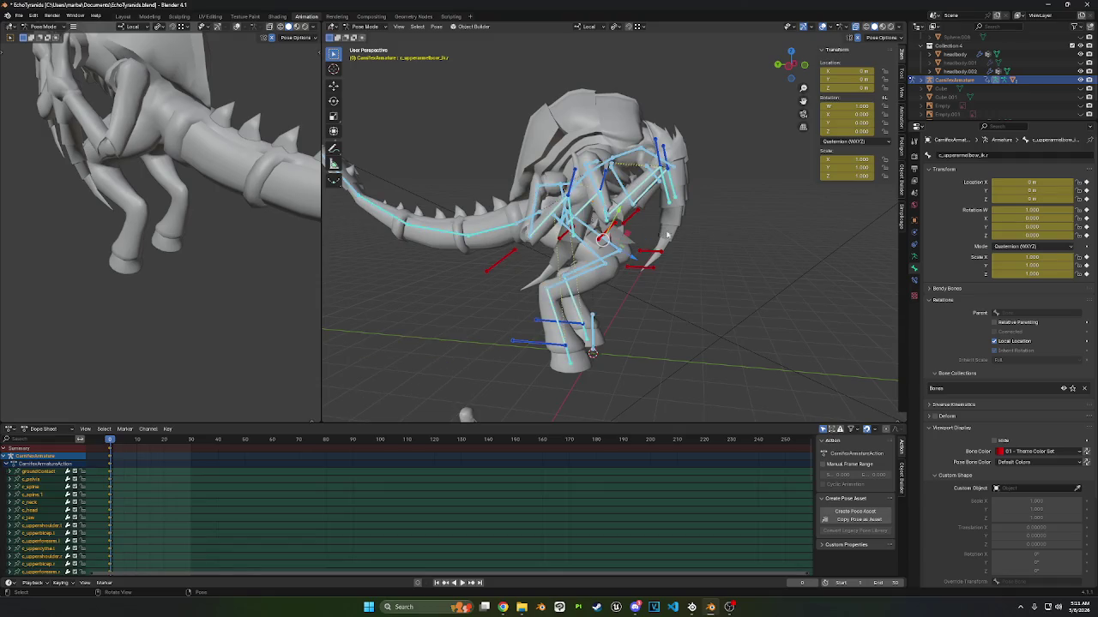
{"action": "middle_click_drag", "start_coordinate": [658, 233], "coordinate": [737, 231]}
{"action": "key", "text": "alt+a"}
{"action": "middle_click_drag", "start_coordinate": [661, 266], "coordinate": [685, 230]}
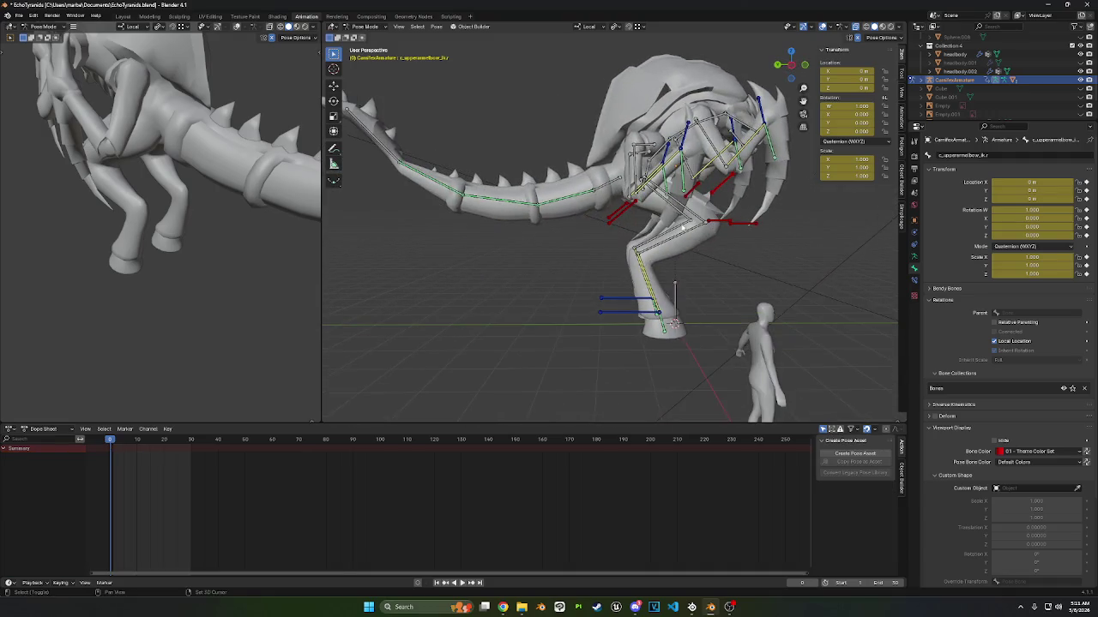
- In left side view, shift the pelvis and right arm IK bone together to a new position
{"action": "left_click", "coordinate": [791, 69]}
{"action": "scroll", "coordinate": [653, 192], "scroll_direction": "up", "scroll_amount": 3}
{"action": "scroll", "coordinate": [653, 192], "scroll_direction": "down", "scroll_amount": 1}
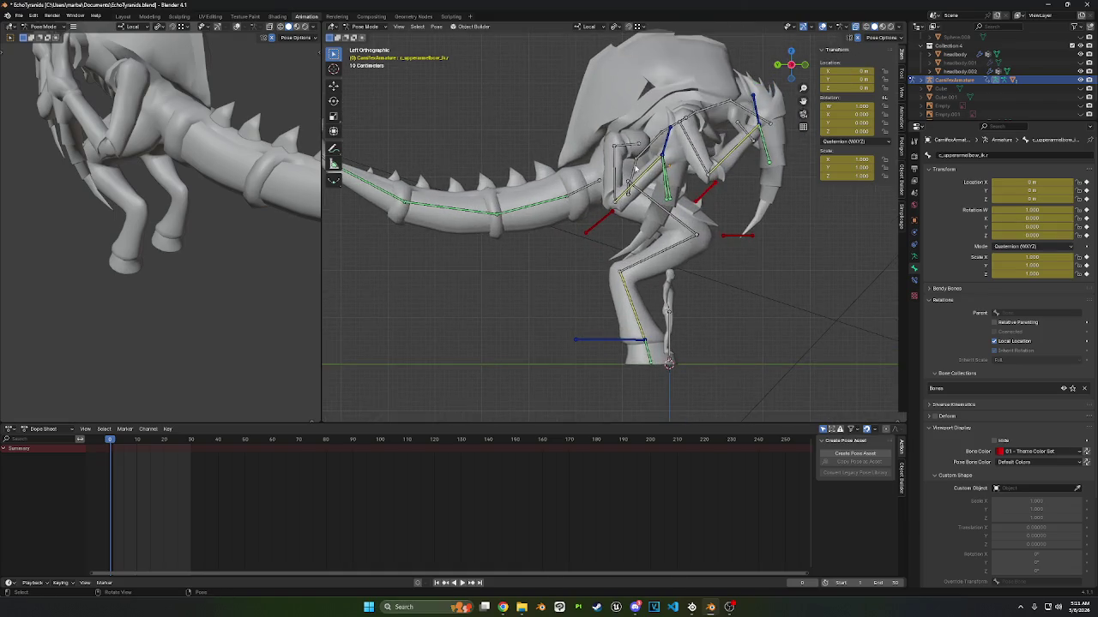
{"action": "left_click", "coordinate": [634, 170]}
{"action": "left_click", "coordinate": [757, 120], "text": "shift"}
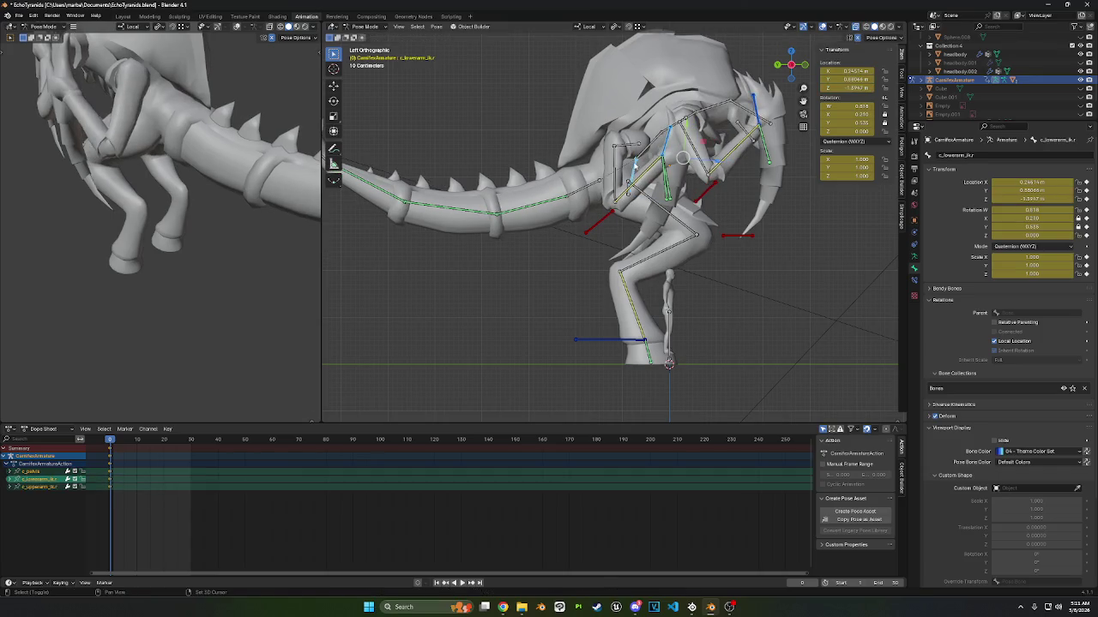
{"action": "key", "text": "g"}
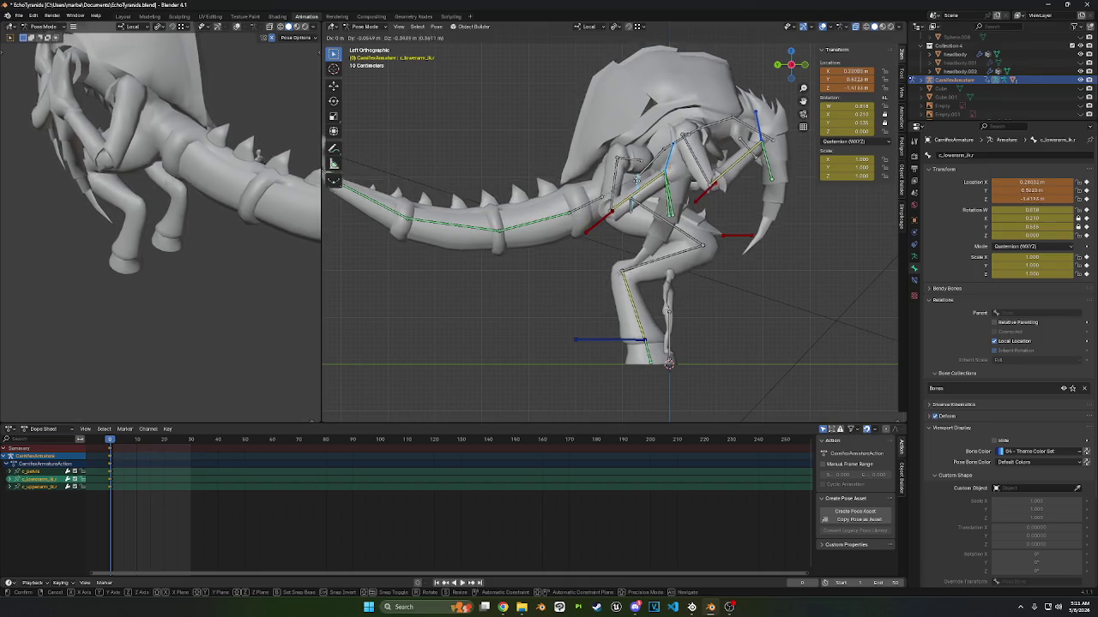
{"action": "left_click", "coordinate": [747, 213]}
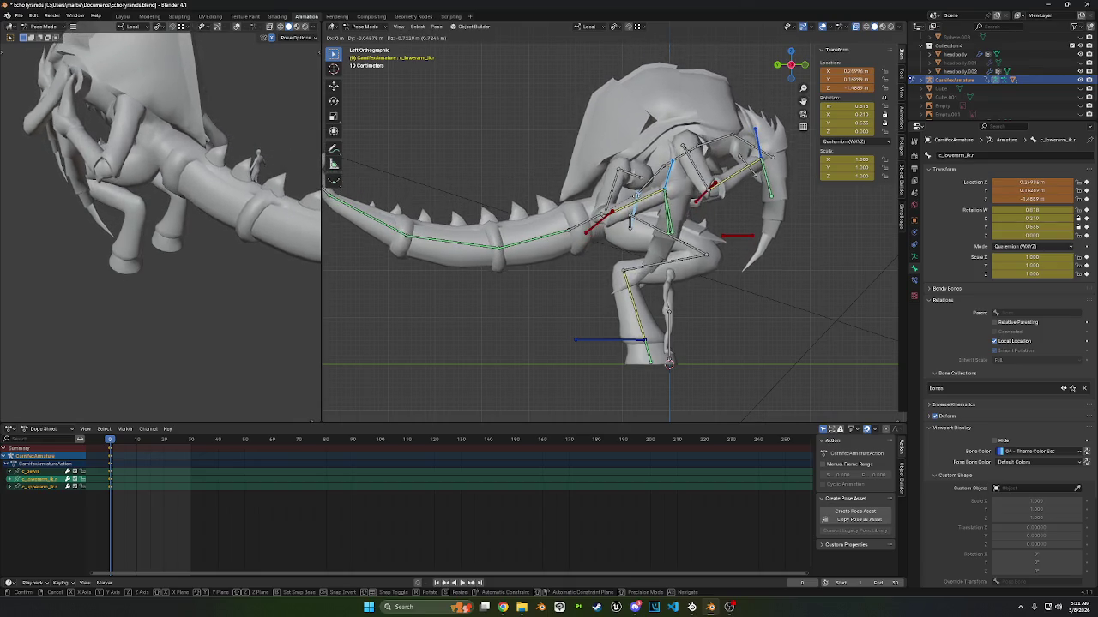
- Rotate the c_head bone to turn the dragon's head
{"action": "key", "text": "a"}
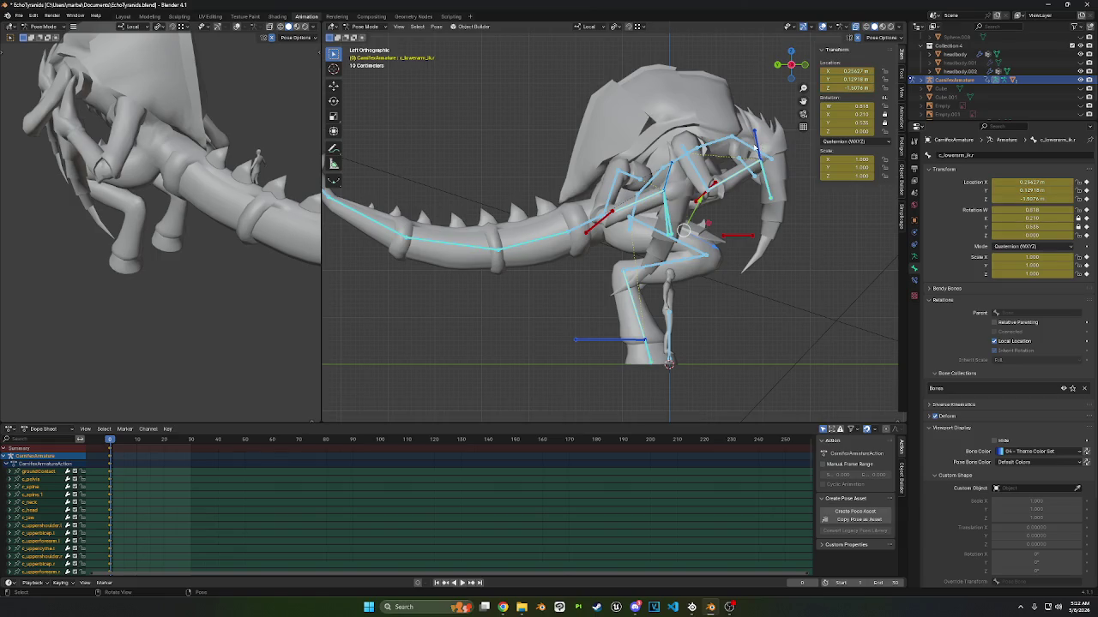
{"action": "left_click", "coordinate": [752, 148]}
{"action": "key", "text": "r"}
{"action": "left_click", "coordinate": [779, 170]}
{"action": "mouse_move", "coordinate": [780, 170]}
{"action": "middle_mouse_down"}
{"action": "mouse_move", "coordinate": [694, 183]}
{"action": "mouse_move", "coordinate": [744, 189]}
{"action": "mouse_move", "coordinate": [779, 151]}
{"action": "middle_mouse_up"}
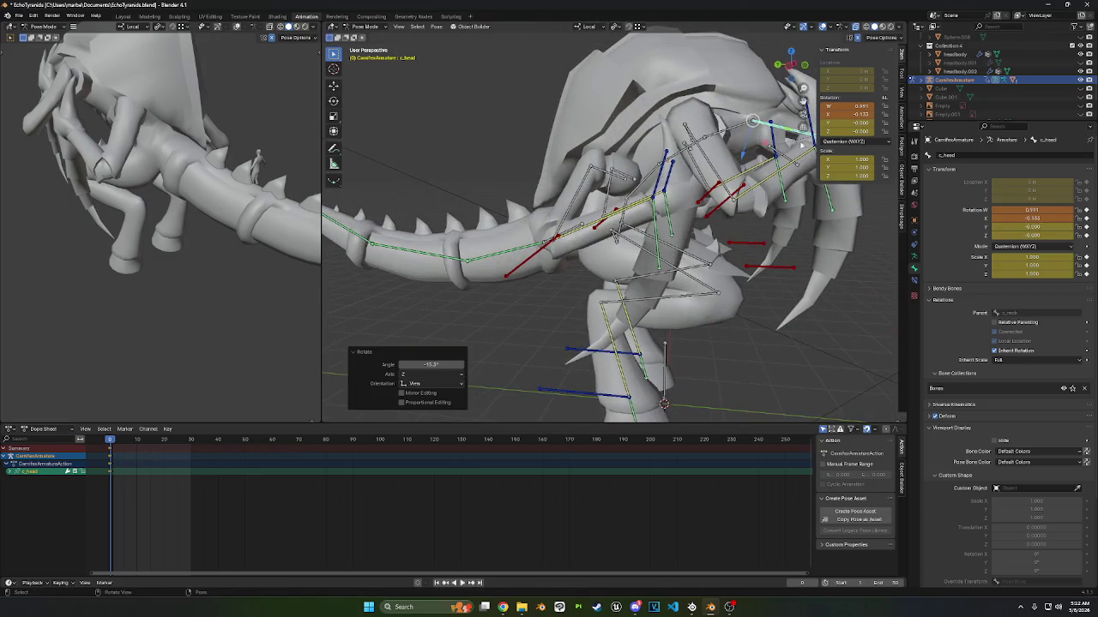
{"action": "left_click", "coordinate": [790, 56]}
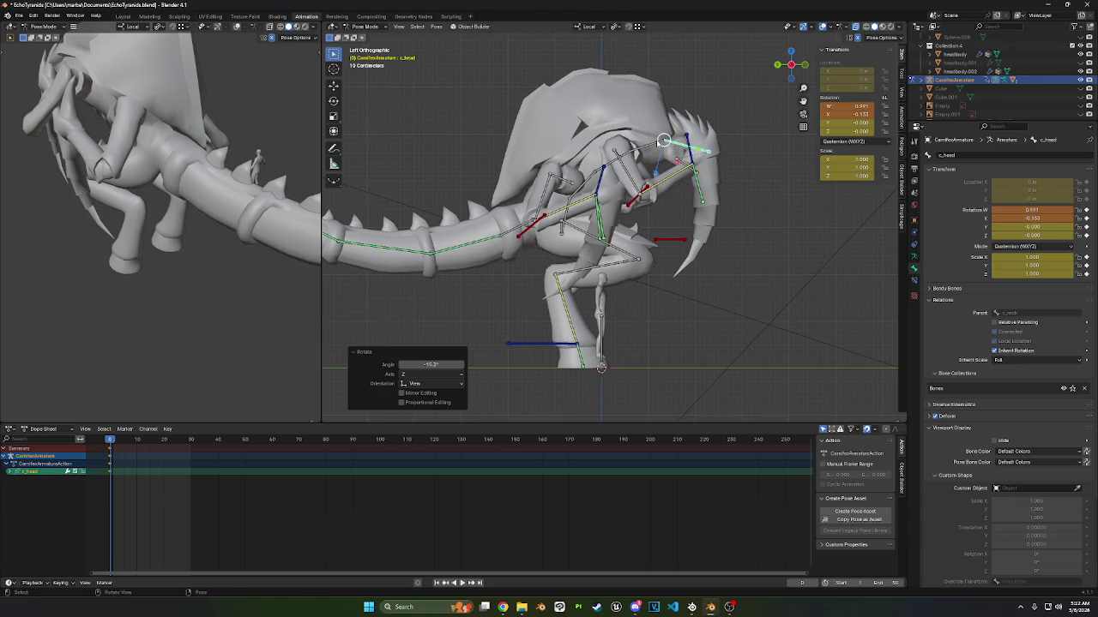
- Rotate the c_neck bone, then adjust the head rotation again
{"action": "key", "text": "r"}
{"action": "left_click", "coordinate": [695, 174]}
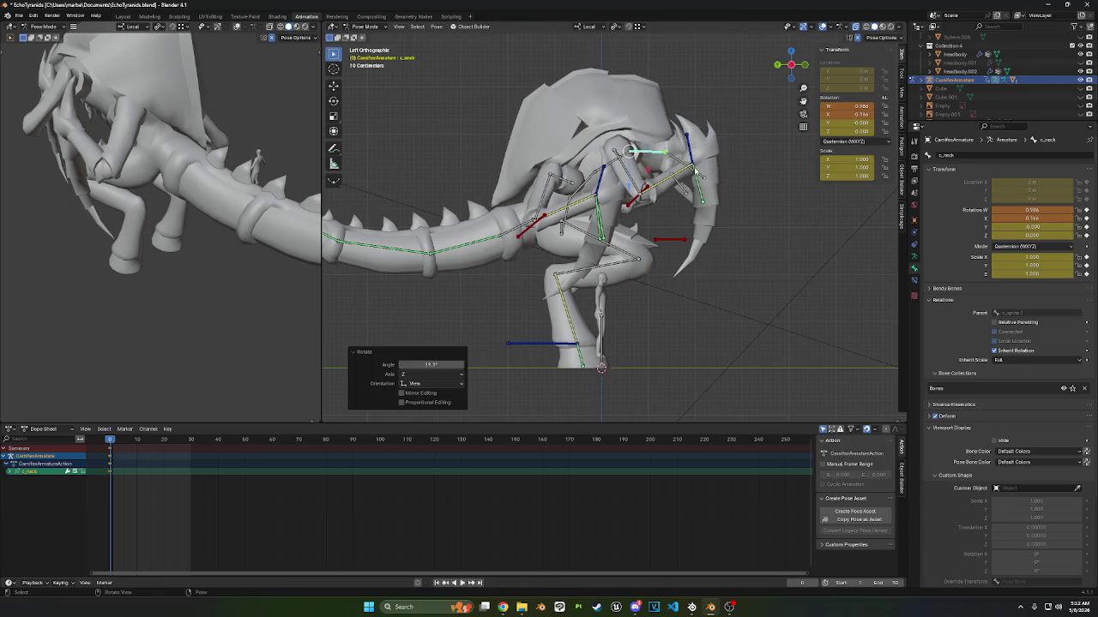
{"action": "key", "text": "r"}
{"action": "left_click", "coordinate": [691, 172]}
{"action": "middle_click_drag", "start_coordinate": [691, 171], "coordinate": [656, 172]}
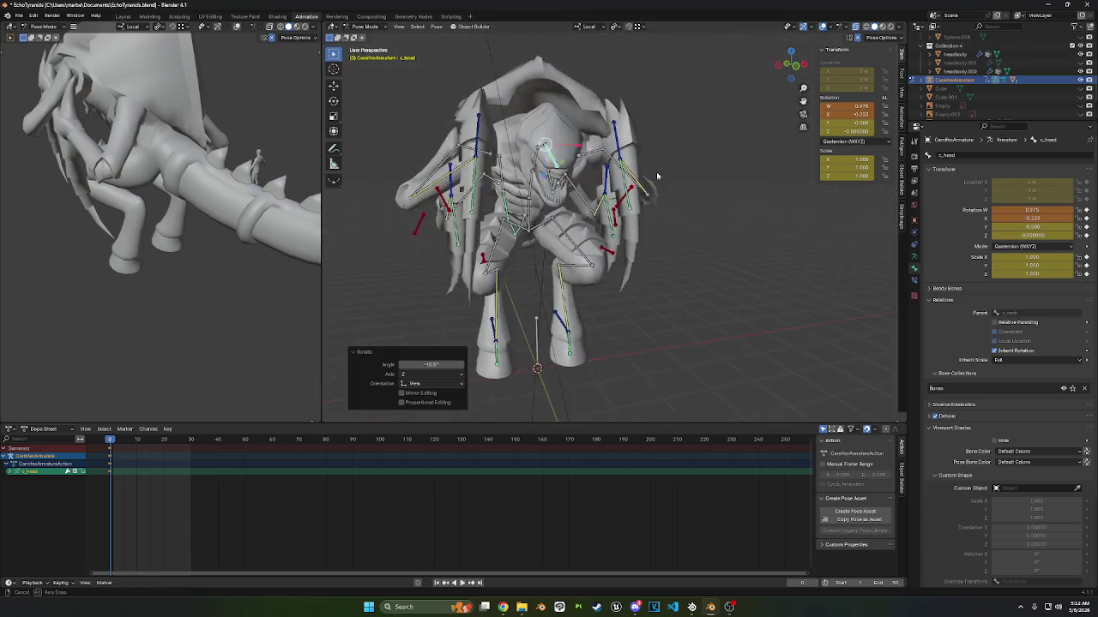
{"action": "middle_click_drag", "start_coordinate": [638, 222], "coordinate": [626, 223]}
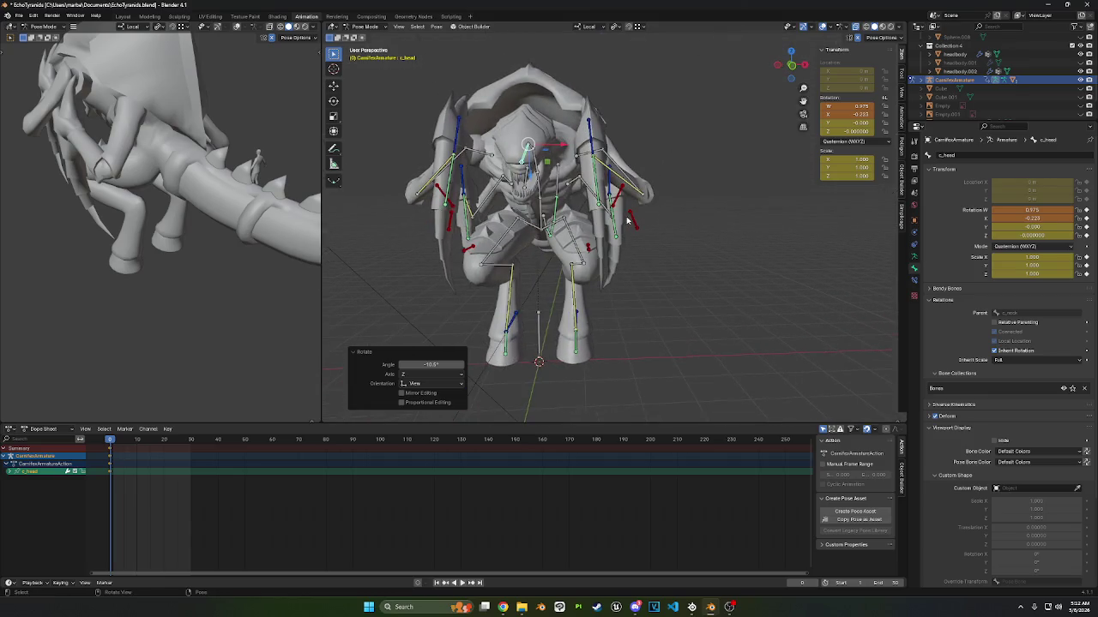
- Move the left upper elbow IK bone to a new spot
{"action": "left_click", "coordinate": [619, 203]}
{"action": "key", "text": "g"}
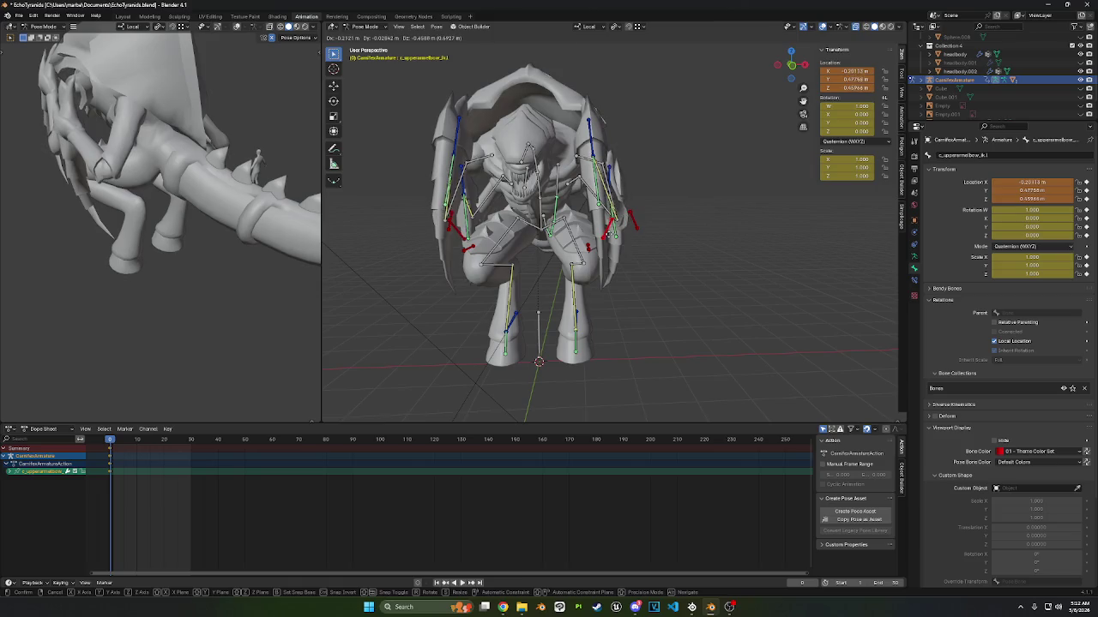
{"action": "left_click", "coordinate": [610, 237]}
{"action": "middle_click_drag", "start_coordinate": [611, 238], "coordinate": [707, 229]}
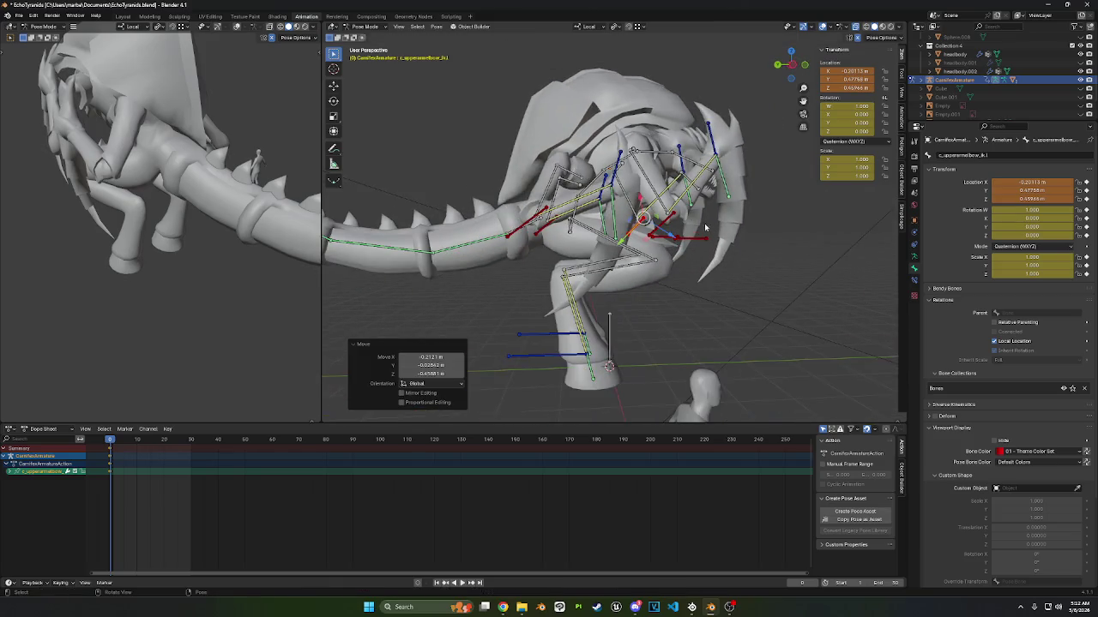
- Reposition the right lower-arm IK bone, trying X/Y axis-locked rotations before cancelling
{"action": "left_click_drag", "start_coordinate": [610, 193], "coordinate": [600, 184]}
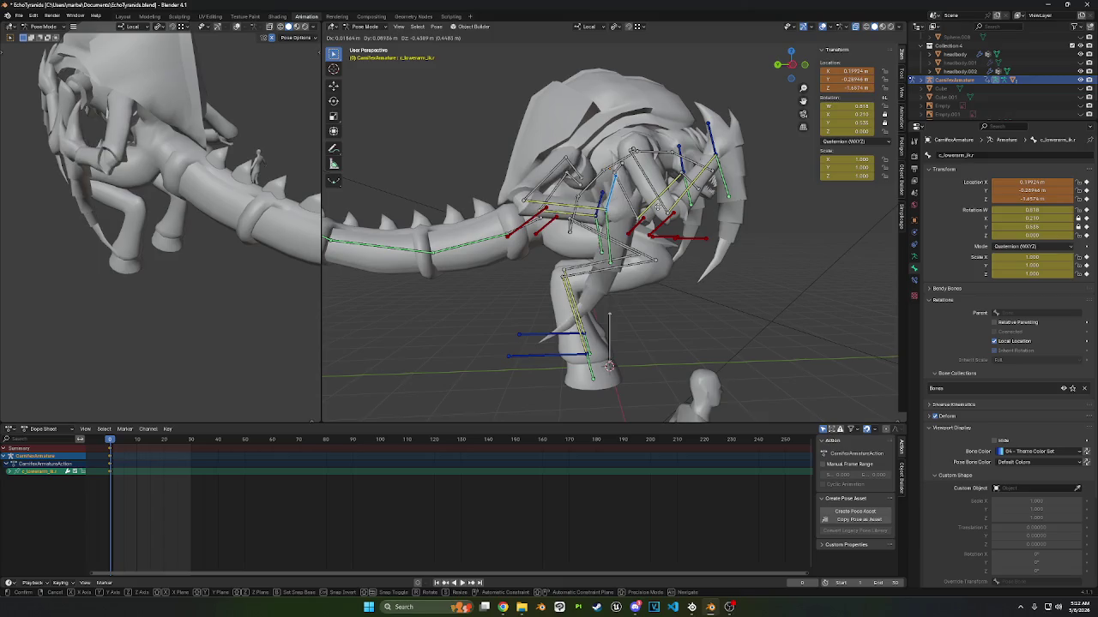
{"action": "key", "text": "r"}
{"action": "key", "text": "x"}
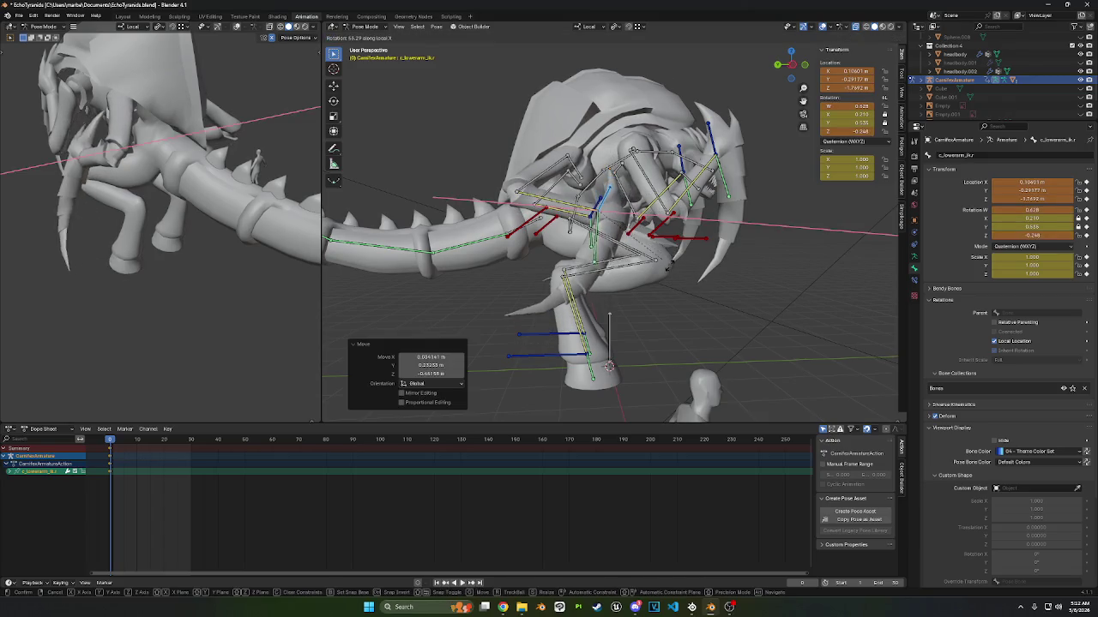
{"action": "key", "text": "y"}
{"action": "key", "text": "y"}
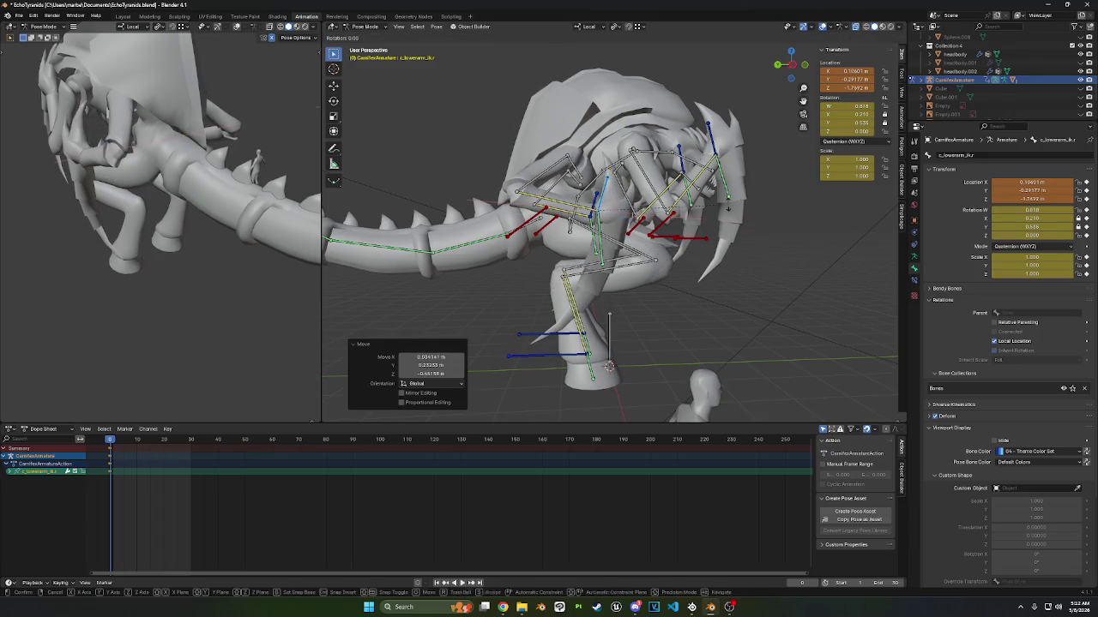
{"action": "key", "text": "x"}
{"action": "key", "text": "Escape"}
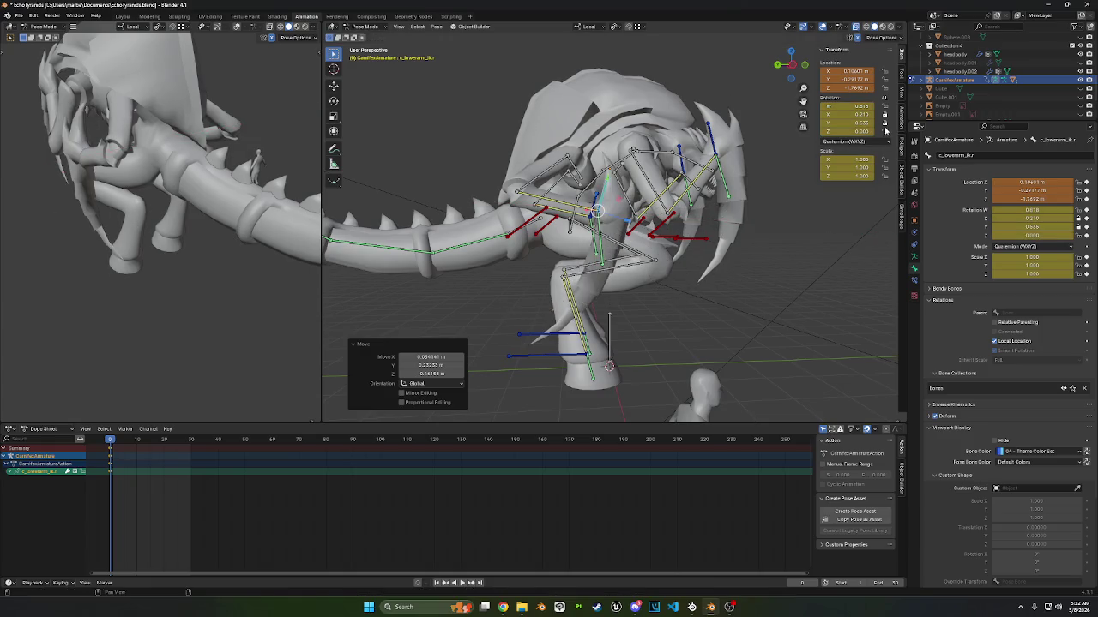
- In left side view, rotate and shift the right lower-arm IK bone
{"action": "left_click", "coordinate": [793, 66]}
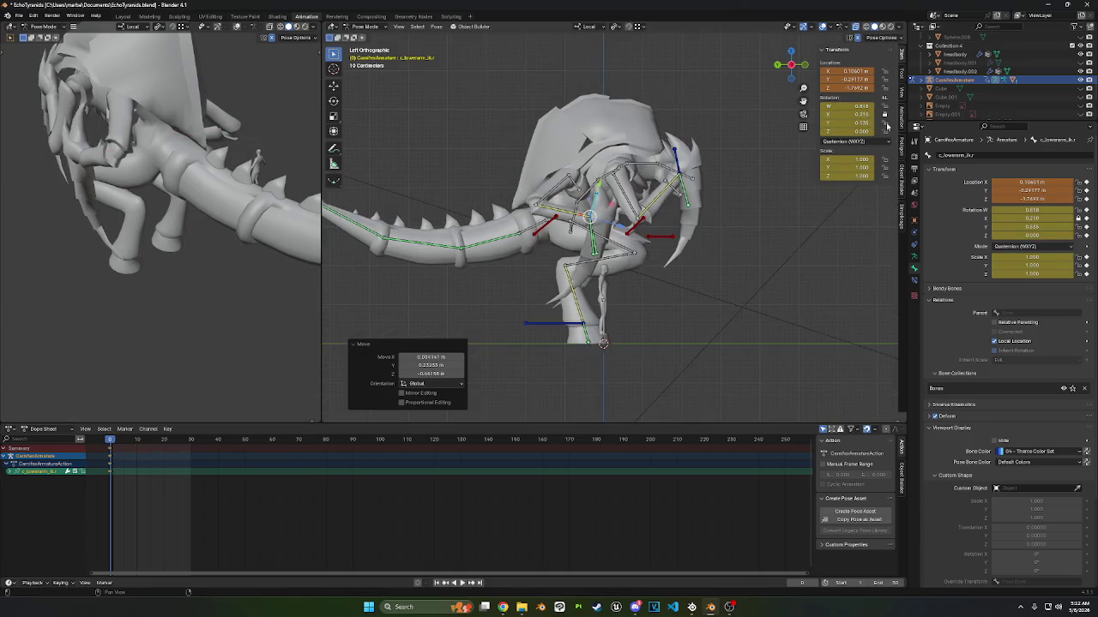
{"action": "key", "text": "r"}
{"action": "left_click", "coordinate": [698, 253]}
{"action": "key", "text": "g"}
{"action": "left_click", "coordinate": [696, 249]}
- Move the left lower elbow IK bone to a new position
{"action": "mouse_move", "coordinate": [696, 249]}
{"action": "middle_mouse_down"}
{"action": "mouse_move", "coordinate": [568, 257]}
{"action": "mouse_move", "coordinate": [641, 238]}
{"action": "mouse_move", "coordinate": [550, 228]}
{"action": "mouse_move", "coordinate": [735, 207]}
{"action": "mouse_move", "coordinate": [704, 224]}
{"action": "mouse_move", "coordinate": [616, 221]}
{"action": "middle_mouse_up"}
{"action": "left_click", "coordinate": [672, 226]}
{"action": "key", "text": "g"}
{"action": "left_click", "coordinate": [651, 214]}
- Select c_foot_ik.l and slide it along its local Y axis in Left Orthographic view
{"action": "left_click", "coordinate": [795, 75]}
{"action": "key", "text": "a"}
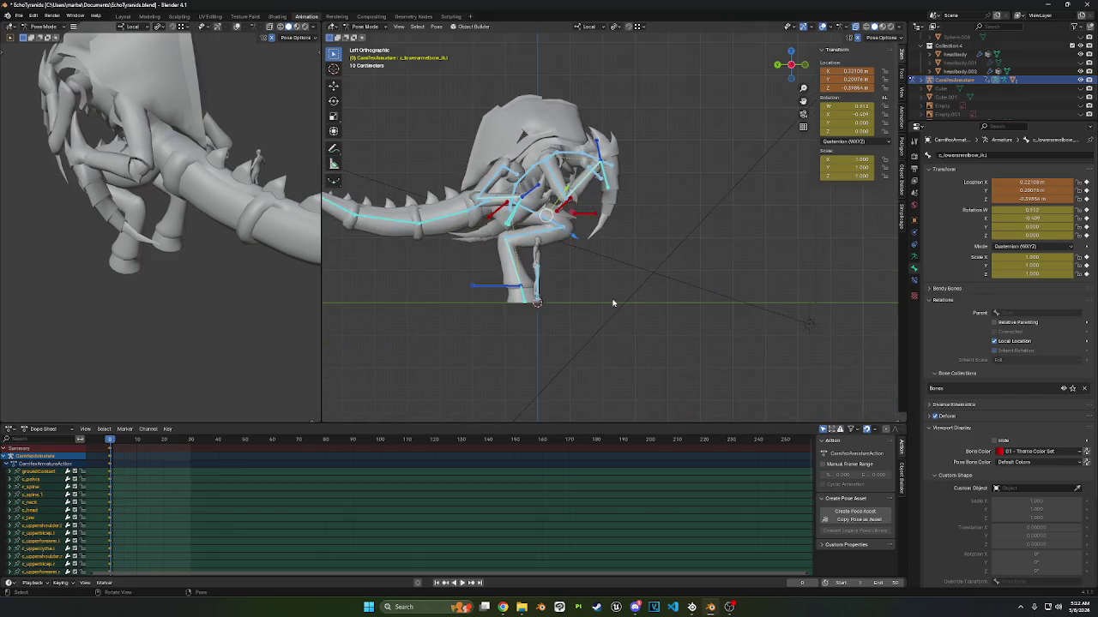
{"action": "middle_click_drag", "start_coordinate": [482, 328], "coordinate": [531, 312]}
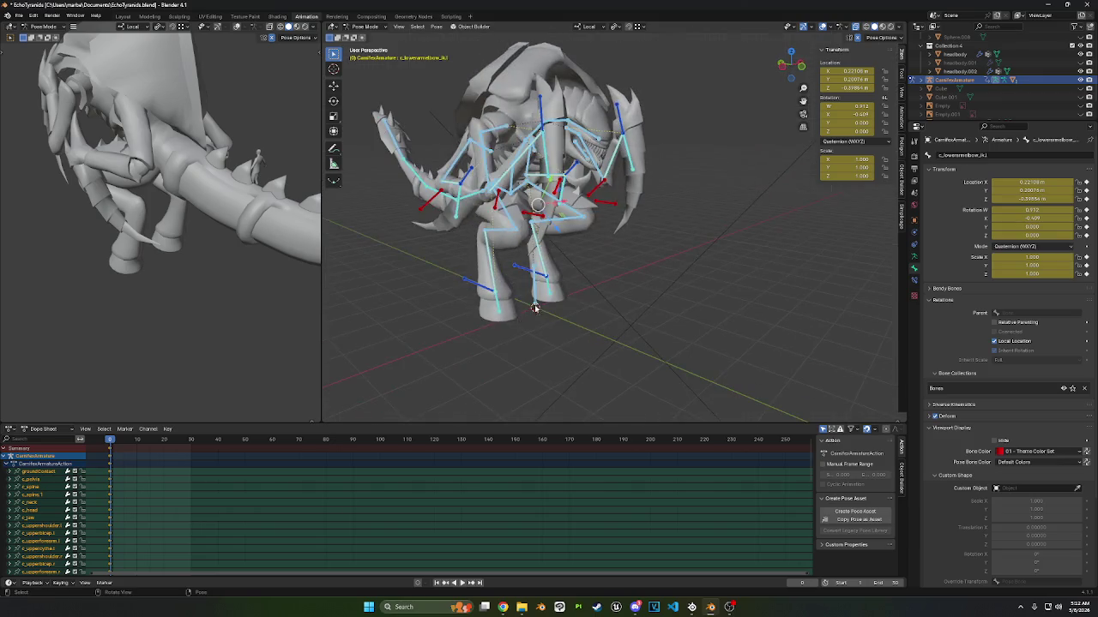
{"action": "left_click", "coordinate": [561, 290]}
{"action": "left_click", "coordinate": [518, 267]}
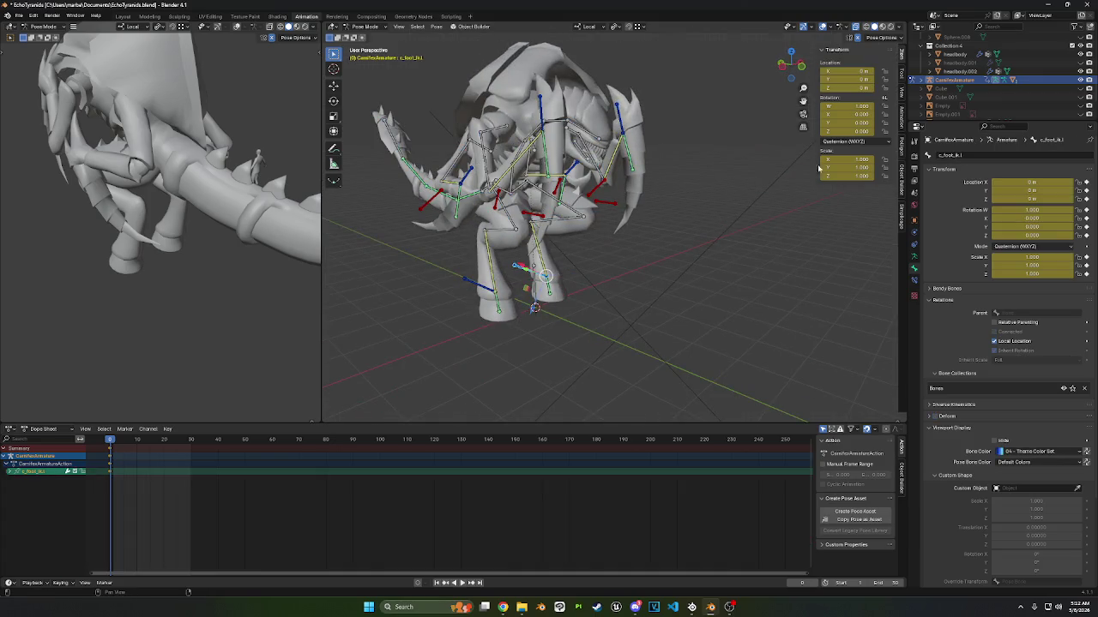
{"action": "left_click", "coordinate": [782, 64]}
{"action": "key", "text": "g"}
{"action": "key", "text": "y"}
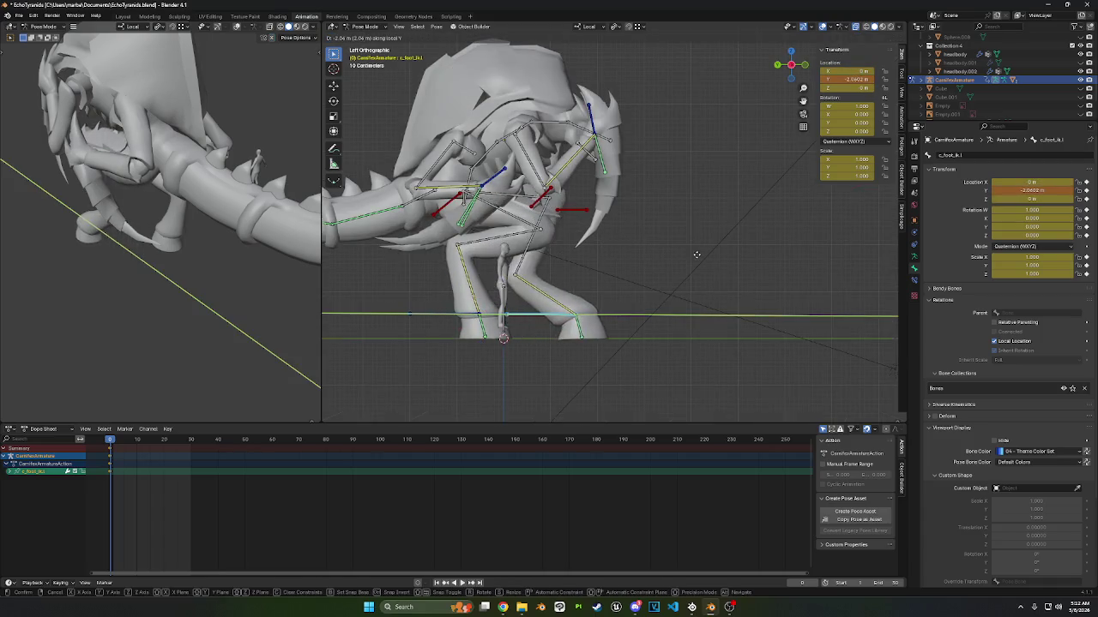
{"action": "left_click", "coordinate": [517, 310]}
- Slide the left foot IK control further along local Y, abandoning a trial rotation
{"action": "key", "text": "g"}
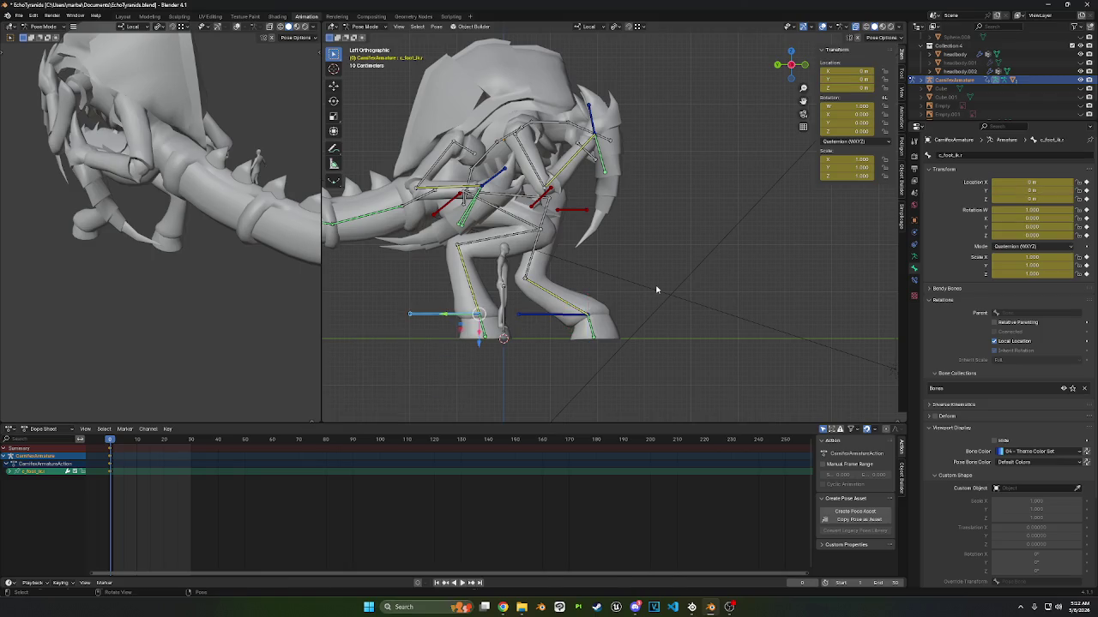
{"action": "key", "text": "y"}
{"action": "left_click", "coordinate": [574, 290]}
{"action": "key", "text": "r"}
{"action": "right_click", "coordinate": [630, 312]}
{"action": "mouse_move", "coordinate": [630, 312]}
{"action": "middle_mouse_down"}
{"action": "mouse_move", "coordinate": [639, 306]}
{"action": "mouse_move", "coordinate": [579, 219]}
{"action": "middle_mouse_up"}
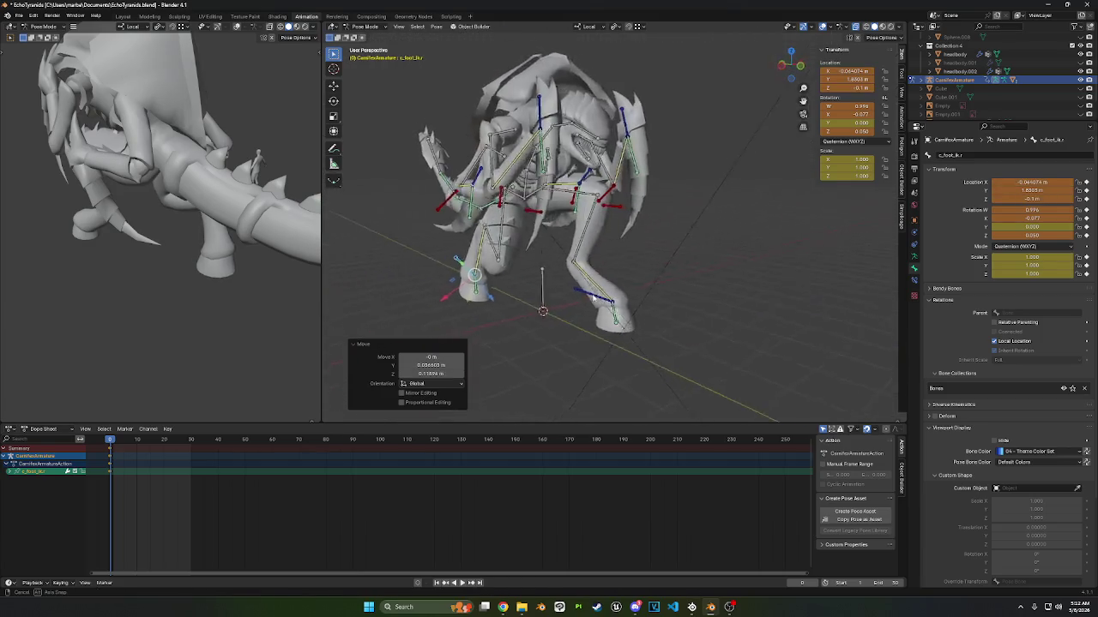
{"action": "left_click", "coordinate": [581, 206]}
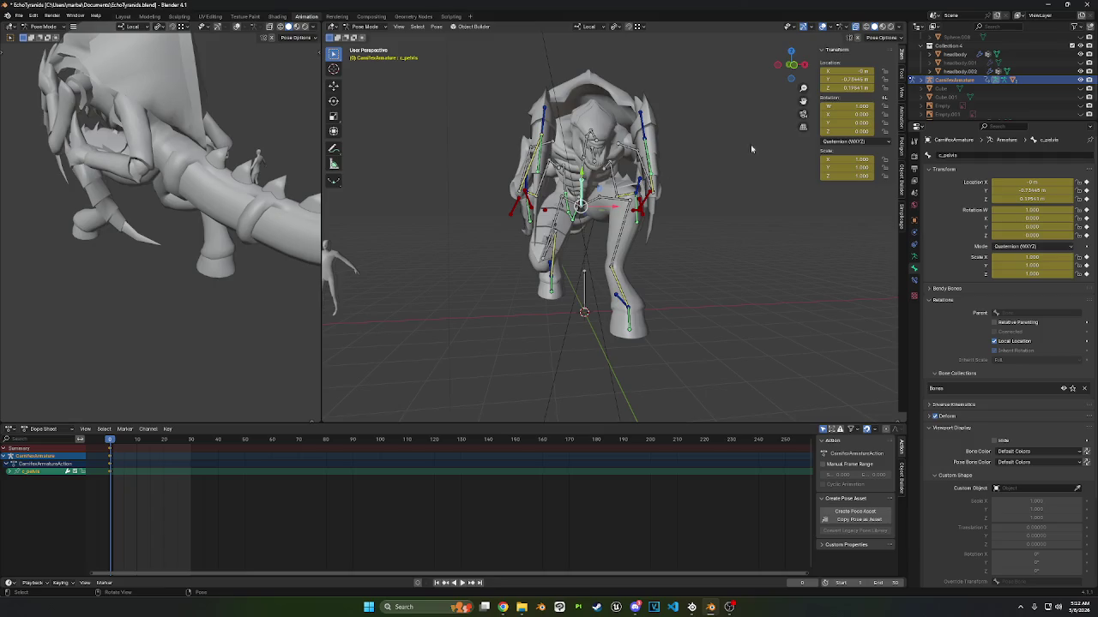
- Tilt the pelvis and rotate the c_spine bone in two increments
{"action": "left_click", "coordinate": [795, 75]}
{"action": "key", "text": "r"}
{"action": "left_click", "coordinate": [695, 196]}
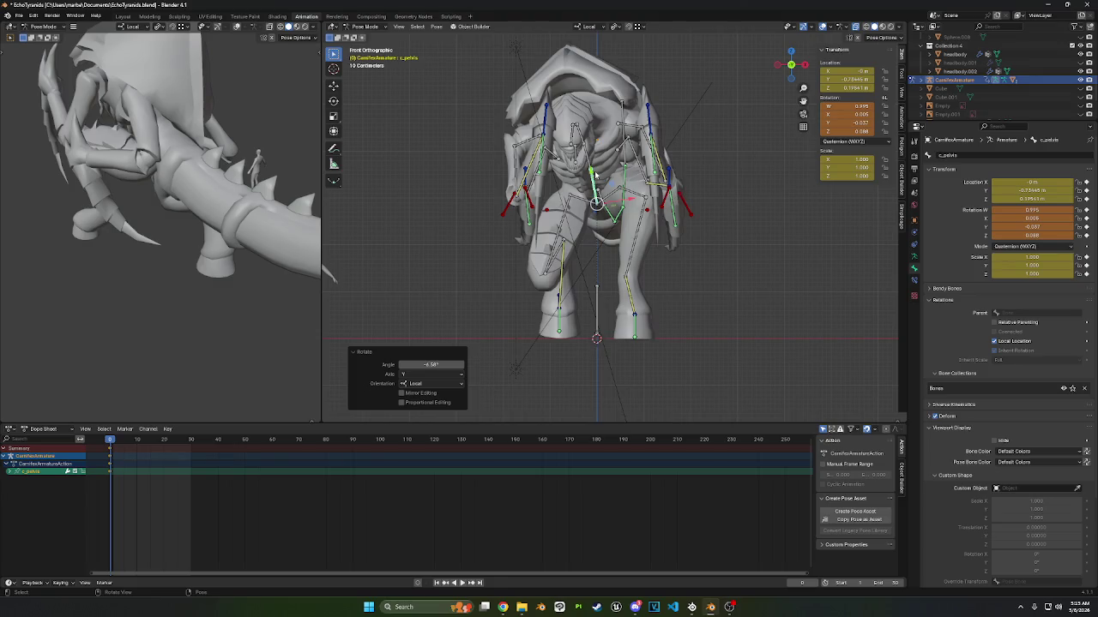
{"action": "left_click", "coordinate": [590, 168]}
{"action": "key", "text": "r"}
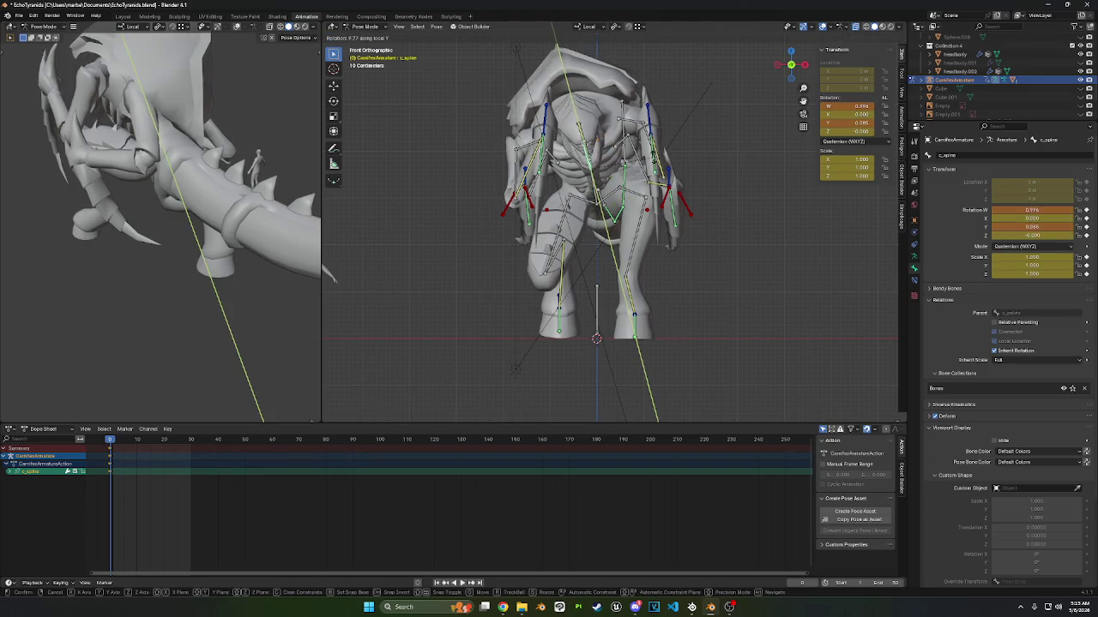
{"action": "left_click", "coordinate": [754, 133]}
{"action": "key", "text": "r"}
{"action": "left_click", "coordinate": [729, 171]}
- Select the upper shoulder bones and try a shoulder rotation, then cancel it
{"action": "mouse_move", "coordinate": [729, 172]}
{"action": "middle_mouse_down"}
{"action": "mouse_move", "coordinate": [738, 174]}
{"action": "mouse_move", "coordinate": [583, 159]}
{"action": "mouse_move", "coordinate": [554, 170]}
{"action": "middle_mouse_up"}
{"action": "left_click", "coordinate": [612, 146]}
{"action": "left_click", "coordinate": [554, 170], "text": "shift"}
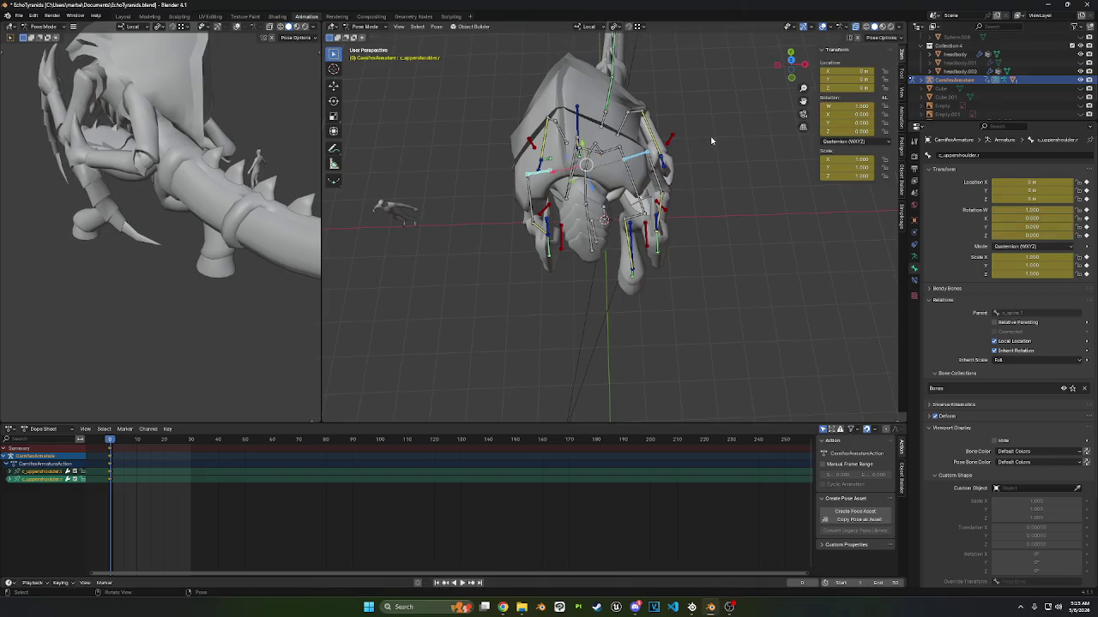
{"action": "left_click", "coordinate": [638, 155]}
{"action": "key", "text": "r"}
{"action": "key", "text": "Escape"}
- Move the right lower-arm IK bone and adjust the right upper-arm IK bone
{"action": "mouse_move", "coordinate": [726, 153]}
{"action": "middle_mouse_down"}
{"action": "mouse_move", "coordinate": [673, 122]}
{"action": "mouse_move", "coordinate": [652, 150]}
{"action": "mouse_move", "coordinate": [669, 235]}
{"action": "middle_mouse_up"}
{"action": "left_click", "coordinate": [691, 268]}
{"action": "key", "text": "g"}
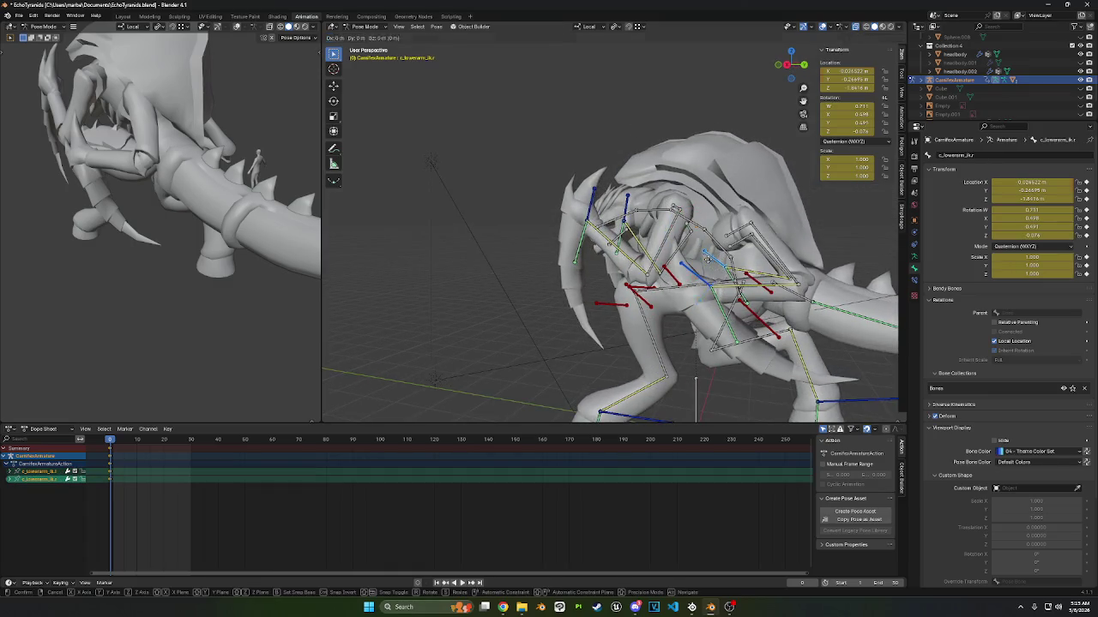
{"action": "left_click", "coordinate": [714, 271]}
{"action": "left_click", "coordinate": [594, 203]}
{"action": "left_click", "coordinate": [631, 204]}
- Viewed from behind, move an arm bone and the shoulder-top bone
{"action": "left_click_drag", "start_coordinate": [631, 206], "coordinate": [630, 216]}
{"action": "middle_click_drag", "start_coordinate": [628, 216], "coordinate": [566, 257]}
{"action": "left_click", "coordinate": [584, 249]}
{"action": "key", "text": "g"}
{"action": "left_click", "coordinate": [563, 235]}
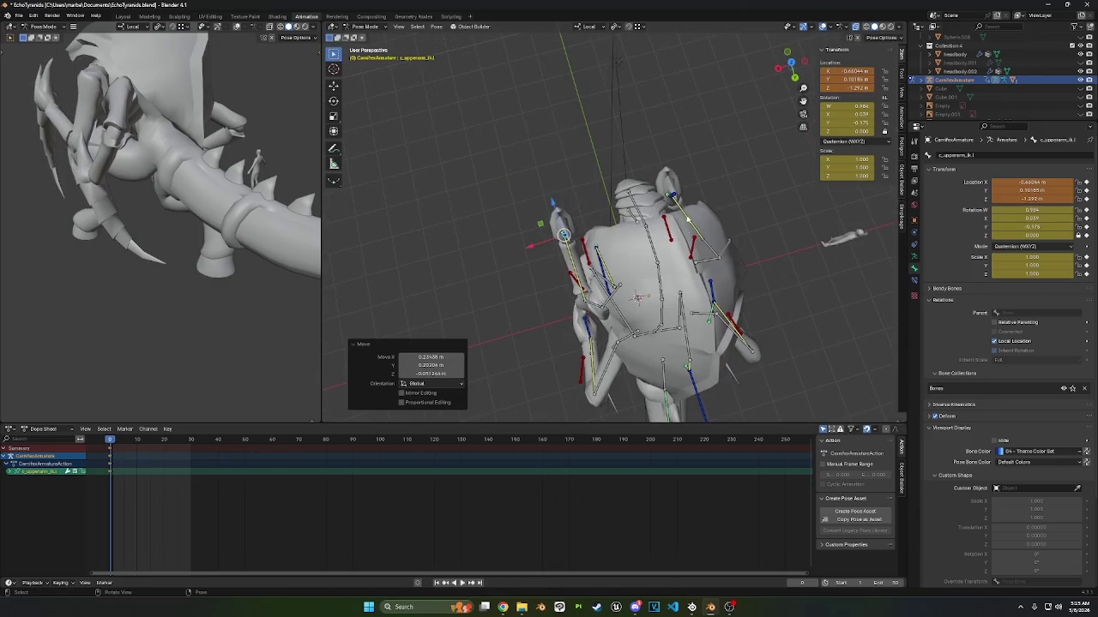
{"action": "left_click", "coordinate": [673, 196]}
{"action": "key", "text": "g"}
{"action": "left_click", "coordinate": [706, 314]}
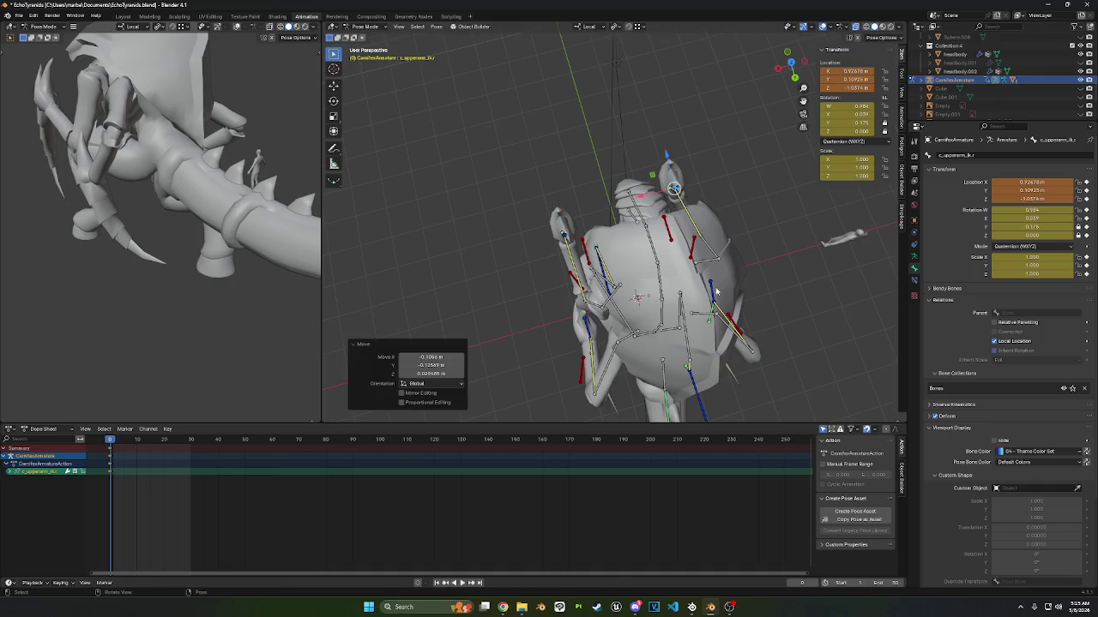
- Move the lower-arm IK bone, nudge the hand bone and shift the elbow bone
{"action": "left_click", "coordinate": [717, 292]}
{"action": "key", "text": "g"}
{"action": "left_click", "coordinate": [617, 327]}
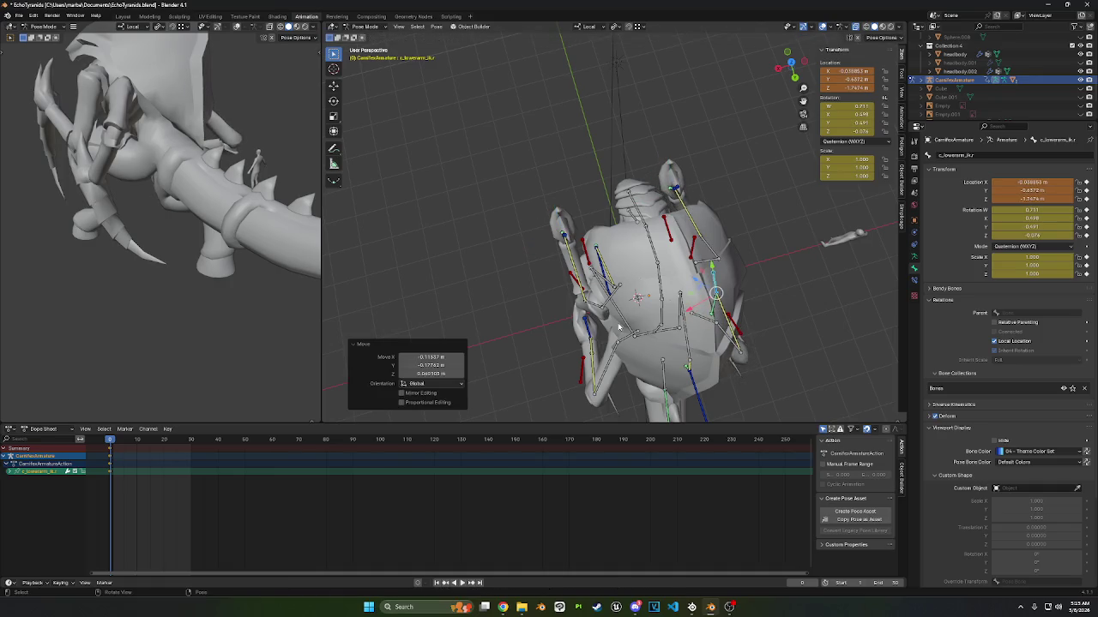
{"action": "left_click", "coordinate": [578, 345]}
{"action": "key", "text": "g"}
{"action": "left_click", "coordinate": [583, 357]}
{"action": "left_click", "coordinate": [730, 317]}
{"action": "key", "text": "g"}
{"action": "left_click", "coordinate": [730, 315]}
- From the front, raise both upper-arm bones together
{"action": "middle_click_drag", "start_coordinate": [730, 315], "coordinate": [338, 226]}
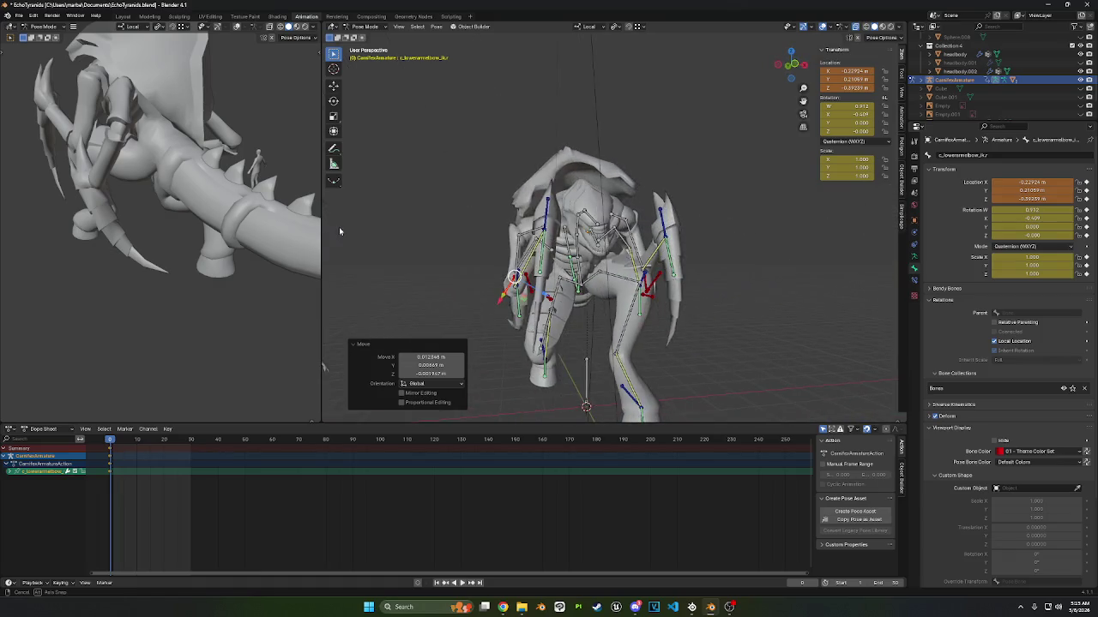
{"action": "left_click", "coordinate": [519, 279]}
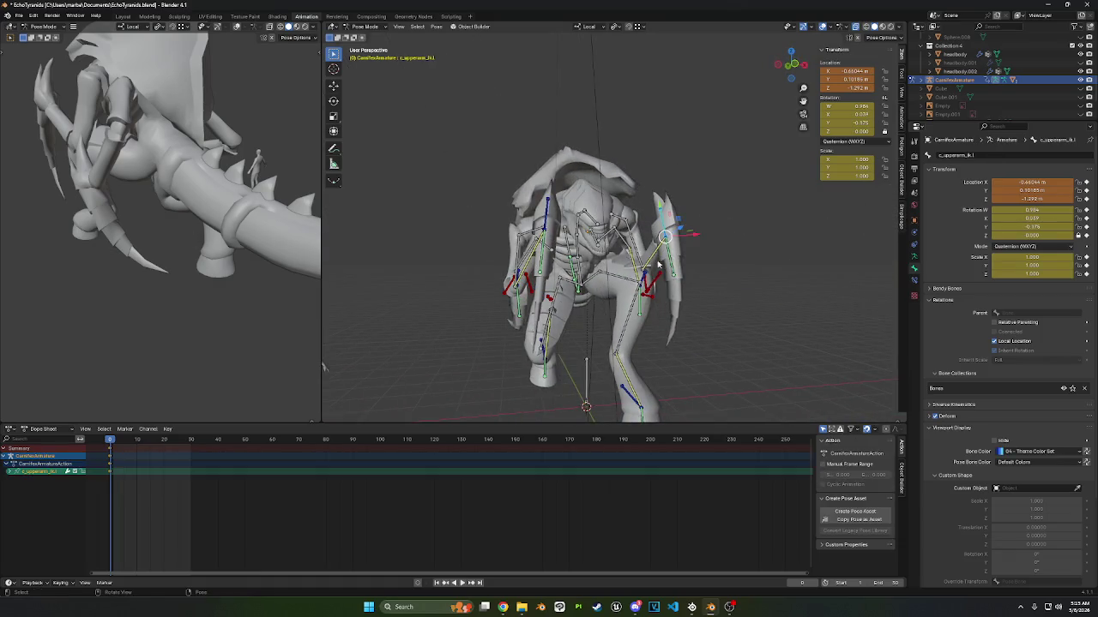
{"action": "left_click", "coordinate": [658, 280], "text": "shift"}
{"action": "key", "text": "g"}
{"action": "left_click", "coordinate": [661, 283]}
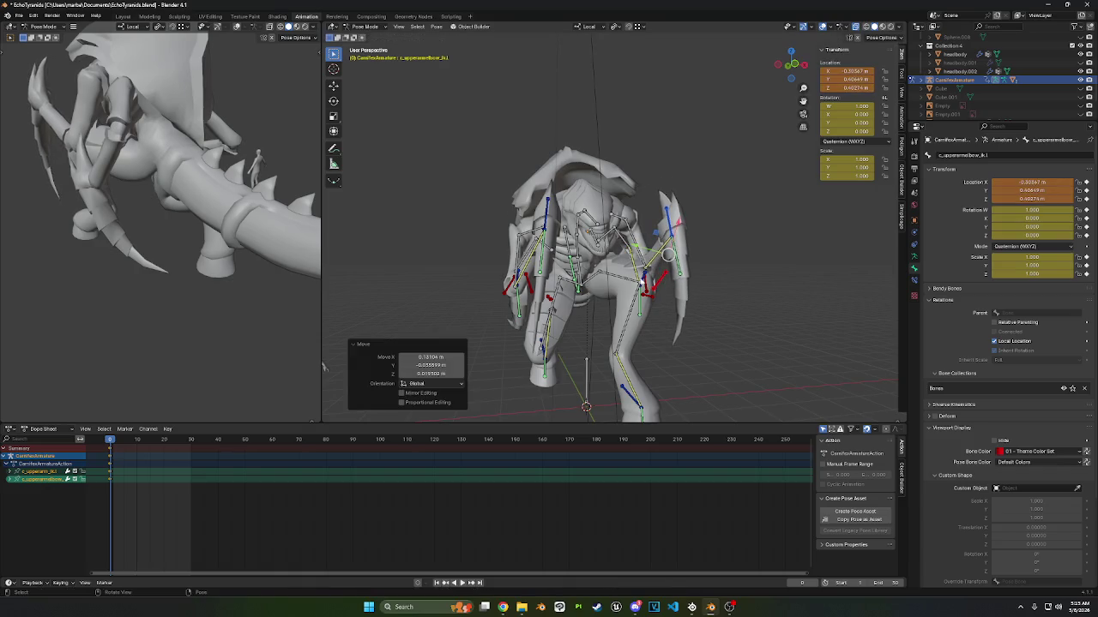
- Lower c_pelvis vertically along Z in front orthographic view for a crouch
{"action": "left_click", "coordinate": [580, 278]}
{"action": "left_click", "coordinate": [795, 64]}
{"action": "key", "text": "g"}
{"action": "key", "text": "z"}
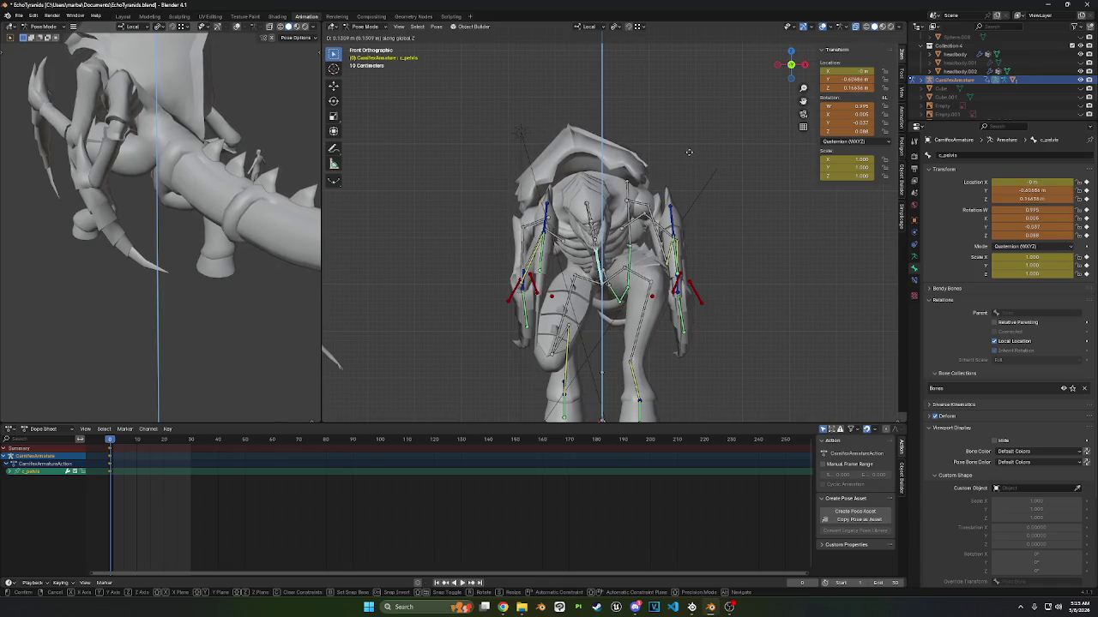
{"action": "left_click", "coordinate": [686, 156]}
- Move the knee IK bone and rotate the c_hip bone about −17°
{"action": "mouse_move", "coordinate": [686, 156]}
{"action": "middle_mouse_down"}
{"action": "mouse_move", "coordinate": [652, 195]}
{"action": "mouse_move", "coordinate": [625, 294]}
{"action": "mouse_move", "coordinate": [657, 306]}
{"action": "mouse_move", "coordinate": [681, 238]}
{"action": "middle_mouse_up"}
{"action": "left_click", "coordinate": [641, 280]}
{"action": "key", "text": "g"}
{"action": "left_click", "coordinate": [650, 325]}
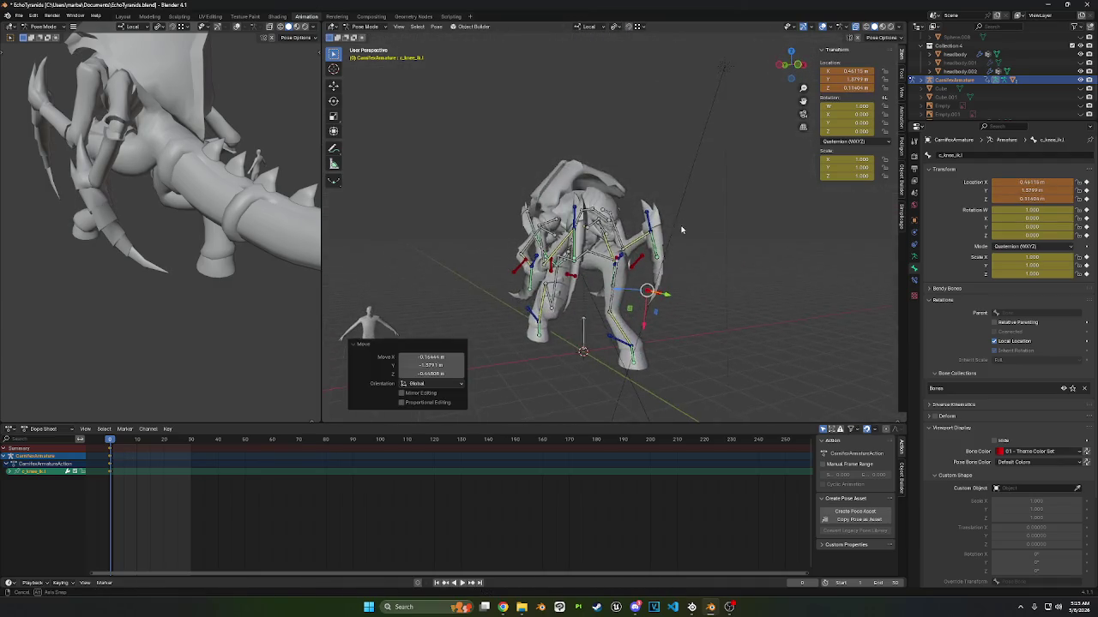
{"action": "mouse_move", "coordinate": [591, 262]}
{"action": "middle_mouse_down"}
{"action": "mouse_move", "coordinate": [728, 249]}
{"action": "mouse_move", "coordinate": [599, 264]}
{"action": "mouse_move", "coordinate": [697, 253]}
{"action": "middle_mouse_up"}
{"action": "left_click", "coordinate": [585, 265]}
{"action": "key", "text": "r"}
{"action": "left_click", "coordinate": [592, 262]}
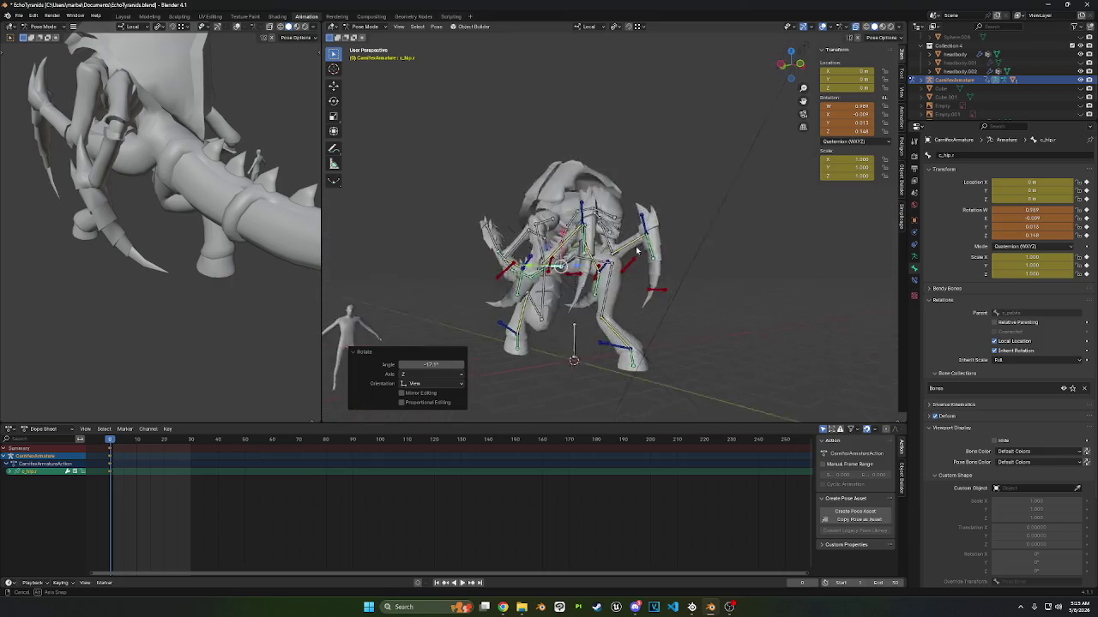
- Select all bones and keyframe the full pose at frame 0
{"action": "left_click", "coordinate": [794, 64]}
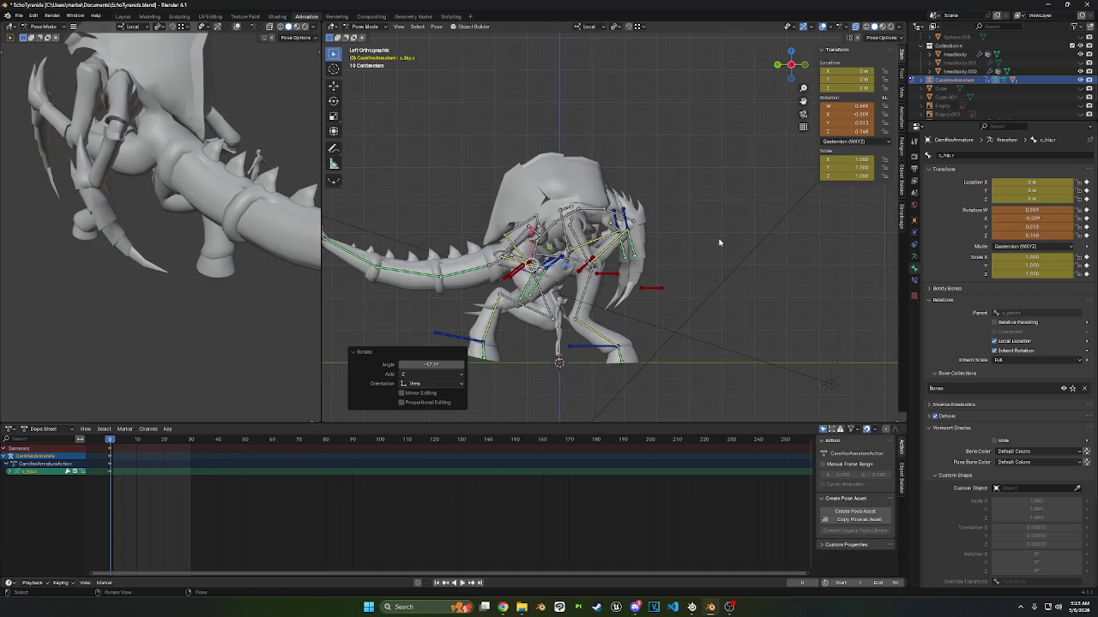
{"action": "key", "text": "a"}
{"action": "key", "text": "i"}
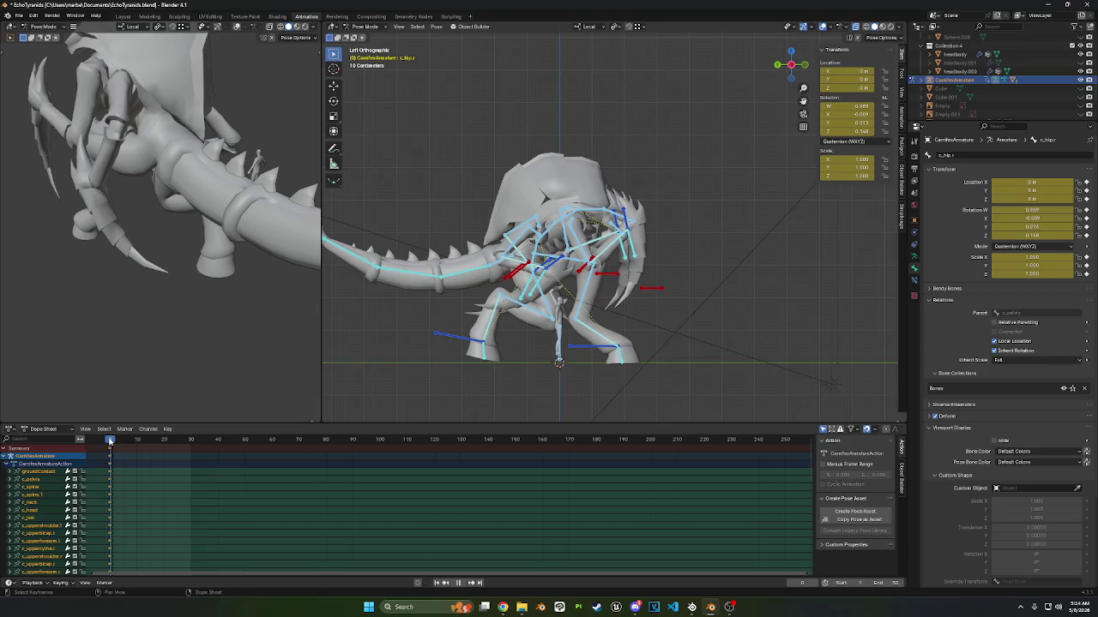
- Duplicate the frame-0 keys to frame 30 and copy them
{"action": "left_click", "coordinate": [110, 450]}
{"action": "key", "text": "shift+d"}
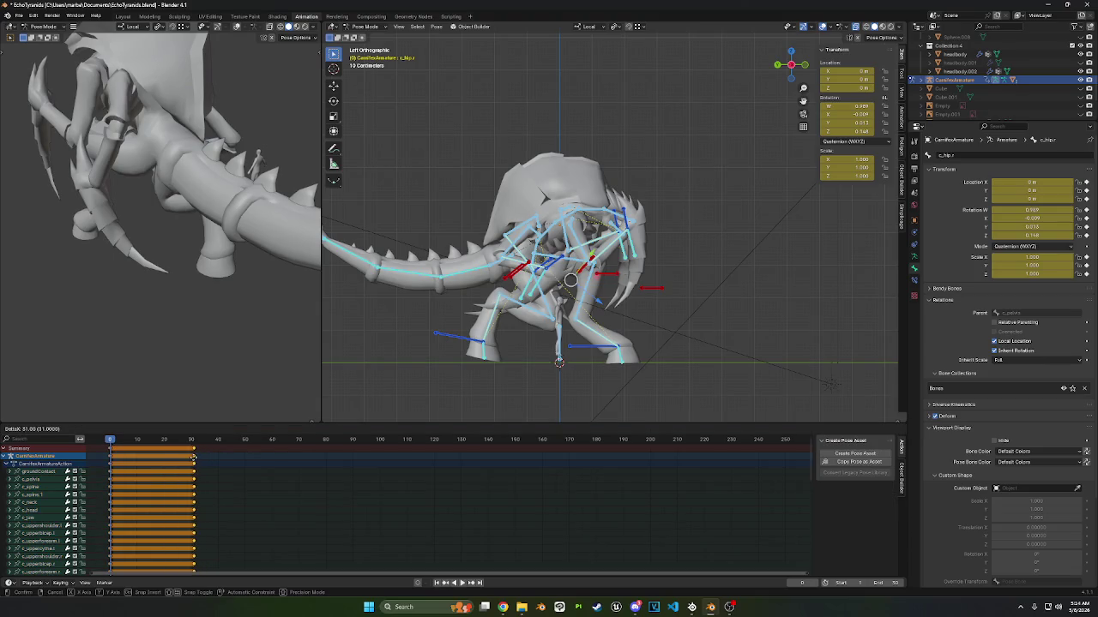
{"action": "left_click", "coordinate": [190, 461]}
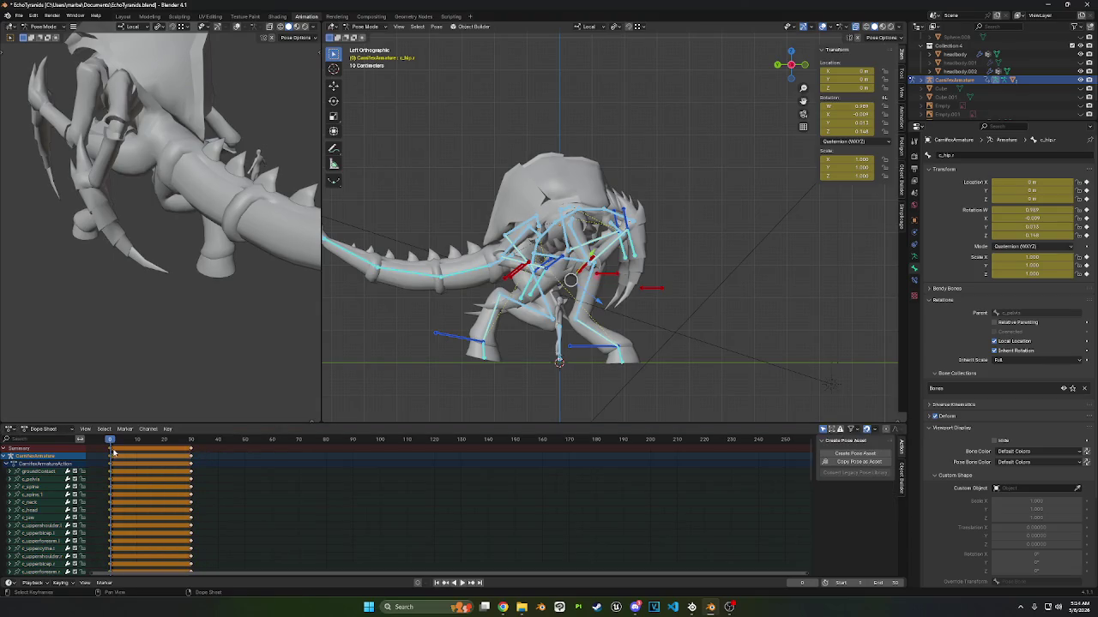
{"action": "right_click", "coordinate": [502, 242]}
{"action": "right_click", "coordinate": [112, 449]}
{"action": "left_click", "coordinate": [84, 449]}
{"action": "key", "text": "space"}
- Paste the copied pose at frame 15, redo it as Paste Flipped, and play the cycle
{"action": "right_click", "coordinate": [152, 452]}
{"action": "left_click", "coordinate": [142, 464]}
{"action": "key", "text": "shift+Left"}
{"action": "key", "text": "space"}
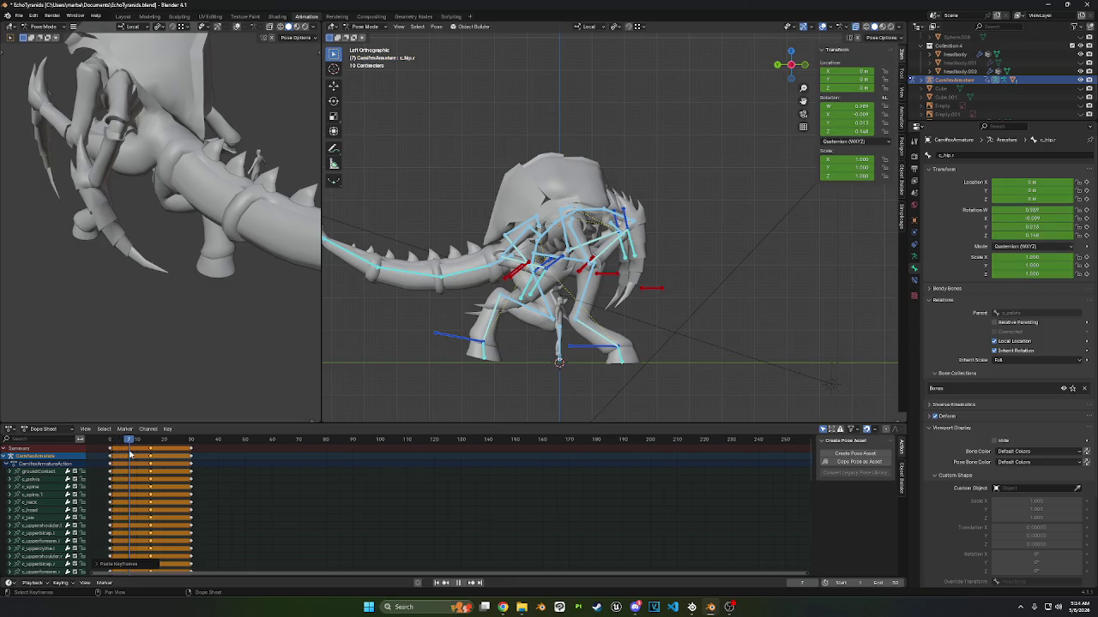
{"action": "right_click", "coordinate": [150, 457]}
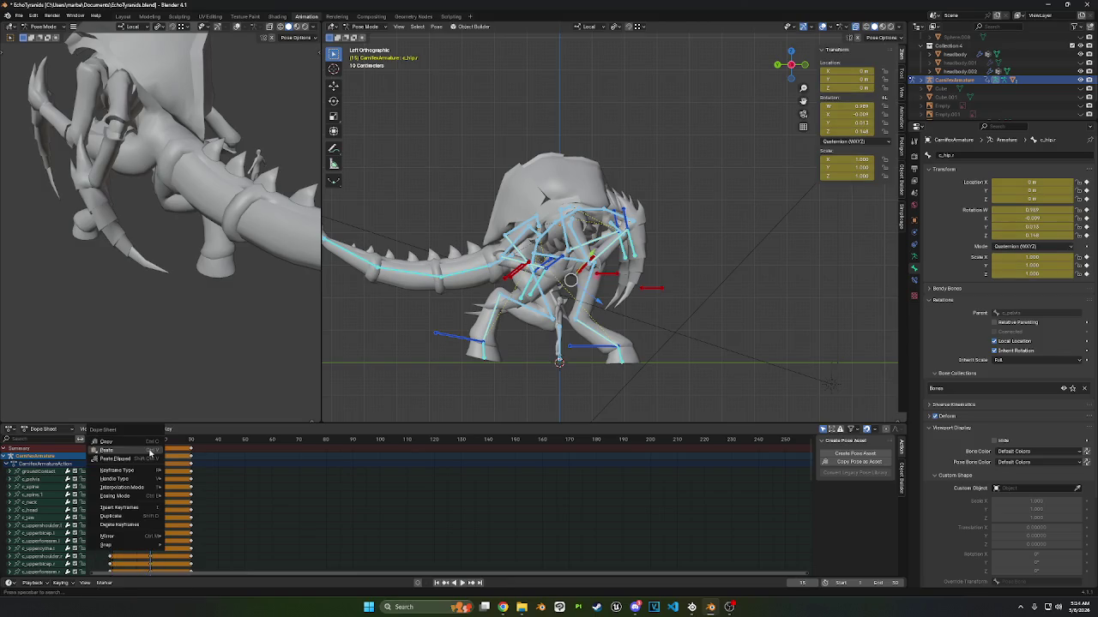
{"action": "left_click", "coordinate": [138, 461]}
{"action": "key", "text": "space"}
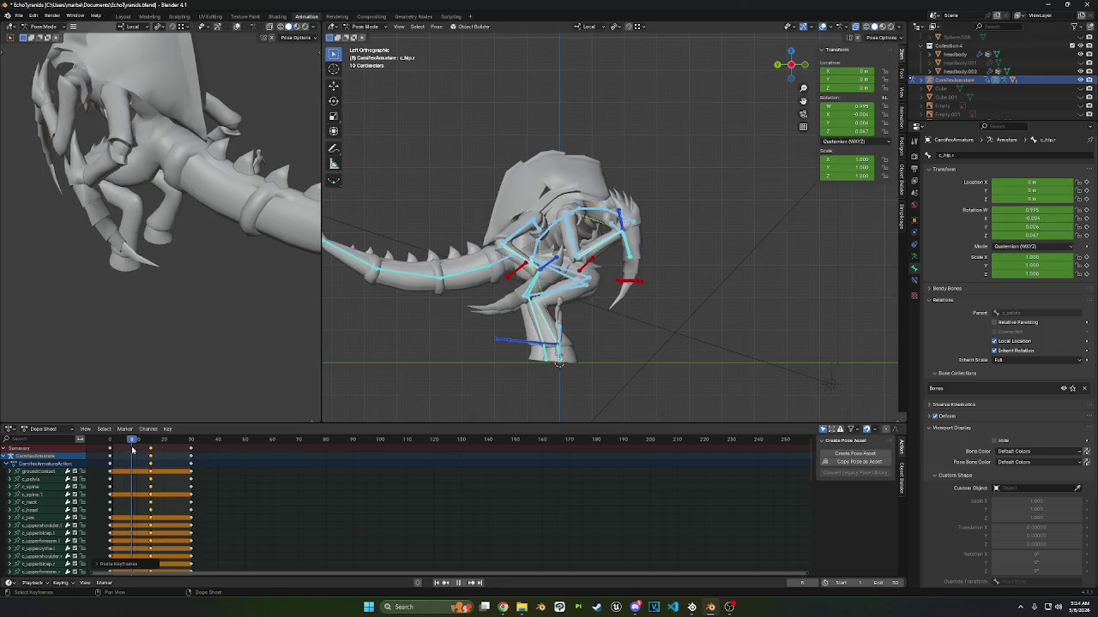
- Raise c_pelvis and the arm IK bones at frame 8 and keyframe the lifted pose
{"action": "key", "text": "space"}
{"action": "left_click", "coordinate": [534, 260]}
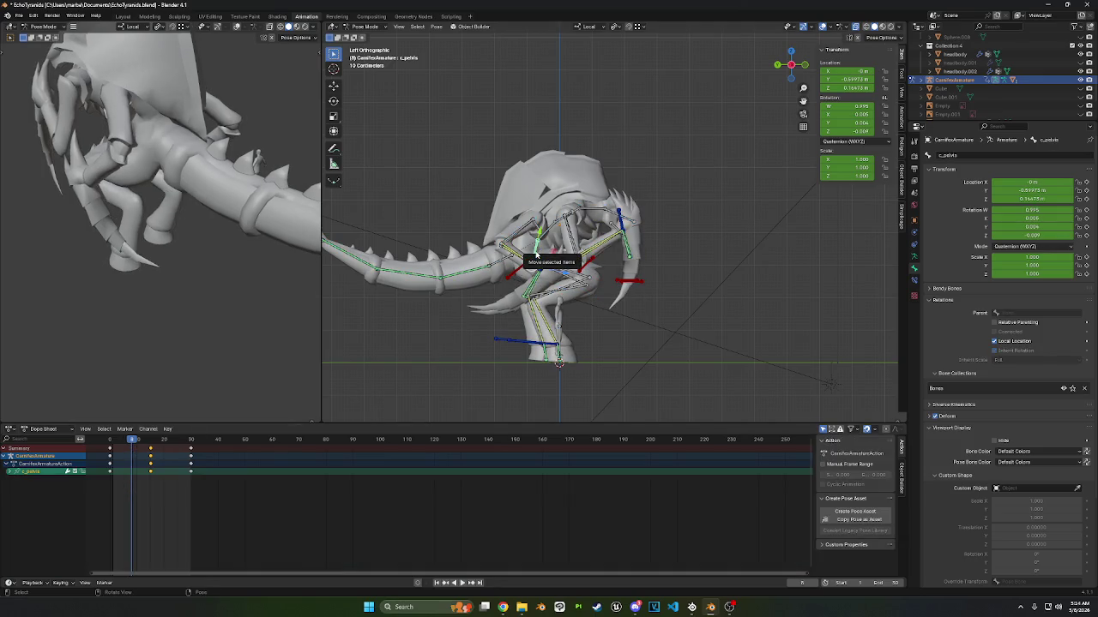
{"action": "left_click", "coordinate": [623, 225], "text": "shift"}
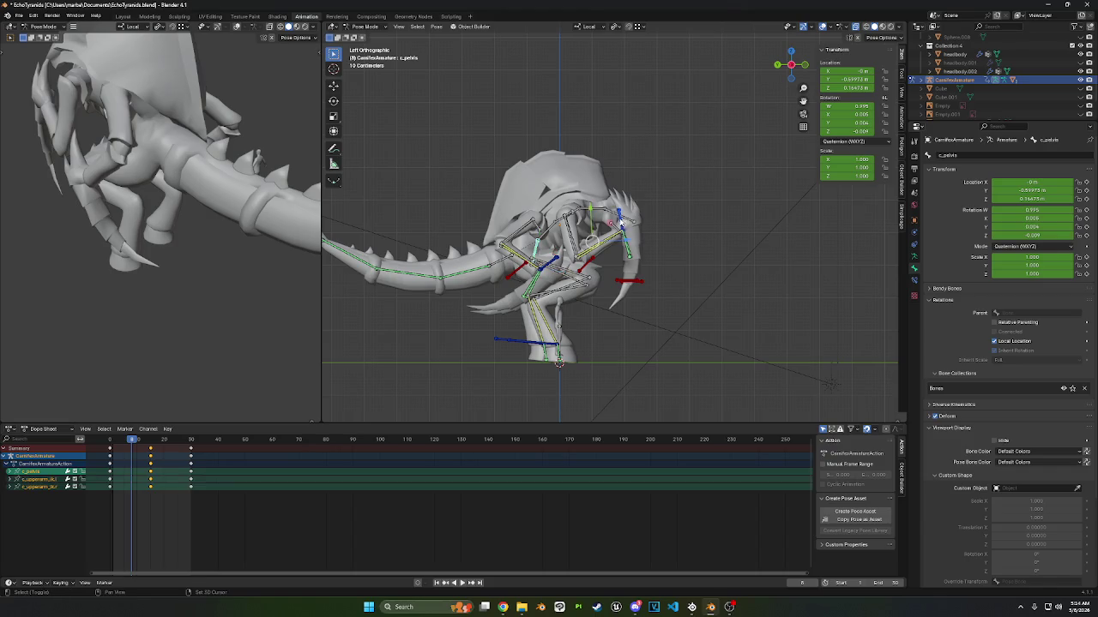
{"action": "left_click", "coordinate": [559, 265], "text": "shift"}
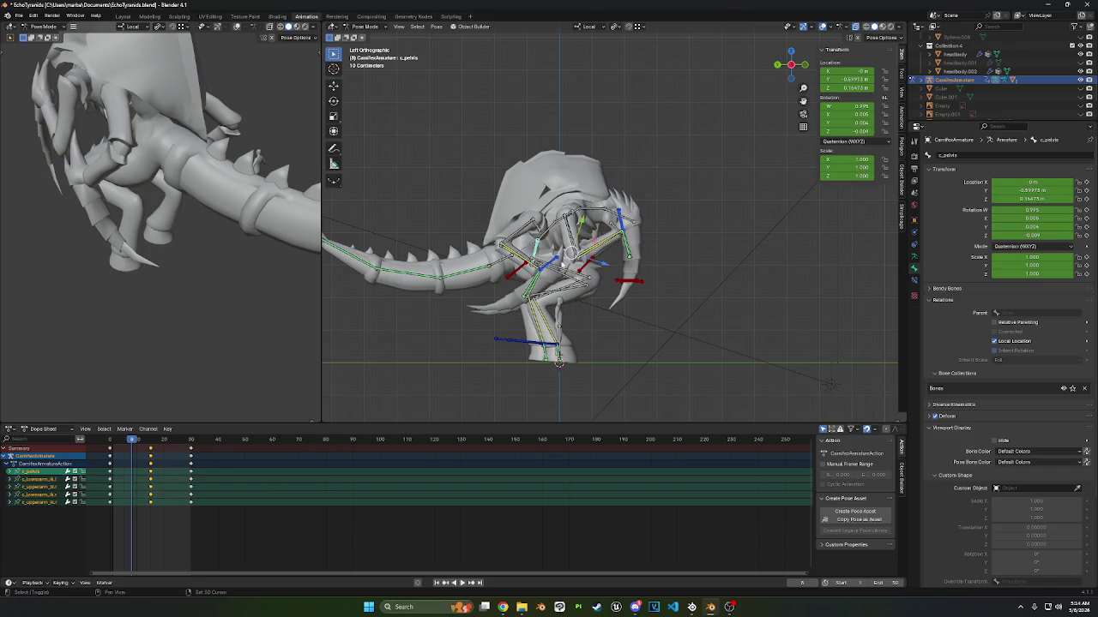
{"action": "left_click", "coordinate": [547, 275], "text": "shift"}
{"action": "left_click", "coordinate": [510, 278], "text": "shift"}
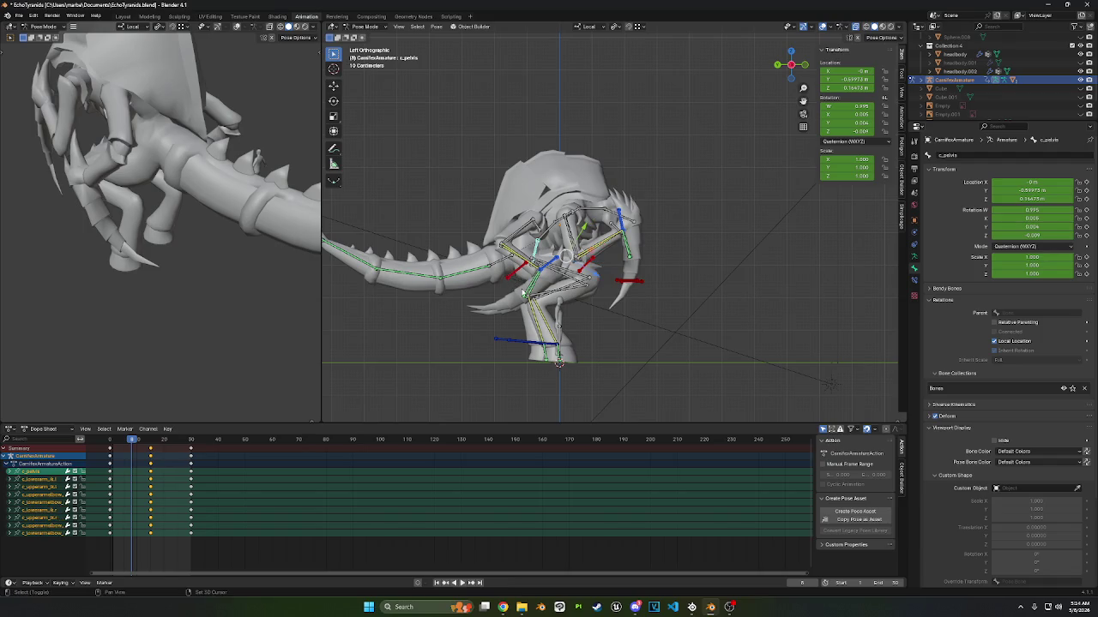
{"action": "key", "text": "g"}
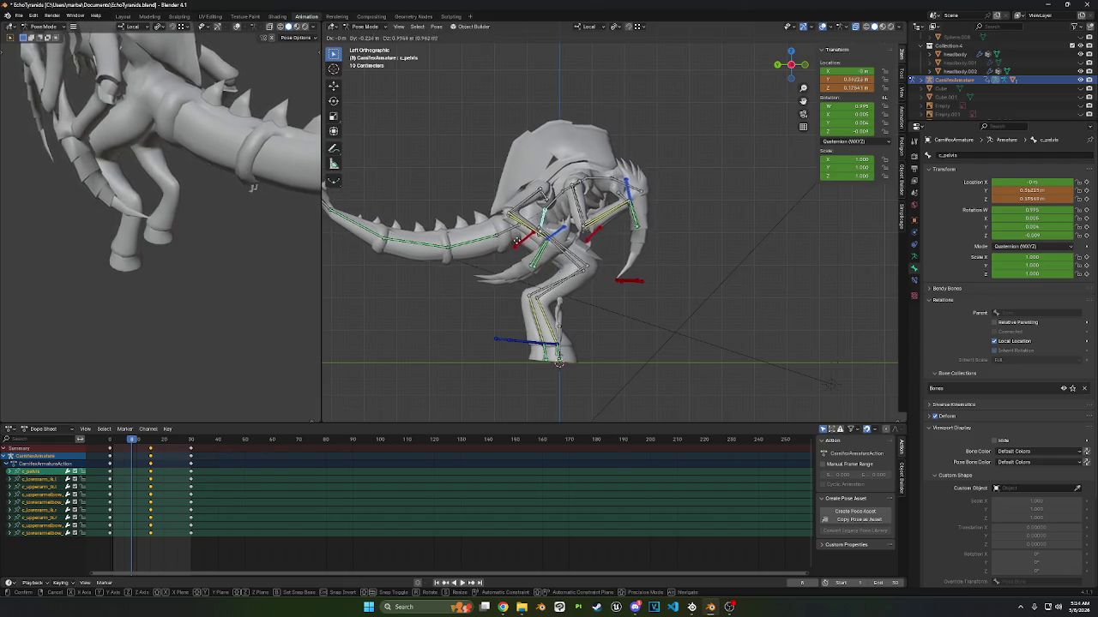
{"action": "left_click", "coordinate": [518, 245]}
{"action": "key", "text": "i"}
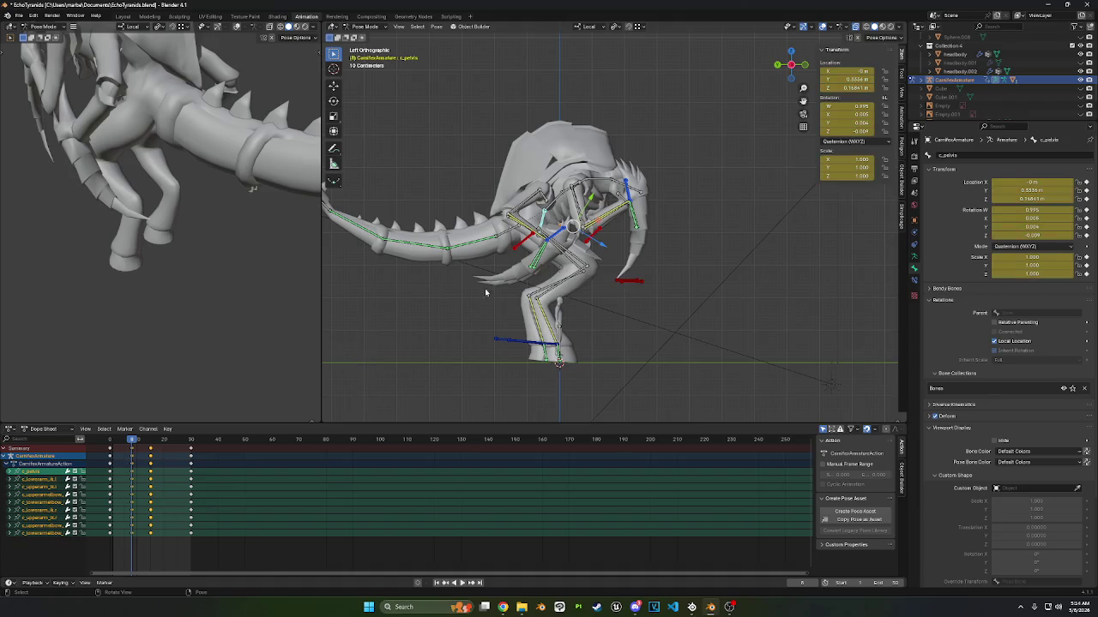
{"action": "key", "text": "space"}
- Duplicate the frame 1 keyframes to a new spot on the timeline and play back the step
{"action": "left_click", "coordinate": [133, 450]}
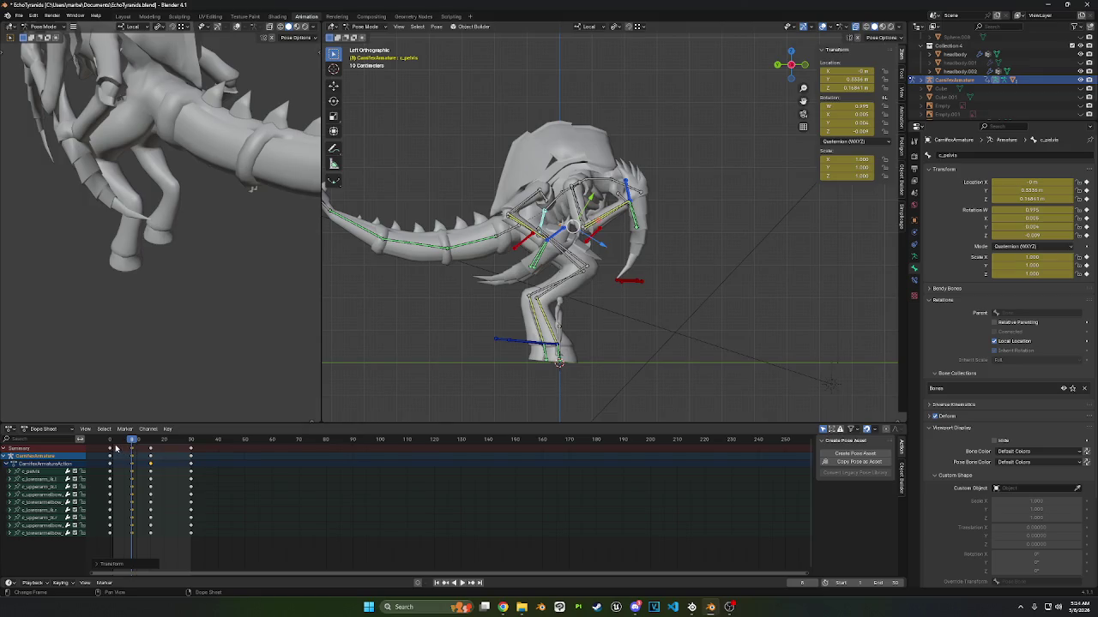
{"action": "left_click", "coordinate": [112, 440]}
{"action": "key", "text": "shift+d"}
{"action": "left_click", "coordinate": [112, 453]}
{"action": "key", "text": "space"}
{"action": "key", "text": "space"}
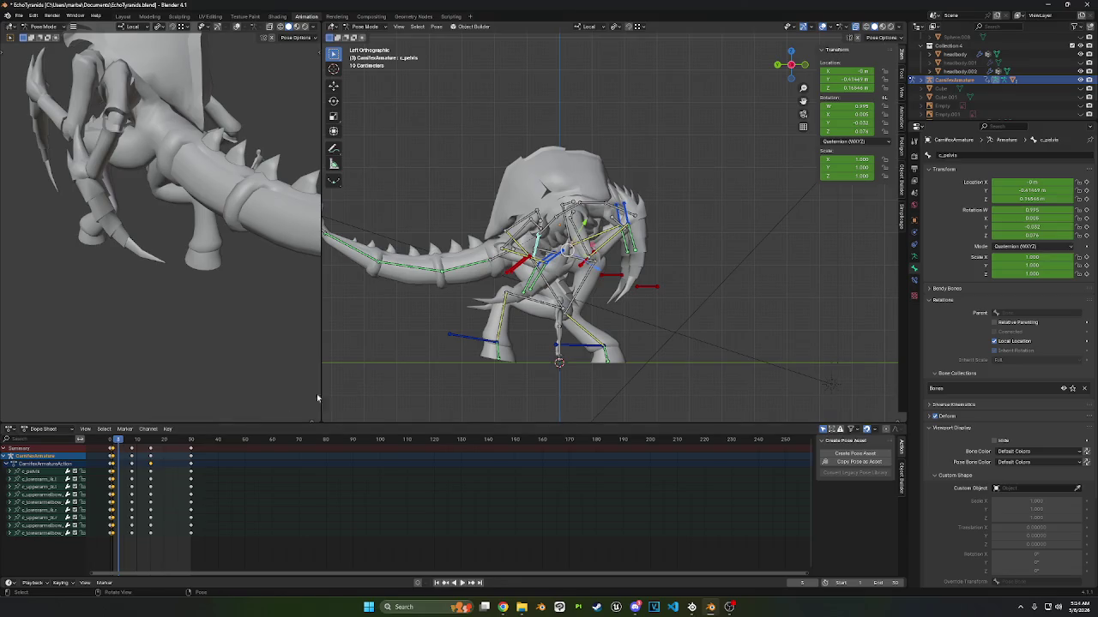
{"action": "left_click", "coordinate": [480, 348]}
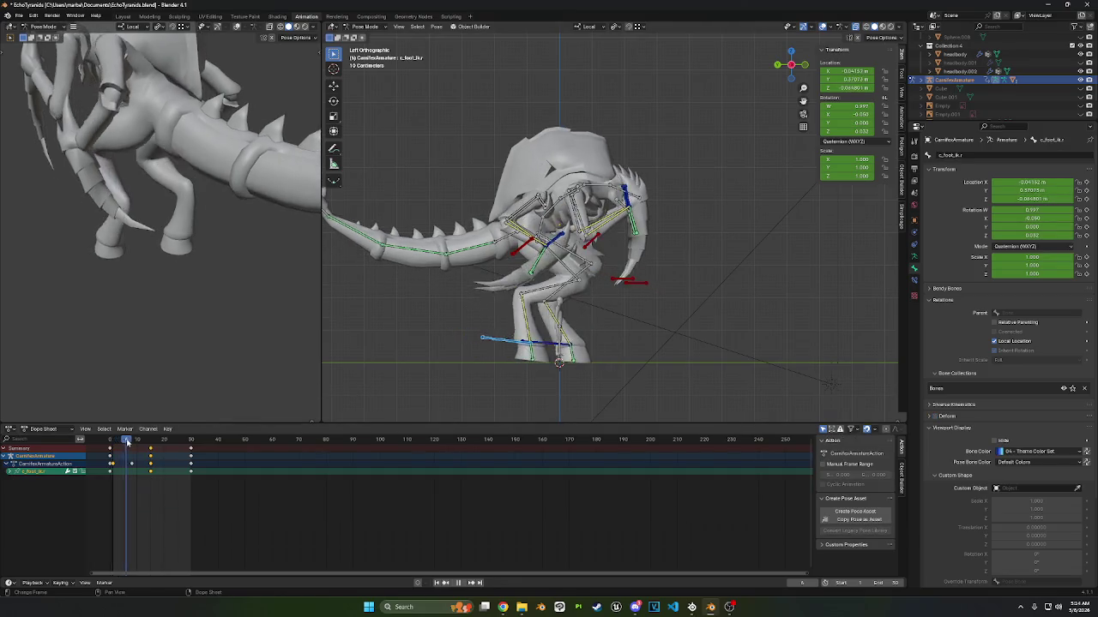
- Move and rotate the right foot IK bone at frame 8, then keyframe it
{"action": "left_click_drag", "start_coordinate": [117, 439], "coordinate": [133, 439]}
{"action": "key", "text": "g"}
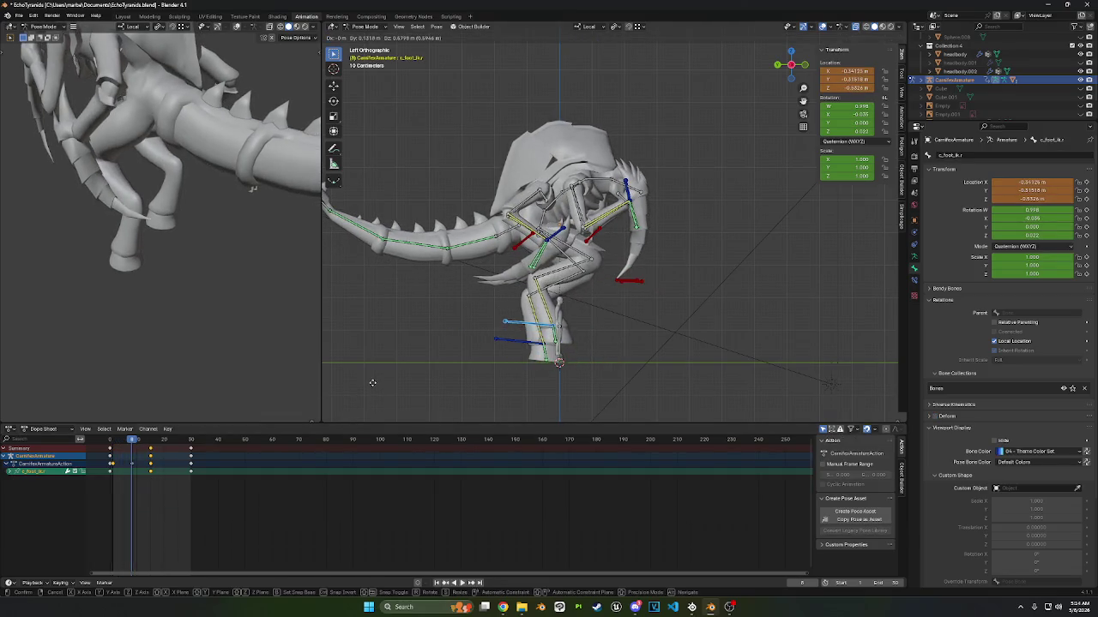
{"action": "left_click", "coordinate": [557, 334]}
{"action": "key", "text": "r"}
{"action": "left_click", "coordinate": [576, 321]}
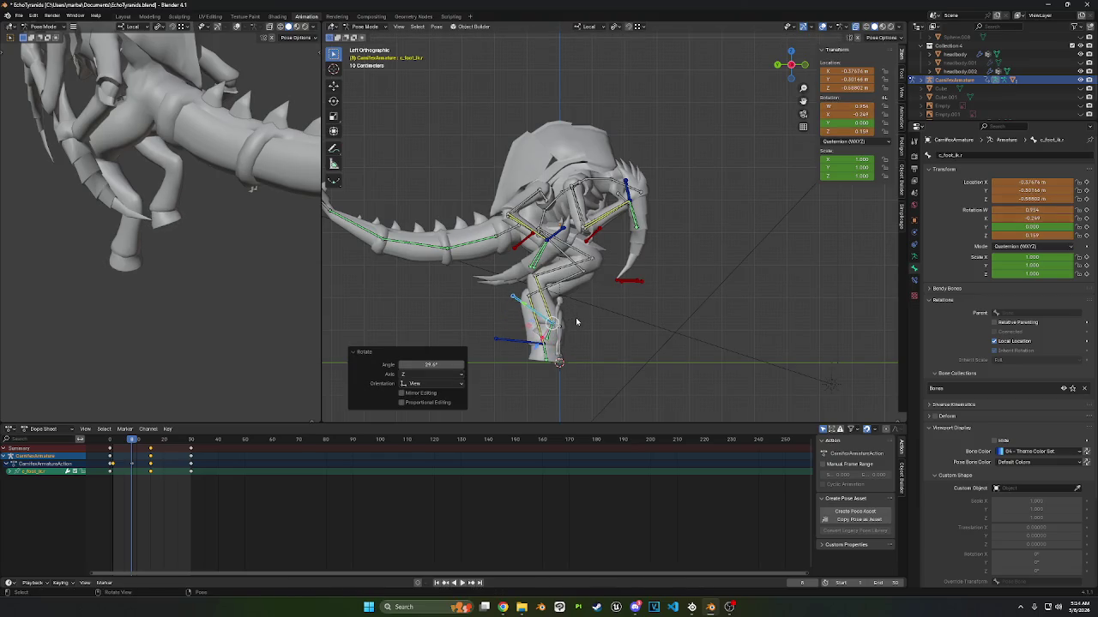
{"action": "key", "text": "i"}
- Rotate the right foot IK bone again at frame 12, key it, and play back
{"action": "left_click_drag", "start_coordinate": [132, 443], "coordinate": [143, 447]}
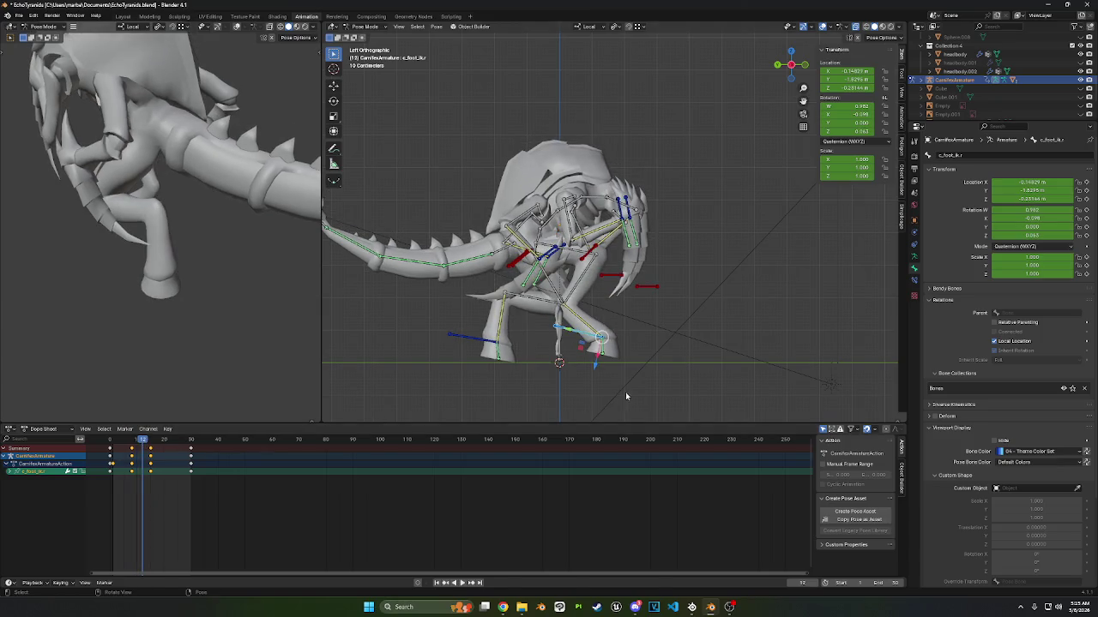
{"action": "key", "text": "r"}
{"action": "left_click", "coordinate": [677, 316]}
{"action": "key", "text": "i"}
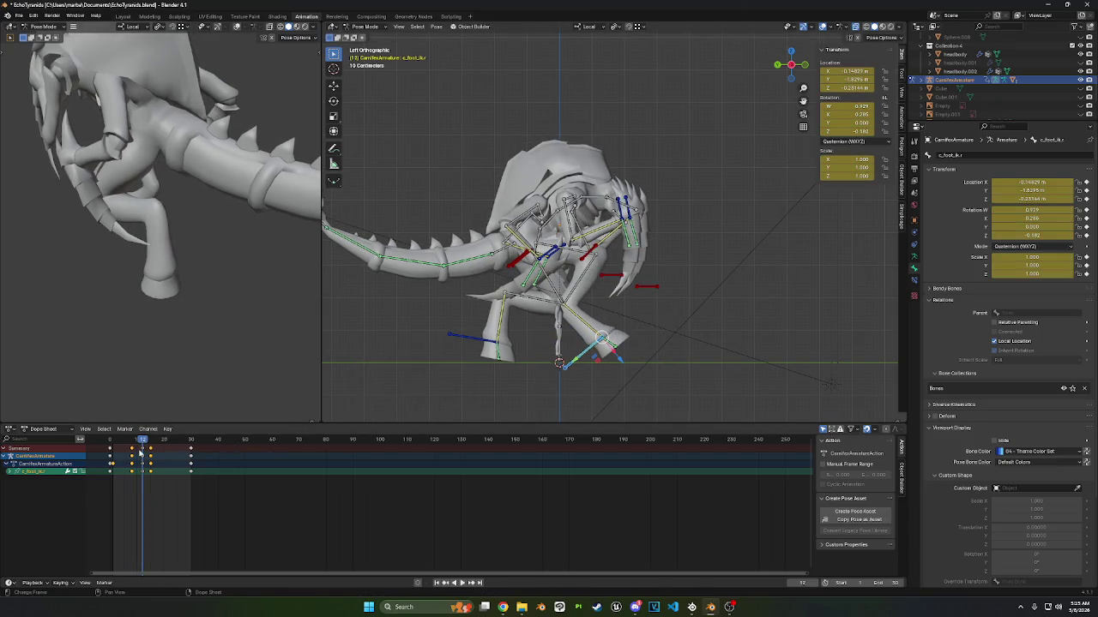
{"action": "key", "text": "space"}
- Tilt the foot about −10.4° at frame 22, cancel a stray move, and return to frame 8
{"action": "left_click_drag", "start_coordinate": [154, 442], "coordinate": [167, 442]}
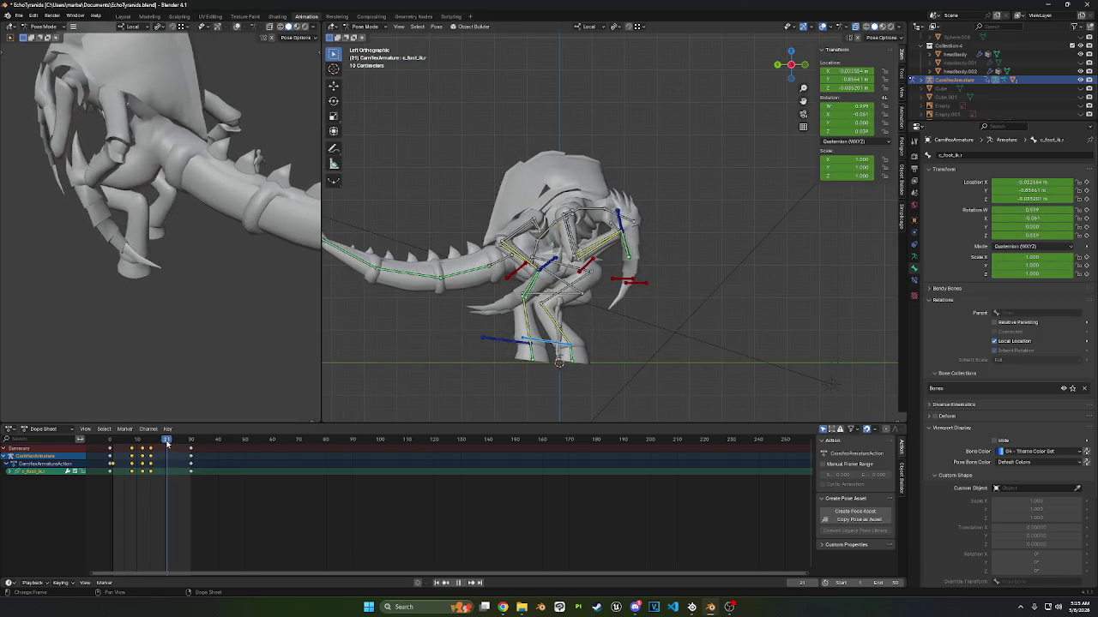
{"action": "left_click_drag", "start_coordinate": [168, 442], "coordinate": [171, 443]}
{"action": "key", "text": "r"}
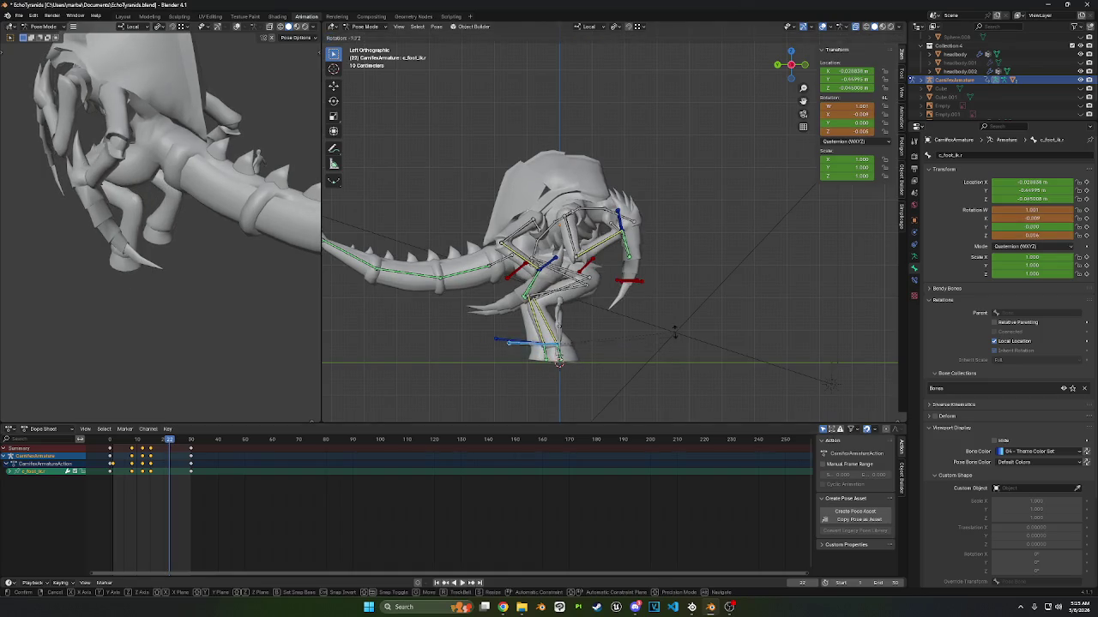
{"action": "left_click", "coordinate": [674, 345]}
{"action": "key", "text": "g"}
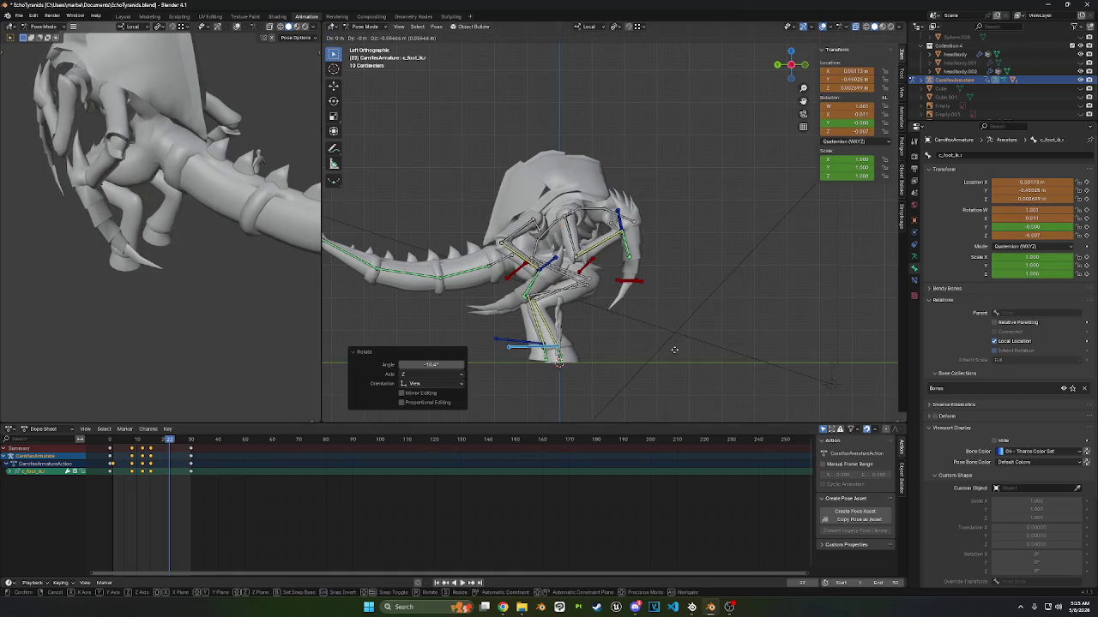
{"action": "right_click", "coordinate": [674, 352]}
{"action": "key", "text": "Down"}
{"action": "key", "text": "Down"}
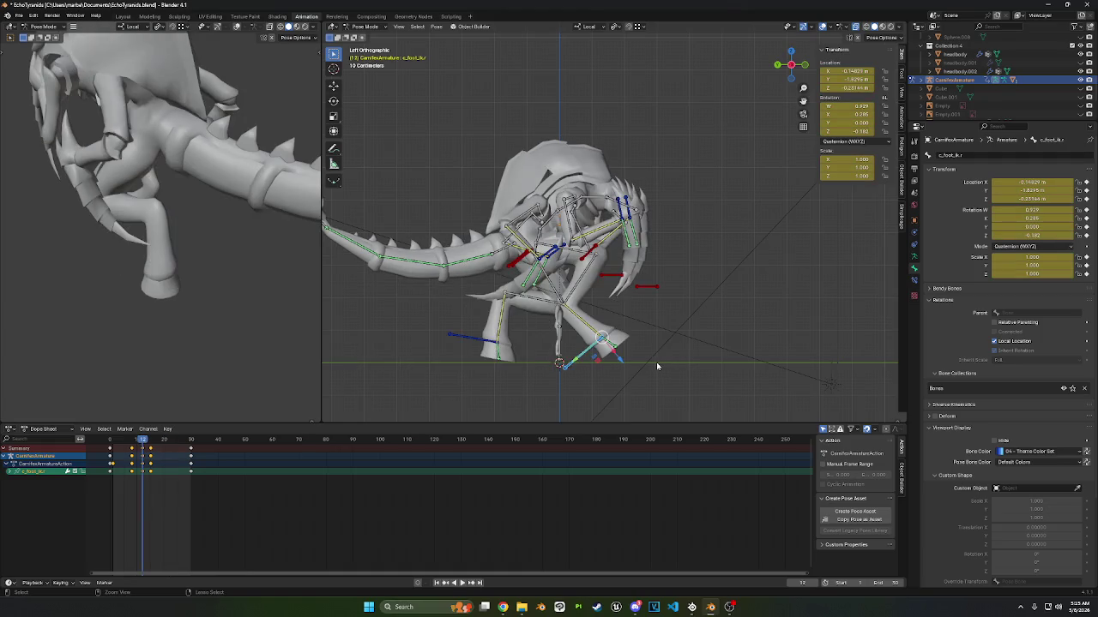
{"action": "left_click_drag", "start_coordinate": [140, 441], "coordinate": [133, 441]}
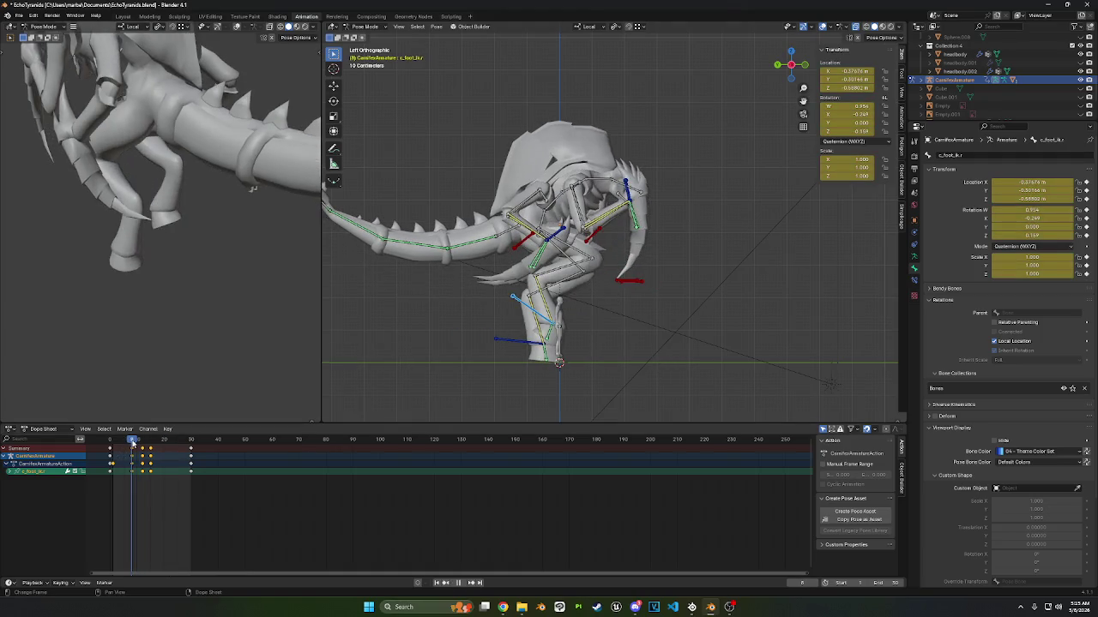
{"action": "left_click", "coordinate": [496, 359]}
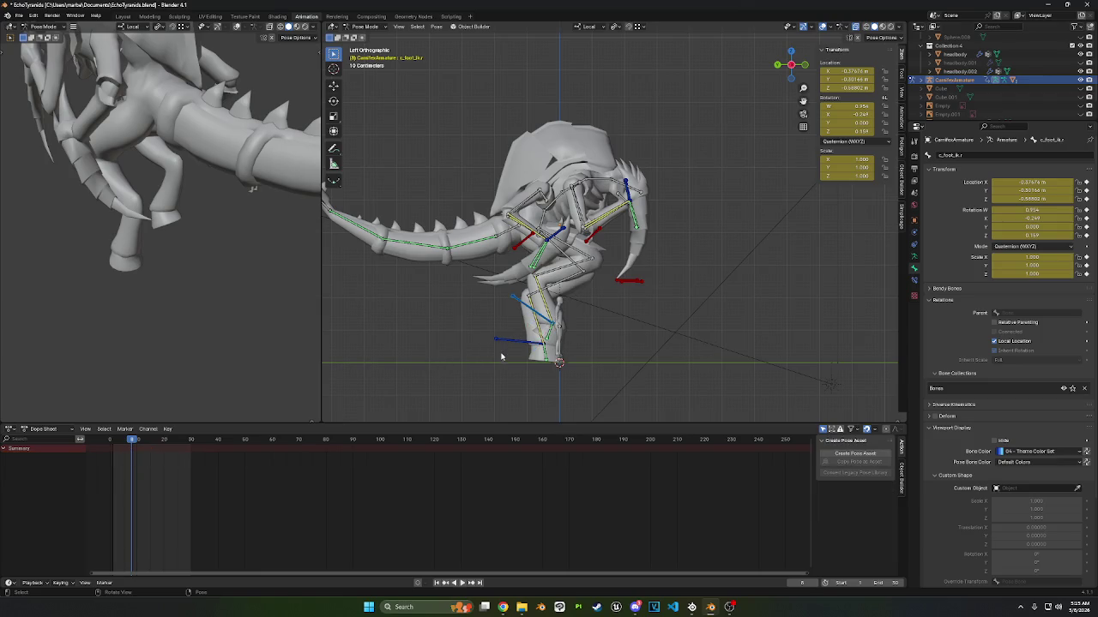
- Select the left foot IK control and keyframe its current pose around frame 8
{"action": "left_click", "coordinate": [508, 343]}
{"action": "left_click_drag", "start_coordinate": [112, 440], "coordinate": [132, 441]}
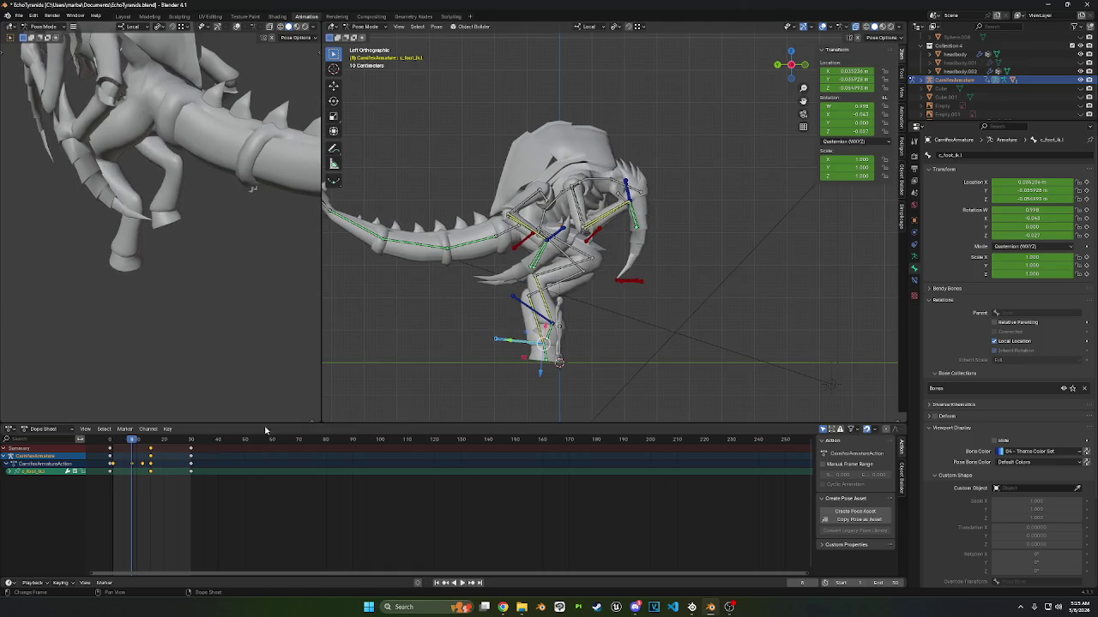
{"action": "key", "text": "r"}
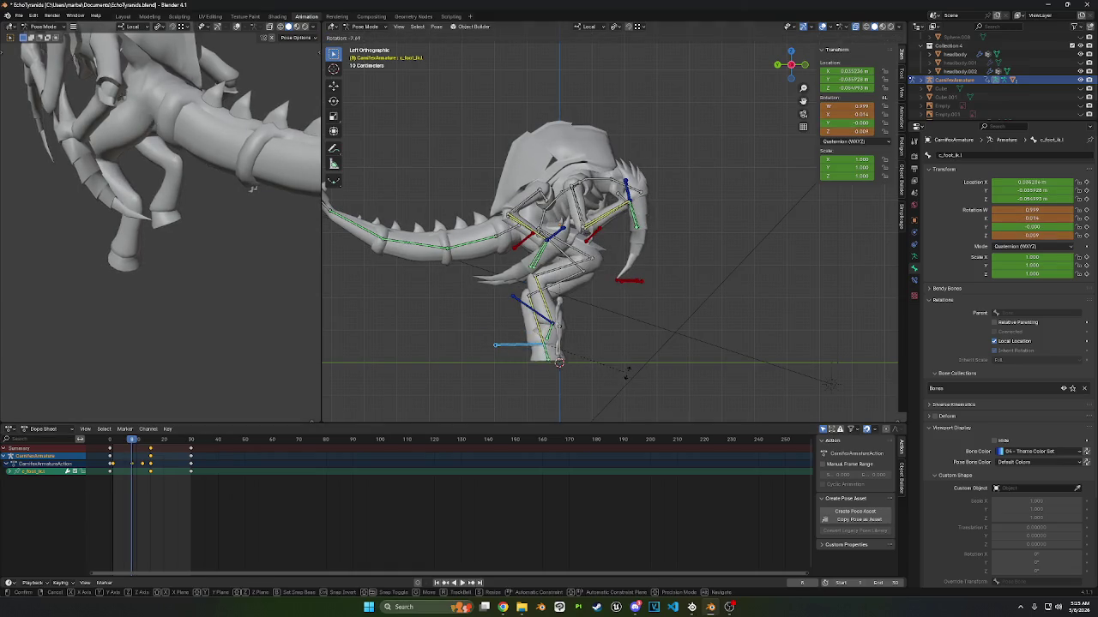
{"action": "key", "text": "Escape"}
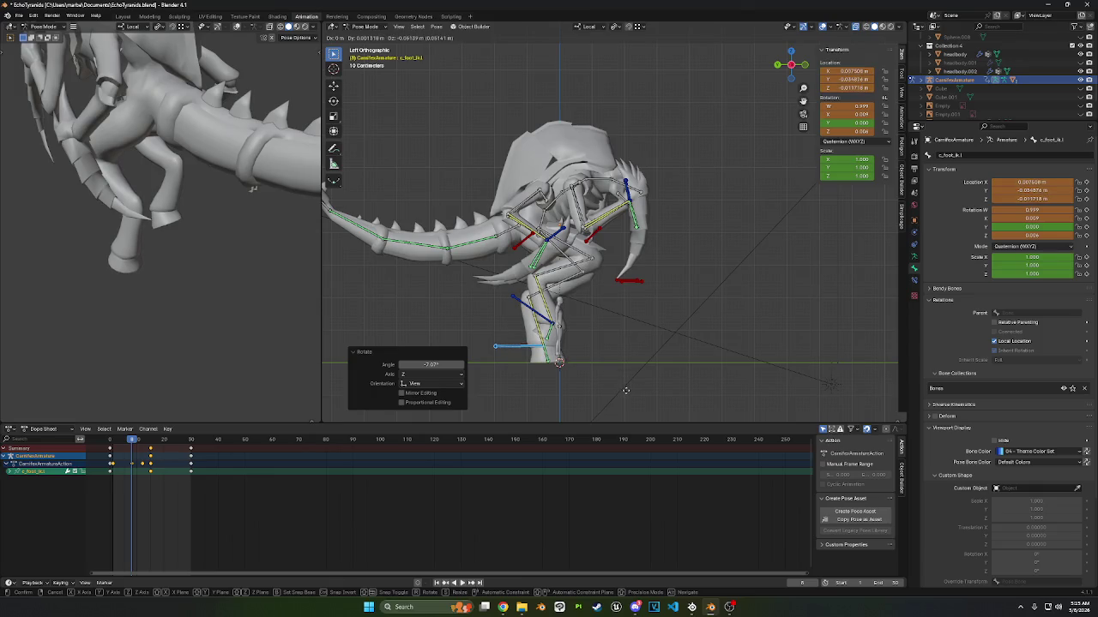
{"action": "key", "text": "i"}
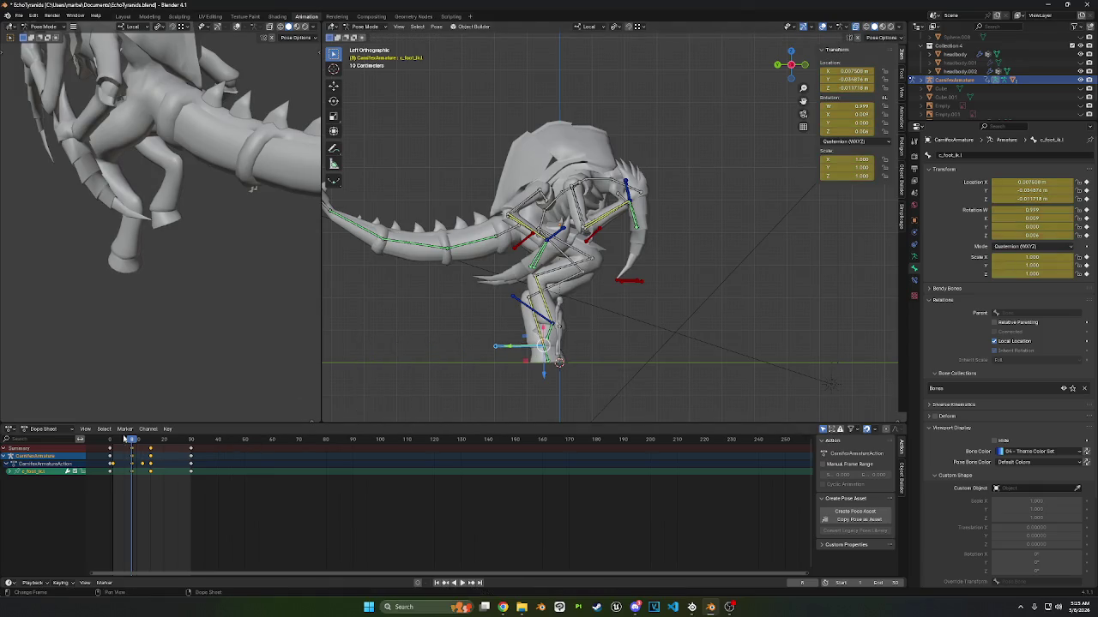
{"action": "key", "text": "space"}
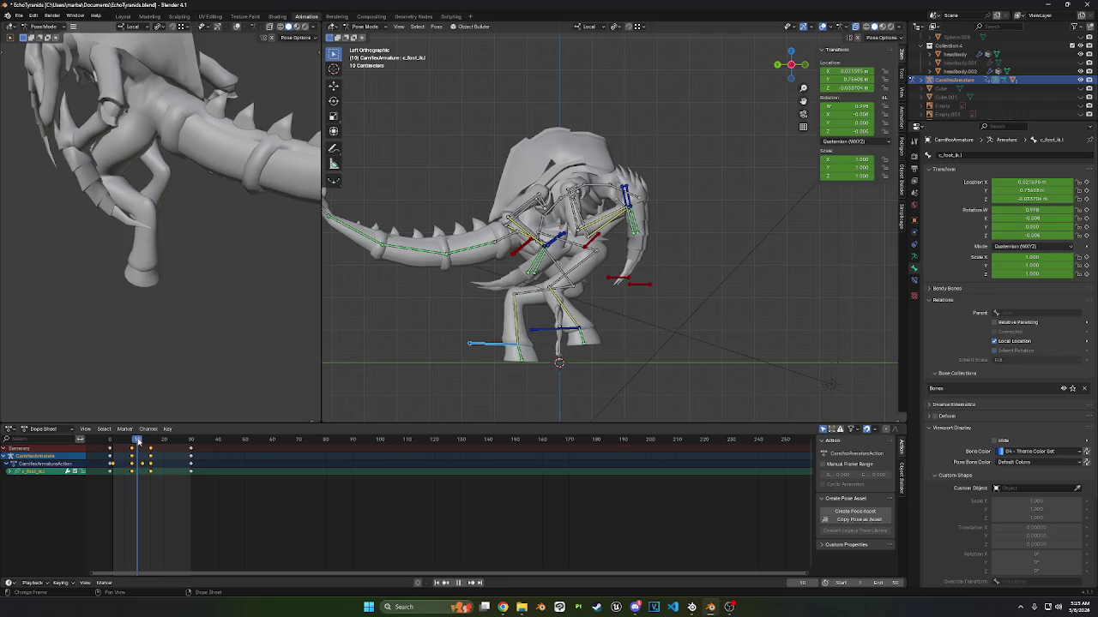
- At frame 14, rotate the left foot flat, reposition it, key it, and review playback
{"action": "left_click_drag", "start_coordinate": [137, 441], "coordinate": [149, 440]}
{"action": "key", "text": "space"}
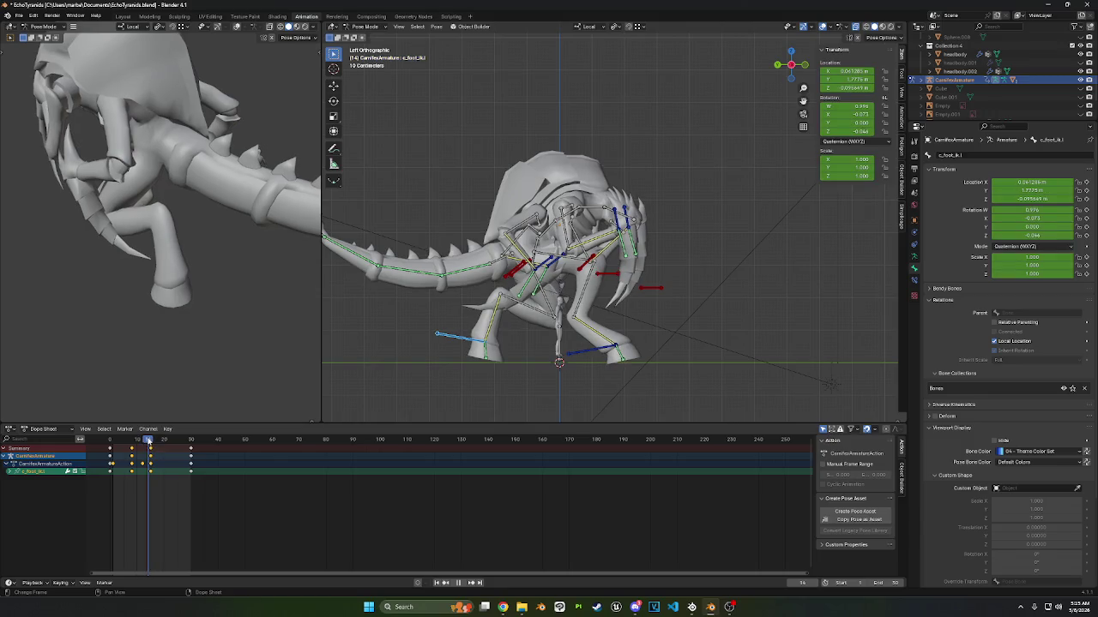
{"action": "key", "text": "r"}
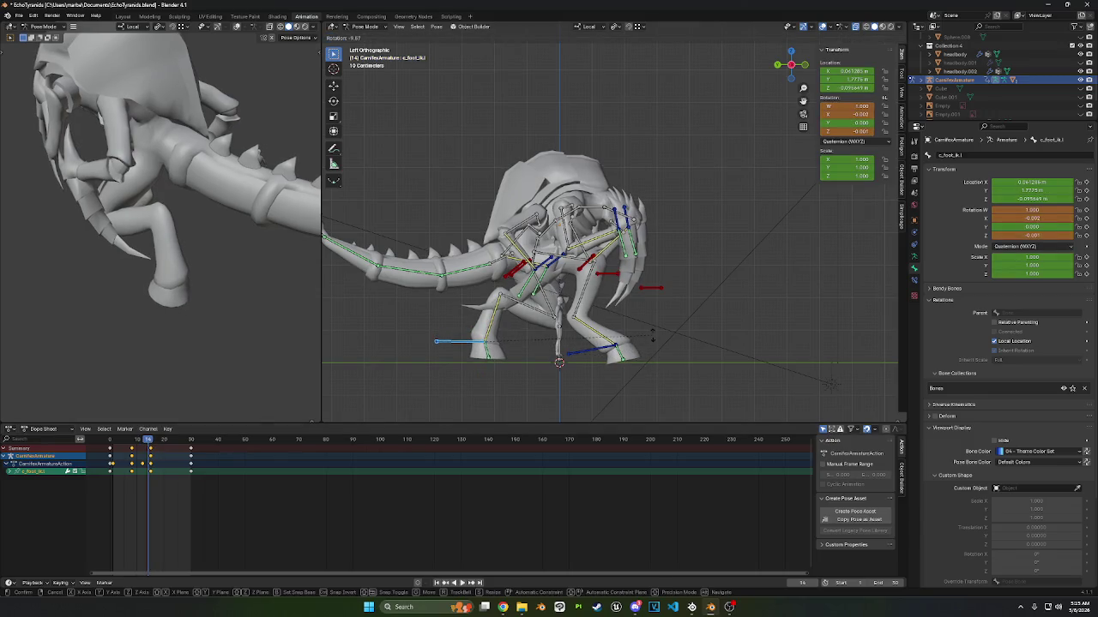
{"action": "left_click", "coordinate": [651, 333]}
{"action": "key", "text": "g"}
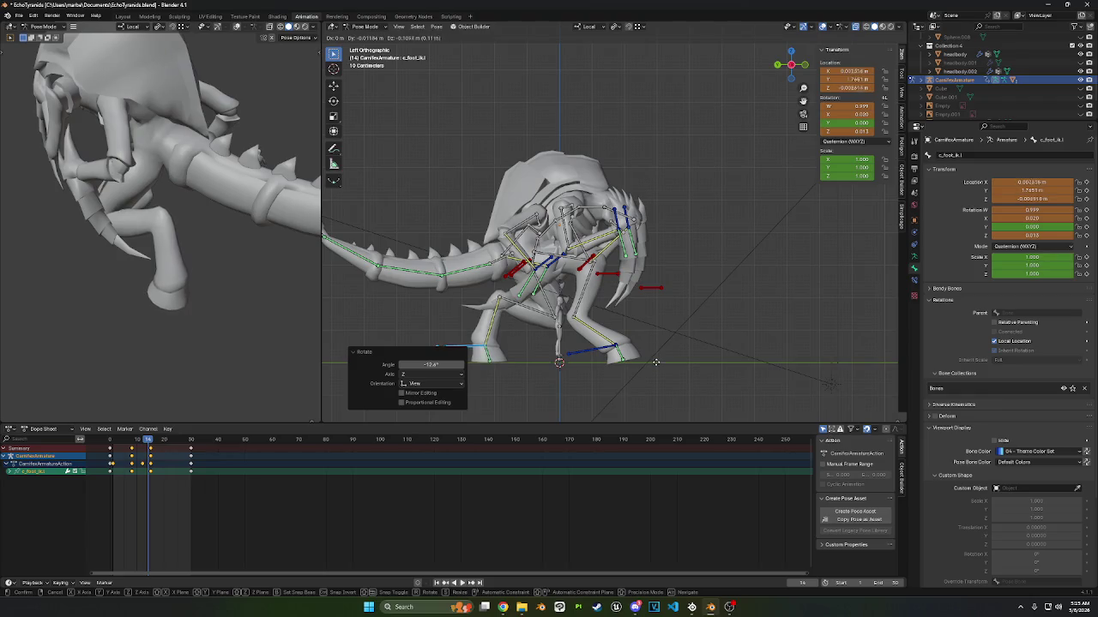
{"action": "left_click", "coordinate": [653, 367]}
{"action": "key", "text": "i"}
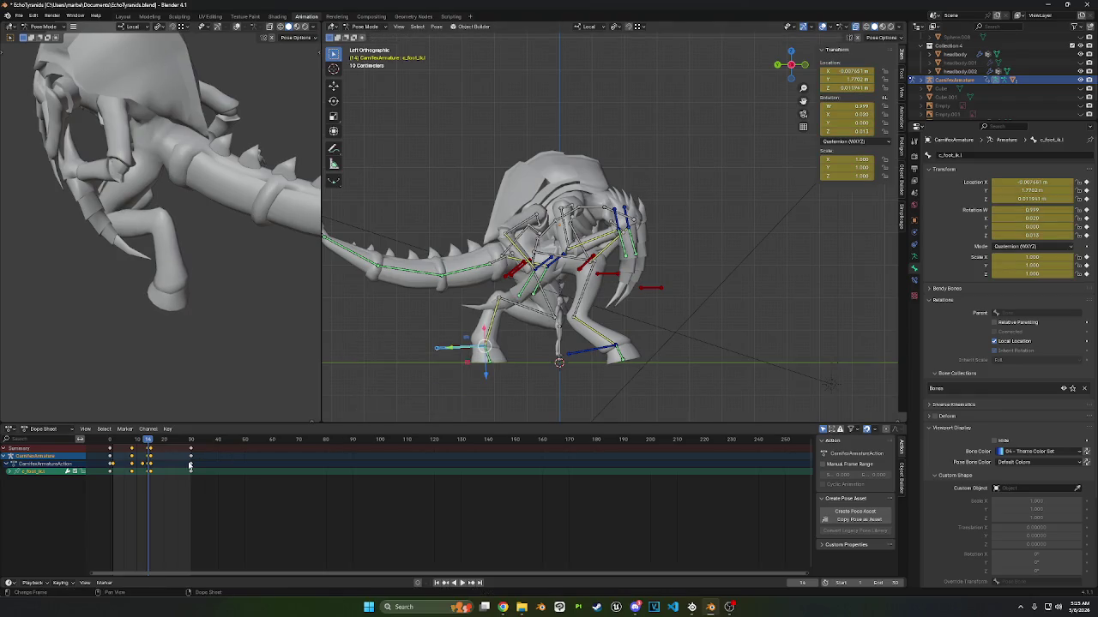
{"action": "key", "text": "space"}
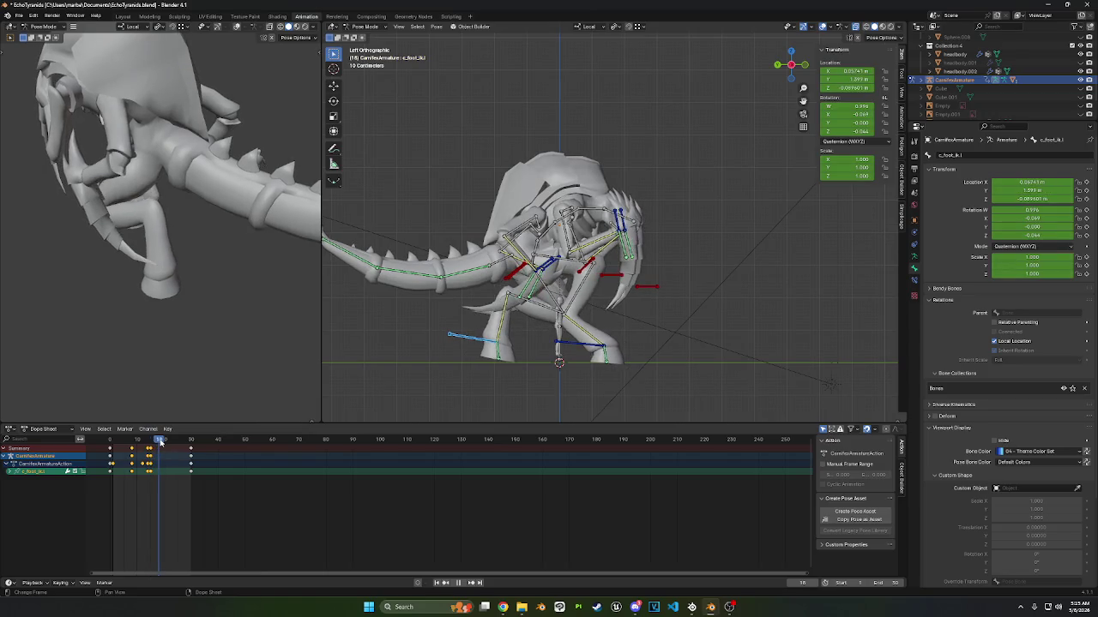
{"action": "key", "text": "space"}
- Select all bones and shift the chosen summary keyframes 3 frames later
{"action": "key", "text": "a"}
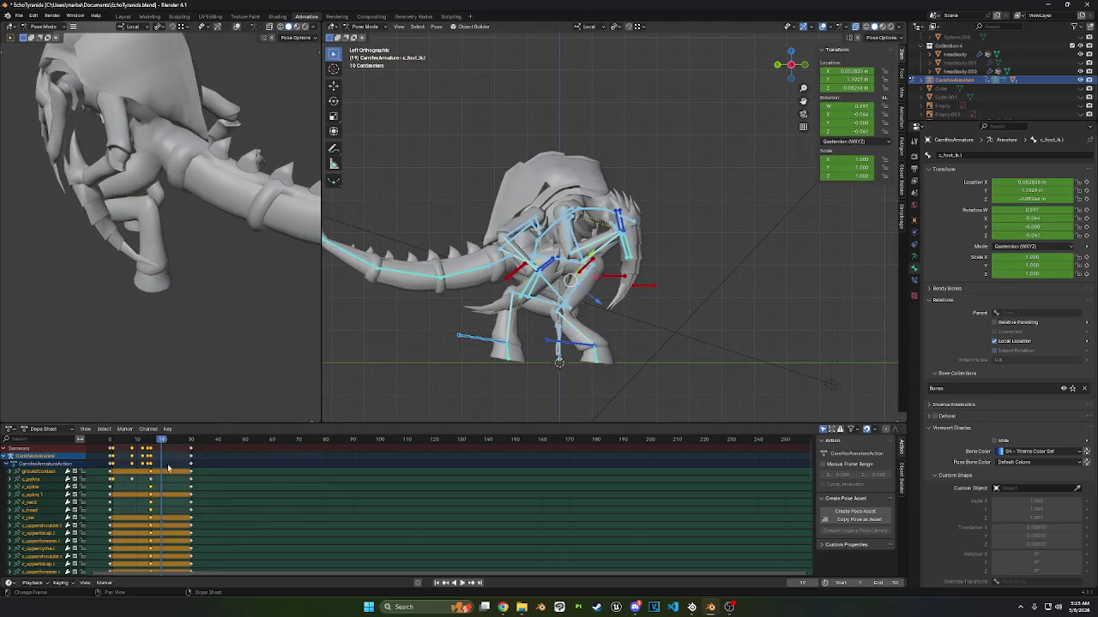
{"action": "key", "text": "space"}
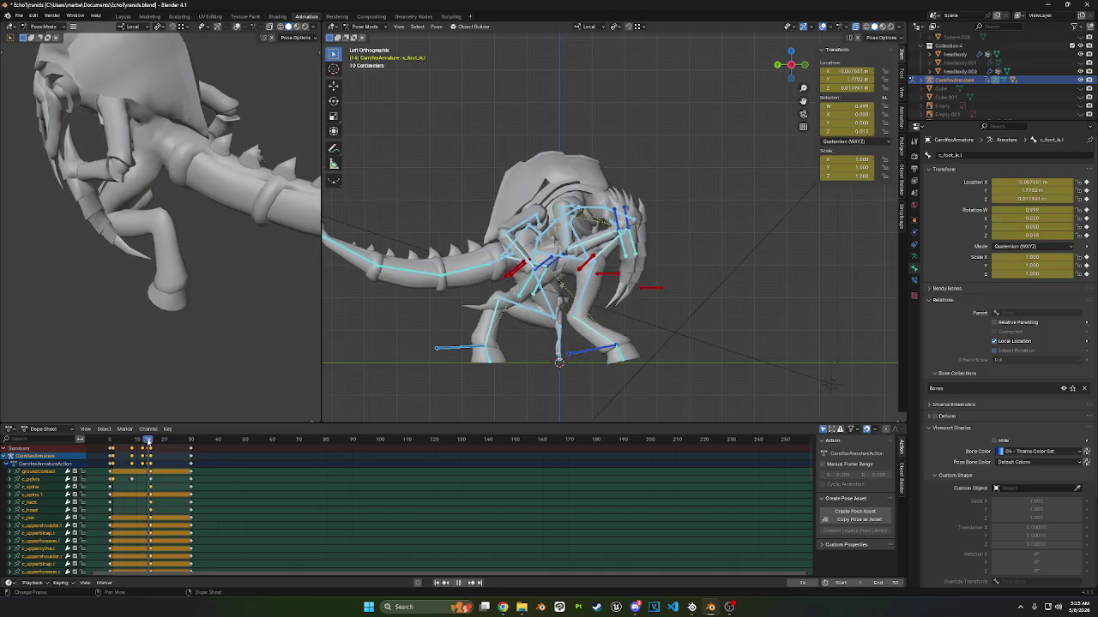
{"action": "key", "text": "space"}
{"action": "left_click", "coordinate": [149, 449]}
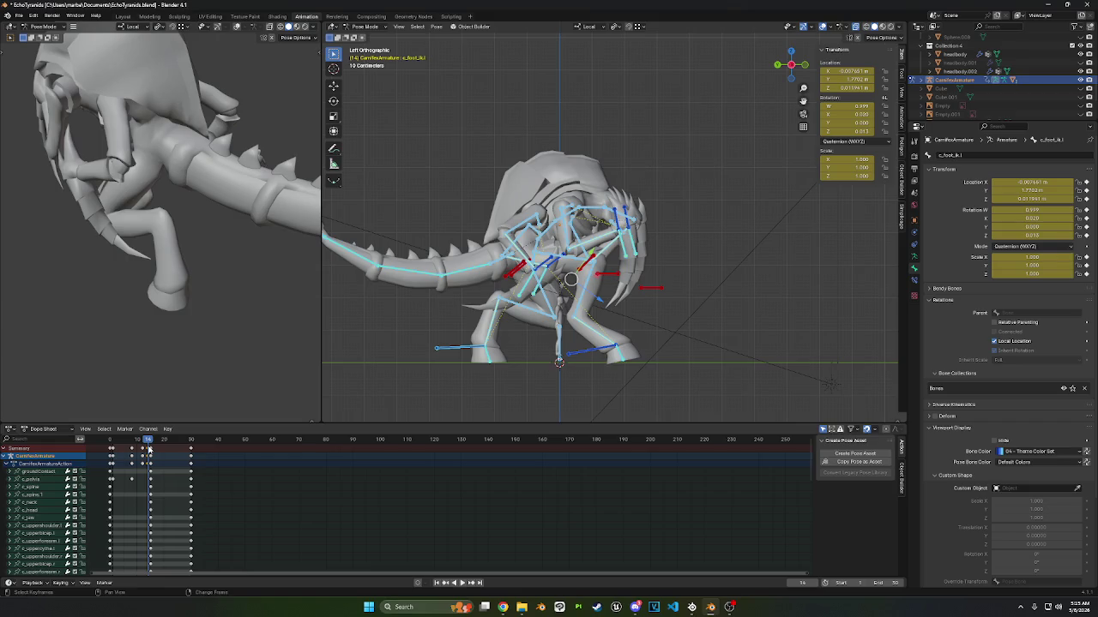
{"action": "left_click_drag", "start_coordinate": [149, 449], "coordinate": [189, 447]}
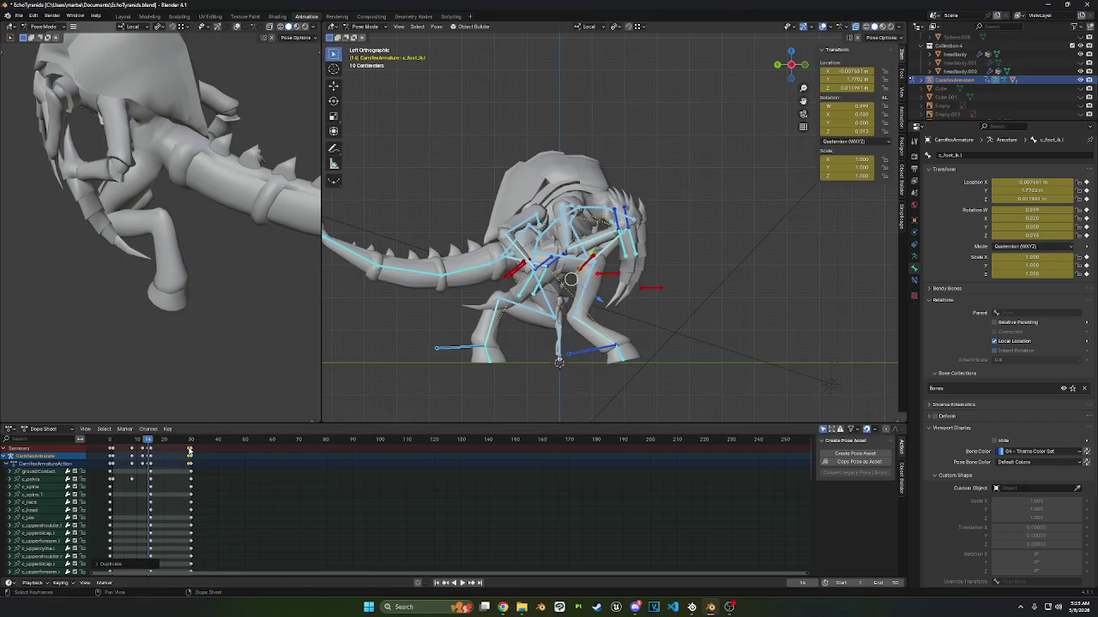
{"action": "left_click", "coordinate": [125, 429]}
- Copy the selected keyframes and paste them mirrored at frame 29
{"action": "left_click", "coordinate": [181, 432]}
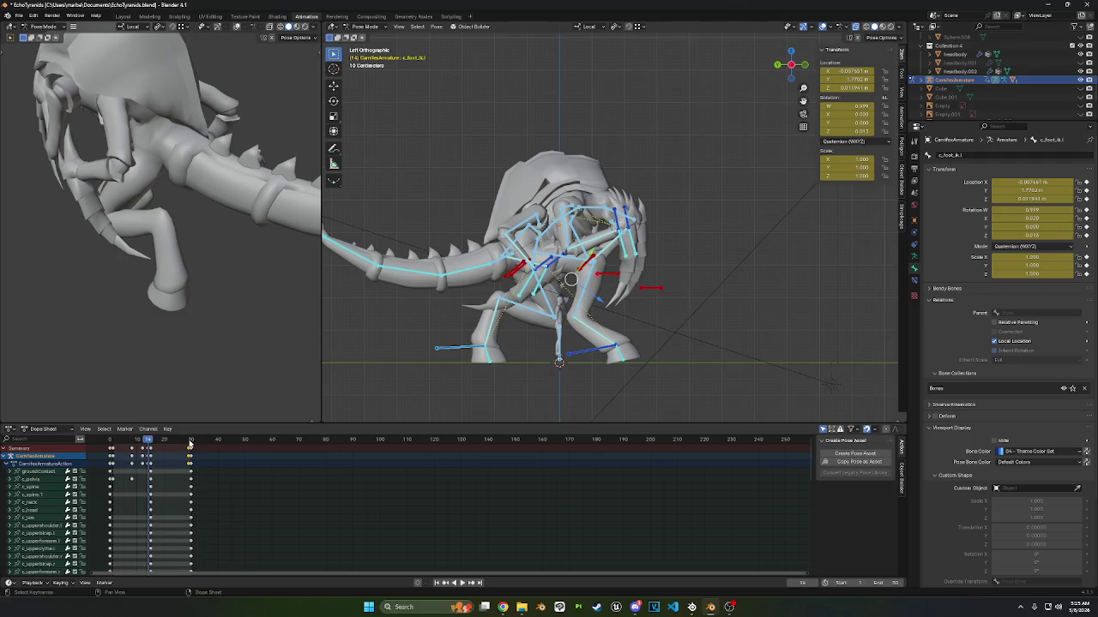
{"action": "left_click", "coordinate": [188, 439]}
{"action": "right_click", "coordinate": [187, 451]}
{"action": "left_click", "coordinate": [169, 473]}
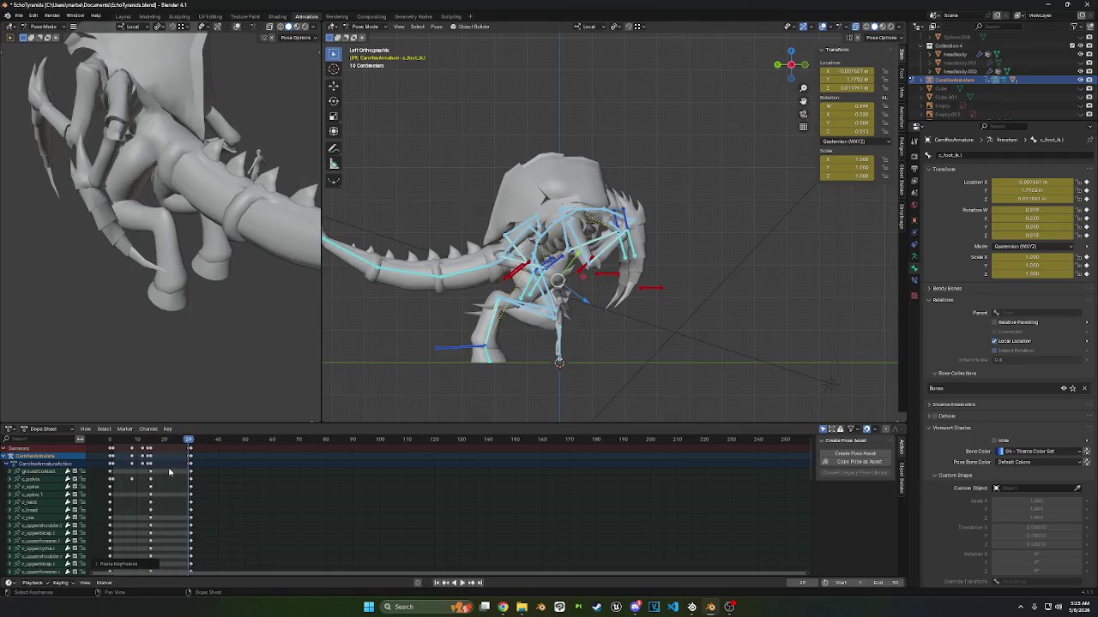
{"action": "right_click", "coordinate": [188, 450]}
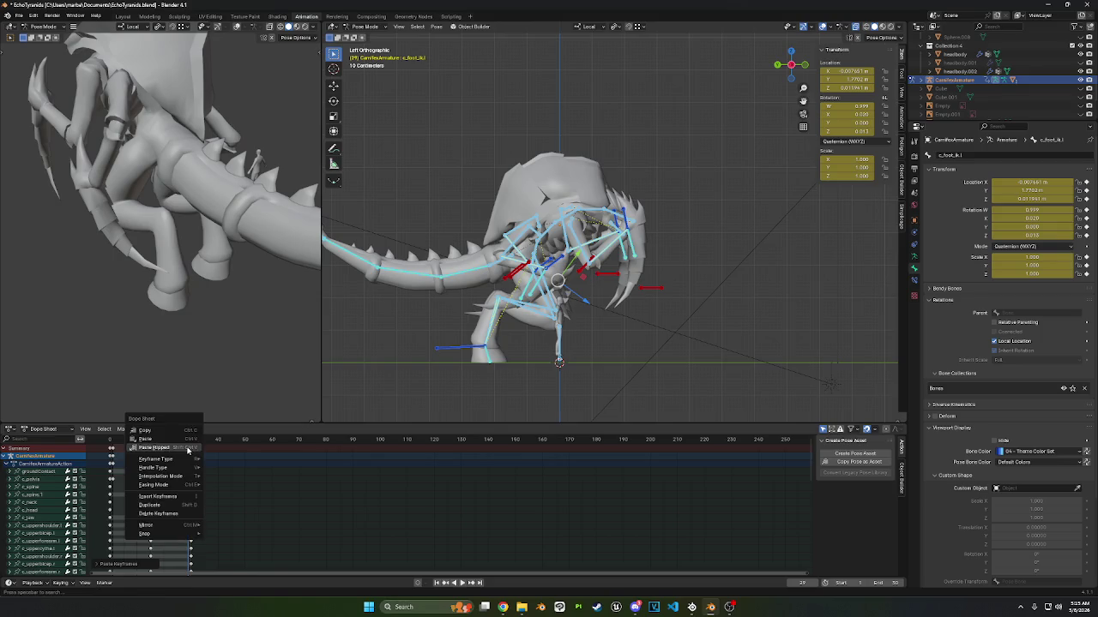
{"action": "left_click", "coordinate": [188, 448]}
- Pick the frame 14 keyframes and paste them at frame 29
{"action": "key", "text": "a"}
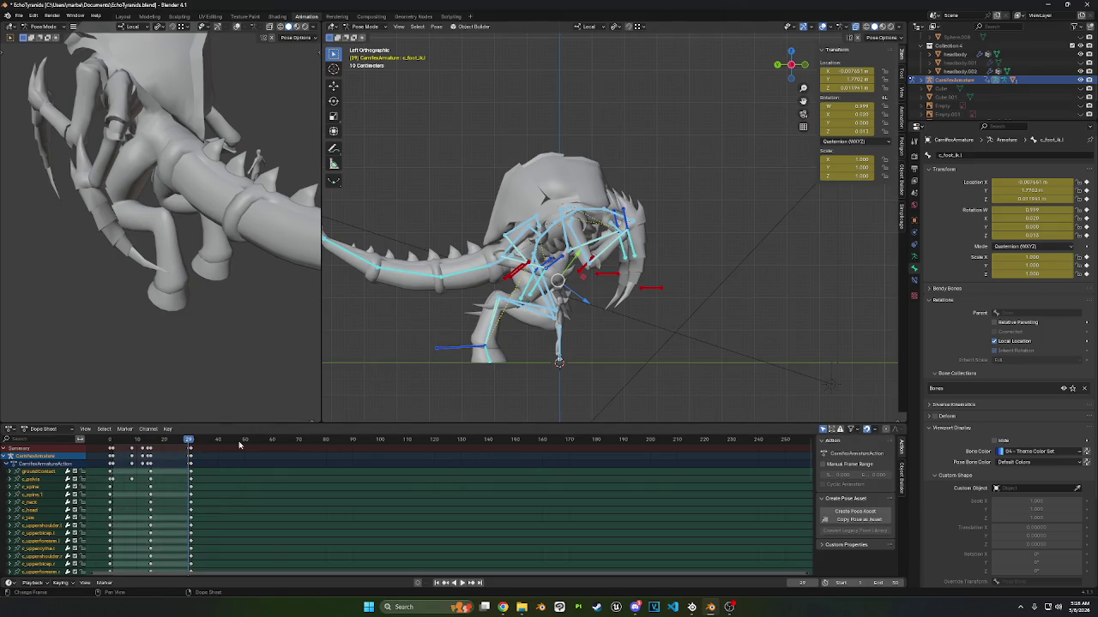
{"action": "left_click", "coordinate": [148, 439]}
{"action": "left_click", "coordinate": [149, 450]}
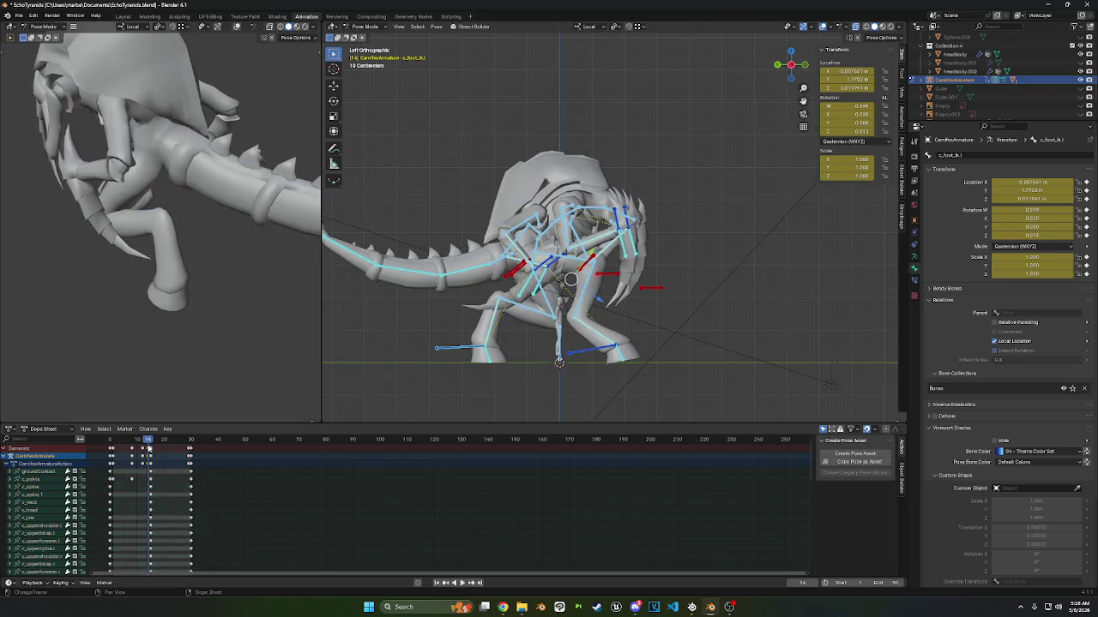
{"action": "left_click", "coordinate": [148, 429]}
{"action": "left_click_drag", "start_coordinate": [148, 439], "coordinate": [187, 439]}
{"action": "right_click", "coordinate": [178, 463]}
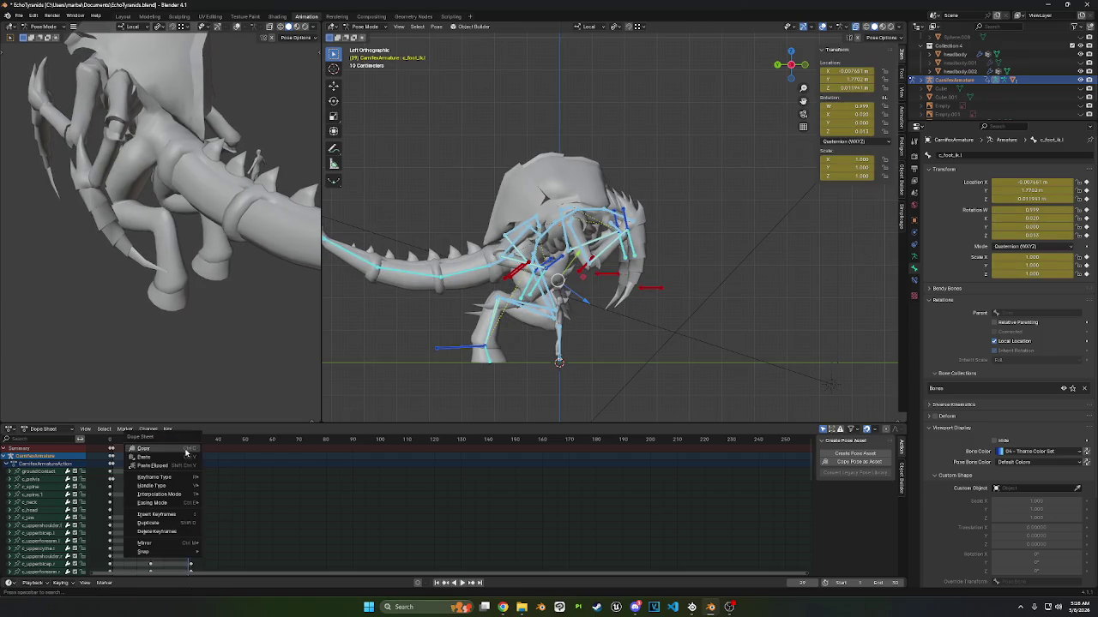
{"action": "left_click", "coordinate": [177, 464]}
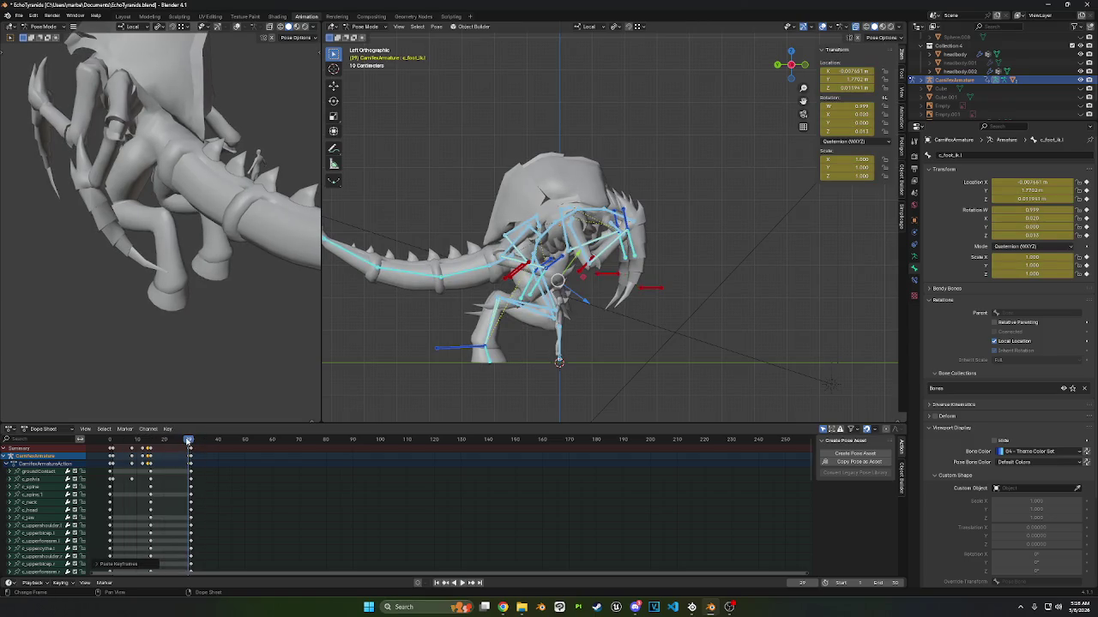
{"action": "right_click", "coordinate": [190, 450]}
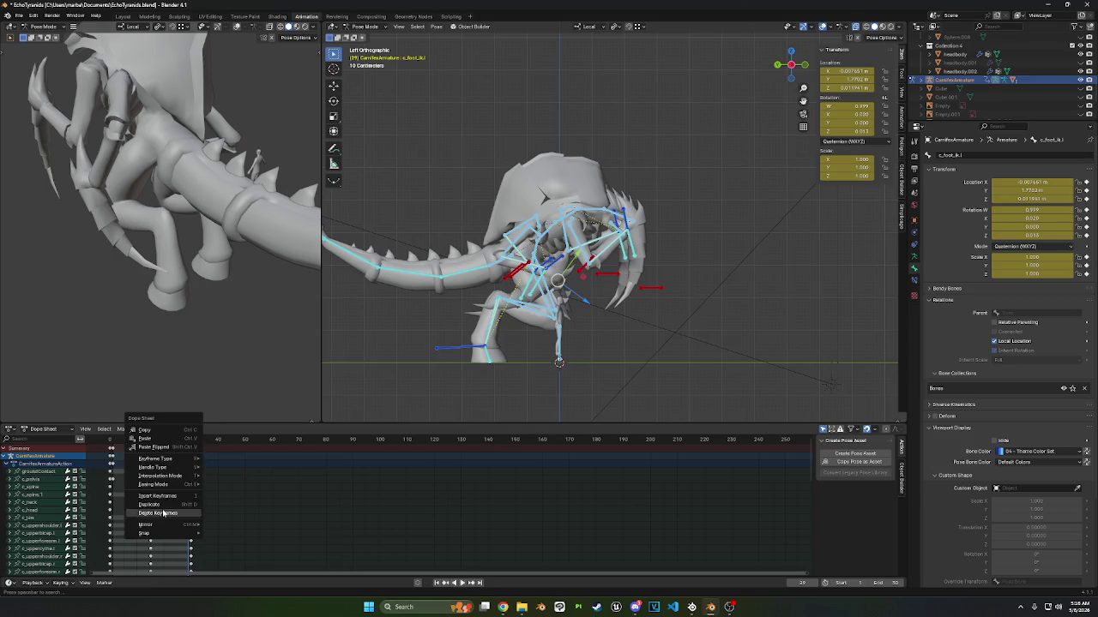
{"action": "left_click", "coordinate": [184, 457]}
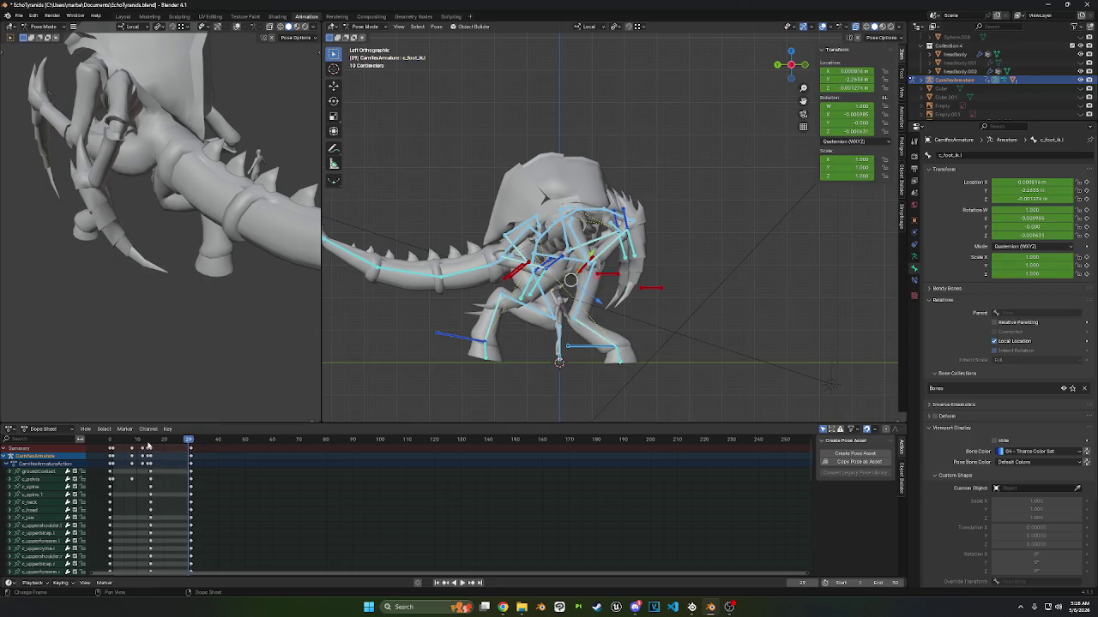
- Copy the keyframes at frame 8 for all channels
{"action": "left_click", "coordinate": [148, 440]}
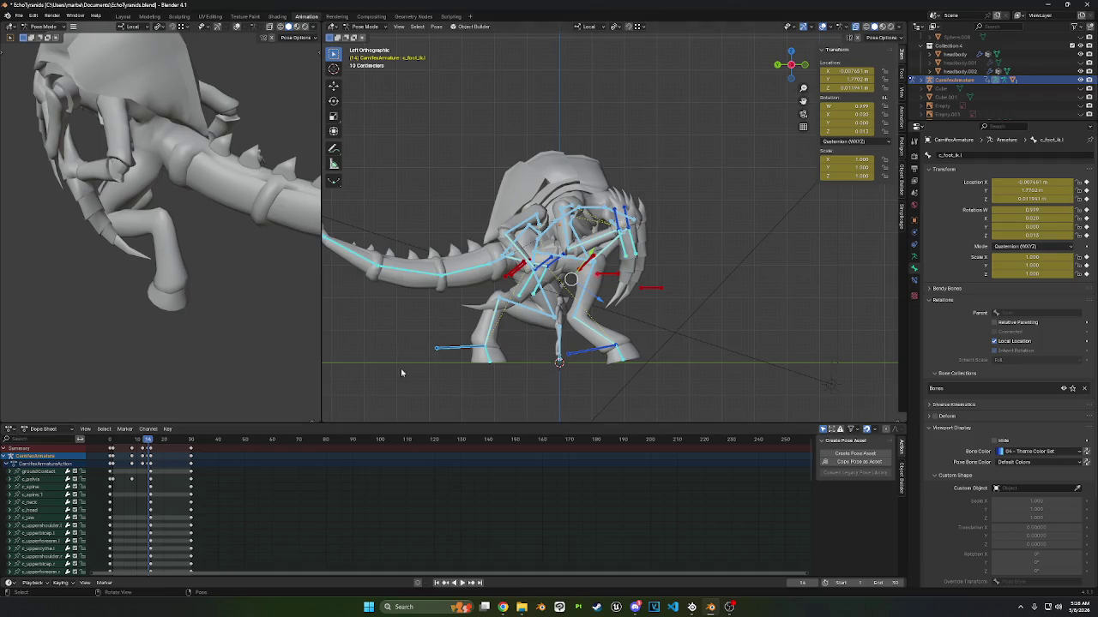
{"action": "left_click_drag", "start_coordinate": [147, 442], "coordinate": [132, 442]}
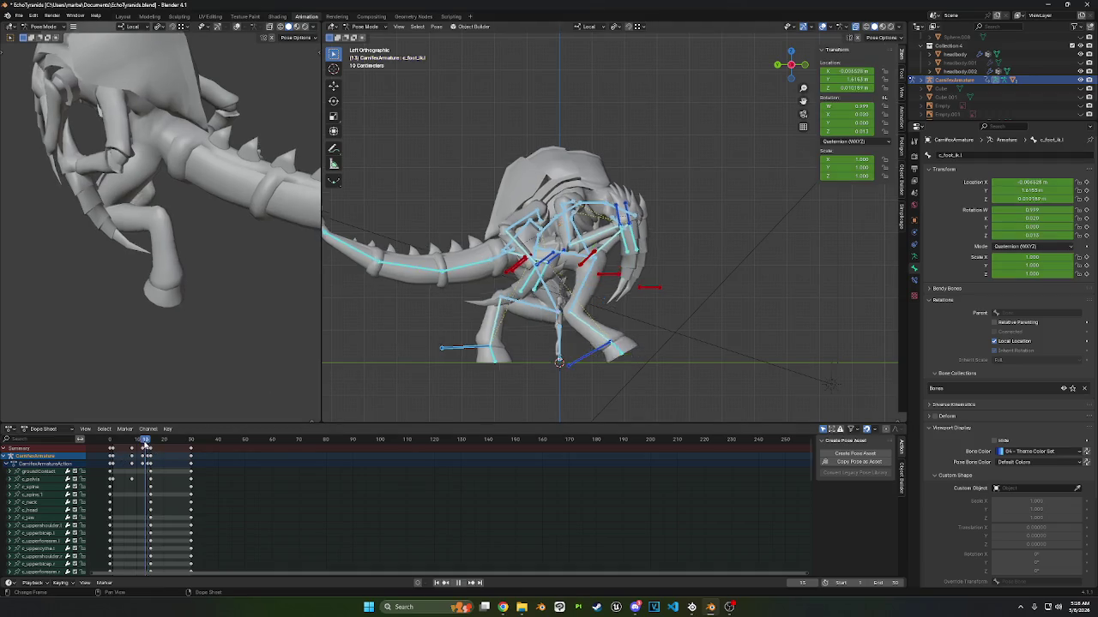
{"action": "left_click", "coordinate": [133, 461]}
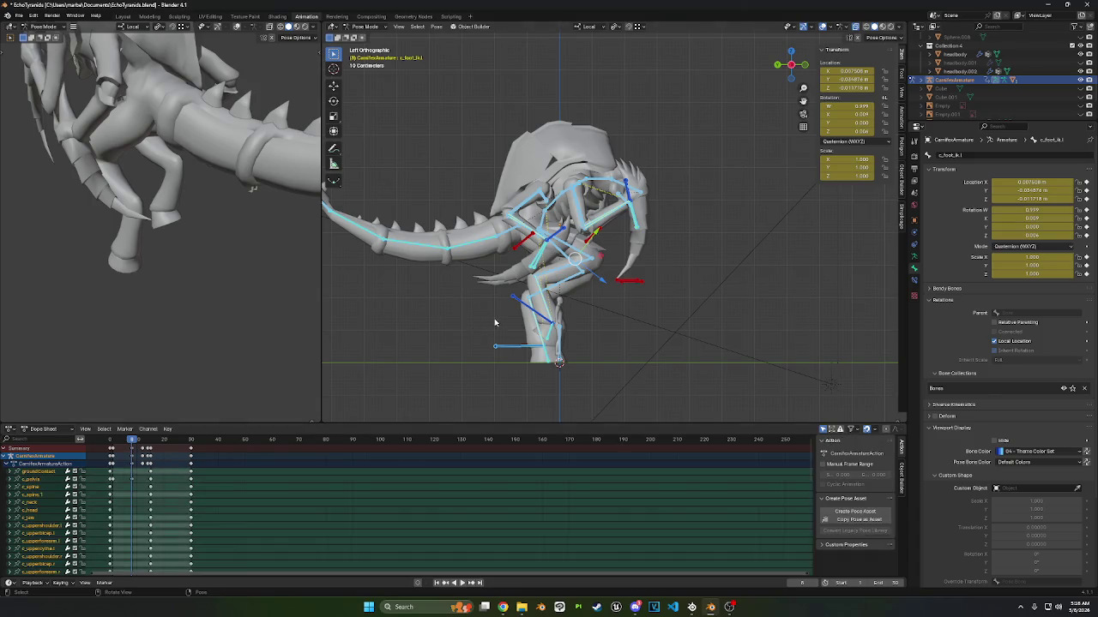
{"action": "right_click", "coordinate": [133, 450]}
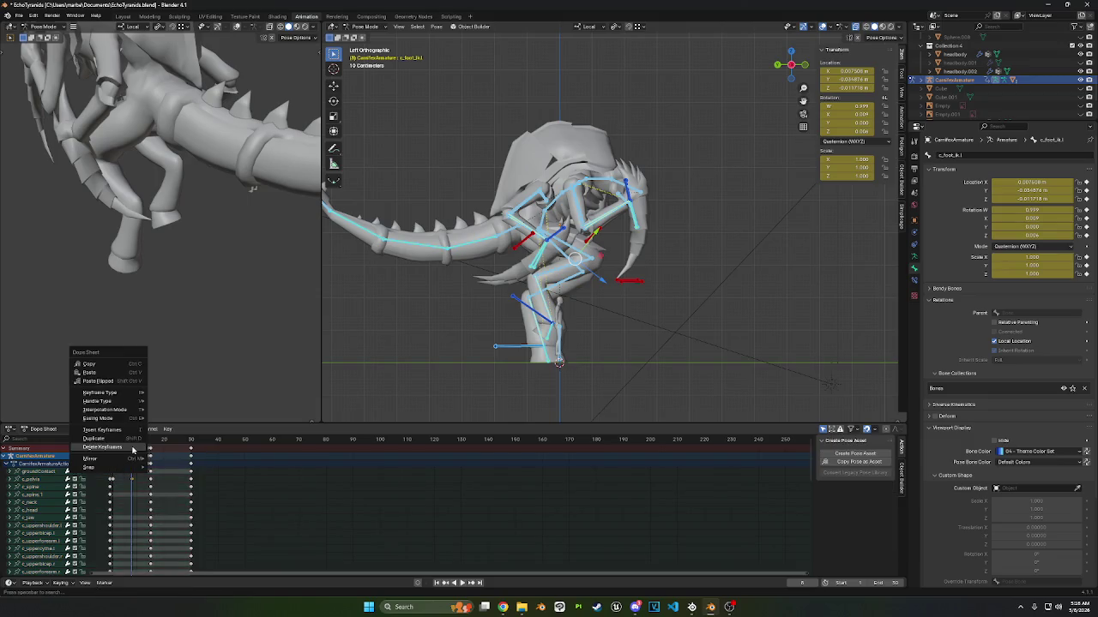
{"action": "left_click", "coordinate": [119, 371]}
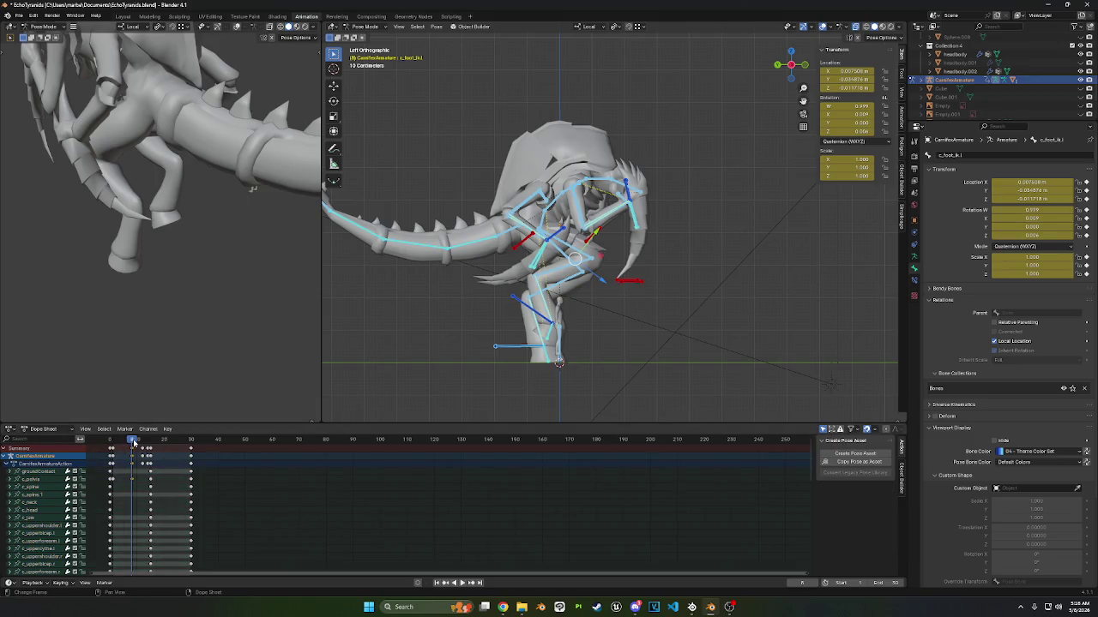
- Paste the copied frame 8 lift pose at frame 23 and play back the cycle
{"action": "left_click_drag", "start_coordinate": [132, 442], "coordinate": [172, 445]}
{"action": "right_click", "coordinate": [163, 459]}
{"action": "left_click", "coordinate": [162, 462]}
{"action": "right_click", "coordinate": [159, 458]}
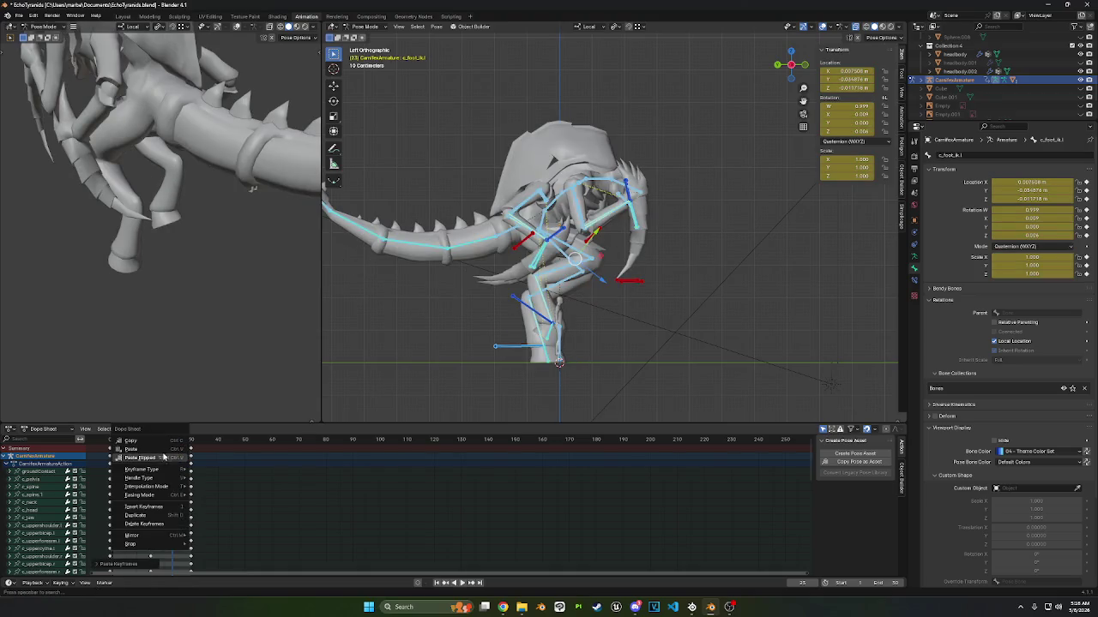
{"action": "left_click", "coordinate": [159, 462]}
{"action": "key", "text": "space"}
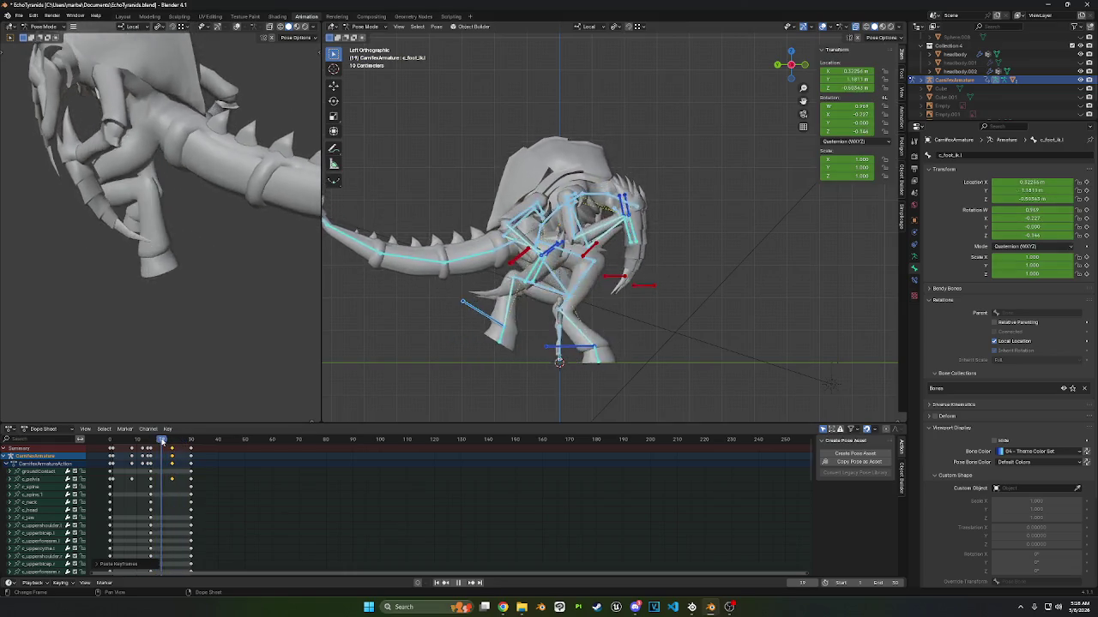
{"action": "key", "text": "space"}
- Drop the duplicated keys in place and paste the copied keys at frame 29
{"action": "left_click_drag", "start_coordinate": [149, 442], "coordinate": [174, 449]}
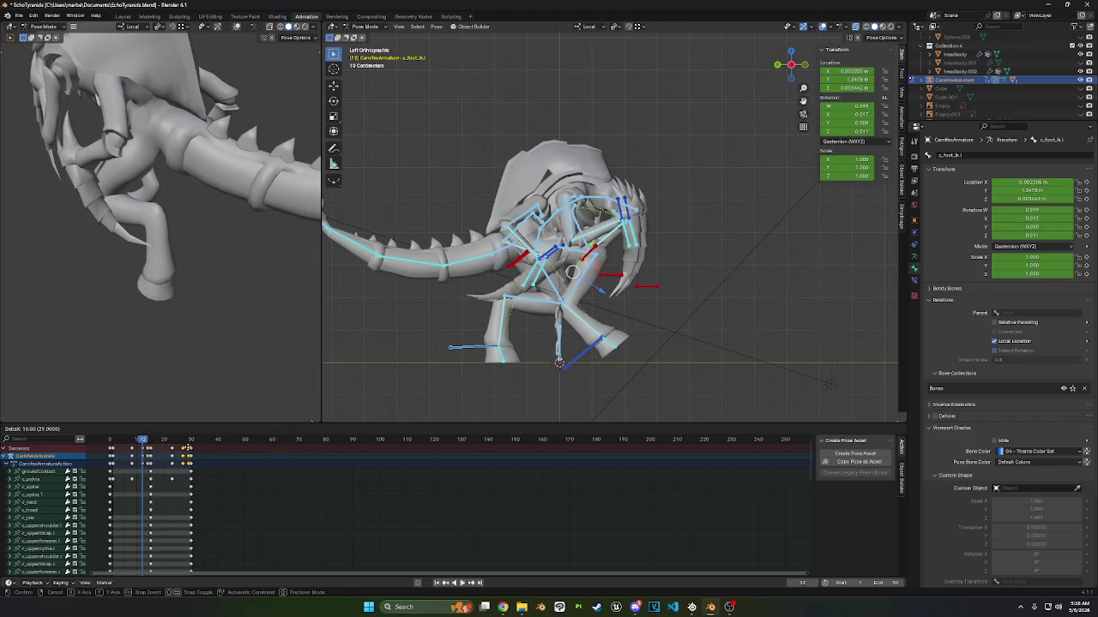
{"action": "left_click", "coordinate": [187, 448]}
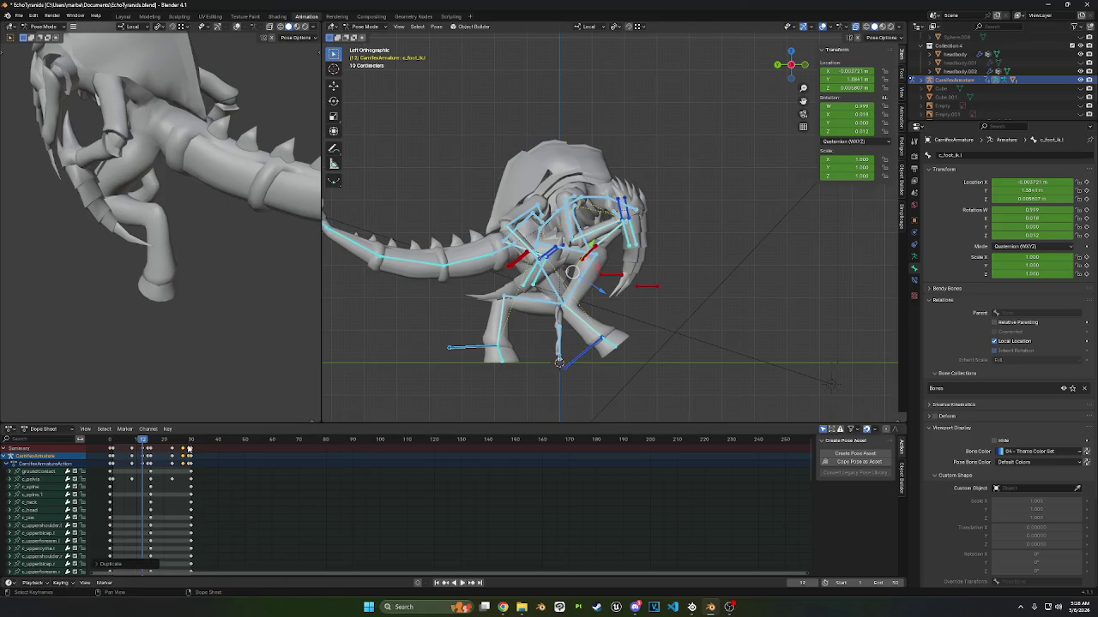
{"action": "right_click", "coordinate": [189, 447]}
{"action": "key", "text": "Escape"}
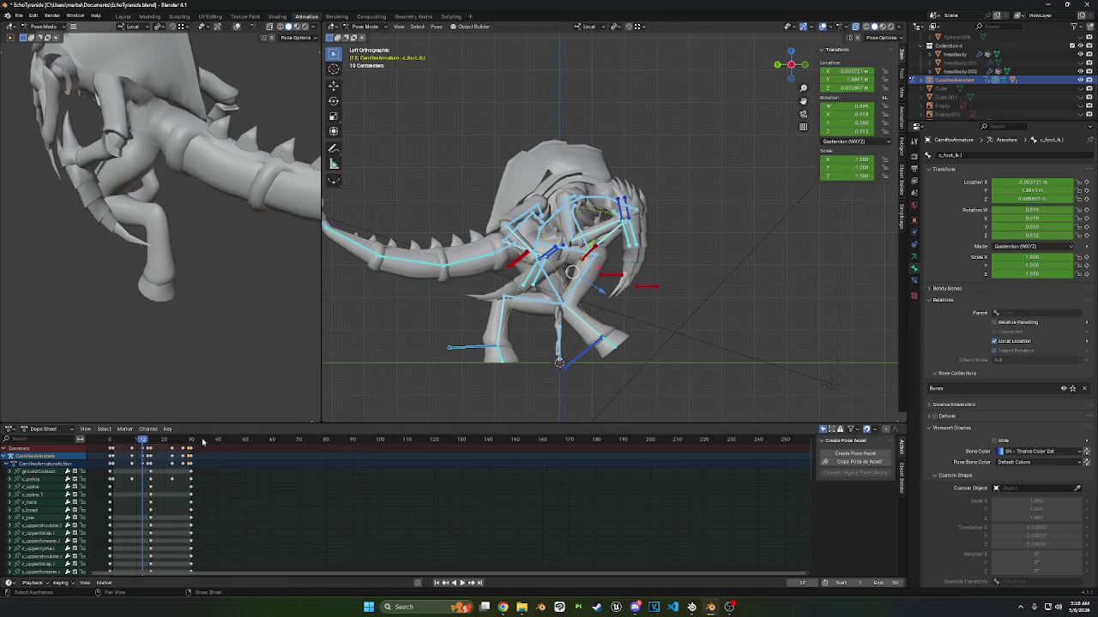
{"action": "left_click", "coordinate": [187, 440]}
{"action": "left_click_drag", "start_coordinate": [188, 442], "coordinate": [190, 446]}
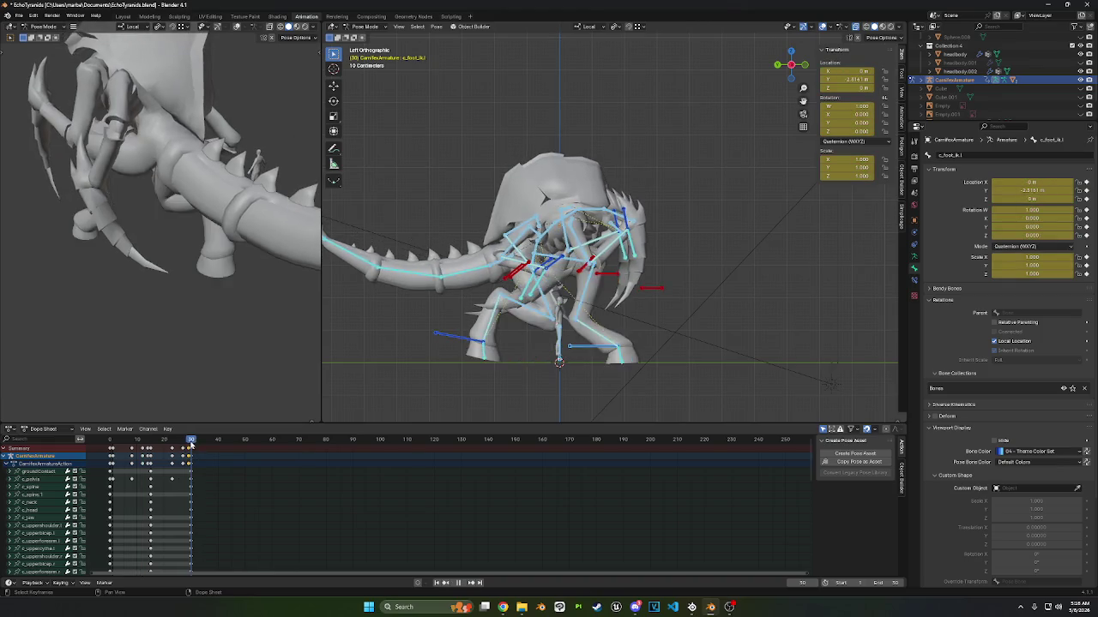
{"action": "right_click", "coordinate": [189, 447]}
{"action": "left_click", "coordinate": [182, 432]}
{"action": "right_click", "coordinate": [172, 443]}
{"action": "left_click", "coordinate": [172, 461]}
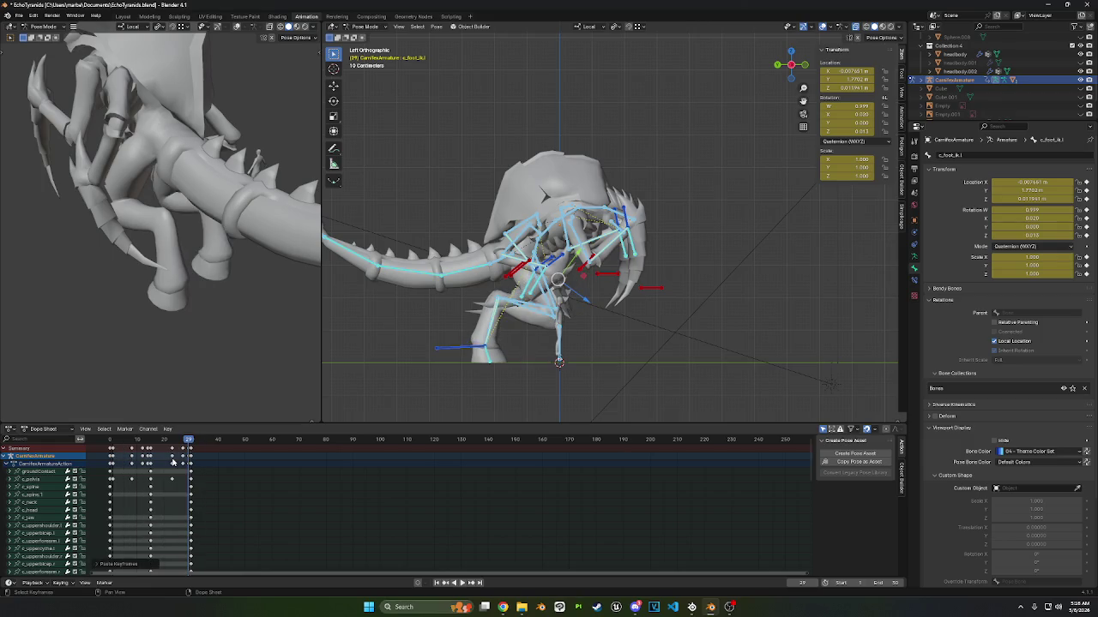
- Copy the keys at frame 27 and paste them back after previewing the cycle
{"action": "left_click_drag", "start_coordinate": [187, 447], "coordinate": [184, 451]}
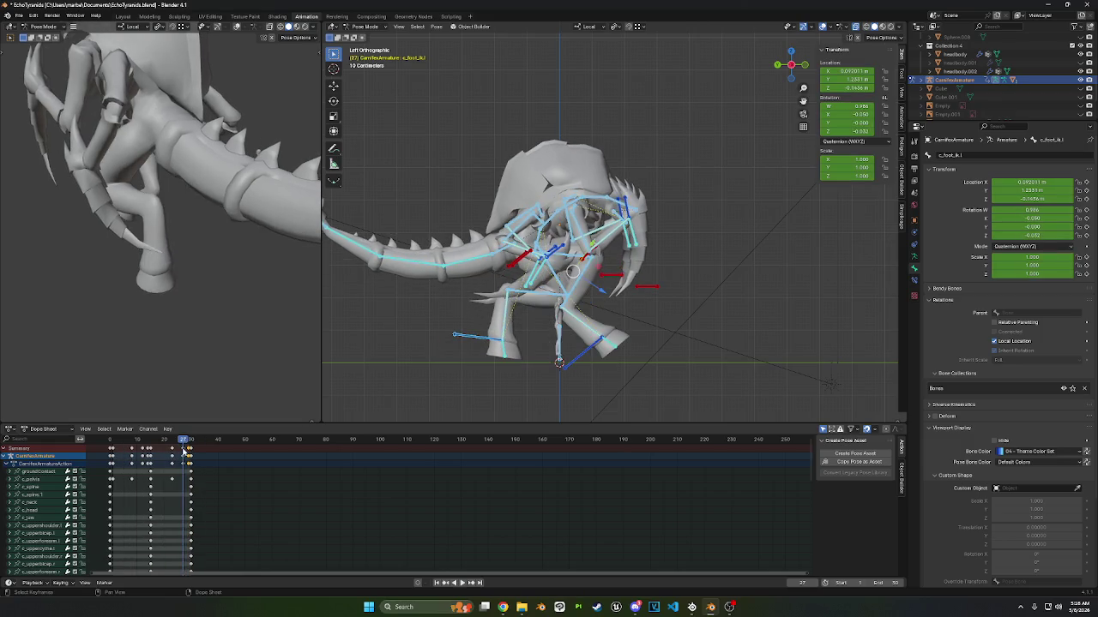
{"action": "right_click", "coordinate": [184, 452]}
{"action": "left_click", "coordinate": [182, 433]}
{"action": "key", "text": "space"}
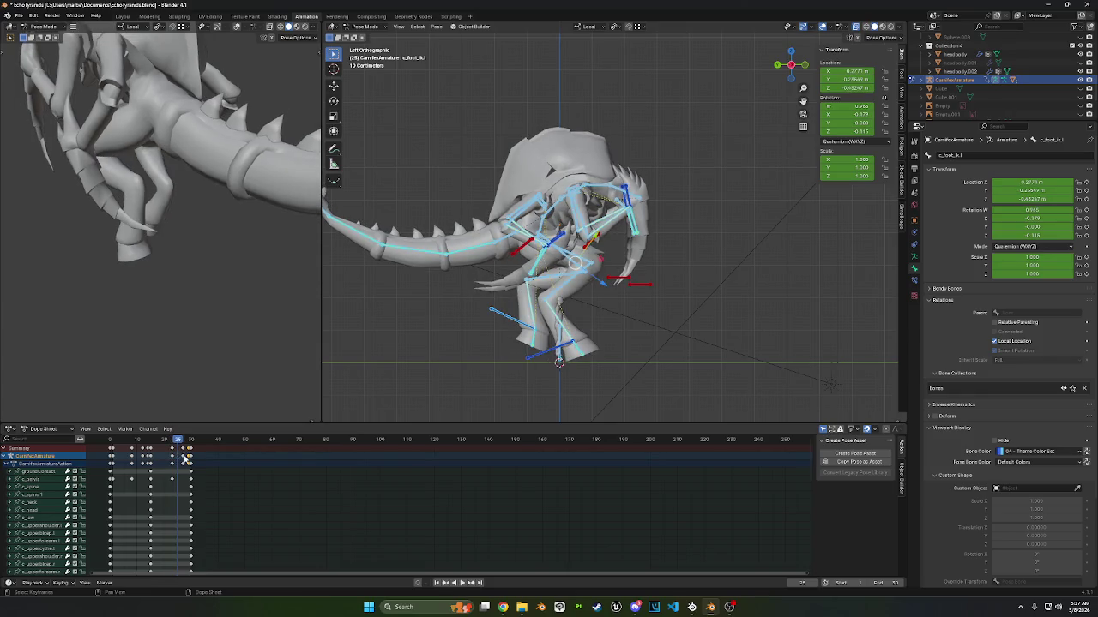
{"action": "right_click", "coordinate": [183, 452]}
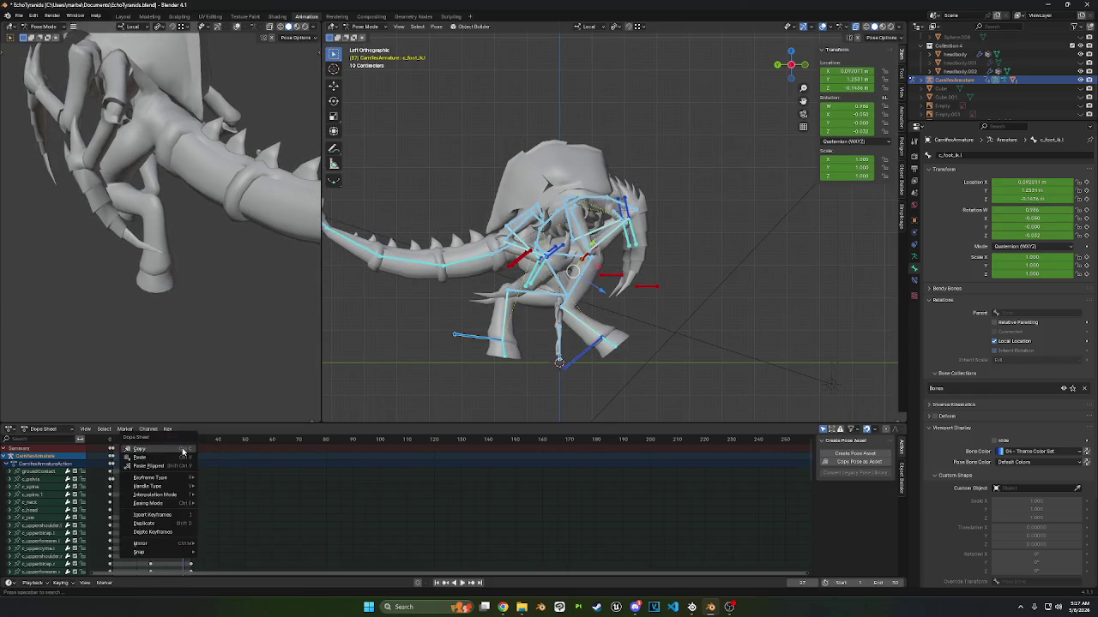
{"action": "left_click", "coordinate": [171, 464]}
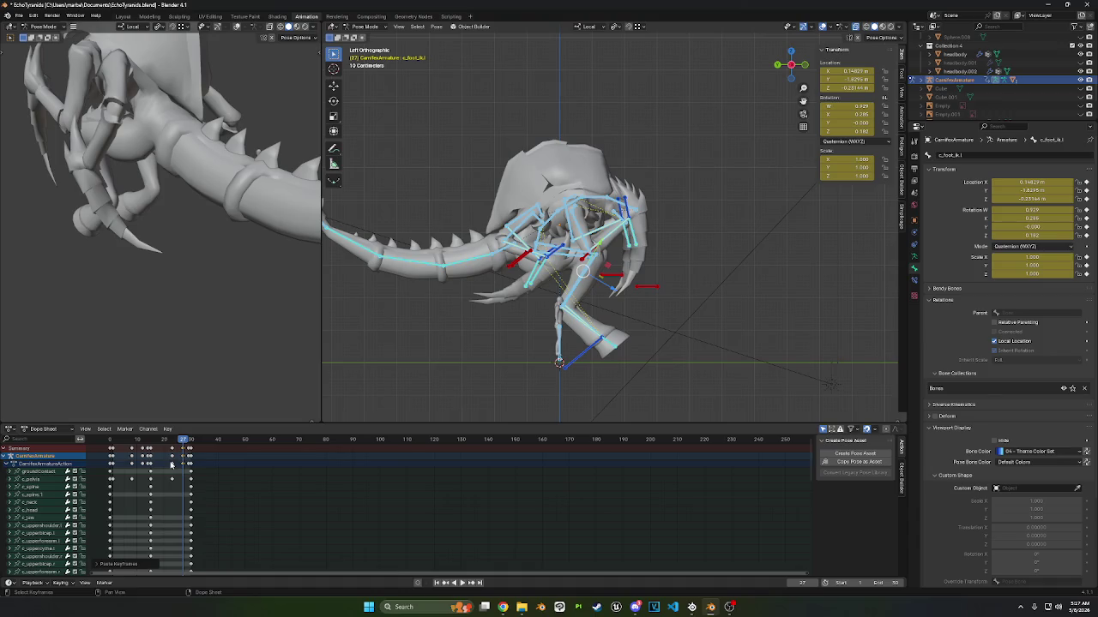
- Review the looping cycle between frames 20 and 29
{"action": "right_click", "coordinate": [189, 452]}
{"action": "right_click", "coordinate": [185, 452]}
{"action": "left_click_drag", "start_coordinate": [180, 440], "coordinate": [166, 443]}
{"action": "right_click", "coordinate": [188, 452]}
{"action": "left_click", "coordinate": [188, 452]}
{"action": "key", "text": "space"}
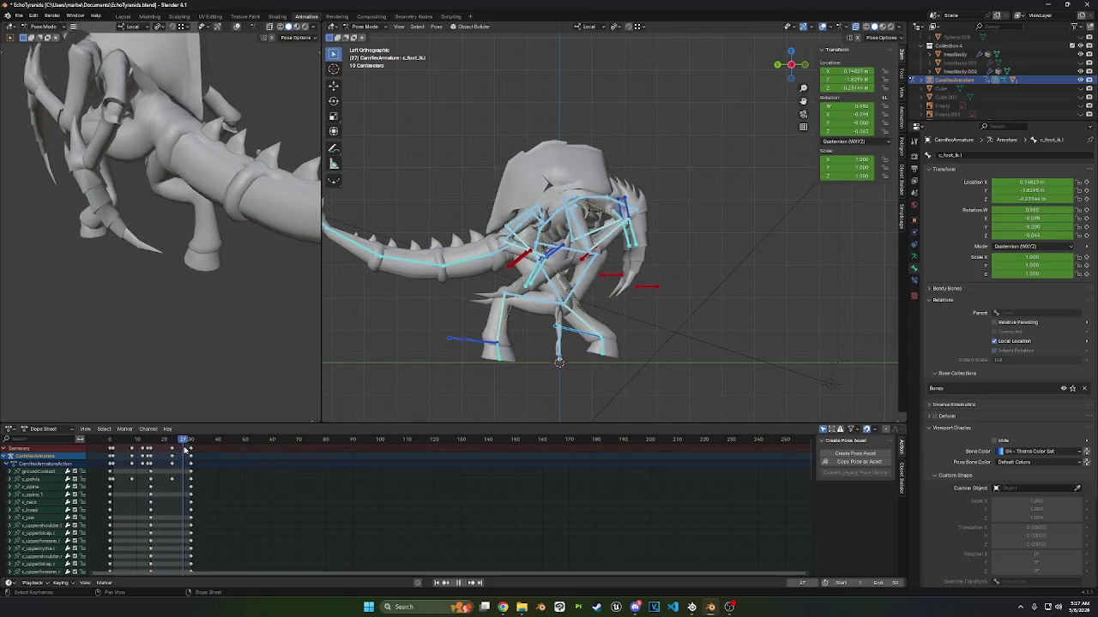
{"action": "left_click_drag", "start_coordinate": [185, 448], "coordinate": [183, 449]}
{"action": "key", "text": "space"}
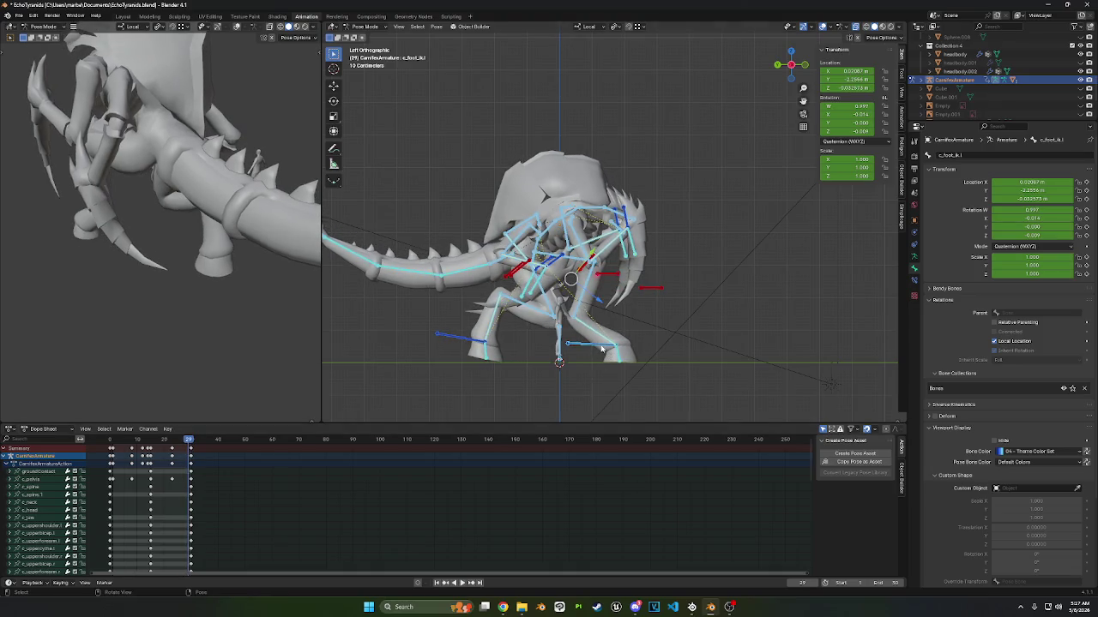
- Rotate and move the left foot IK control, key it at frame 29, and play back
{"action": "left_click", "coordinate": [601, 349]}
{"action": "key", "text": "r"}
{"action": "key", "text": "Return"}
{"action": "key", "text": "g"}
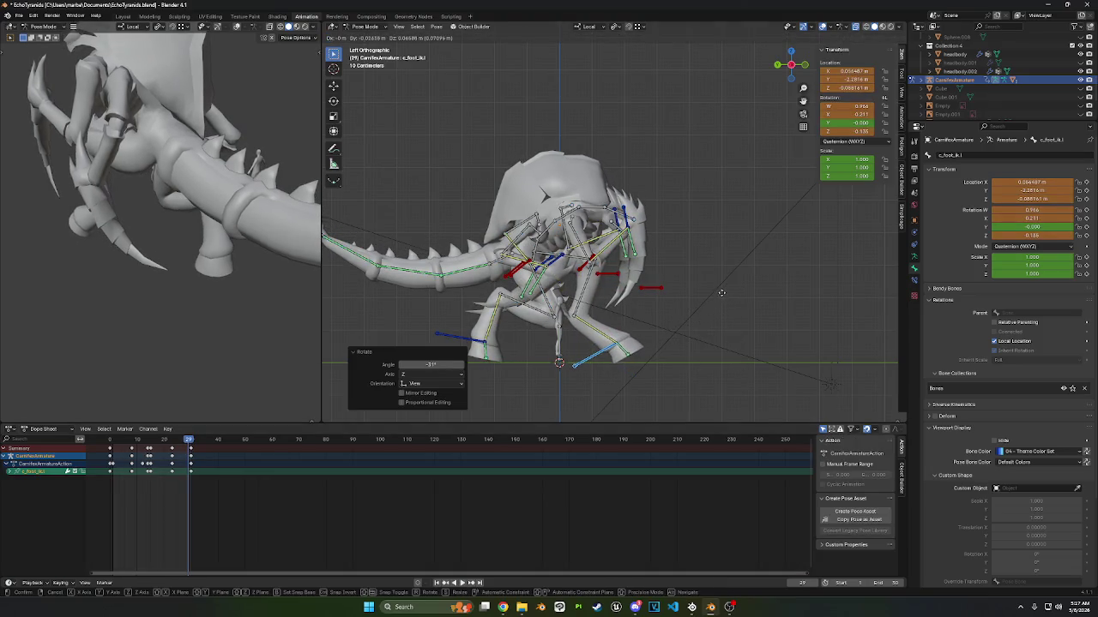
{"action": "left_click", "coordinate": [721, 297]}
{"action": "key", "text": "i"}
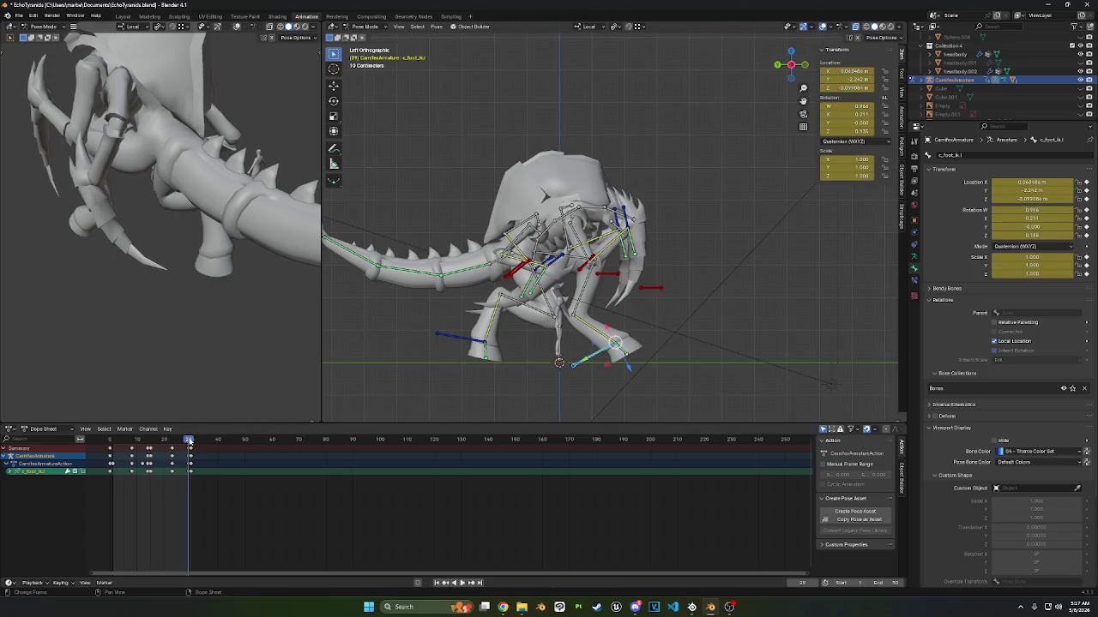
{"action": "key", "text": "space"}
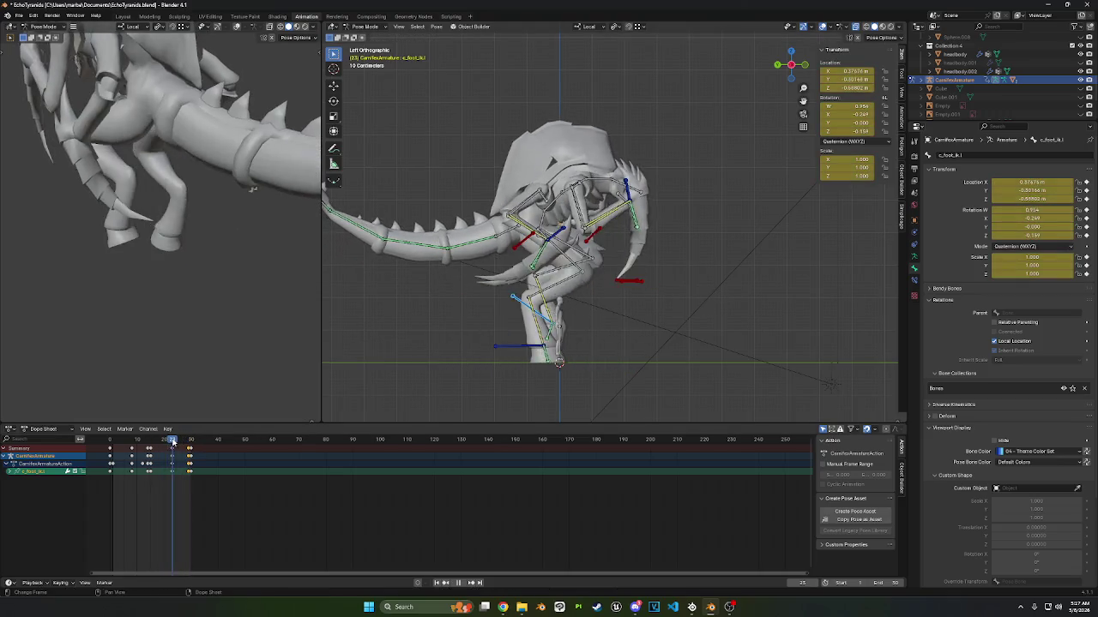
{"action": "key", "text": "space"}
- Rotate the right foot IK control about −8°, reposition it, and key it at frame 27
{"action": "left_click", "coordinate": [472, 341]}
{"action": "key", "text": "r"}
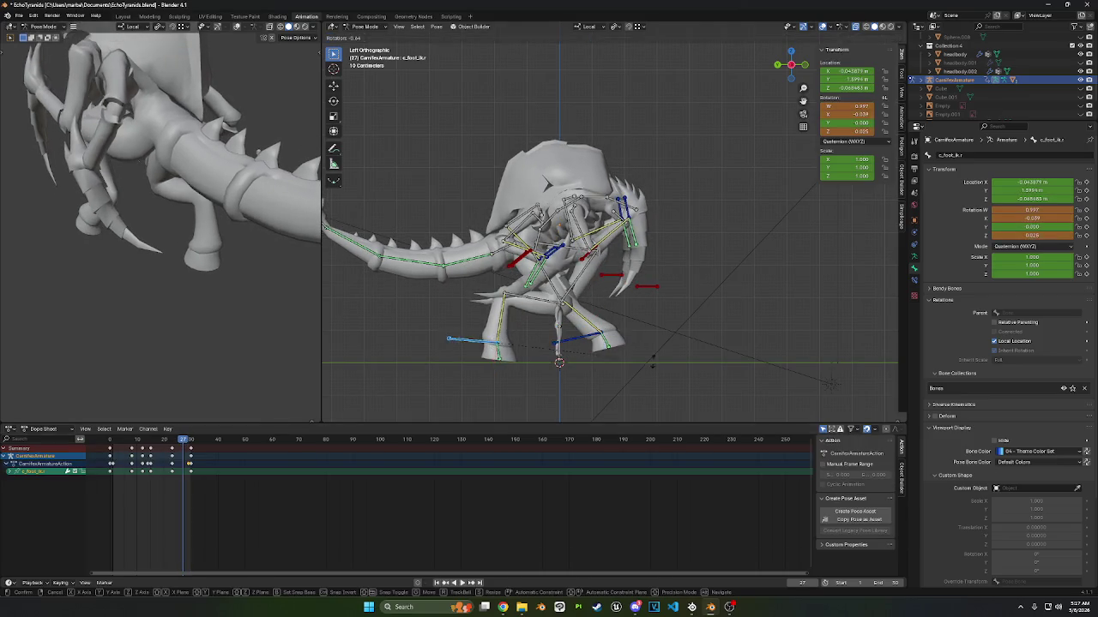
{"action": "key", "text": "Return"}
{"action": "key", "text": "g"}
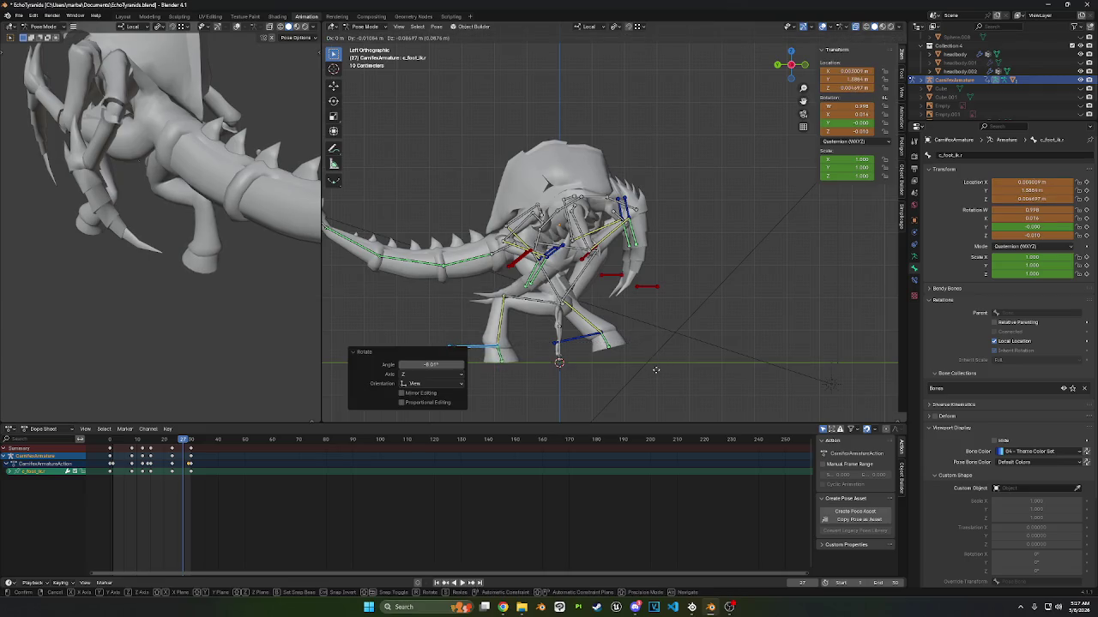
{"action": "left_click", "coordinate": [659, 376]}
{"action": "key", "text": "i"}
- Scrub the timeline and orbit to the creature's front to review the walk
{"action": "left_click_drag", "start_coordinate": [197, 442], "coordinate": [131, 450]}
{"action": "middle_click_drag", "start_coordinate": [514, 257], "coordinate": [566, 273]}
{"action": "key", "text": "space"}
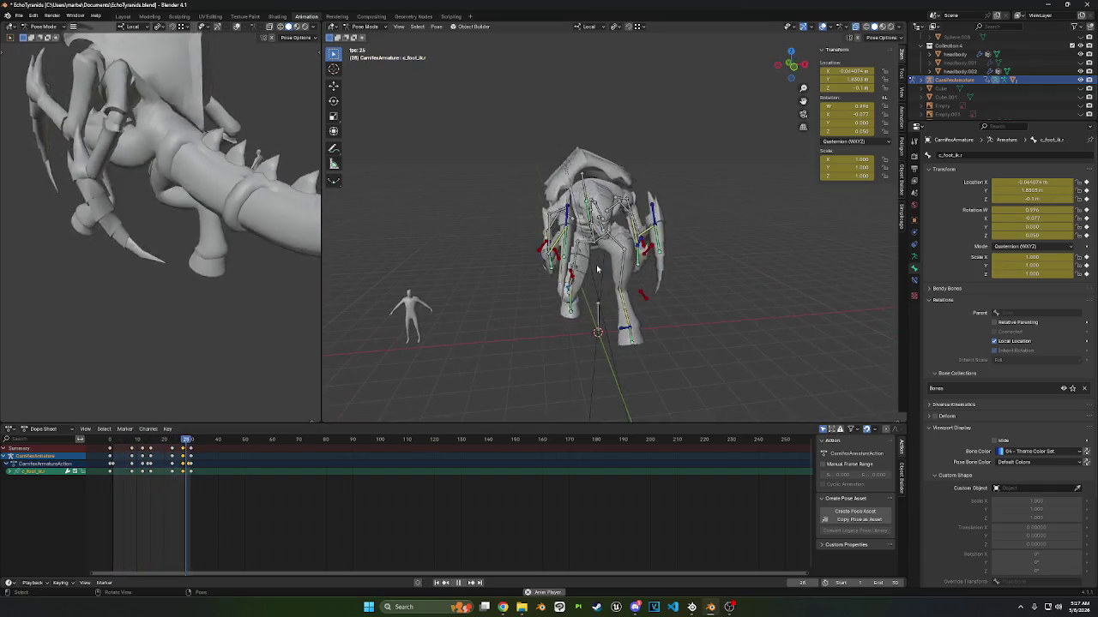
{"action": "key", "text": "space"}
{"action": "left_click", "coordinate": [594, 227]}
- At frame 4, switch to a front view and select the arm IK control bones
{"action": "mouse_move", "coordinate": [127, 440]}
{"action": "left_mouse_down"}
{"action": "mouse_move", "coordinate": [110, 441]}
{"action": "mouse_move", "coordinate": [120, 440]}
{"action": "left_mouse_up"}
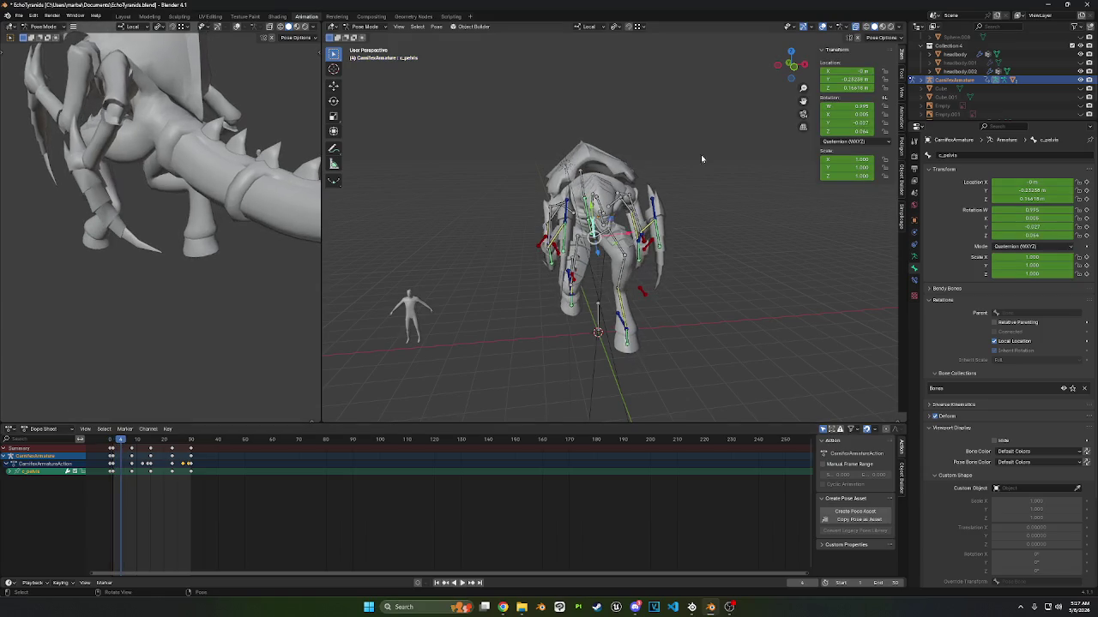
{"action": "left_click", "coordinate": [791, 70]}
{"action": "scroll", "coordinate": [657, 135], "scroll_direction": "up", "scroll_amount": 1}
{"action": "scroll", "coordinate": [657, 135], "scroll_direction": "up", "scroll_amount": 1}
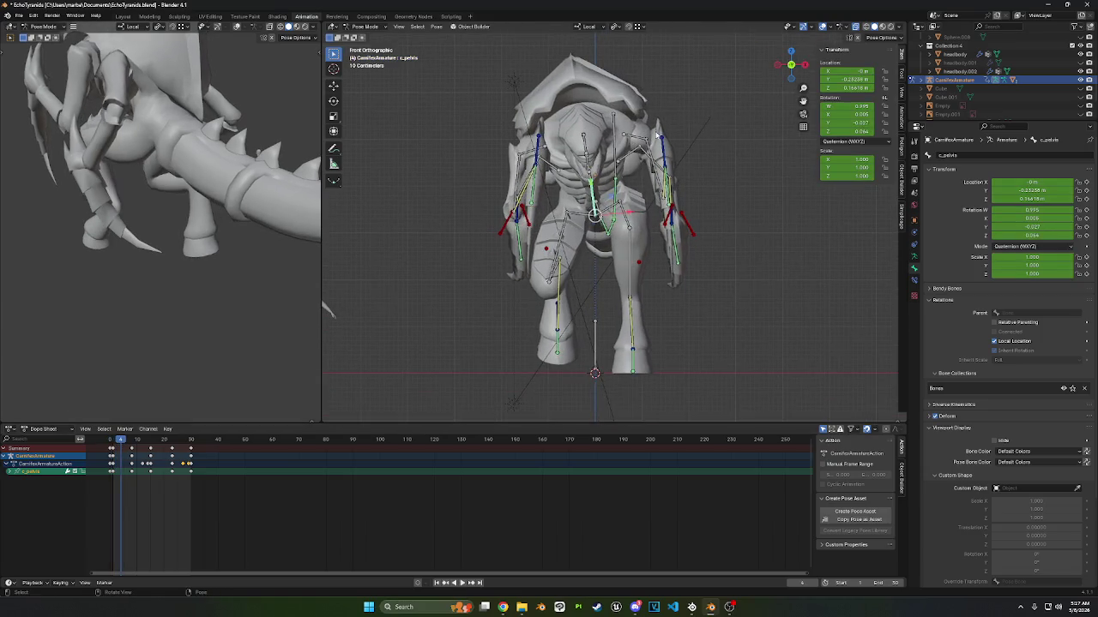
{"action": "left_click", "coordinate": [661, 141], "text": "shift"}
{"action": "left_click", "coordinate": [674, 219], "text": "shift"}
{"action": "left_click", "coordinate": [530, 191], "text": "shift"}
{"action": "left_click", "coordinate": [522, 219], "text": "shift"}
{"action": "left_click", "coordinate": [516, 220], "text": "shift"}
{"action": "left_click", "coordinate": [511, 222], "text": "shift"}
- Add the pelvis control to the selection and preview the step cycle from frame 0
{"action": "left_click", "coordinate": [687, 221], "text": "shift"}
{"action": "left_click", "coordinate": [619, 211], "text": "shift"}
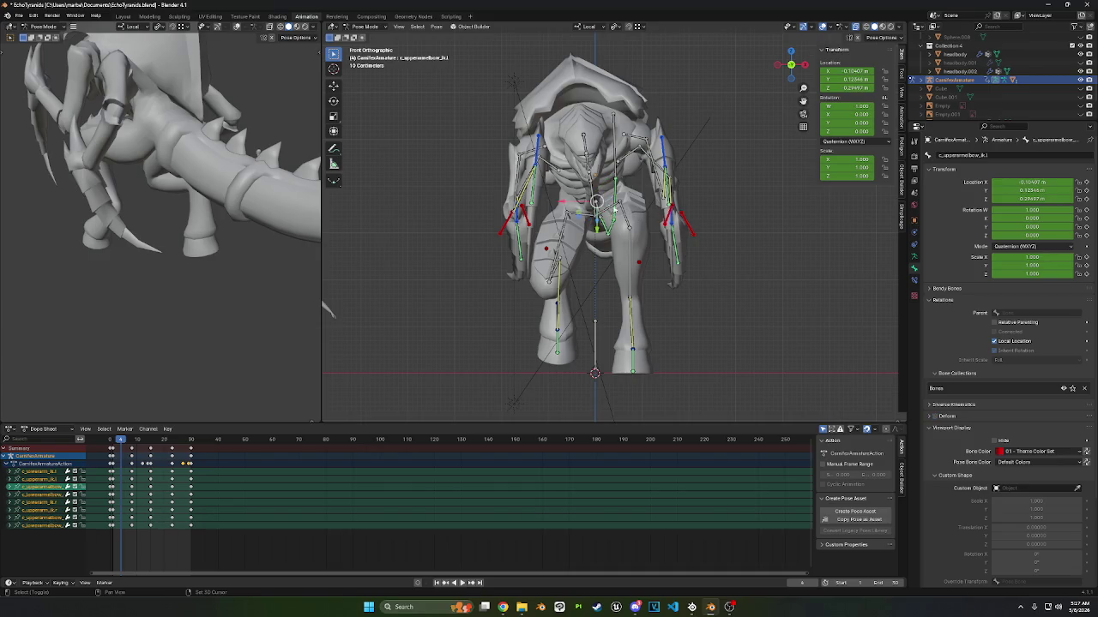
{"action": "left_click", "coordinate": [595, 201], "text": "shift"}
{"action": "key", "text": "space"}
{"action": "left_click", "coordinate": [109, 441]}
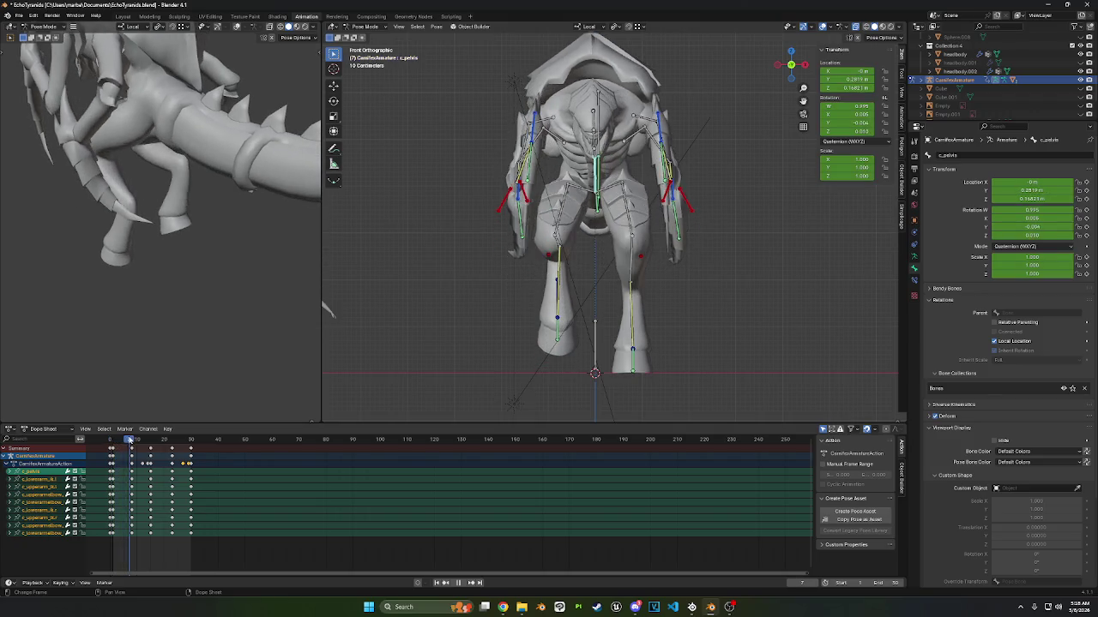
{"action": "key", "text": "space"}
- Shift c_pelvis sideways, key its location, and play back to check the sway
{"action": "key", "text": "g"}
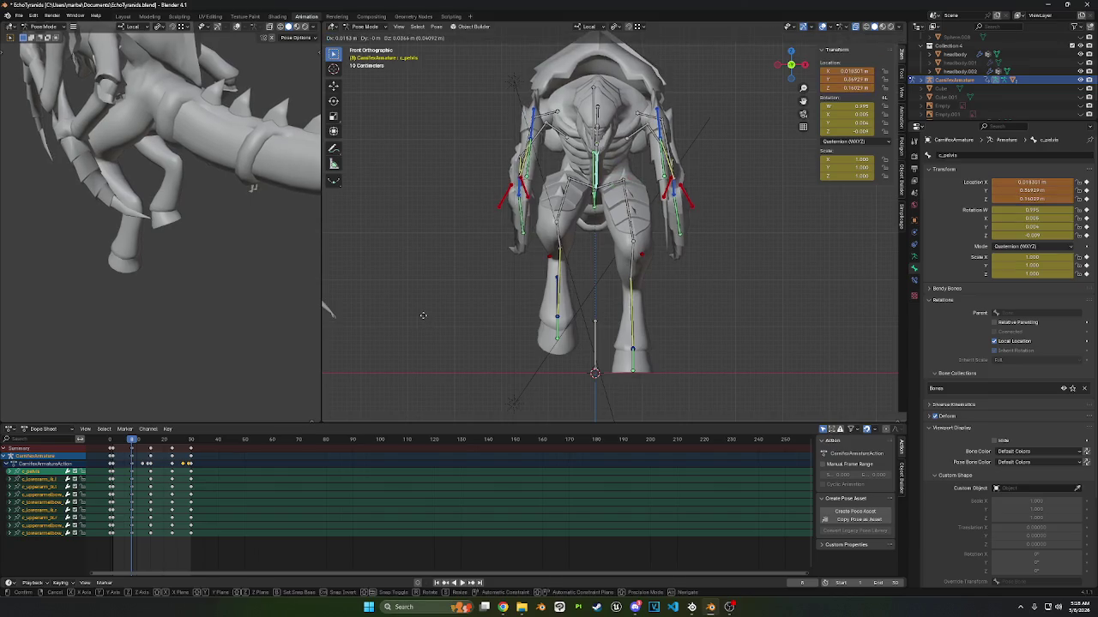
{"action": "left_click", "coordinate": [469, 281]}
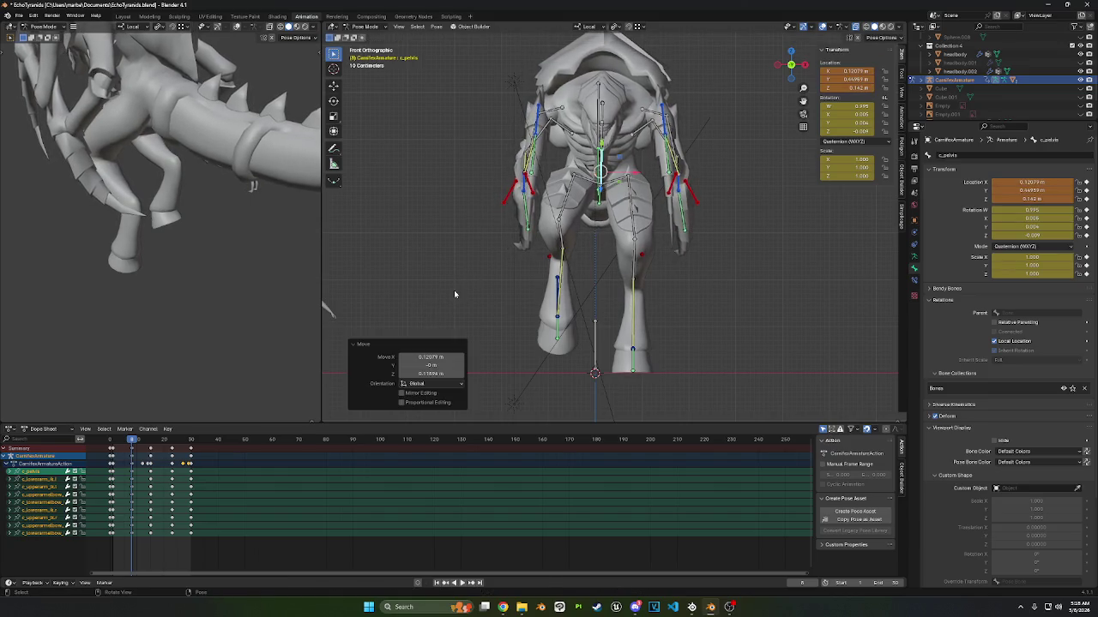
{"action": "key", "text": "i"}
{"action": "key", "text": "space"}
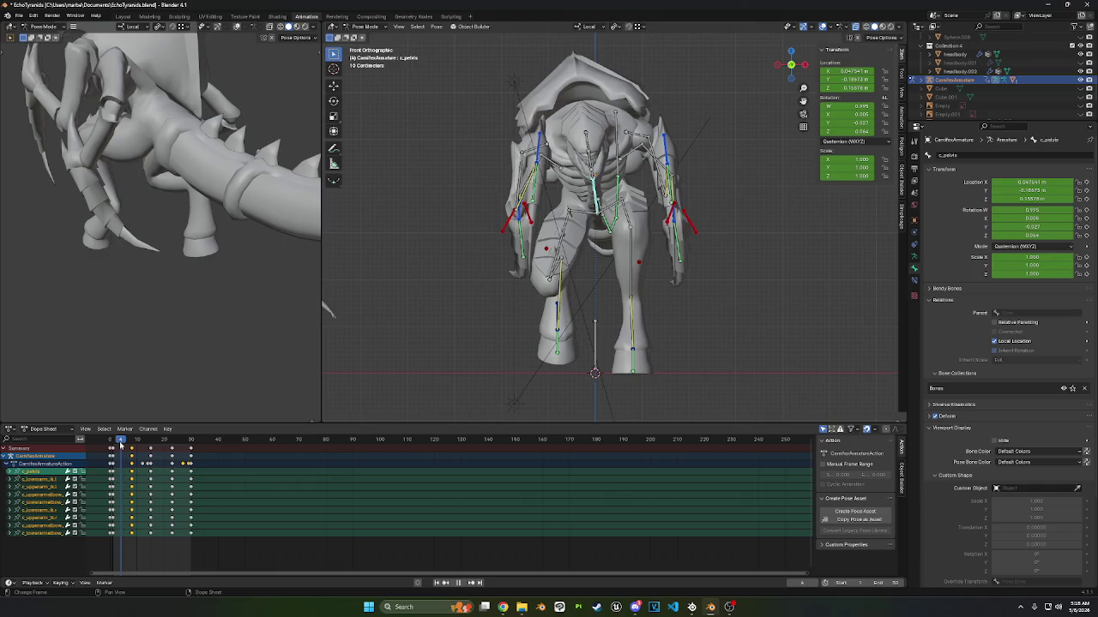
{"action": "key", "text": "space"}
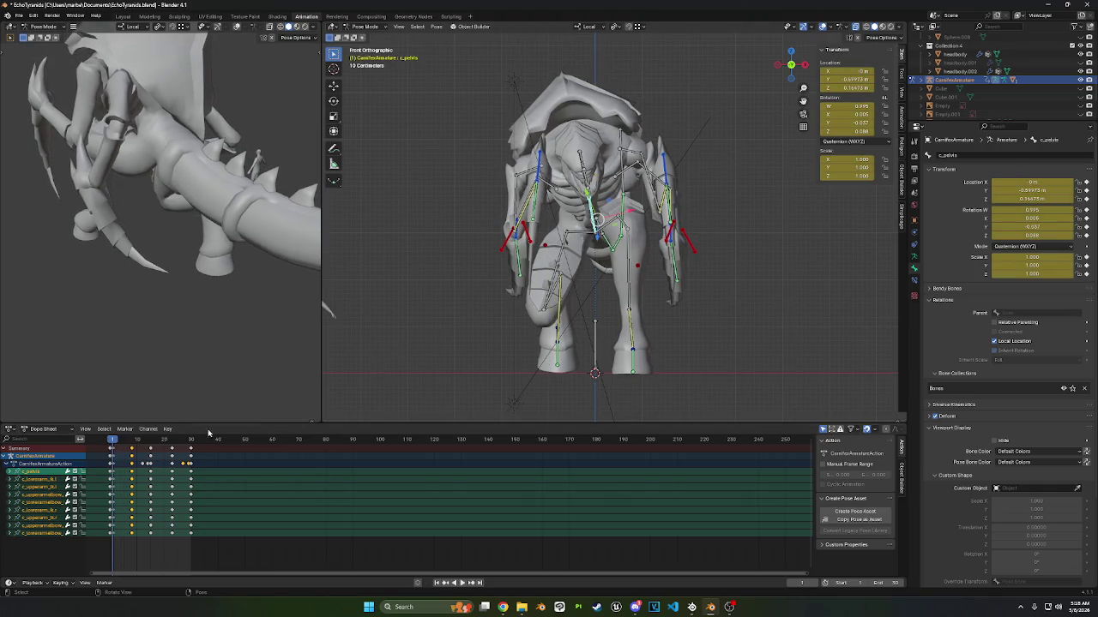
{"action": "key", "text": "space"}
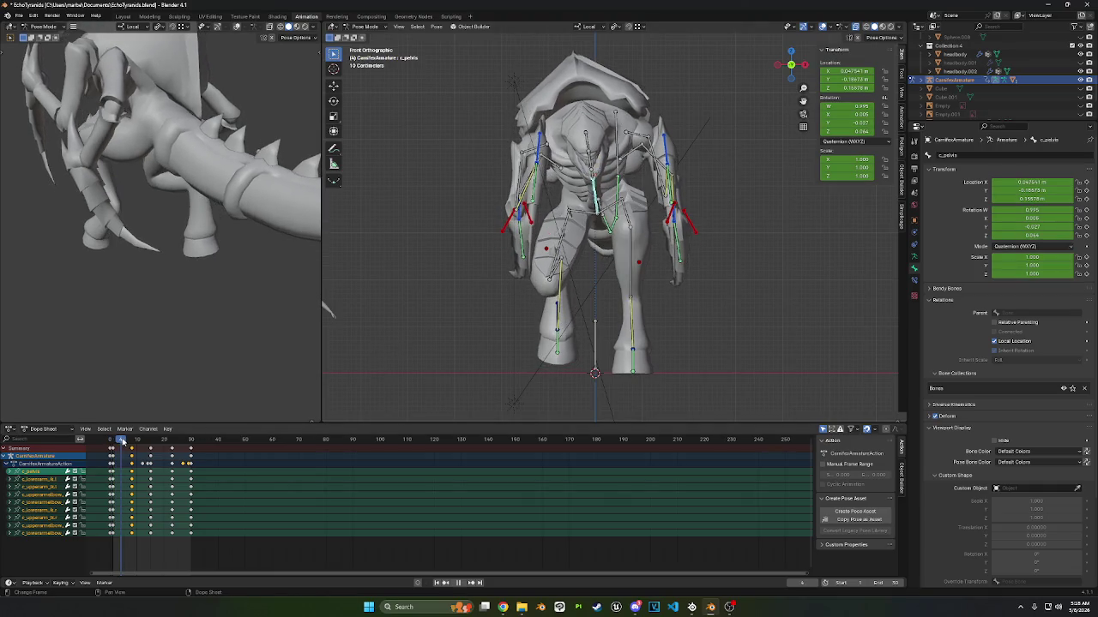
- Shift c_pelvis sideways at frame 5 and key its location
{"action": "key", "text": "g"}
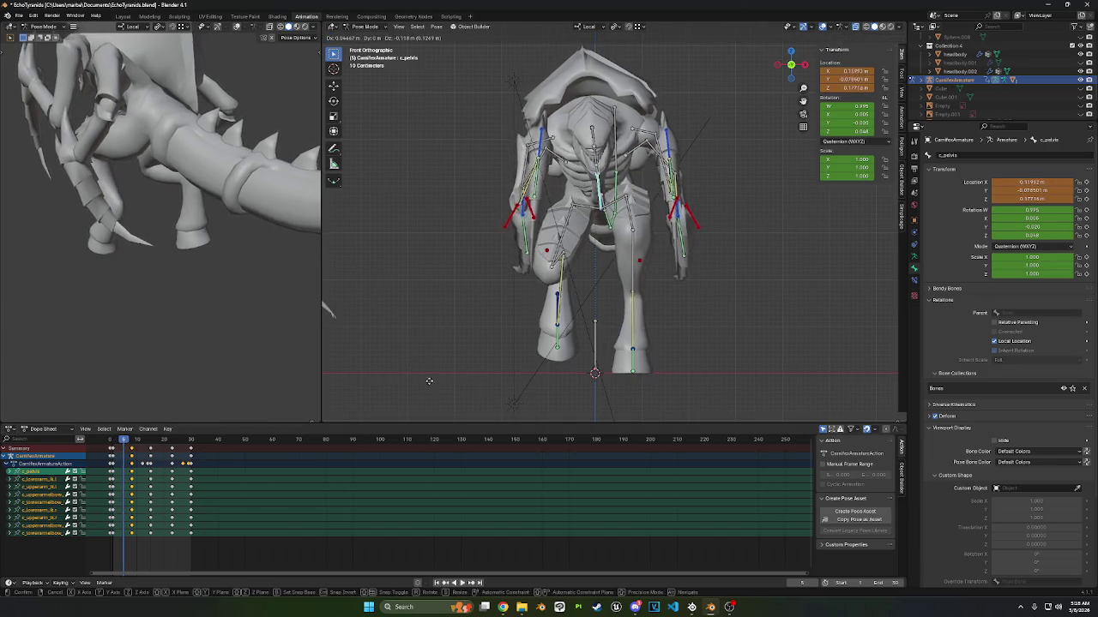
{"action": "left_click", "coordinate": [345, 430]}
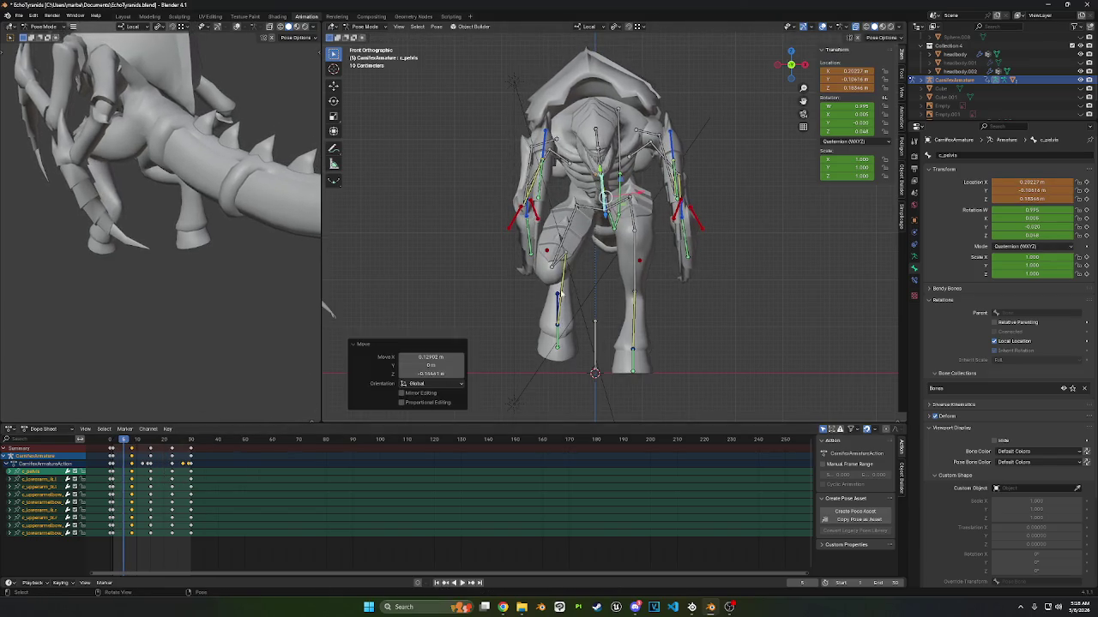
{"action": "key", "text": "i"}
- Move and key c_pelvis at frame 19, then scrub the cycle to review the sway
{"action": "left_click", "coordinate": [112, 442]}
{"action": "left_click_drag", "start_coordinate": [113, 443], "coordinate": [162, 440]}
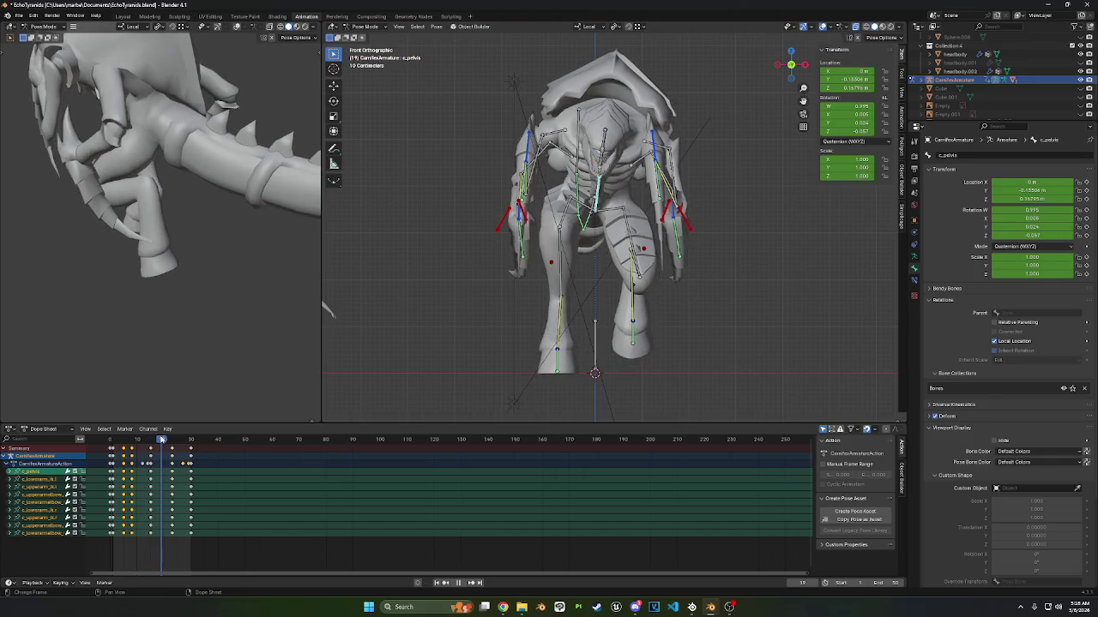
{"action": "key", "text": "g"}
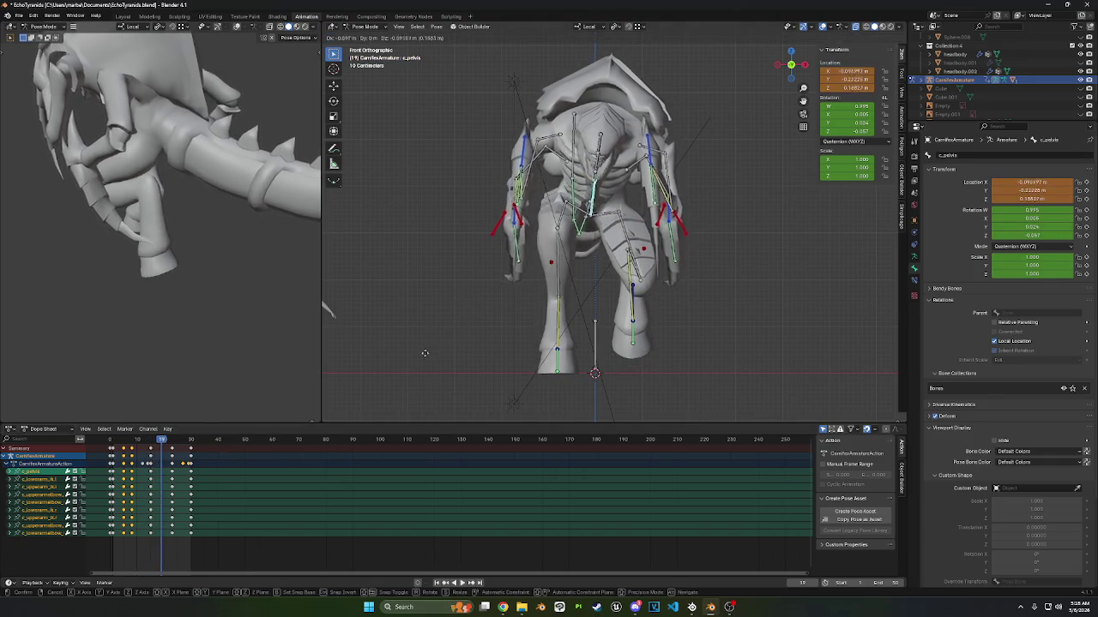
{"action": "left_click", "coordinate": [420, 390]}
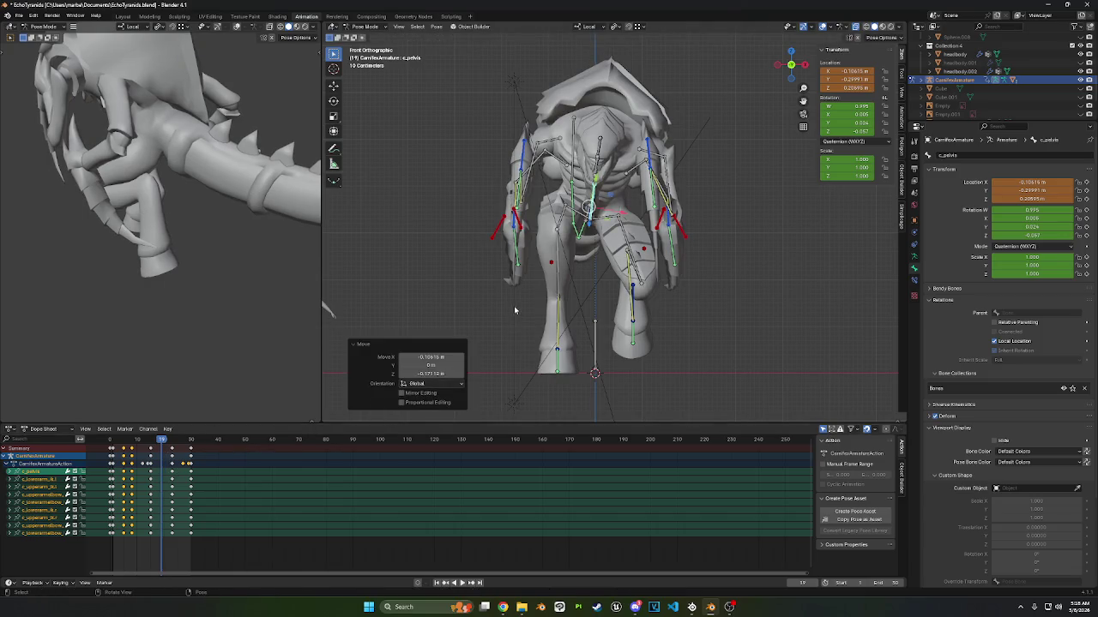
{"action": "key", "text": "i"}
{"action": "key", "text": "space"}
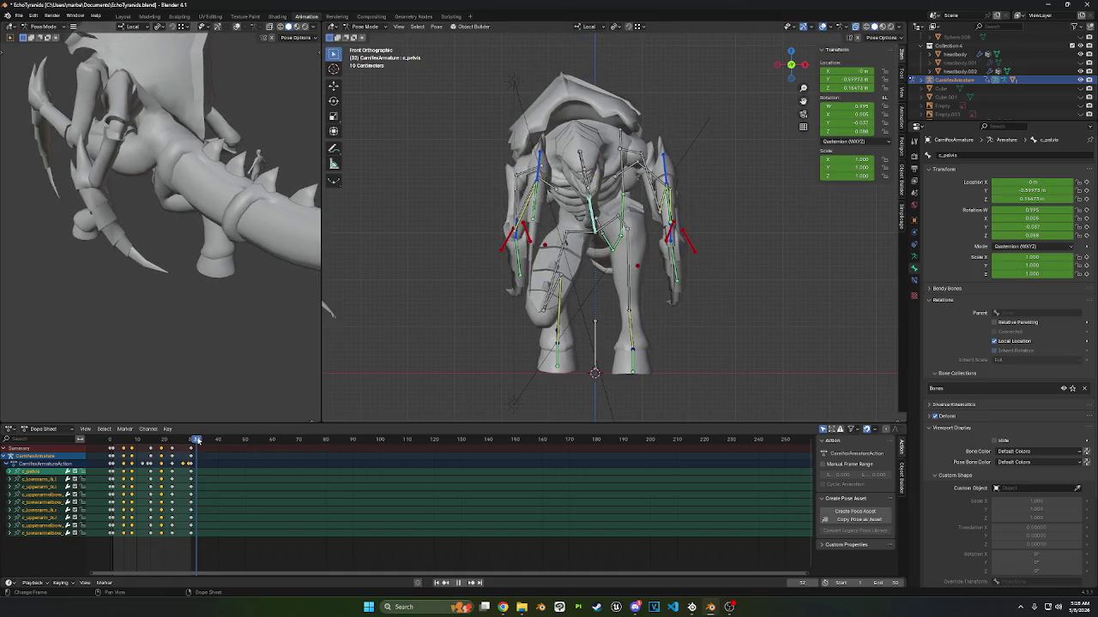
{"action": "left_click_drag", "start_coordinate": [125, 441], "coordinate": [189, 442]}
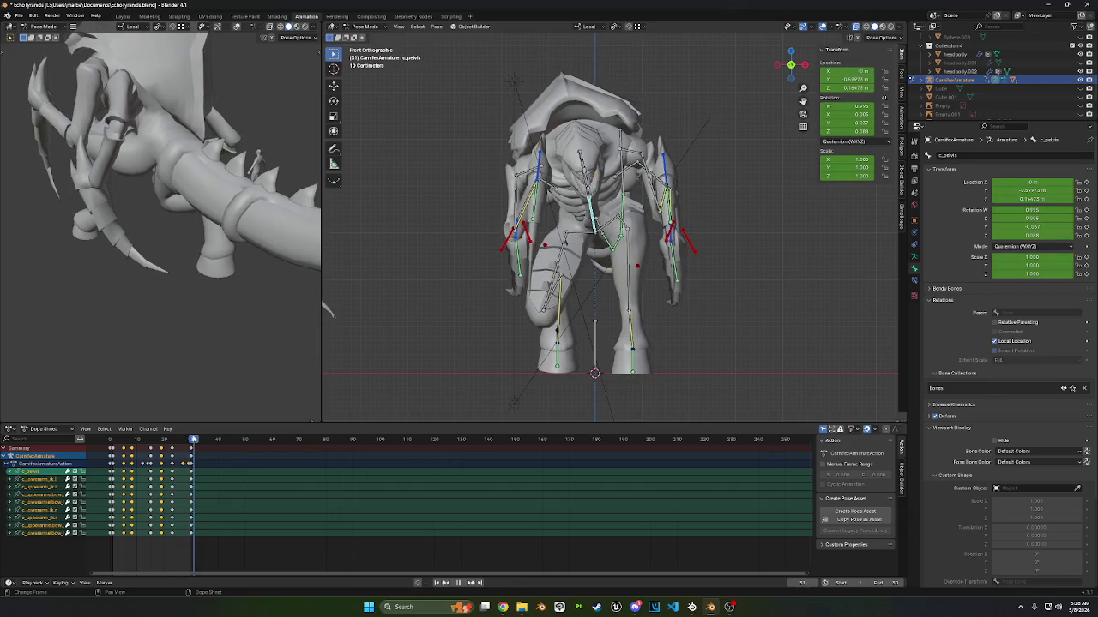
{"action": "left_click_drag", "start_coordinate": [126, 444], "coordinate": [112, 444]}
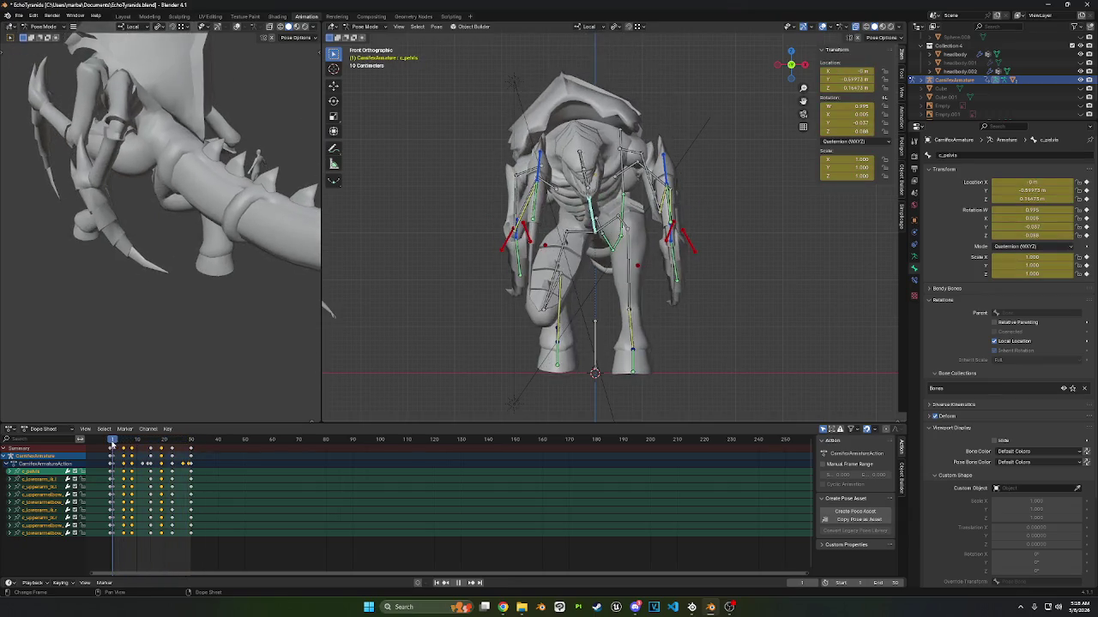
{"action": "middle_click_drag", "start_coordinate": [600, 223], "coordinate": [702, 192]}
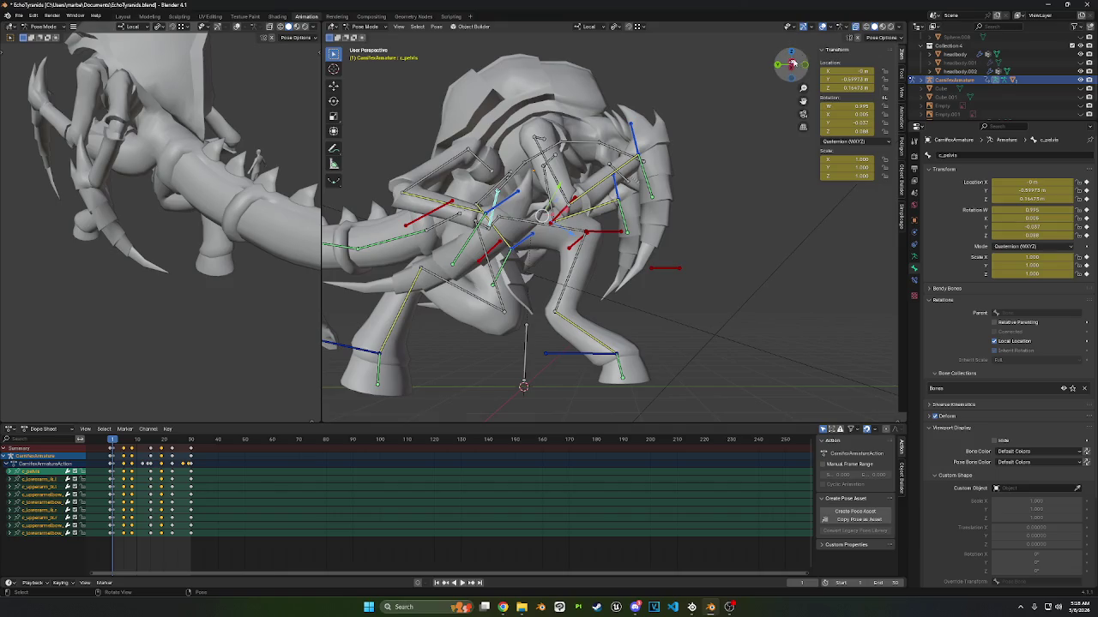
- In left side view, give c_neck a Damped Track constraint aimed at c_head
{"action": "left_click", "coordinate": [792, 64]}
{"action": "left_click", "coordinate": [599, 152]}
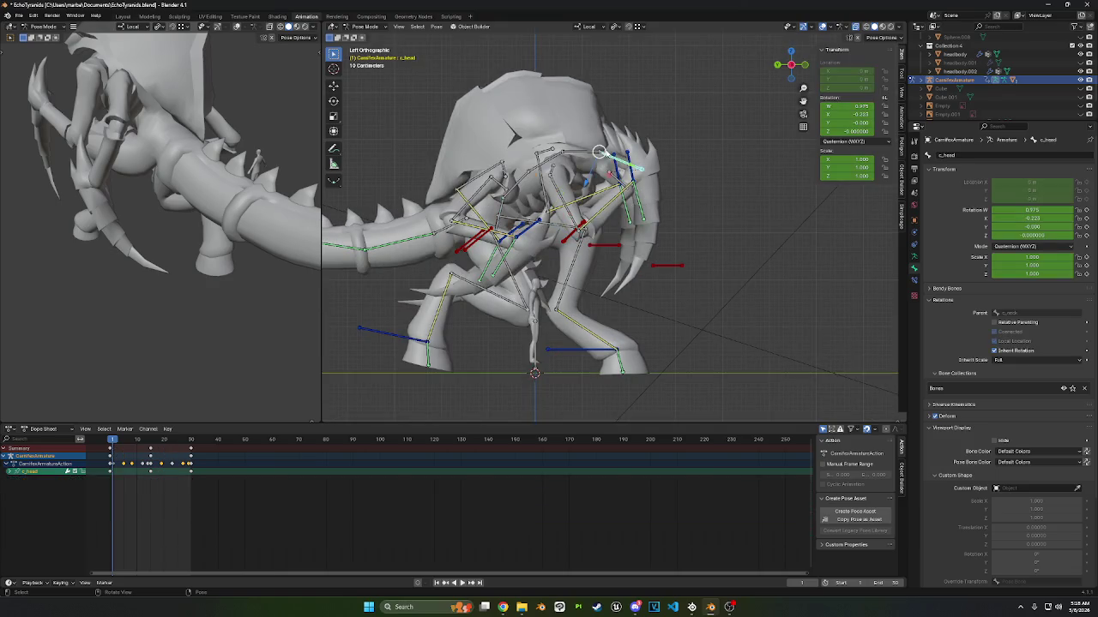
{"action": "left_click", "coordinate": [599, 152], "text": "shift"}
{"action": "left_click", "coordinate": [599, 152], "text": "shift"}
{"action": "left_click", "coordinate": [598, 152], "text": "shift"}
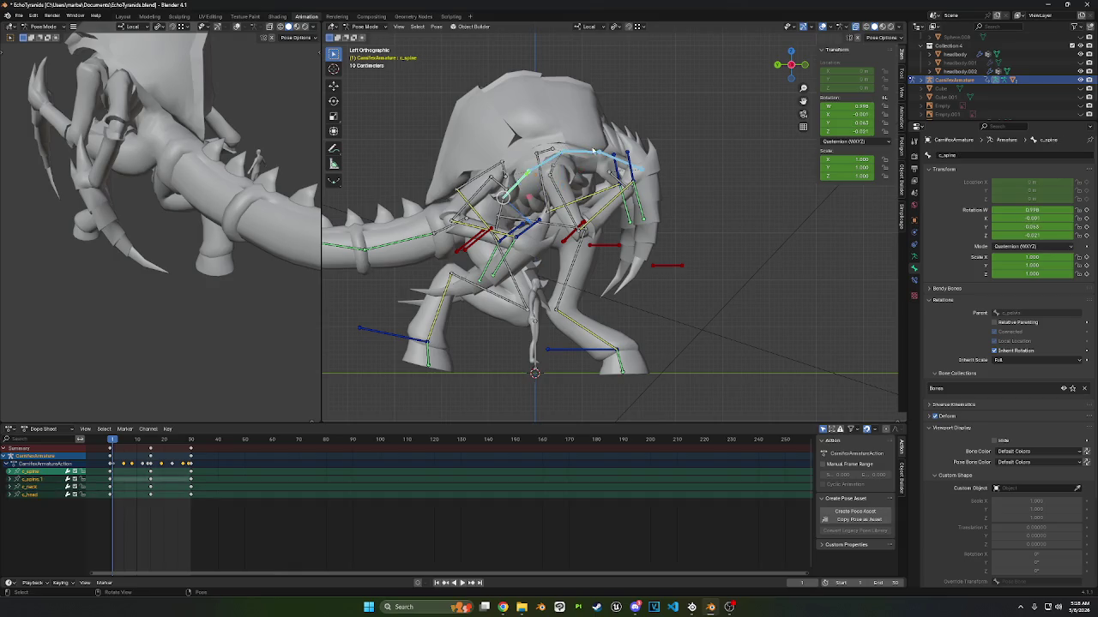
{"action": "left_click", "coordinate": [601, 153]}
{"action": "left_click", "coordinate": [600, 154], "text": "shift"}
{"action": "key", "text": "shift+ctrl+c"}
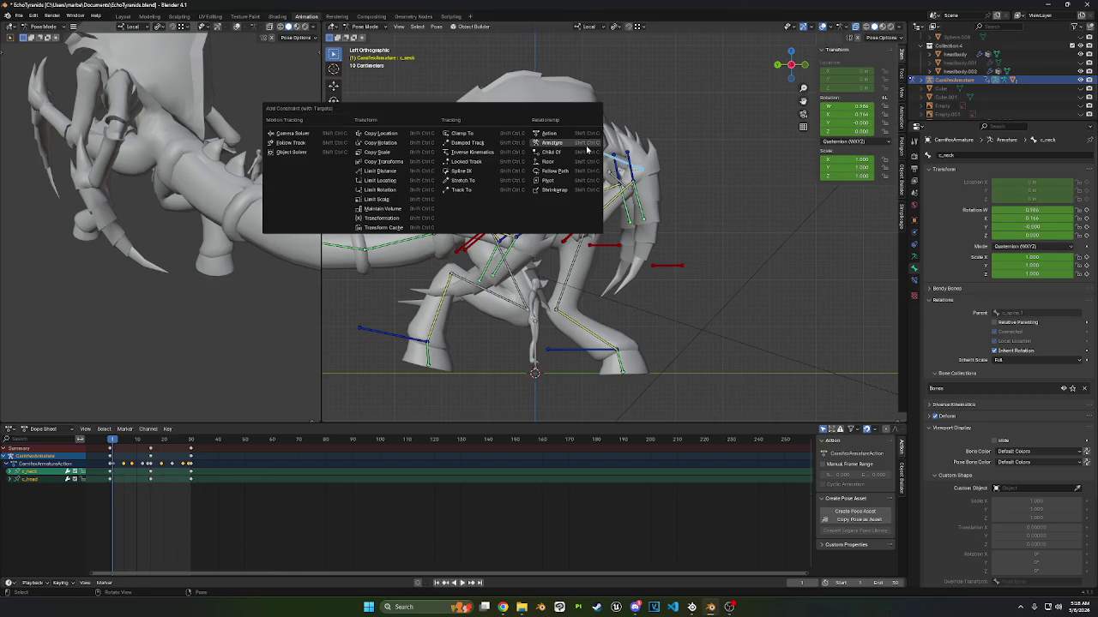
{"action": "left_click", "coordinate": [506, 144]}
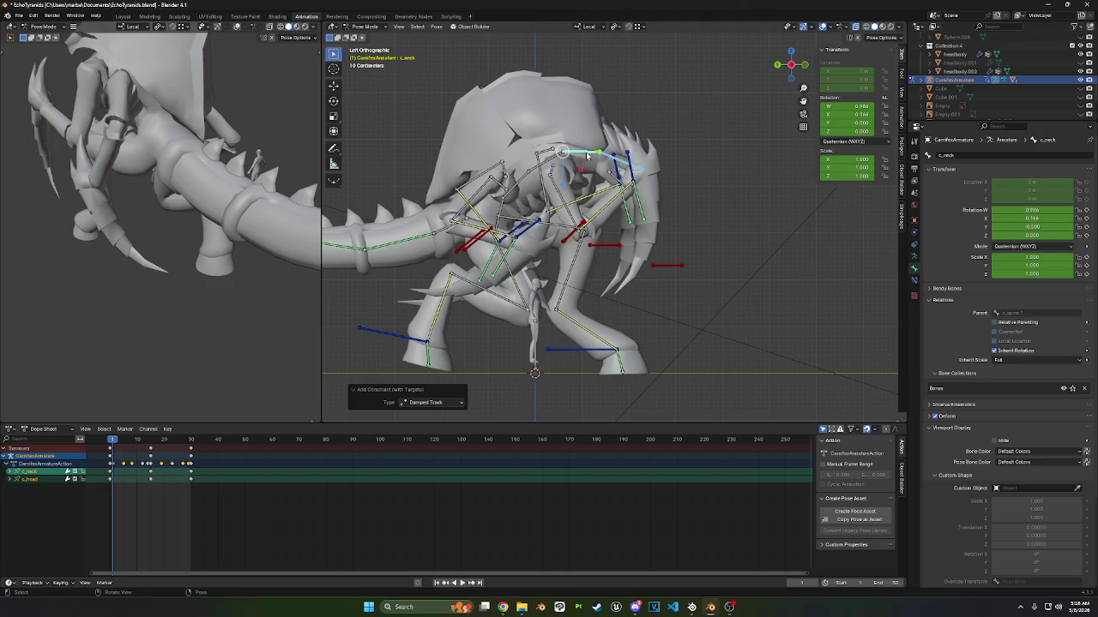
- Give c_spine a Damped Track constraint aimed at c_spine.1 and preview playback
{"action": "left_click", "coordinate": [530, 172]}
{"action": "left_click", "coordinate": [525, 175], "text": "shift"}
{"action": "key", "text": "shift+ctrl+c"}
{"action": "left_click", "coordinate": [522, 178]}
{"action": "key", "text": "space"}
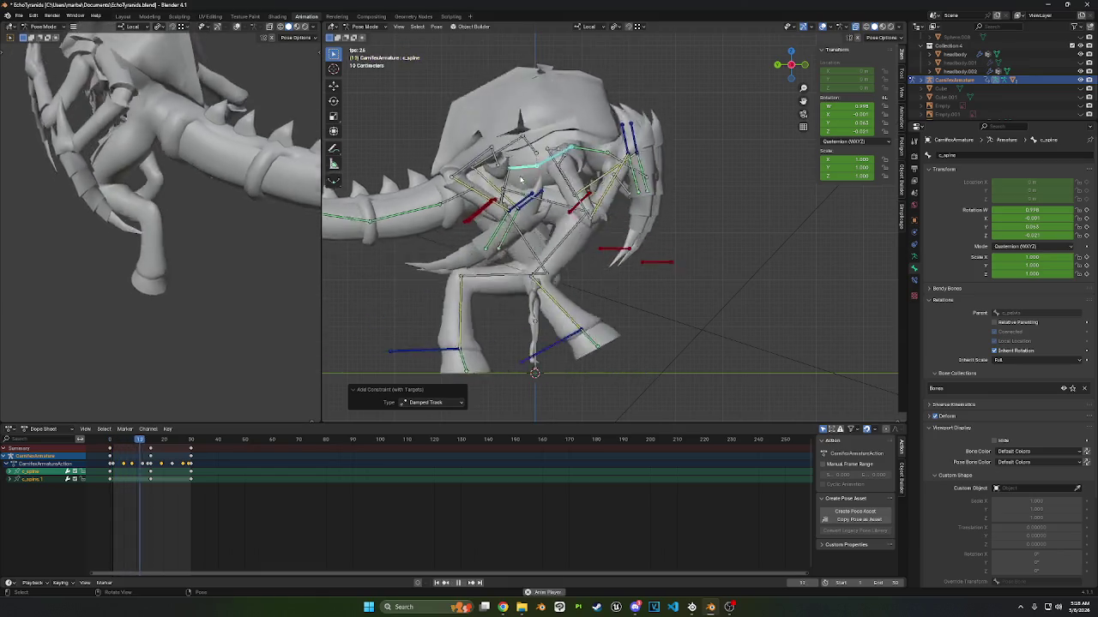
{"action": "key", "text": "space"}
- Lower Damped Track influences: c_spine.1 to ~0.385, c_spine ~0.3, neck ~0.165
{"action": "left_click", "coordinate": [590, 150]}
{"action": "left_click", "coordinate": [914, 279]}
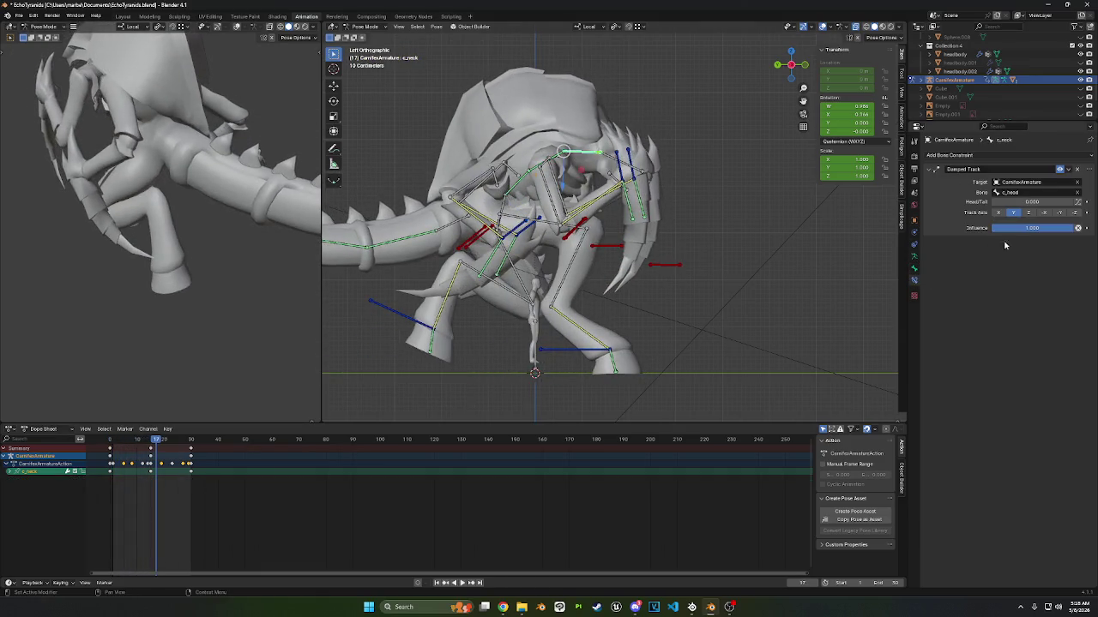
{"action": "left_click", "coordinate": [536, 167]}
{"action": "left_click_drag", "start_coordinate": [1072, 227], "coordinate": [1022, 228]}
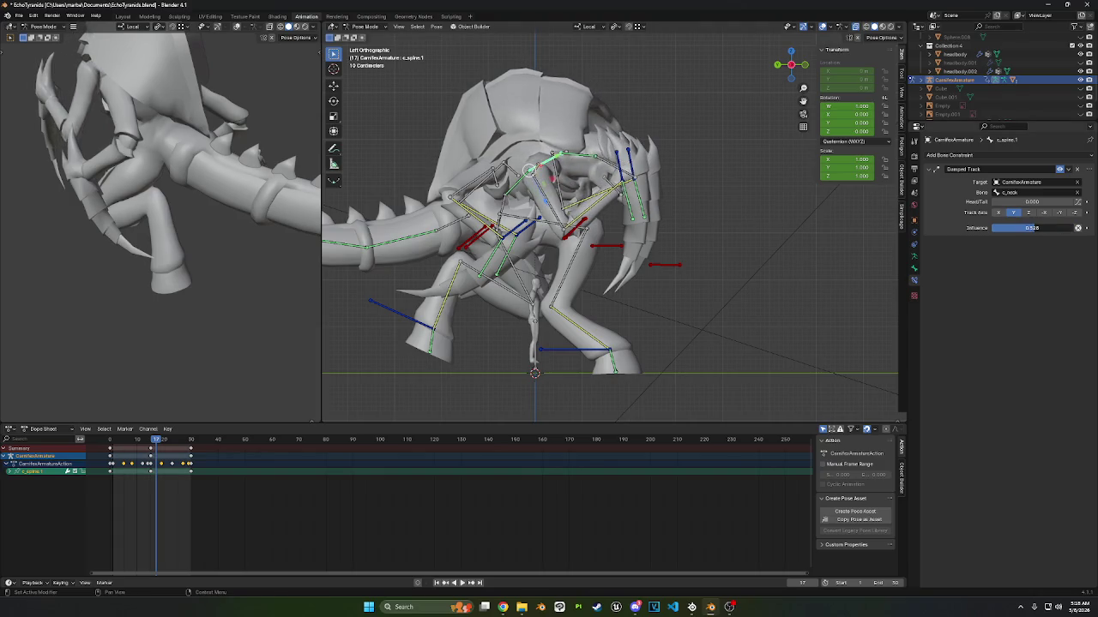
{"action": "left_click", "coordinate": [529, 183]}
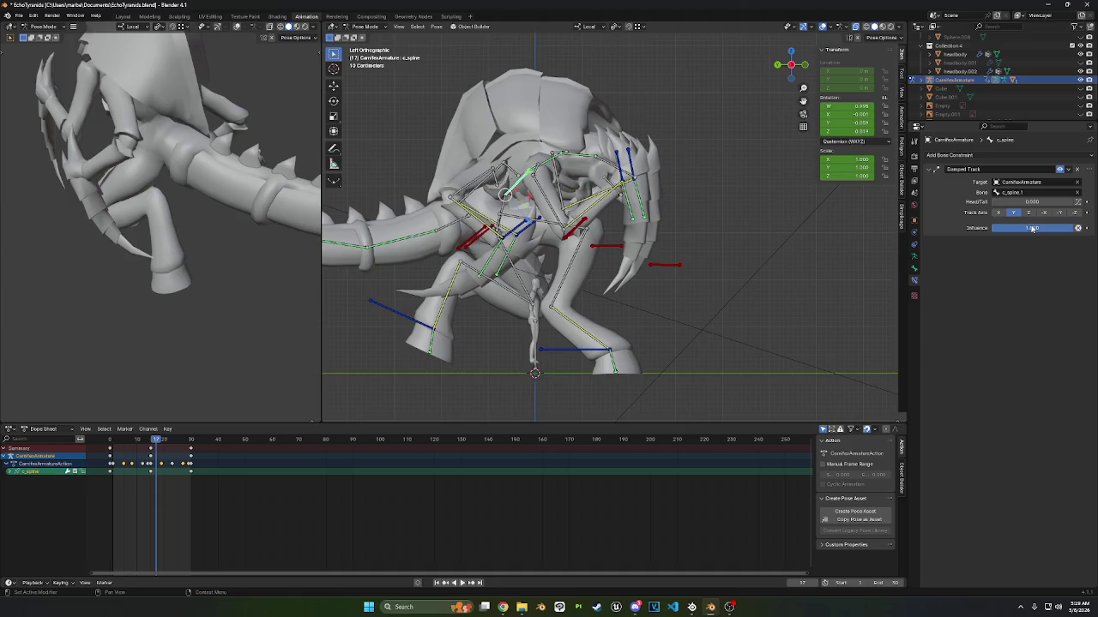
{"action": "left_click_drag", "start_coordinate": [1033, 228], "coordinate": [977, 228]}
{"action": "key", "text": "space"}
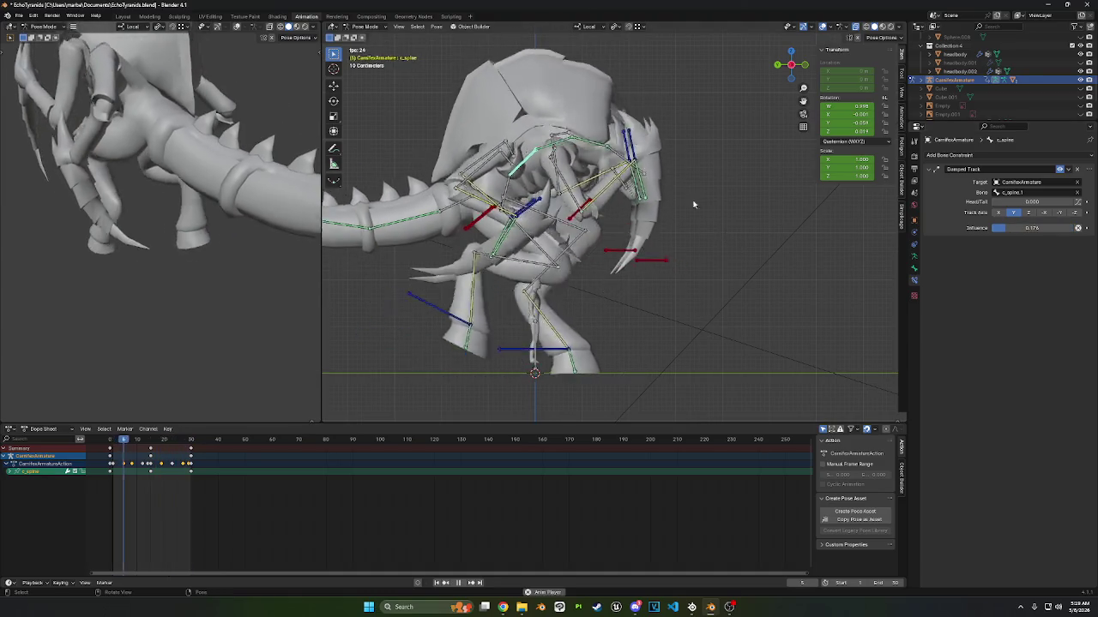
{"action": "left_click_drag", "start_coordinate": [1025, 228], "coordinate": [1004, 228]}
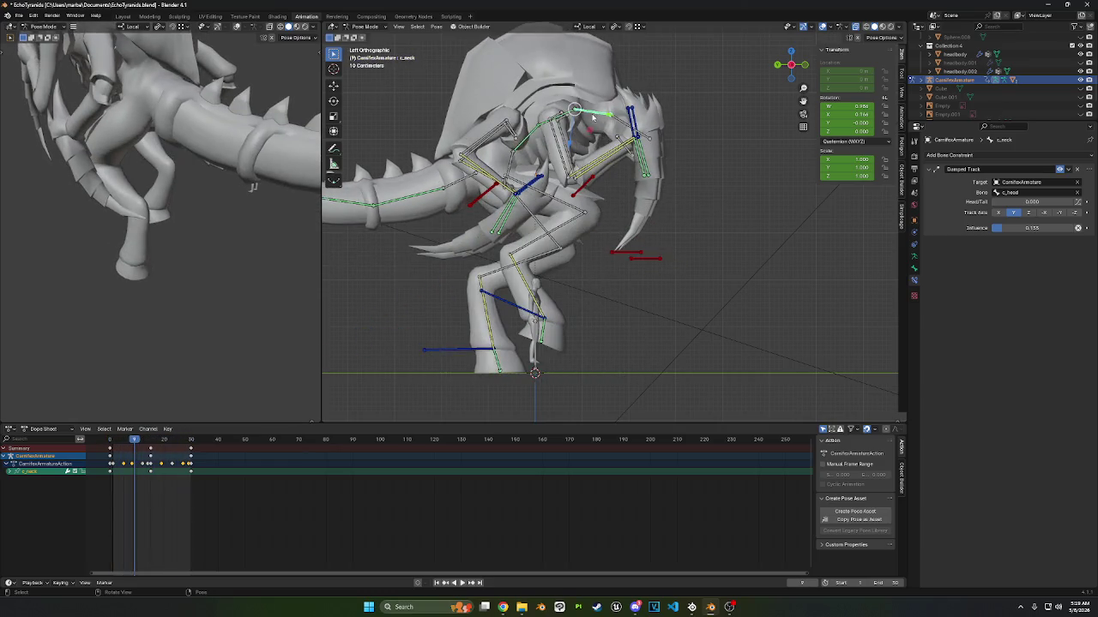
{"action": "key", "text": "bracketleft"}
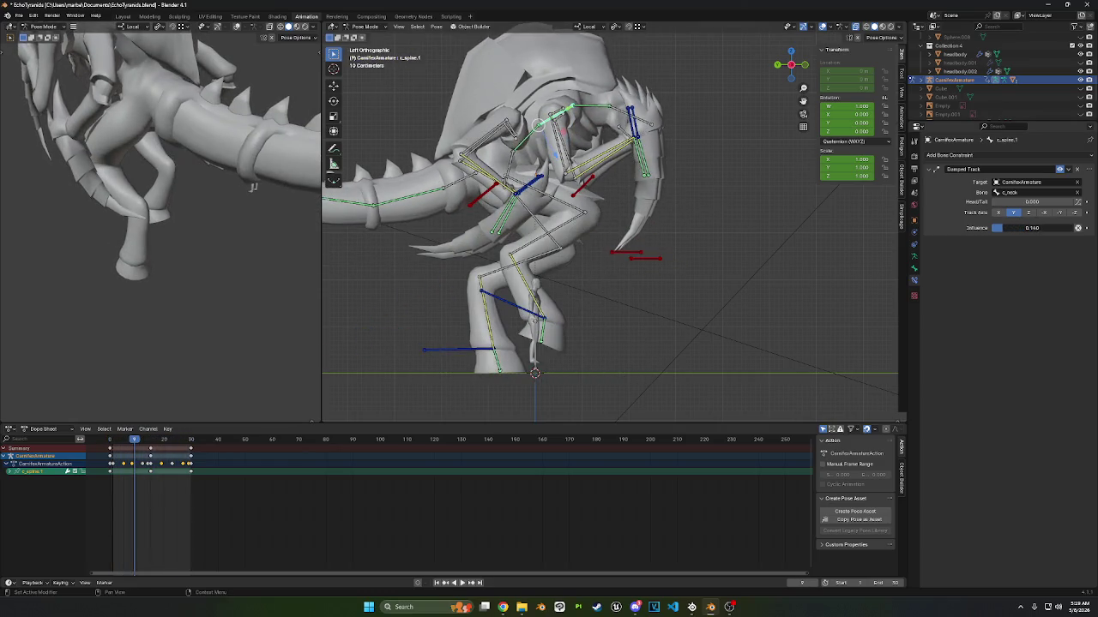
{"action": "key", "text": "space"}
{"action": "middle_click_drag", "start_coordinate": [716, 198], "coordinate": [628, 199]}
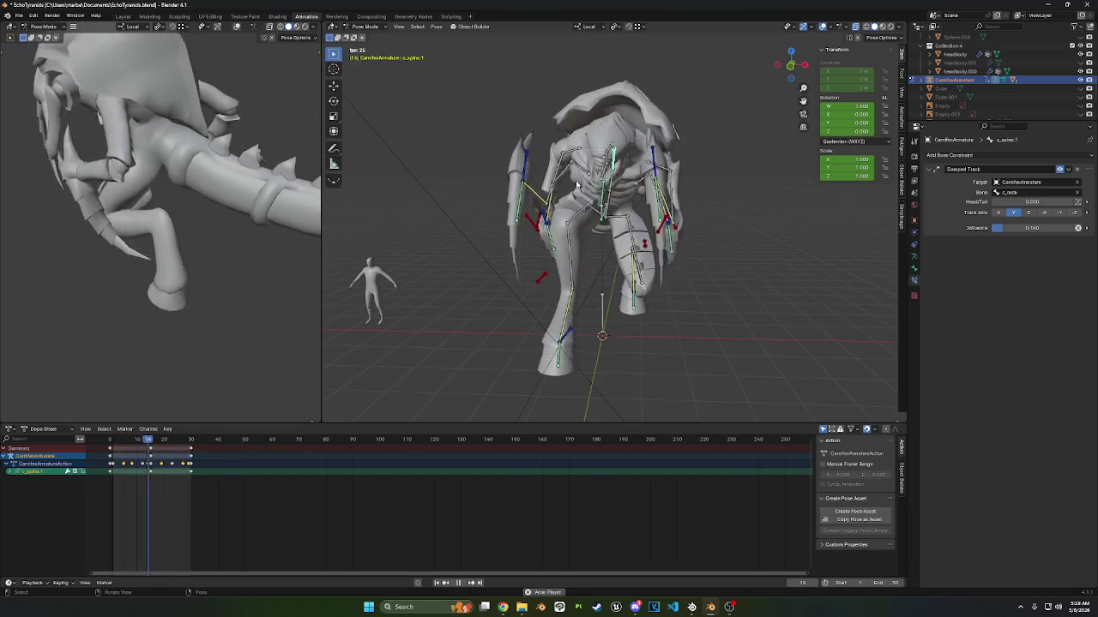
- Check tail Damped Track constraints (c_tail.2 tracking c_tail.3 at ~0.5) and play the cycle
{"action": "middle_click_drag", "start_coordinate": [638, 222], "coordinate": [504, 205]}
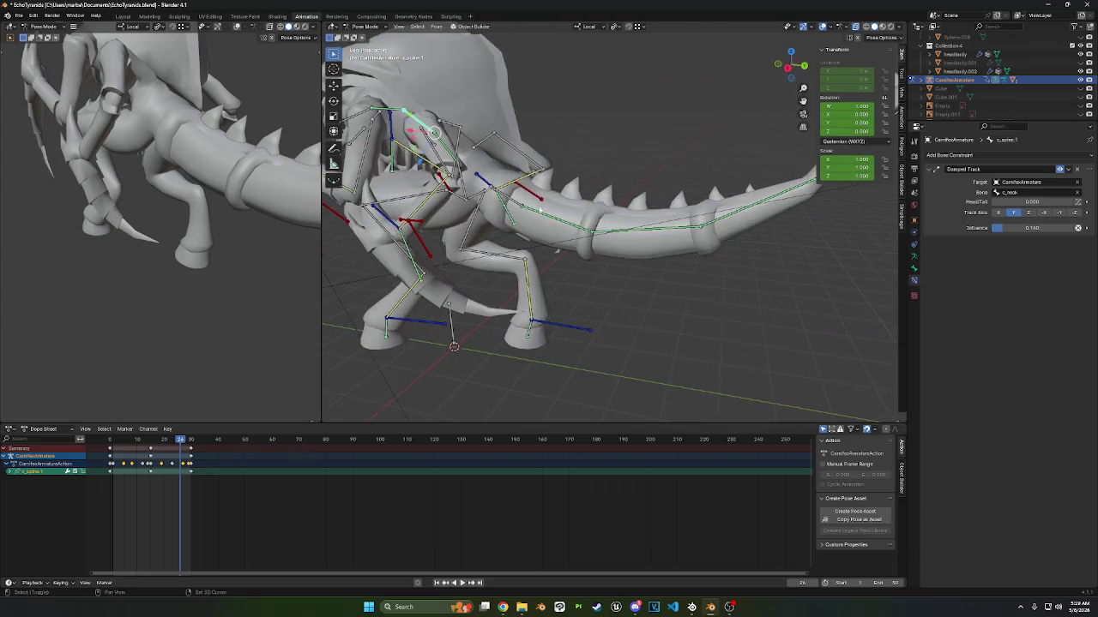
{"action": "left_click", "coordinate": [746, 213]}
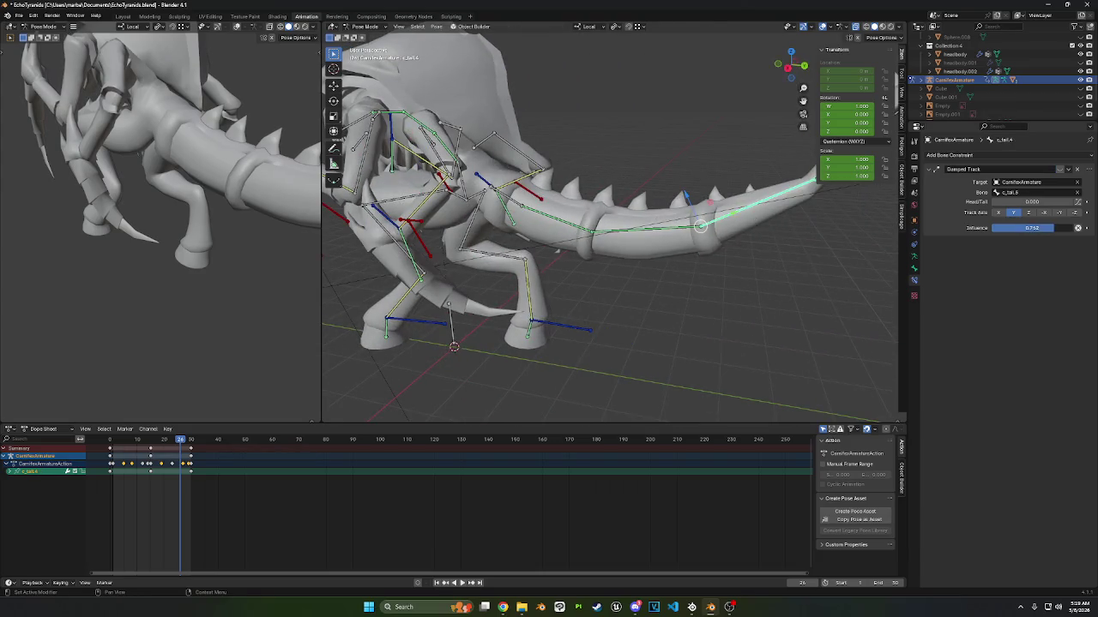
{"action": "left_click", "coordinate": [662, 231]}
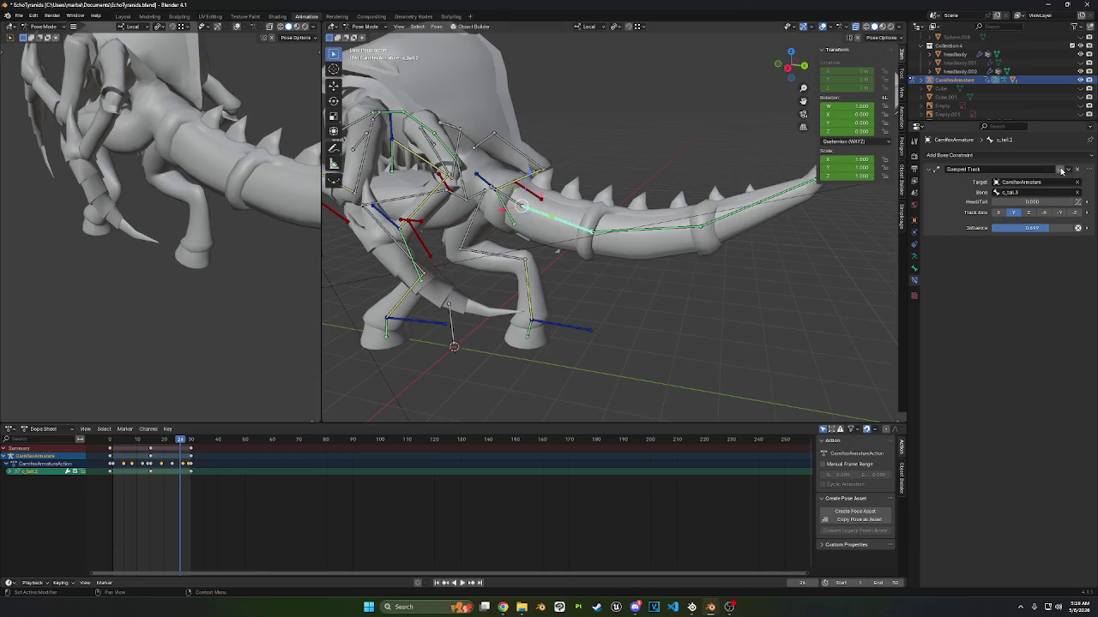
{"action": "key", "text": "space"}
{"action": "middle_click_drag", "start_coordinate": [629, 188], "coordinate": [719, 184]}
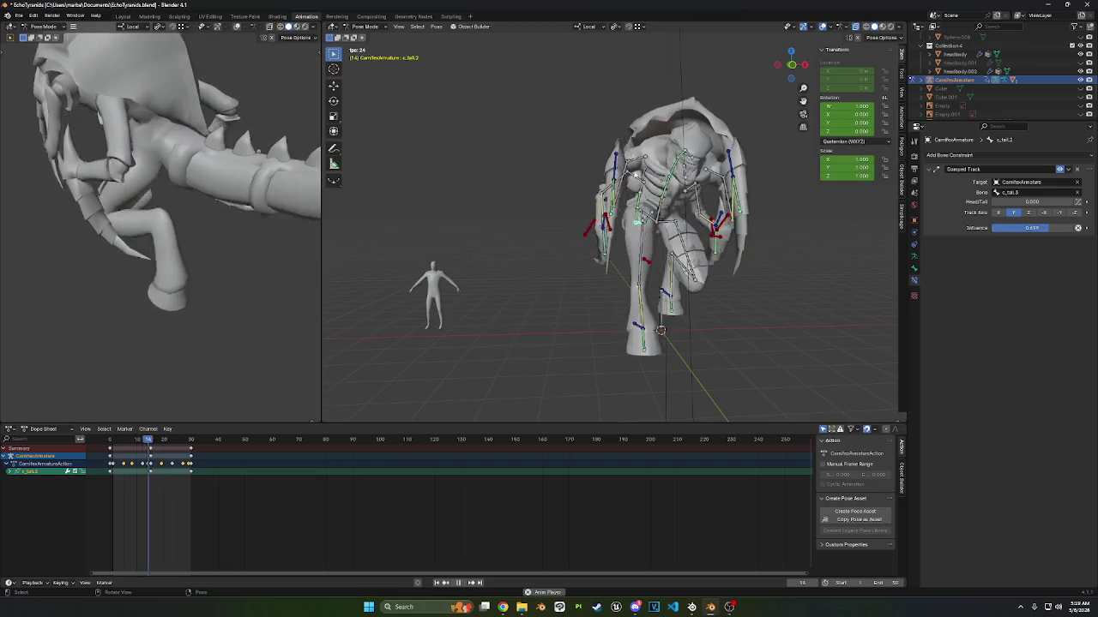
{"action": "mouse_move", "coordinate": [633, 171]}
{"action": "middle_mouse_down"}
{"action": "mouse_move", "coordinate": [723, 236]}
{"action": "mouse_move", "coordinate": [619, 180]}
{"action": "middle_mouse_up"}
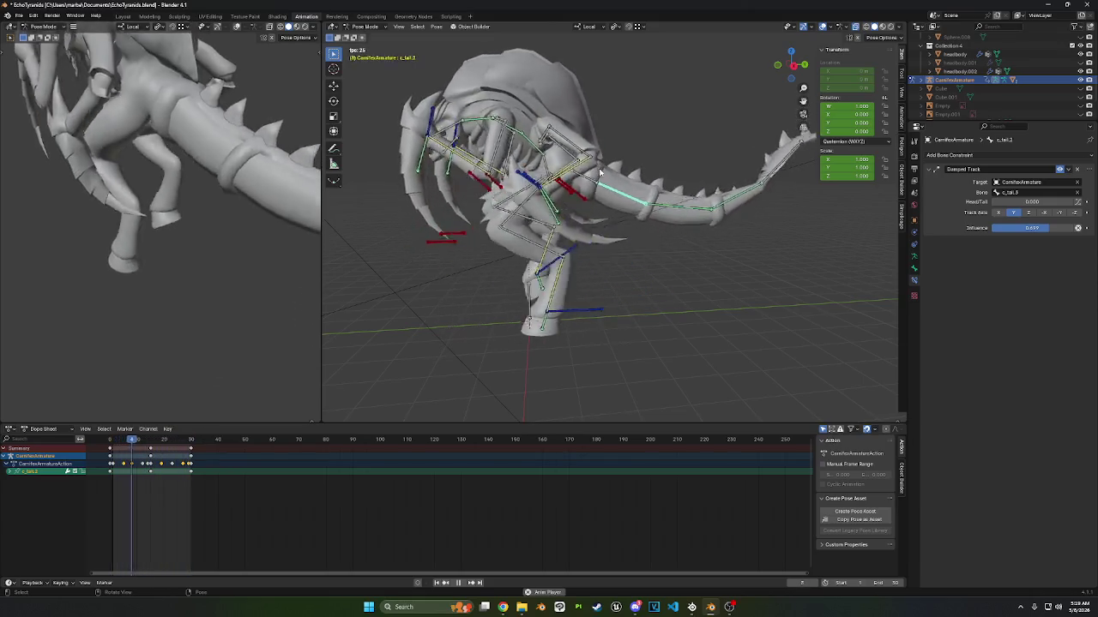
- Select all rig bones and play back the step cycle
{"action": "key", "text": "a"}
{"action": "key", "text": "space"}
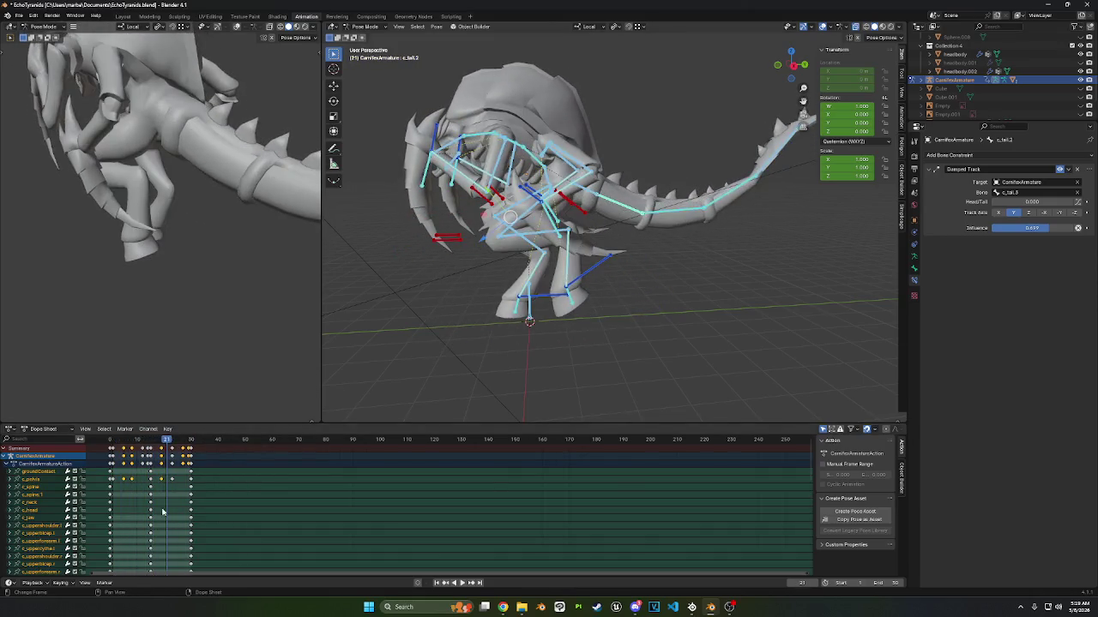
{"action": "key", "text": "space"}
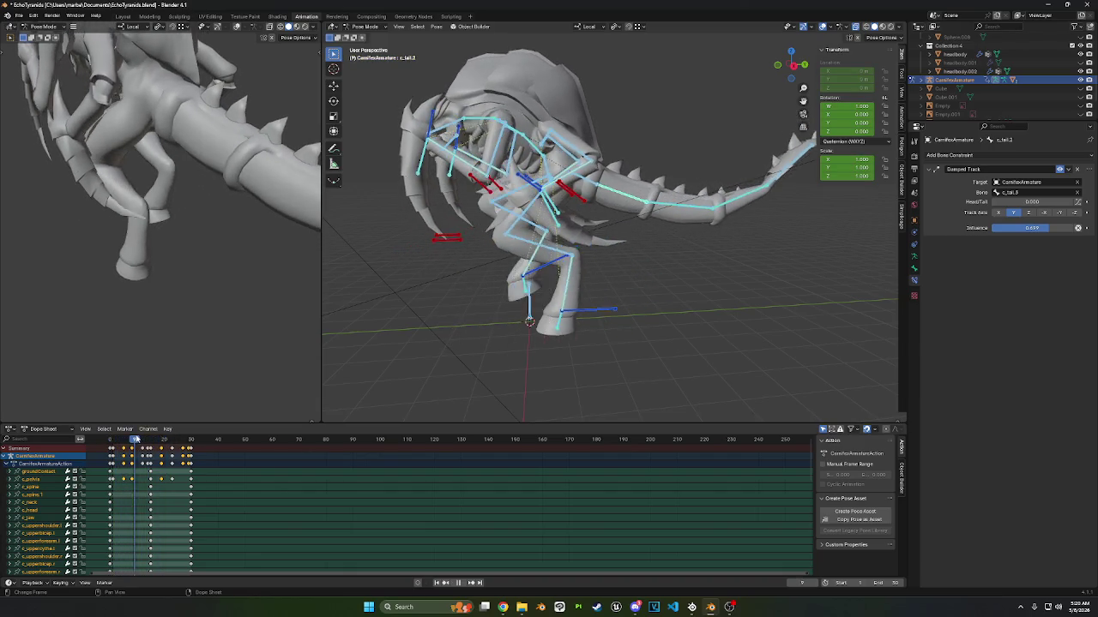
{"action": "key", "text": "space"}
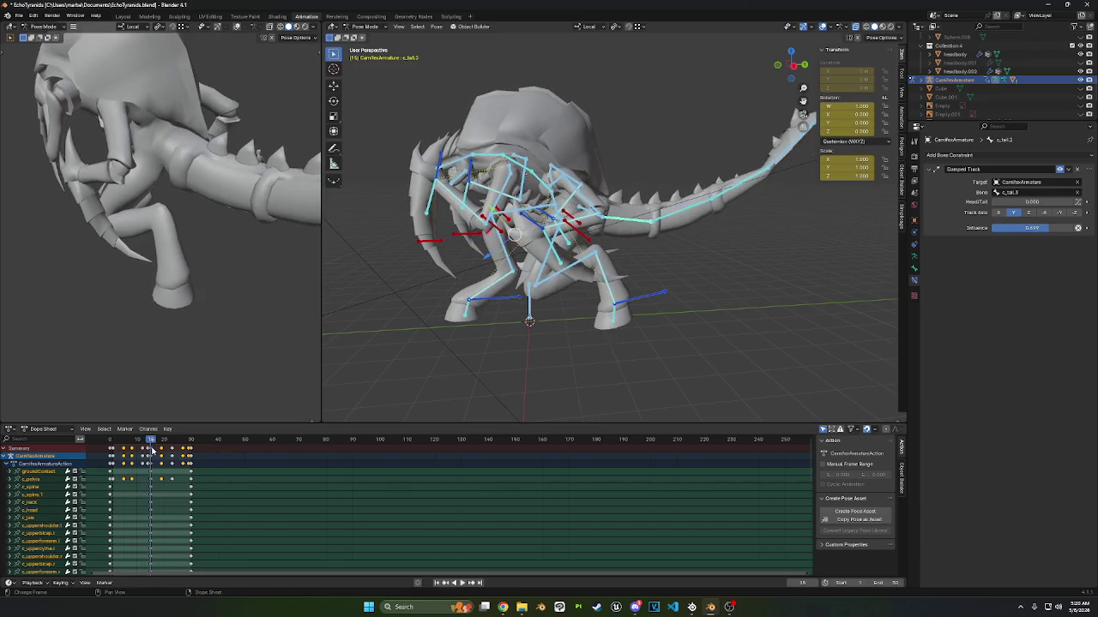
{"action": "key", "text": "space"}
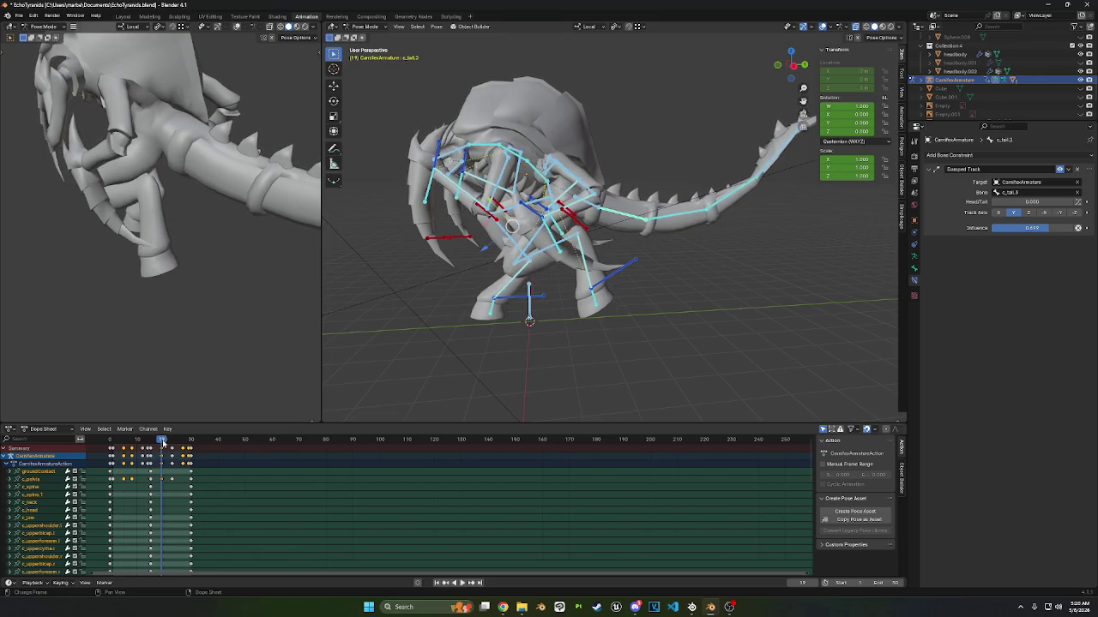
- Duplicate the frame-15 keys and offset the copy one frame later
{"action": "left_click_drag", "start_coordinate": [162, 442], "coordinate": [151, 443]}
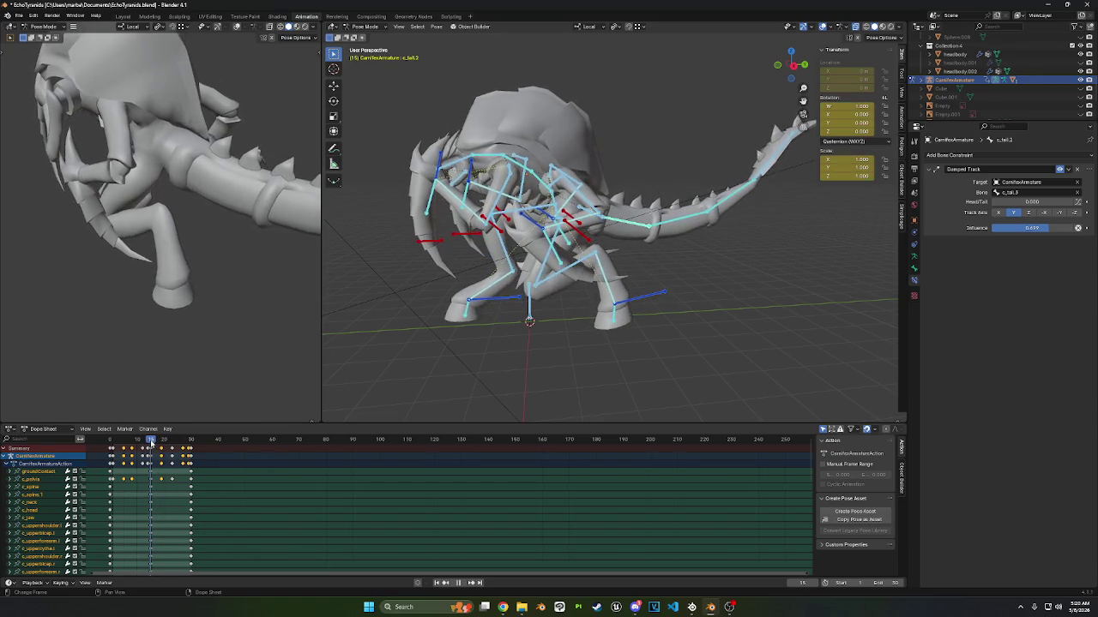
{"action": "left_click", "coordinate": [151, 454]}
{"action": "key", "text": "shift+d"}
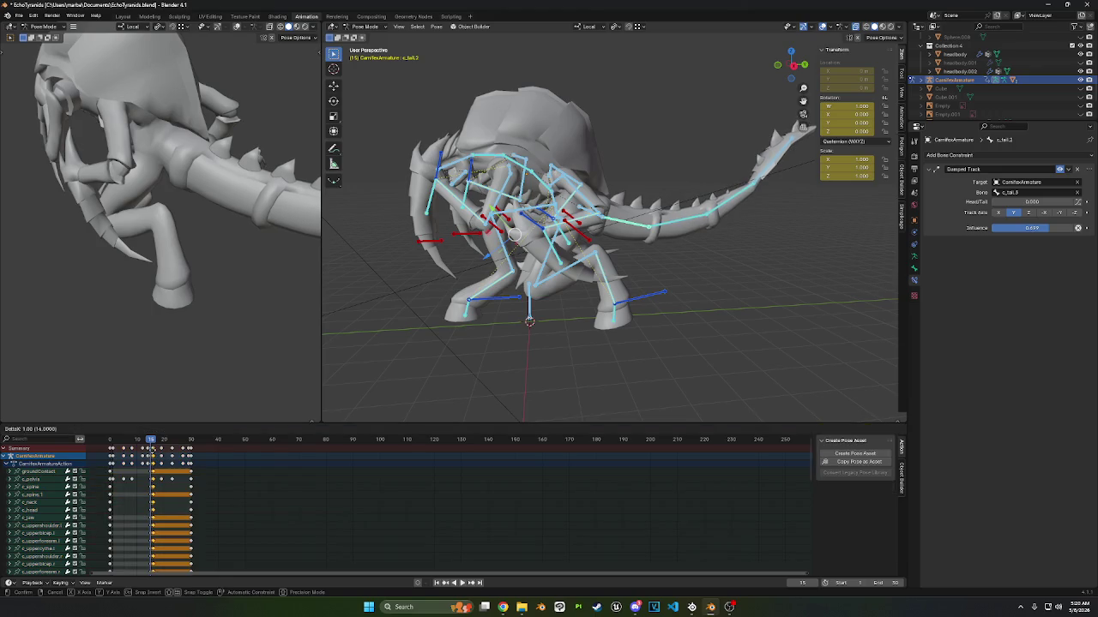
{"action": "left_click", "coordinate": [109, 439]}
{"action": "mouse_move", "coordinate": [109, 439]}
{"action": "left_mouse_down"}
{"action": "mouse_move", "coordinate": [165, 444]}
{"action": "mouse_move", "coordinate": [151, 442]}
{"action": "left_mouse_up"}
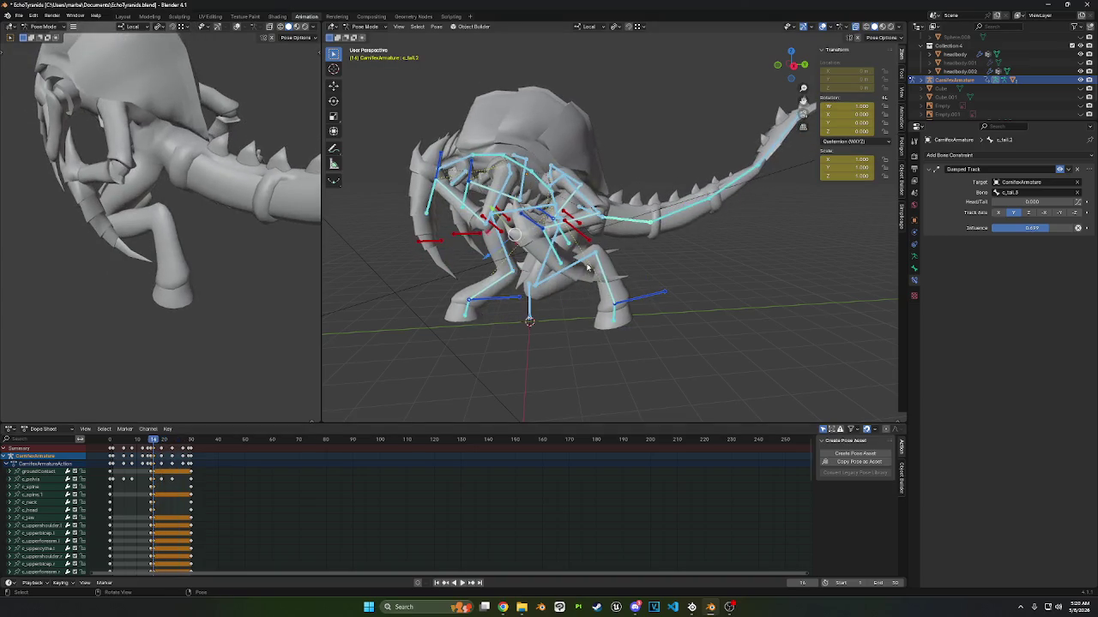
{"action": "mouse_move", "coordinate": [549, 240]}
{"action": "middle_mouse_down"}
{"action": "mouse_move", "coordinate": [568, 195]}
{"action": "mouse_move", "coordinate": [549, 197]}
{"action": "middle_mouse_up"}
{"action": "left_click", "coordinate": [523, 218]}
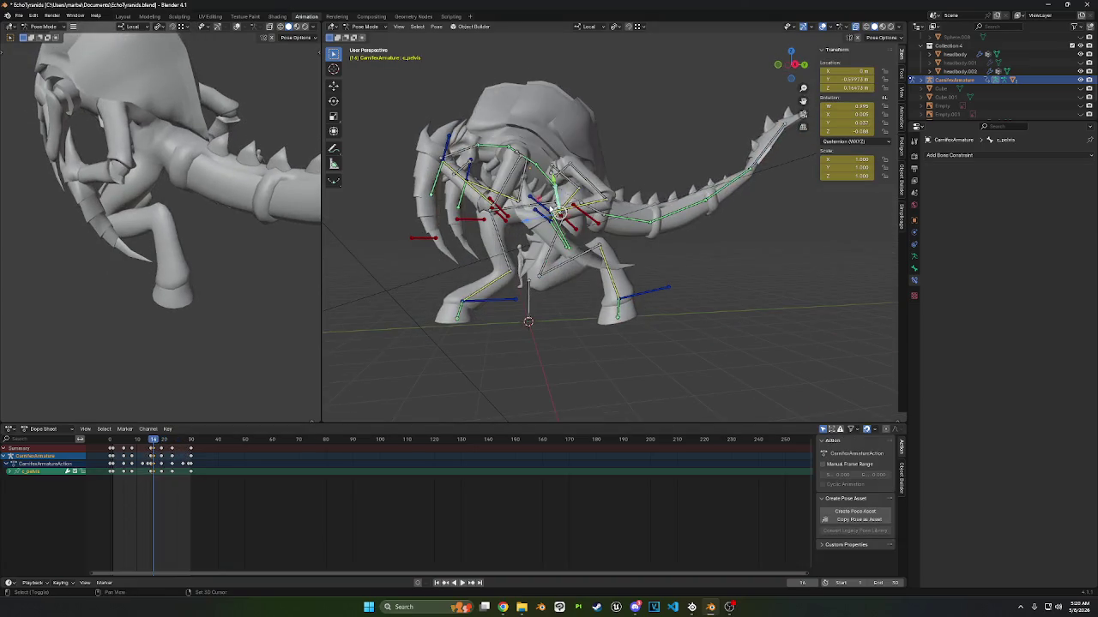
- Select c_pelvis with c_upperarm_ik.l and c_upperarm_ik.r in side view
{"action": "left_click", "coordinate": [548, 198], "text": "shift"}
{"action": "left_click", "coordinate": [556, 168], "text": "shift"}
{"action": "left_click", "coordinate": [466, 176], "text": "shift"}
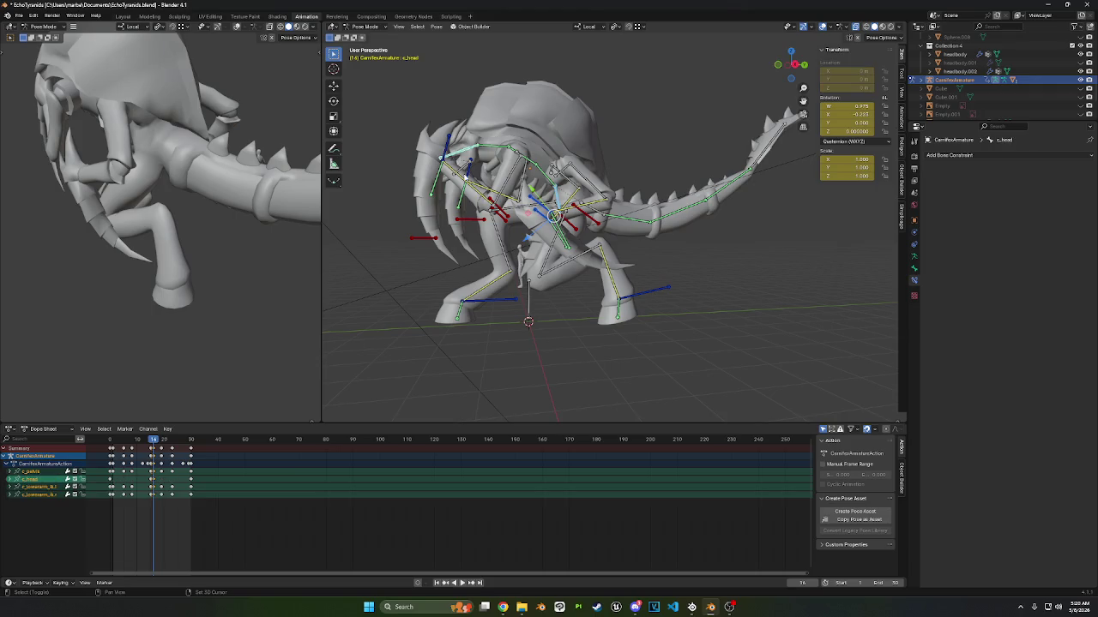
{"action": "left_click", "coordinate": [457, 157], "text": "shift"}
{"action": "left_click", "coordinate": [514, 199], "text": "shift"}
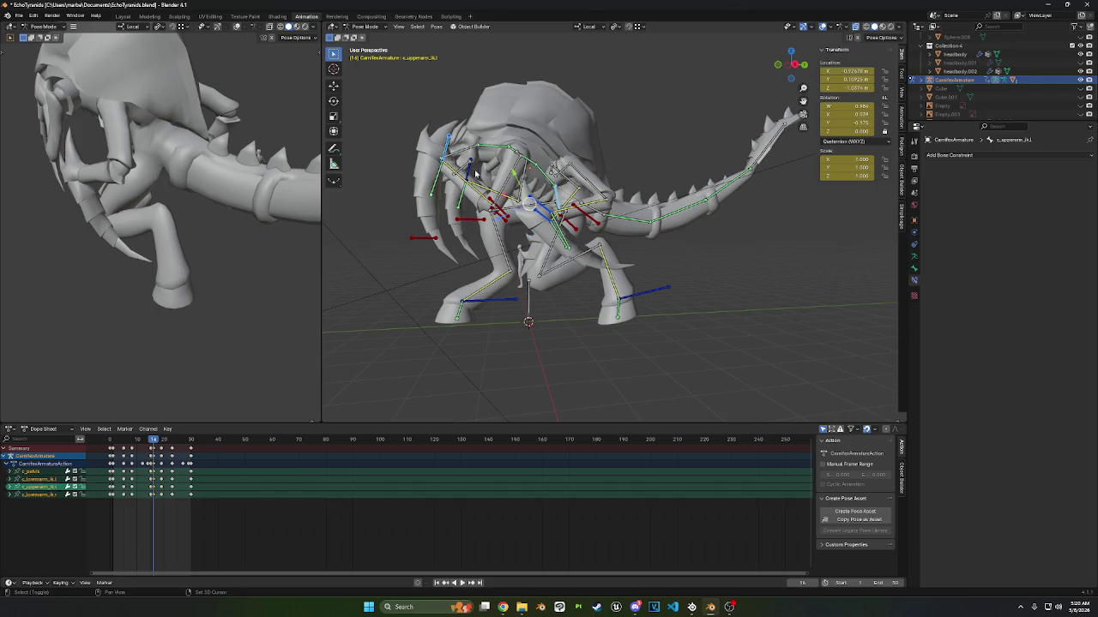
{"action": "left_click", "coordinate": [558, 206], "text": "shift"}
{"action": "left_click", "coordinate": [799, 66]}
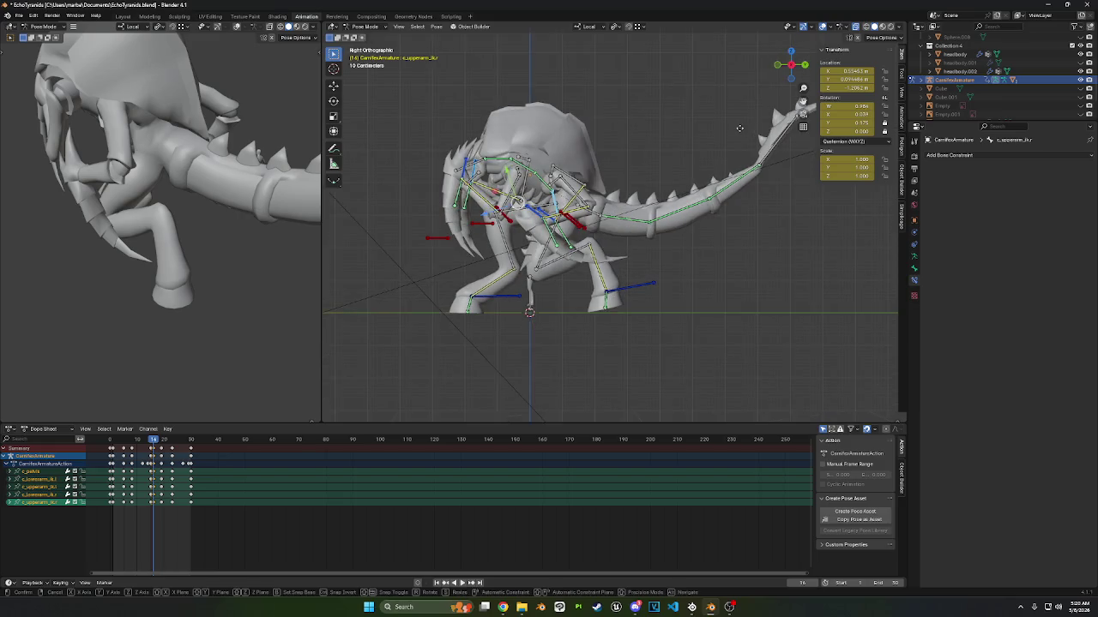
- Move and slightly rotate the selected controls, key the pose, and play back
{"action": "key", "text": "g"}
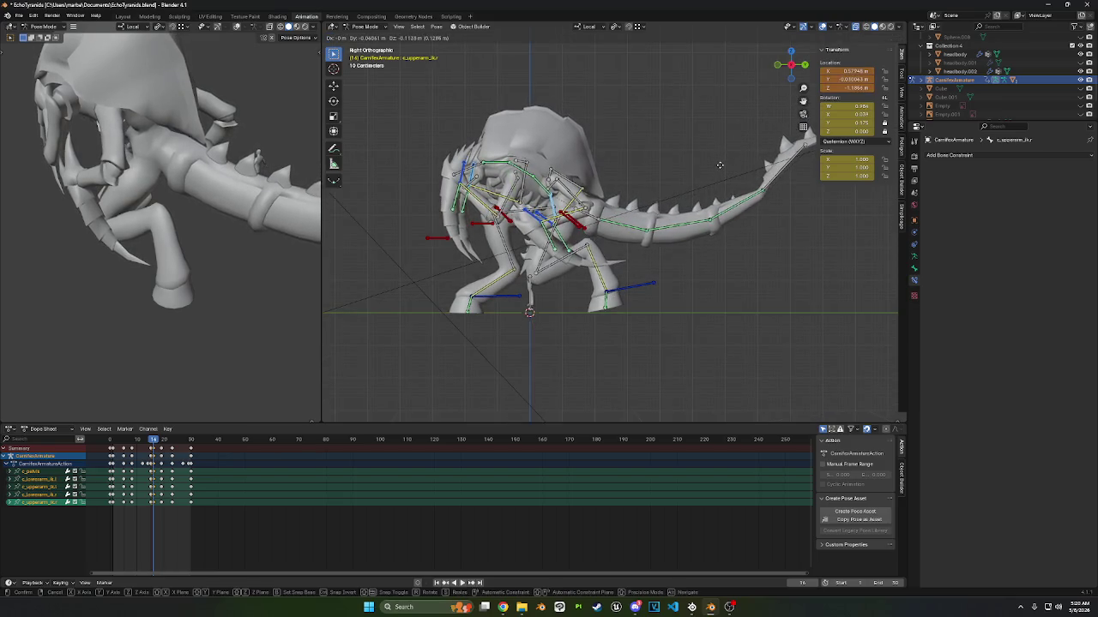
{"action": "left_click", "coordinate": [729, 148]}
{"action": "key", "text": "r"}
{"action": "left_click", "coordinate": [719, 163]}
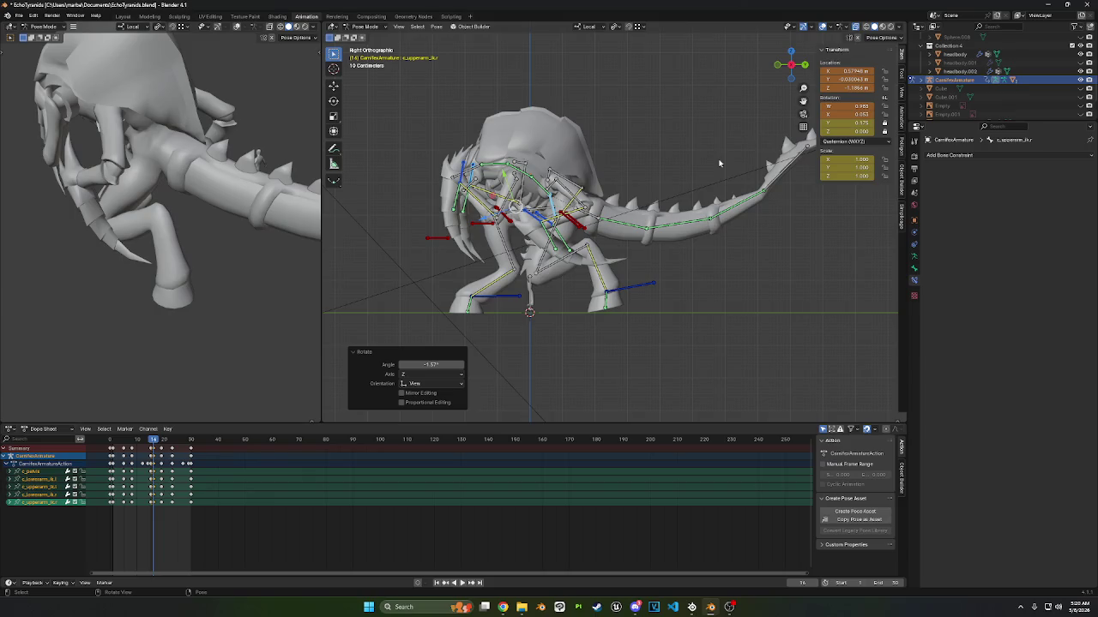
{"action": "key", "text": "i"}
{"action": "key", "text": "space"}
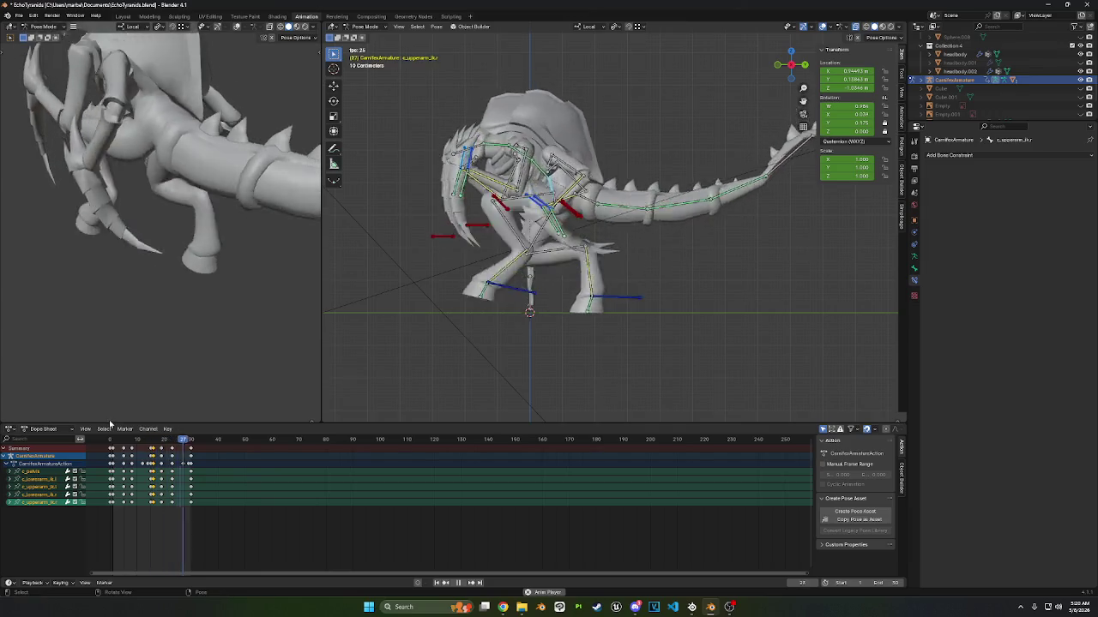
{"action": "key", "text": "space"}
- Rotate the controls at frame 1, key the adjusted pose, and review playback
{"action": "left_click_drag", "start_coordinate": [151, 439], "coordinate": [111, 440]}
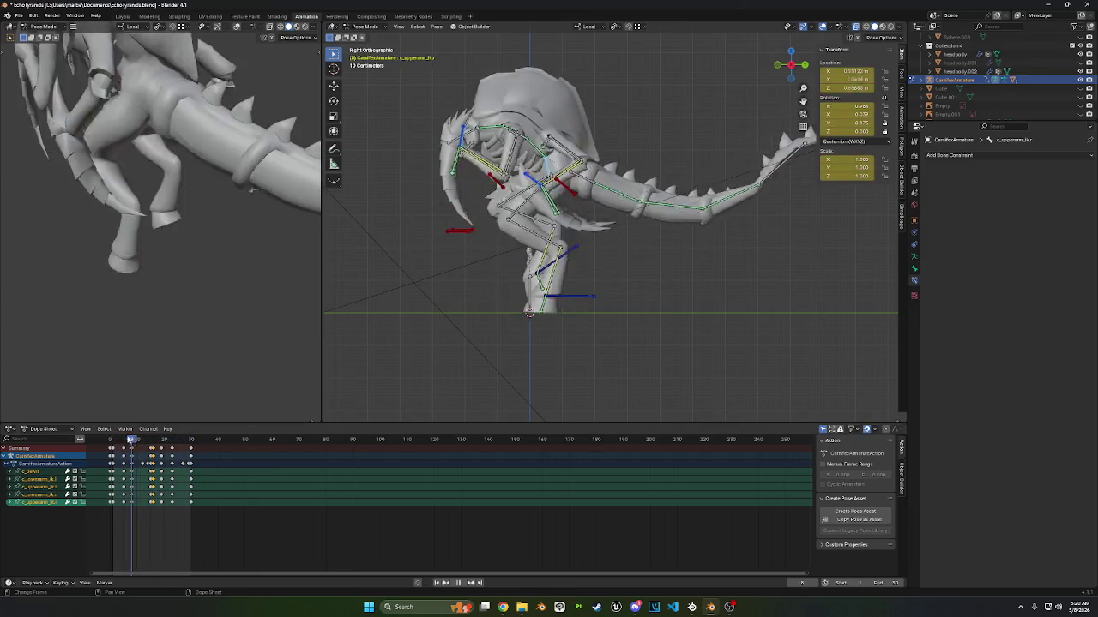
{"action": "key", "text": "r"}
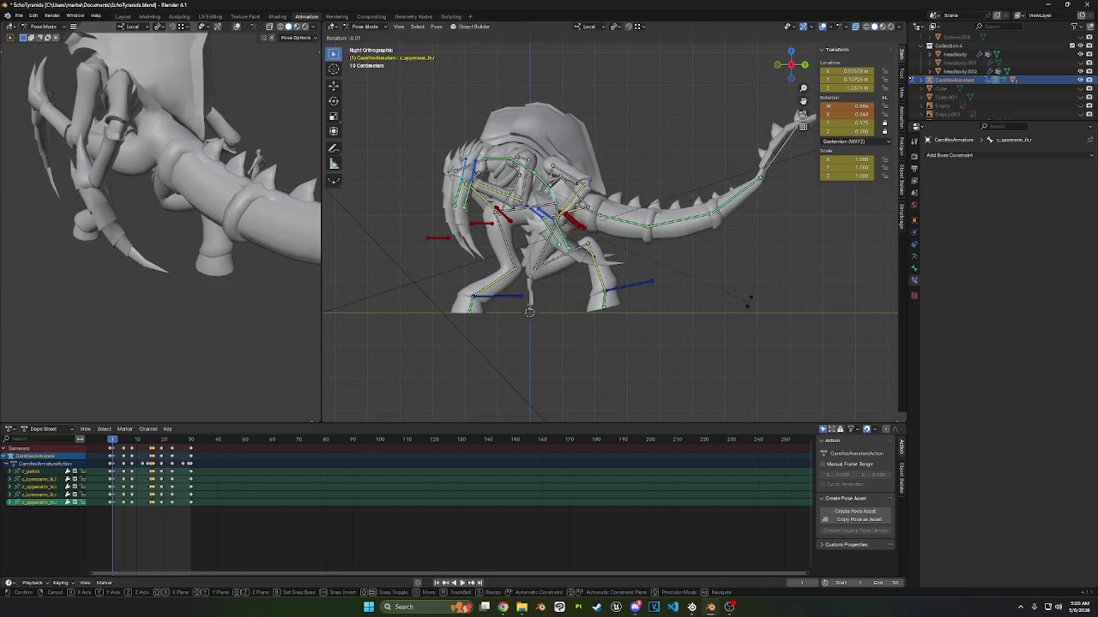
{"action": "left_click", "coordinate": [737, 240]}
{"action": "key", "text": "r"}
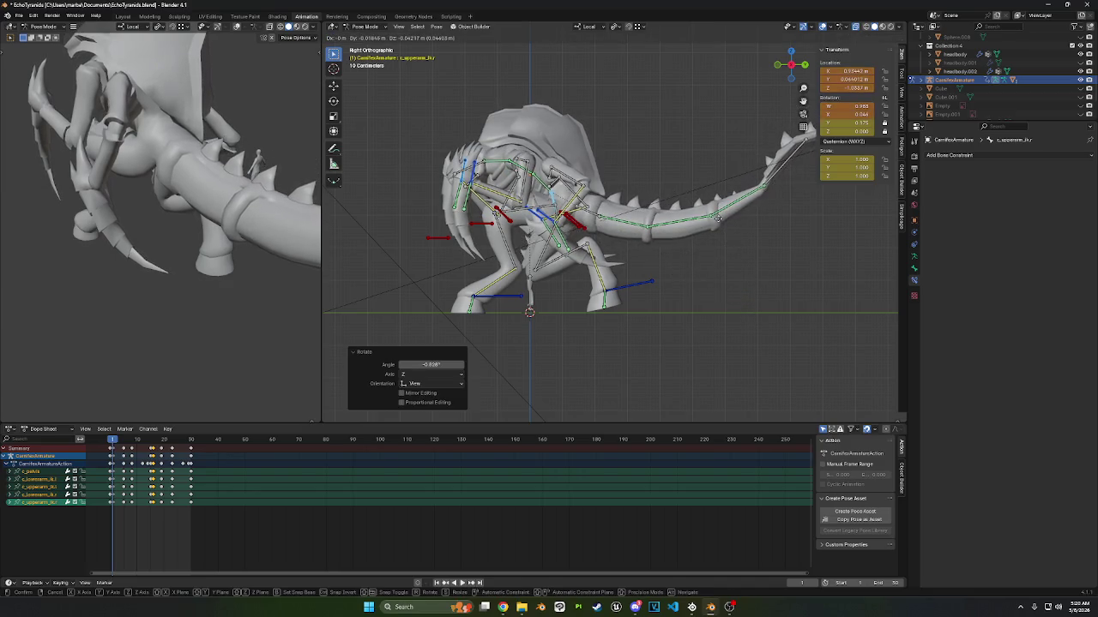
{"action": "key", "text": "Return"}
{"action": "key", "text": "space"}
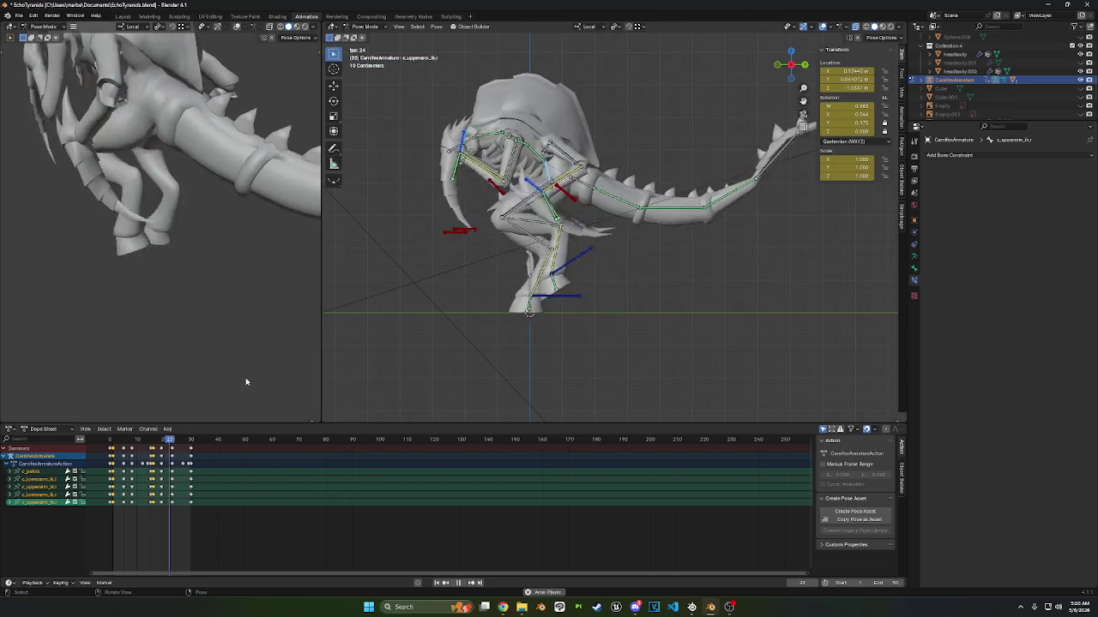
{"action": "key", "text": "space"}
- Reposition the control near the cycle start and at frame 23, then orbit during playback
{"action": "mouse_move", "coordinate": [160, 439]}
{"action": "left_mouse_down"}
{"action": "mouse_move", "coordinate": [111, 450]}
{"action": "mouse_move", "coordinate": [132, 452]}
{"action": "left_mouse_up"}
{"action": "key", "text": "g"}
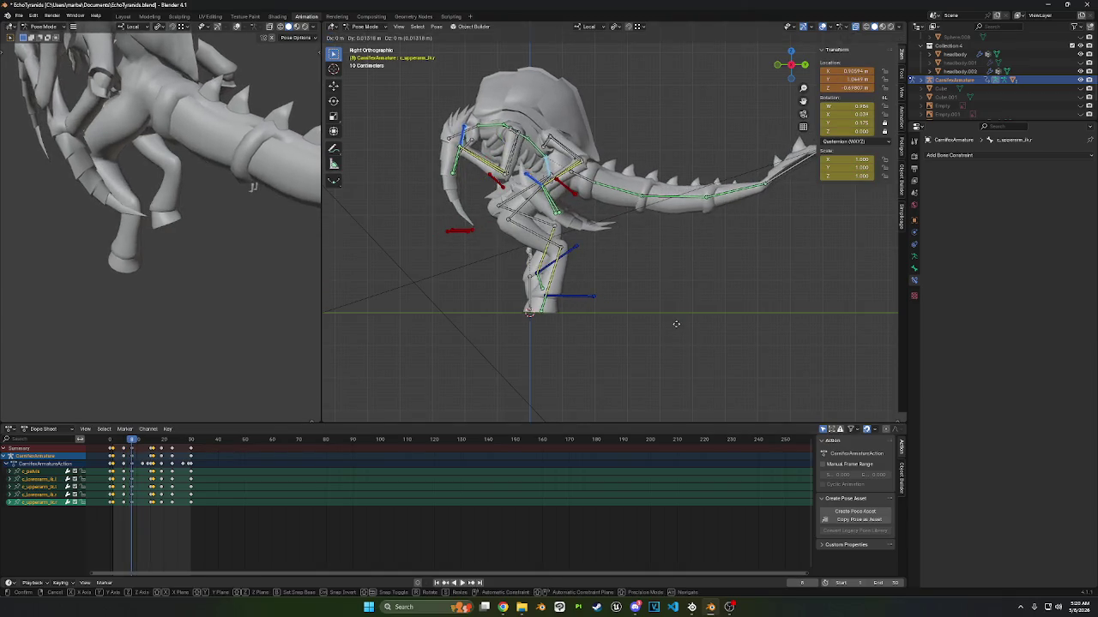
{"action": "left_click", "coordinate": [545, 335]}
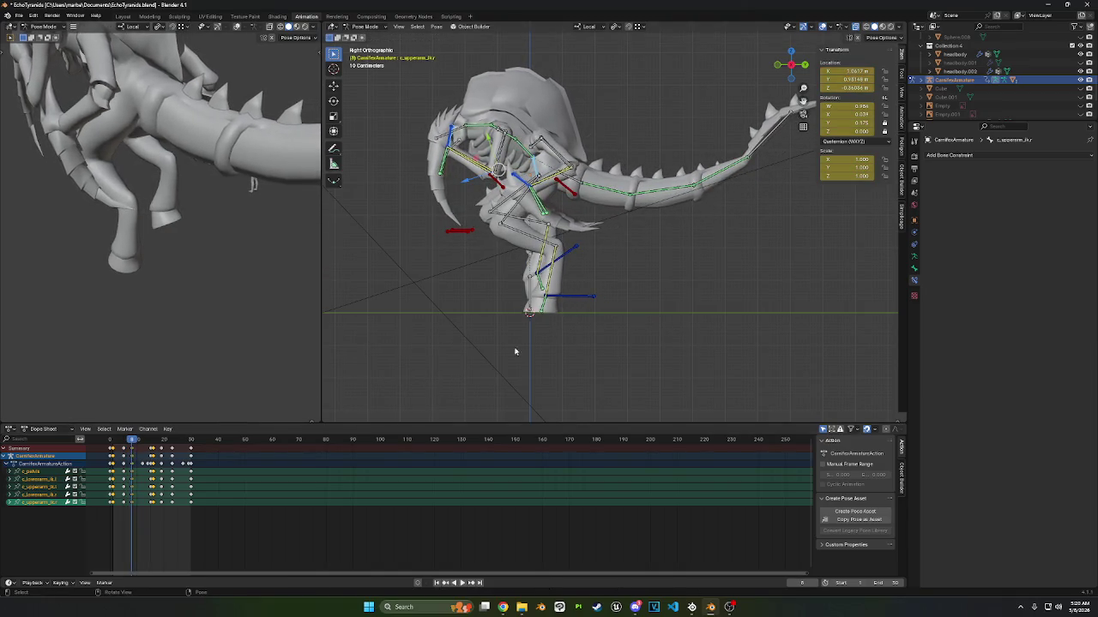
{"action": "left_click_drag", "start_coordinate": [131, 443], "coordinate": [172, 443]}
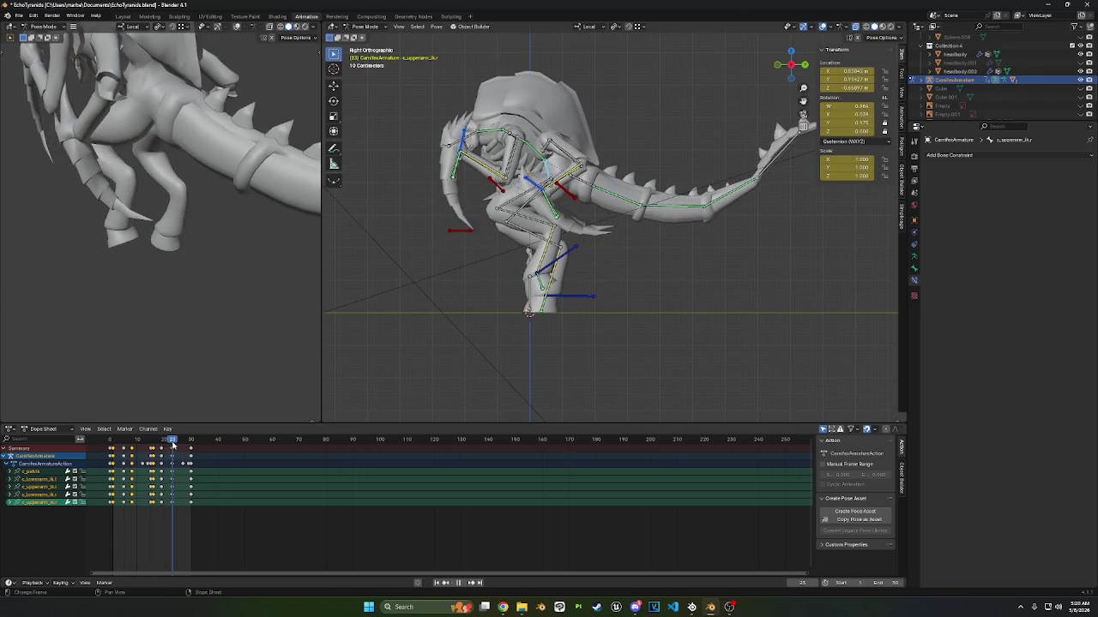
{"action": "key", "text": "g"}
{"action": "left_click", "coordinate": [544, 331]}
{"action": "key", "text": "space"}
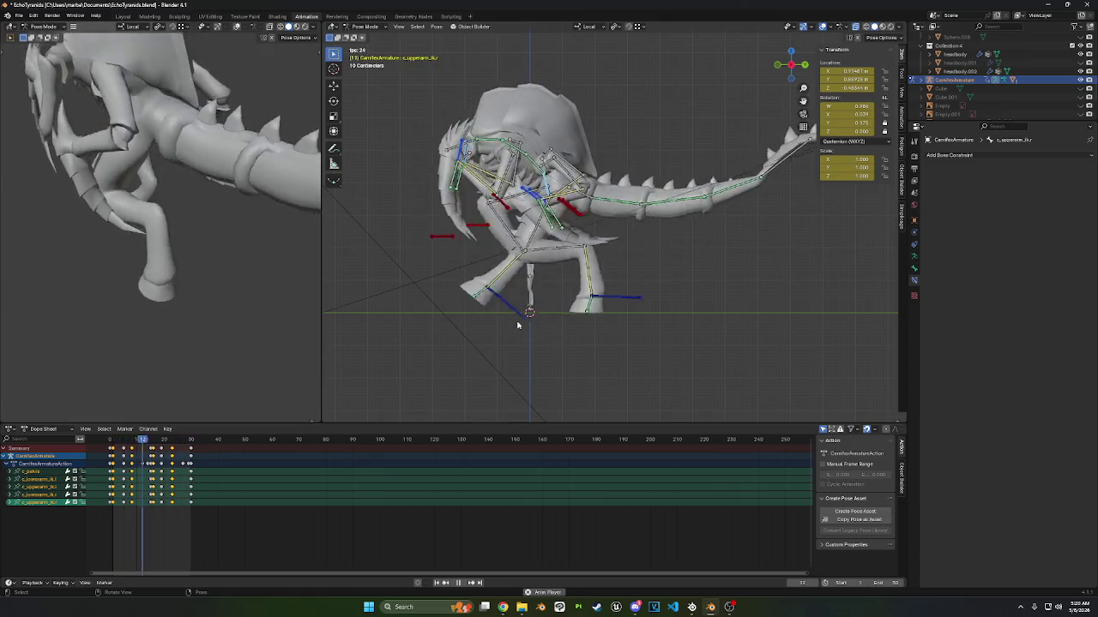
{"action": "middle_click_drag", "start_coordinate": [513, 323], "coordinate": [667, 297]}
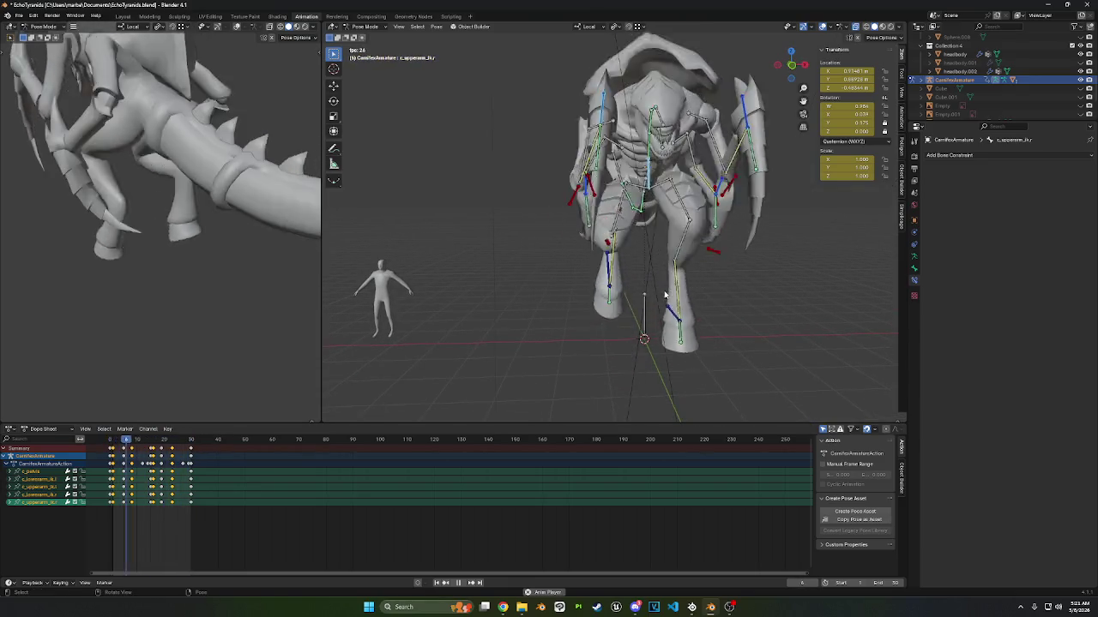
{"action": "middle_click_drag", "start_coordinate": [666, 297], "coordinate": [789, 282]}
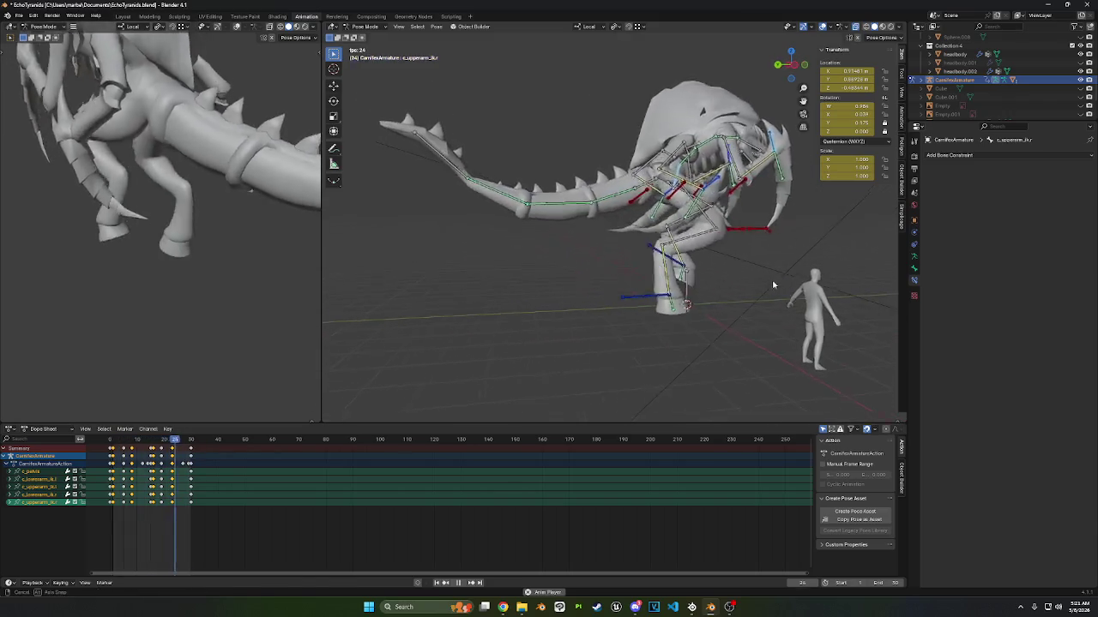
{"action": "left_click_drag", "start_coordinate": [797, 86], "coordinate": [664, 256]}
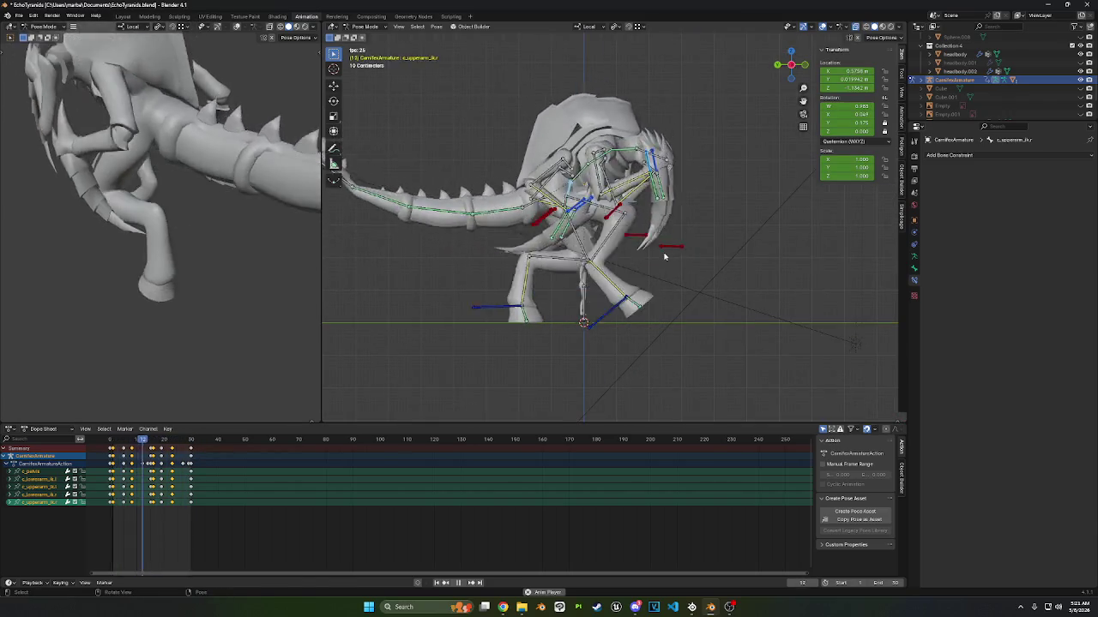